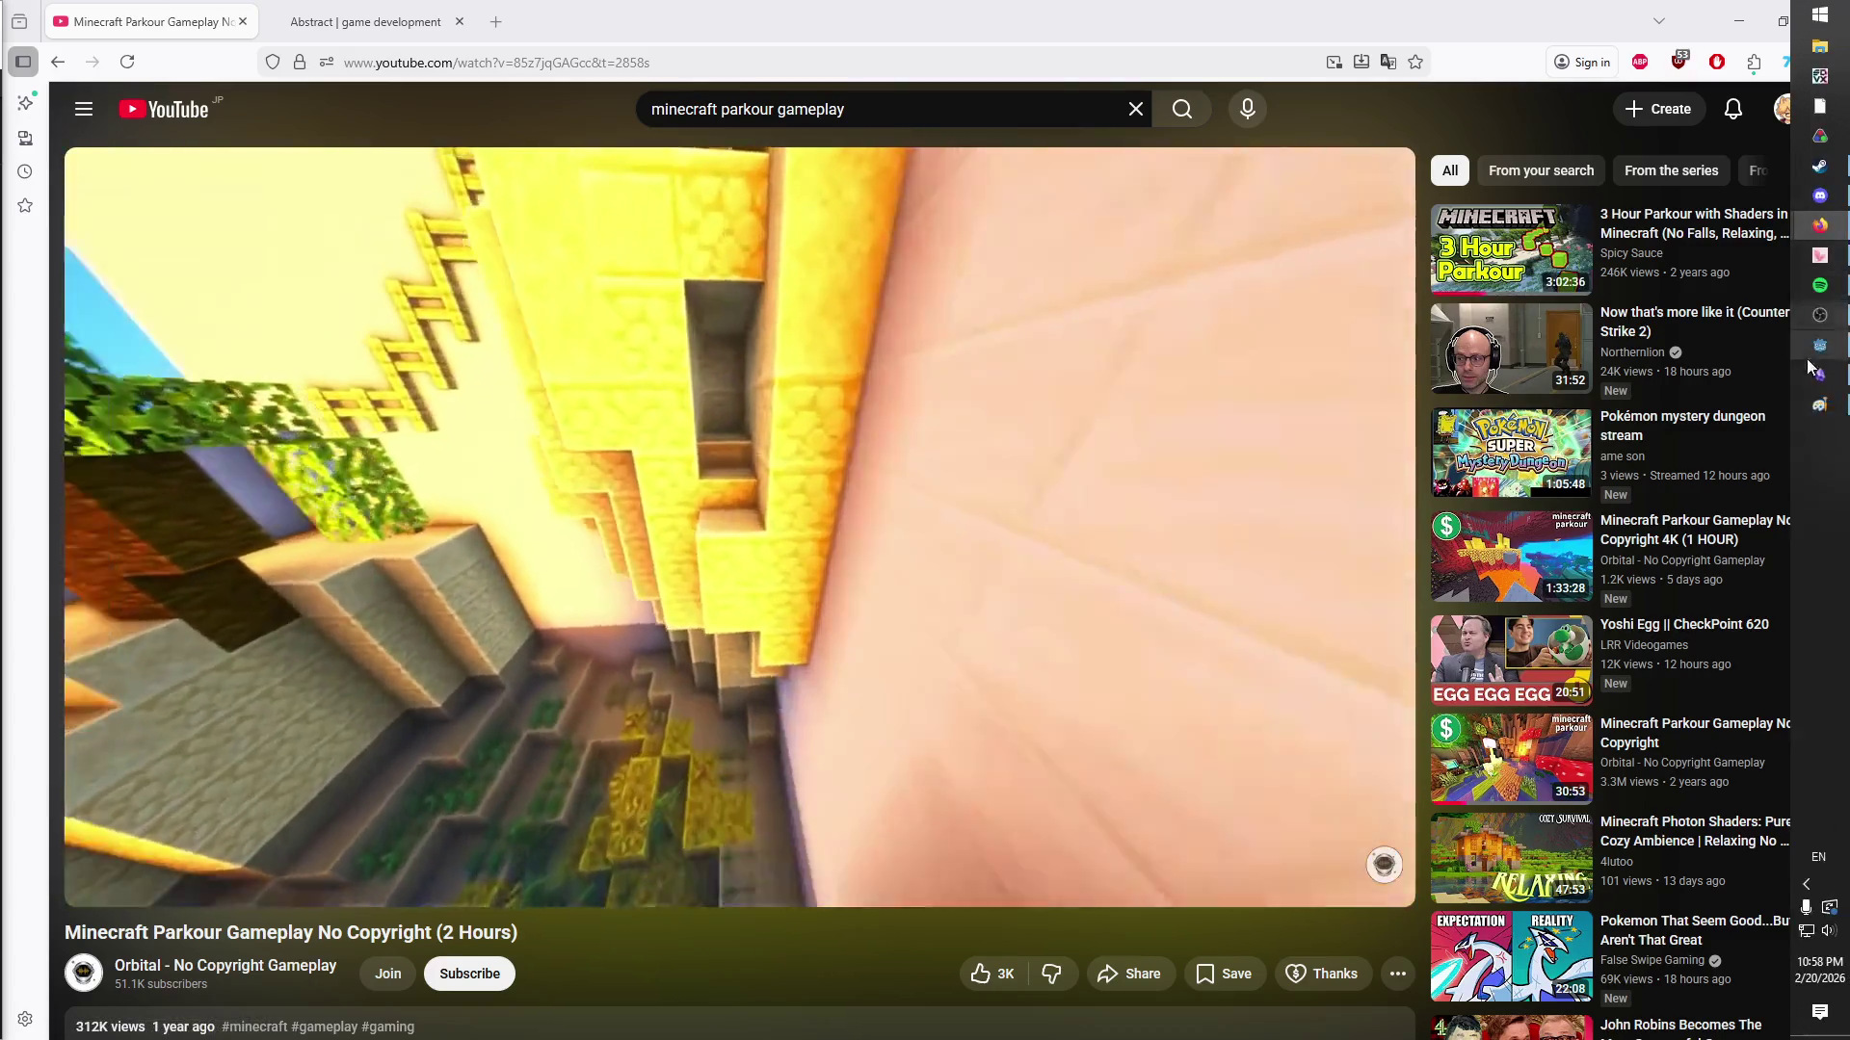
Bring the 'ADS & tea brb' Paint note in front of the playing Minecraft parkour video.
click(1831, 339)
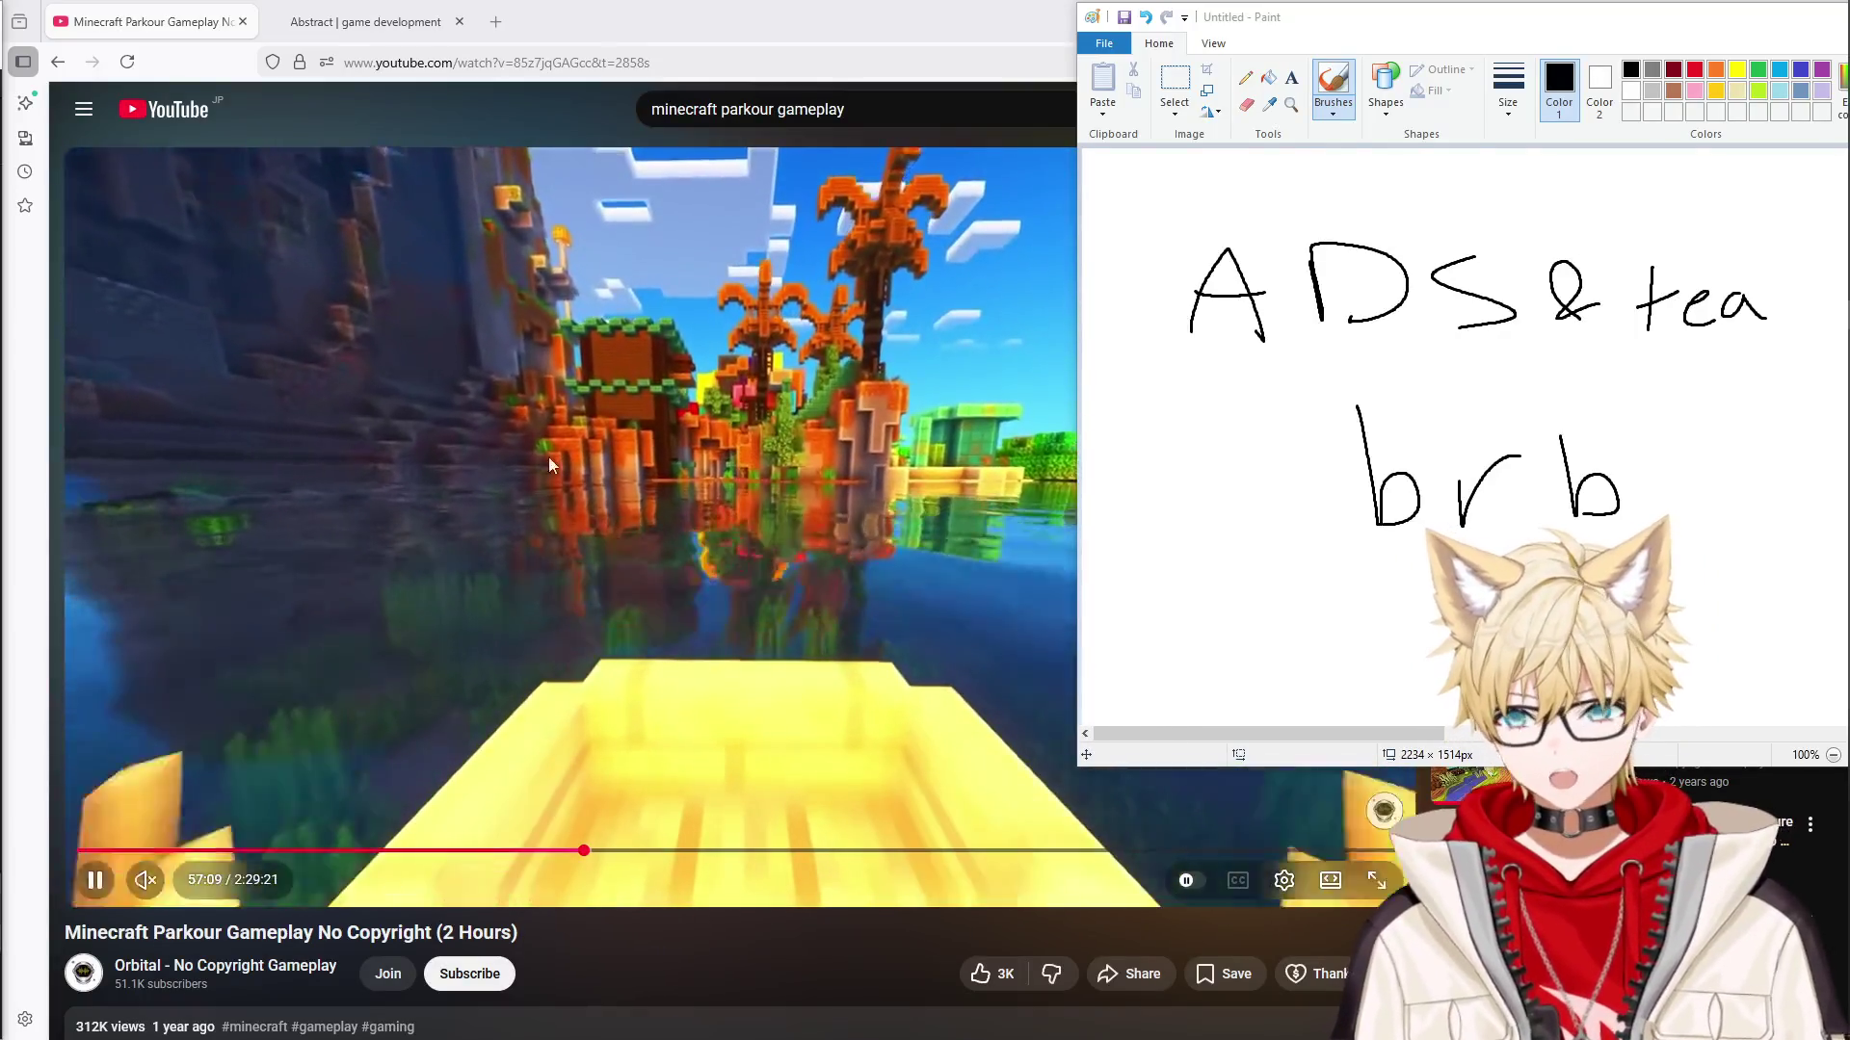
Move the 'ADS & tea brb' Paint note aside, minimize it, and pause the parkour video.
mouse_move(1819, 224)
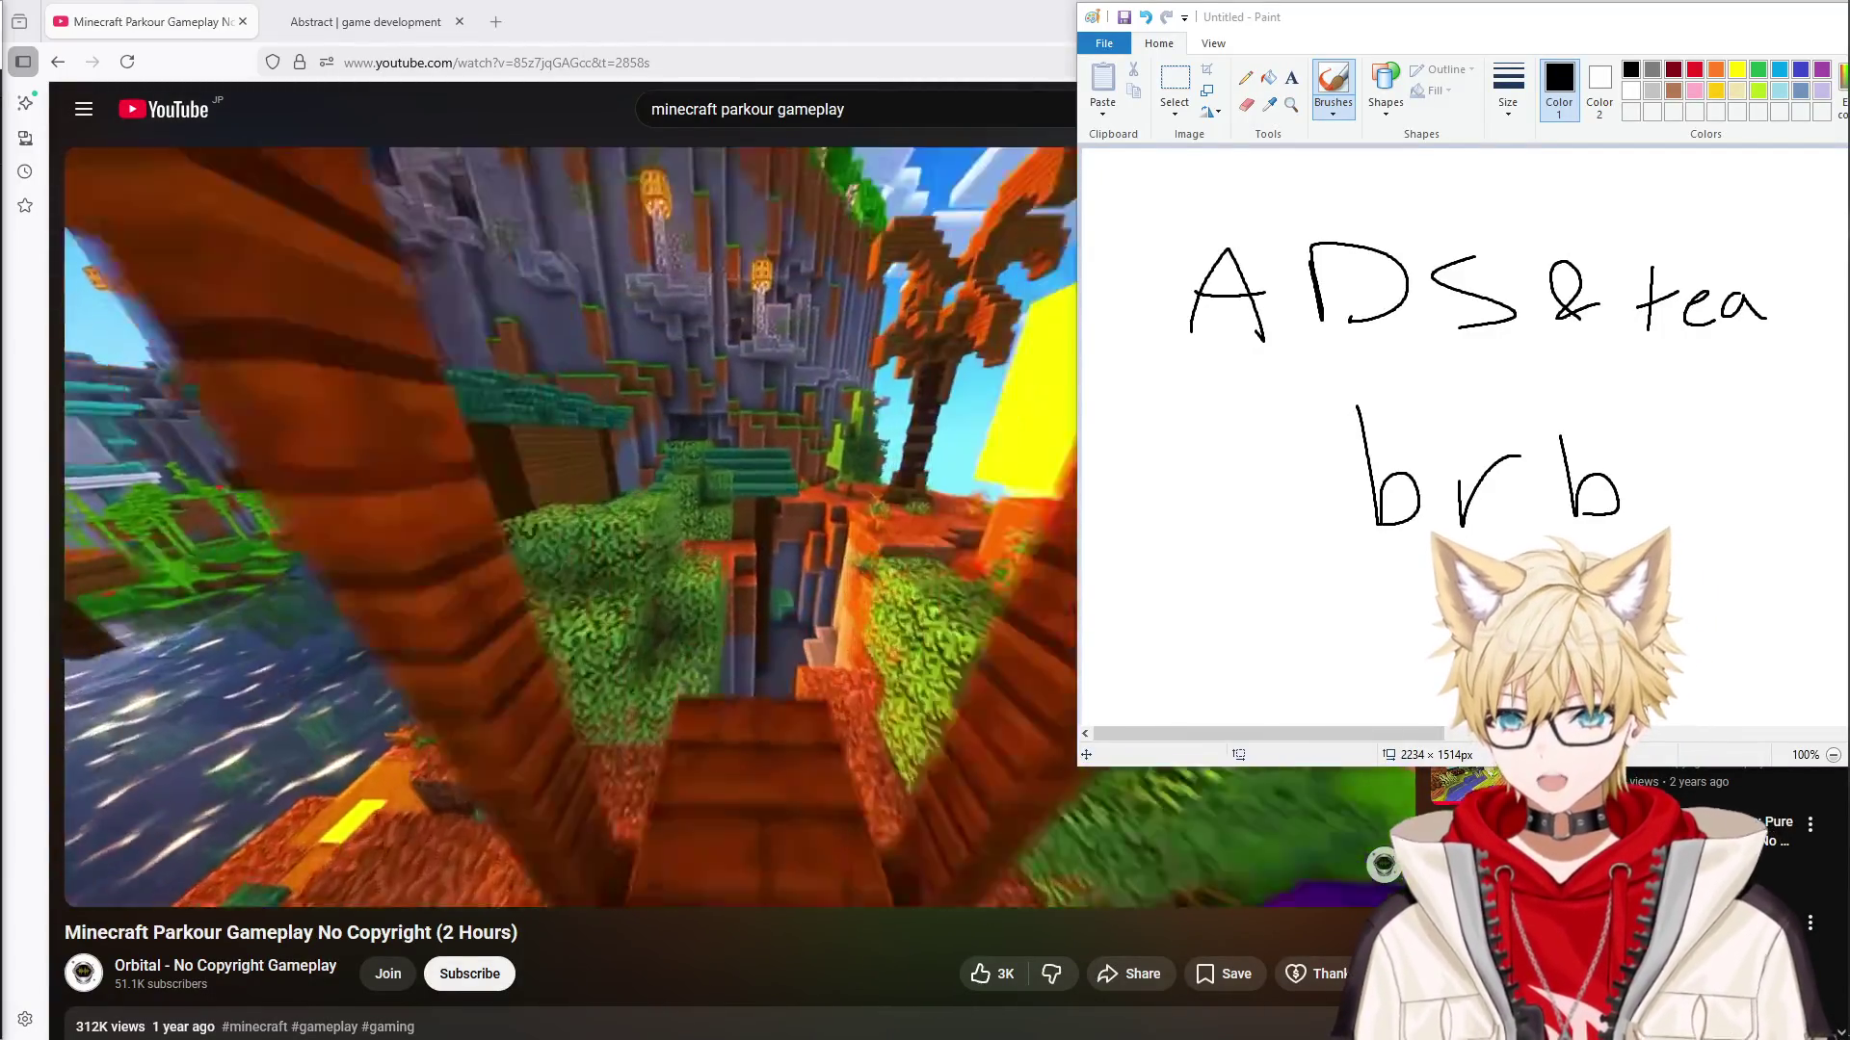
mouse_move(436, 470)
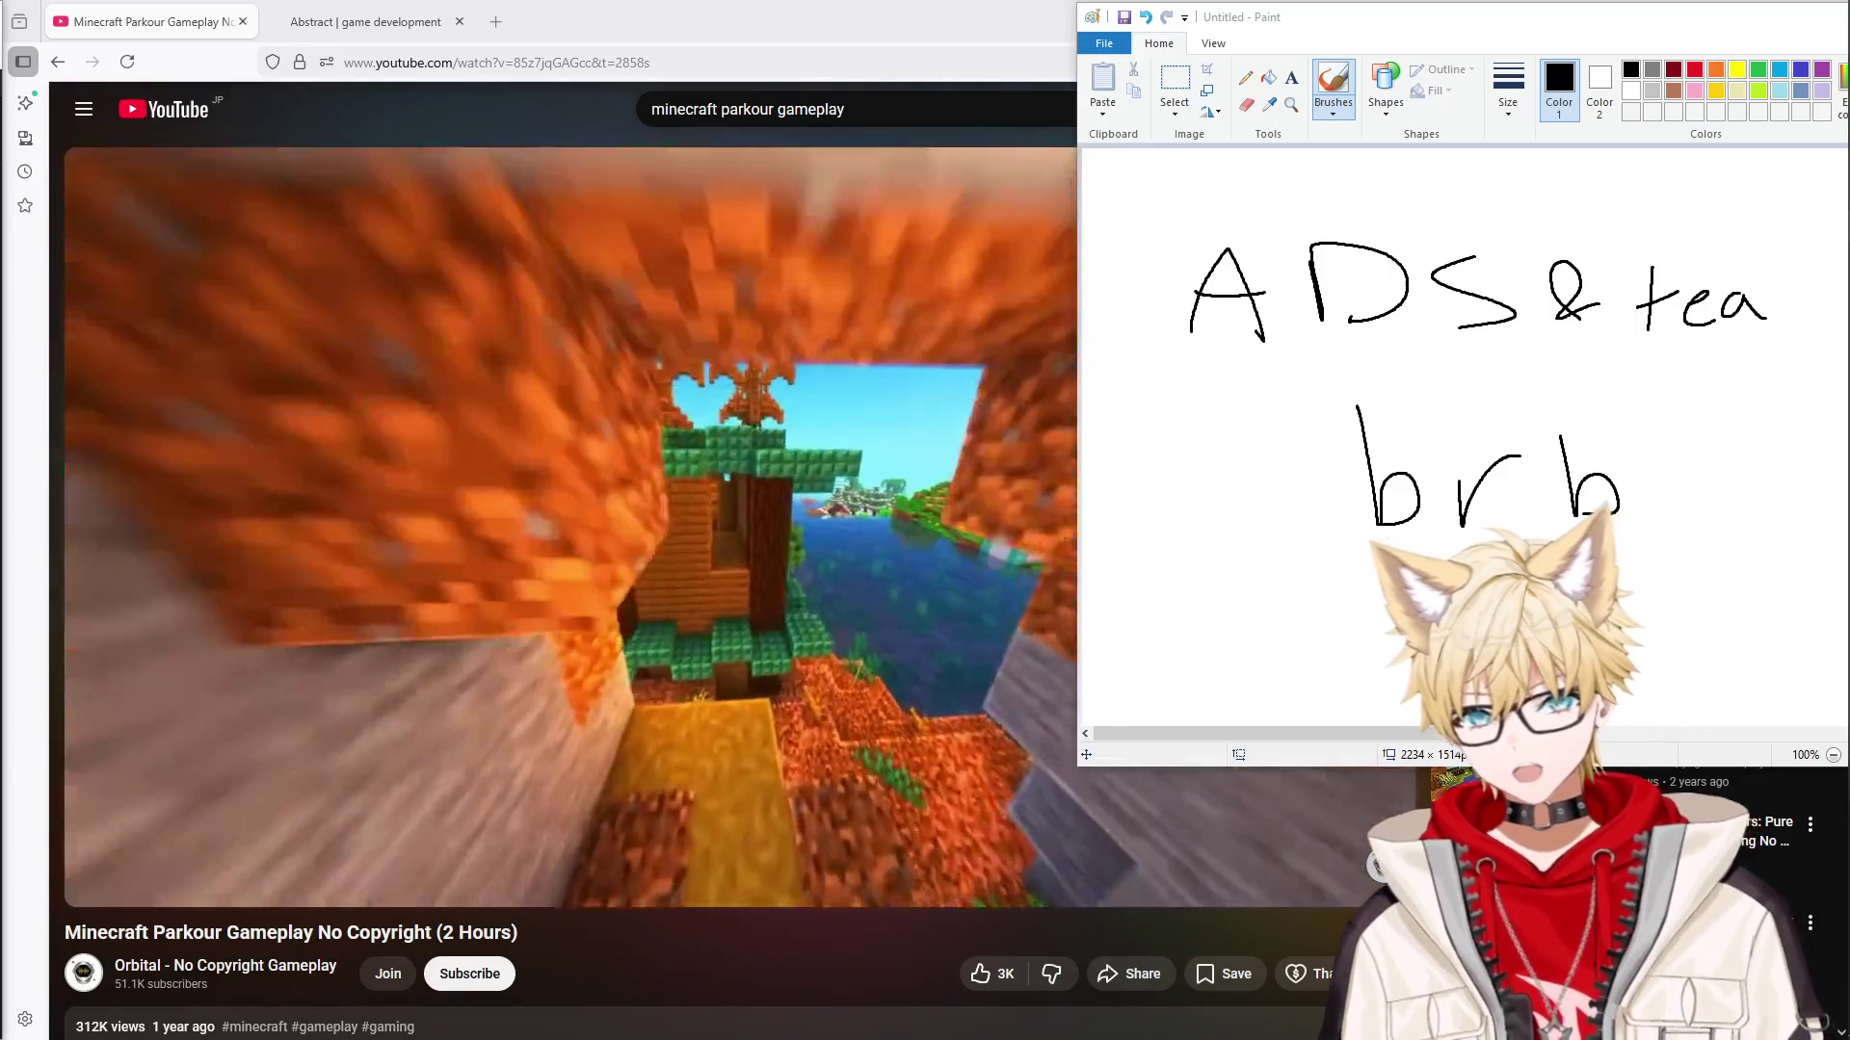
mouse_move(535, 476)
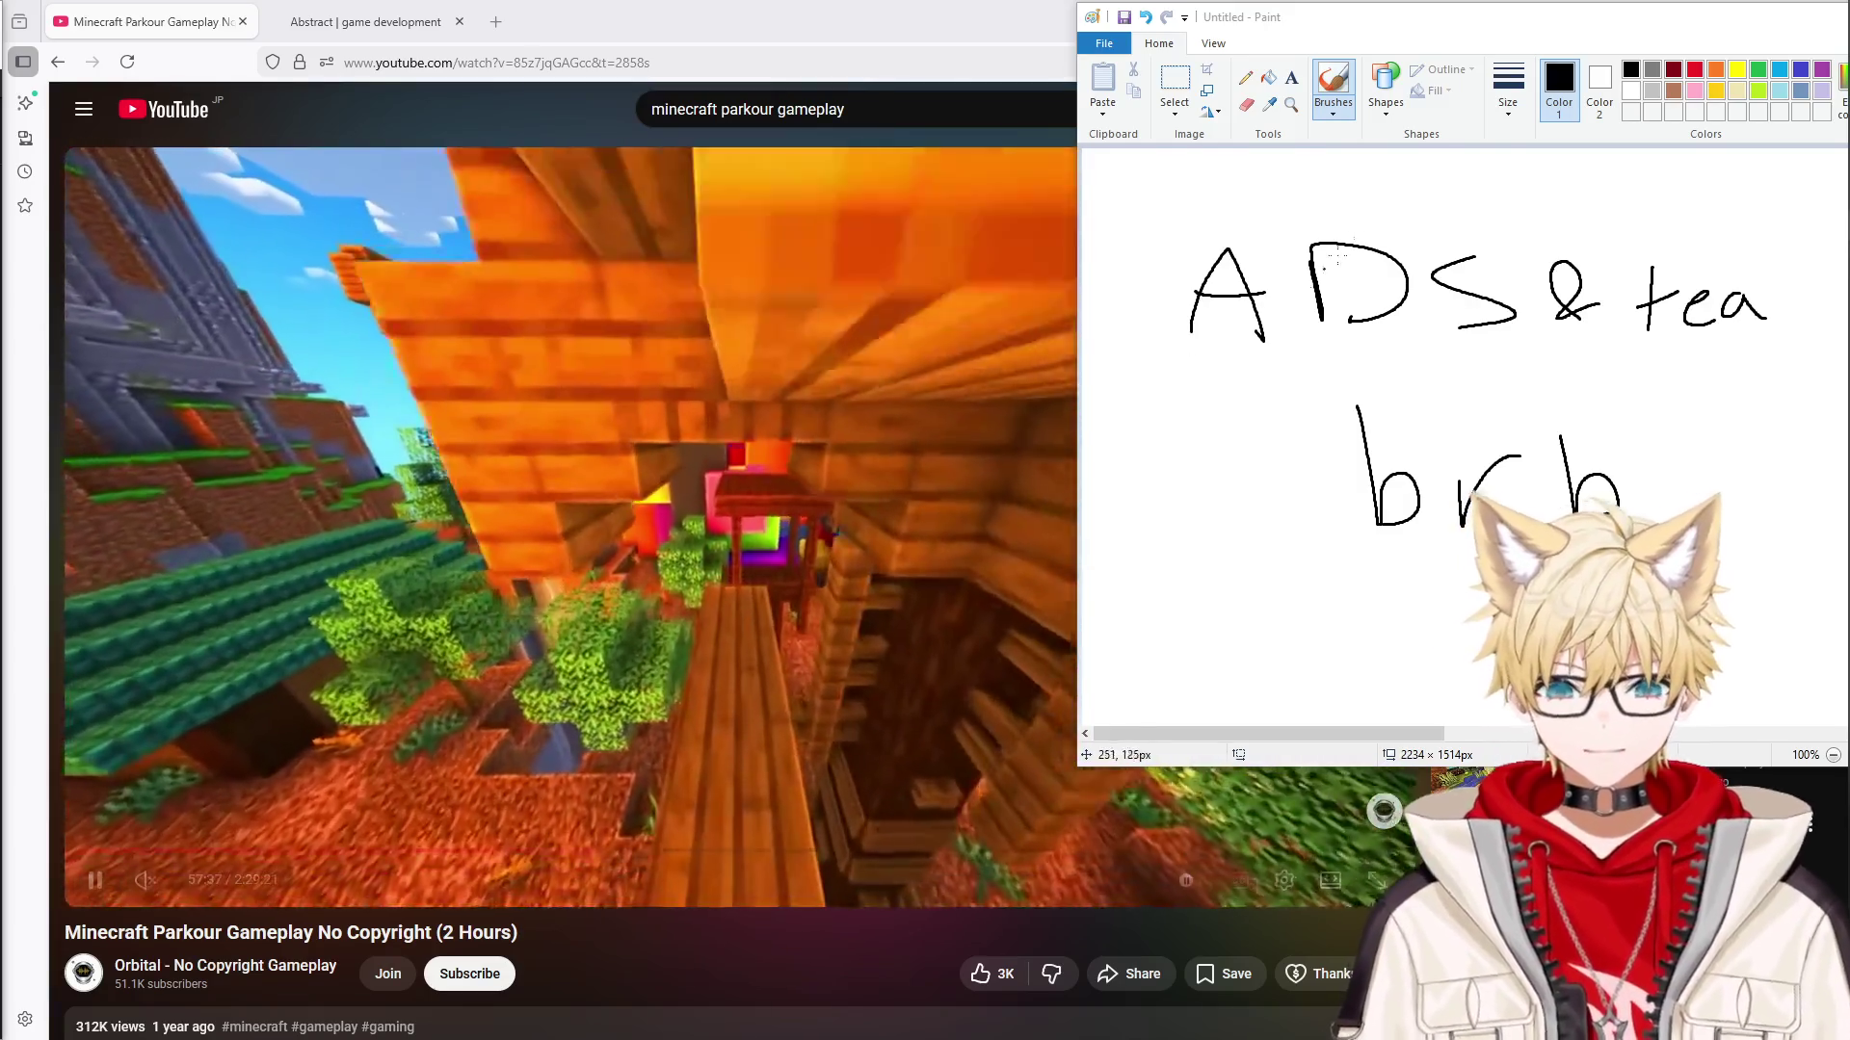
drag(1349, 17, 1031, 16)
click(1570, 19)
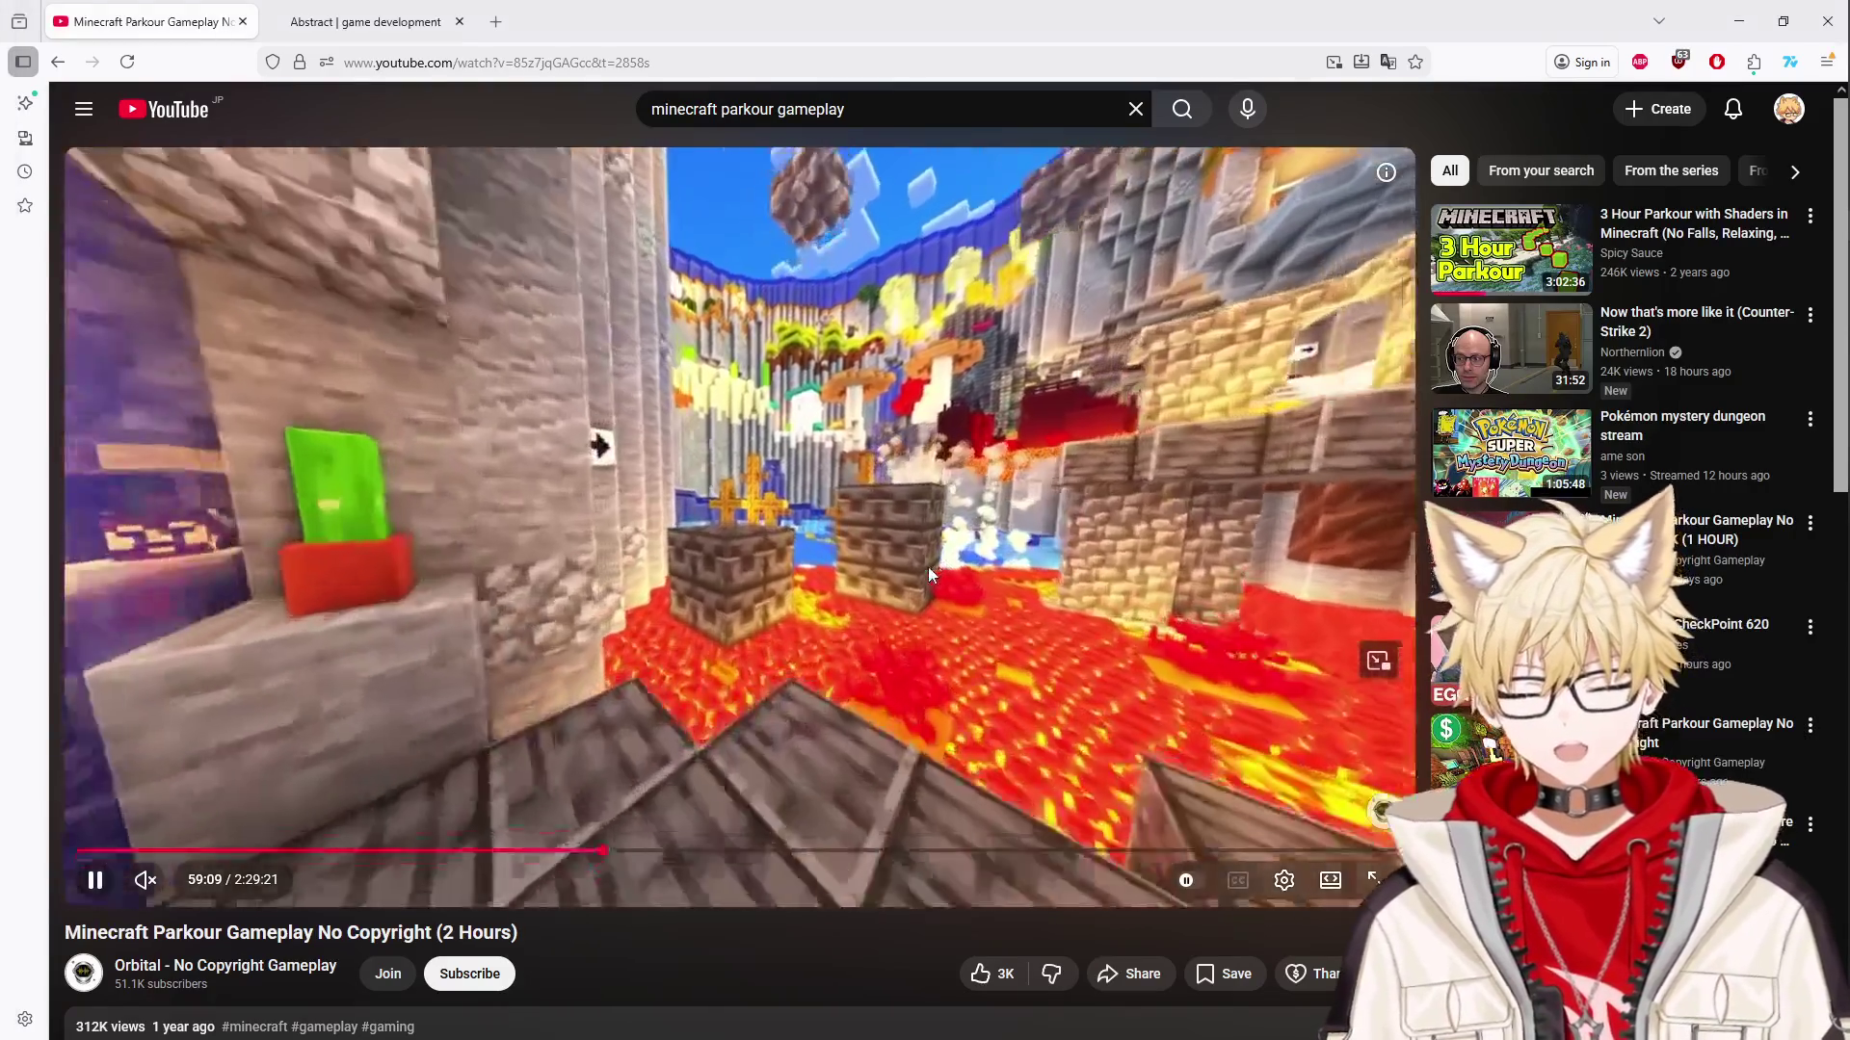
key(space)
Back in Godot, delete the blank lines in hero.gd's weapon- and armor-equip functions and save.
click(1742, 29)
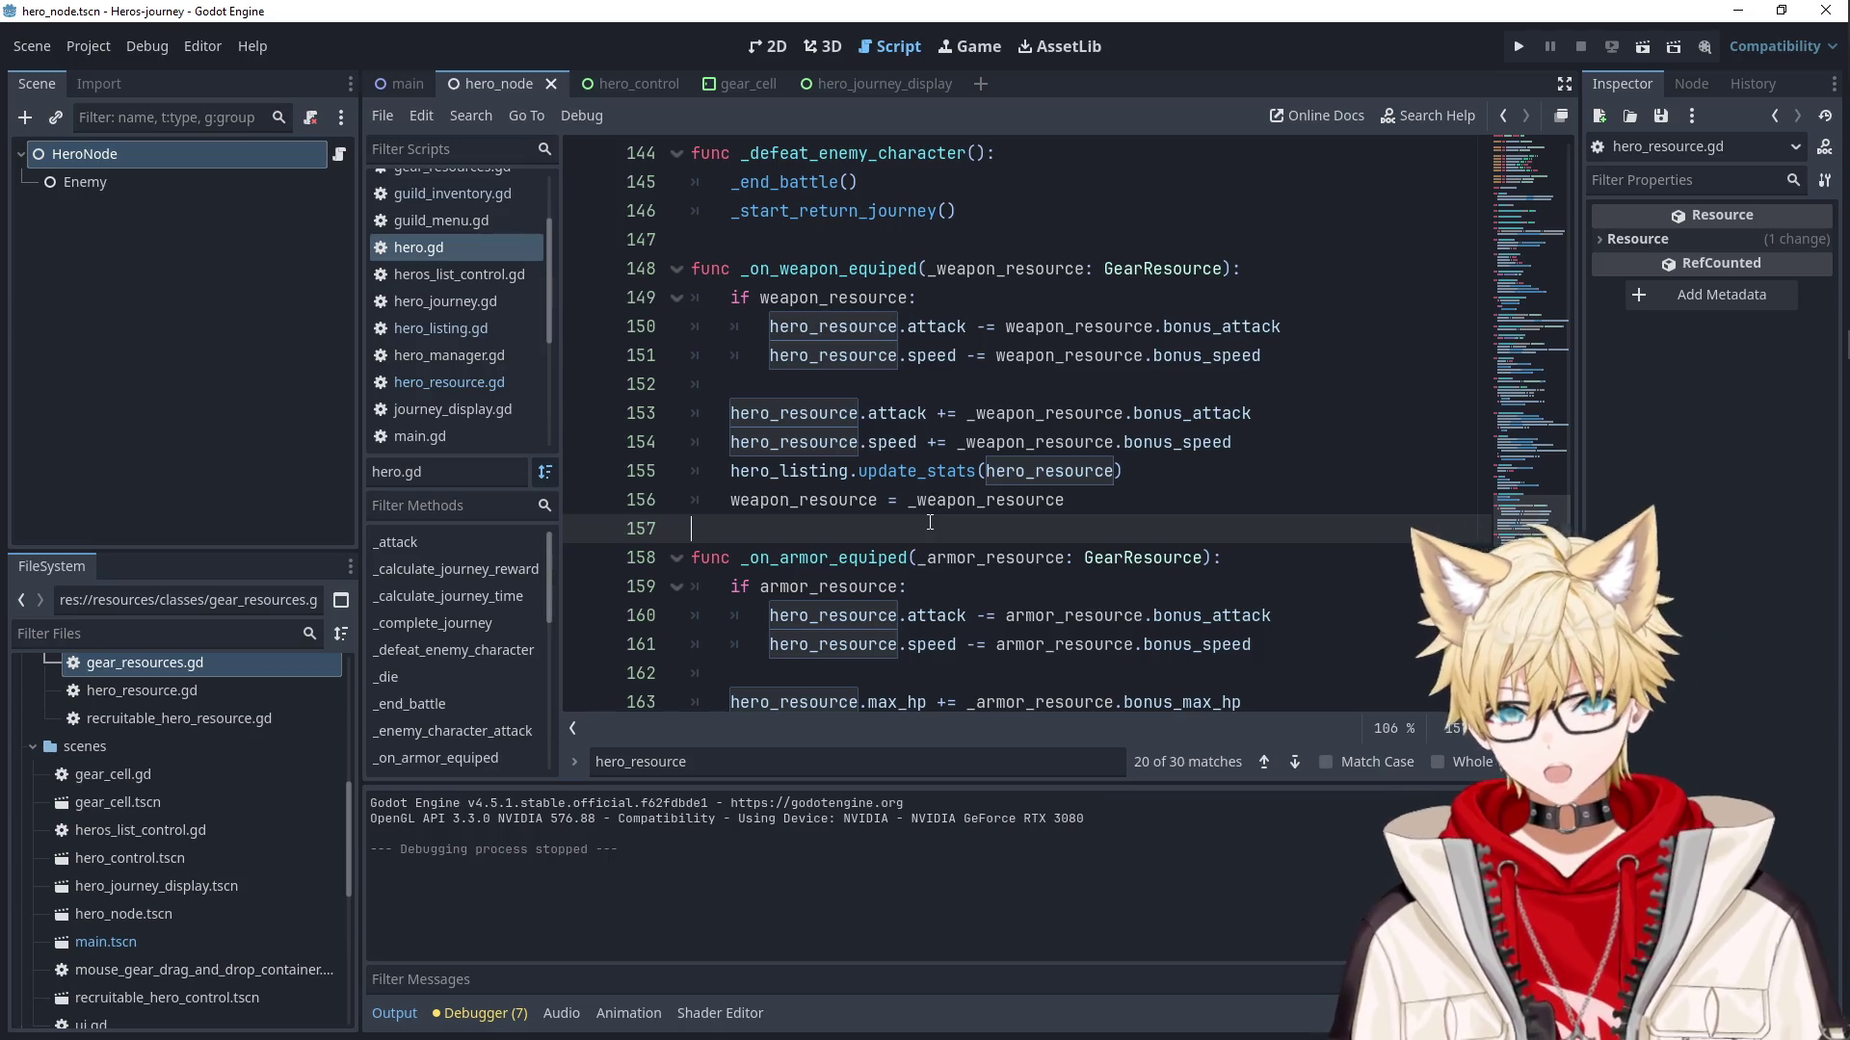
key(Up)
key(Up)
key(Up)
key(BackSpace)
click(850, 647)
key(BackSpace)
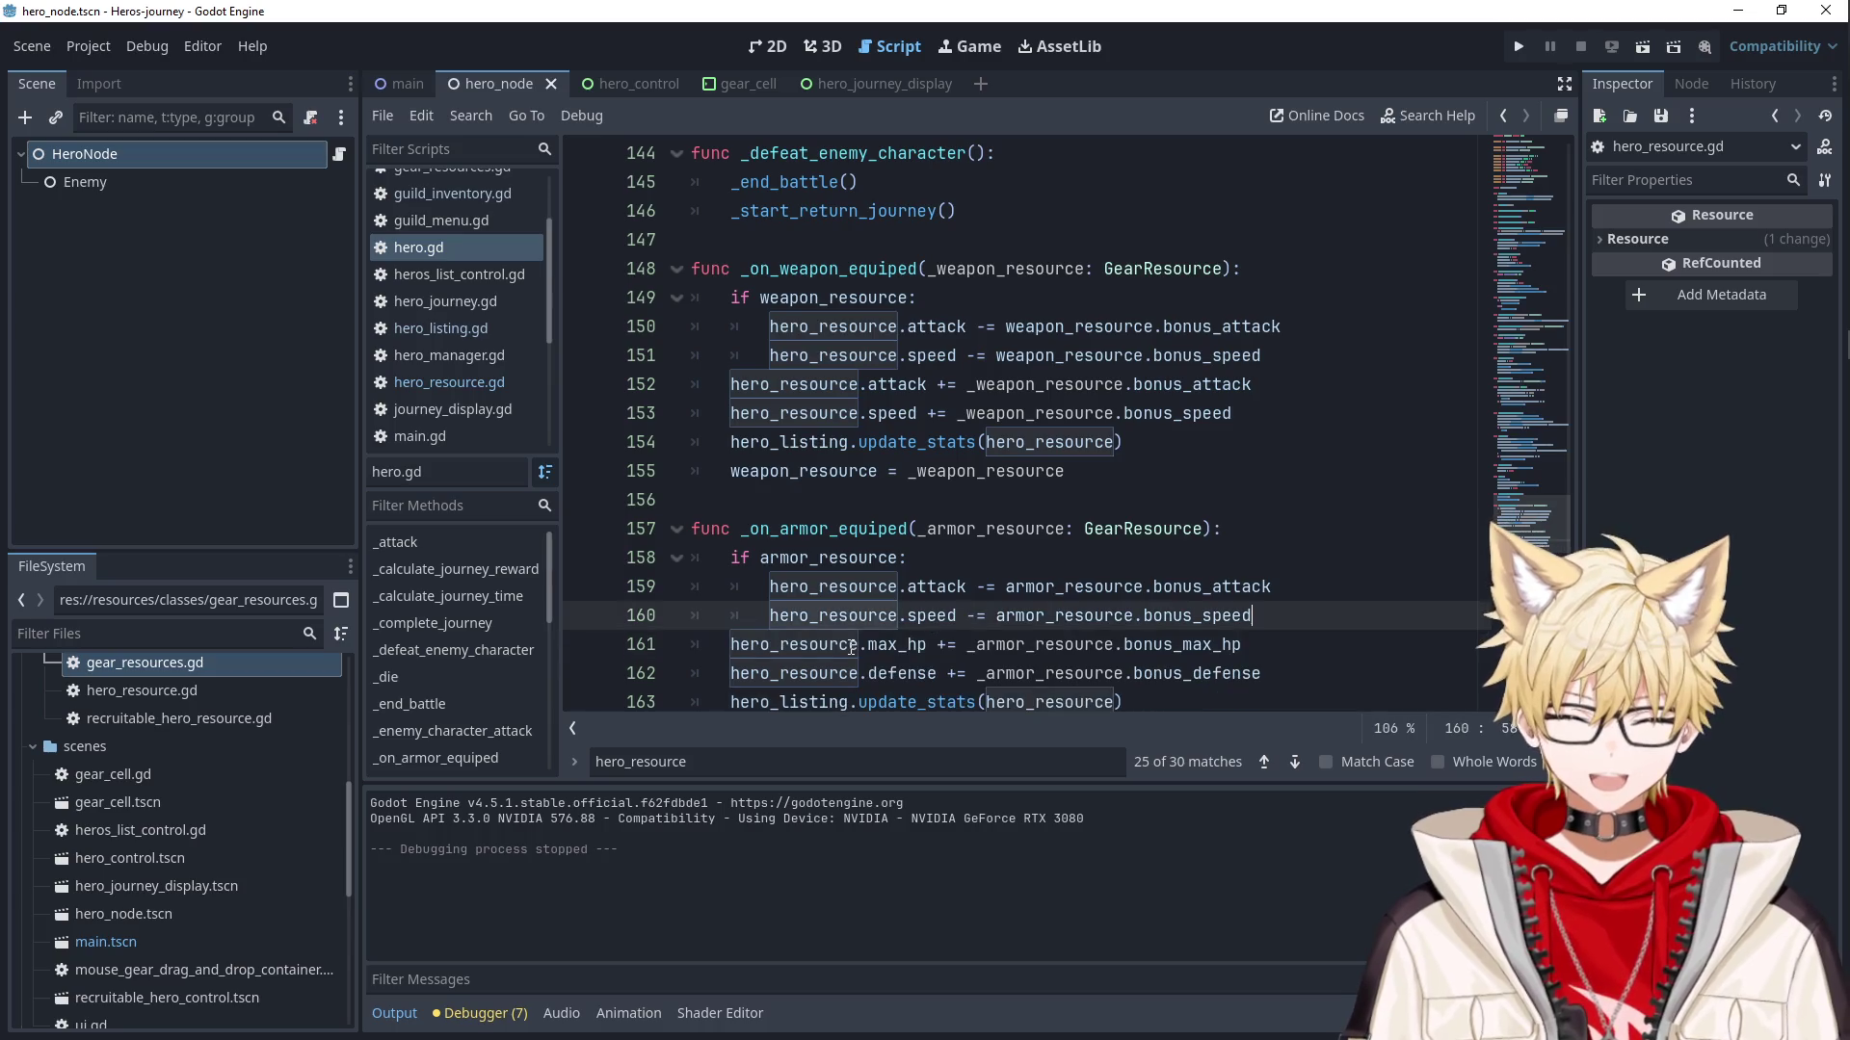
scroll(851, 647, down, 2)
key(ctrl+s)
Bring up the Hero(s) Journey checklist in Obsidian.
scroll(1137, 520, up, 9)
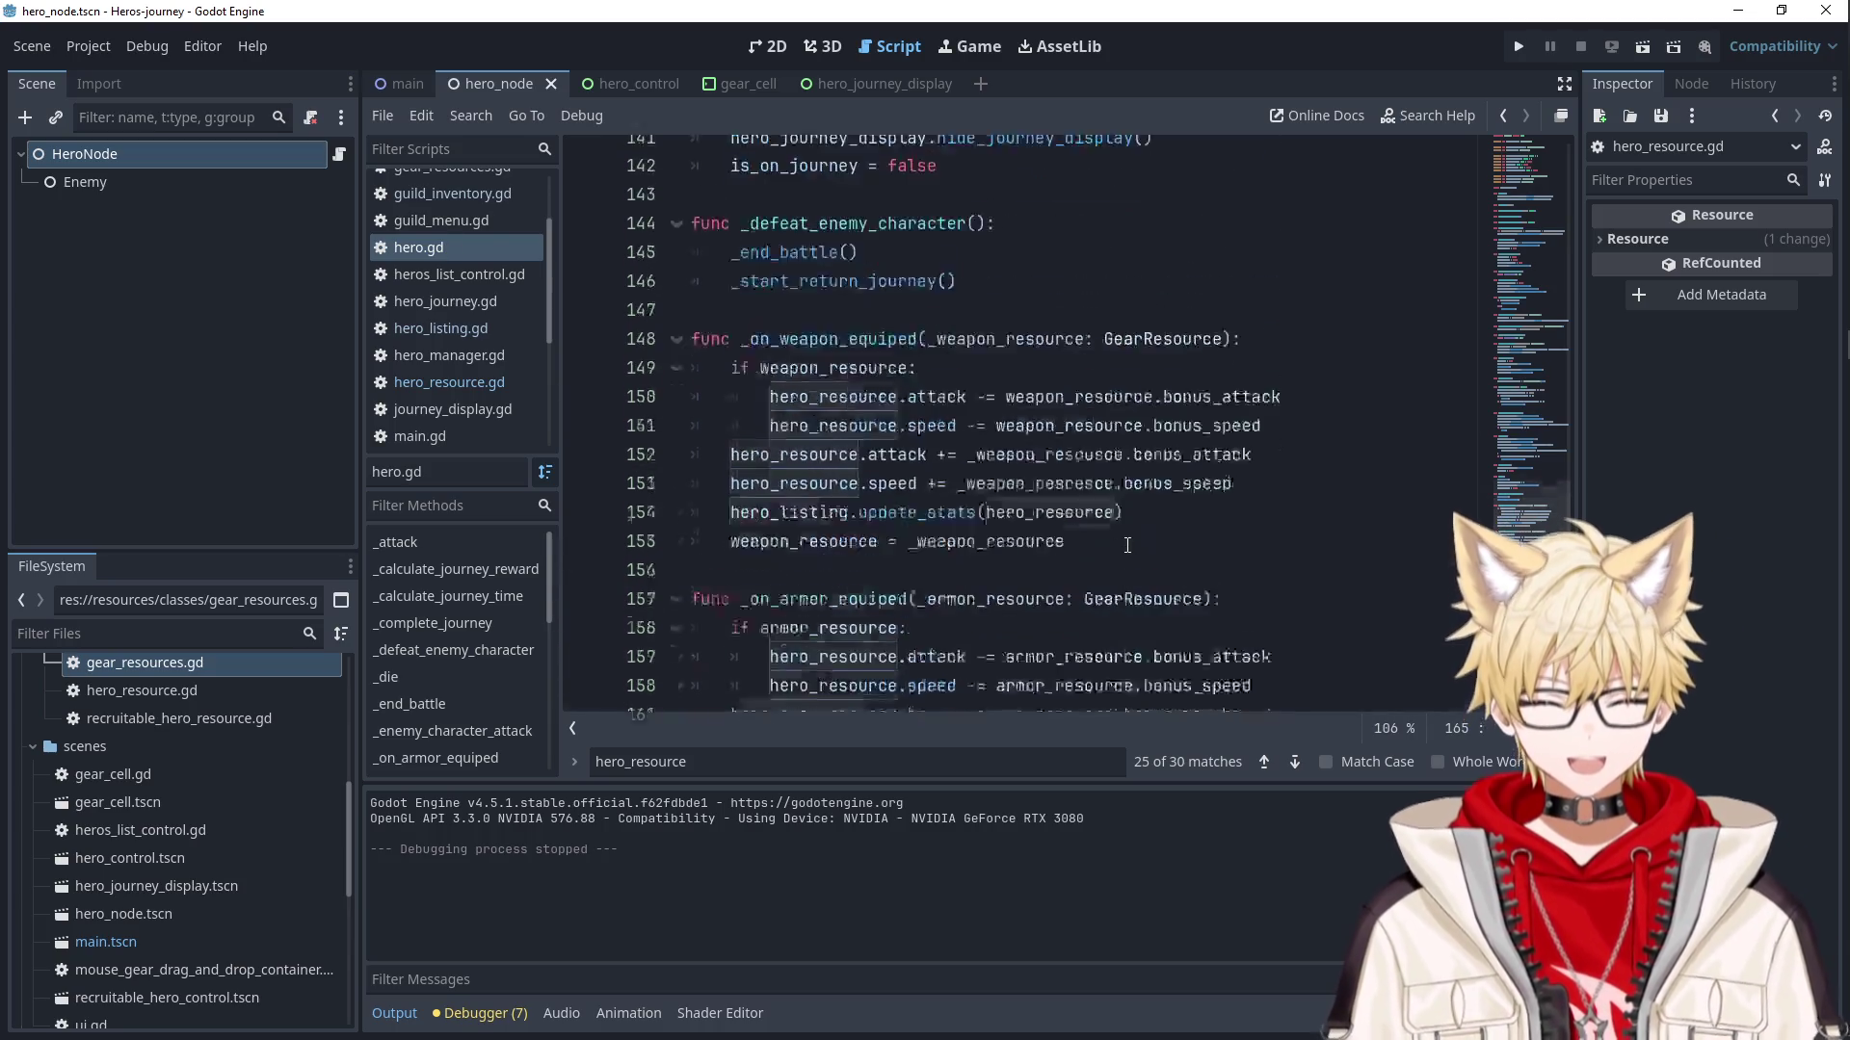
scroll(1122, 545, up, 10)
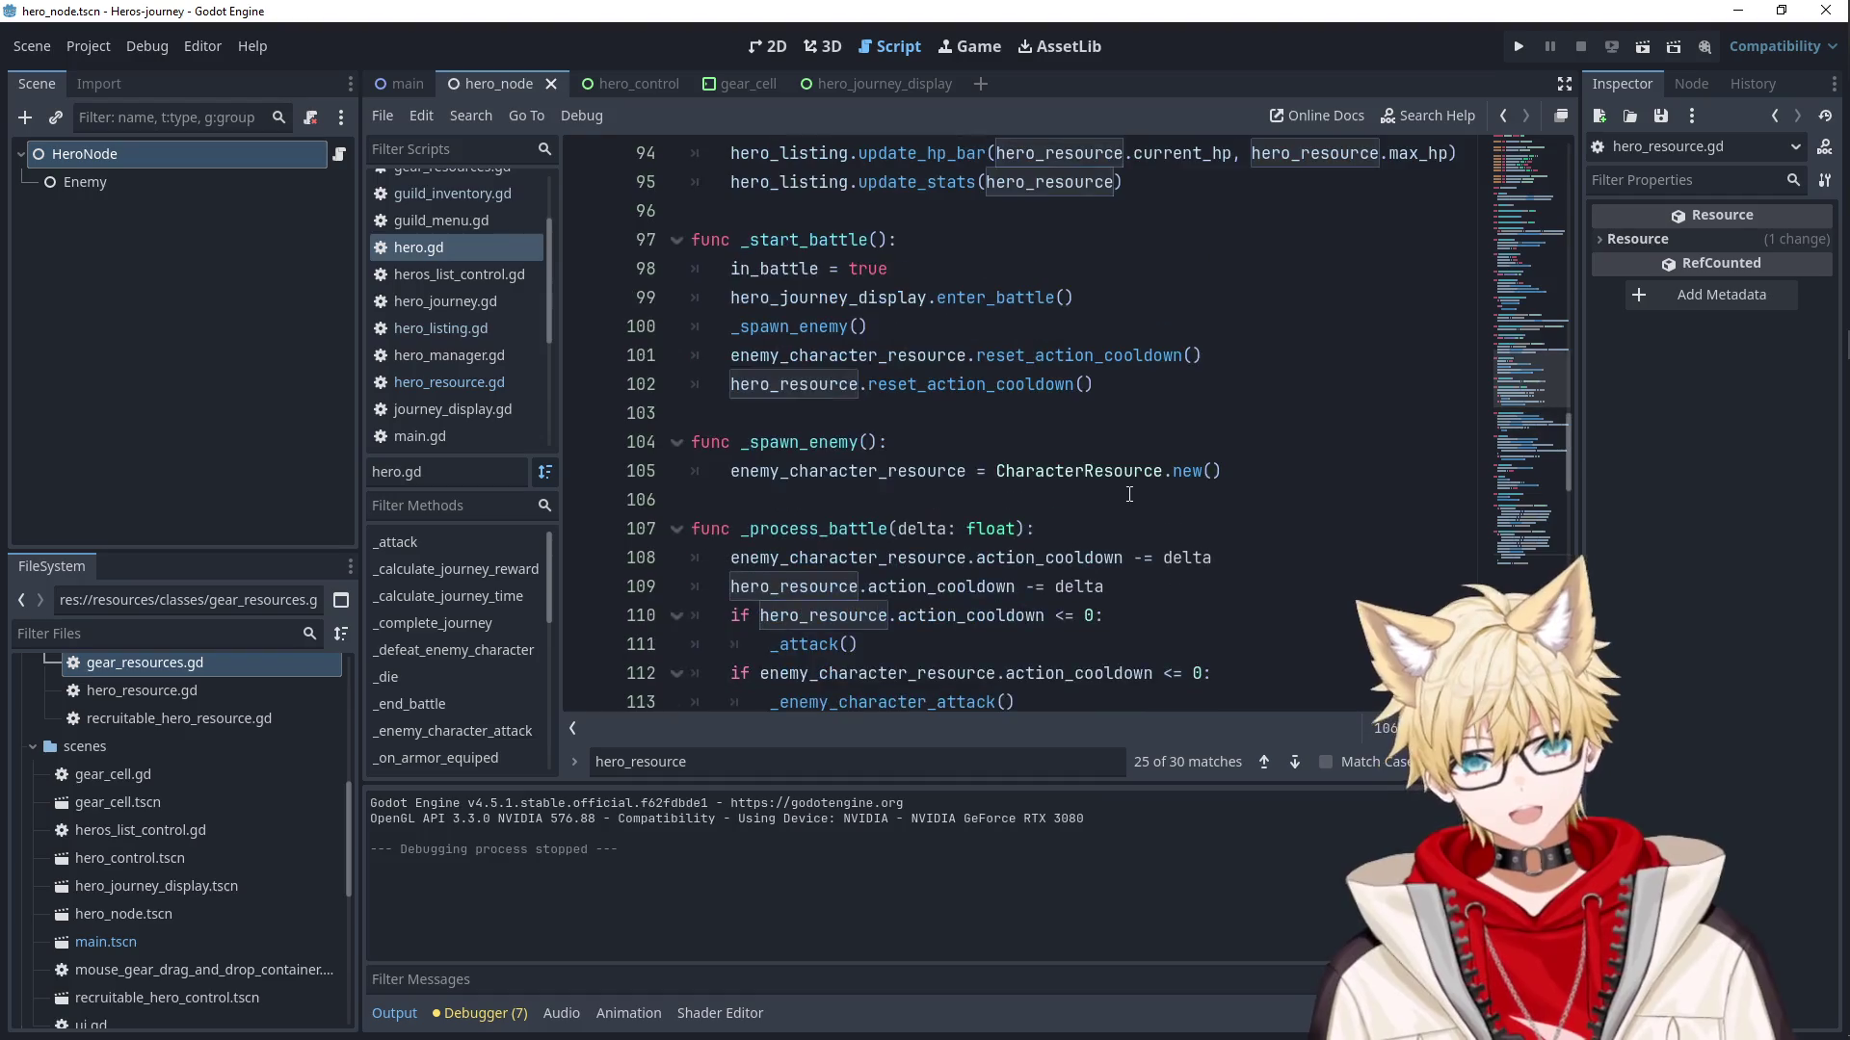
click(1819, 376)
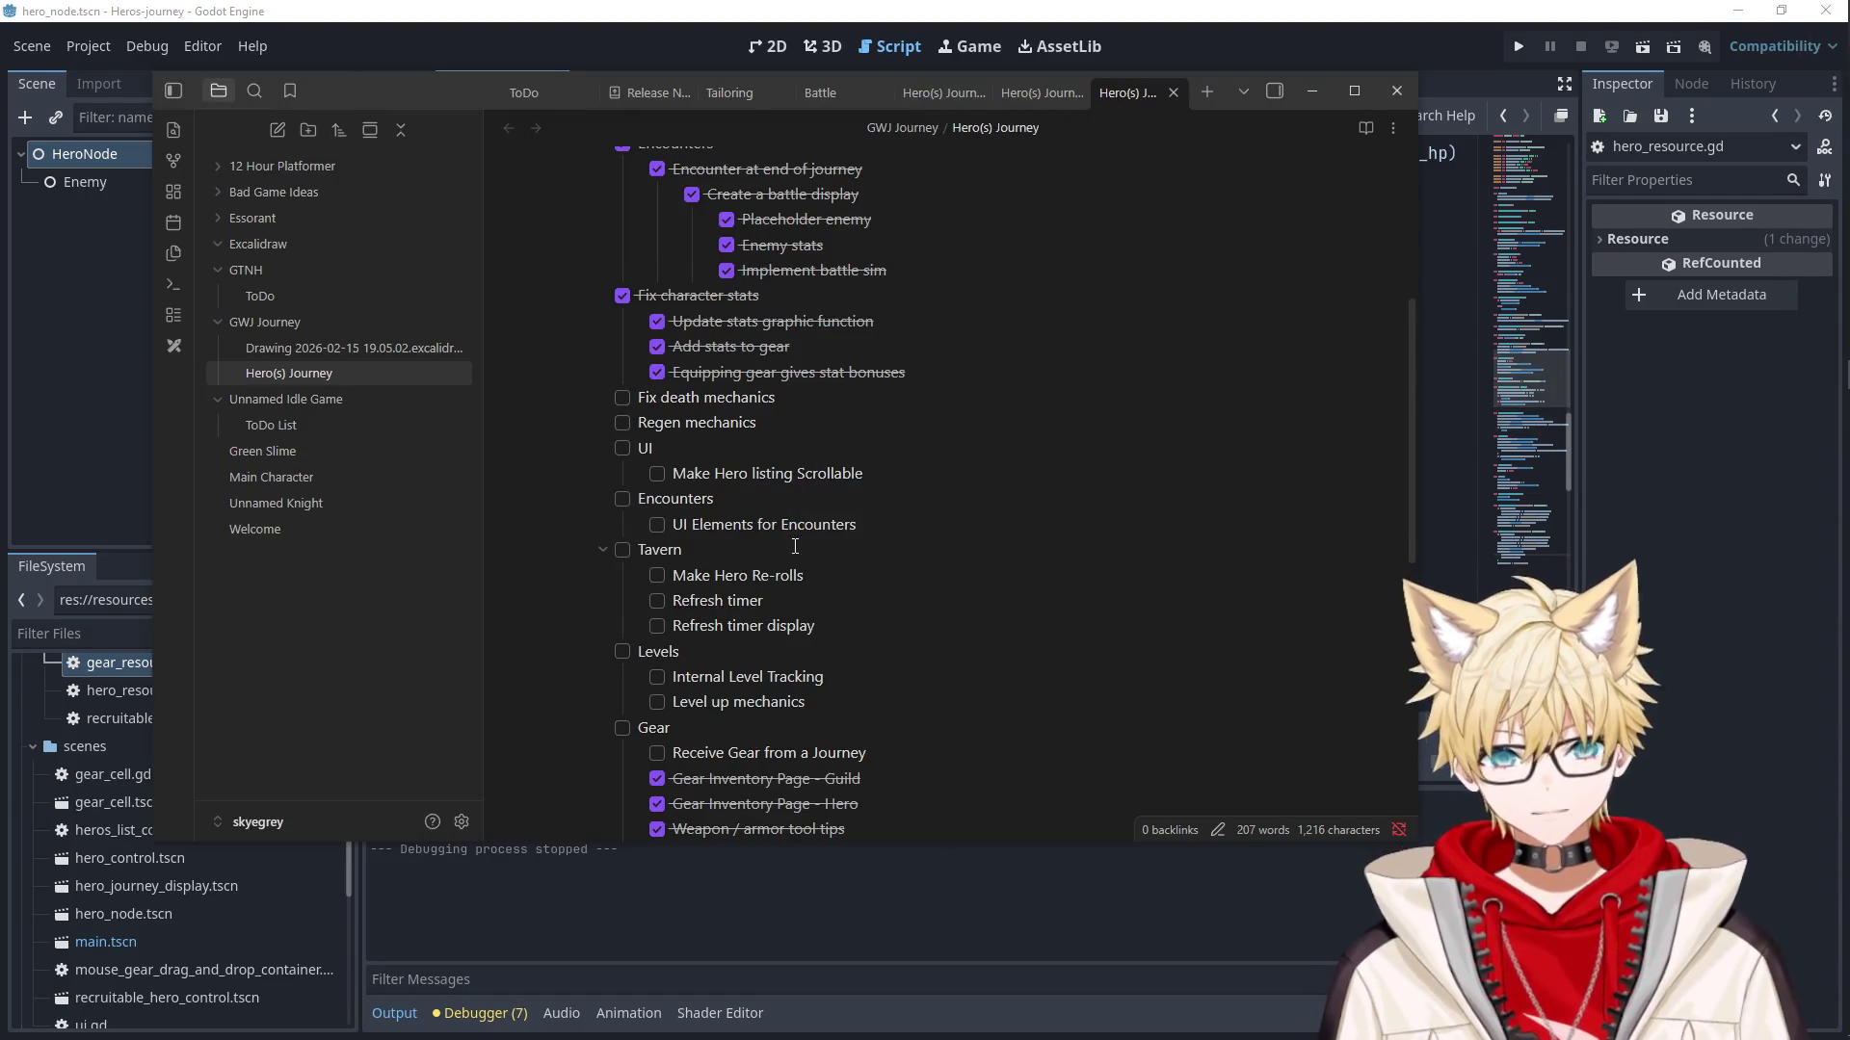
Read through the Hero(s) Journey checklist, briefly select the Receive Gear line, then minimize Obsidian.
scroll(819, 559, up, 5)
scroll(807, 544, down, 3)
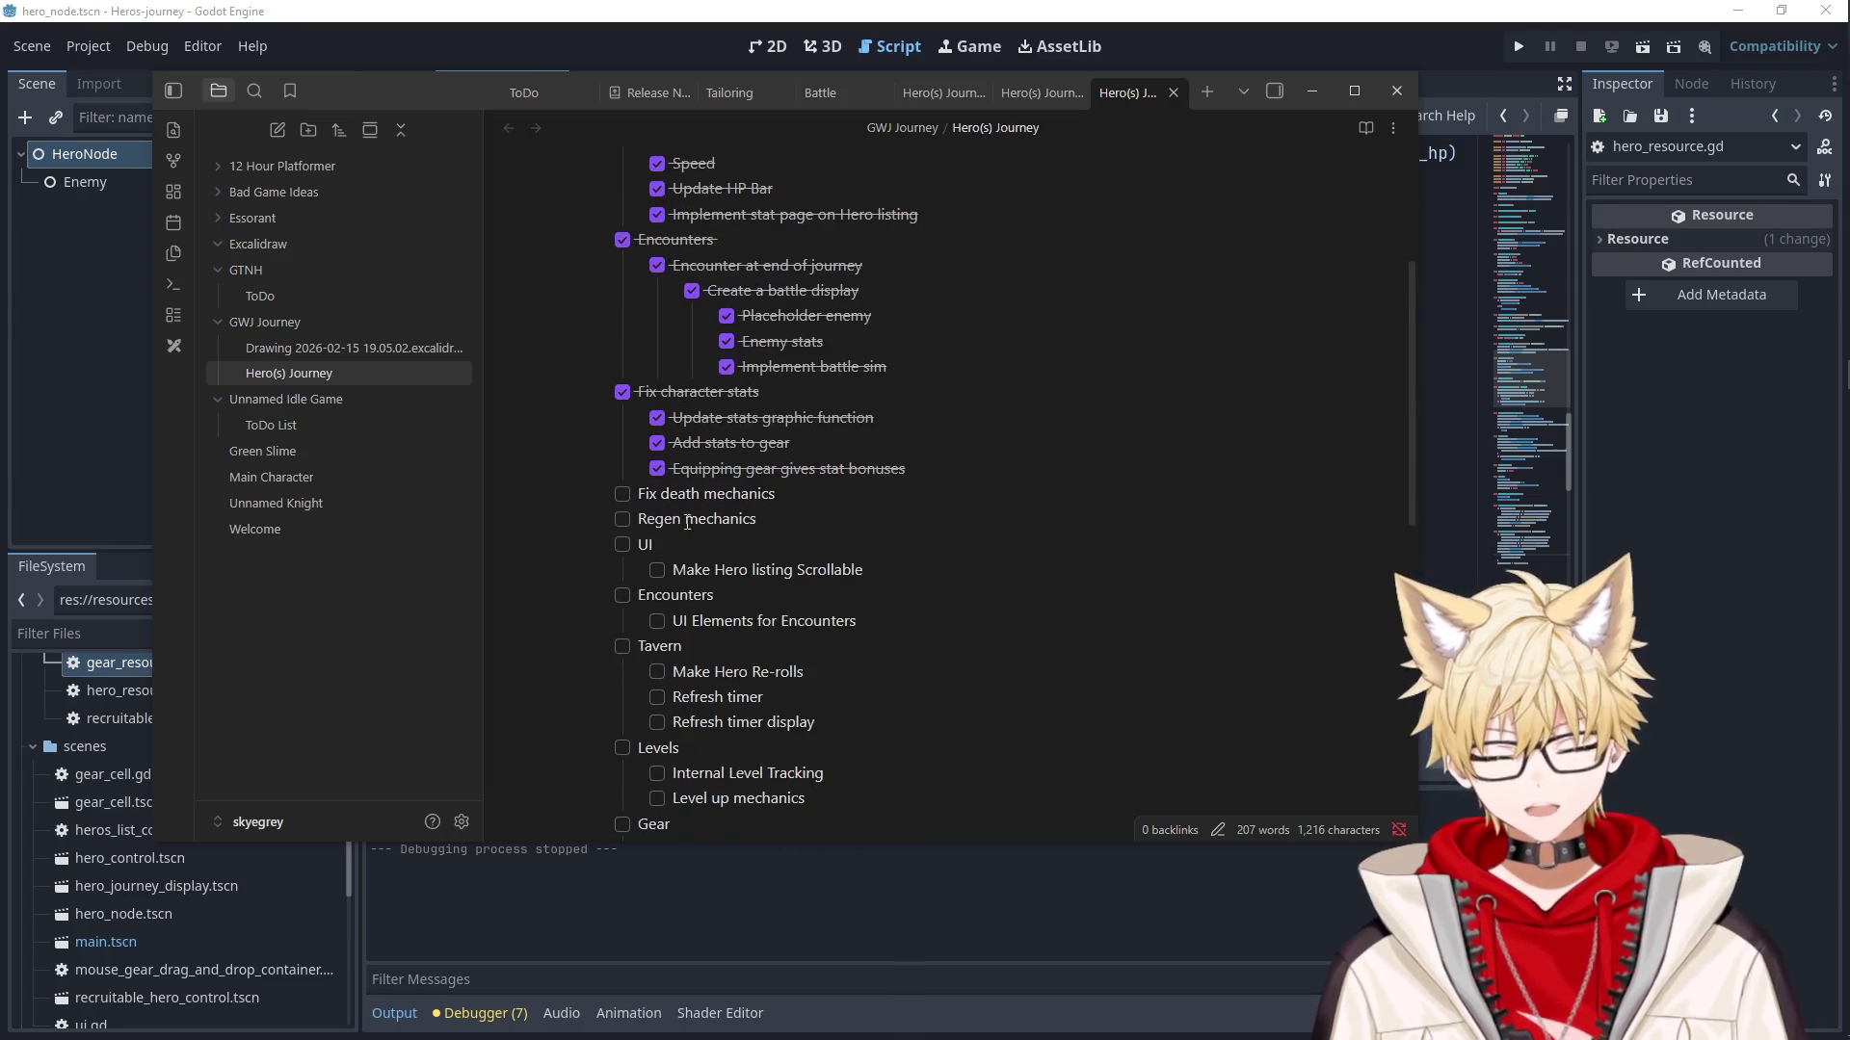
scroll(640, 521, down, 2)
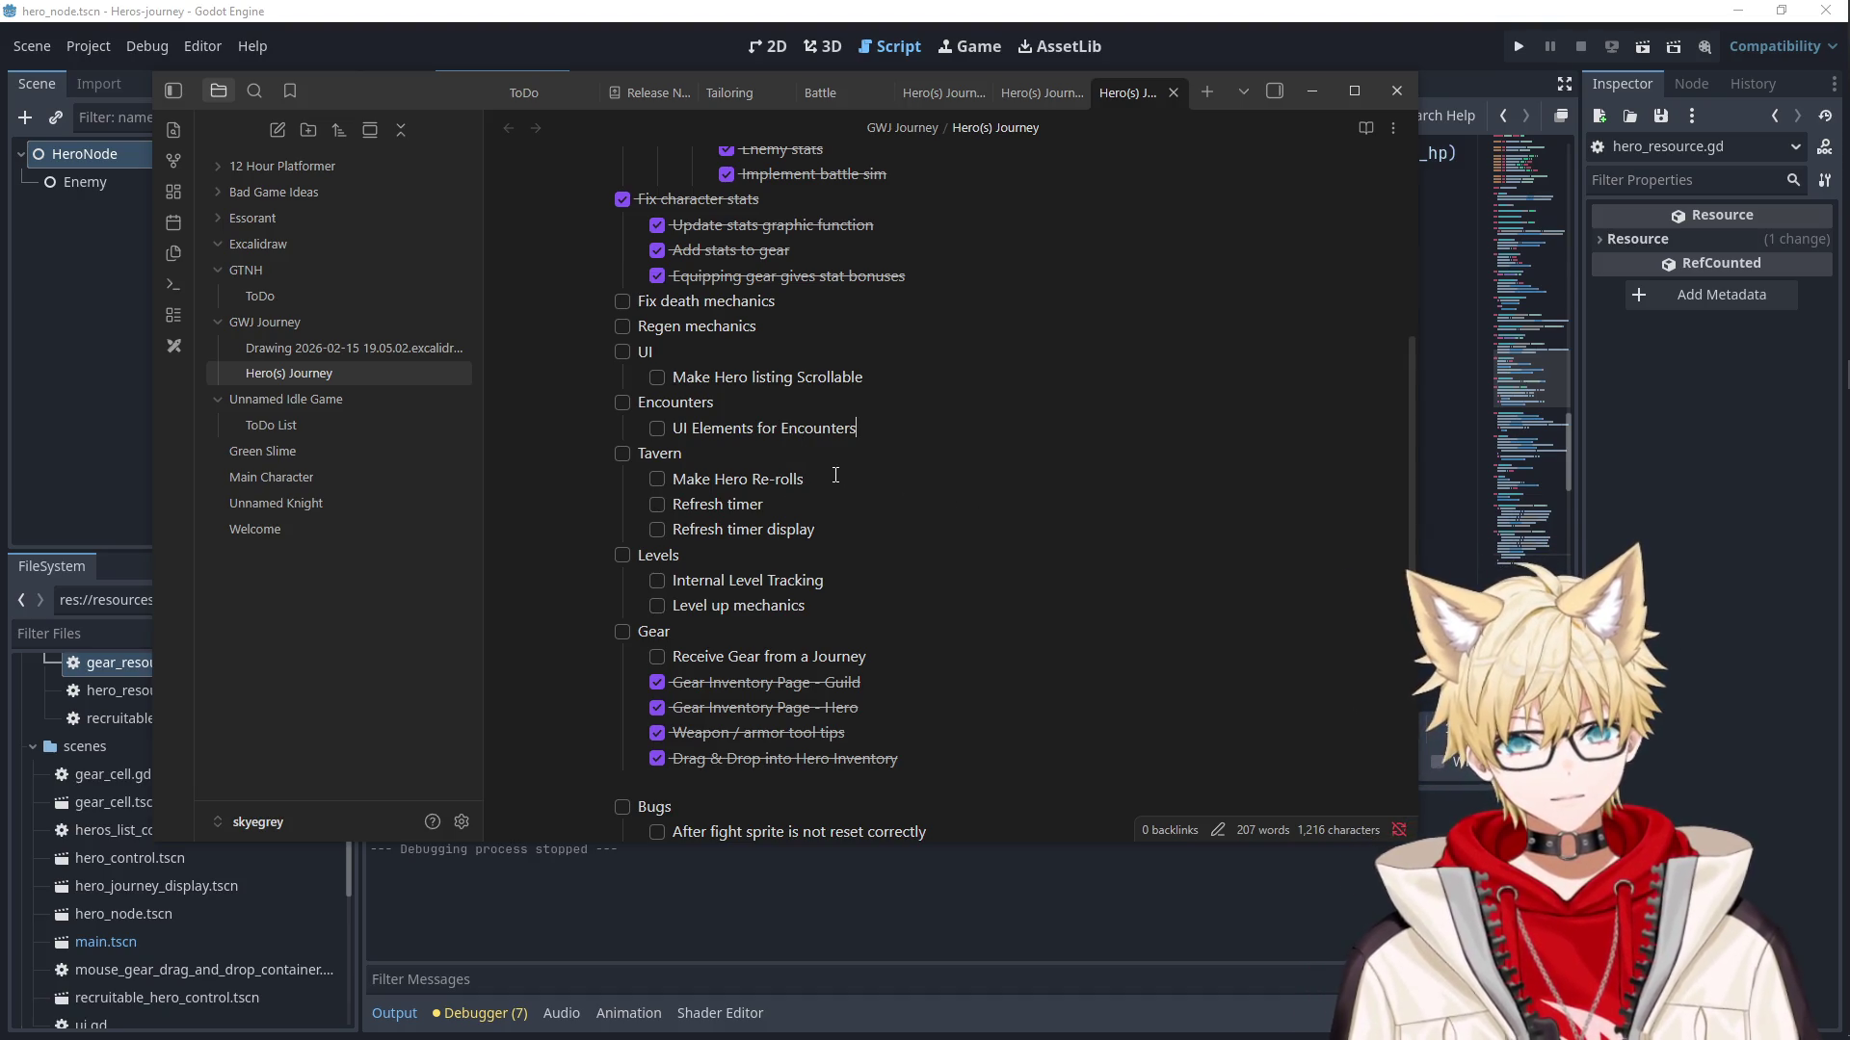
scroll(798, 560, down, 2)
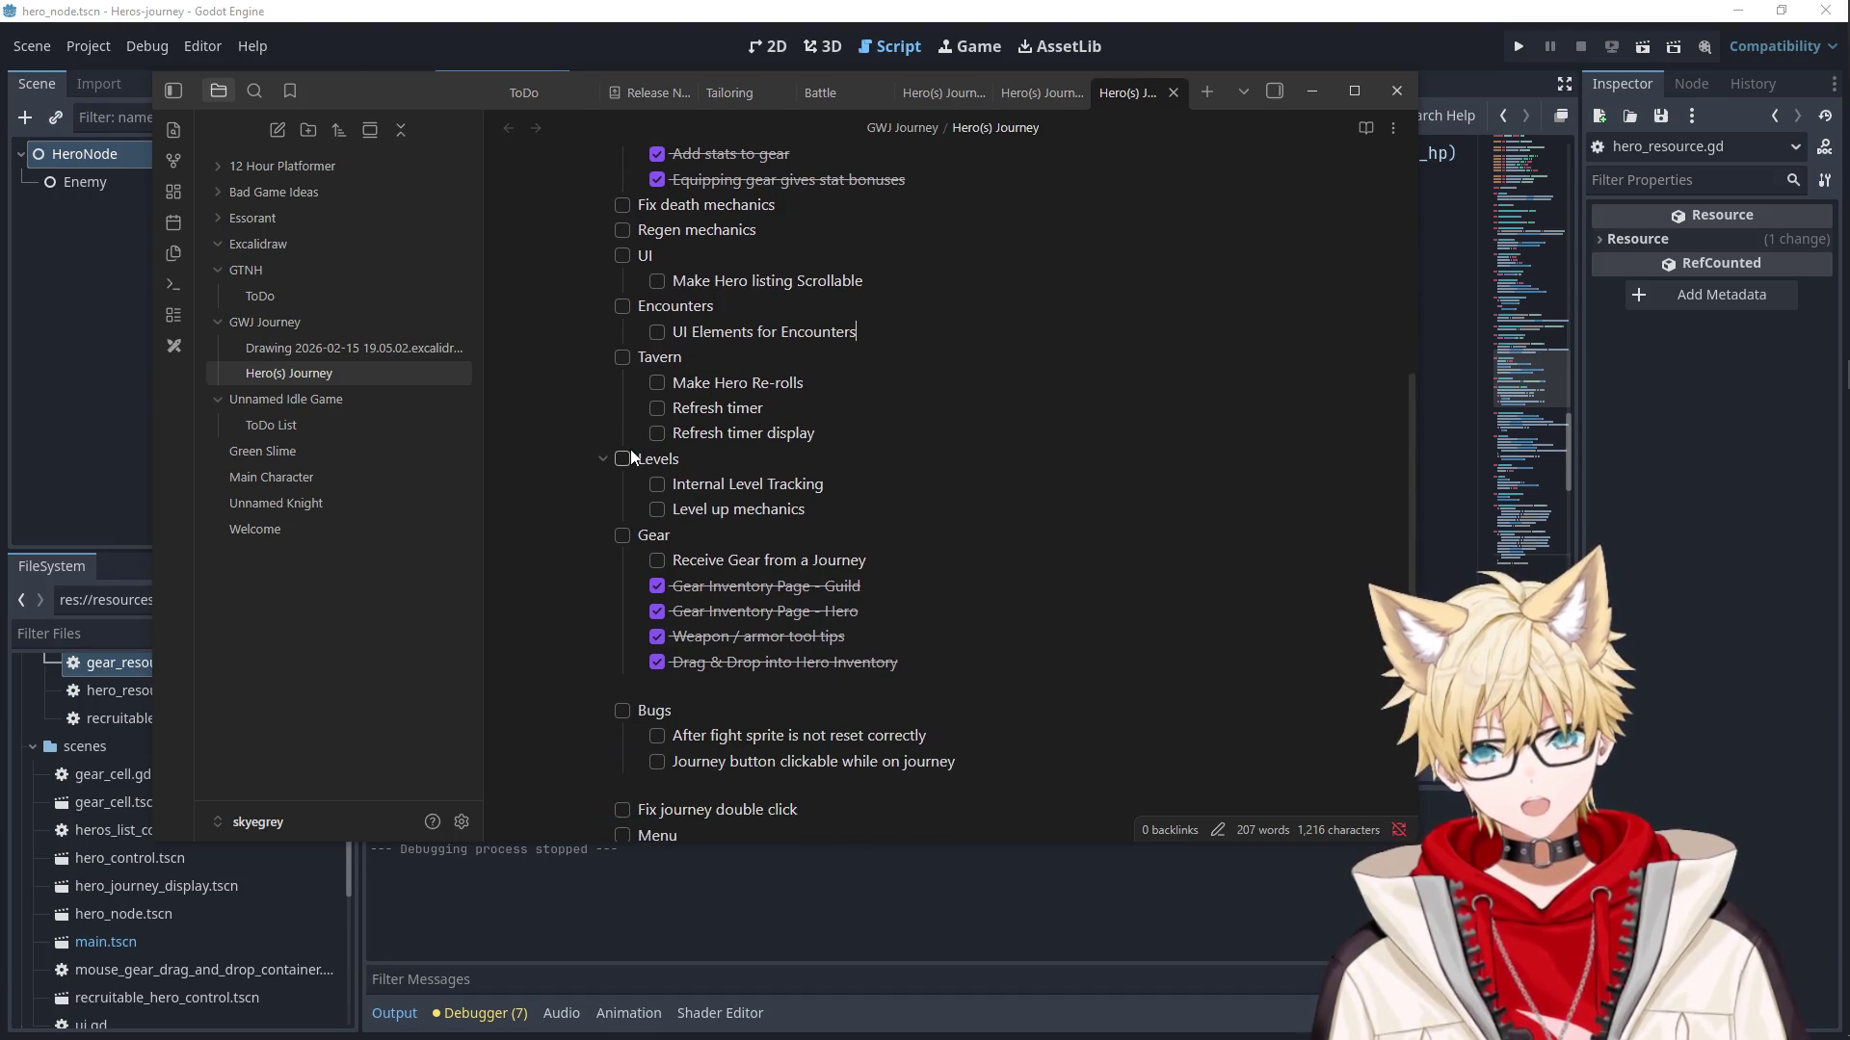
scroll(846, 522, down, 4)
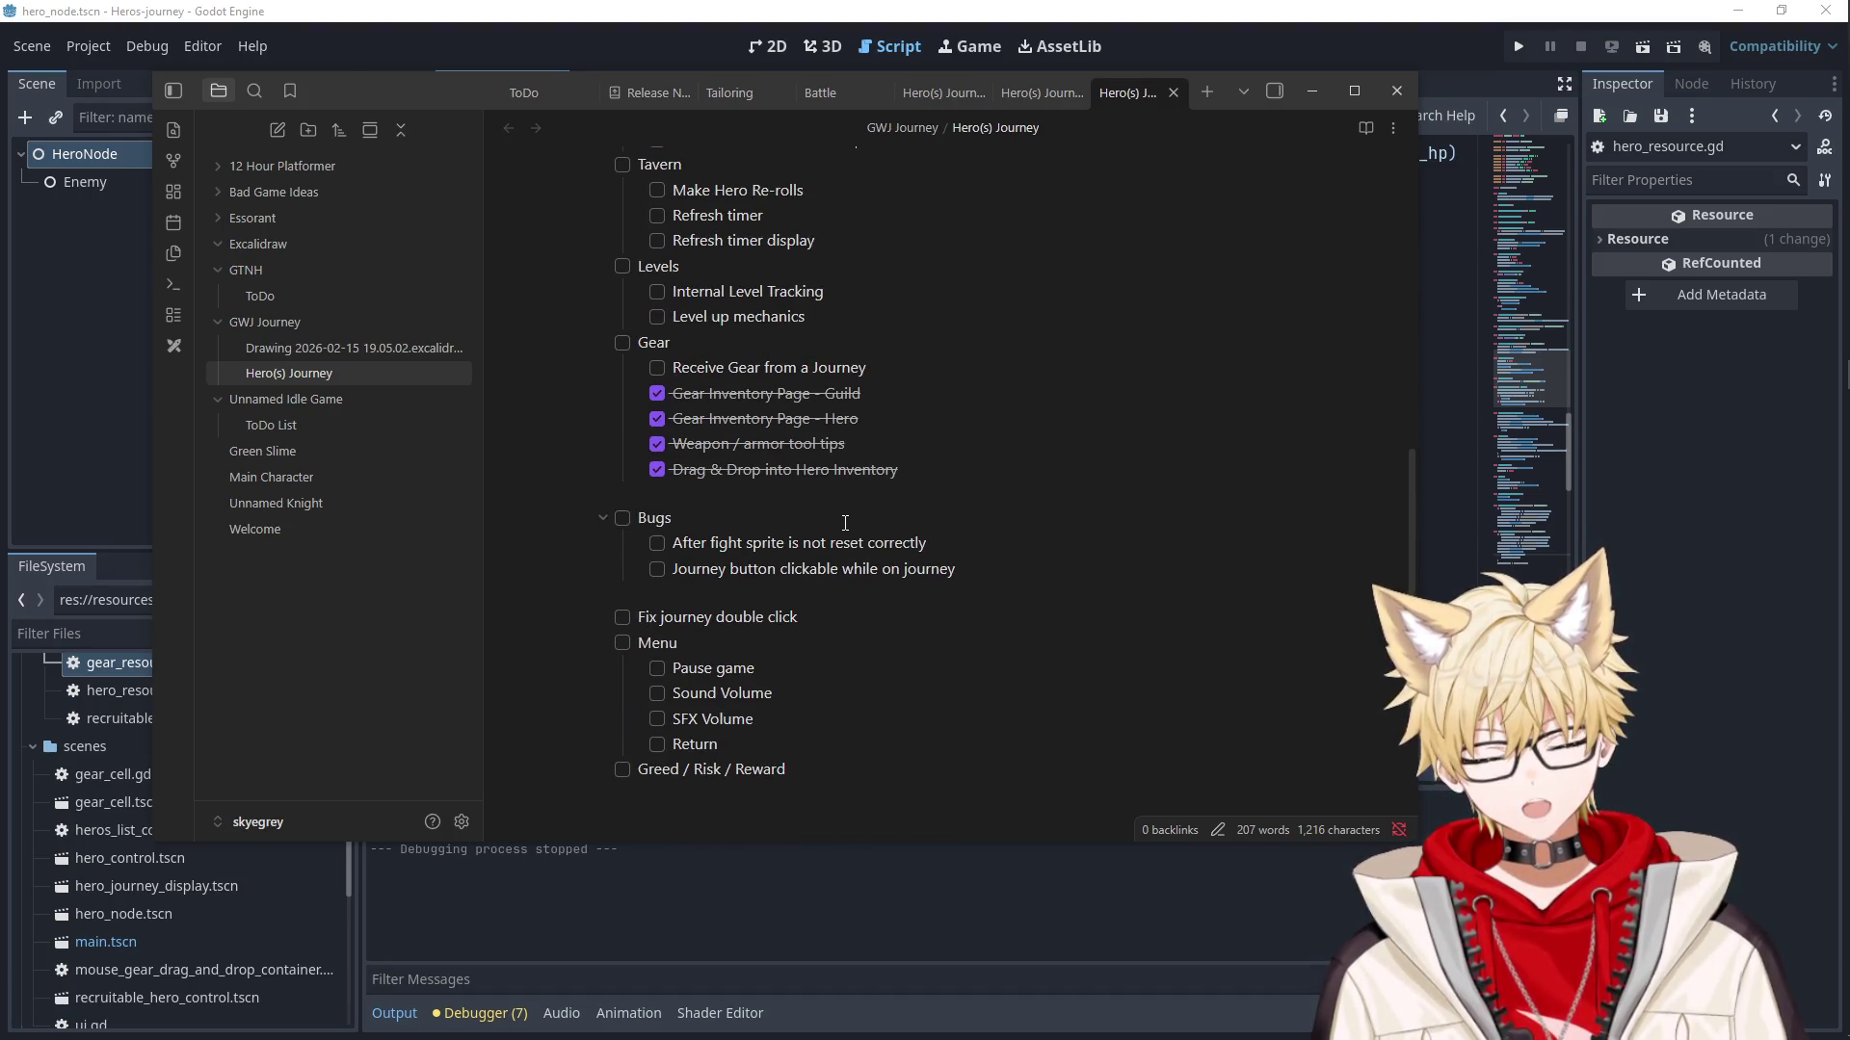
triple_click(916, 379)
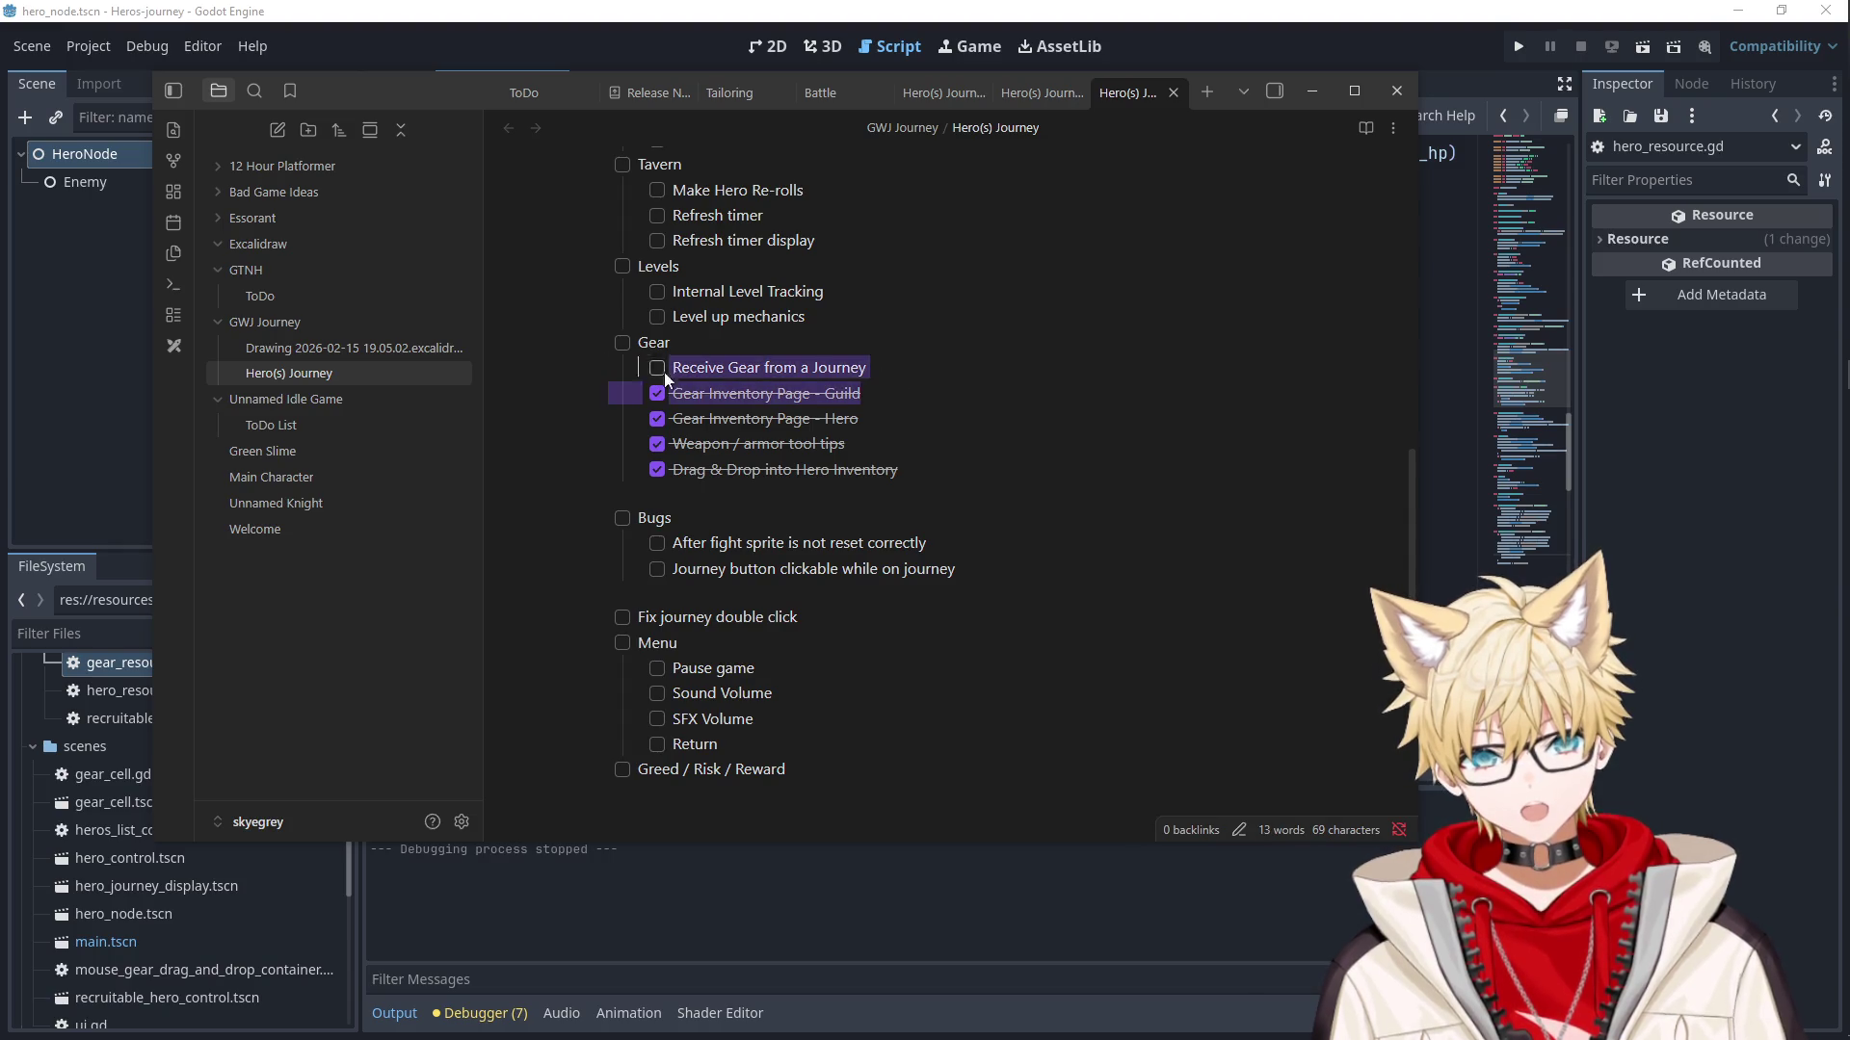
click(924, 384)
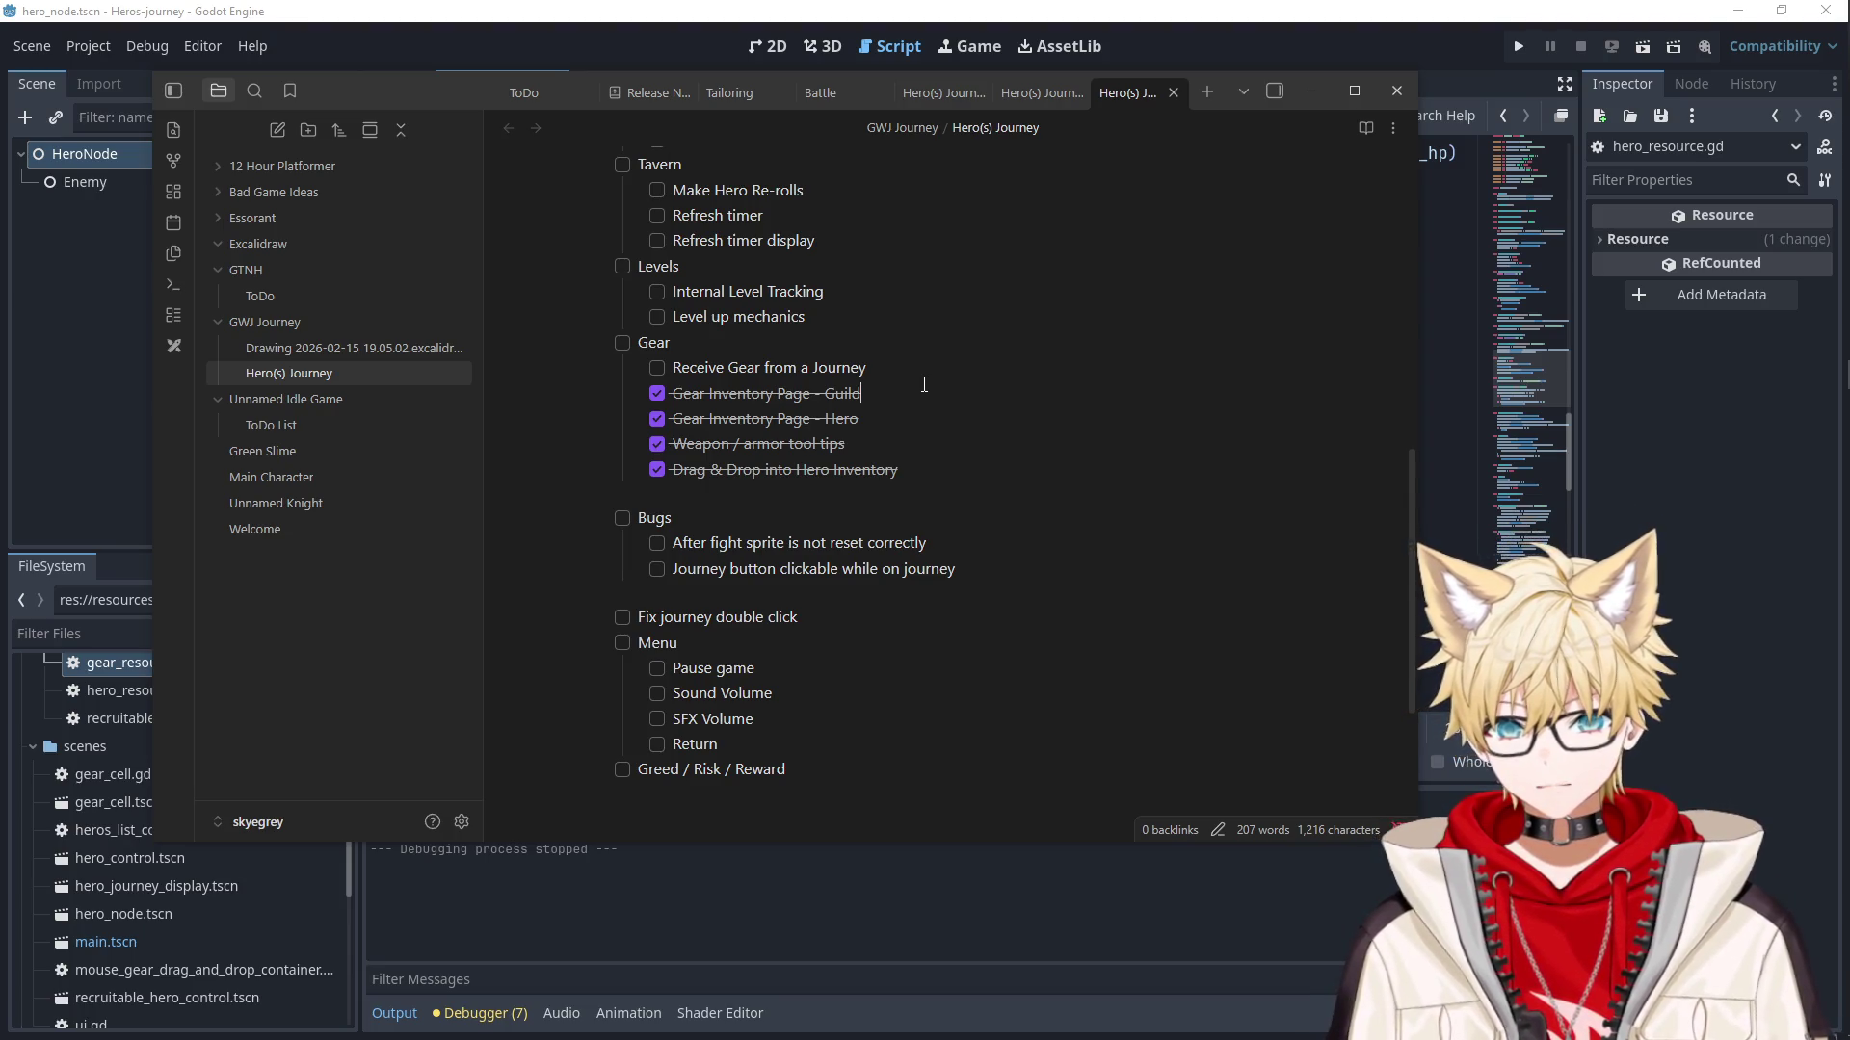
click(1315, 91)
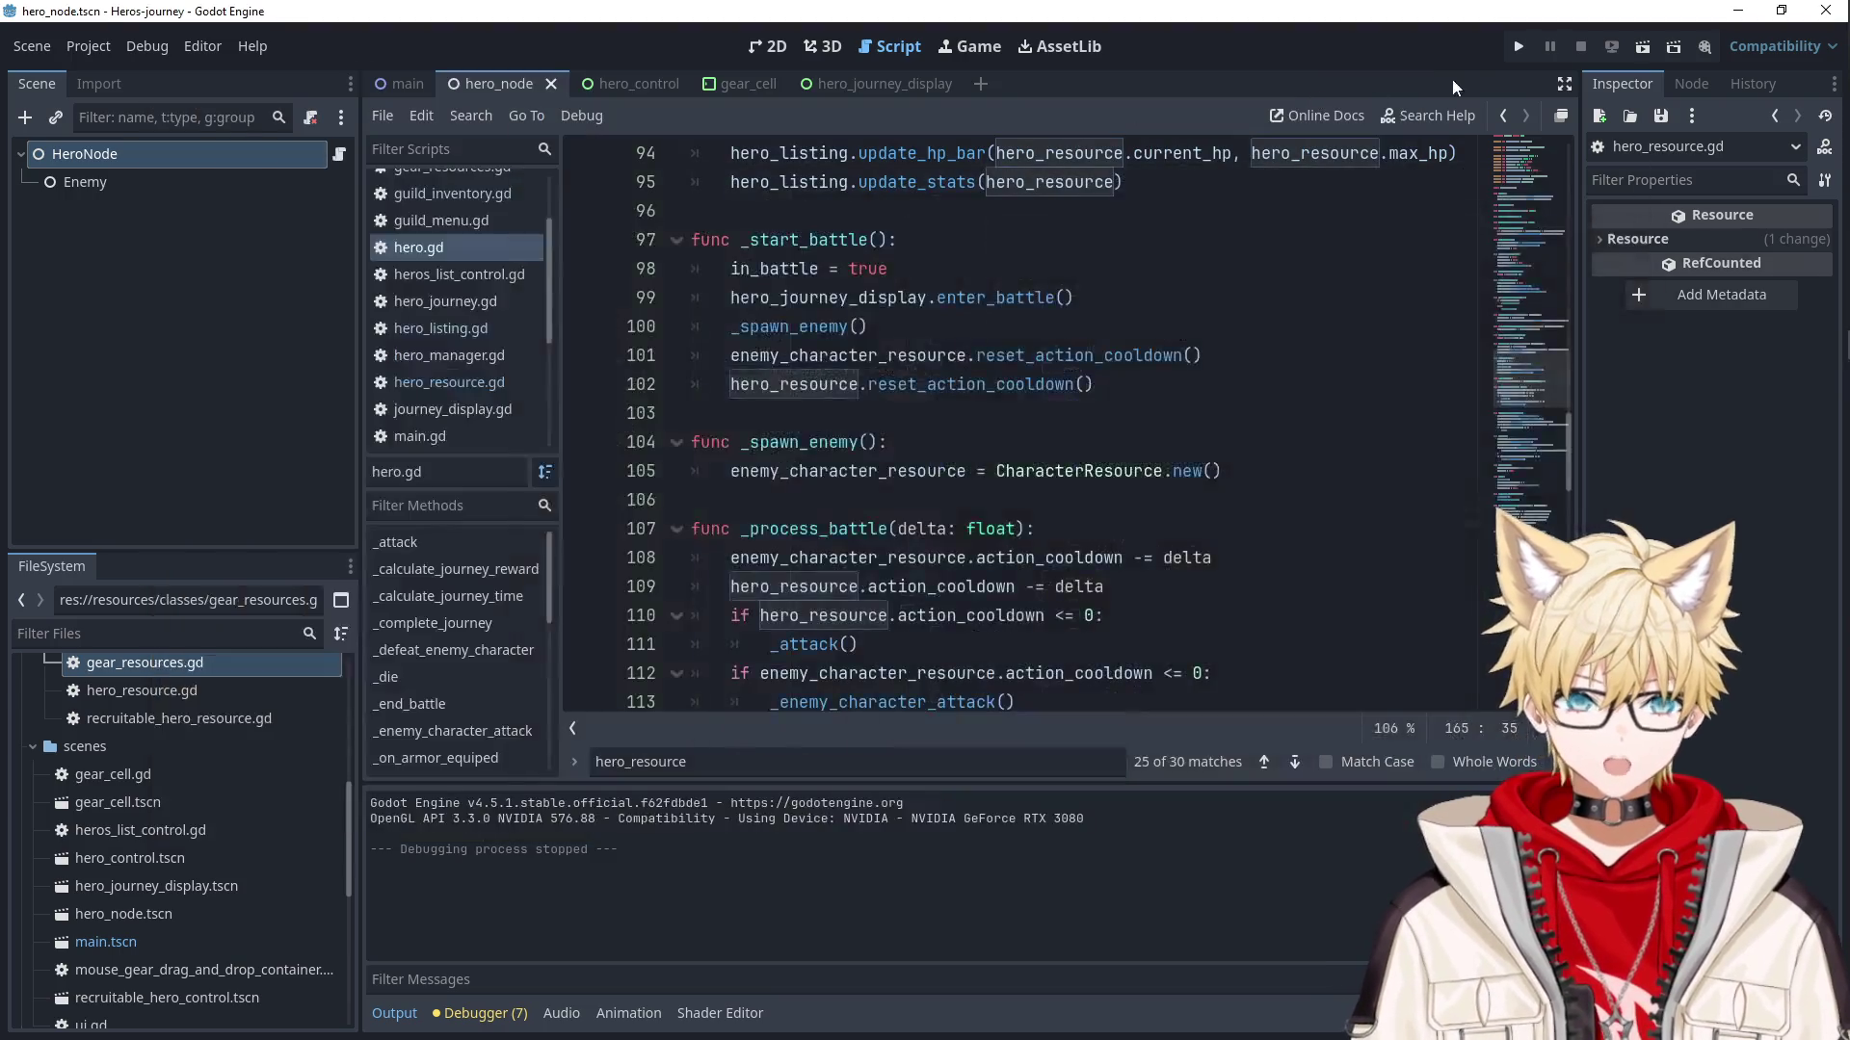
Run the Heros-journey game, bring the mockup image into view, and show the Tavern's five recruitable heroes.
click(1511, 54)
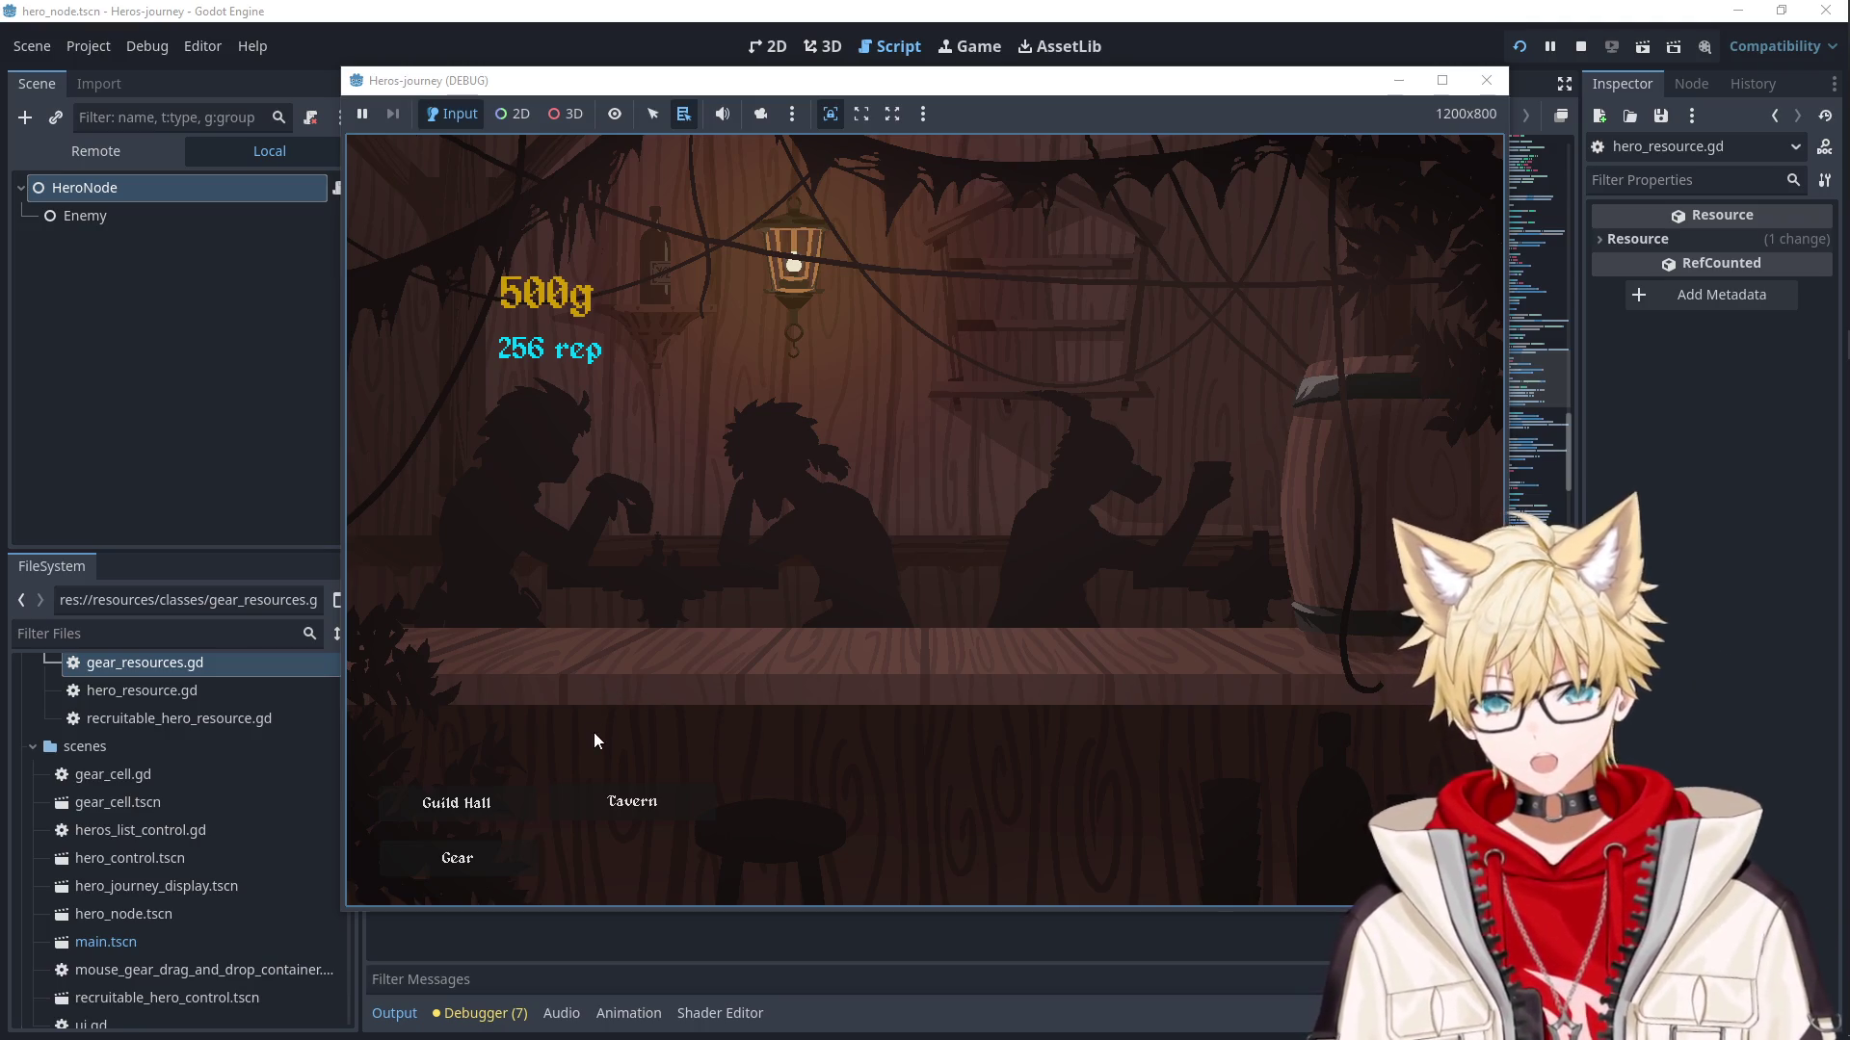
click(483, 806)
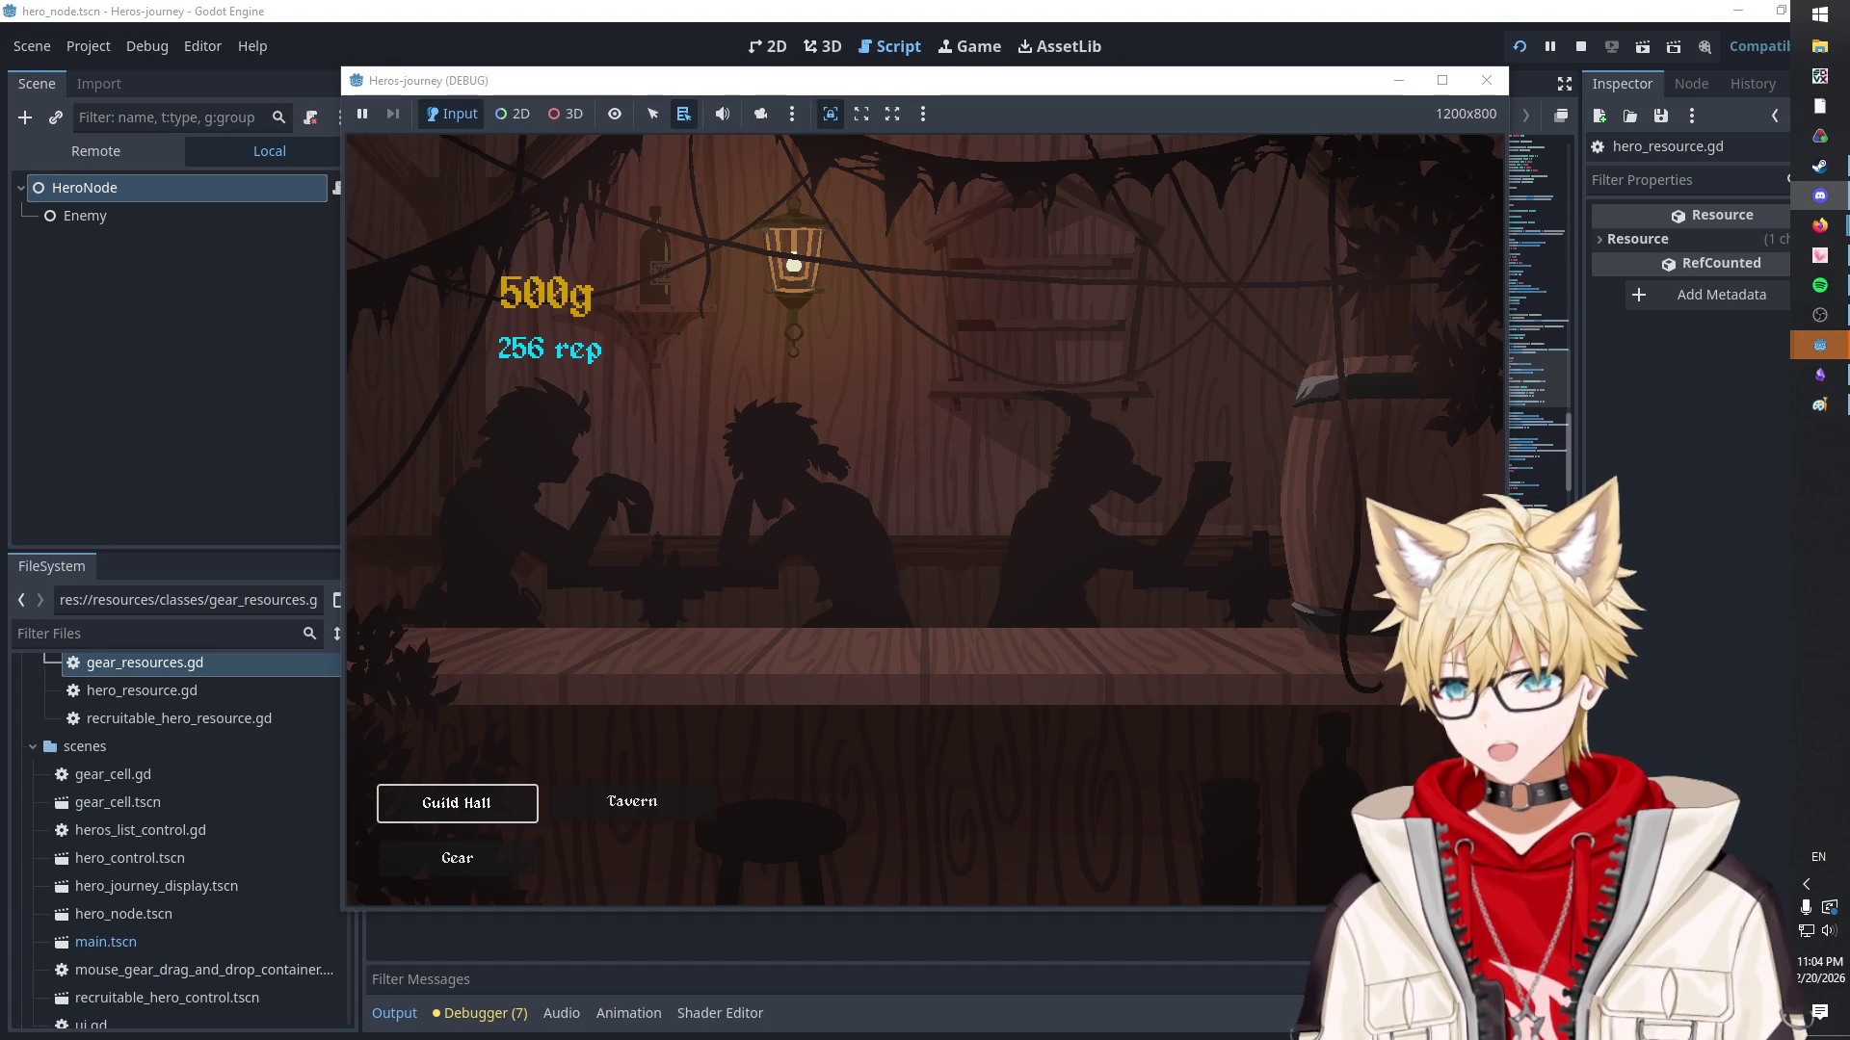
drag(0, 260, 580, 218)
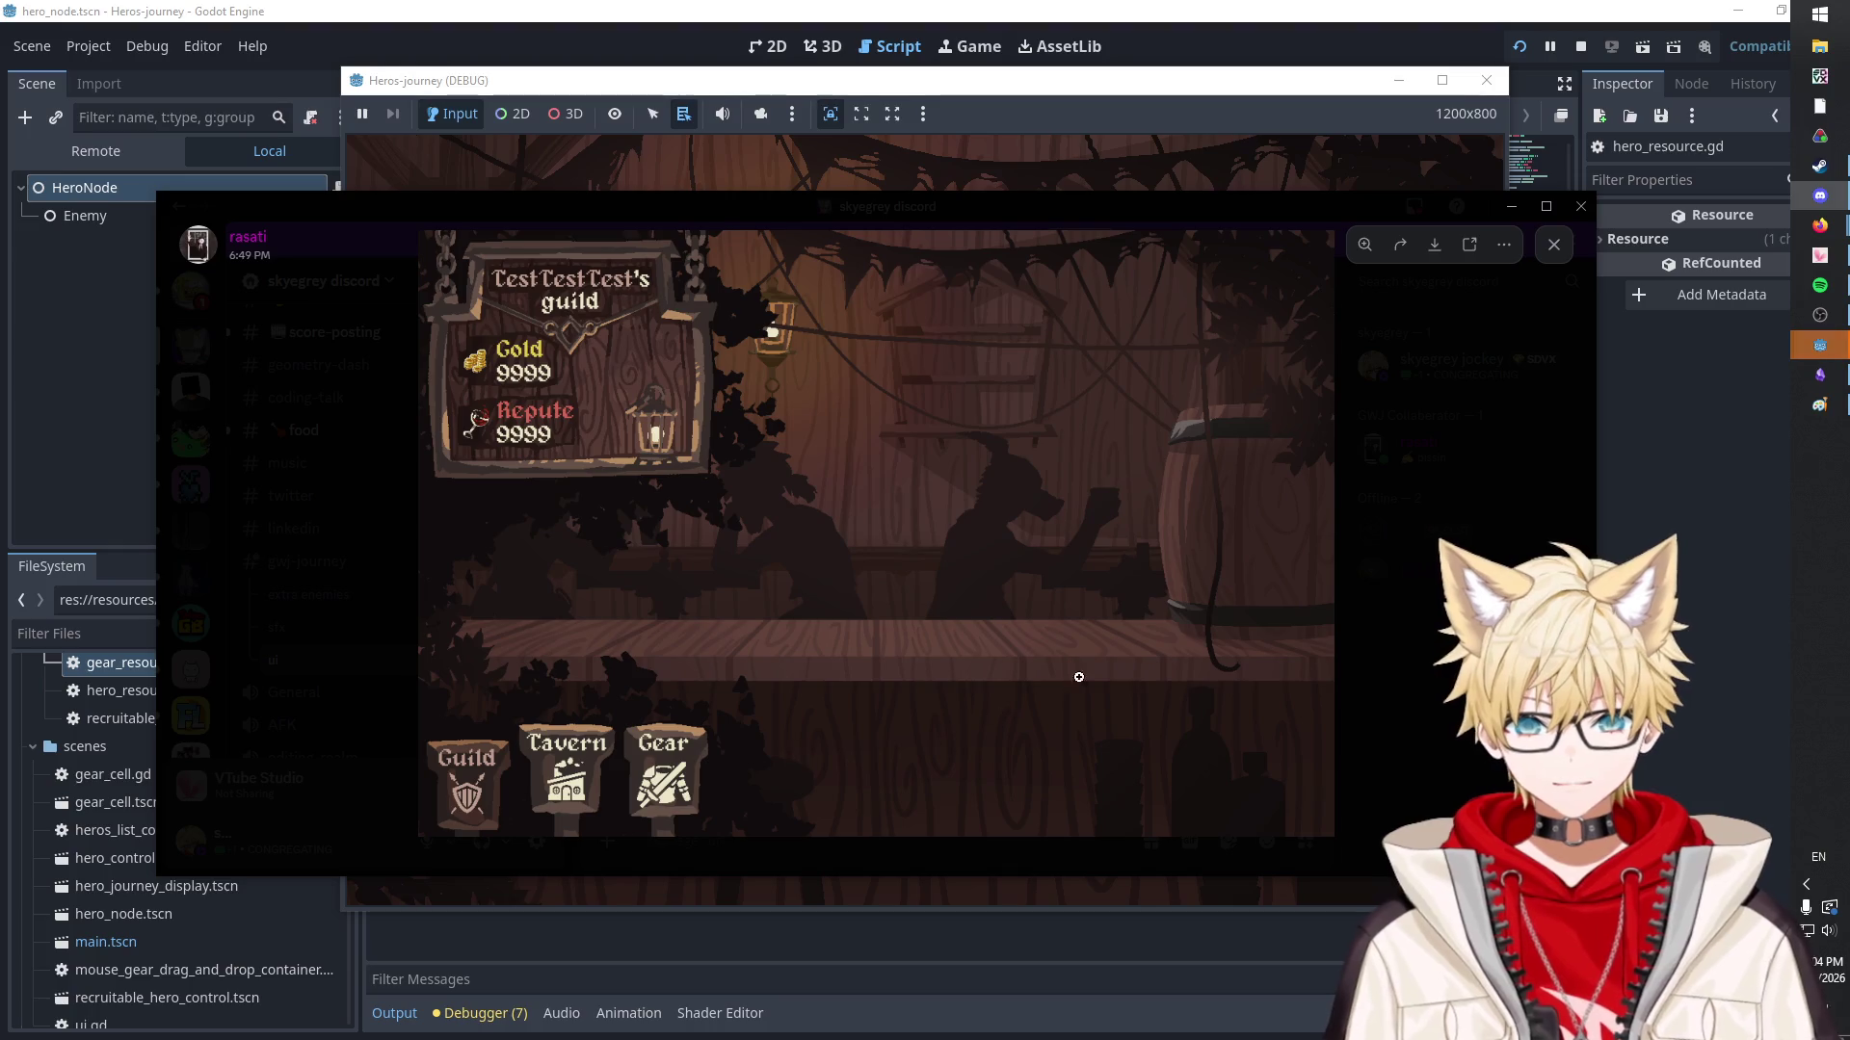
click(1114, 114)
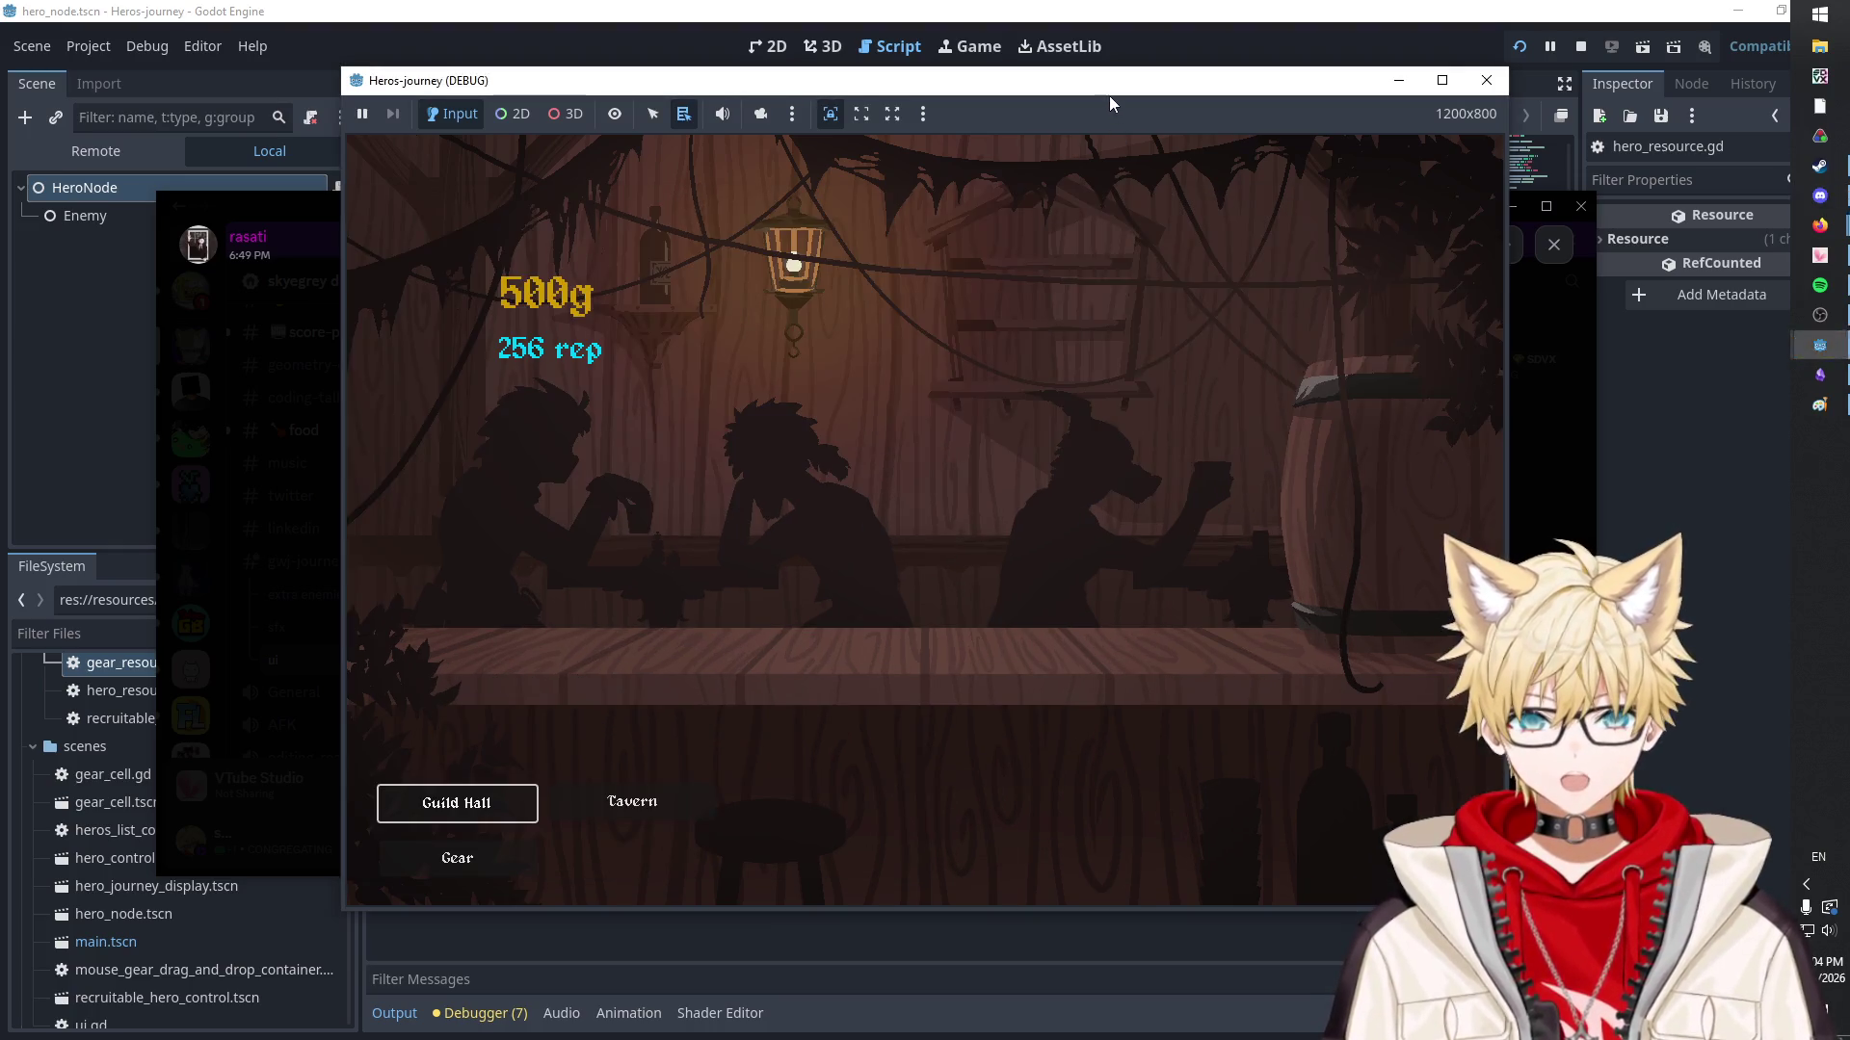
click(607, 803)
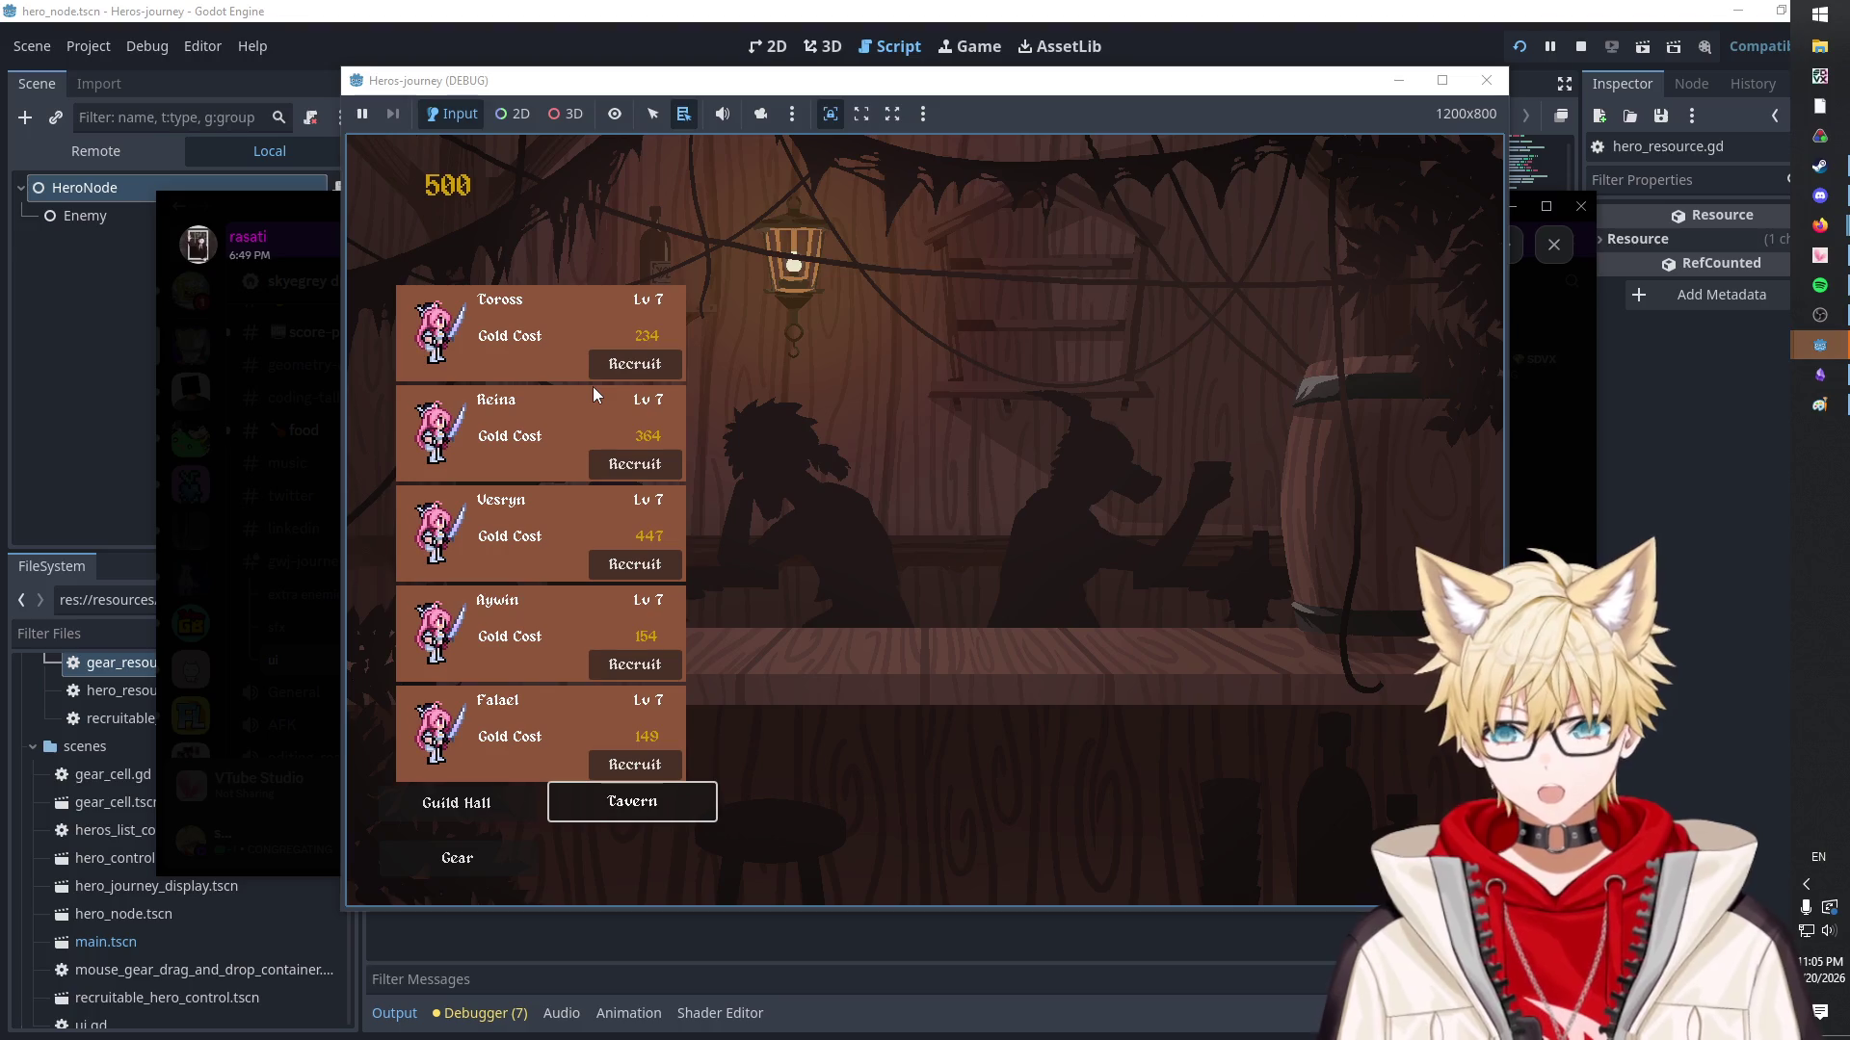
Recruit Reina, dropping gold from 500 to 136, and toggle her panel between Stats and Gear.
click(621, 466)
click(807, 250)
click(935, 252)
click(808, 249)
click(943, 252)
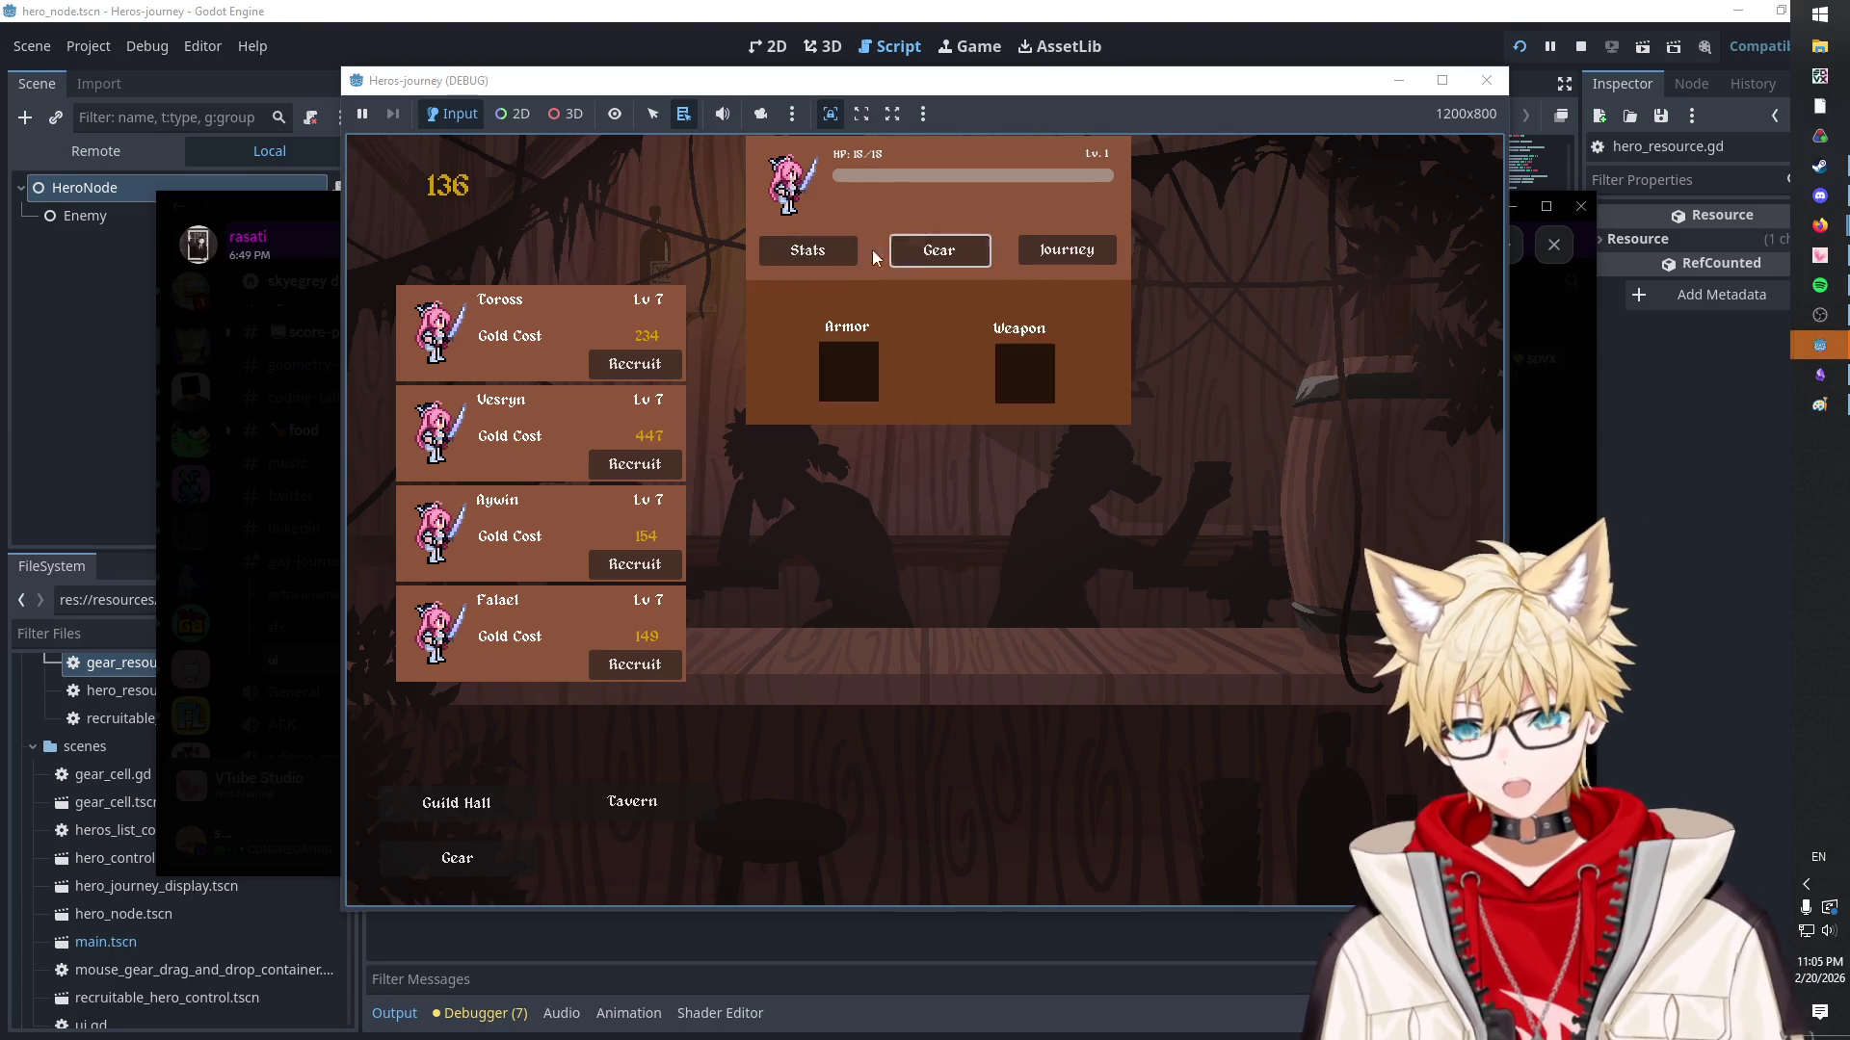
click(976, 255)
click(976, 255)
click(1062, 249)
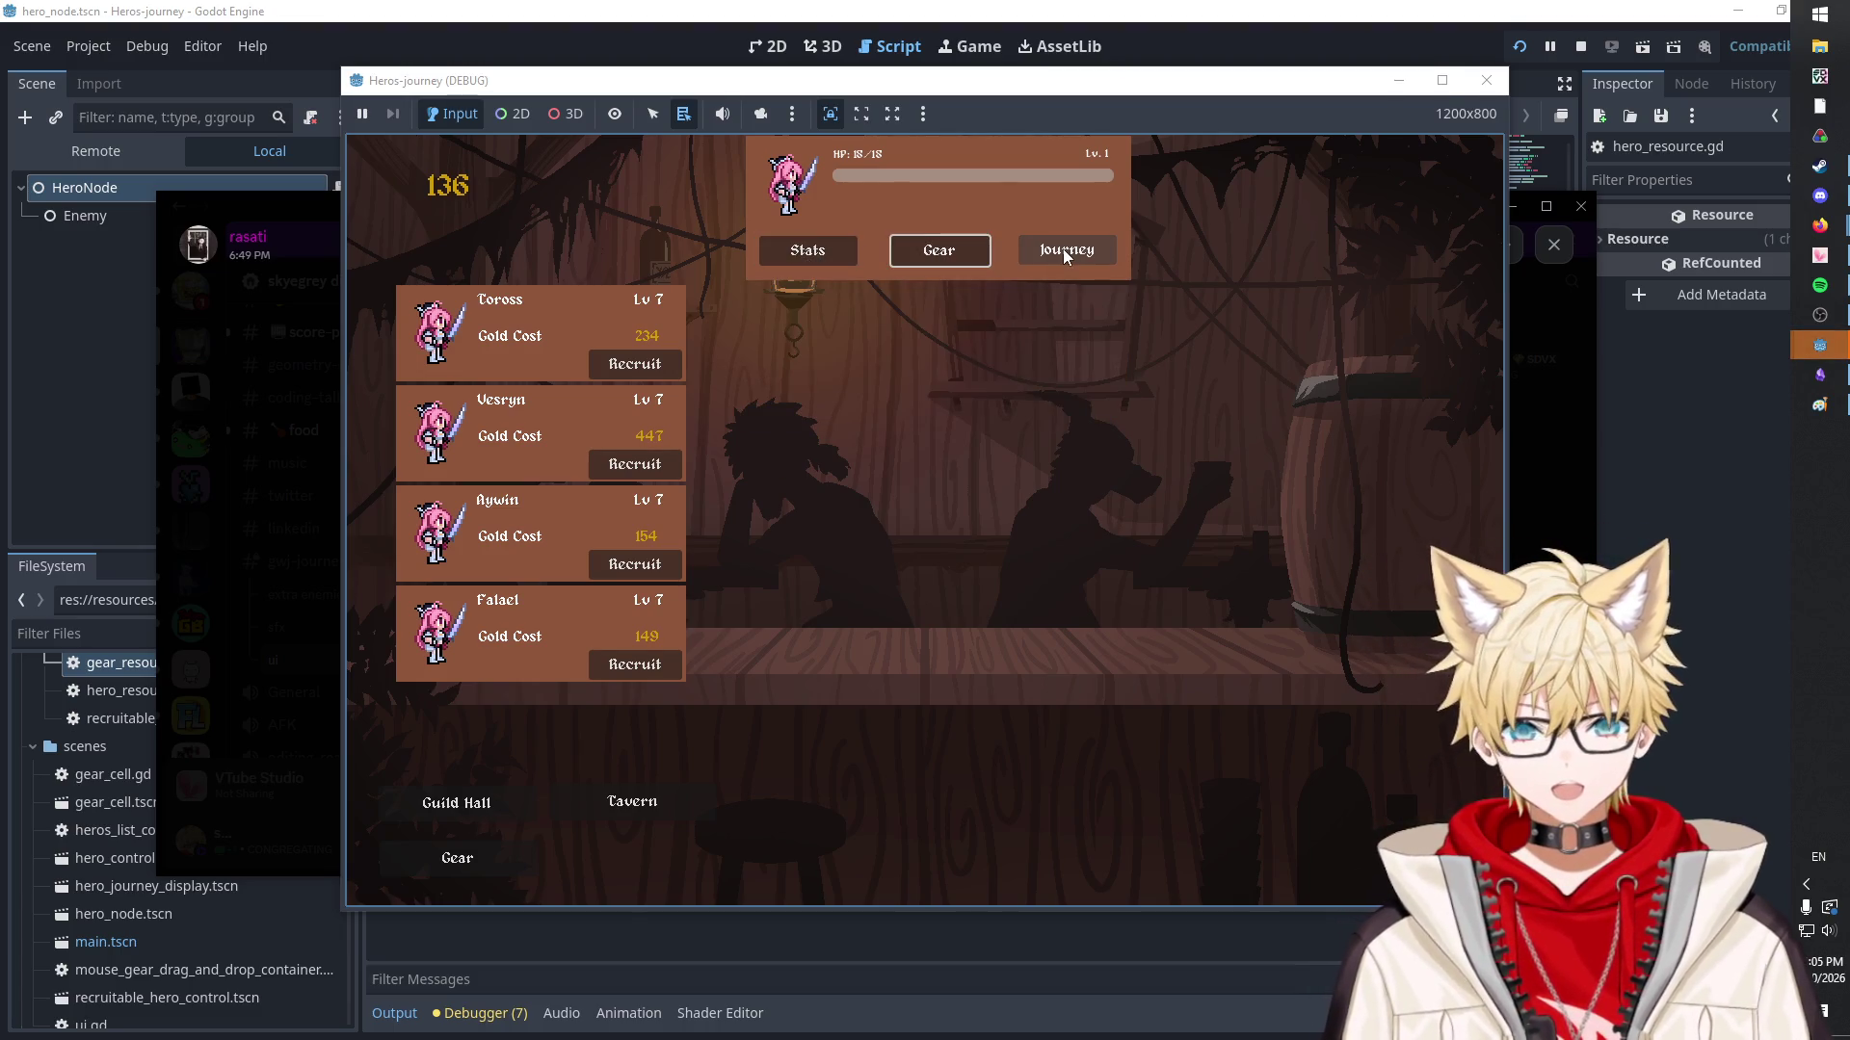
Send Reina on a journey, view her stats, and collect the reward, raising gold to 578.
click(818, 256)
click(1061, 250)
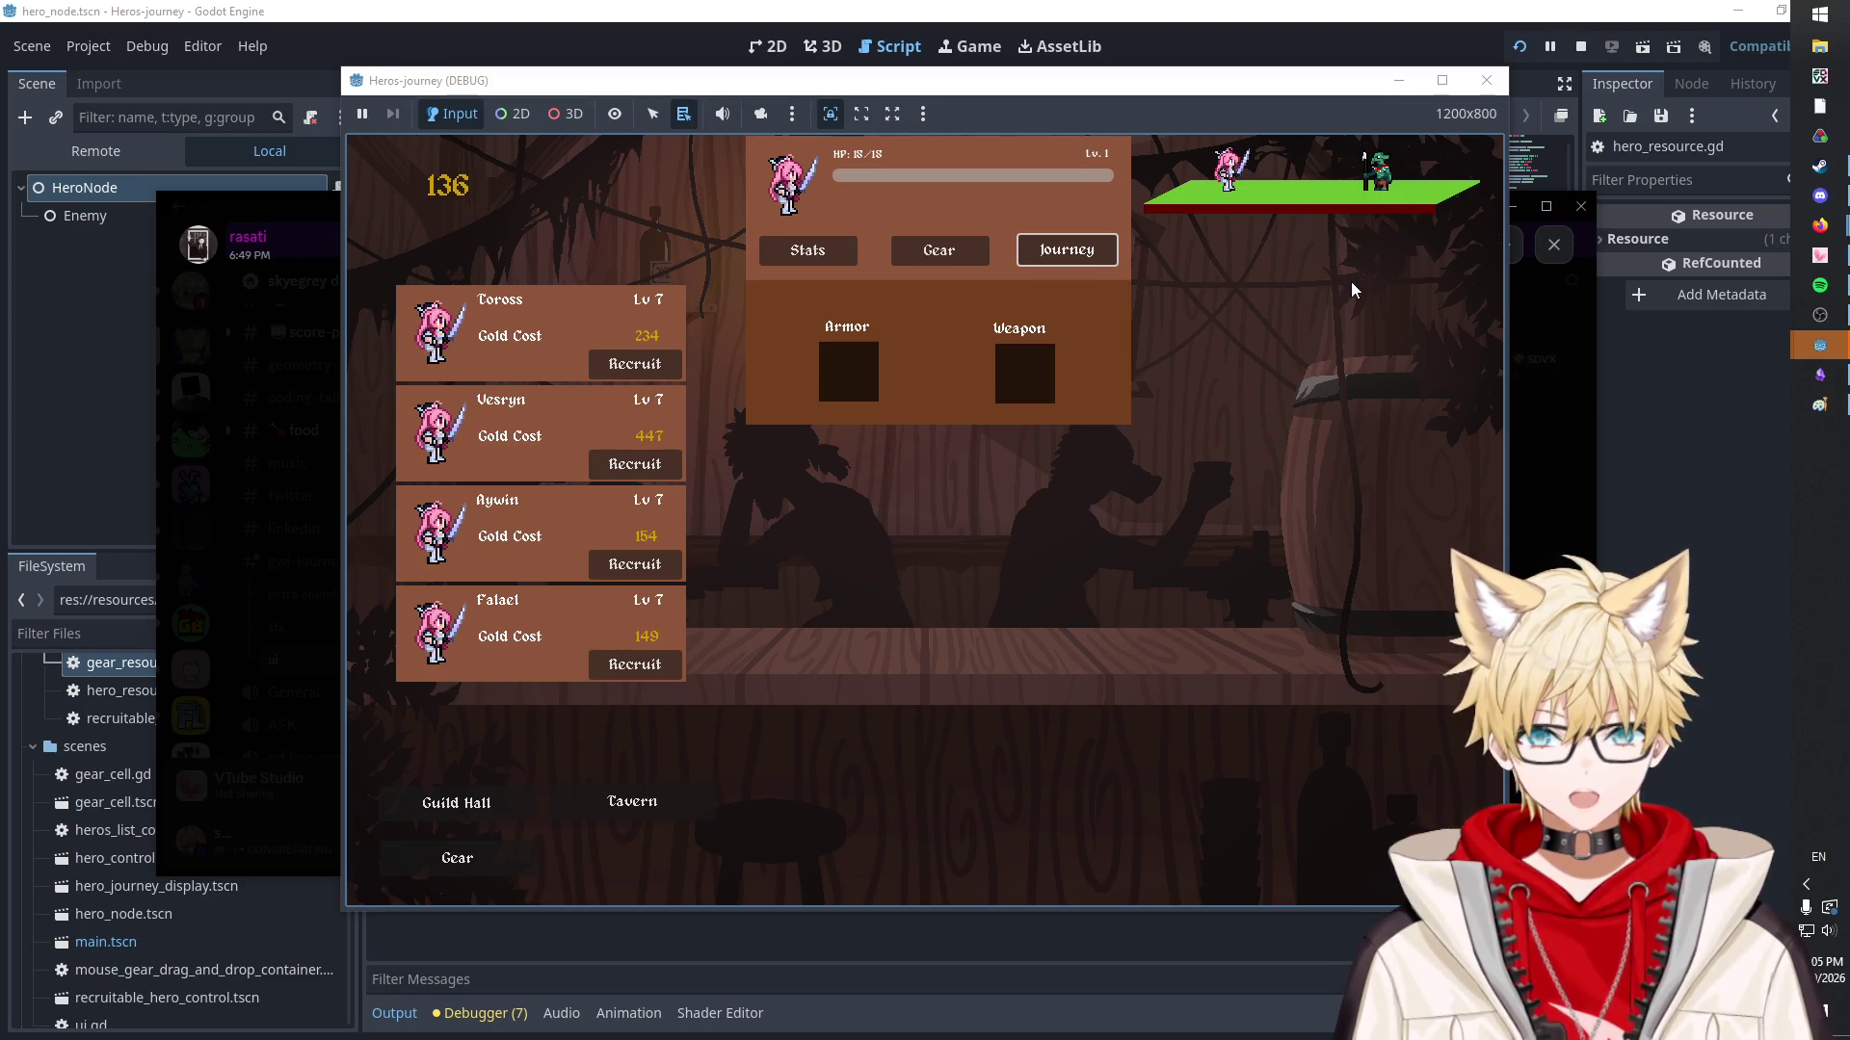
click(850, 252)
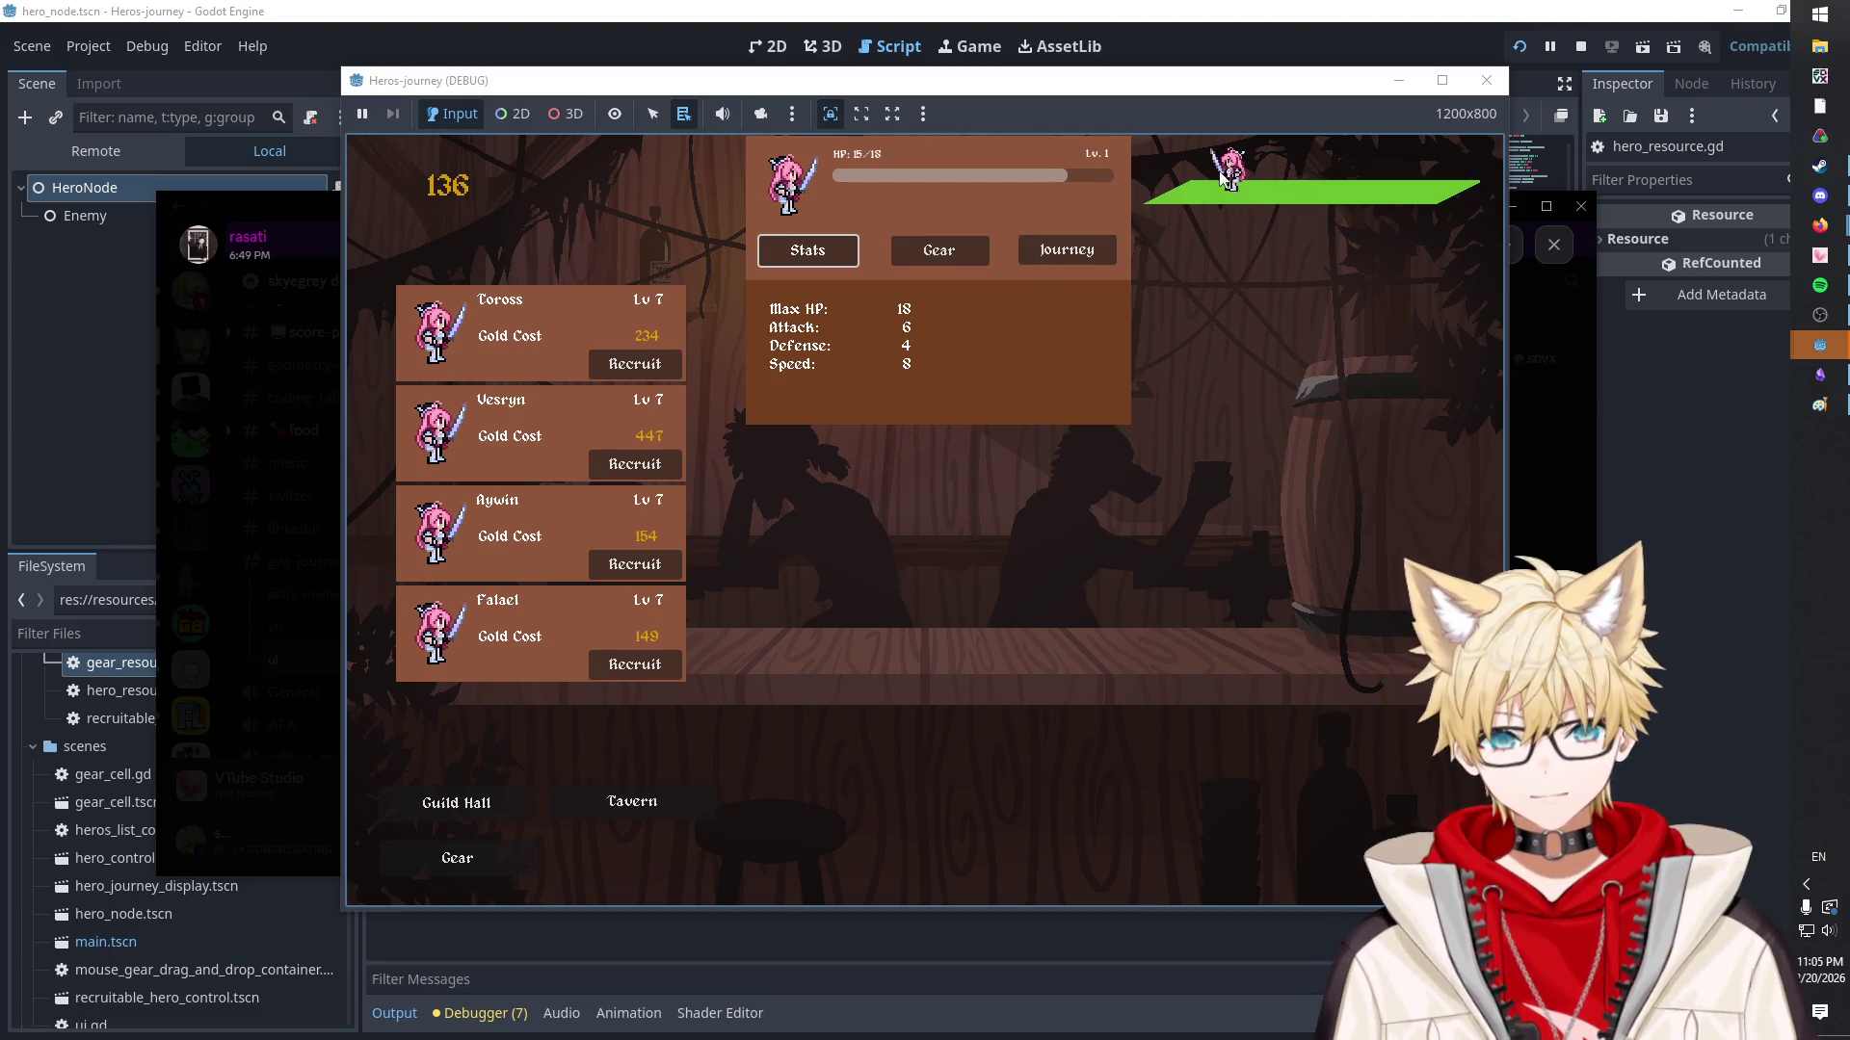
click(1071, 253)
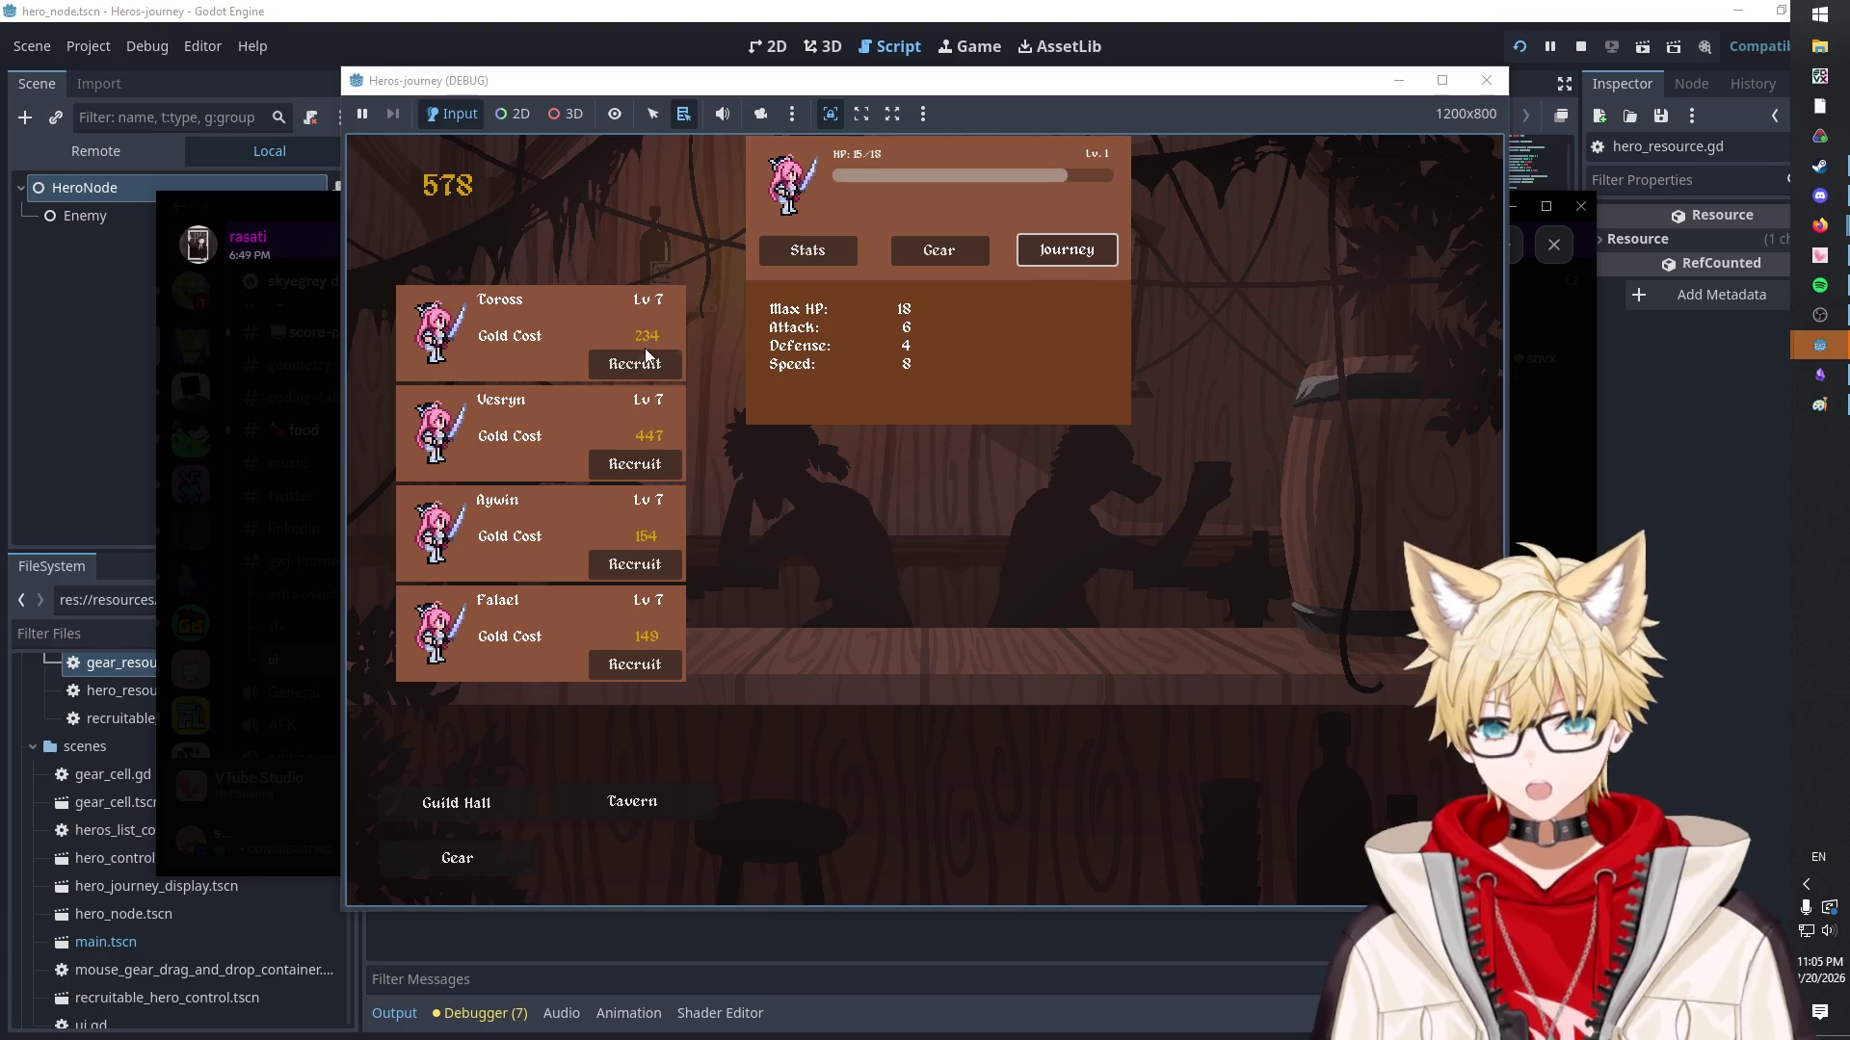
Recruit Vesryn as a second hero, send both heroes journeying, then close the game window.
click(644, 464)
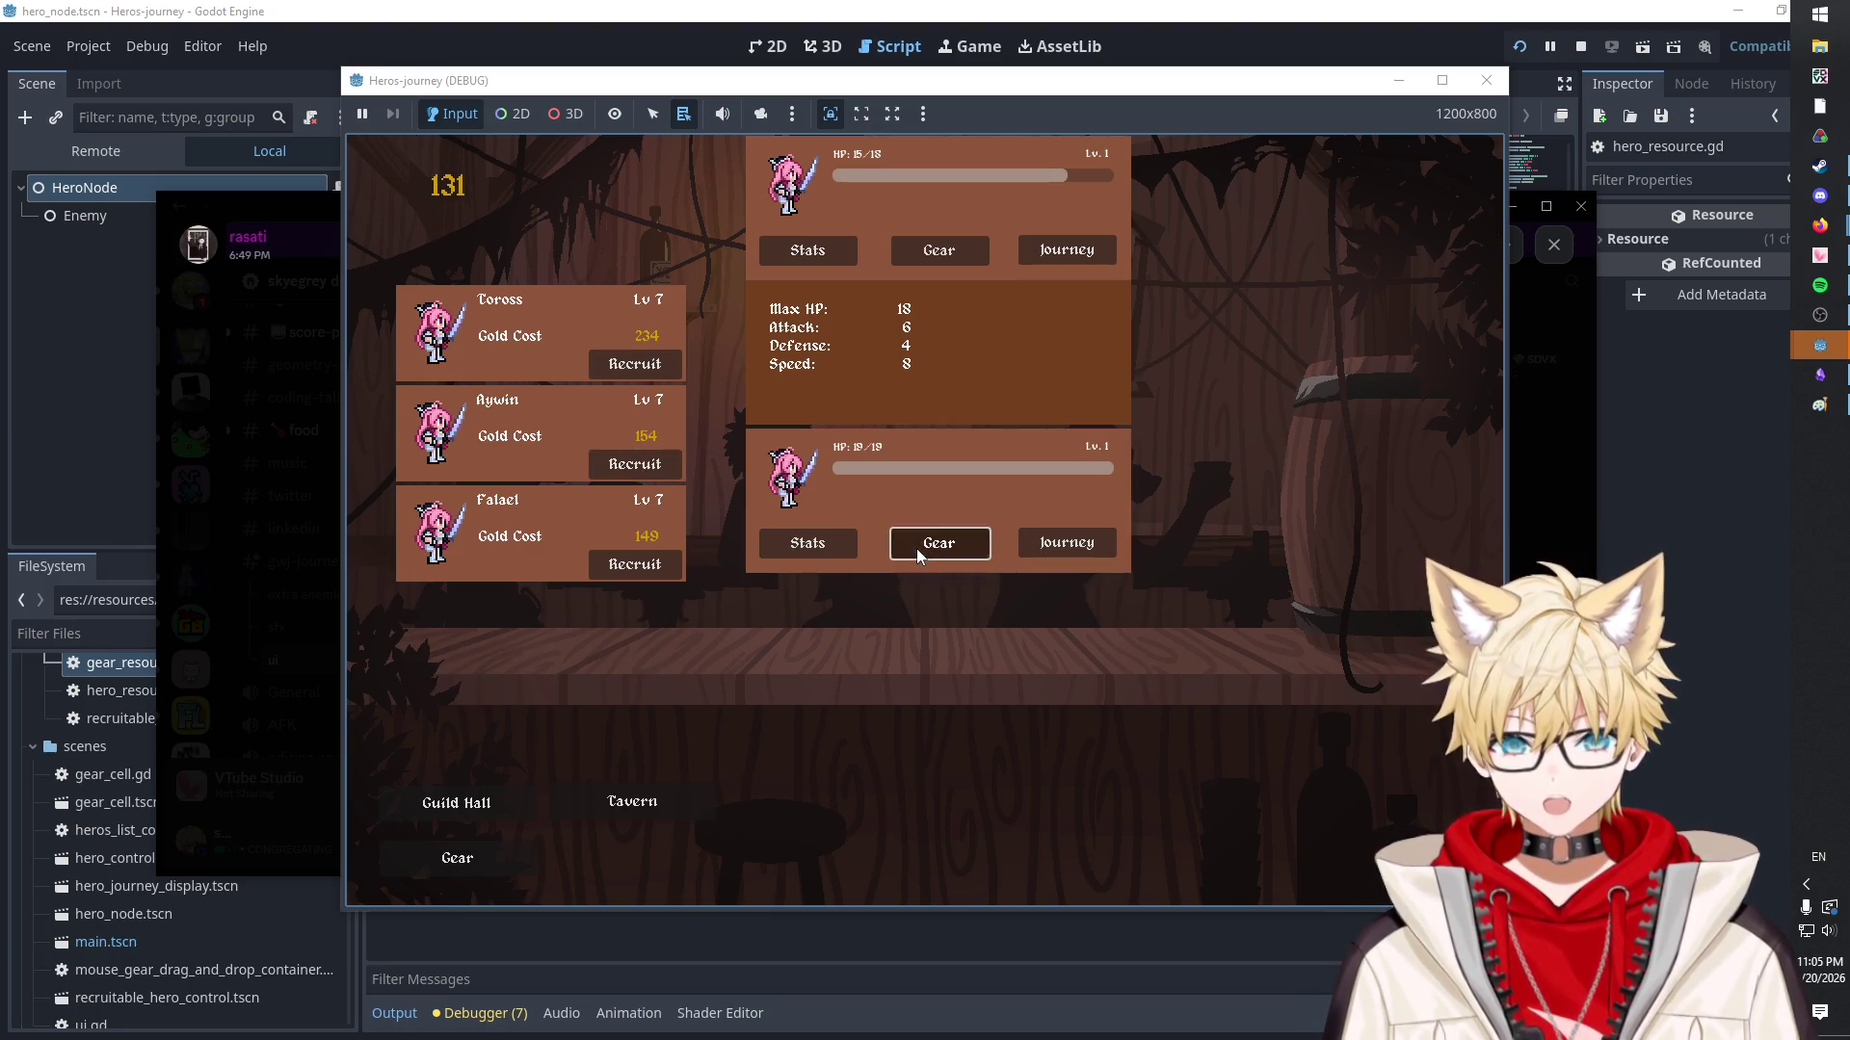
click(916, 547)
click(834, 557)
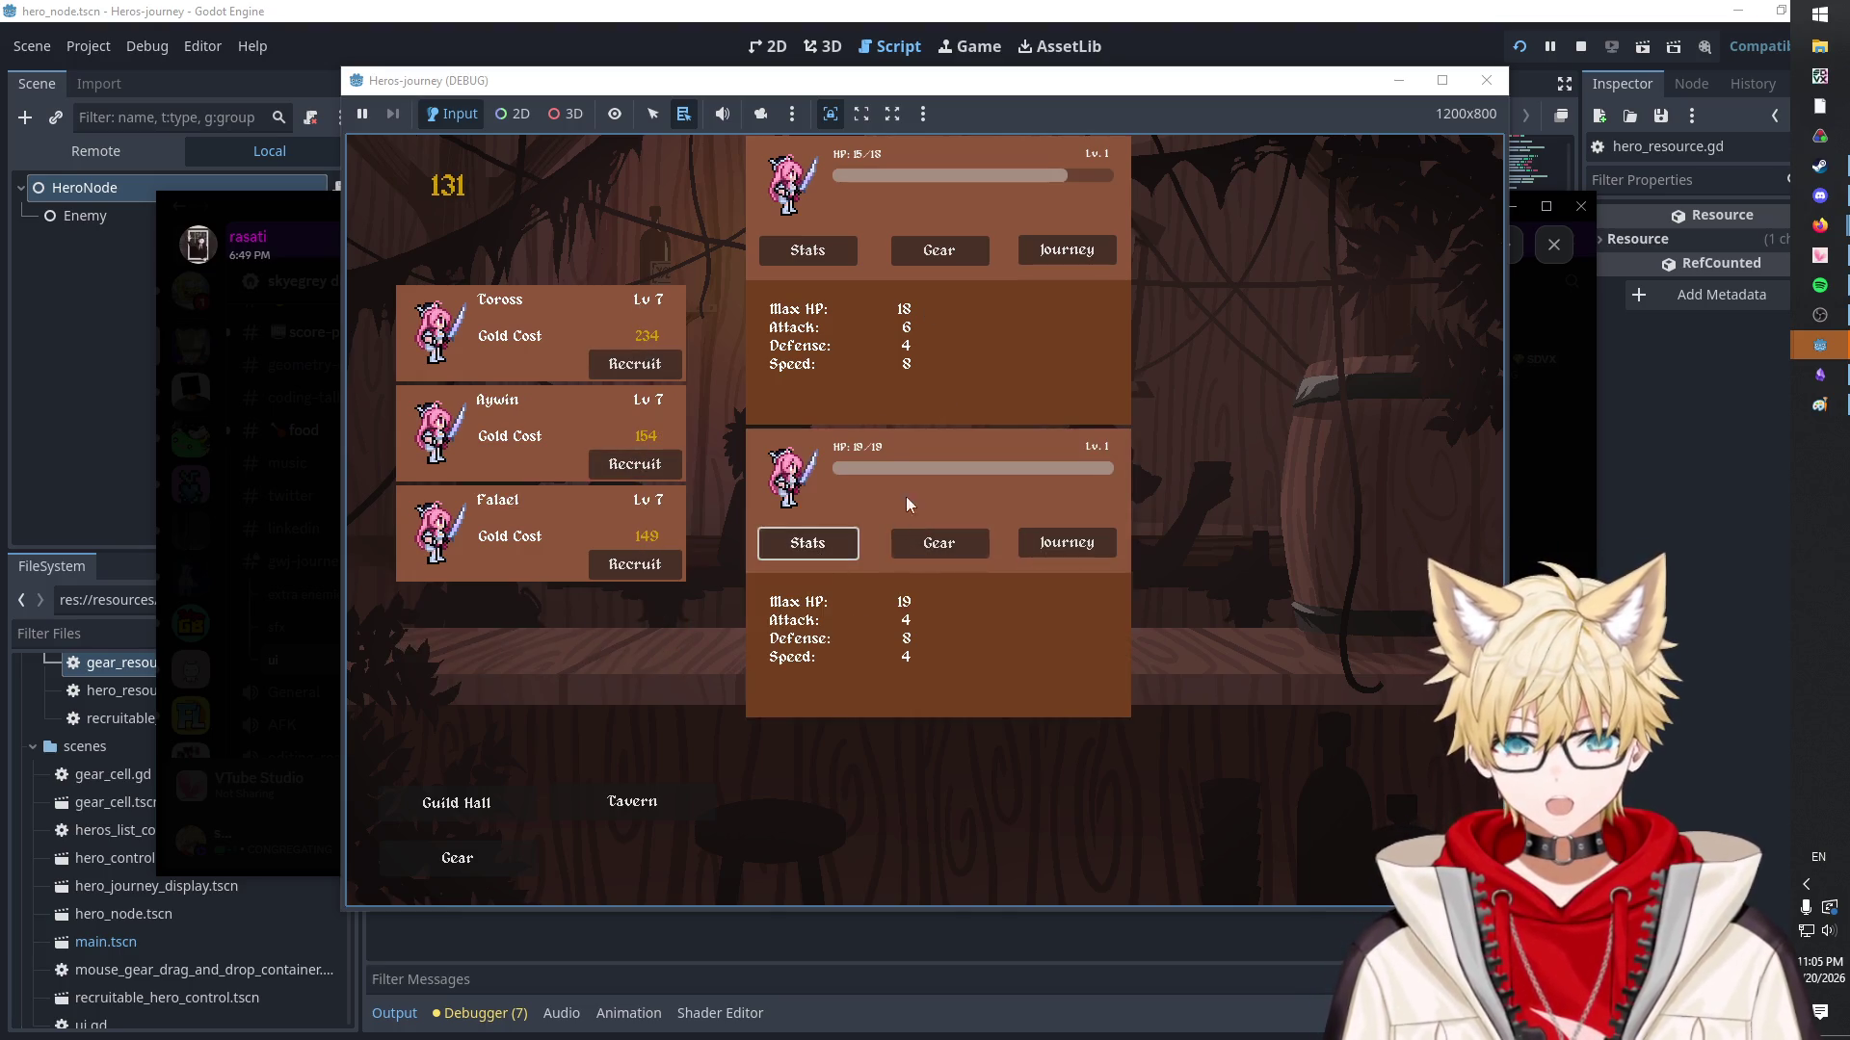
click(1066, 554)
click(1055, 255)
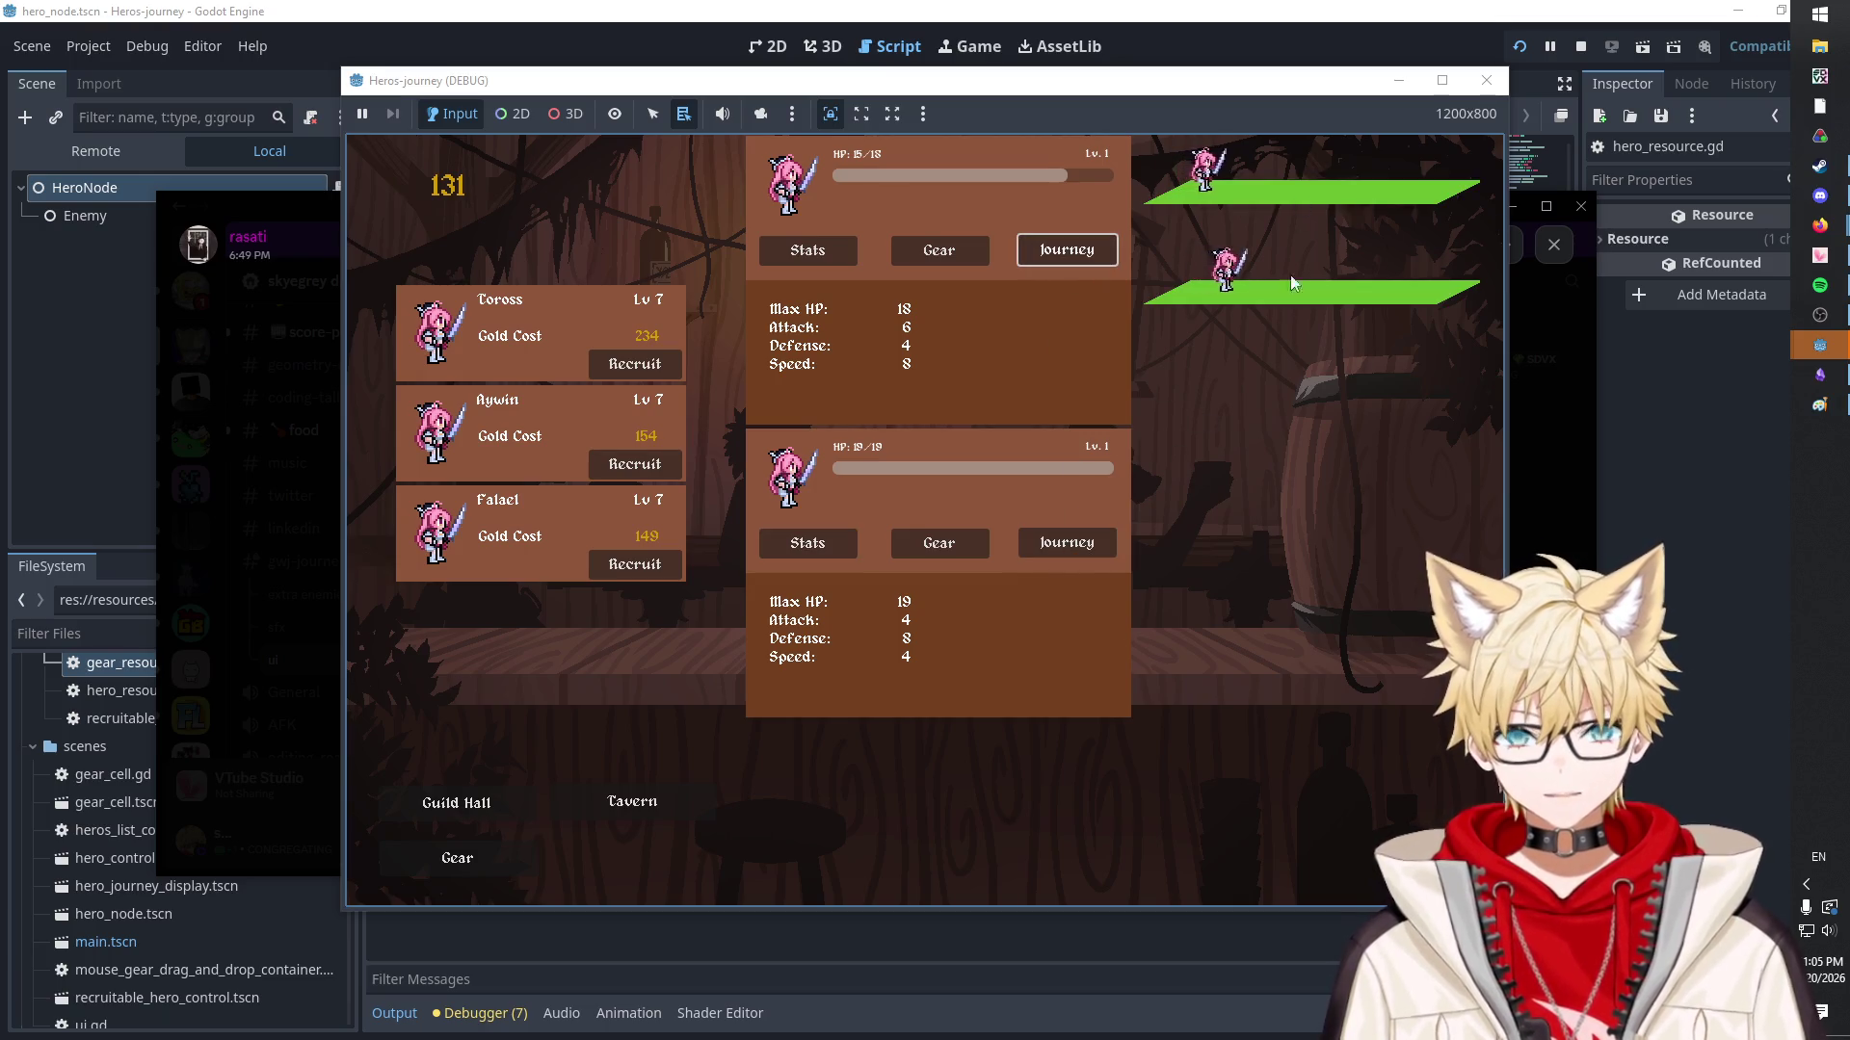
click(1487, 80)
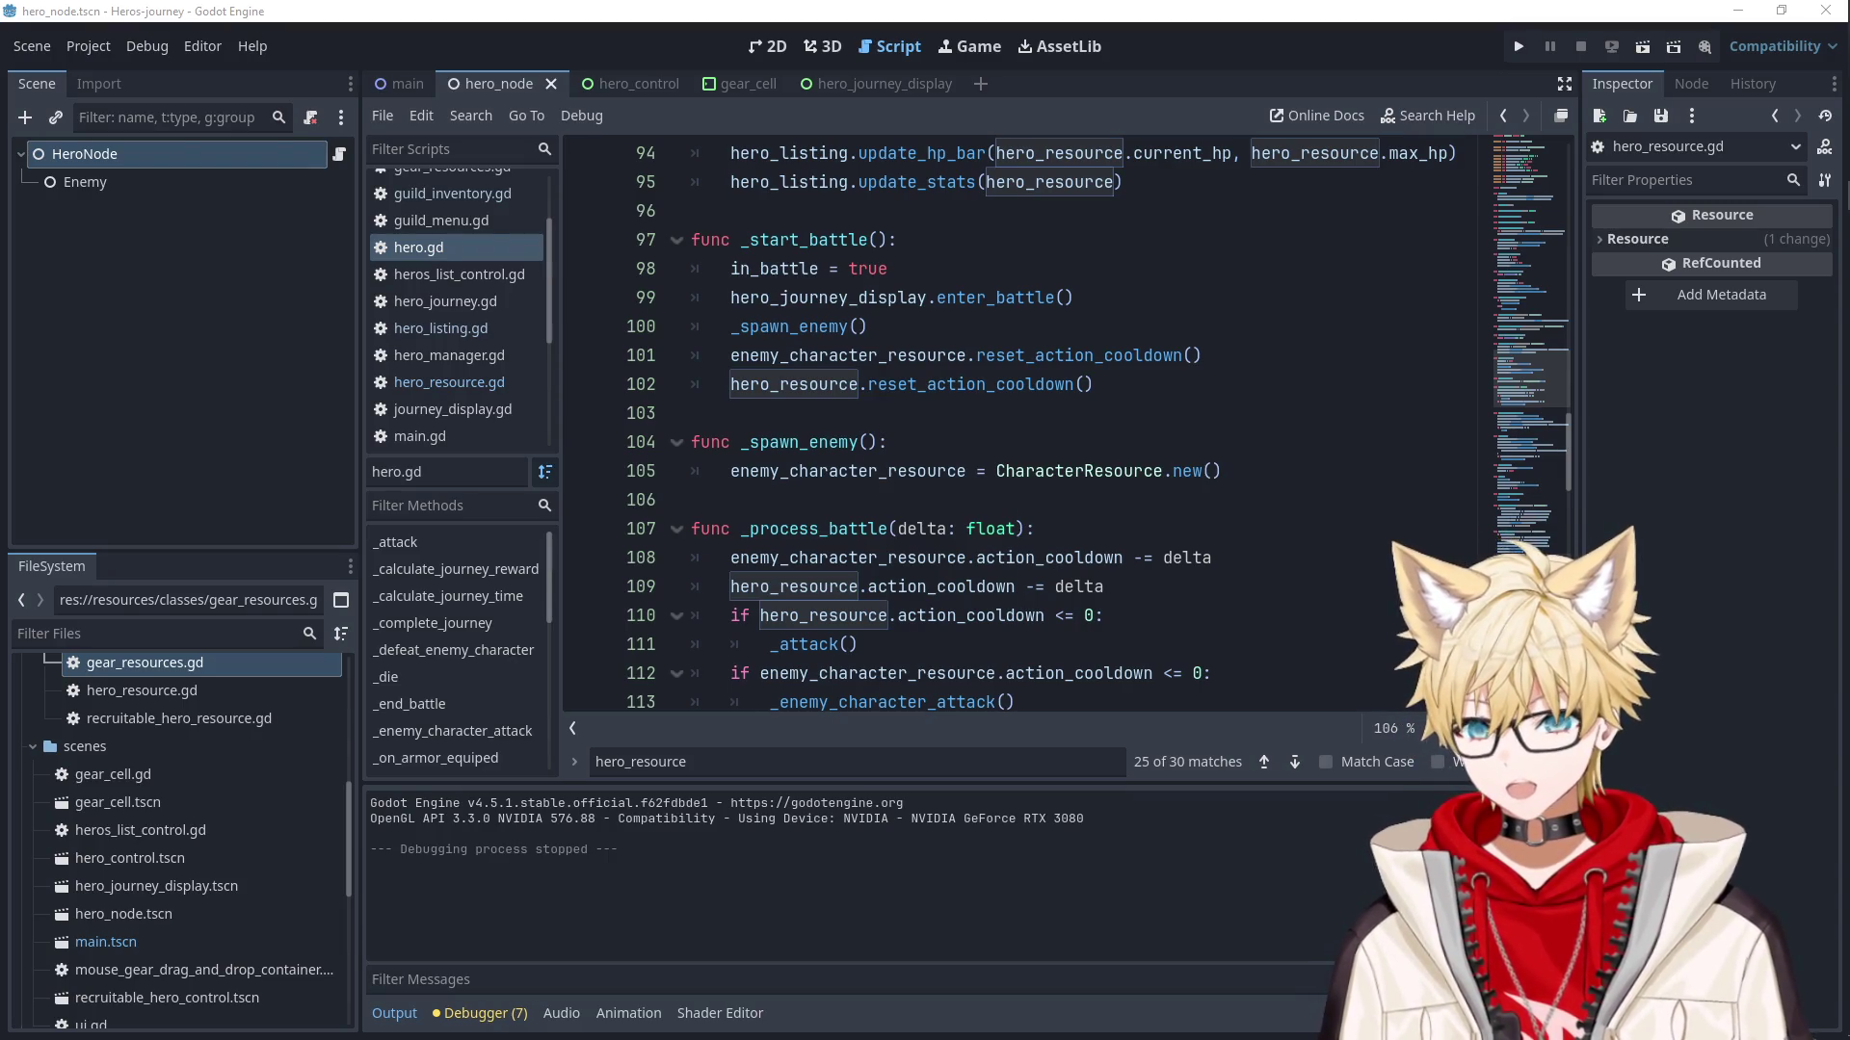
click(883, 498)
click(1818, 375)
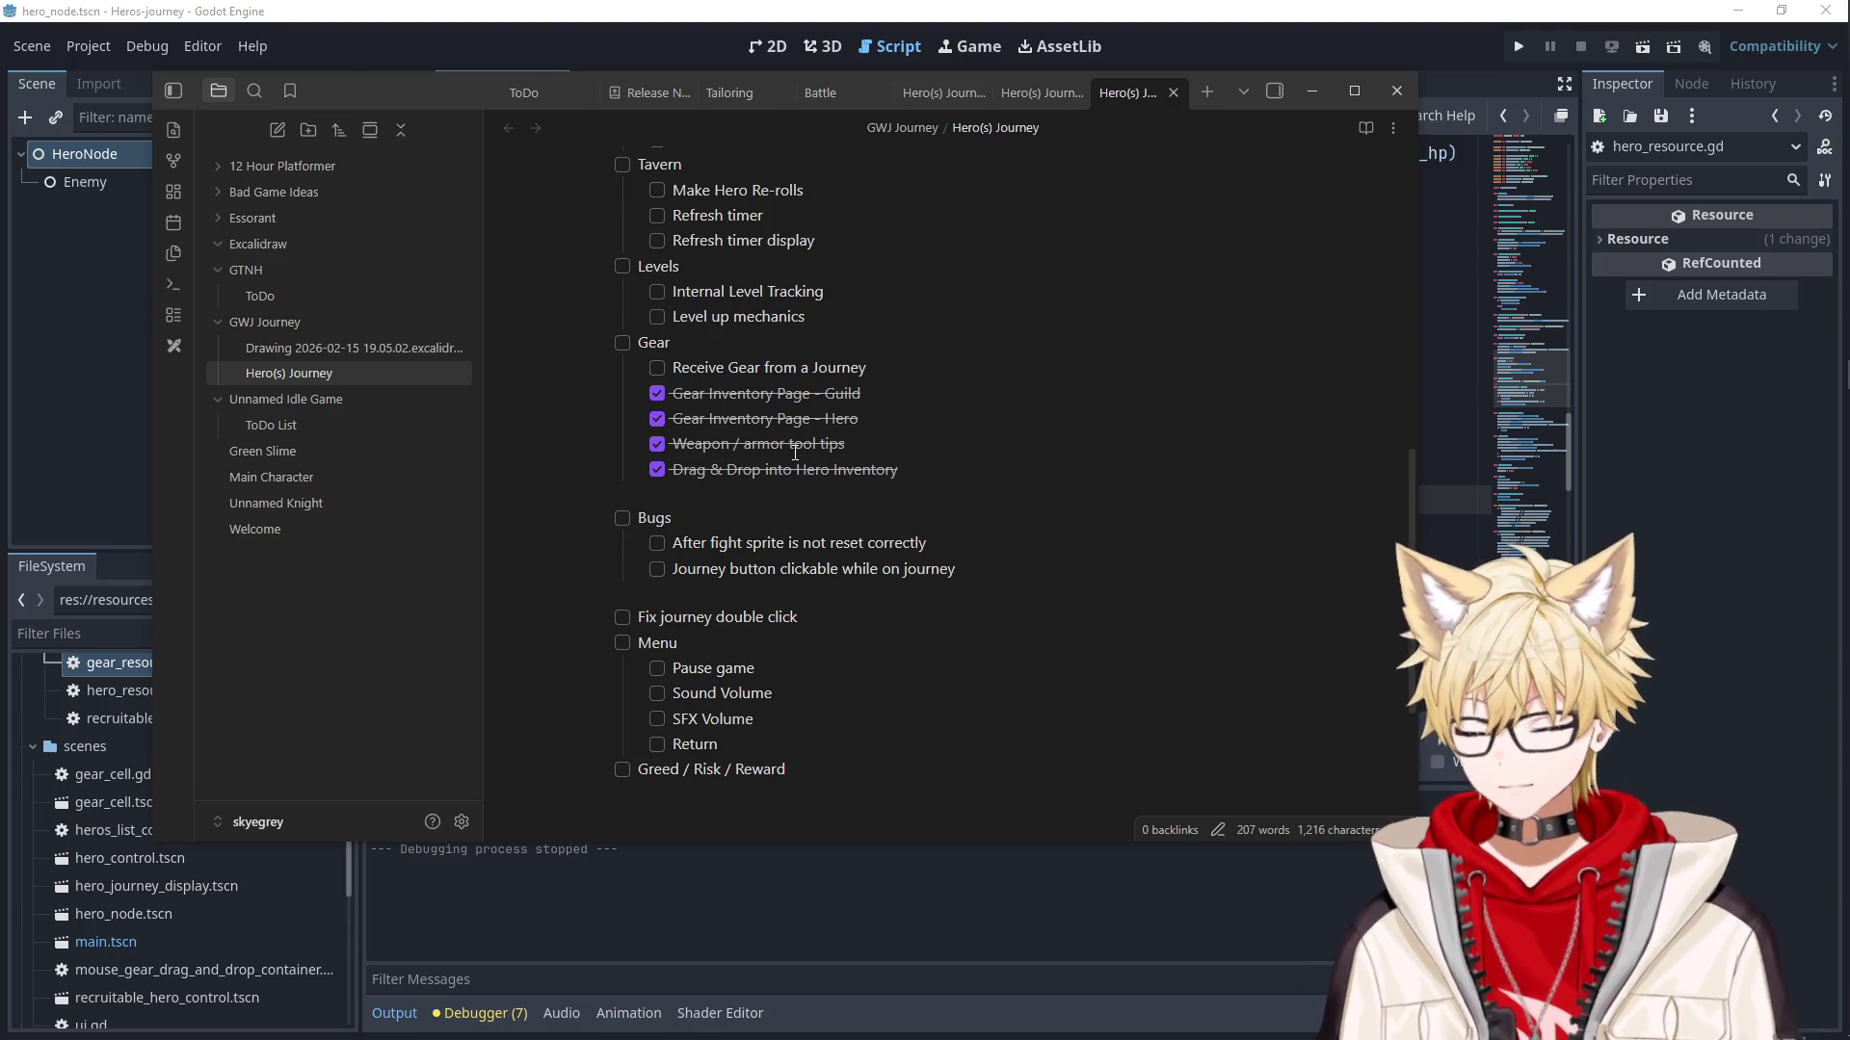
click(1323, 92)
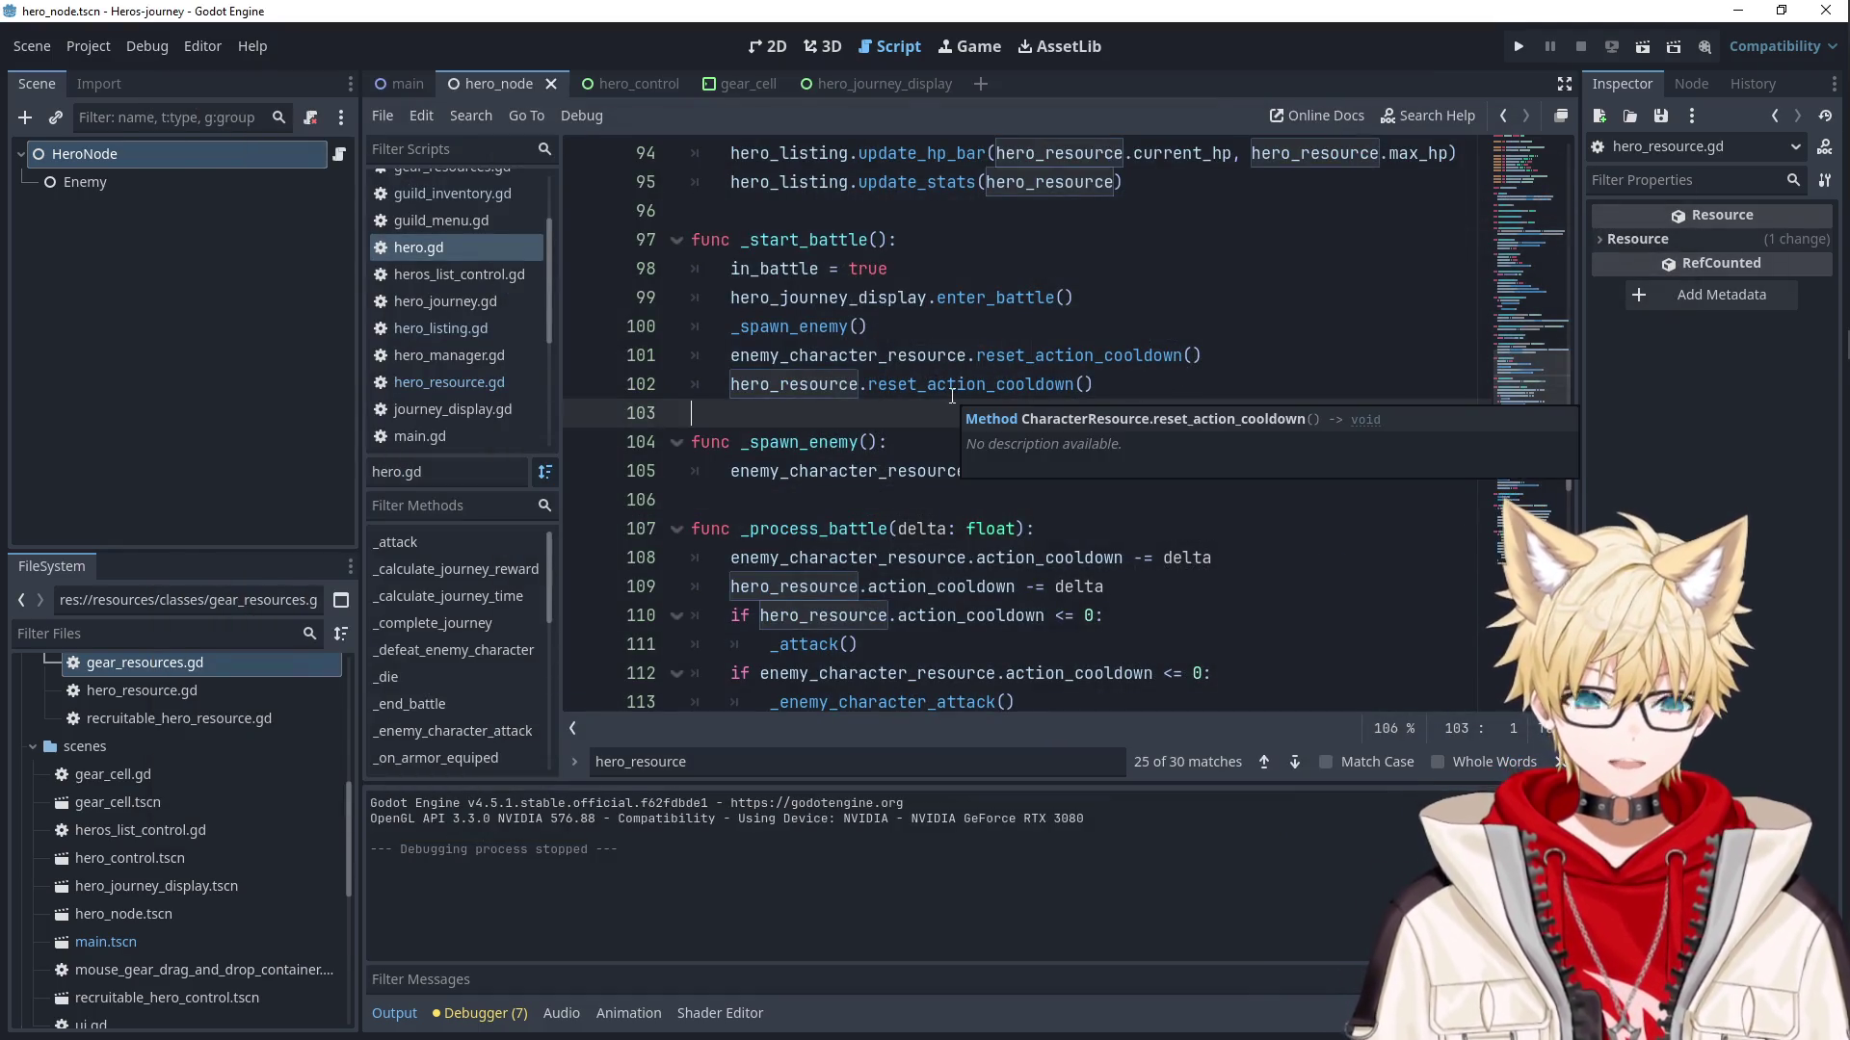
scroll(952, 395, down, 4)
click(904, 384)
key(ctrl+f)
text(on_journey)
key(Return)
key(Return)
key(Return)
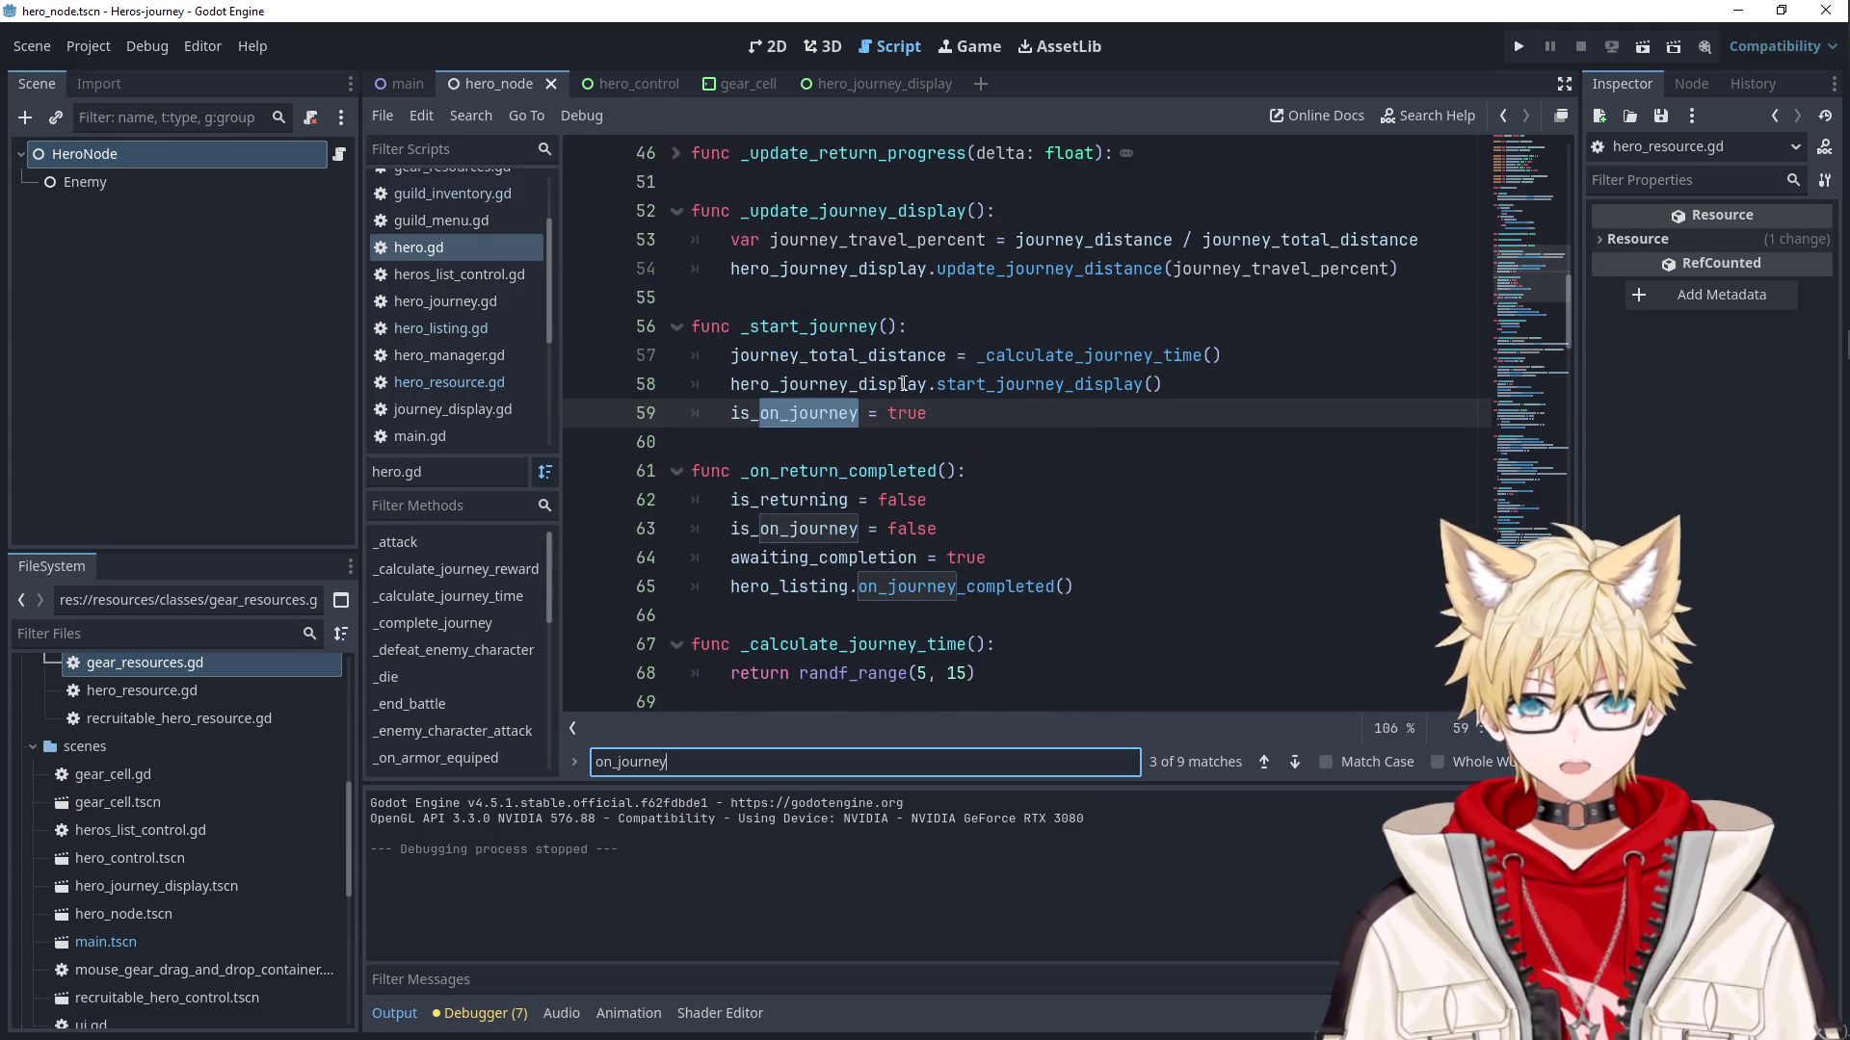
double_click(906, 558)
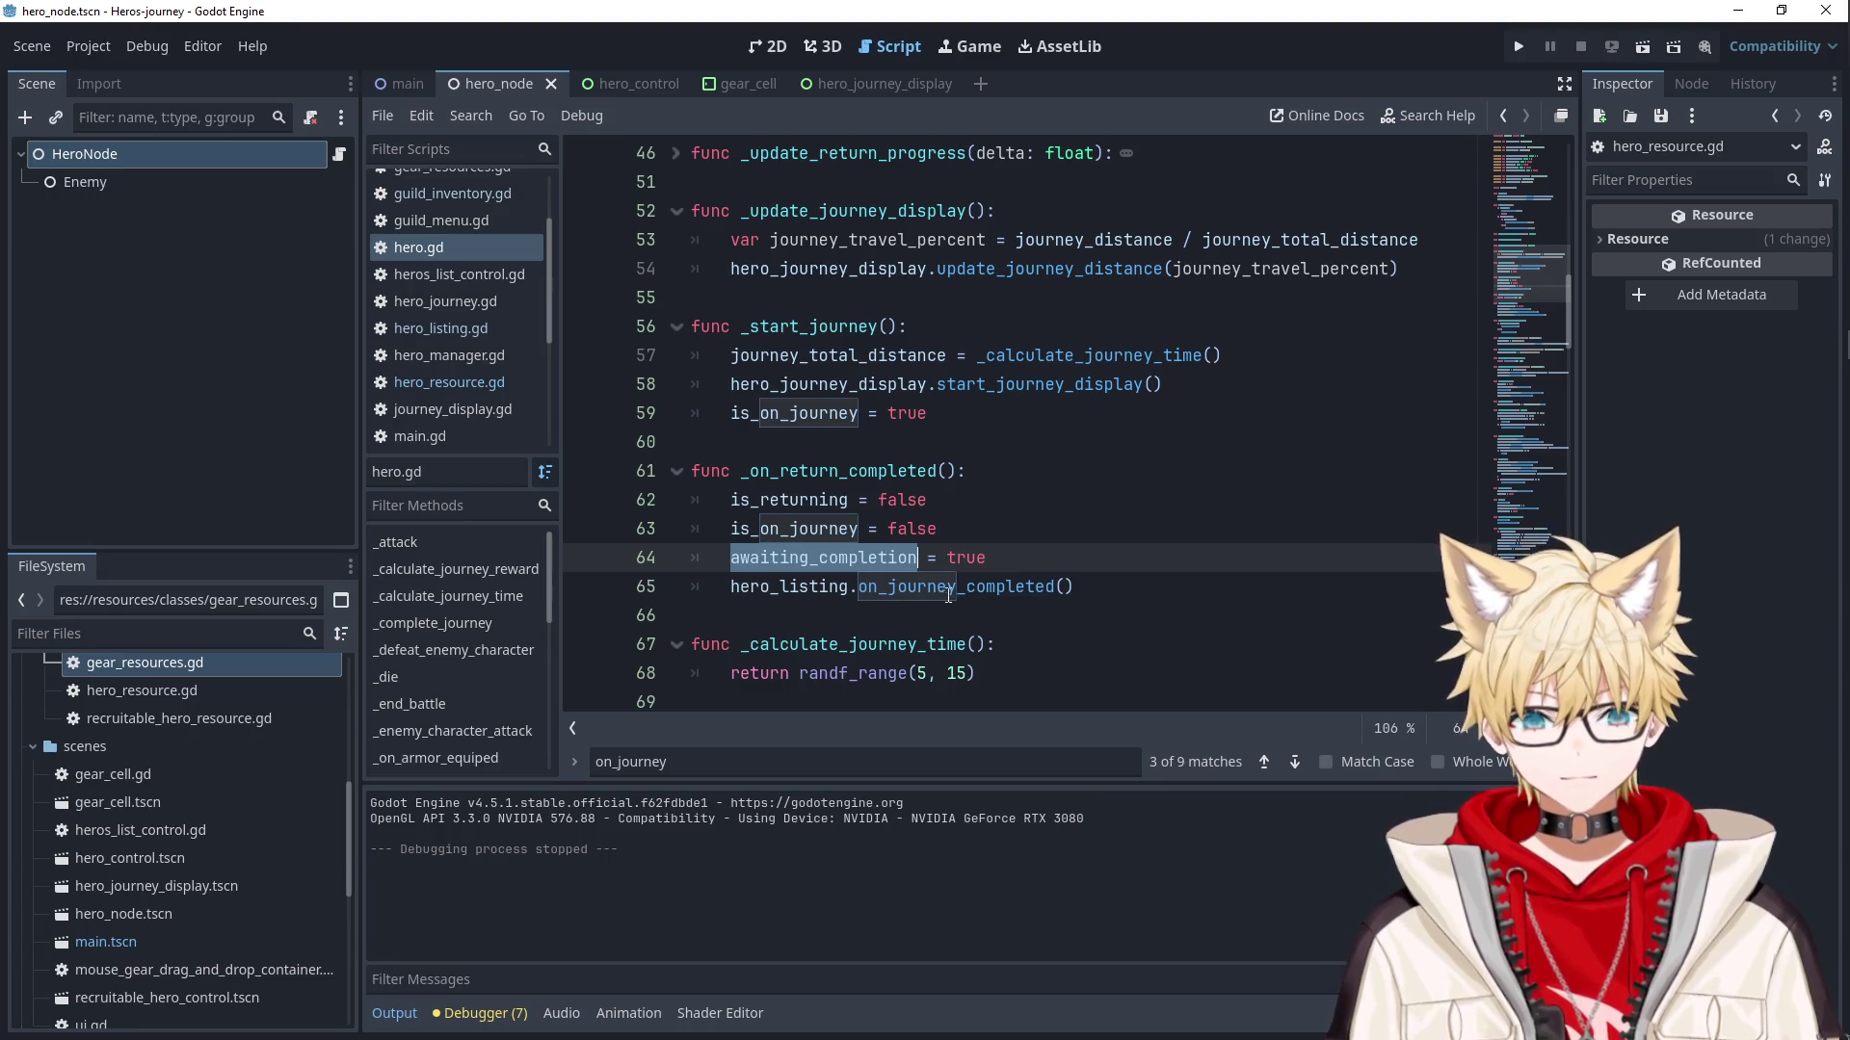
click(803, 585)
double_click(872, 558)
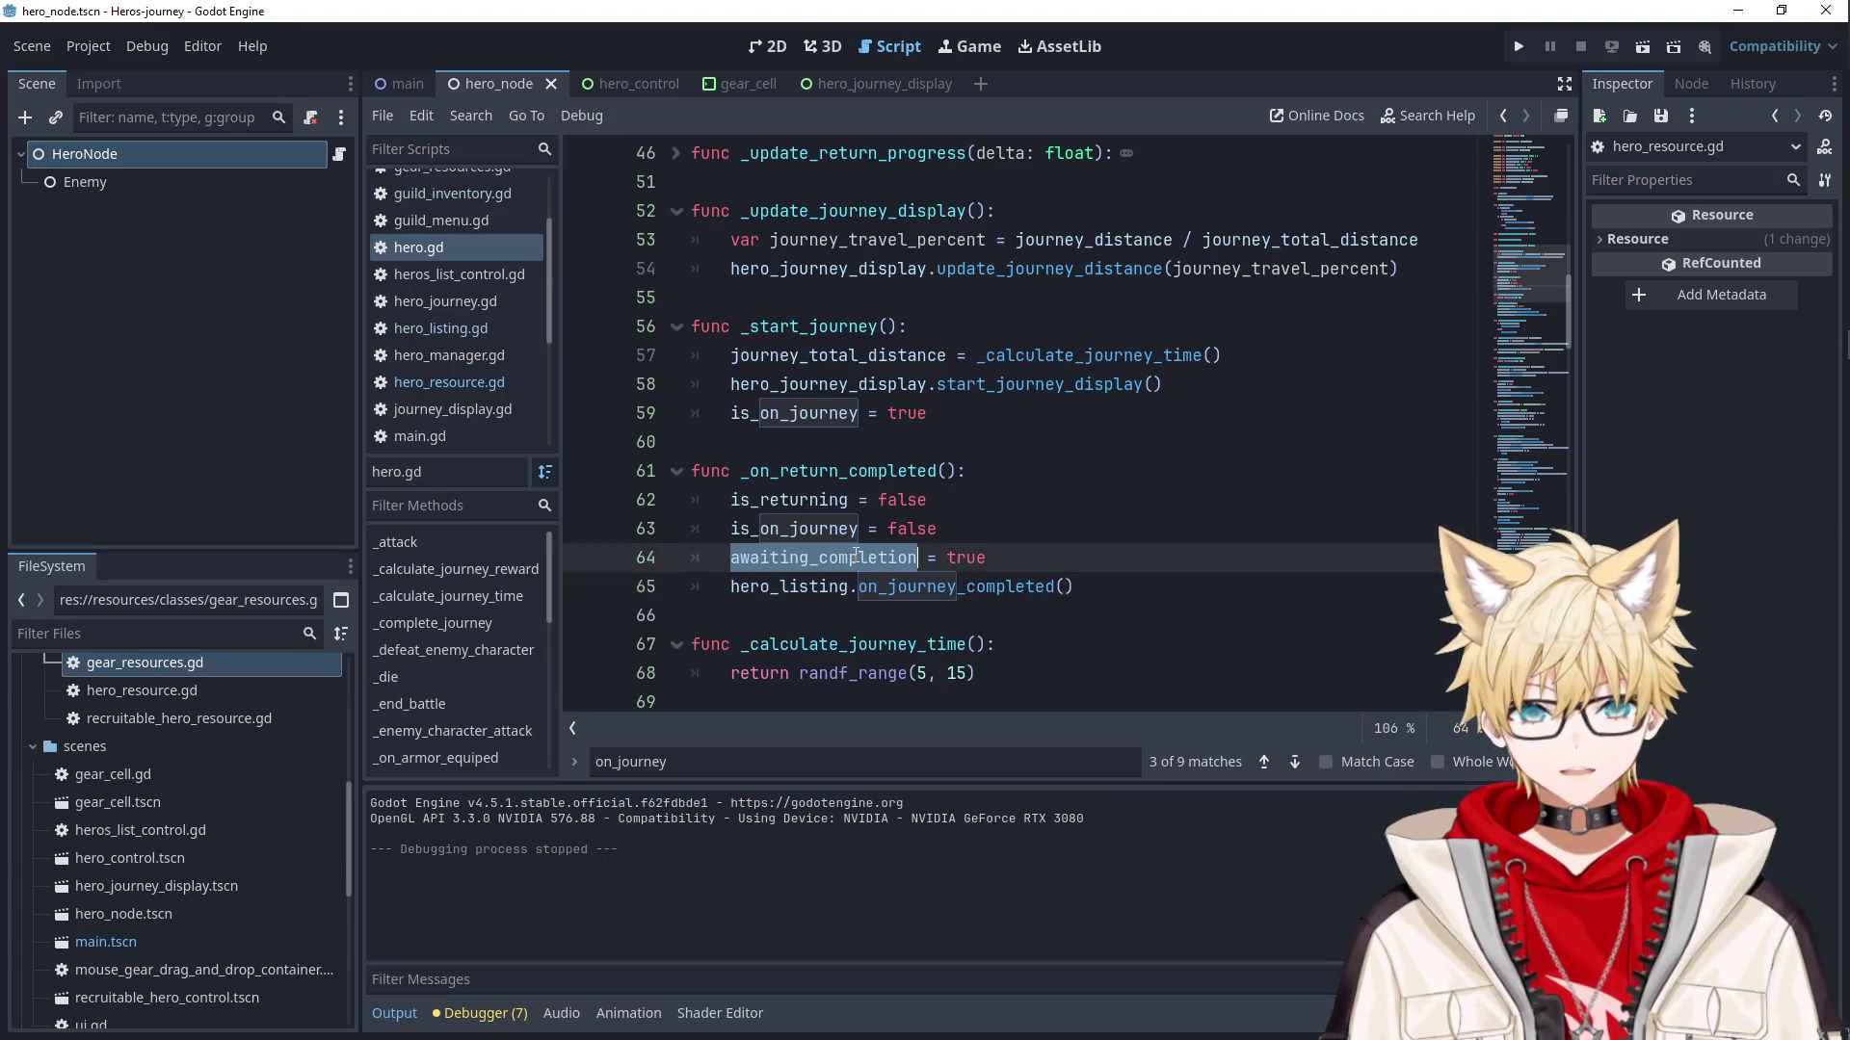
ctrl+click(883, 560)
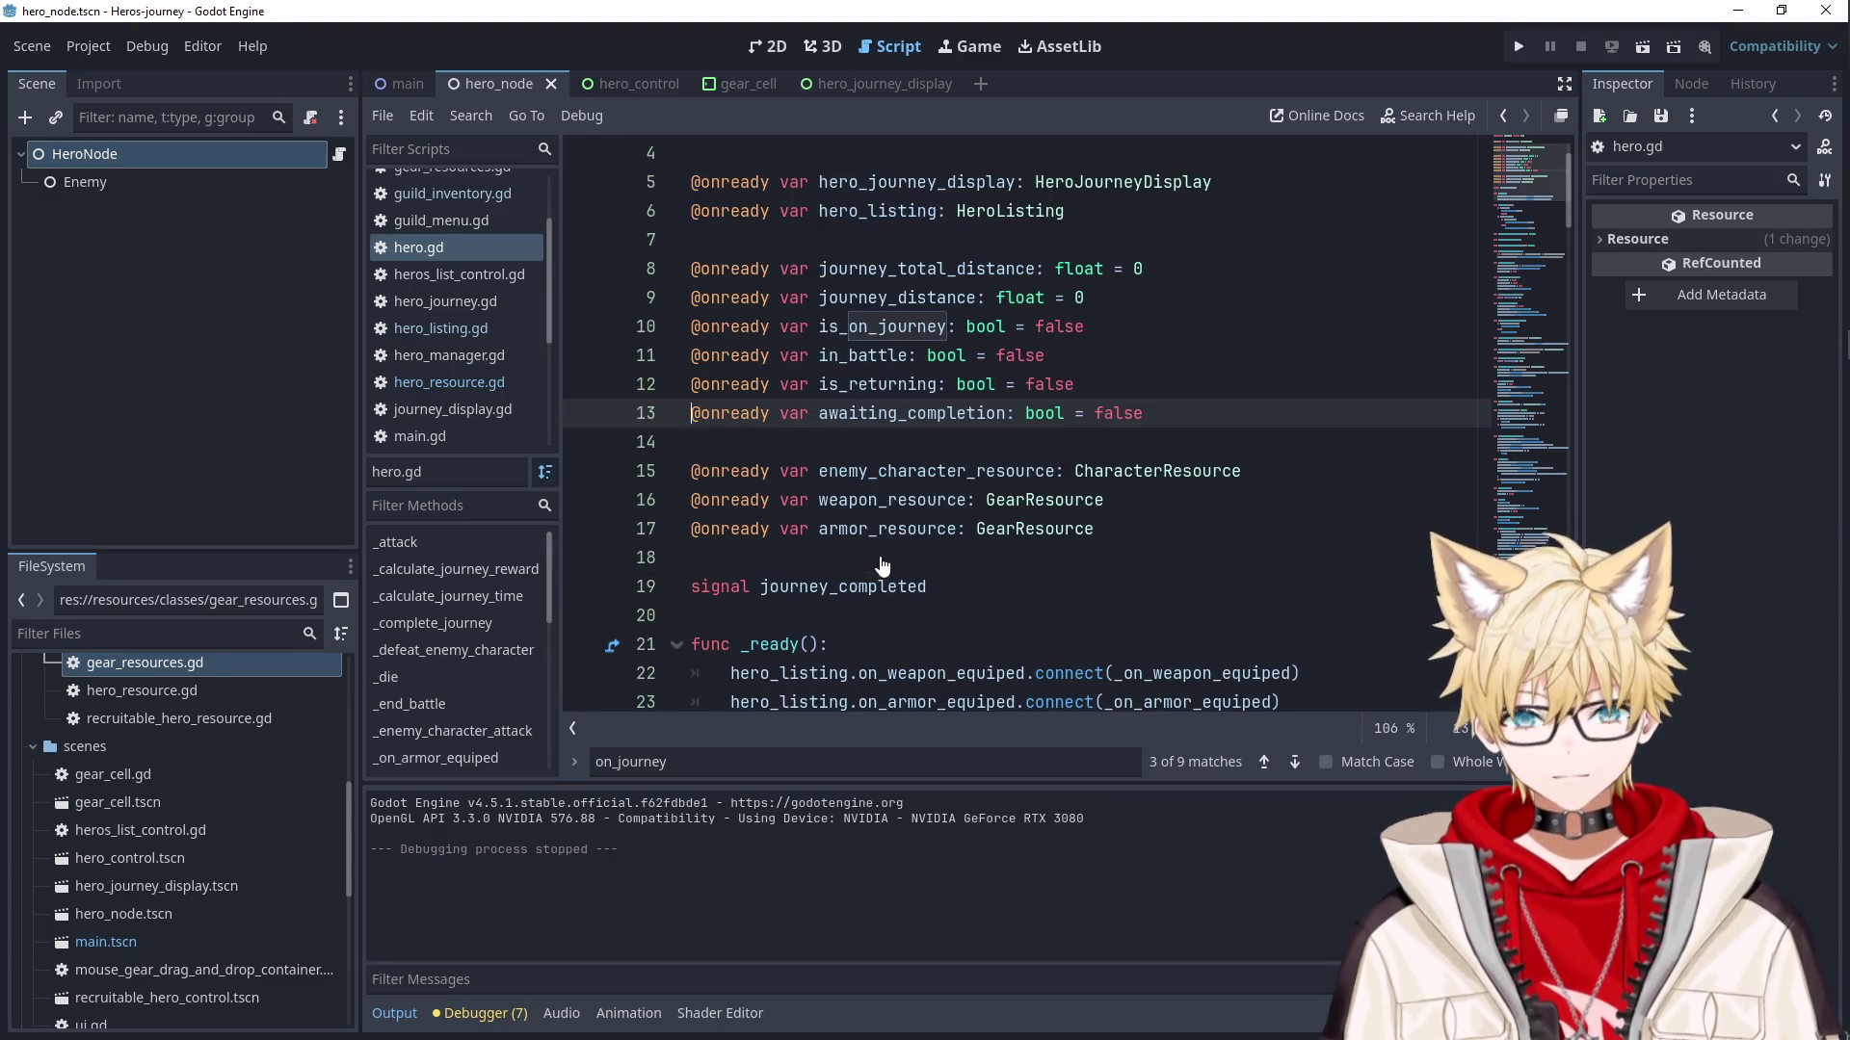
double_click(918, 414)
key(ctrl+f)
key(Return)
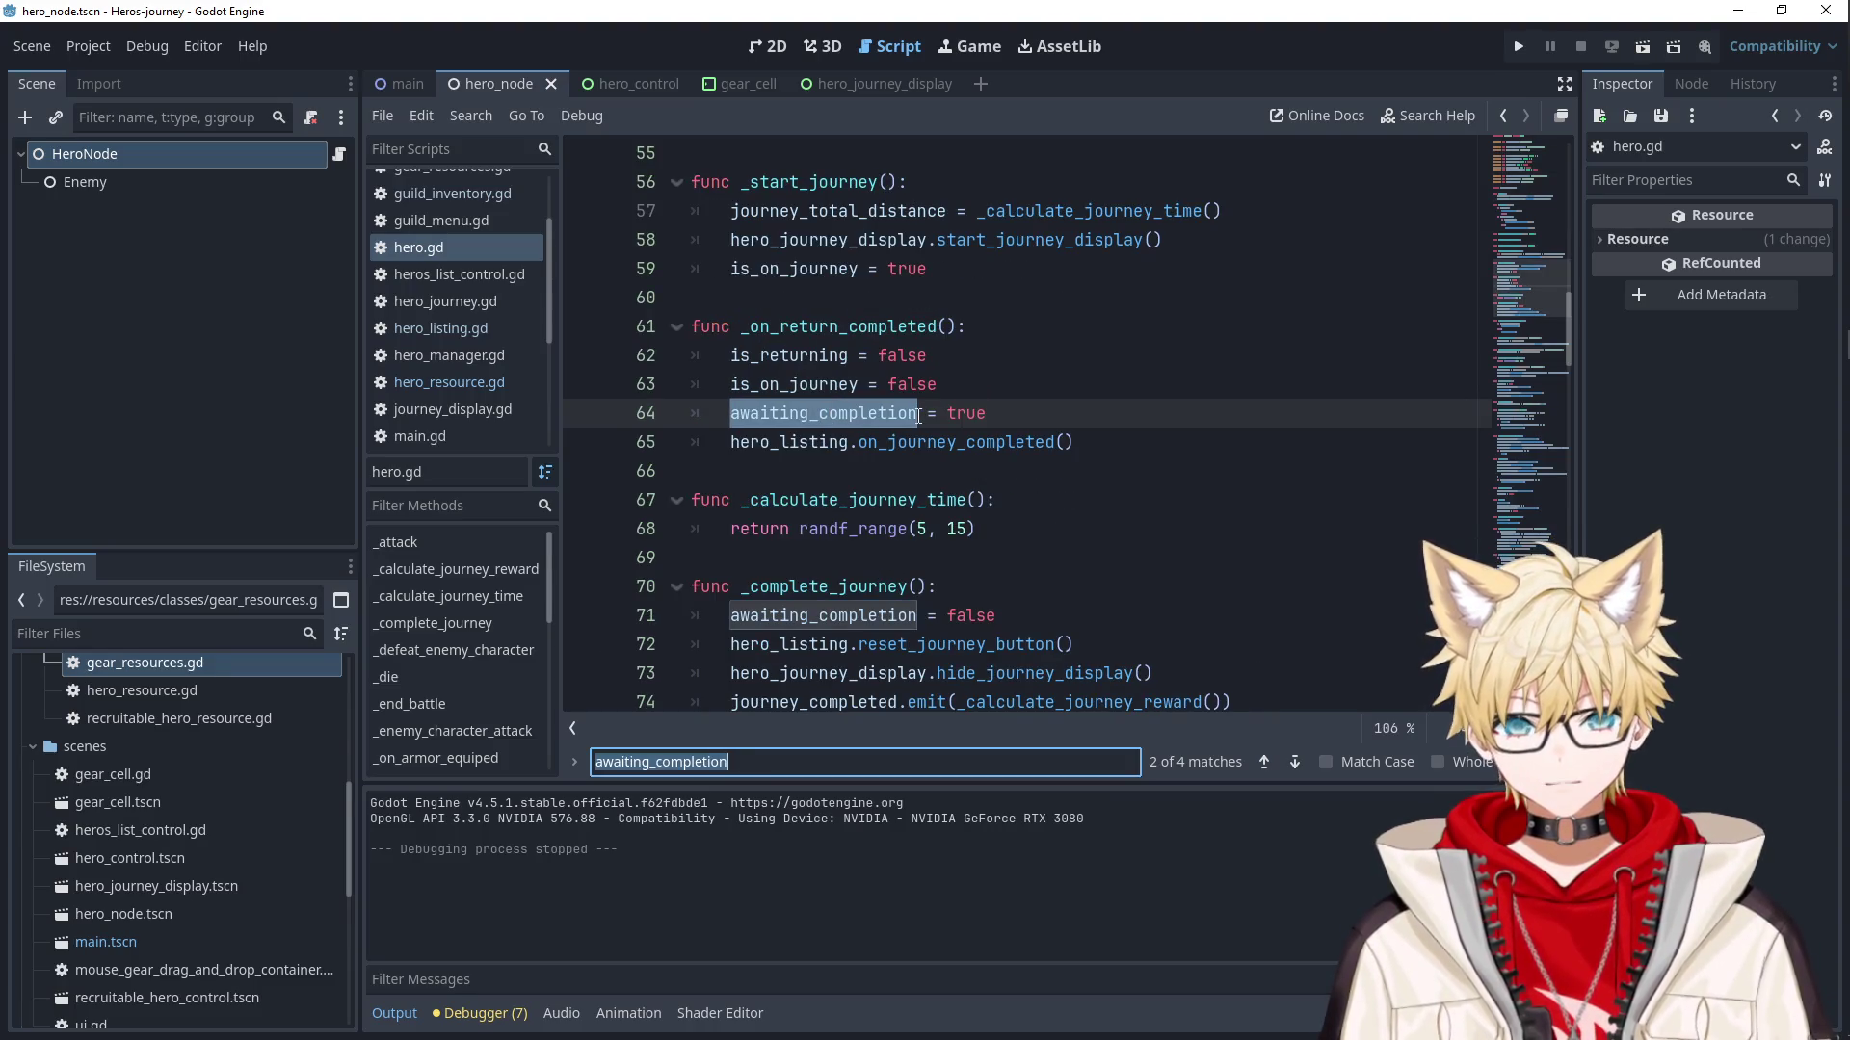
key(Return)
double_click(867, 384)
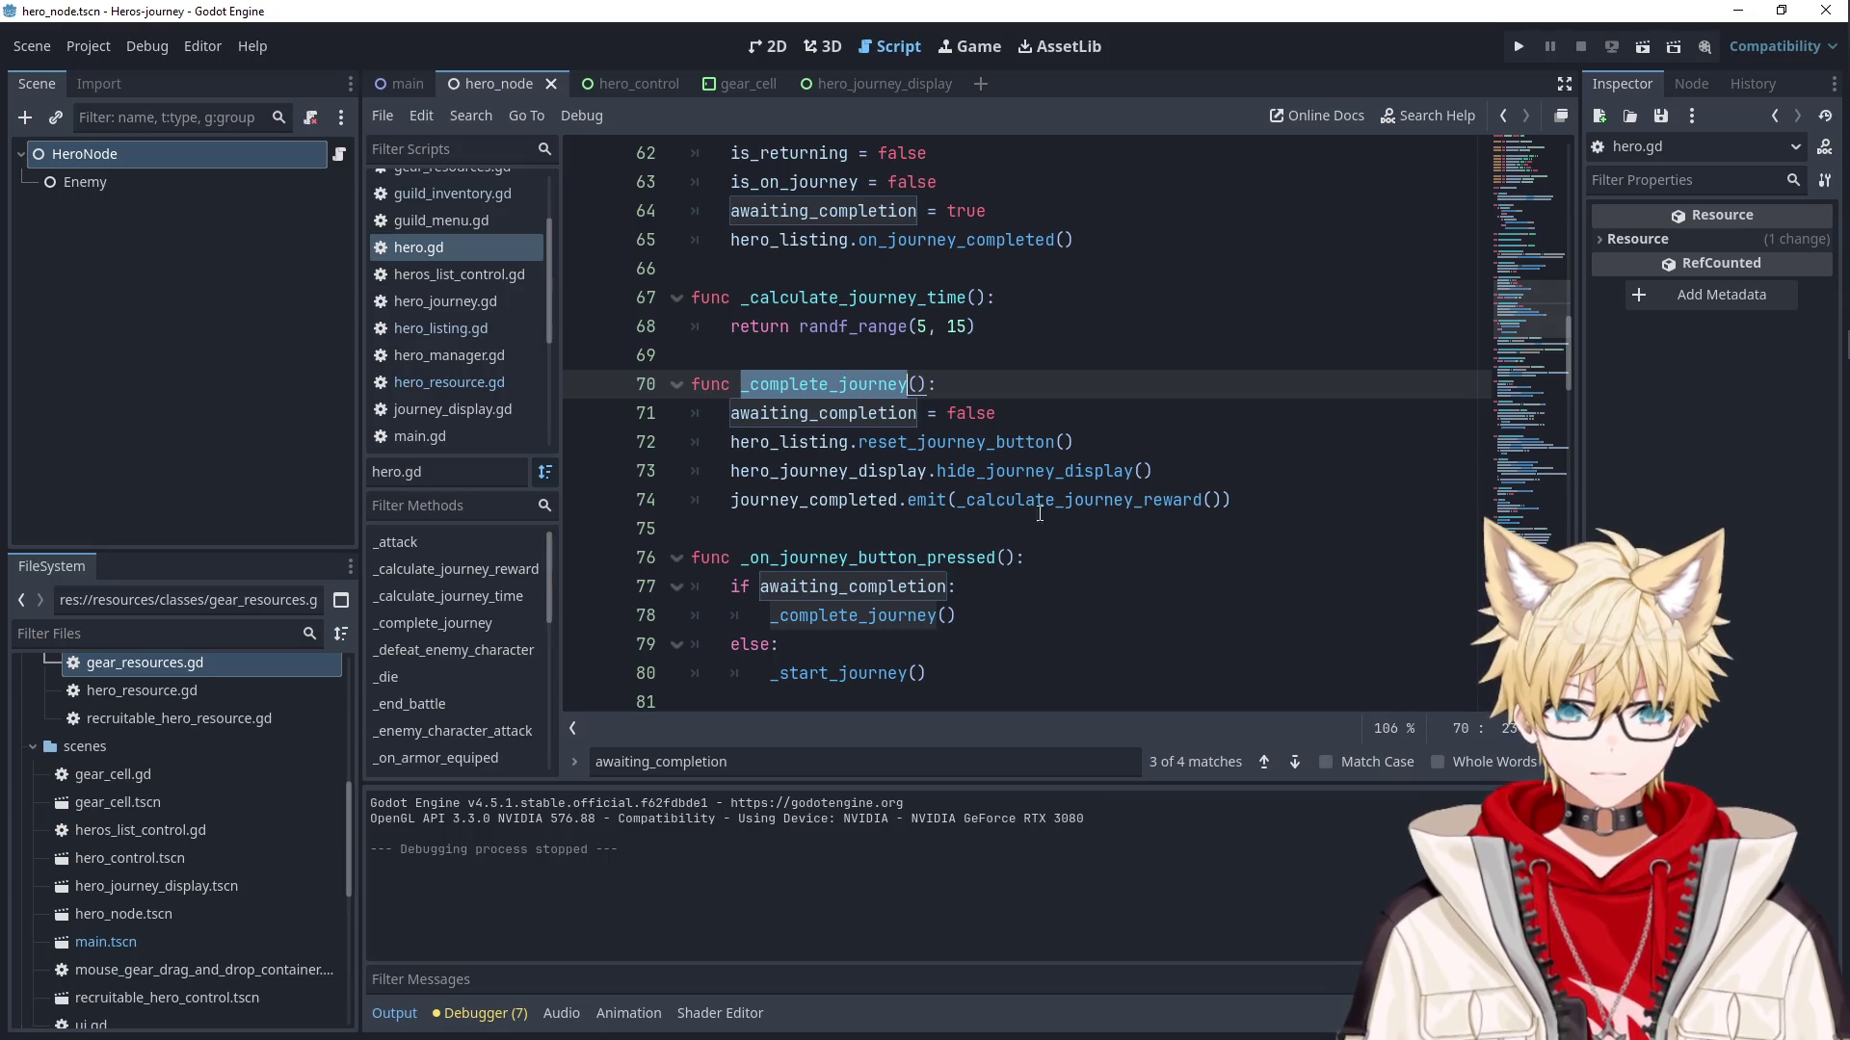
scroll(1075, 484, up, 15)
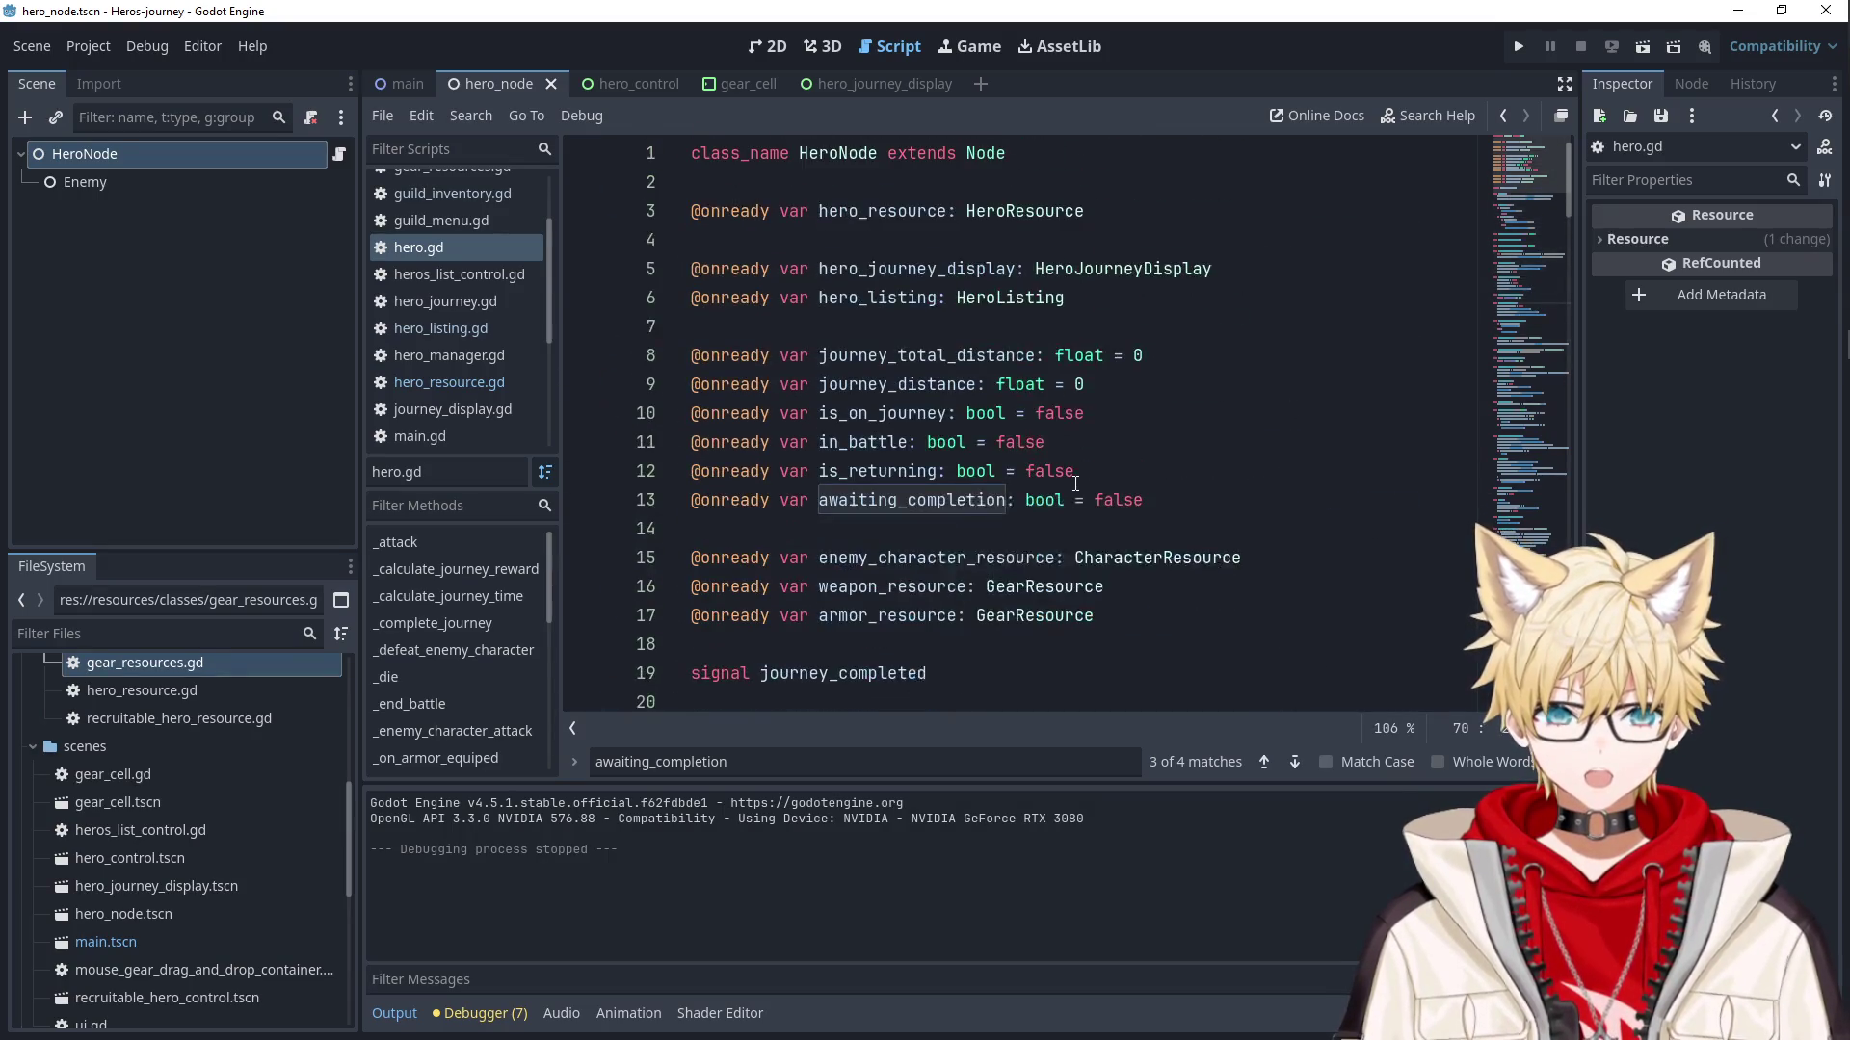
scroll(1075, 483, down, 20)
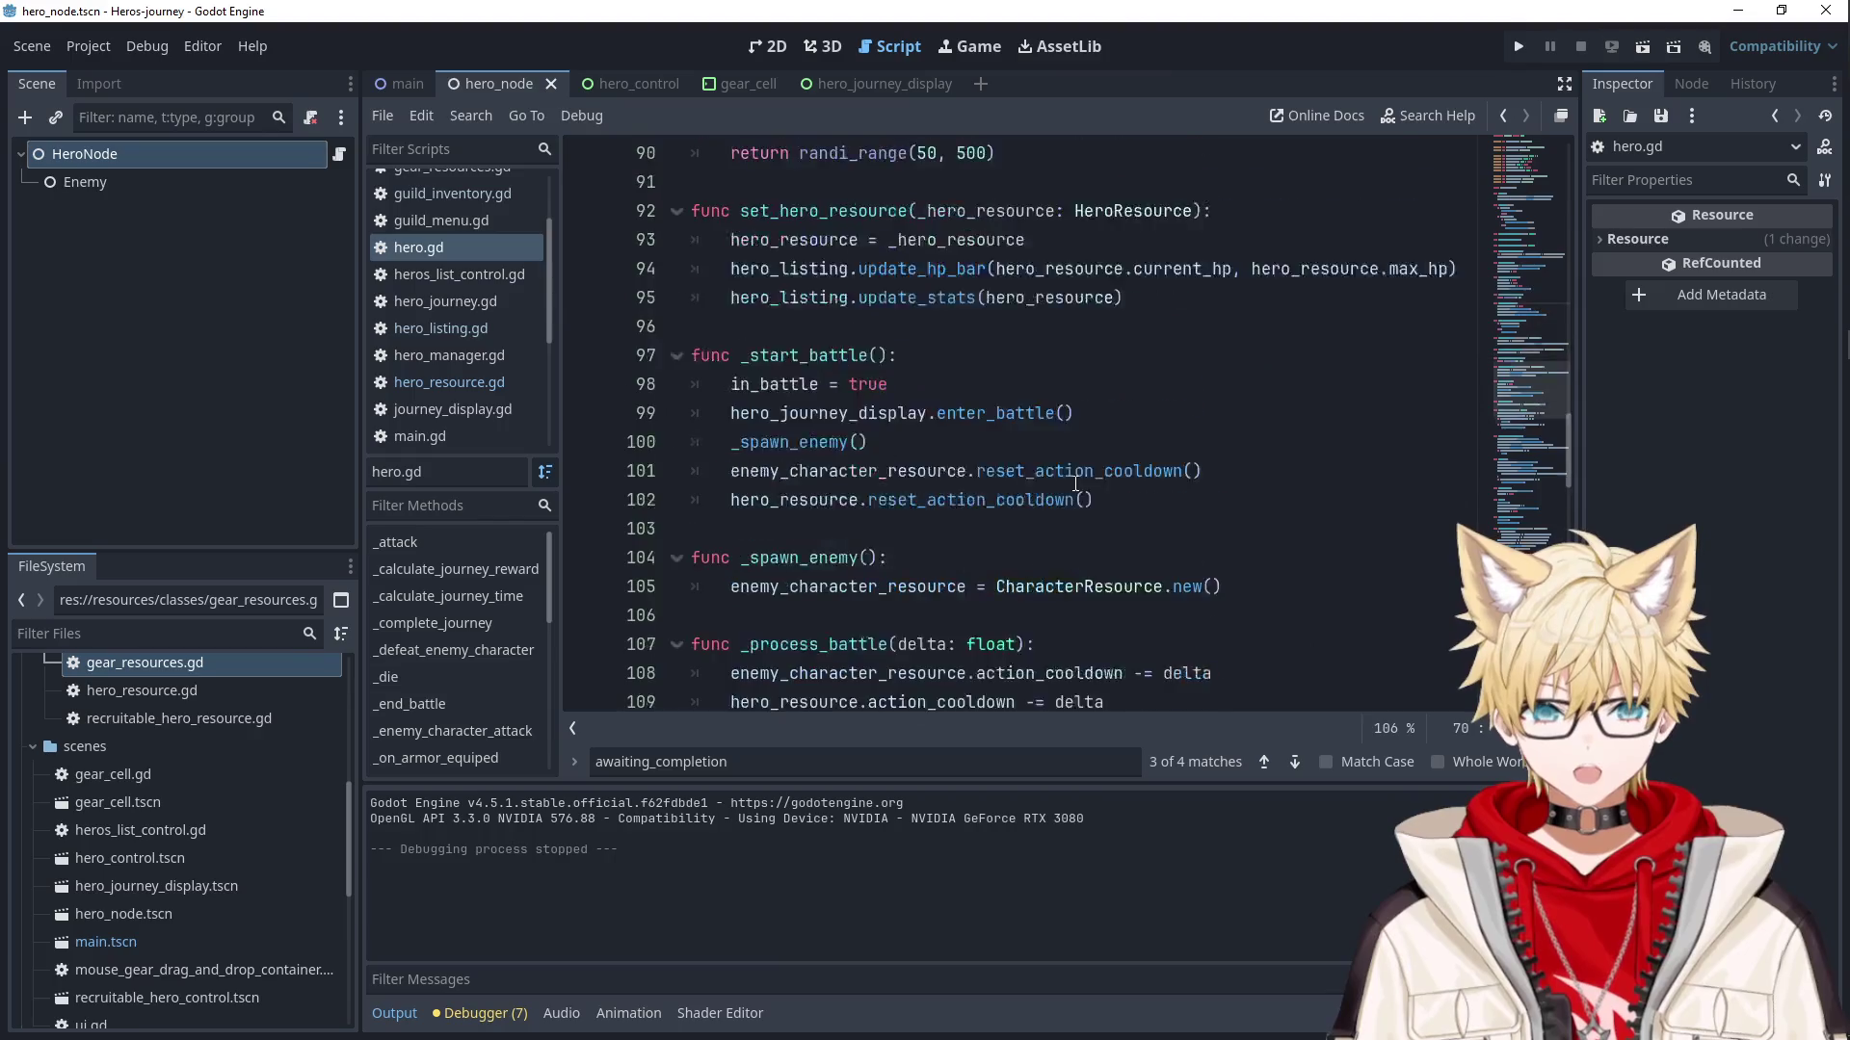
scroll(1075, 484, down, 10)
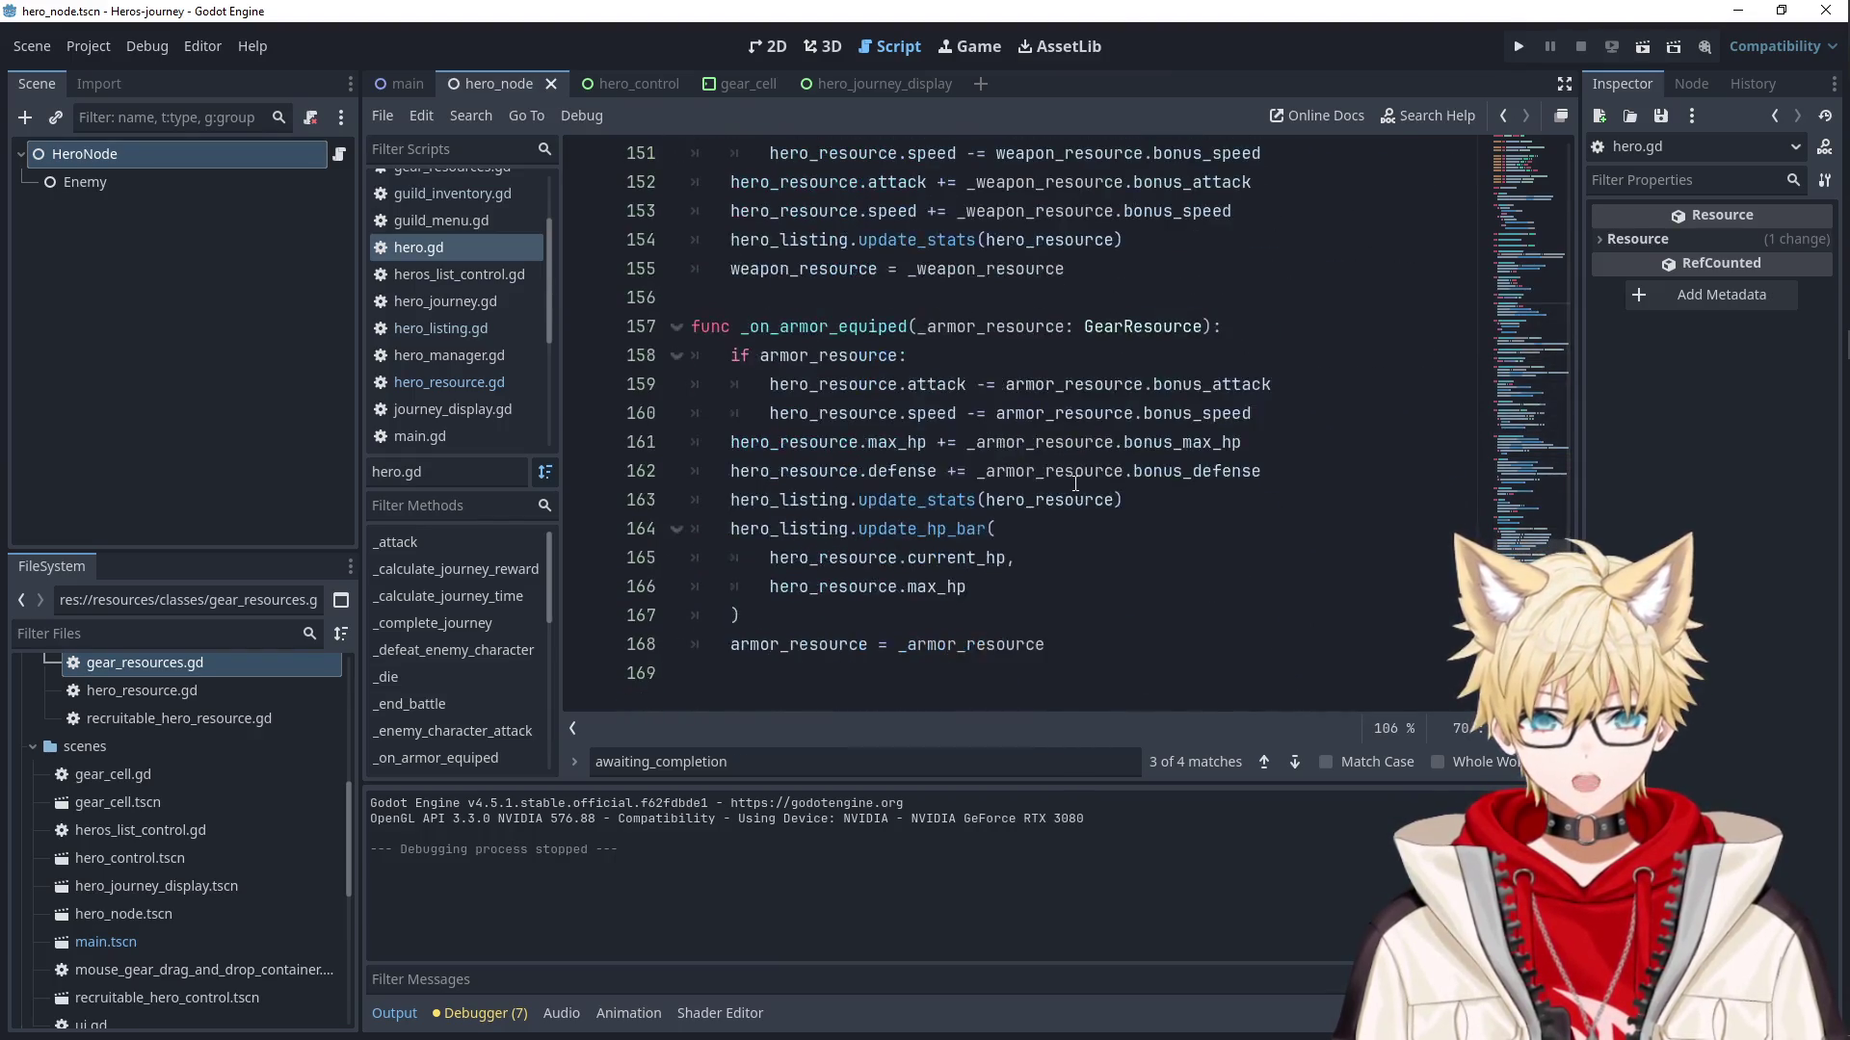
scroll(1075, 484, up, 20)
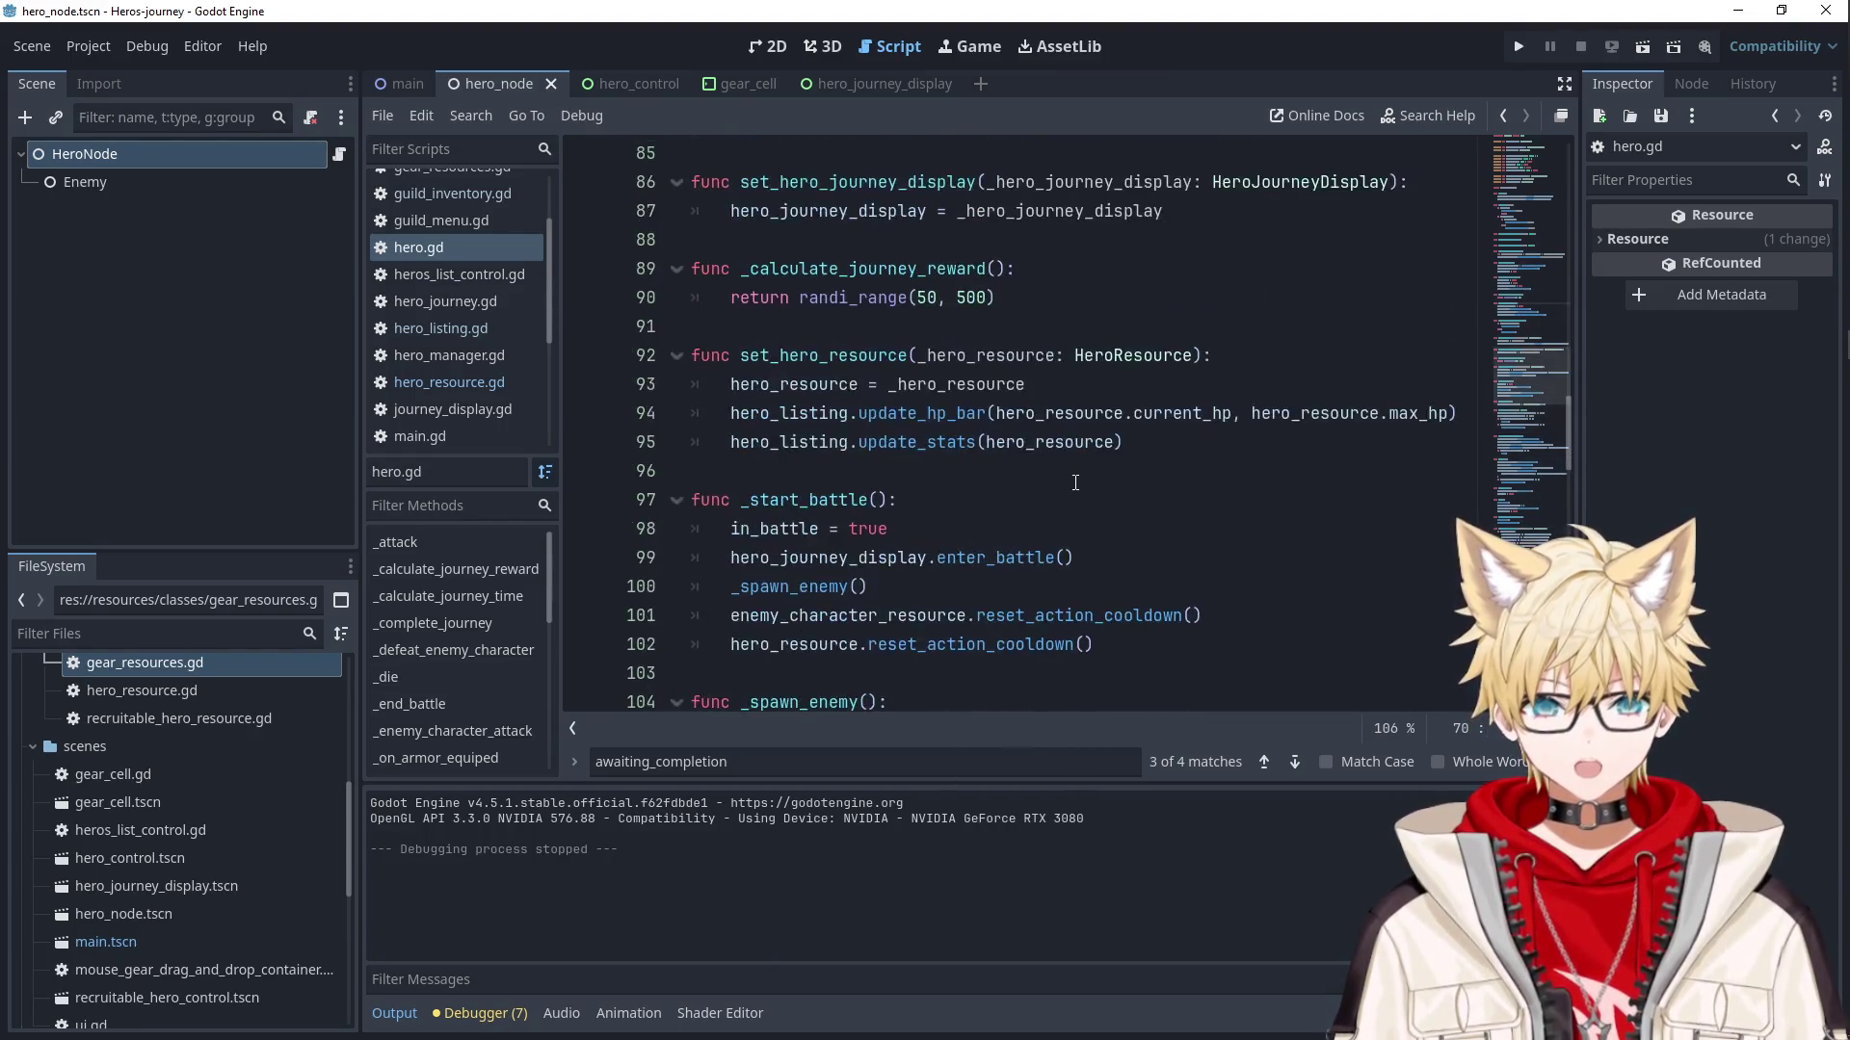
scroll(1075, 484, up, 2)
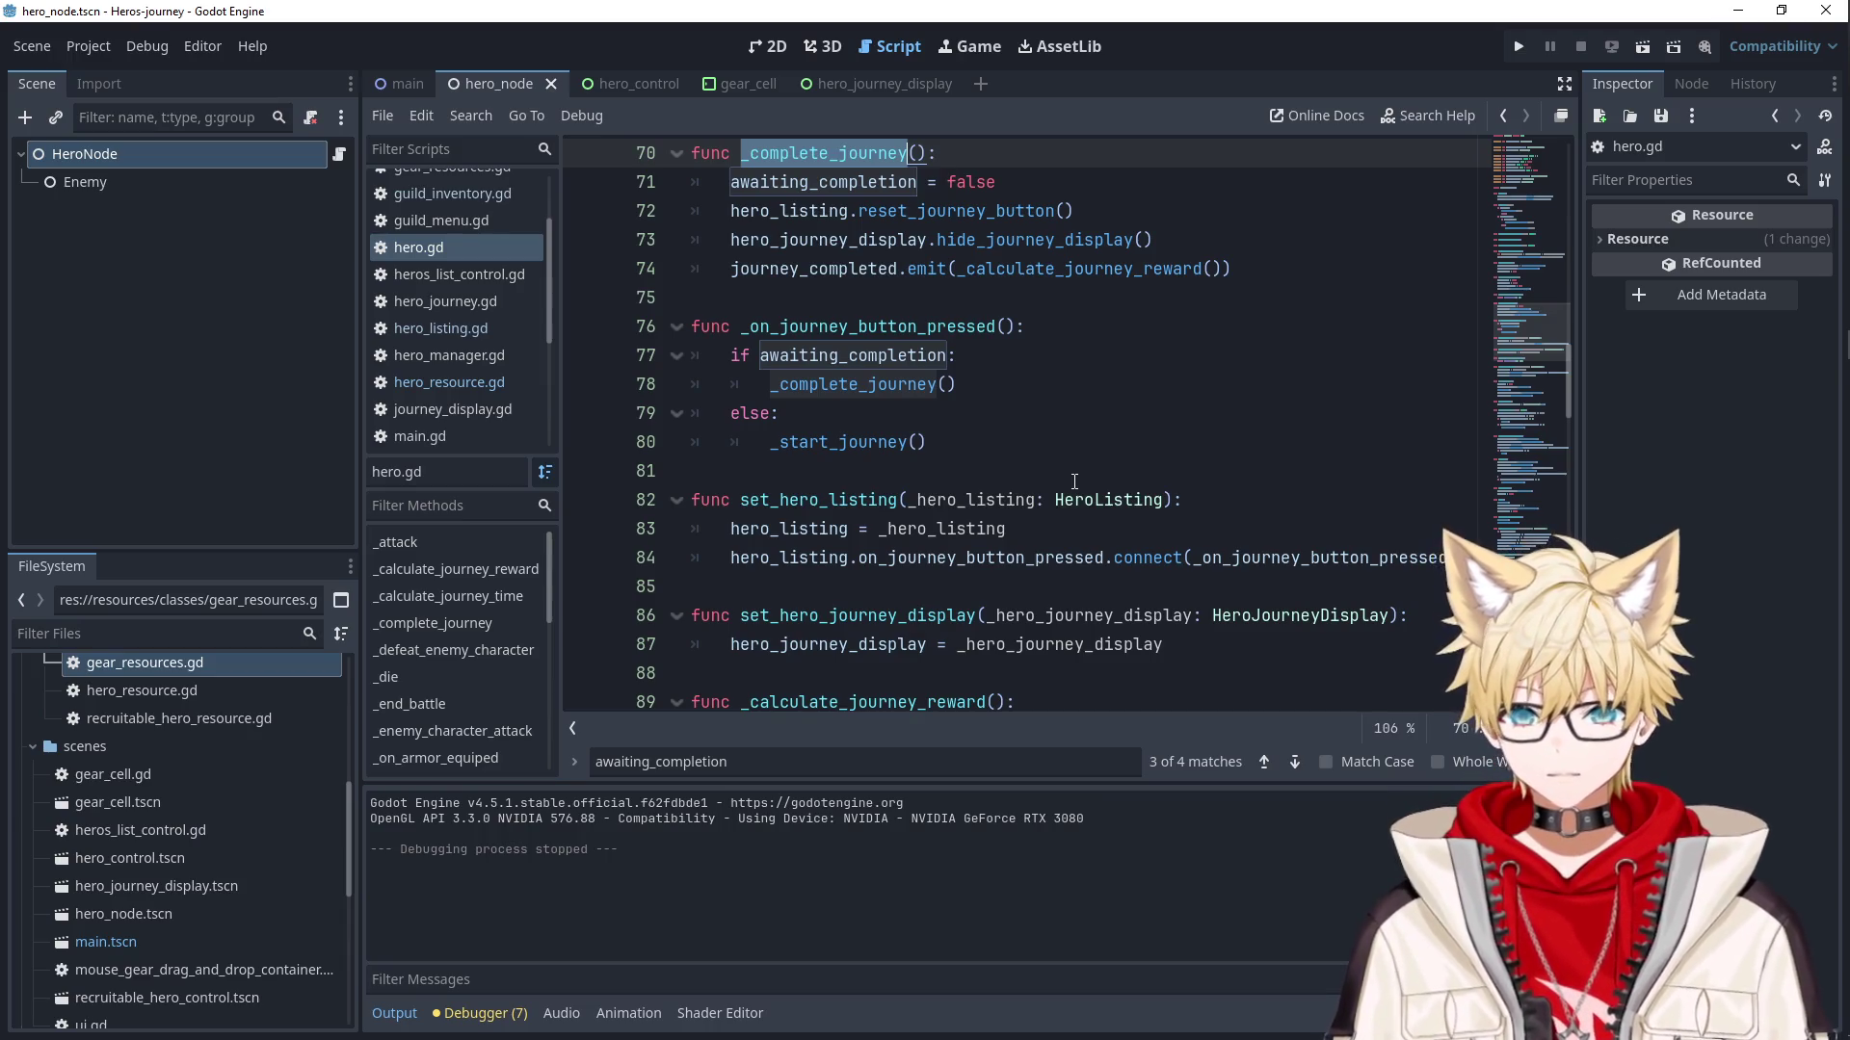
scroll(886, 381, up, 1)
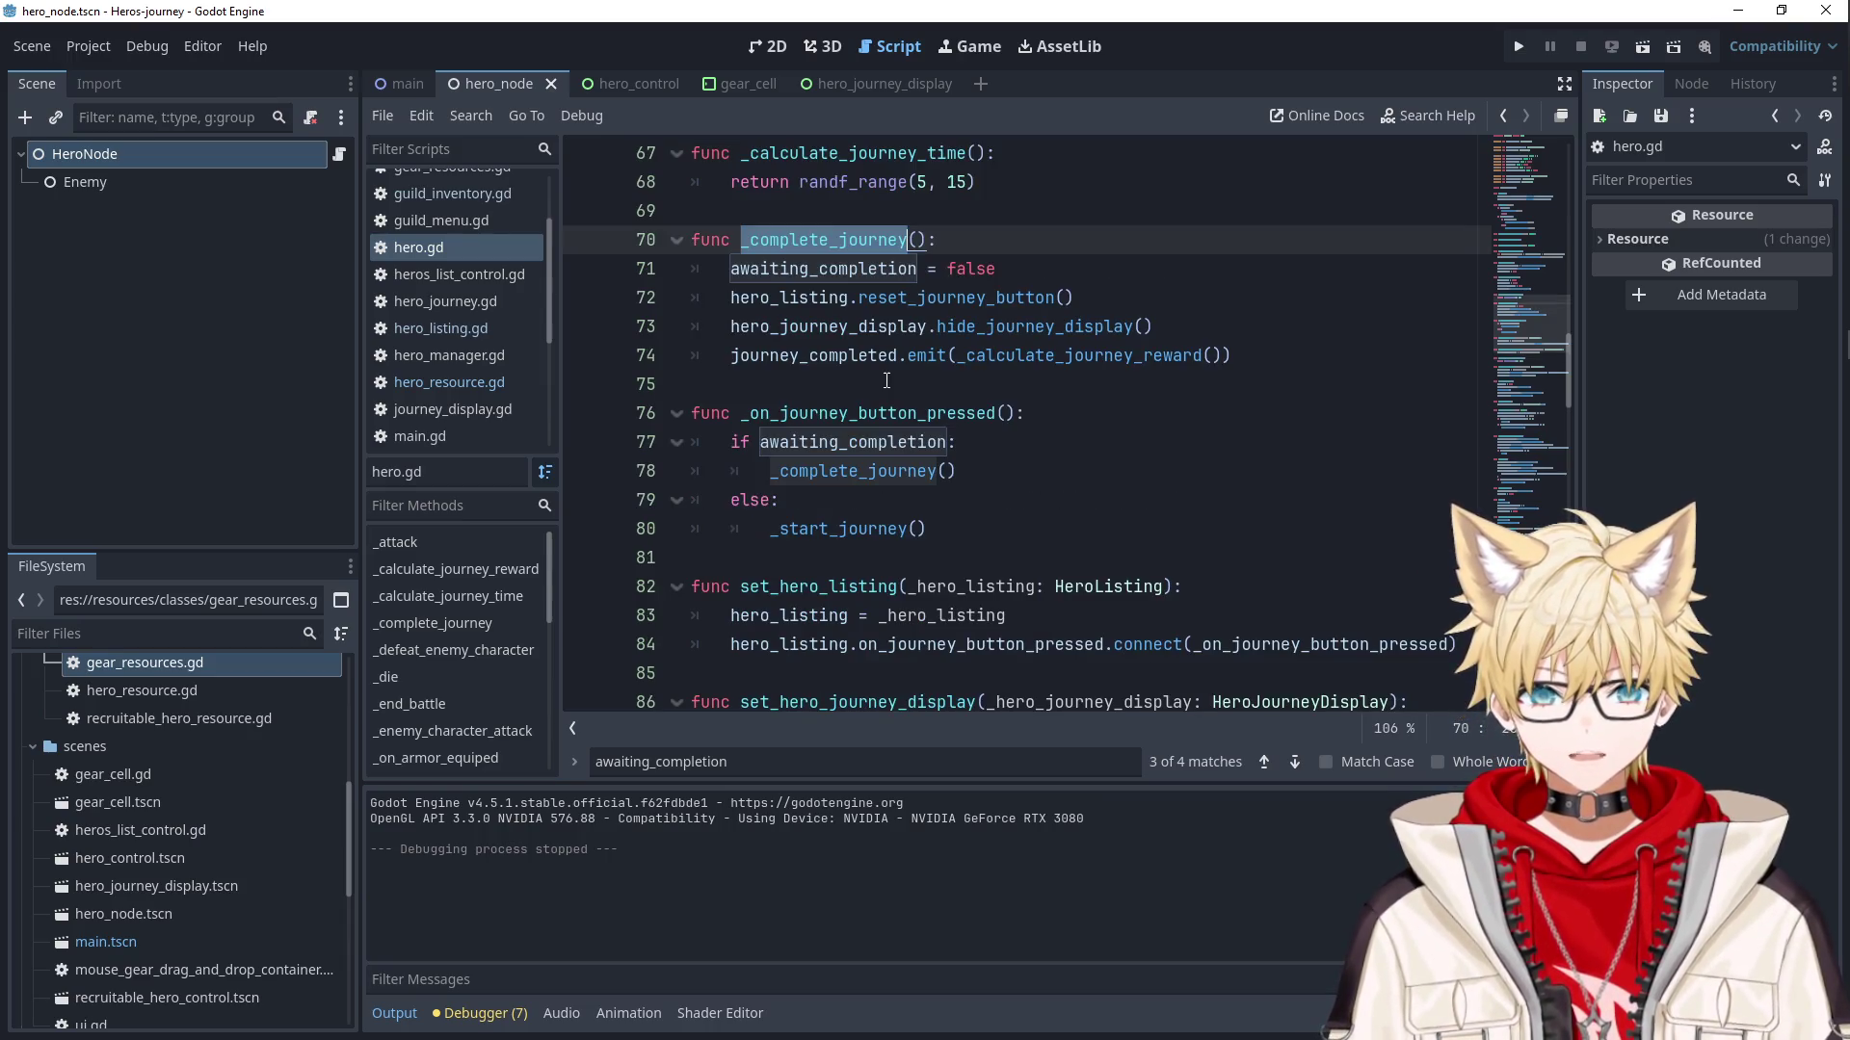
click(807, 354)
double_click(1057, 357)
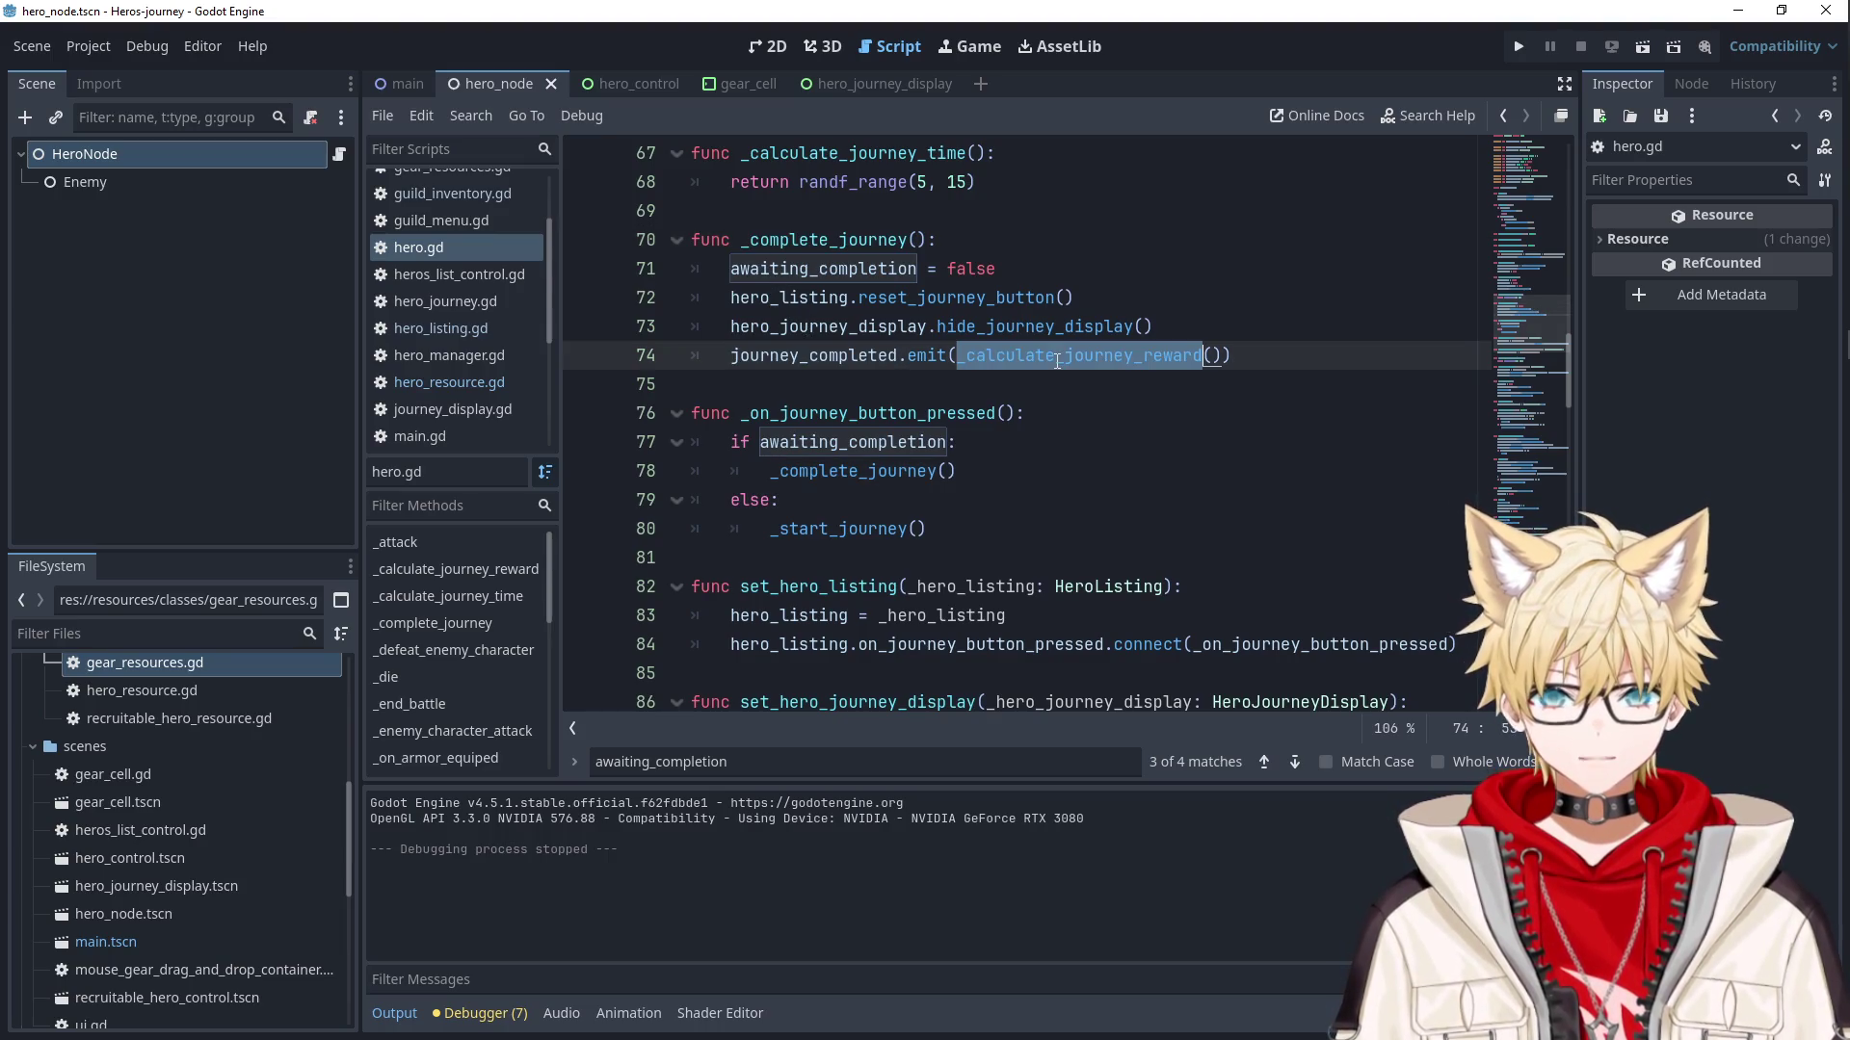
scroll(1108, 415, up, 1)
ctrl+click(973, 451)
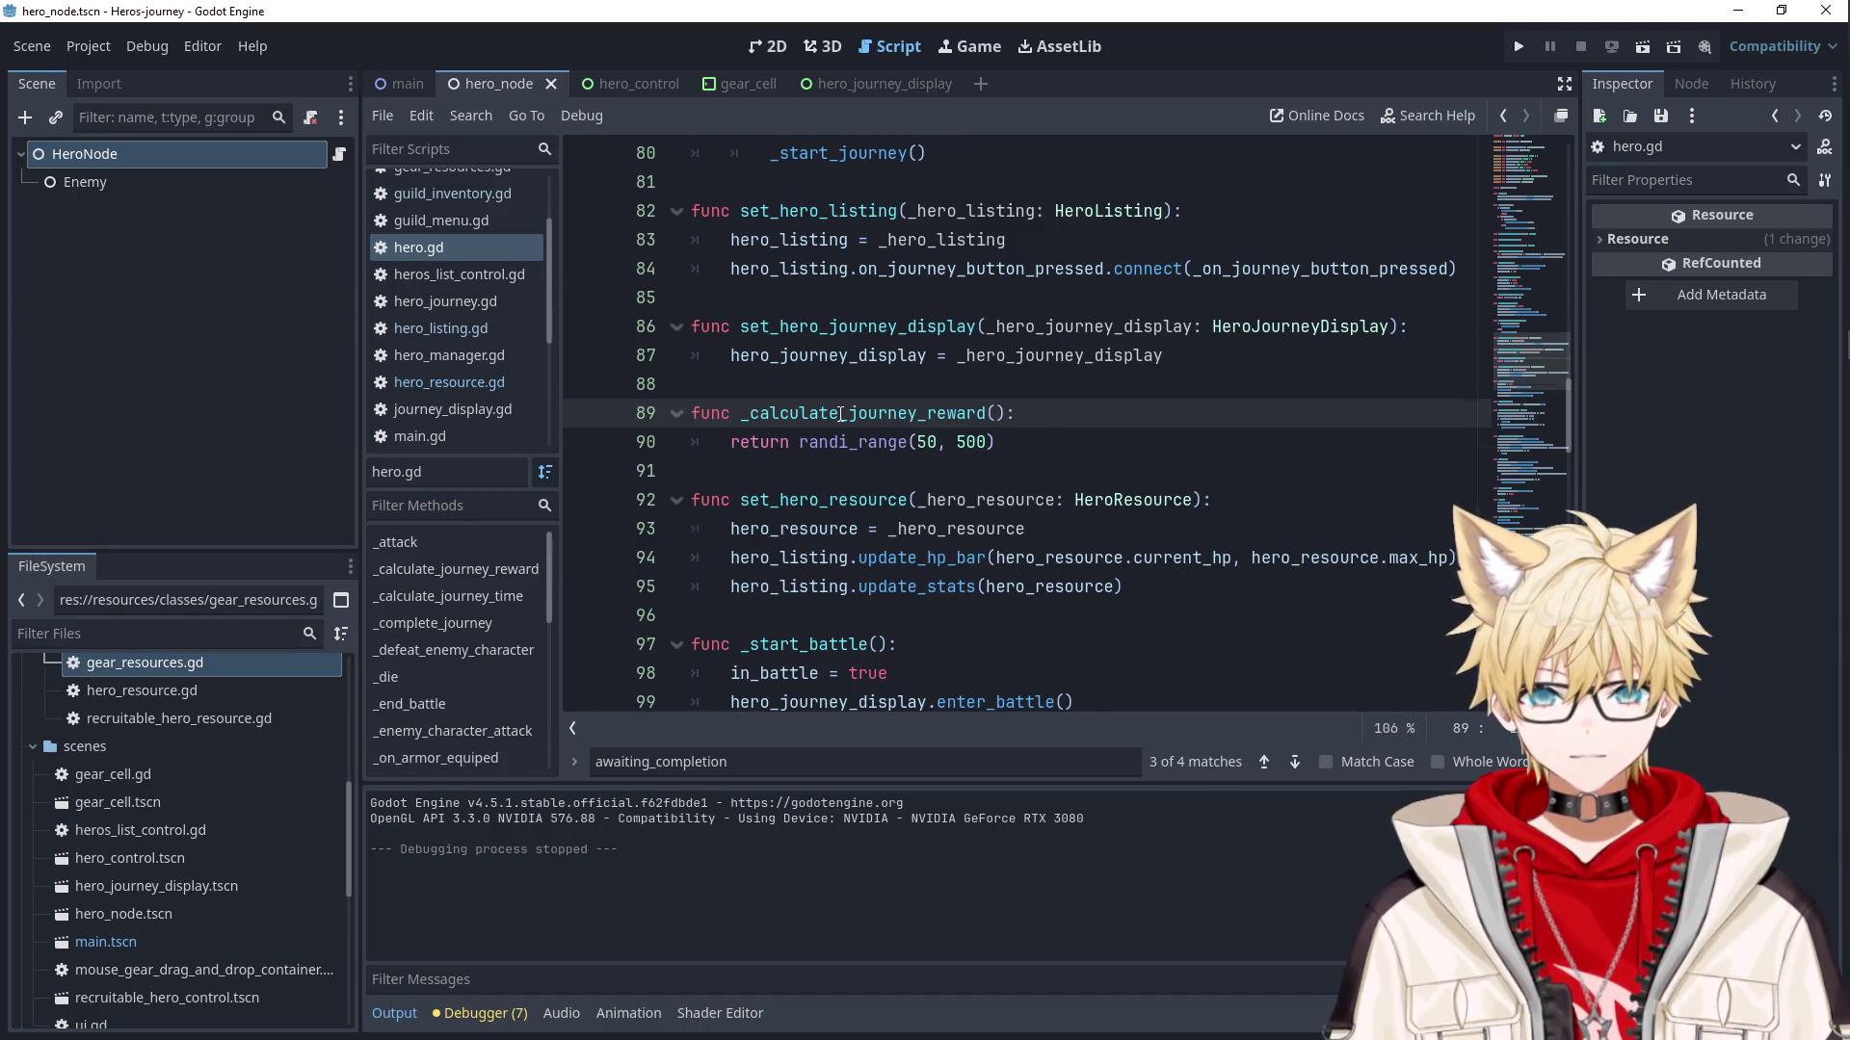
scroll(841, 415, up, 1)
mouse_move(997, 529)
mouse_down()
mouse_move(756, 500)
mouse_move(732, 521)
mouse_up()
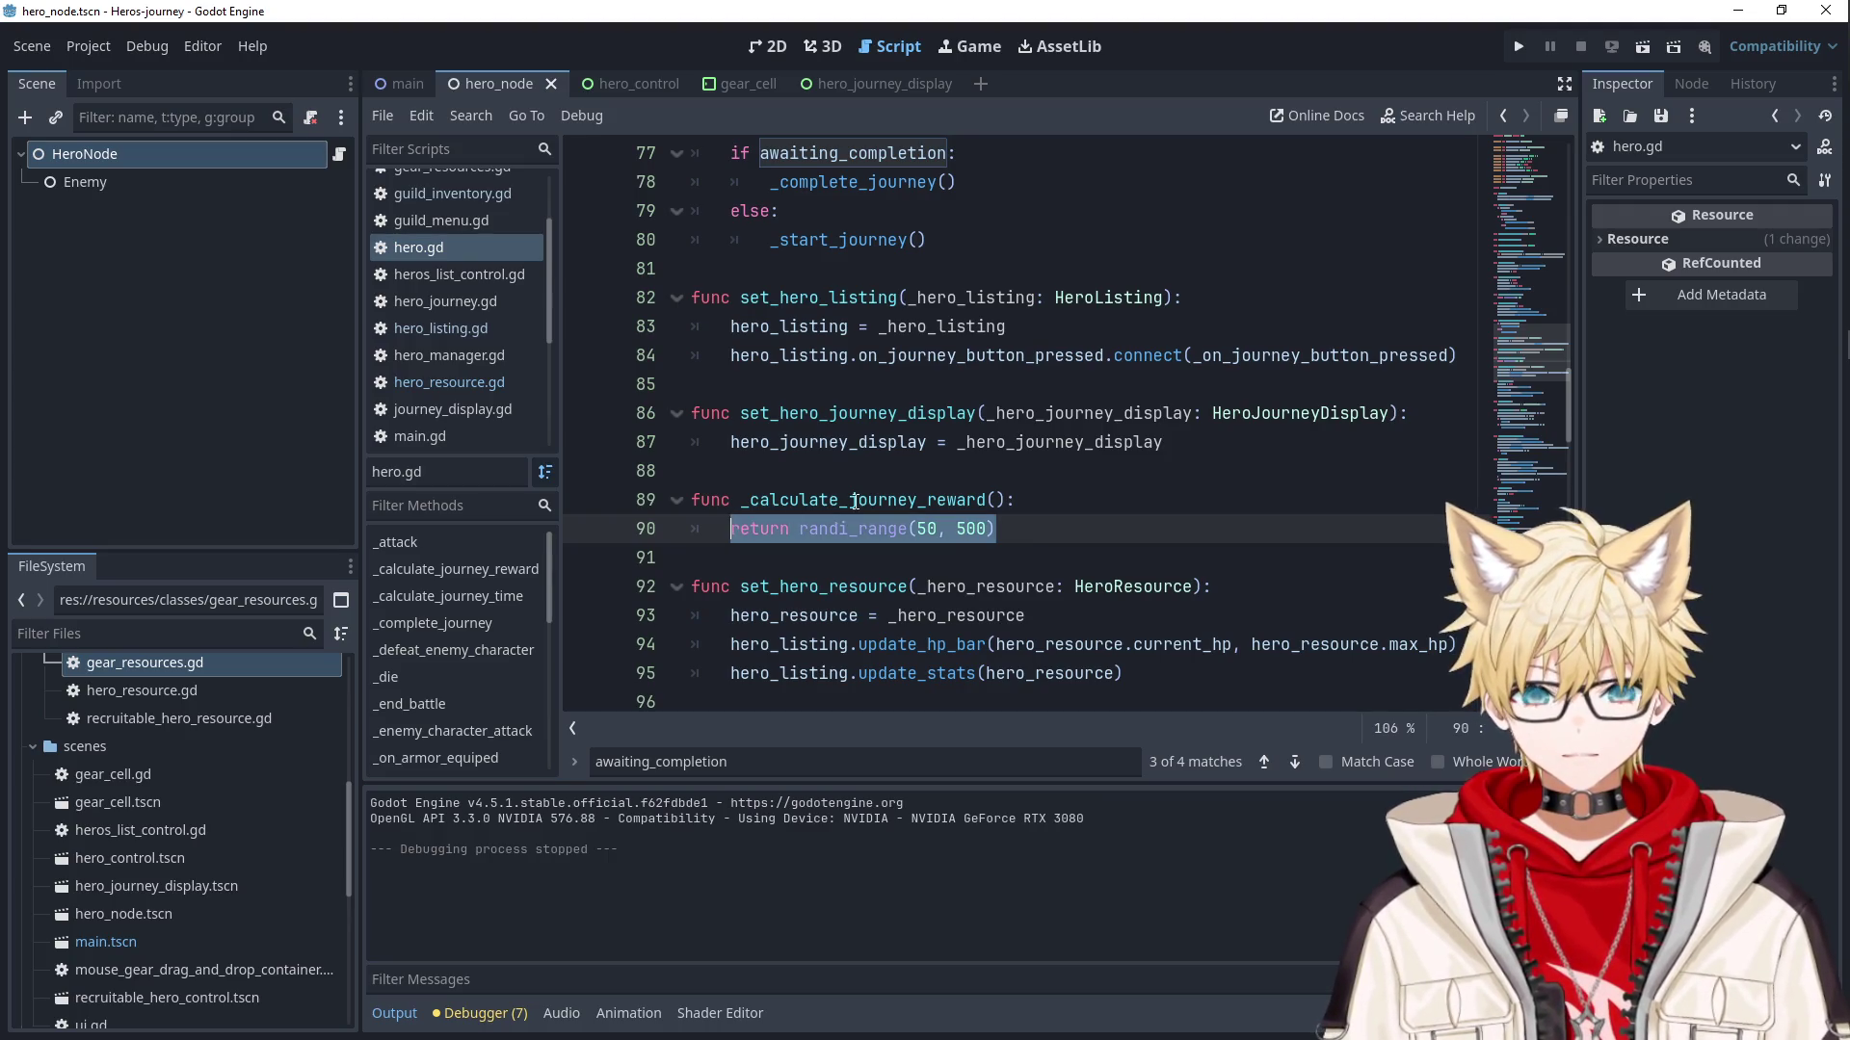
ctrl+click(973, 499)
double_click(1020, 498)
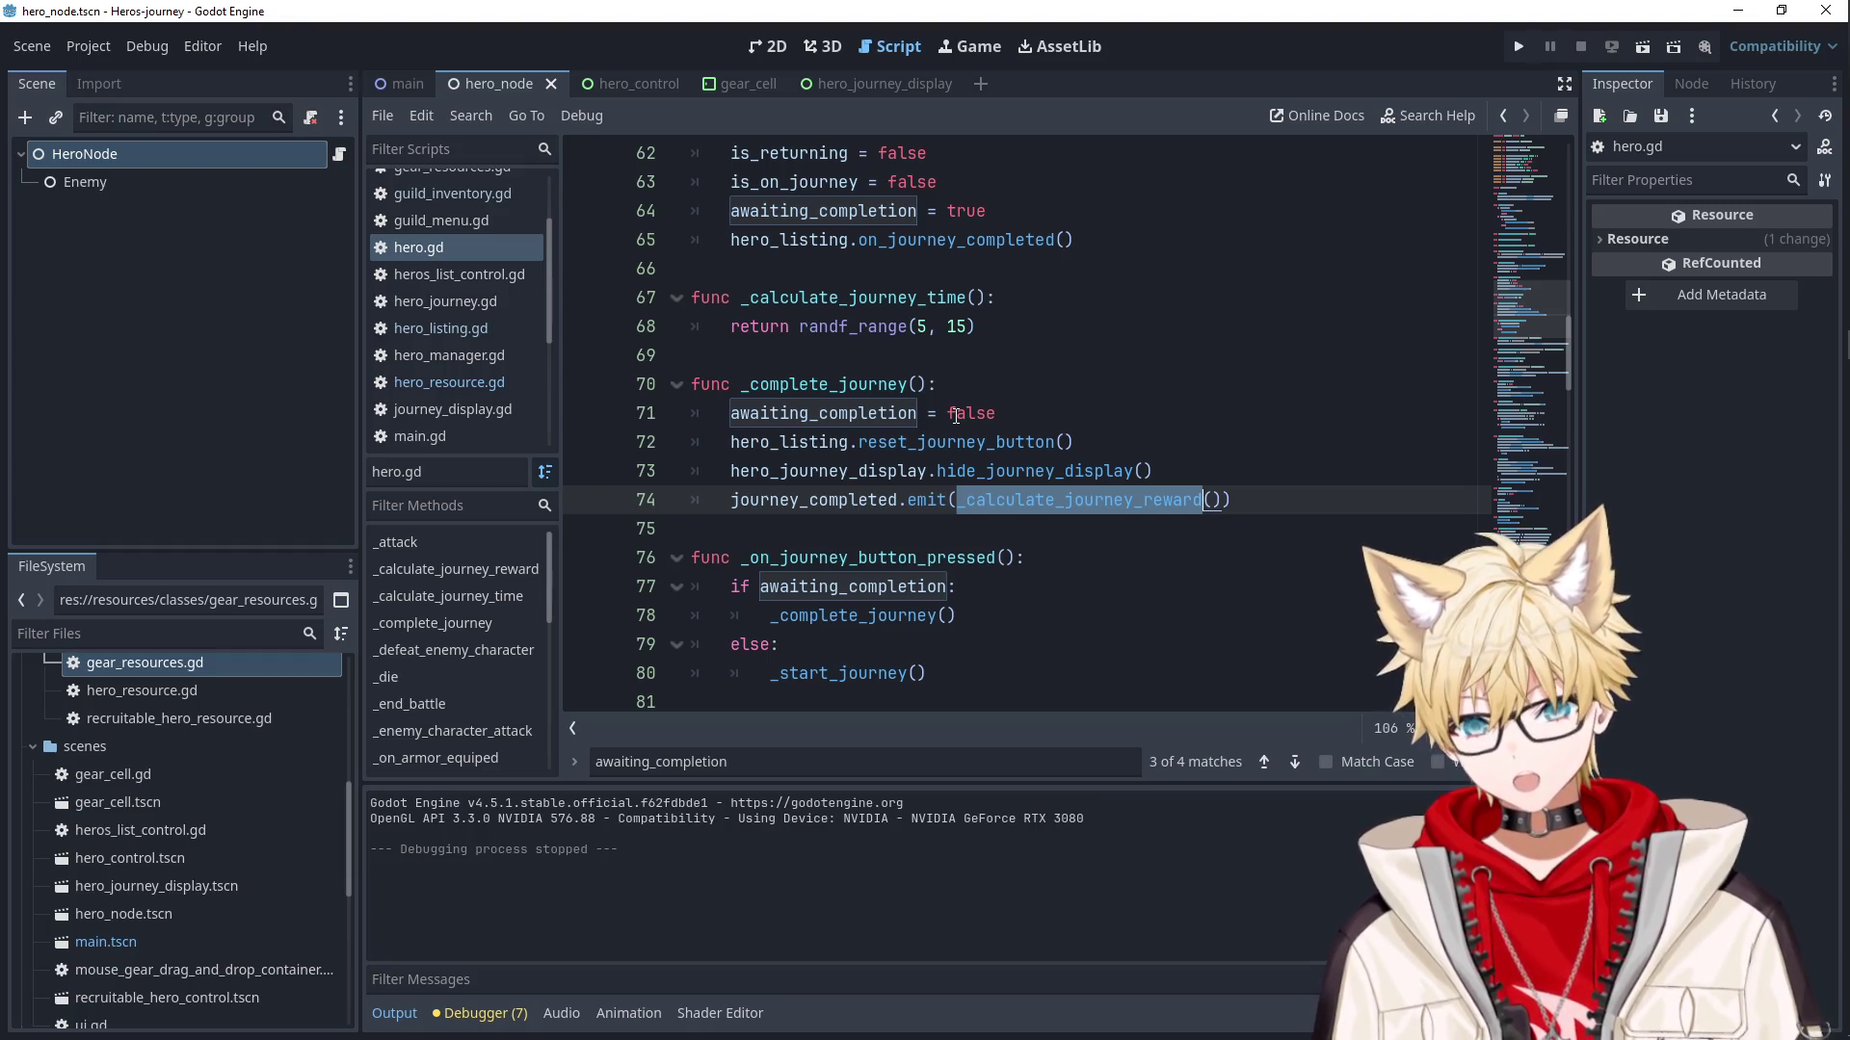
scroll(956, 416, up, 2)
key(ctrl+f)
text(sta)
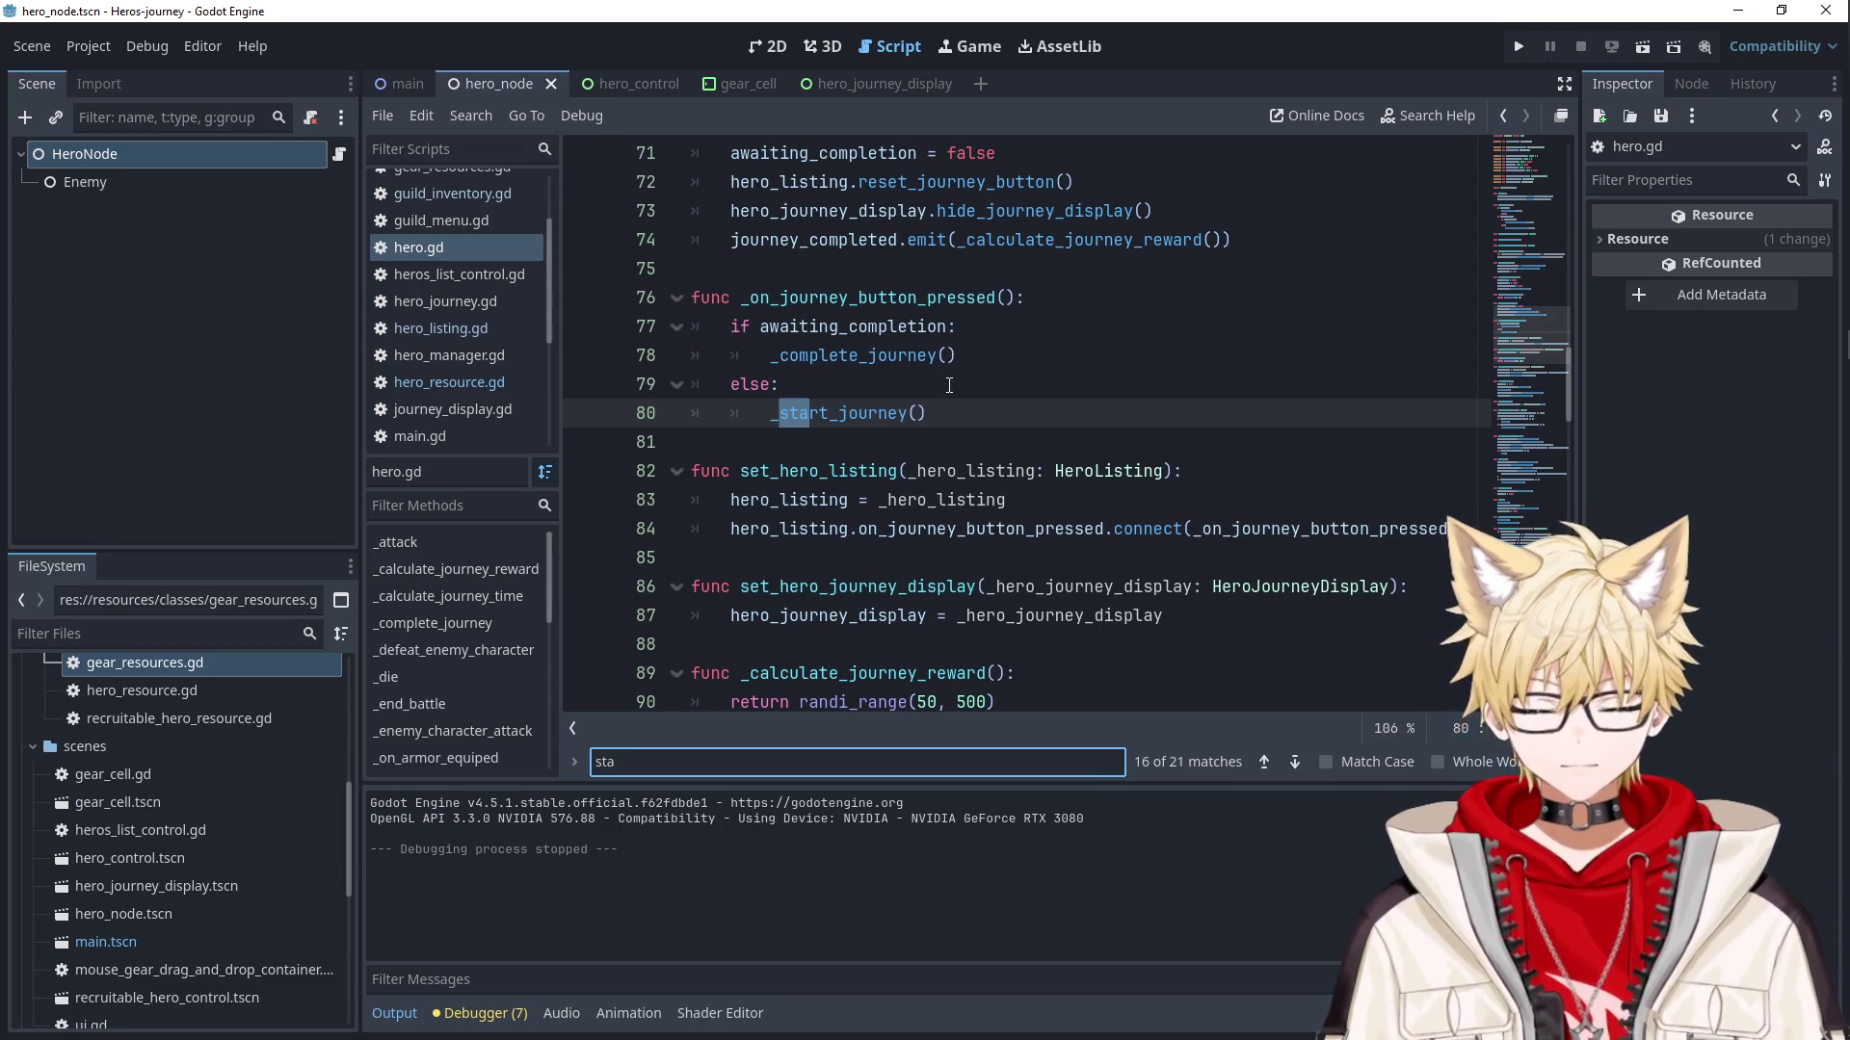
ctrl+click(896, 413)
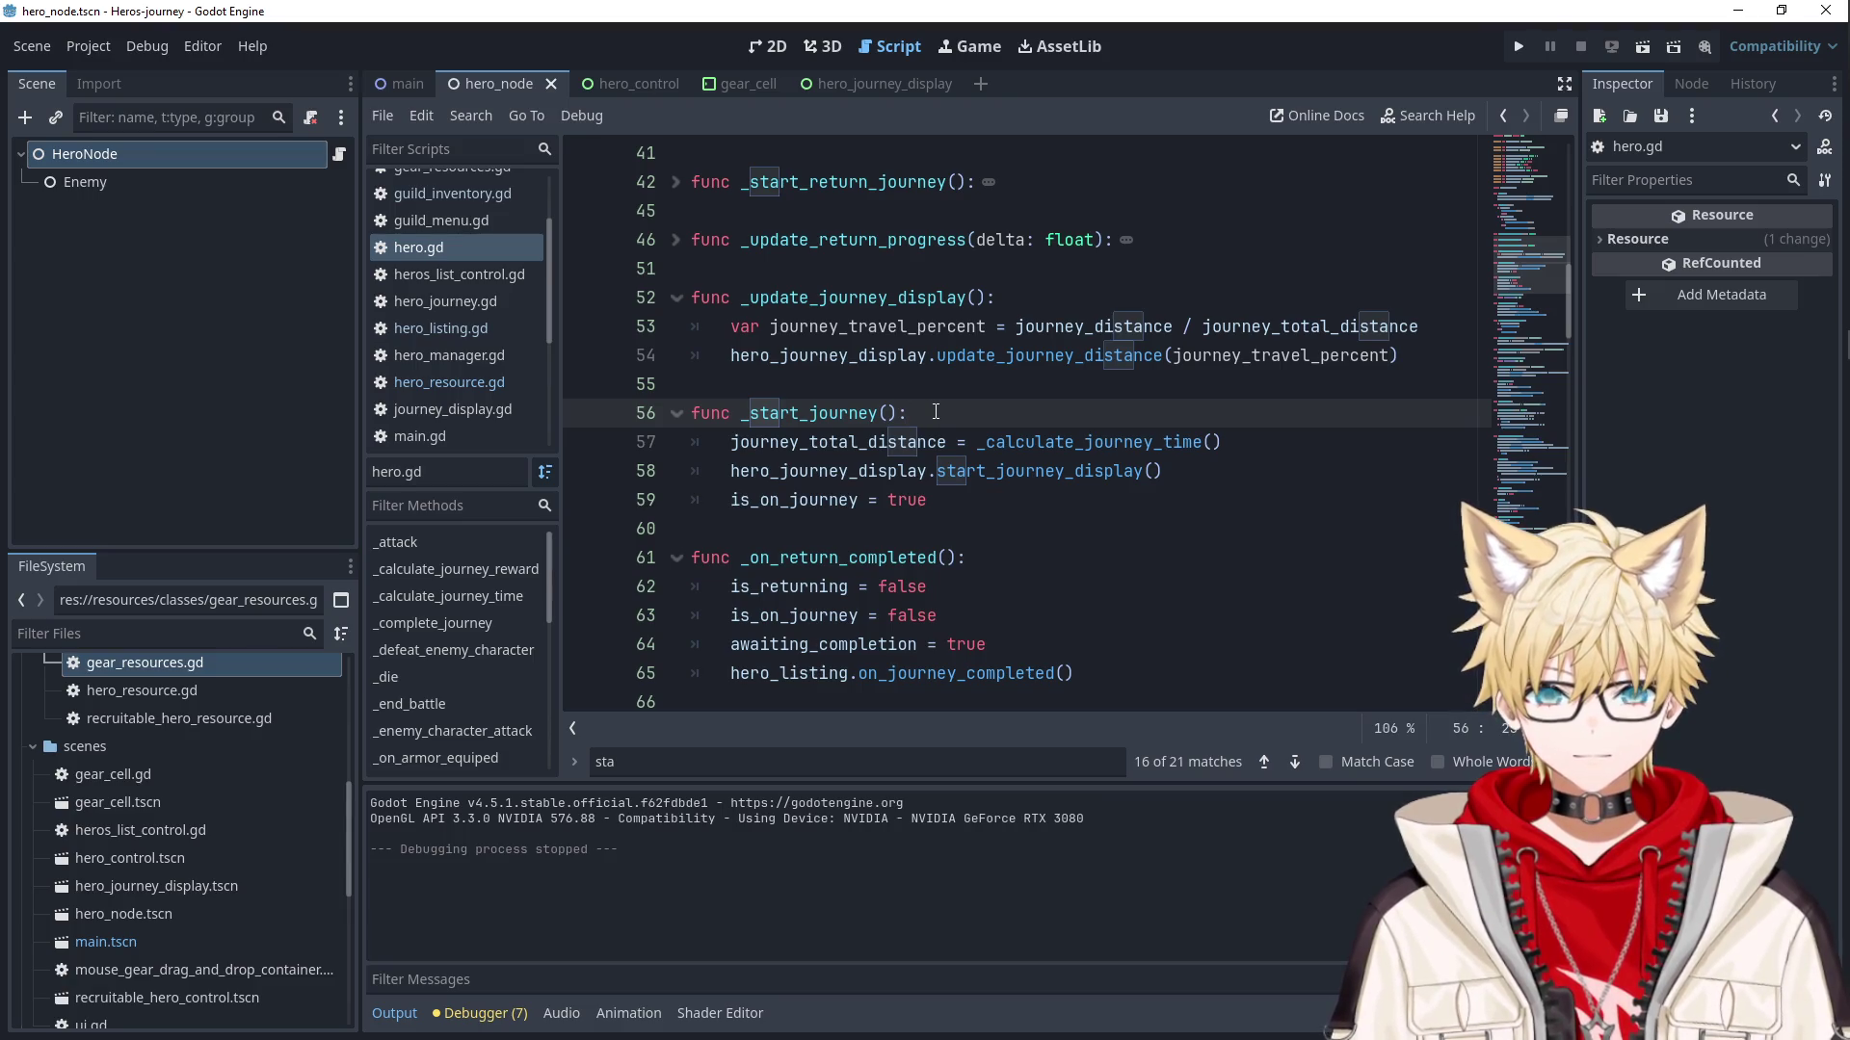
double_click(848, 442)
double_click(1088, 442)
double_click(845, 470)
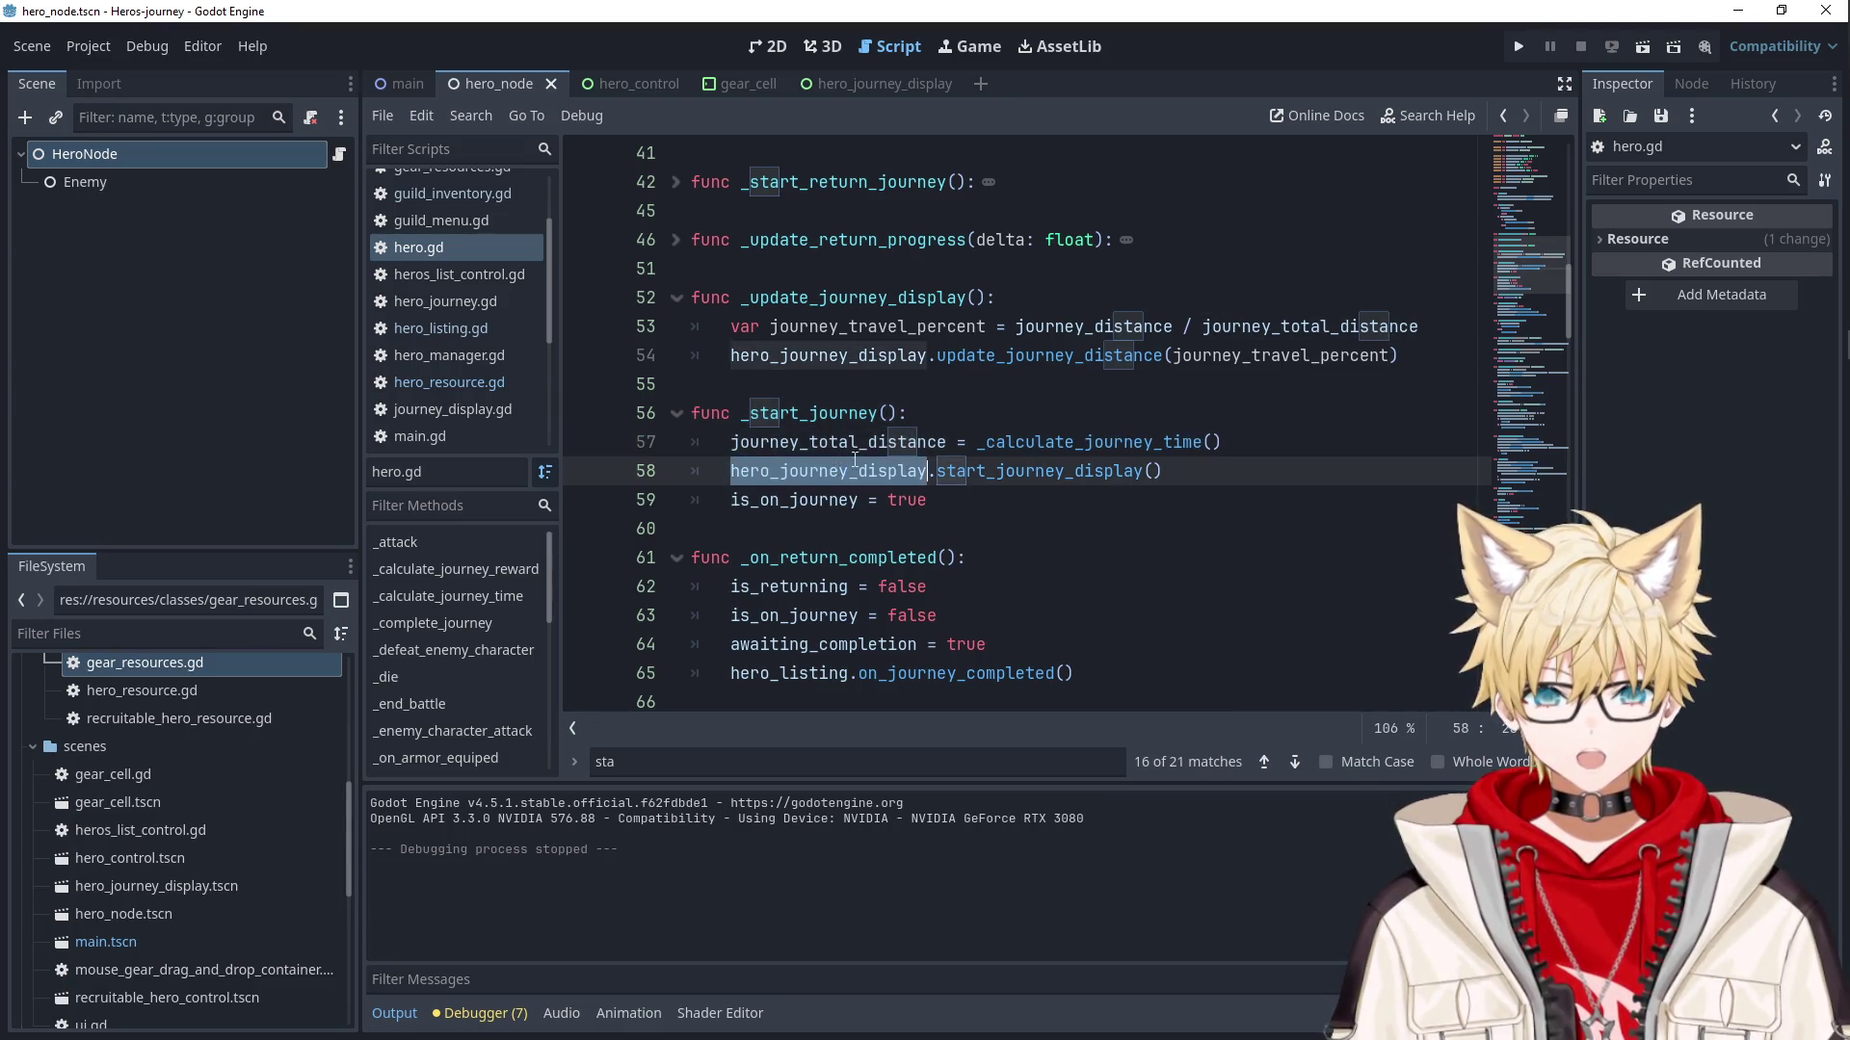
click(923, 417)
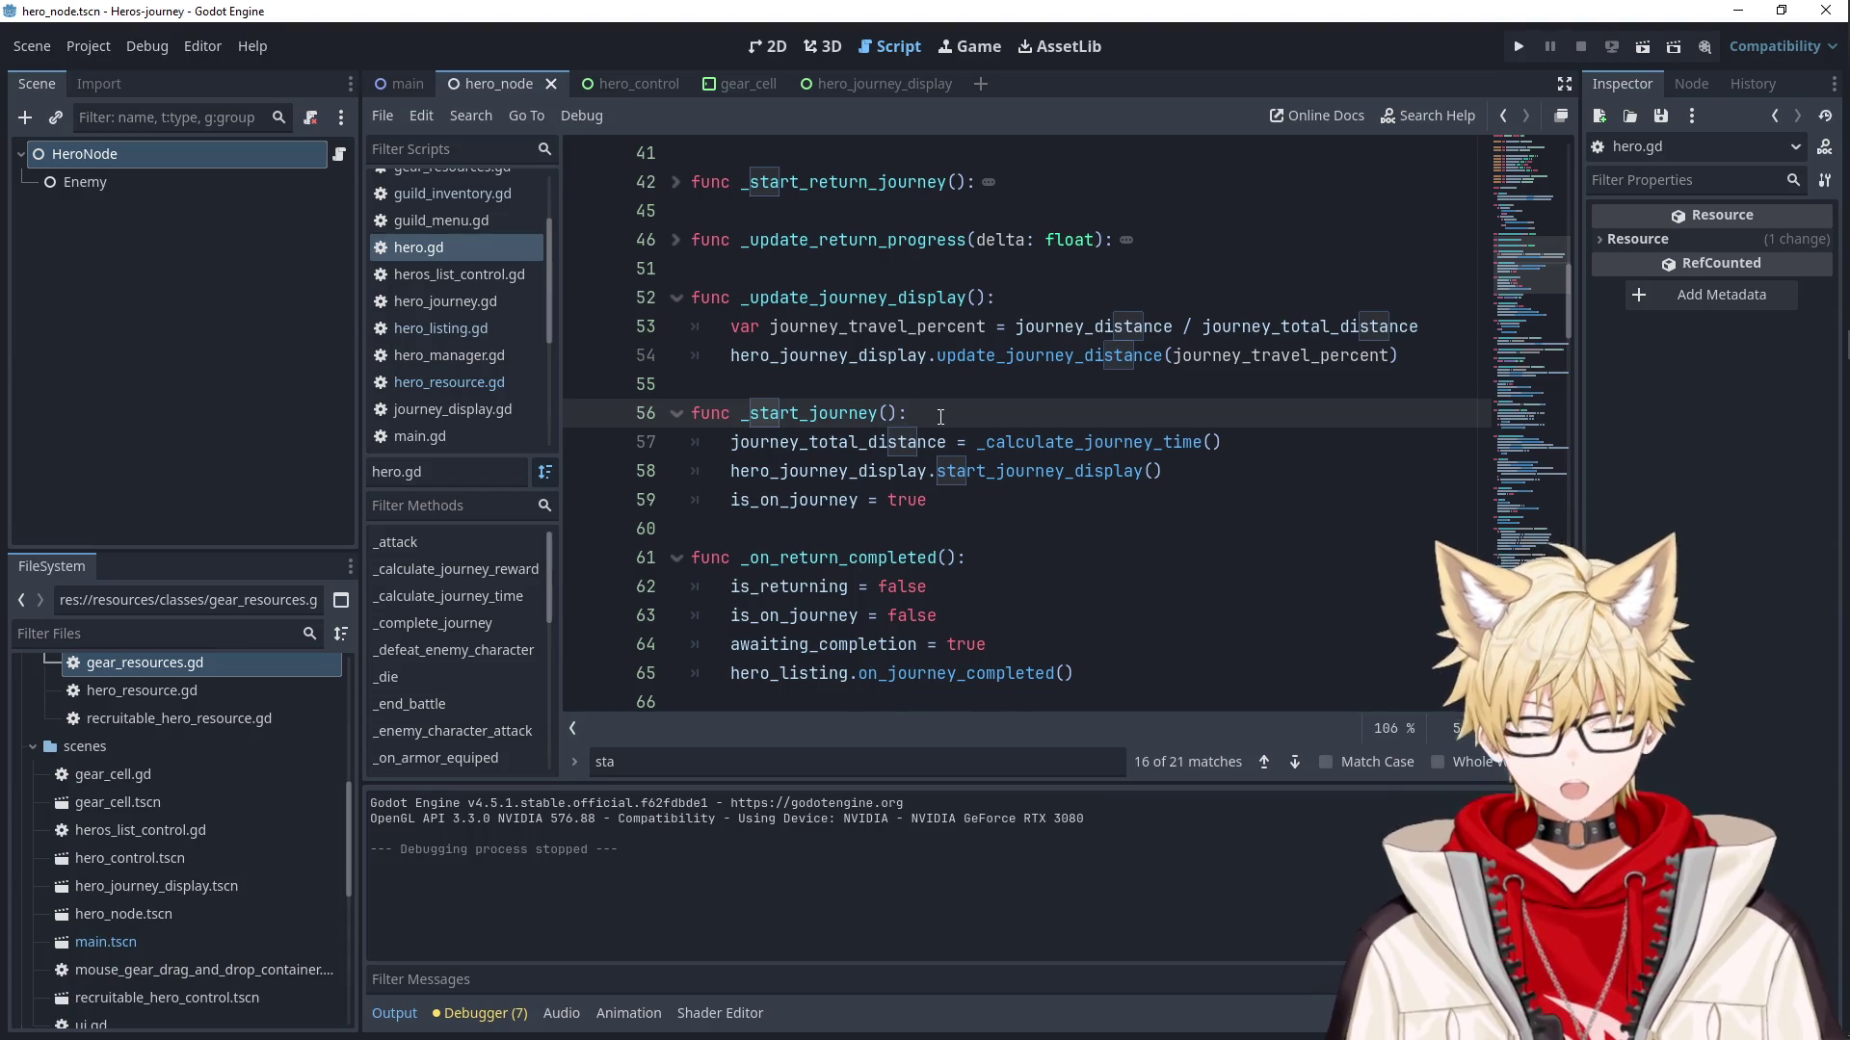
key(Return)
text(var)
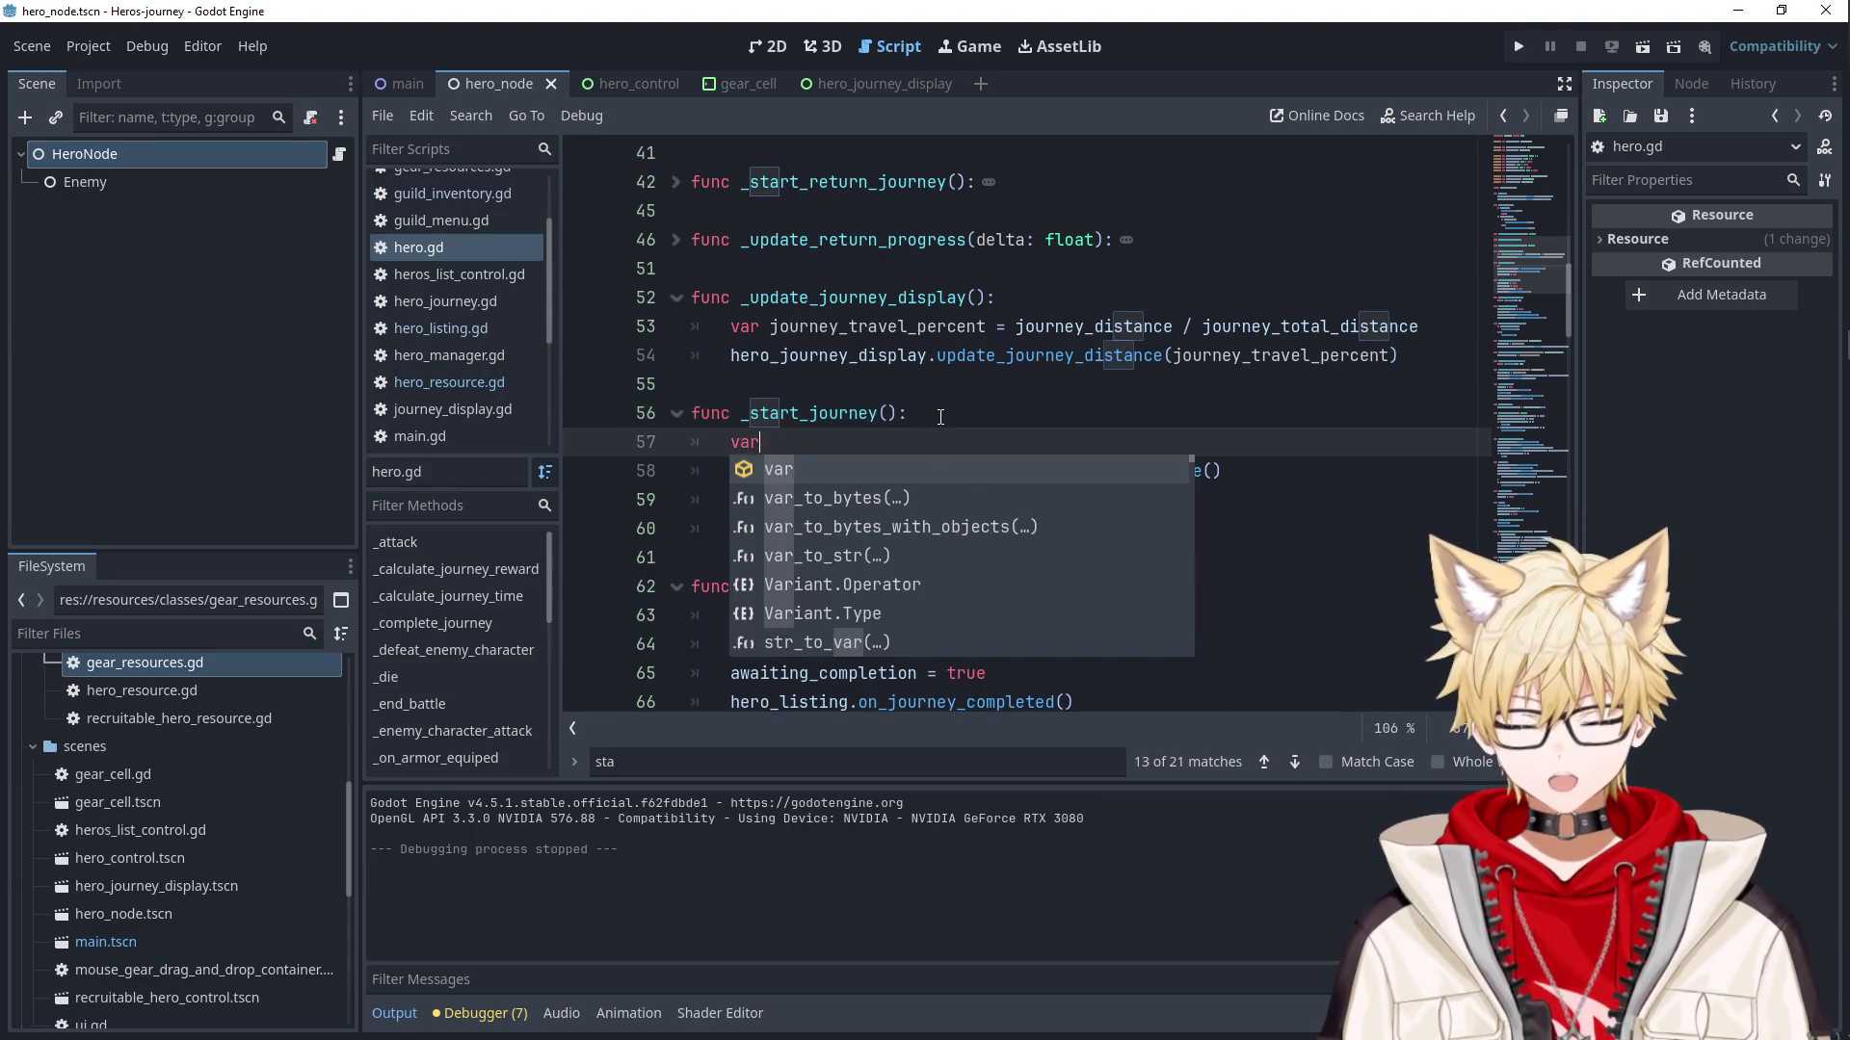
text( j)
key(Escape)
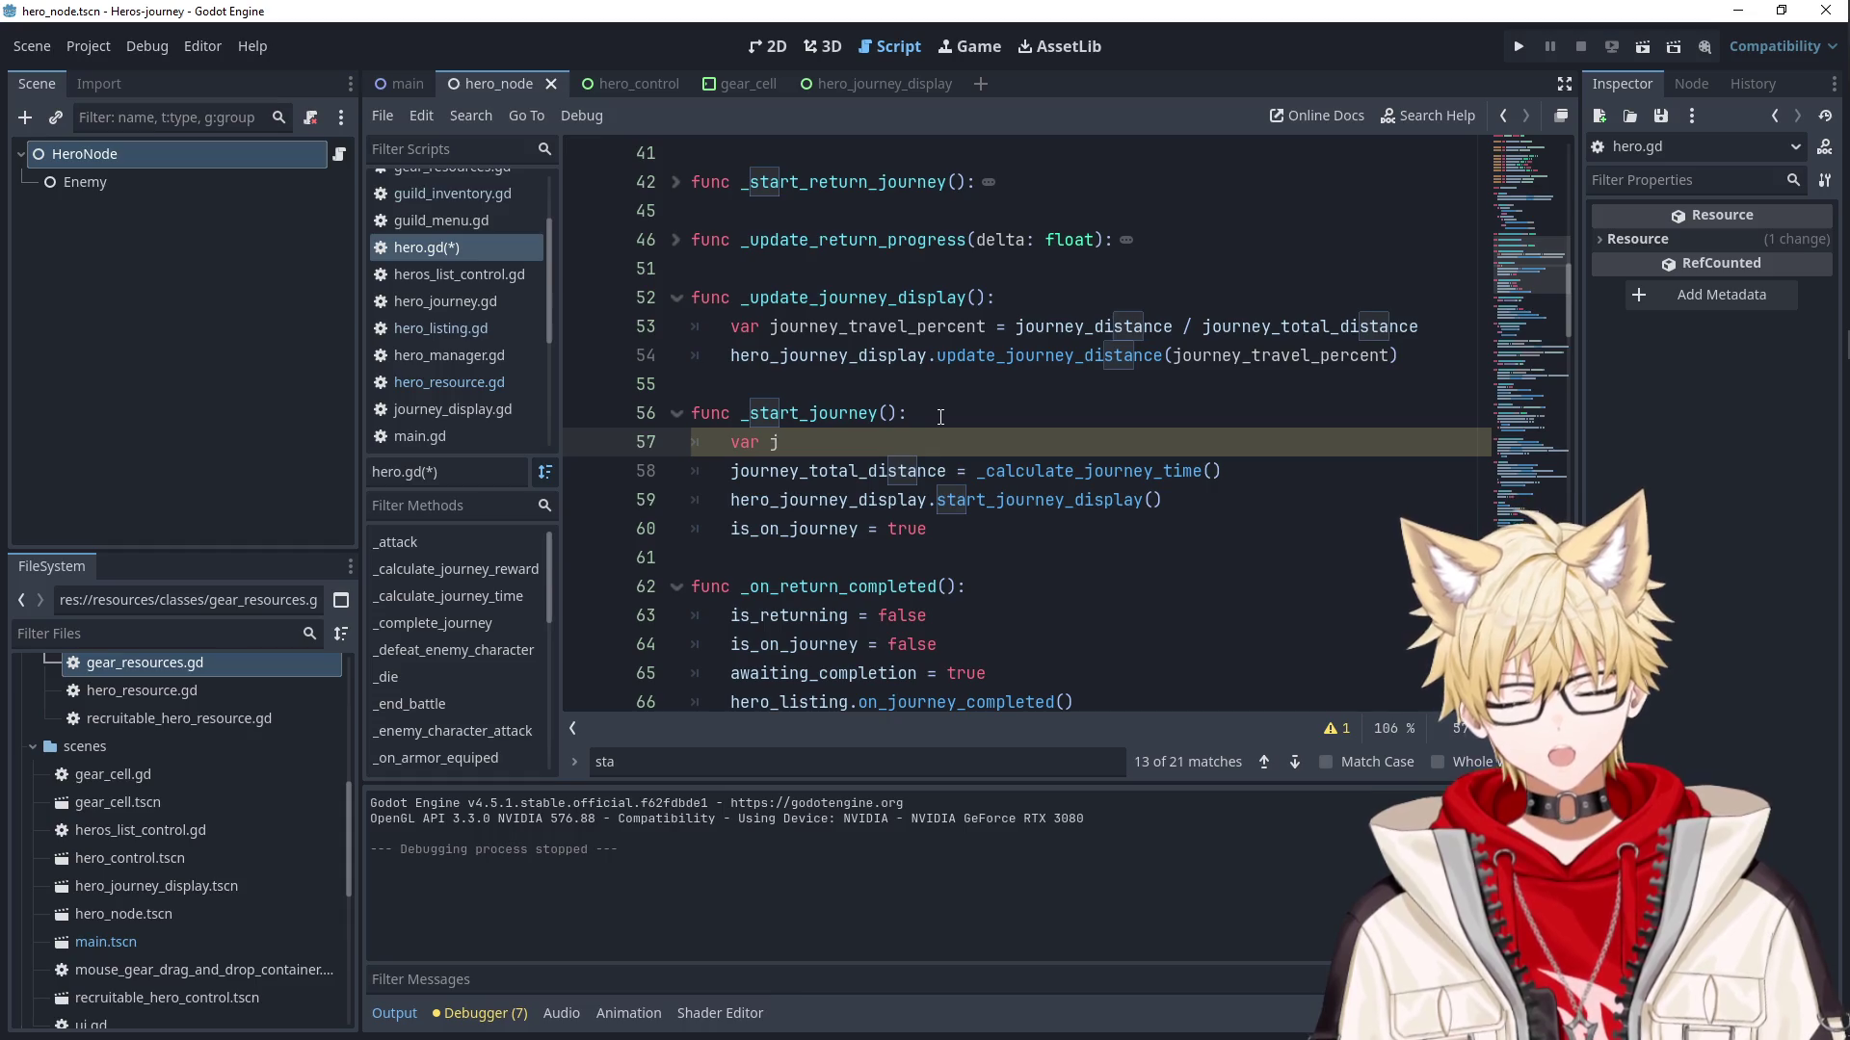
key(BackSpace)
key(BackSpace)
key(BackSpace)
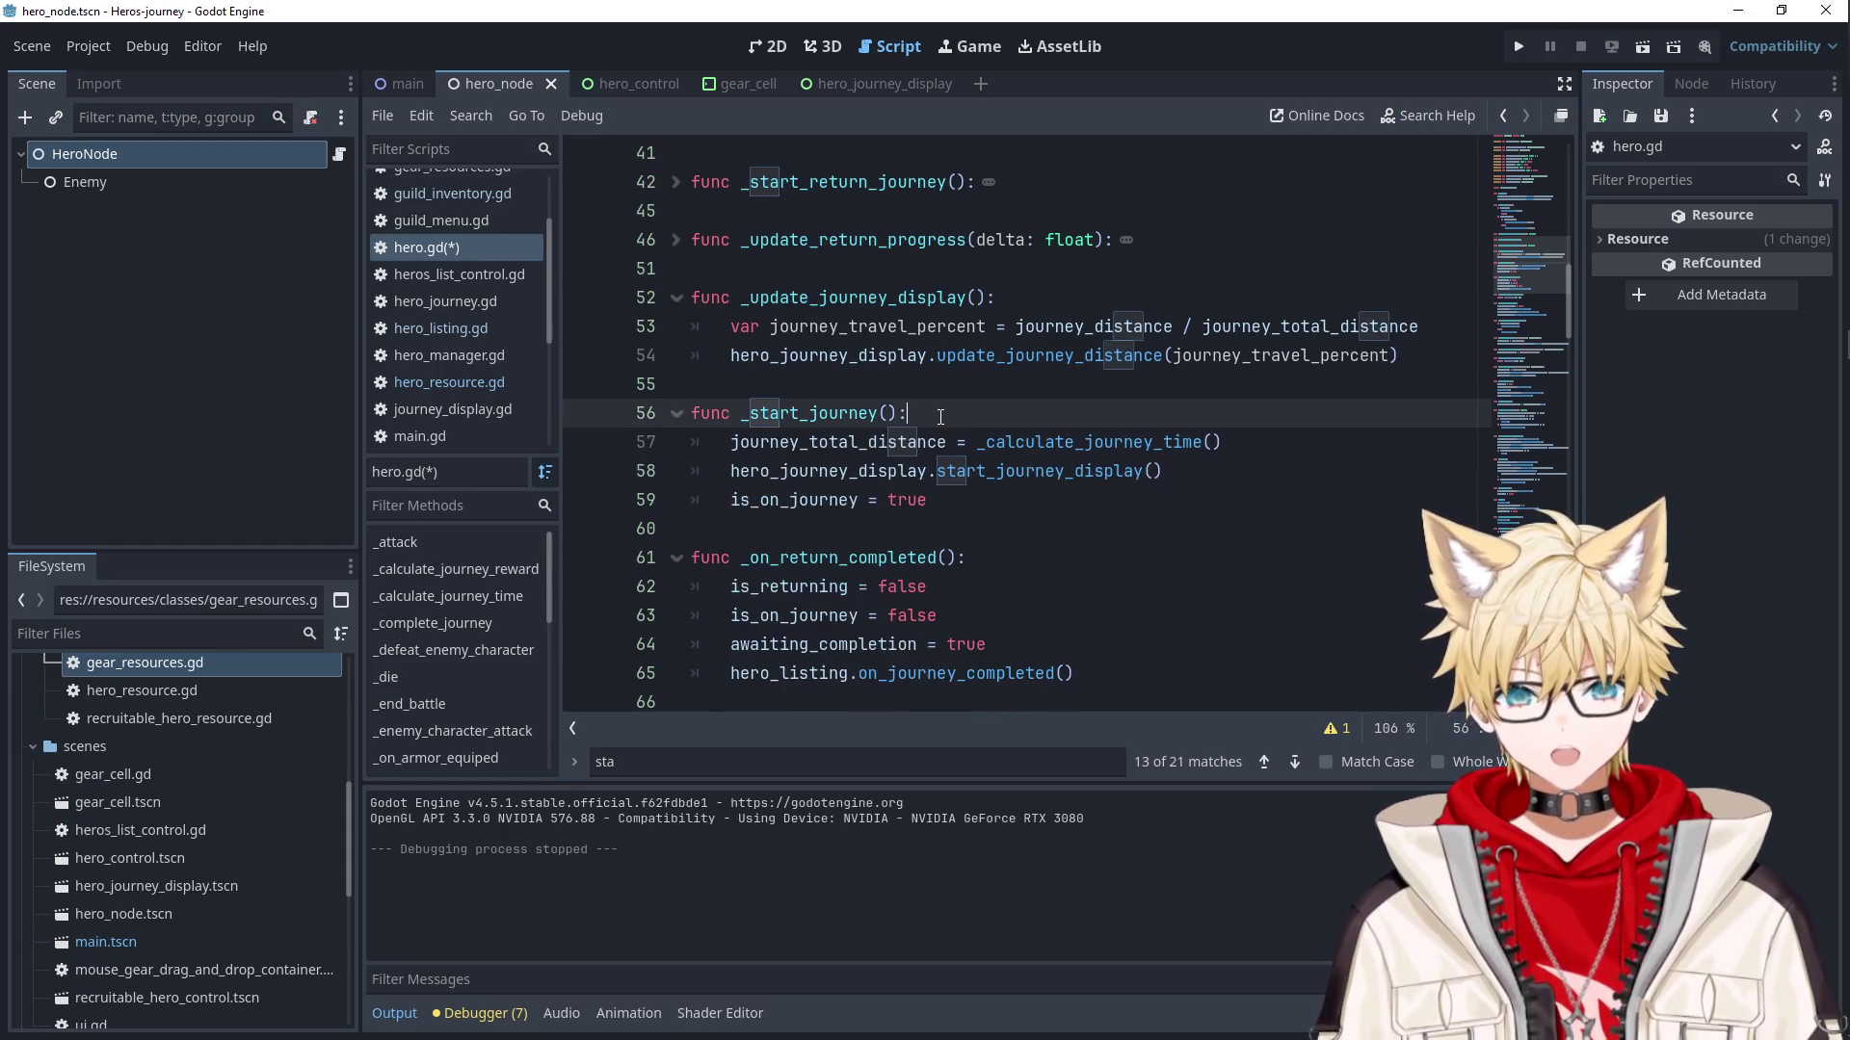
scroll(976, 408, up, 10)
scroll(945, 439, up, 3)
click(1135, 523)
click(1132, 393)
key(Return)
text(@onready var journey_leve)
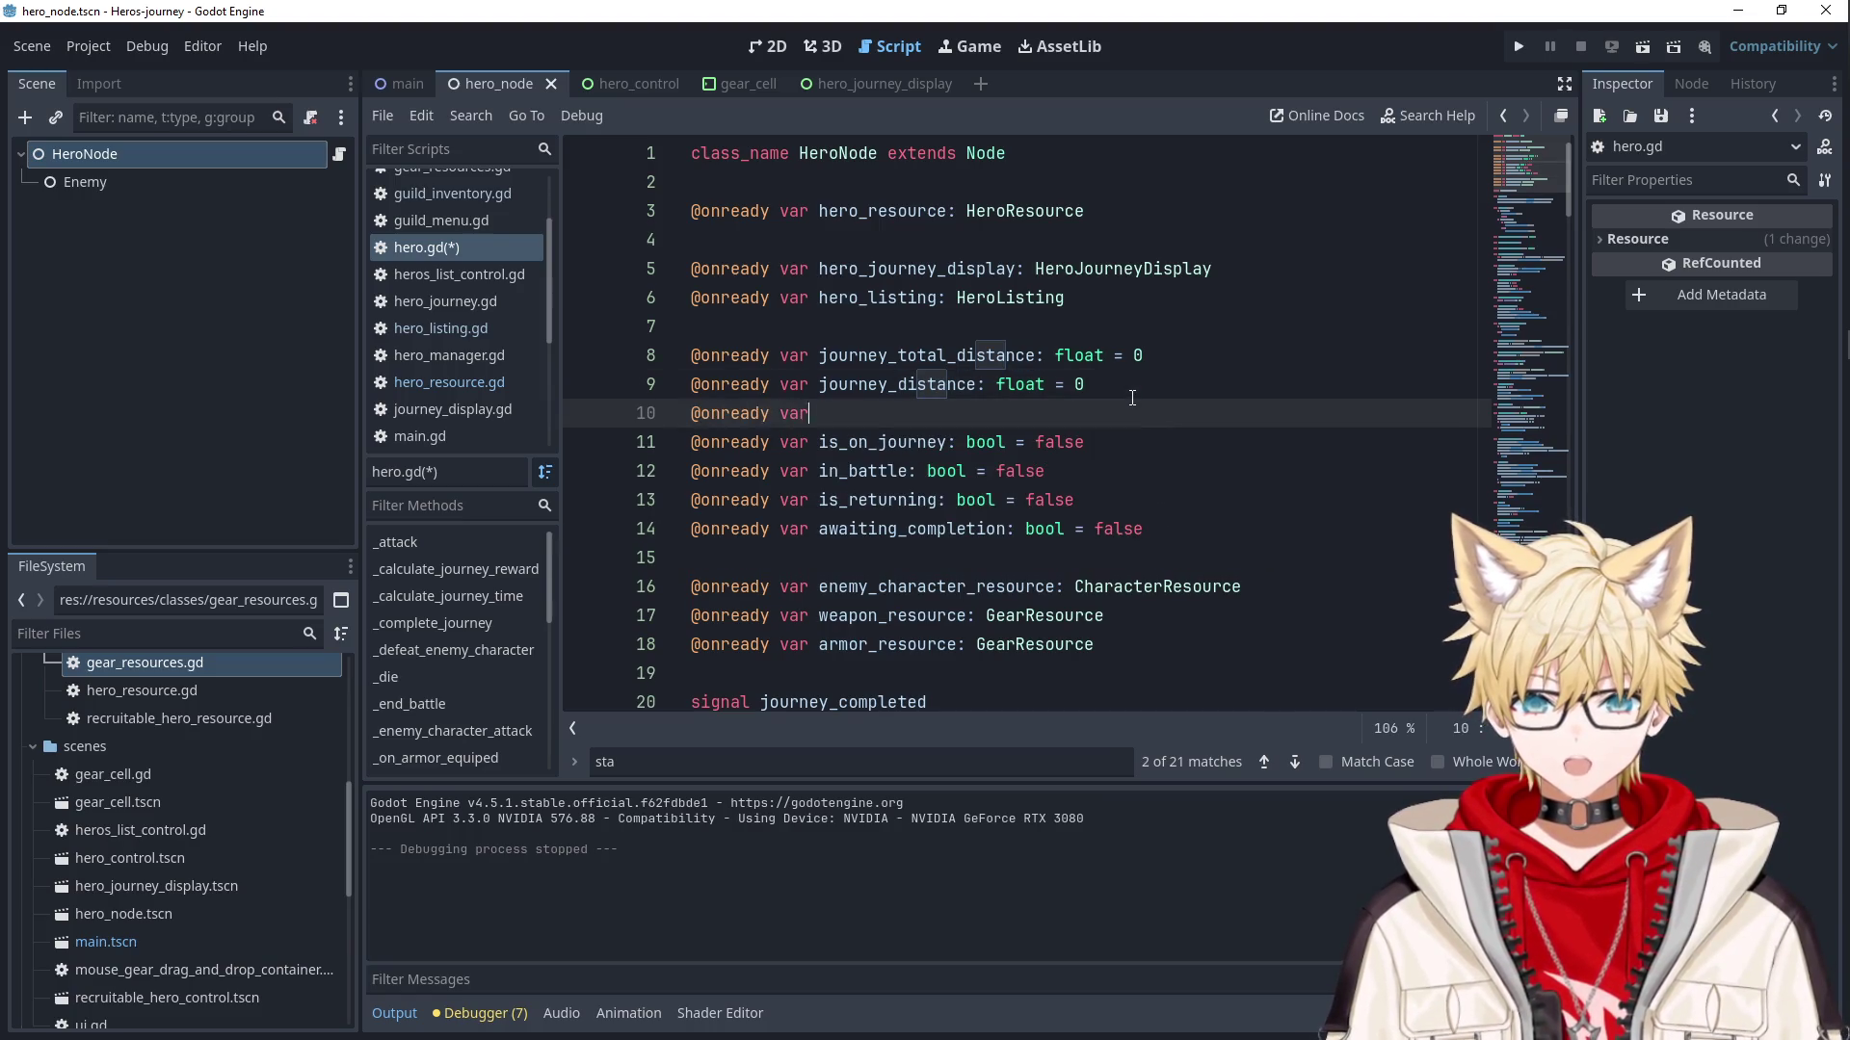
text(l: )
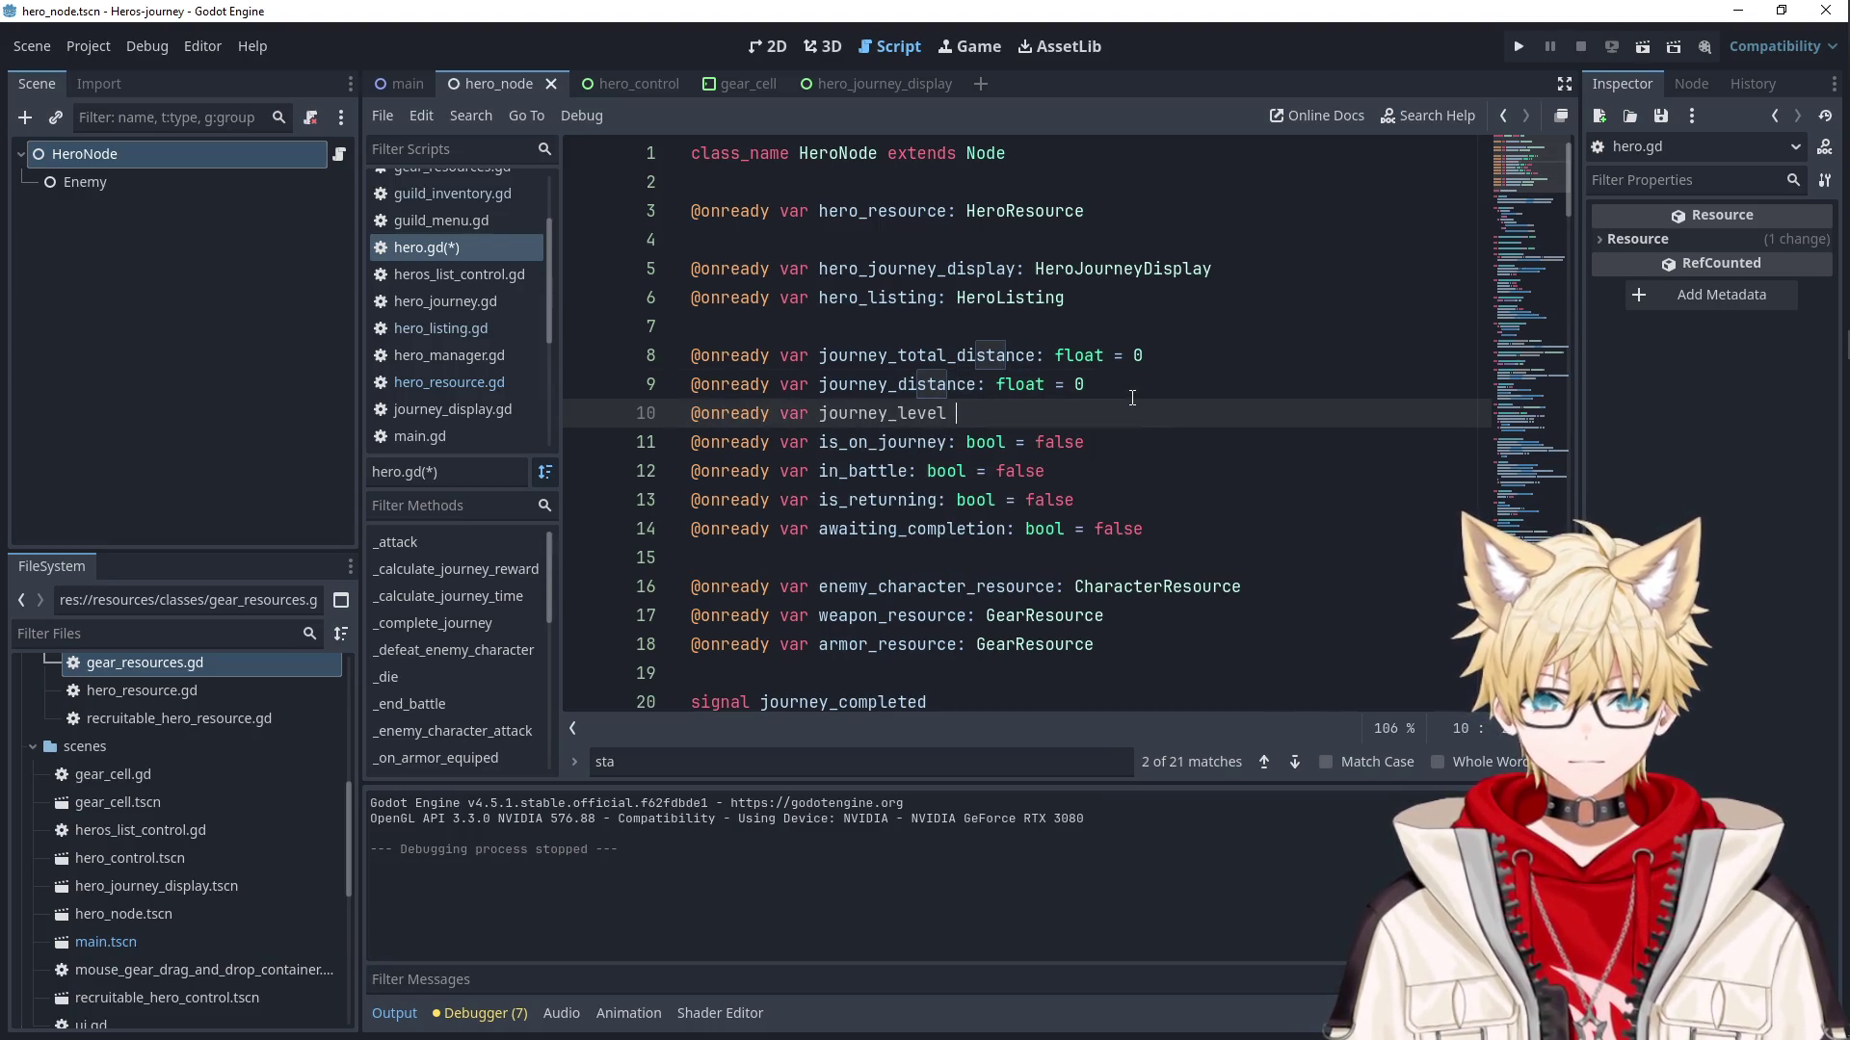
text(int = 1)
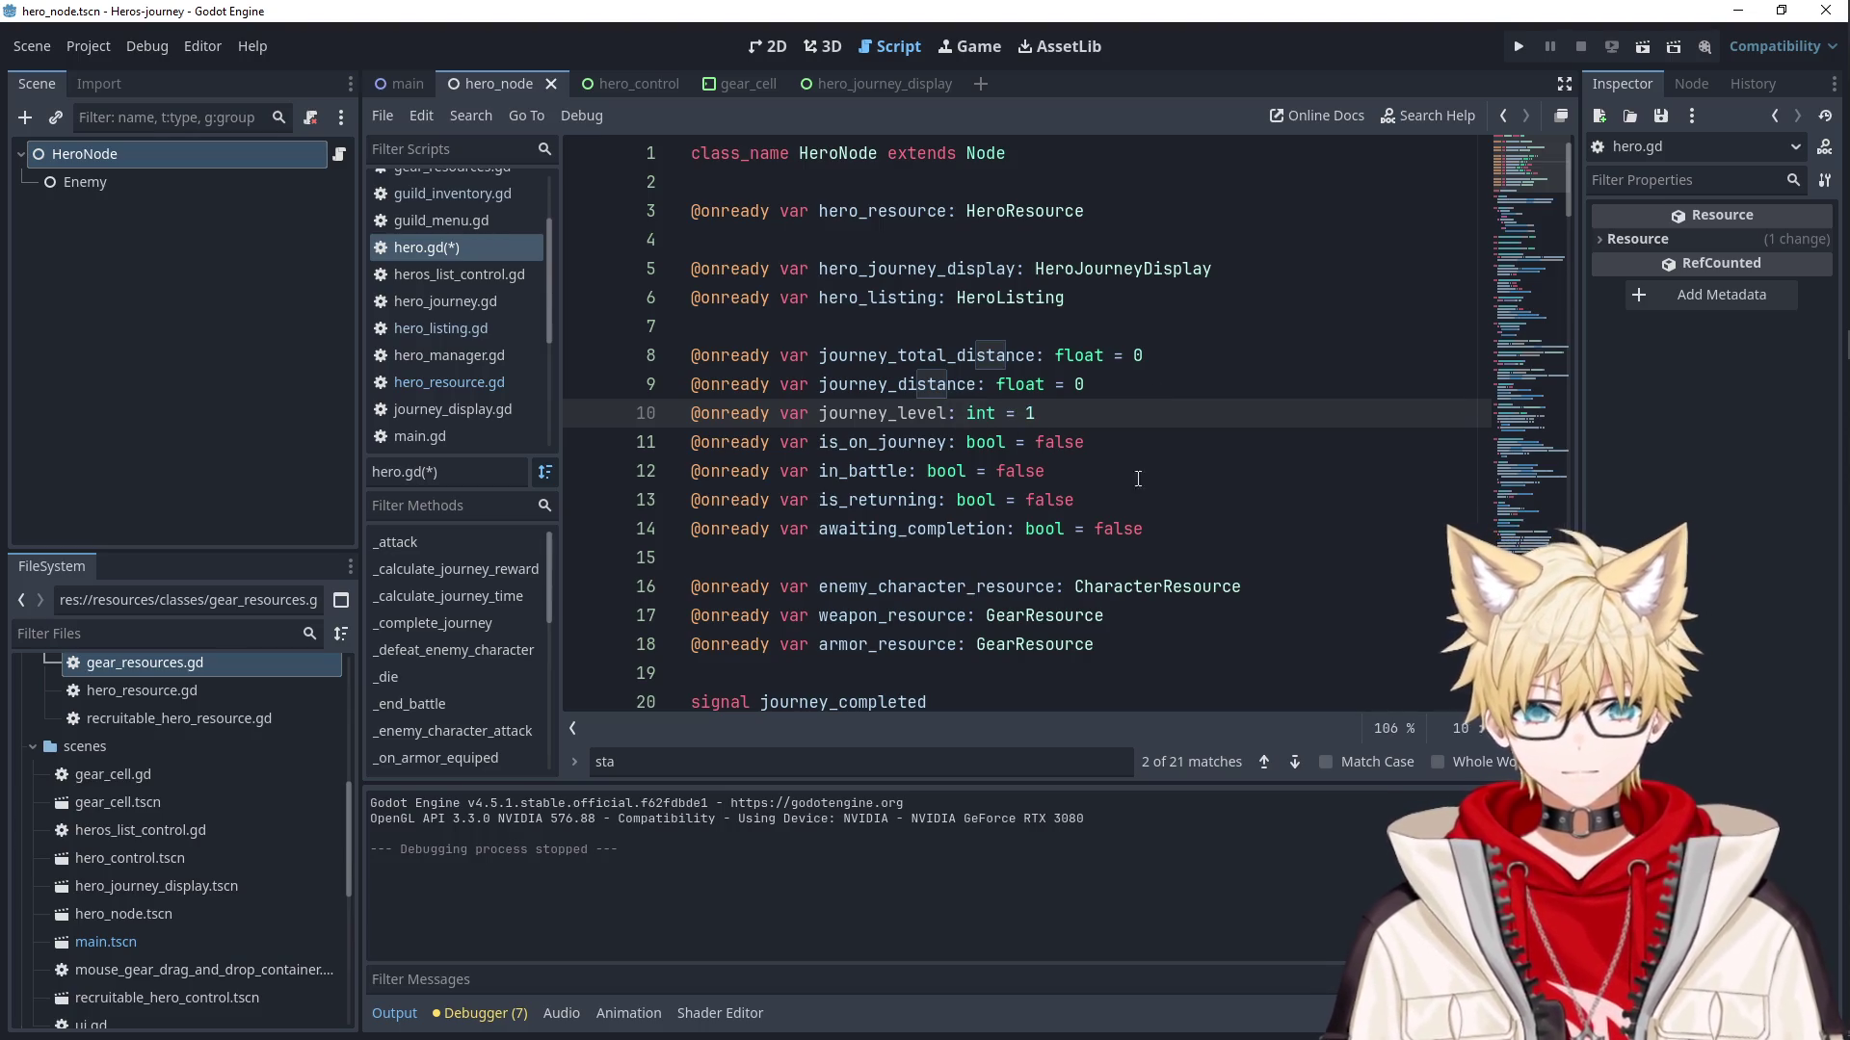
Search hero.gd for journey_completed and inspect its uses, including the call on line 66.
scroll(1135, 446, down, 20)
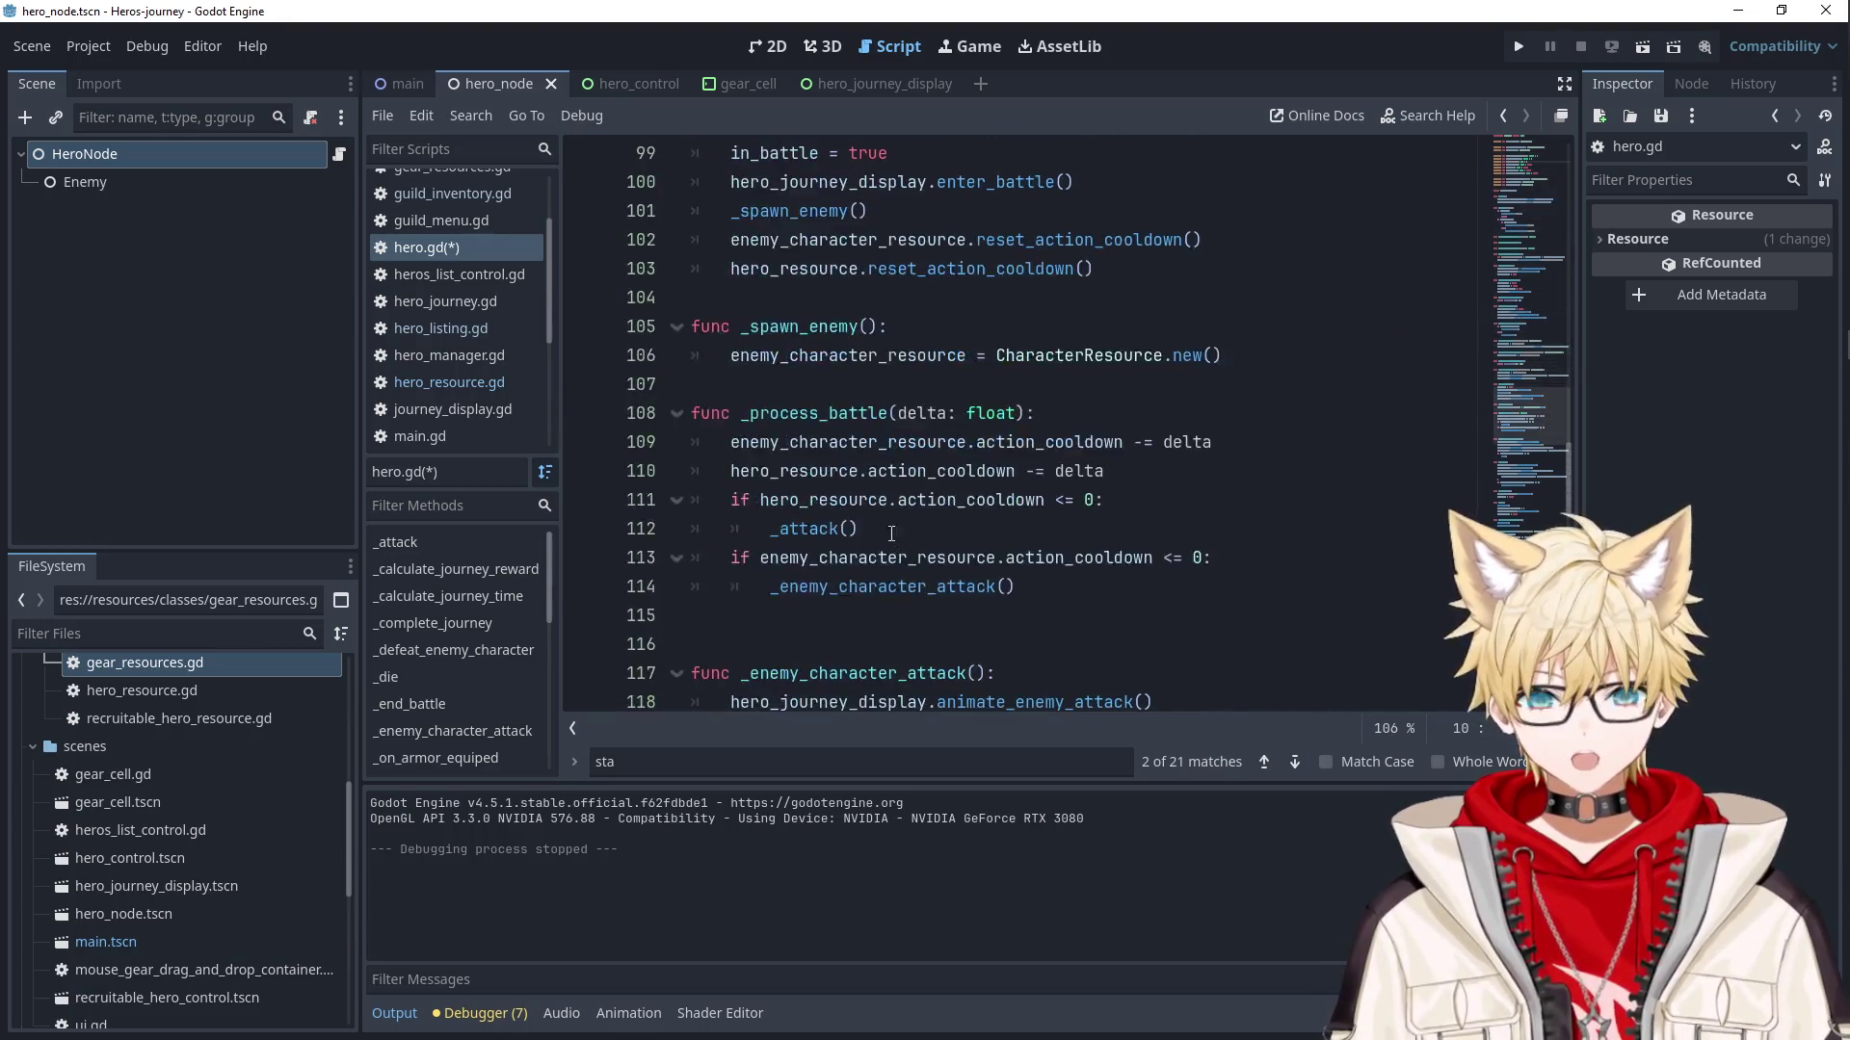
scroll(895, 536, down, 9)
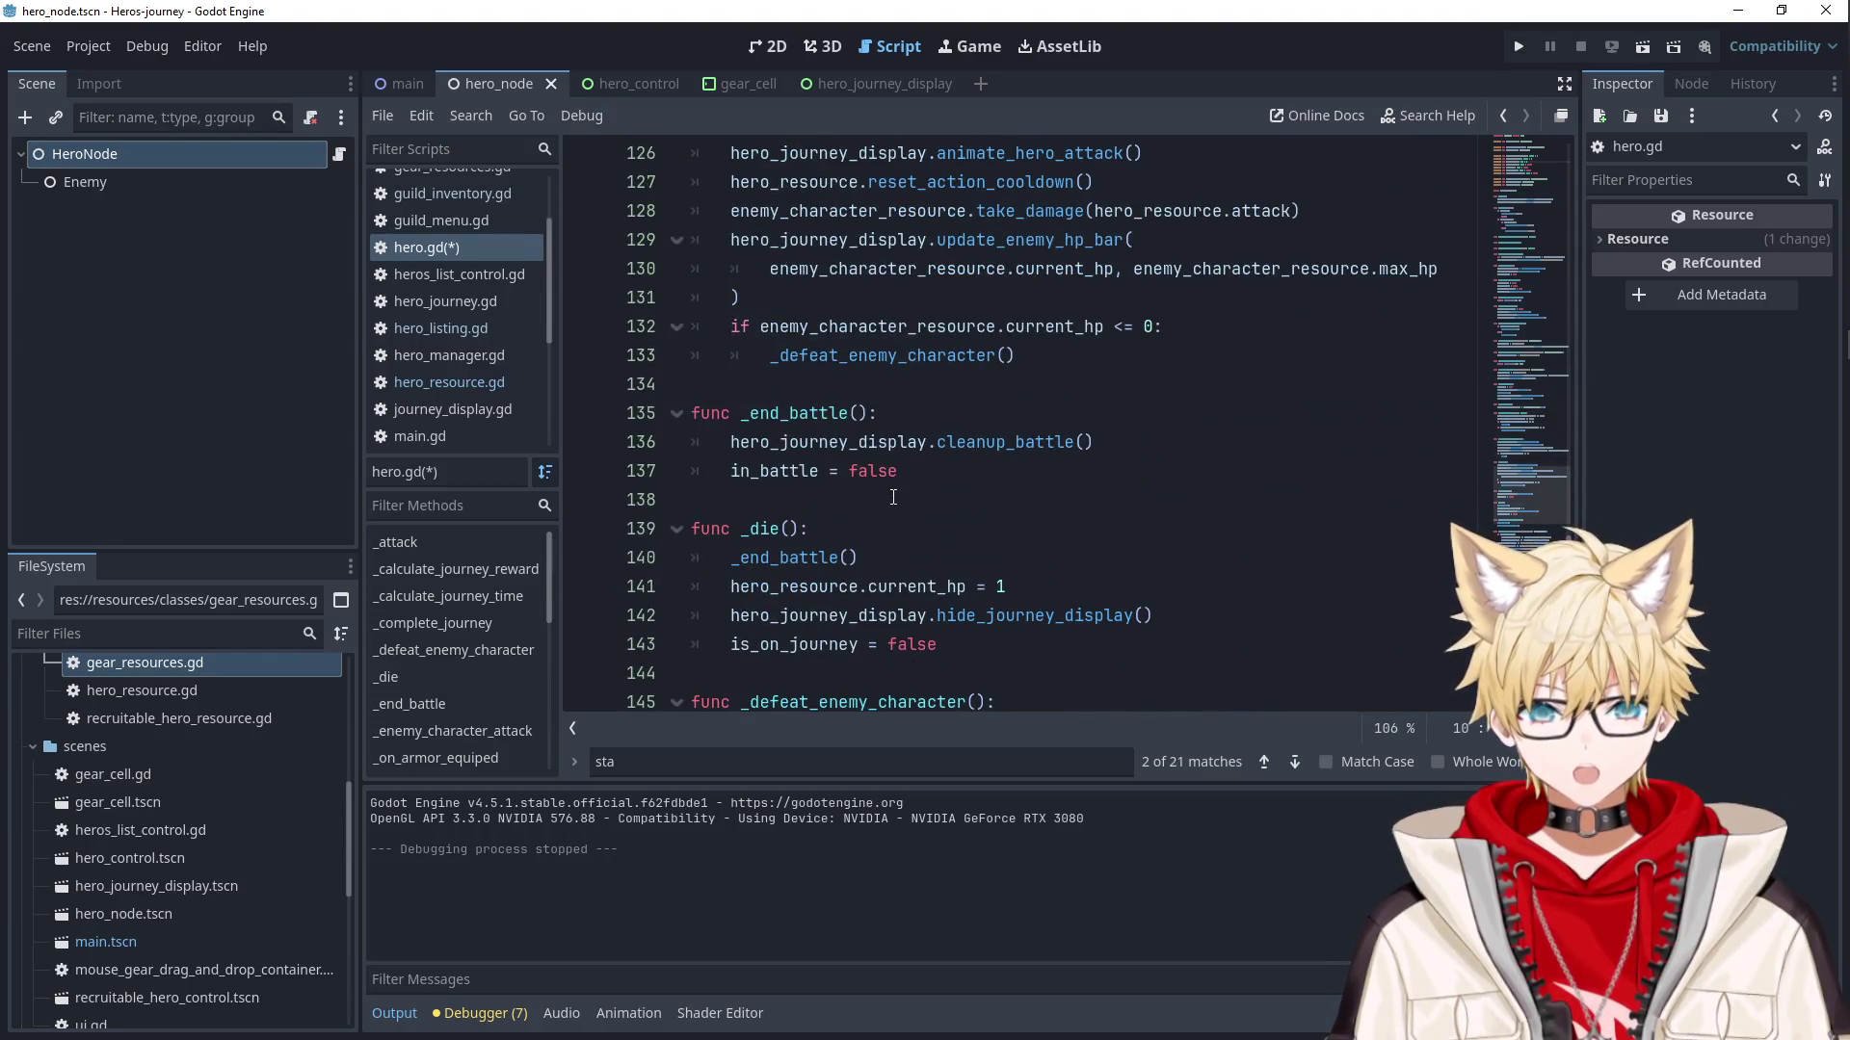
scroll(893, 495, down, 3)
scroll(913, 536, down, 2)
double_click(812, 326)
scroll(814, 329, down, 3)
key(ctrl+f)
text(complete)
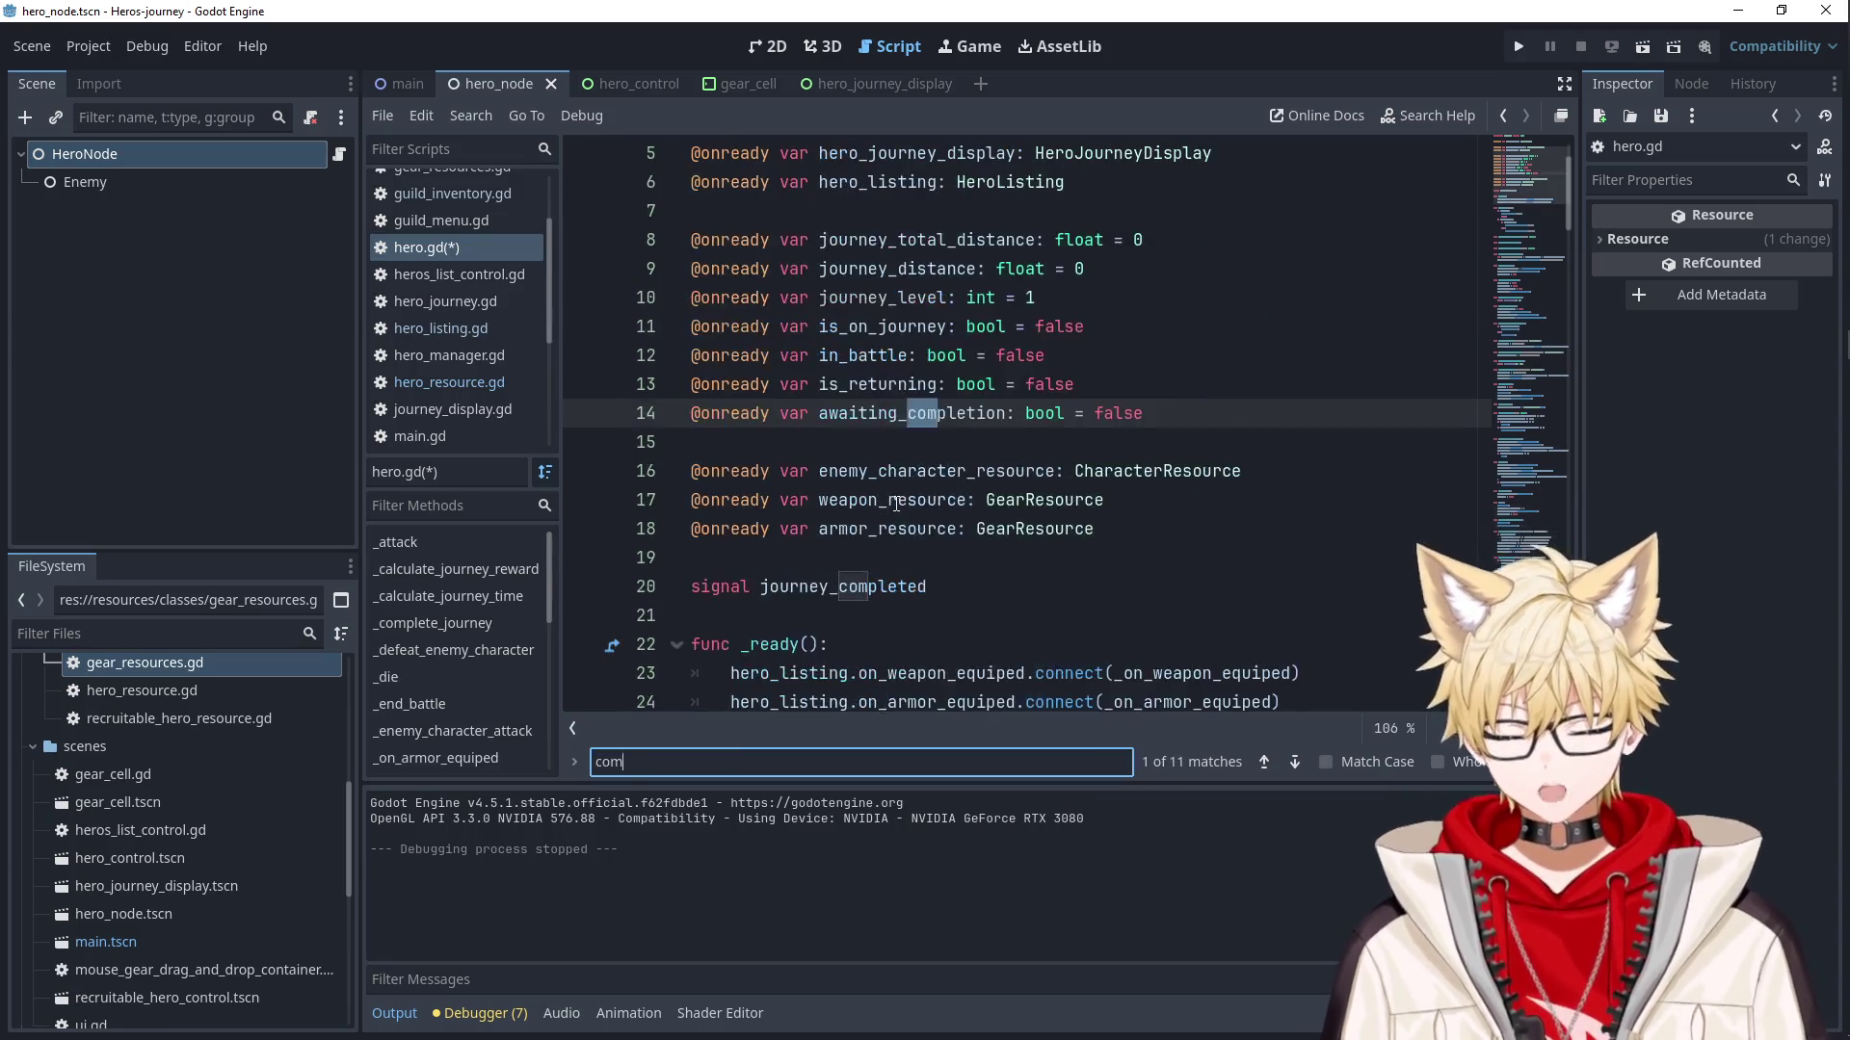
double_click(879, 420)
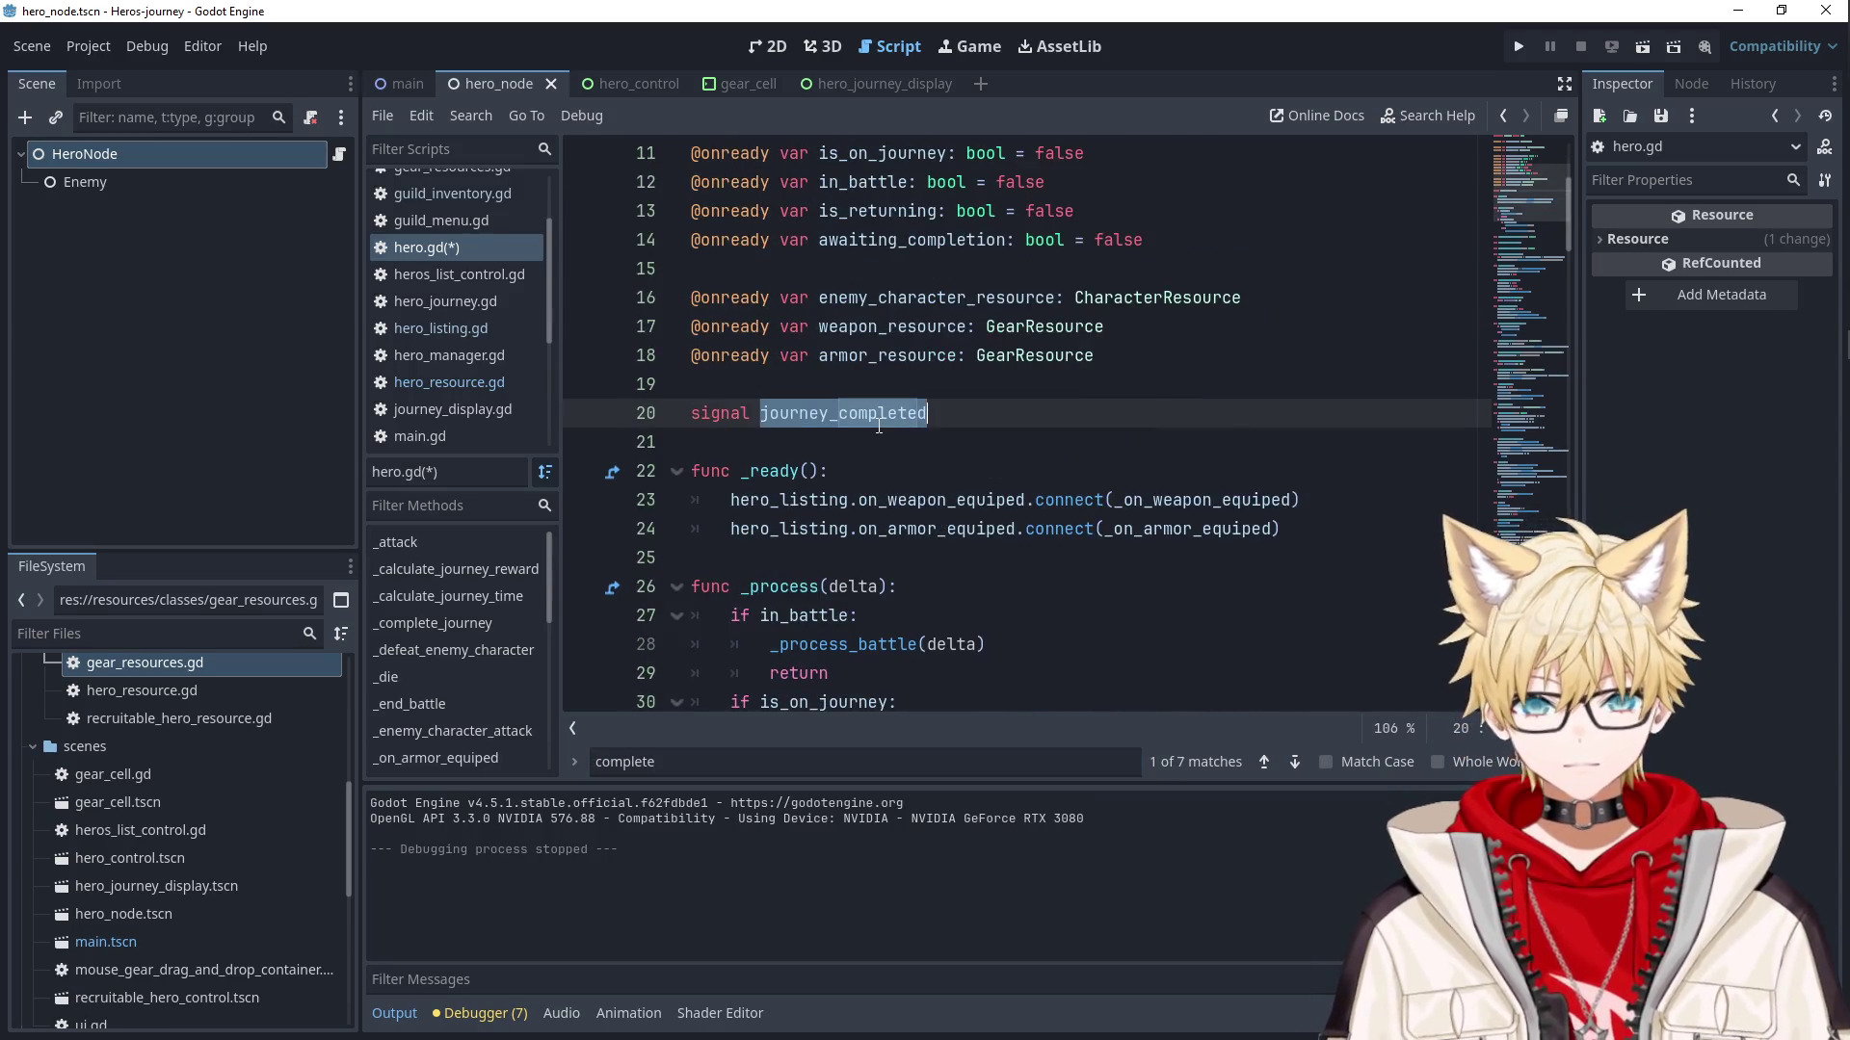
key(ctrl+f)
key(Return)
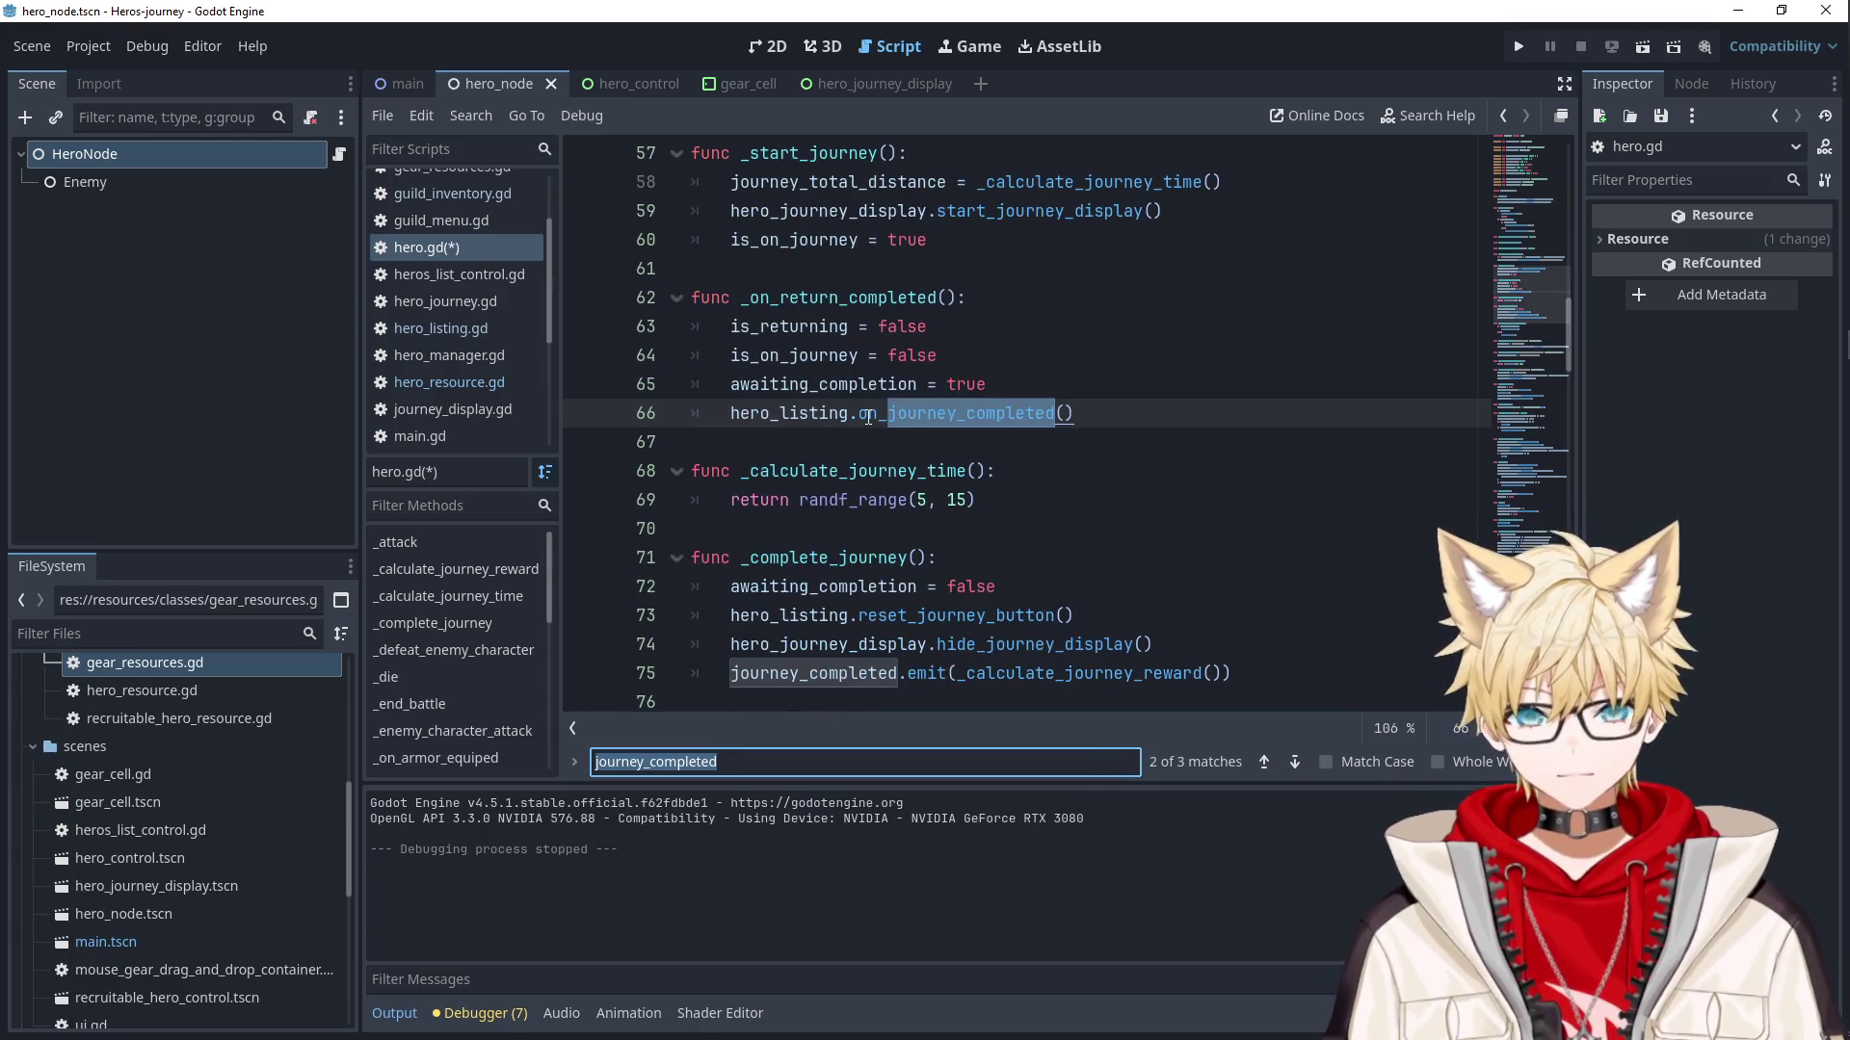
double_click(872, 416)
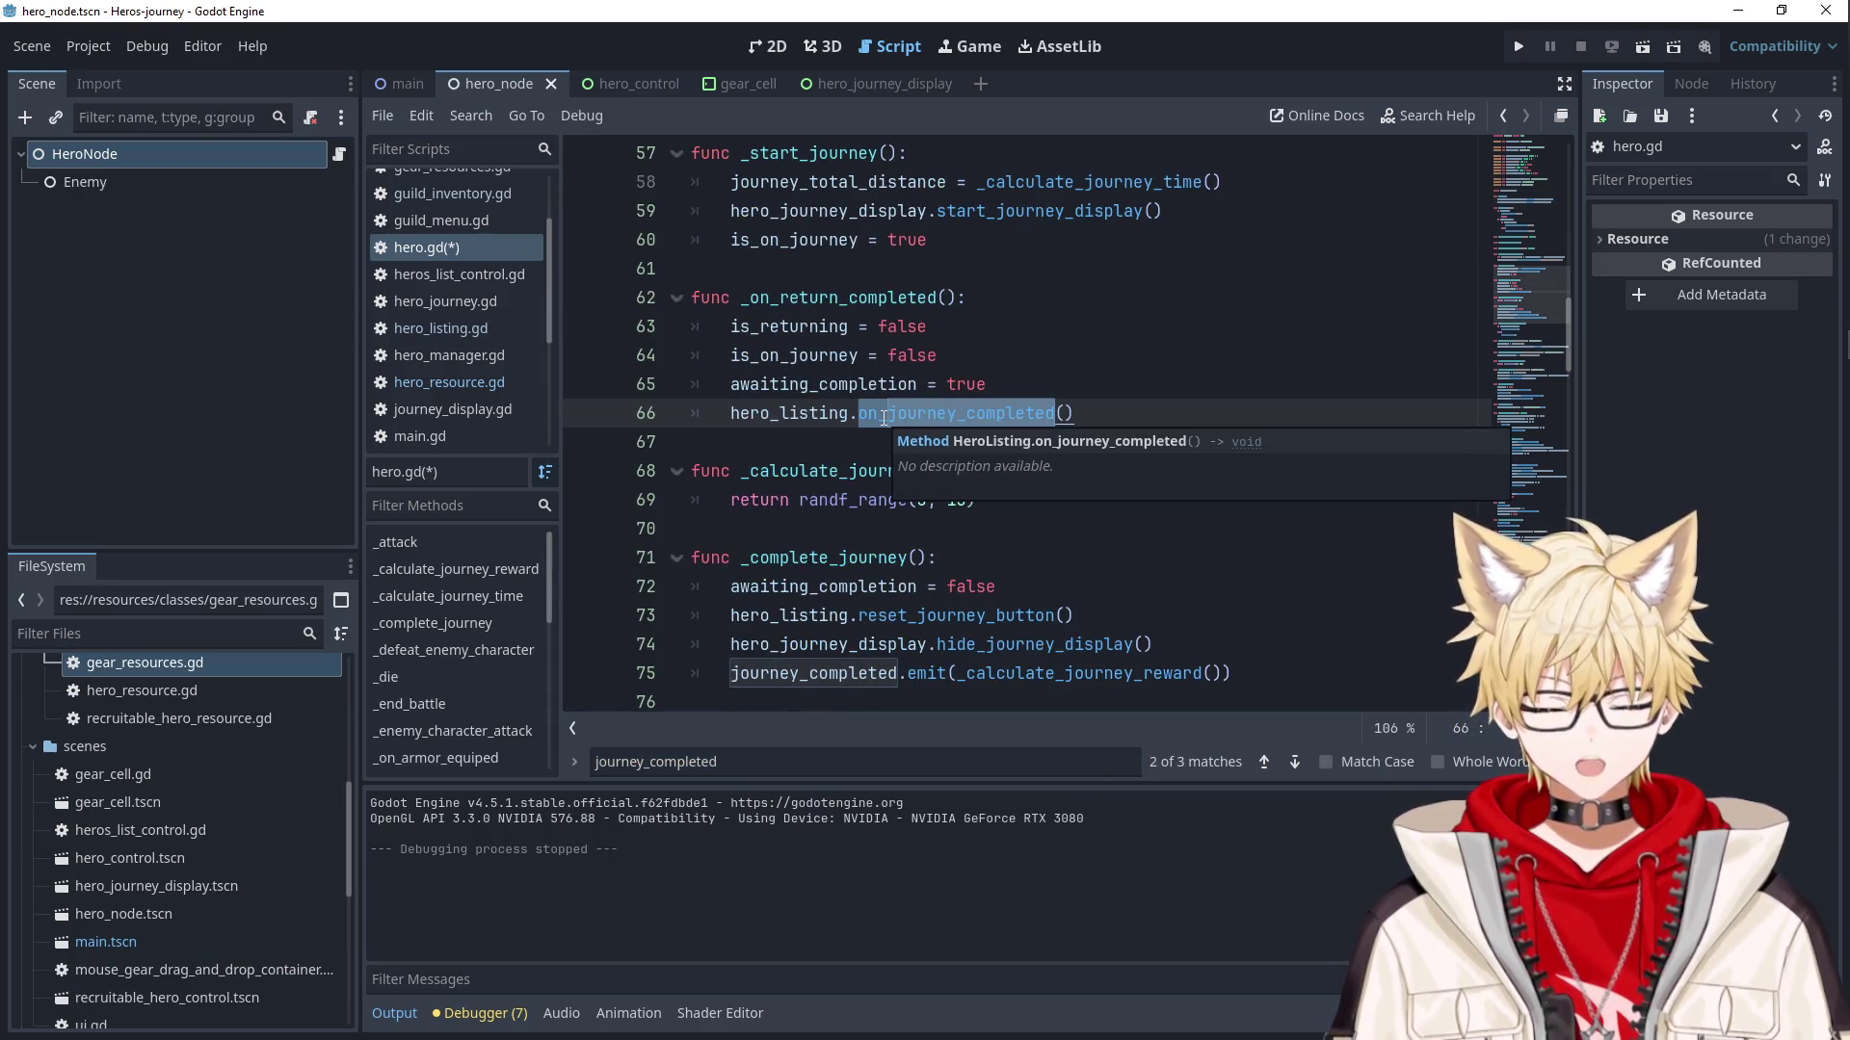
click(826, 297)
double_click(815, 416)
scroll(890, 551, down, 2)
Change the journey_completed.emit argument on line 75 to journey_level, then go to the main scene.
click(925, 515)
mouse_move(959, 501)
mouse_down()
mouse_move(1222, 501)
mouse_move(959, 501)
mouse_up()
click(1221, 503)
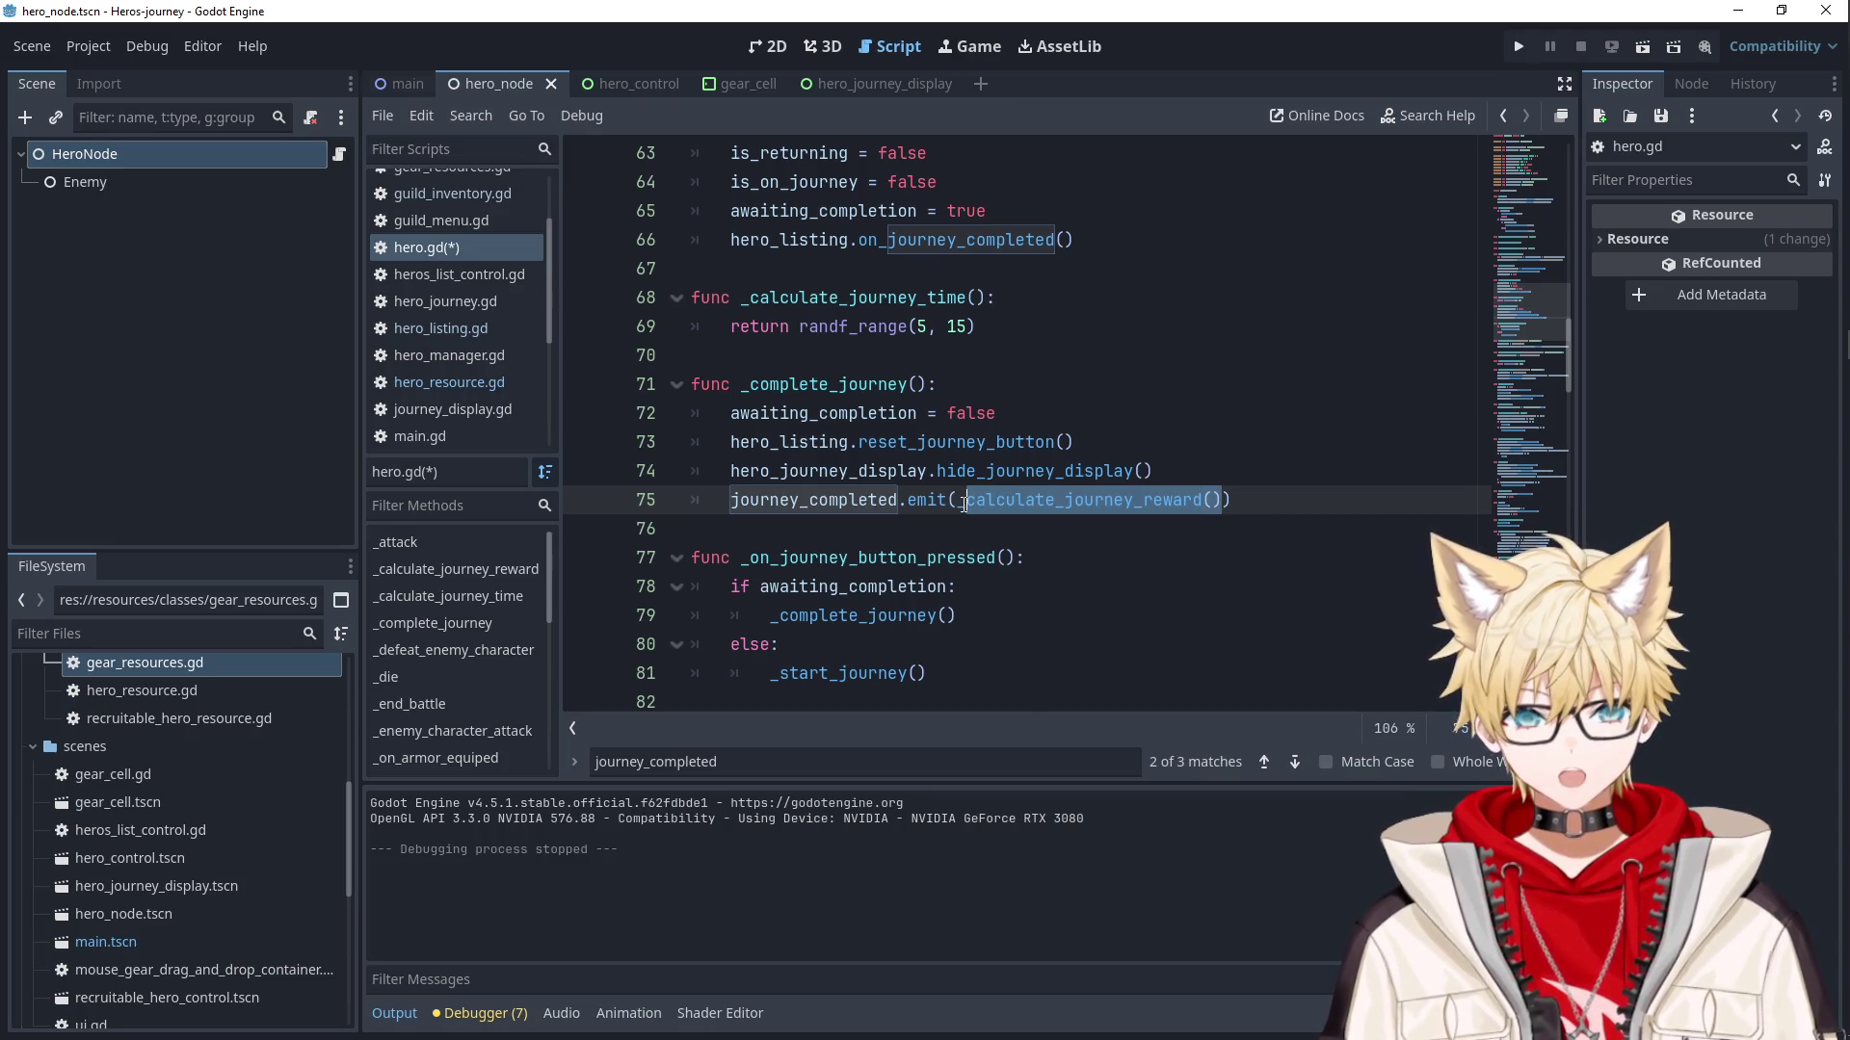
text(journey)
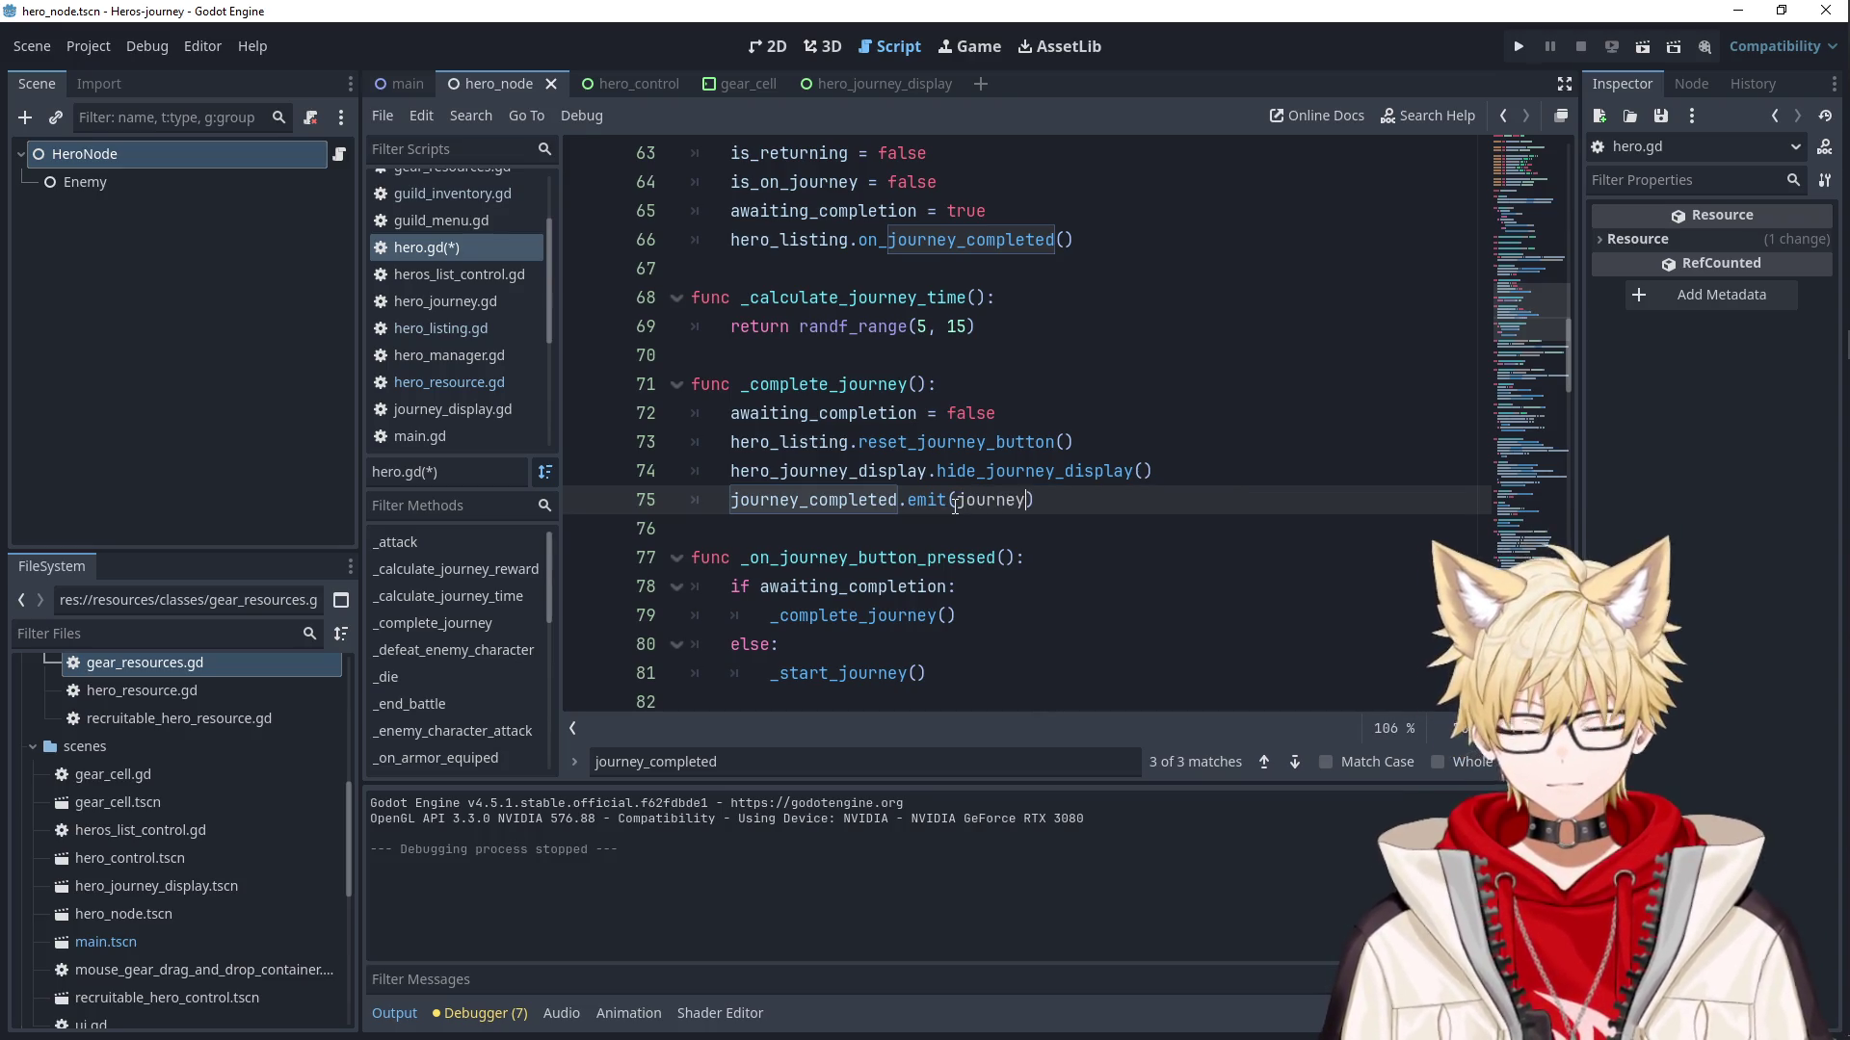
text(_l)
key(Return)
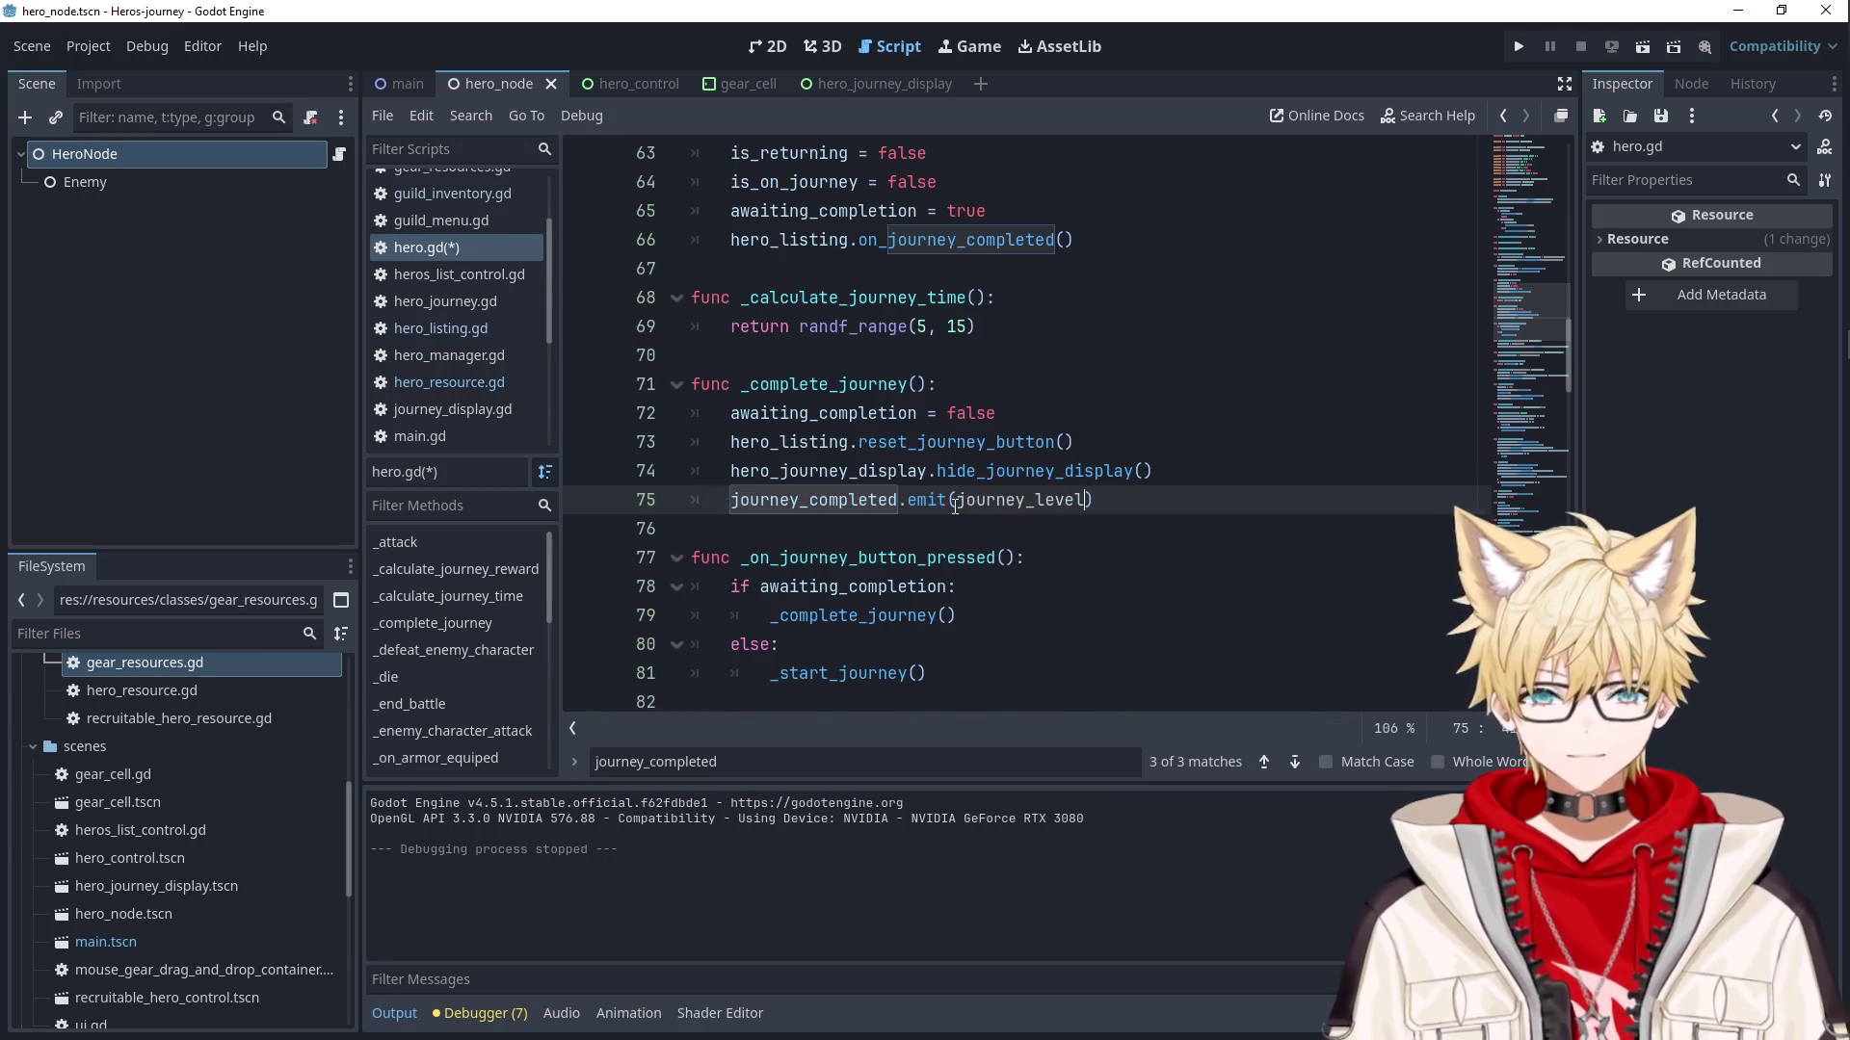
click(1161, 493)
click(1096, 475)
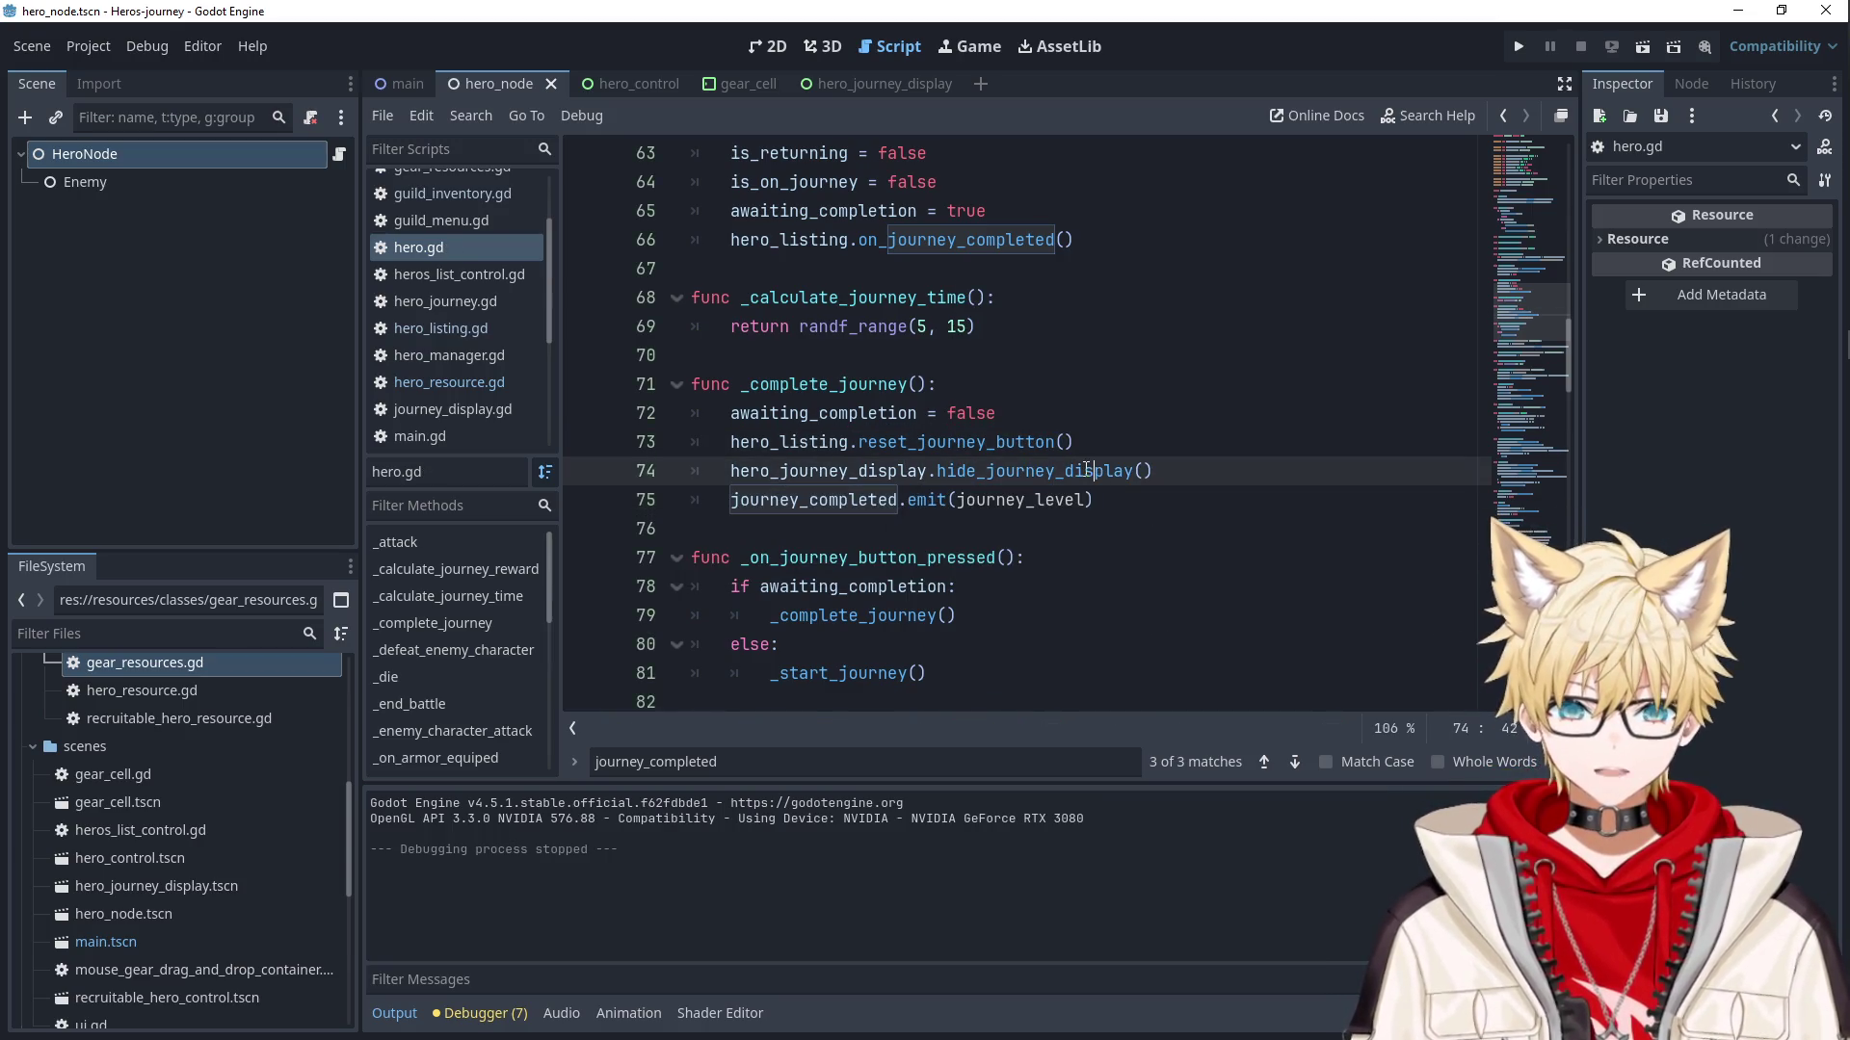
click(404, 84)
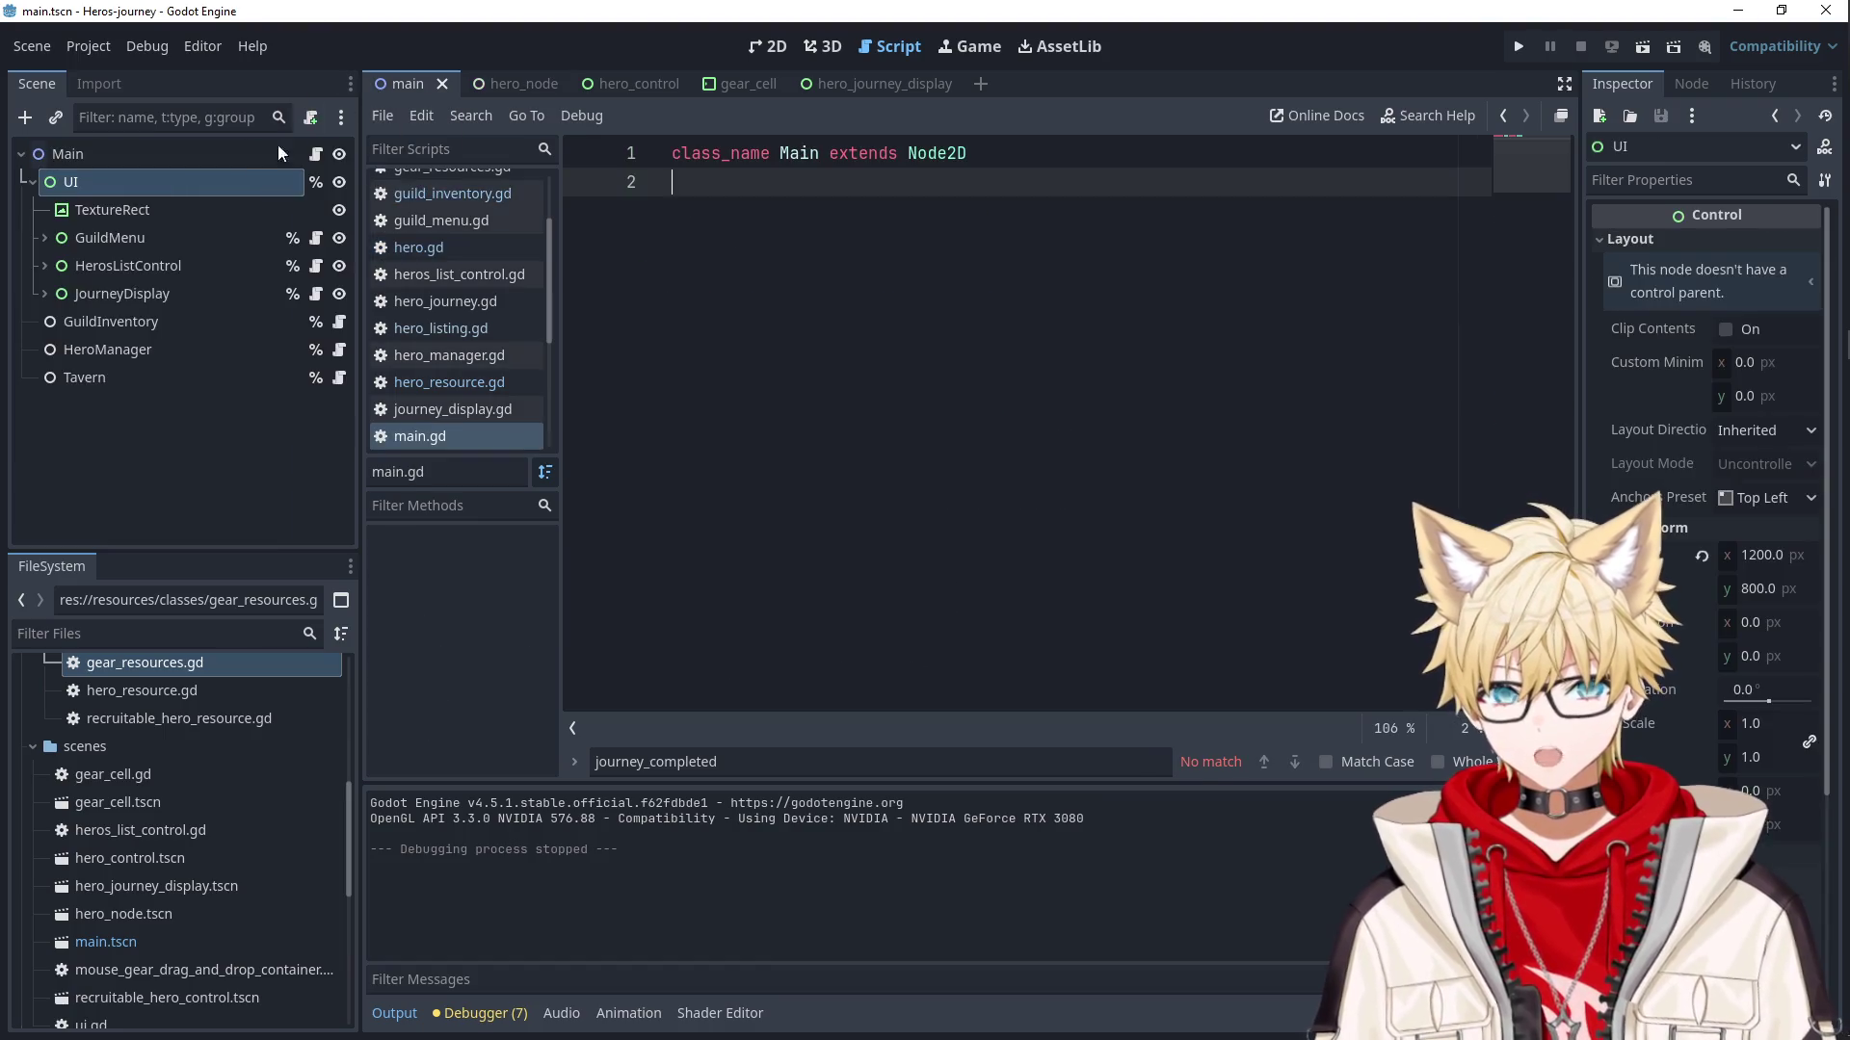
In hero_manager.gd, change the journey handler's gold_value parameter to 'journey_level: int'.
click(316, 350)
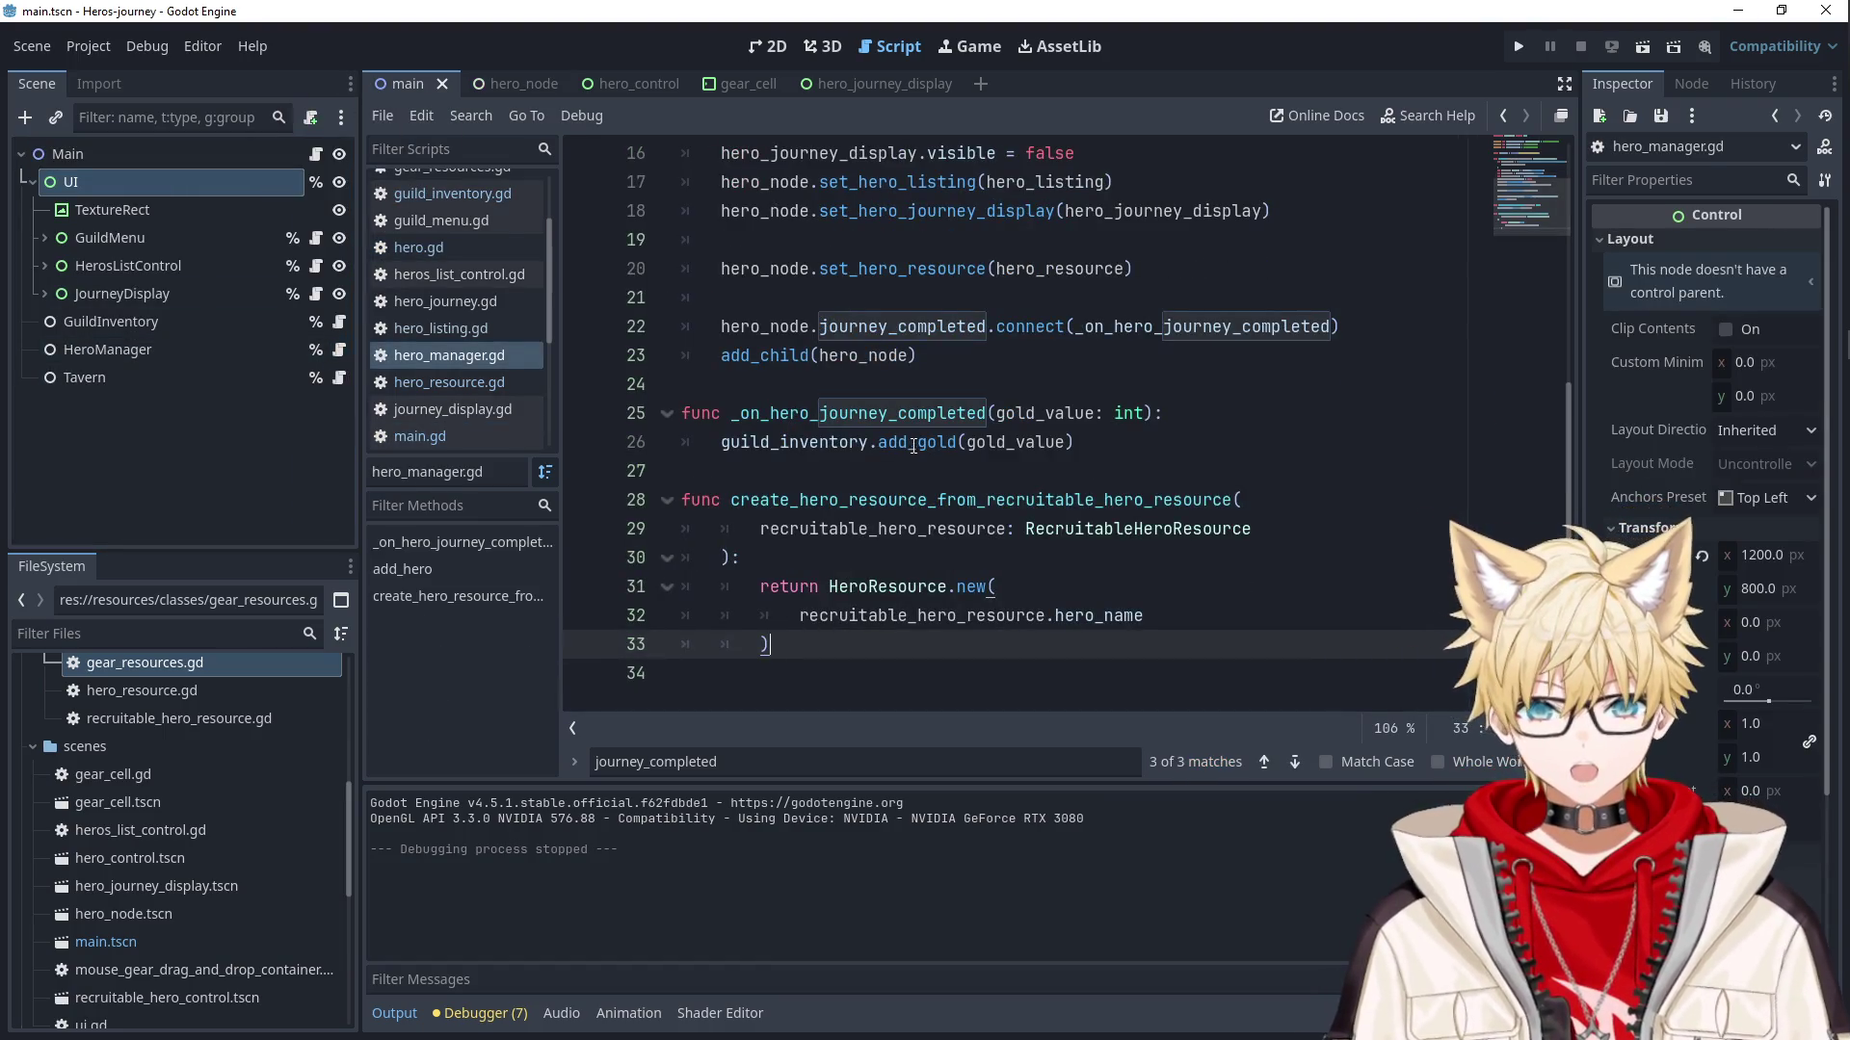
scroll(958, 441, up, 2)
scroll(958, 440, up, 1)
double_click(1189, 501)
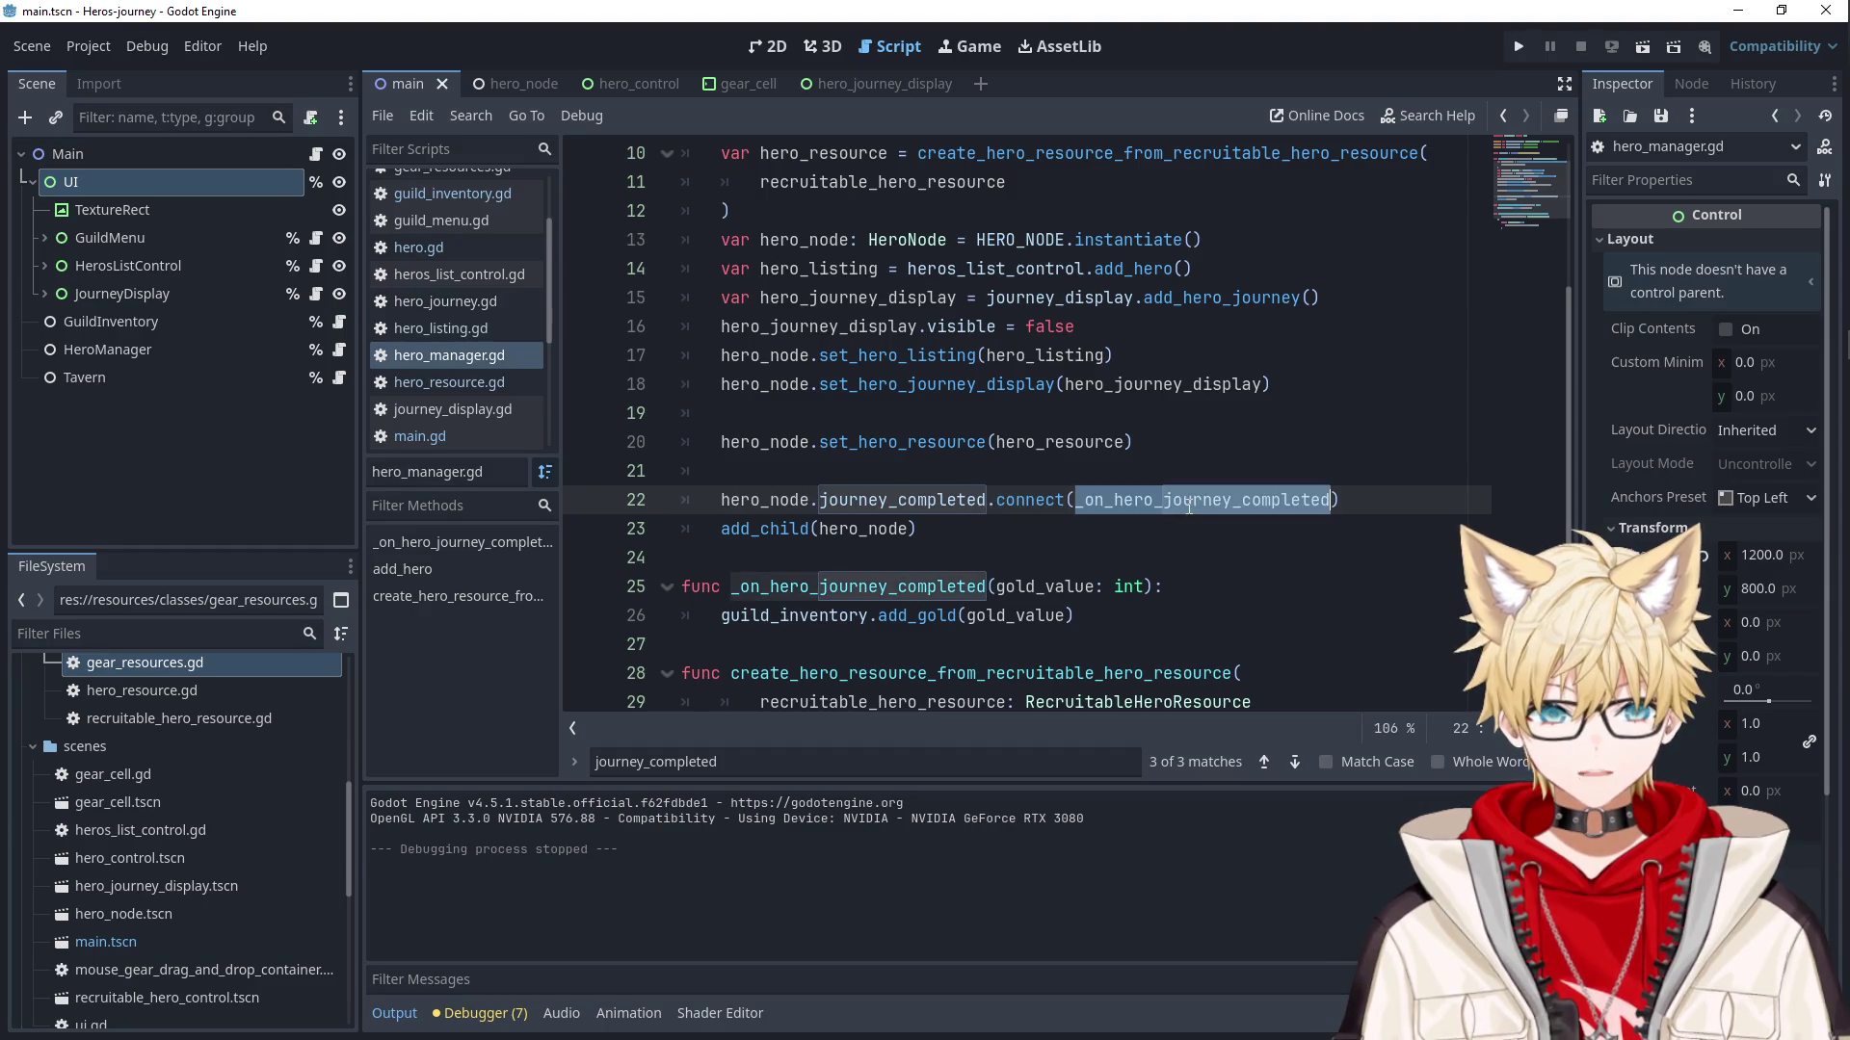
double_click(1043, 587)
scroll(1094, 488, down, 2)
drag(1144, 413, 1004, 408)
key(BackSpace)
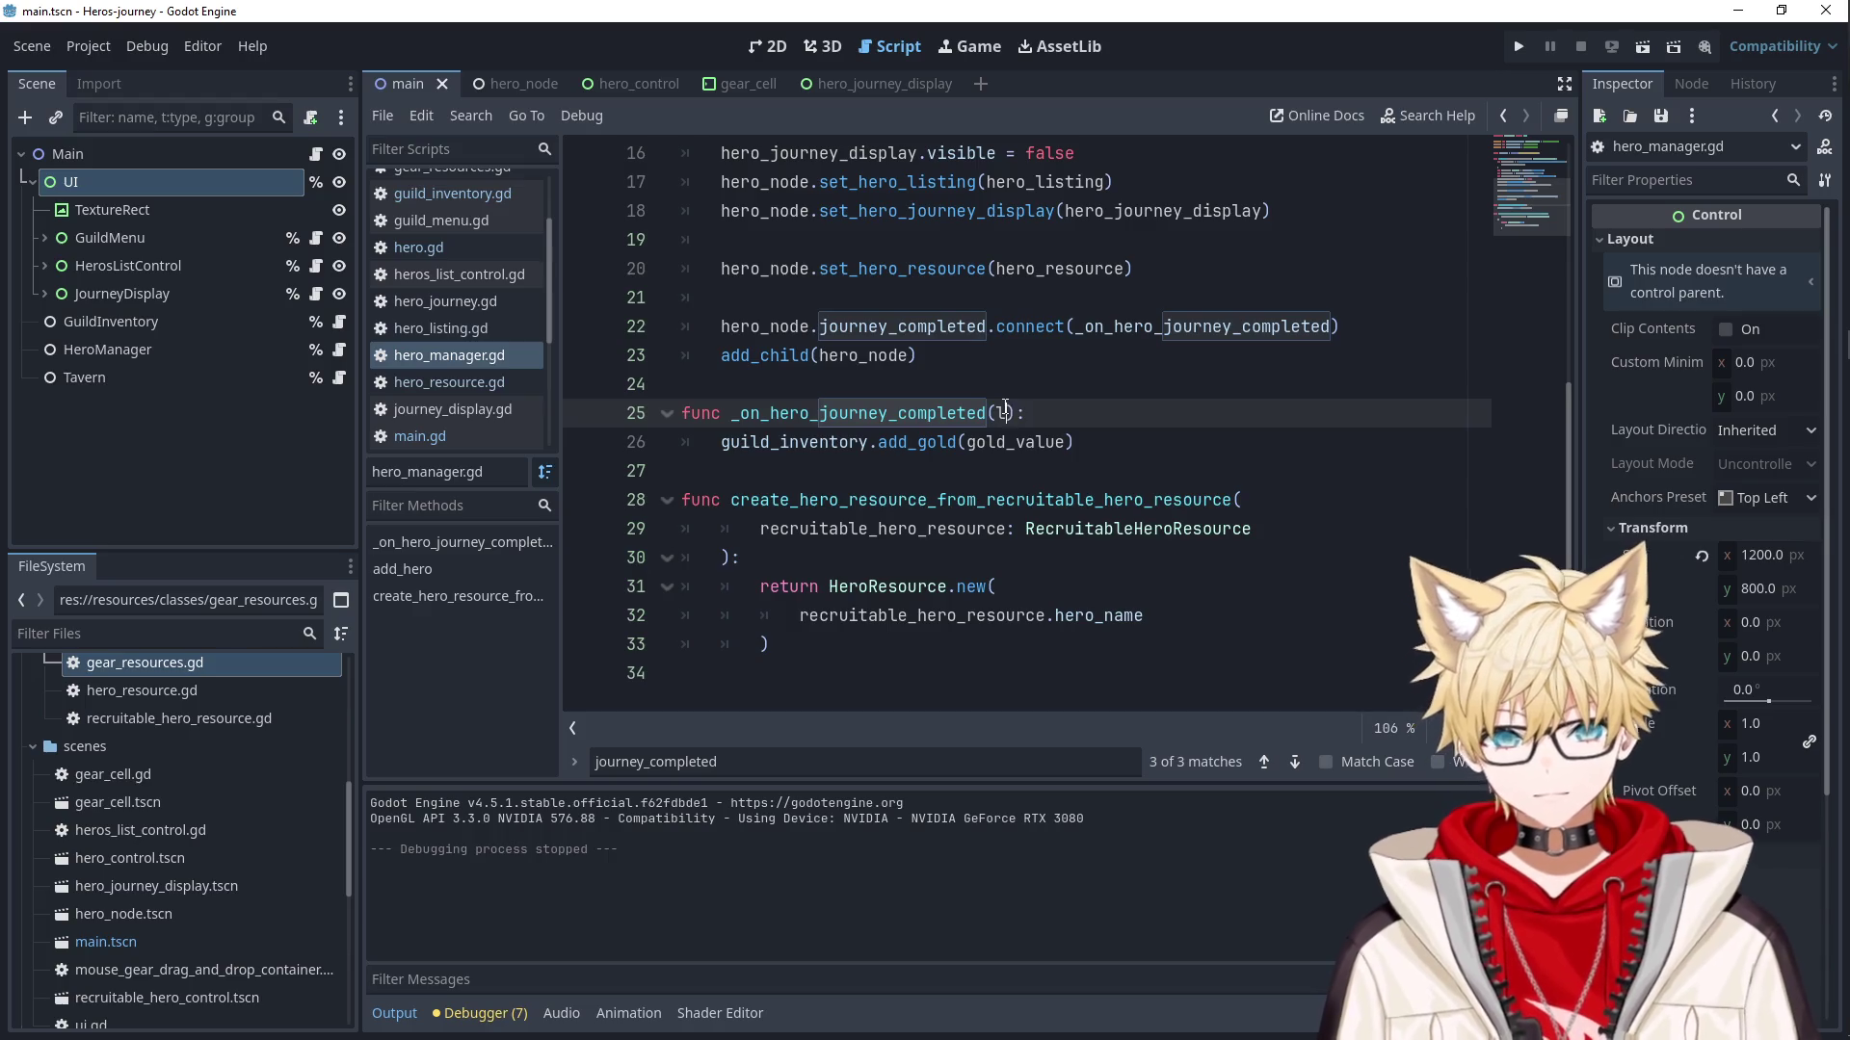
key(BackSpace)
text(journey_level)
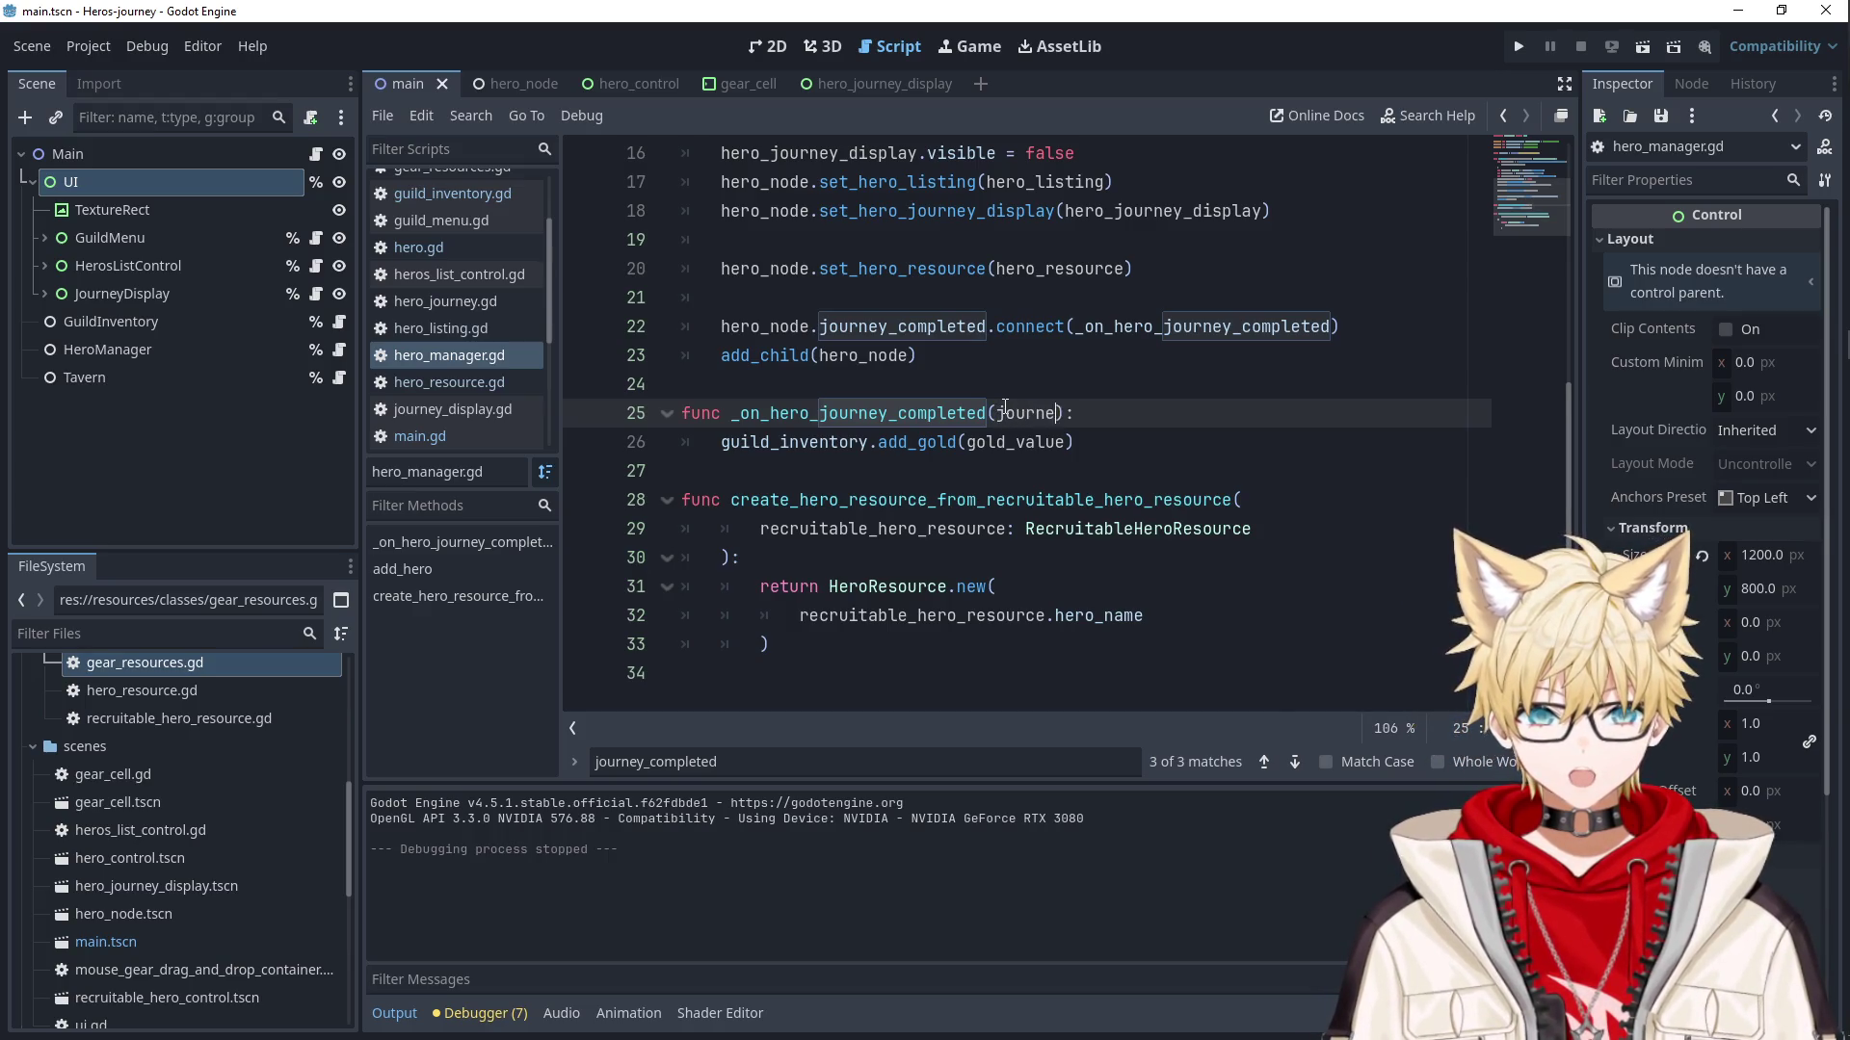
text(: int)
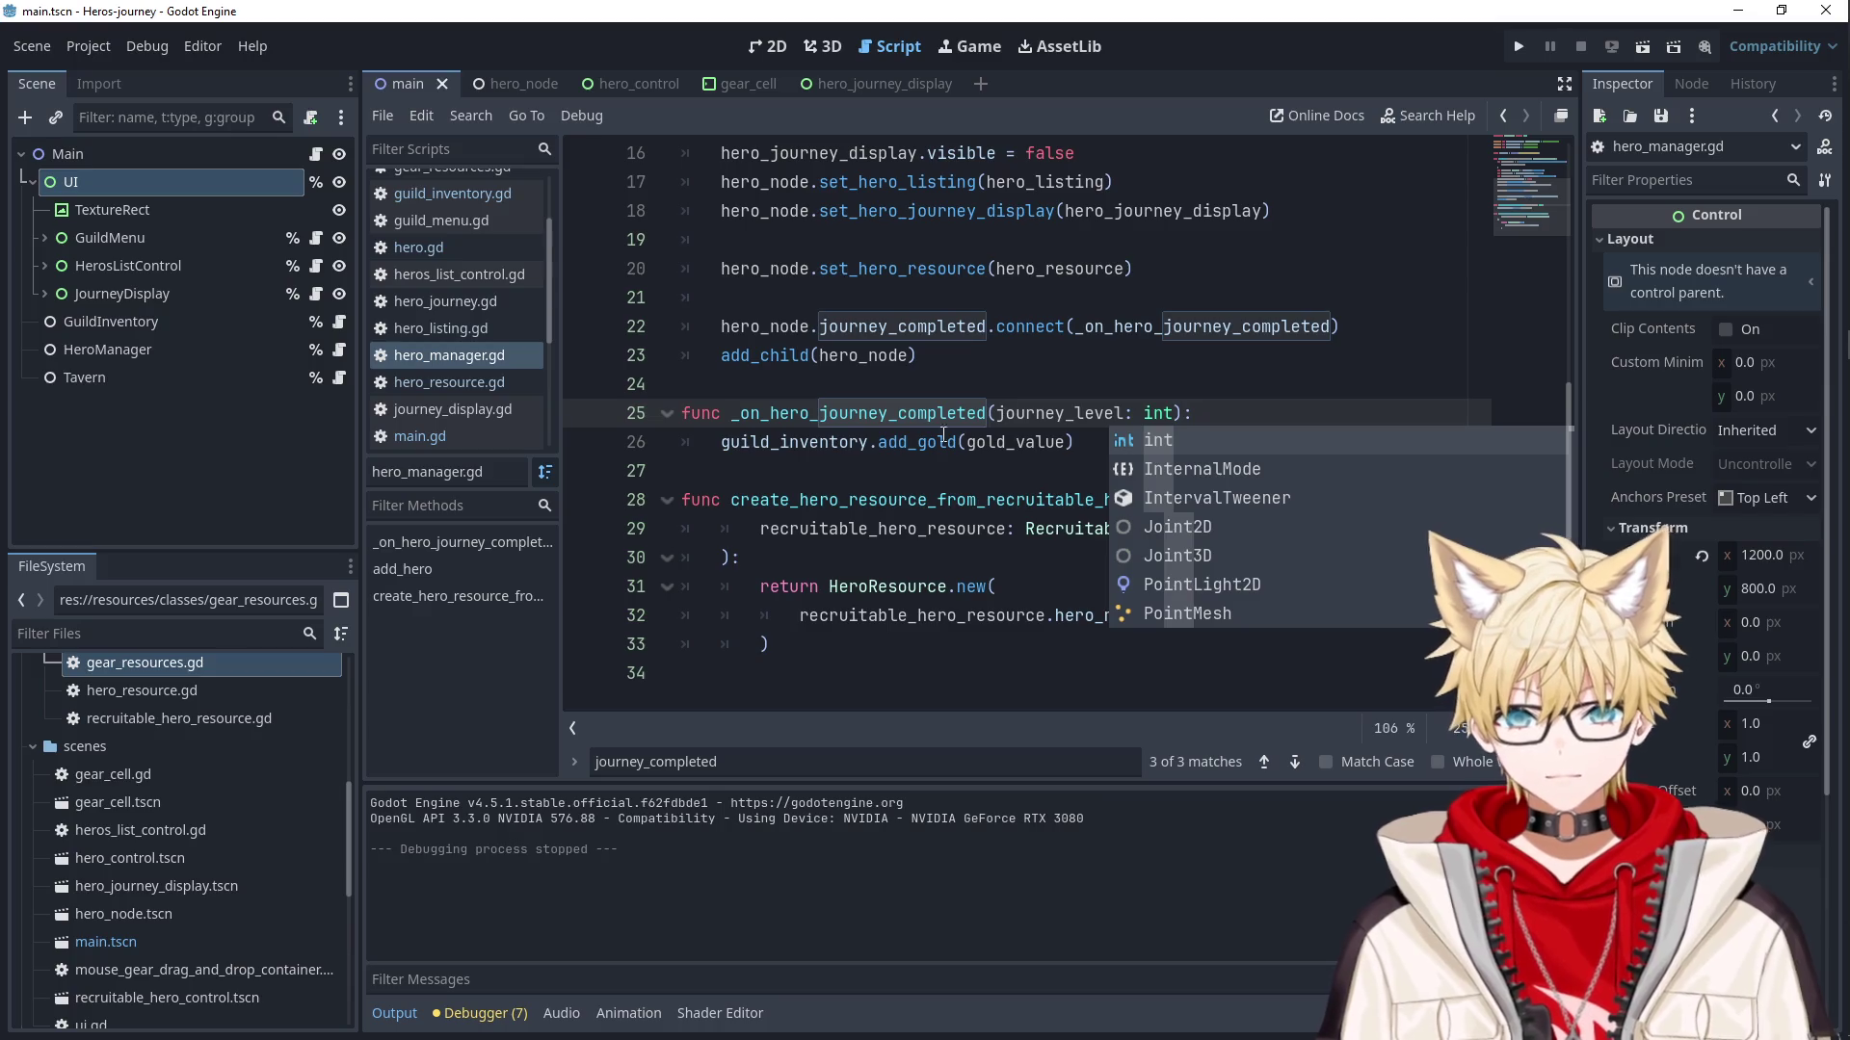
Change line 26's add_gold(gold_value) call to add_journey_gold(journey_level).
double_click(923, 441)
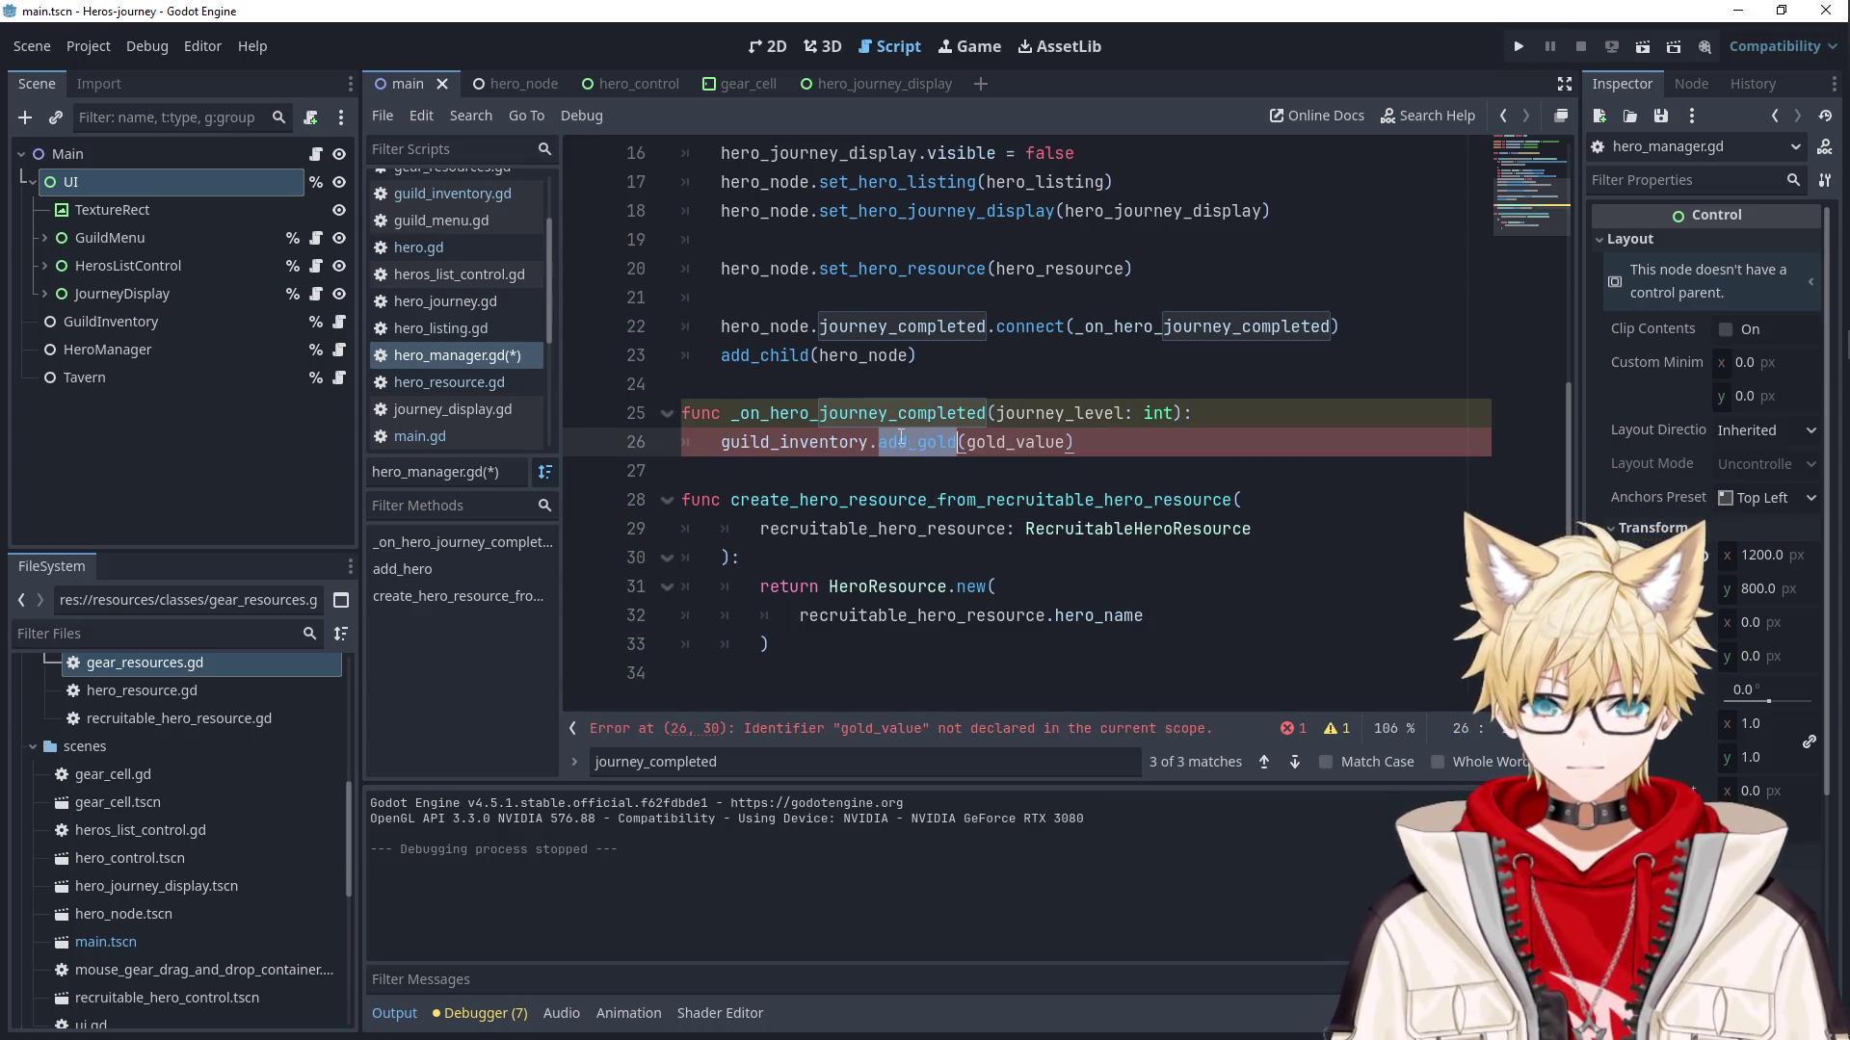
click(1155, 441)
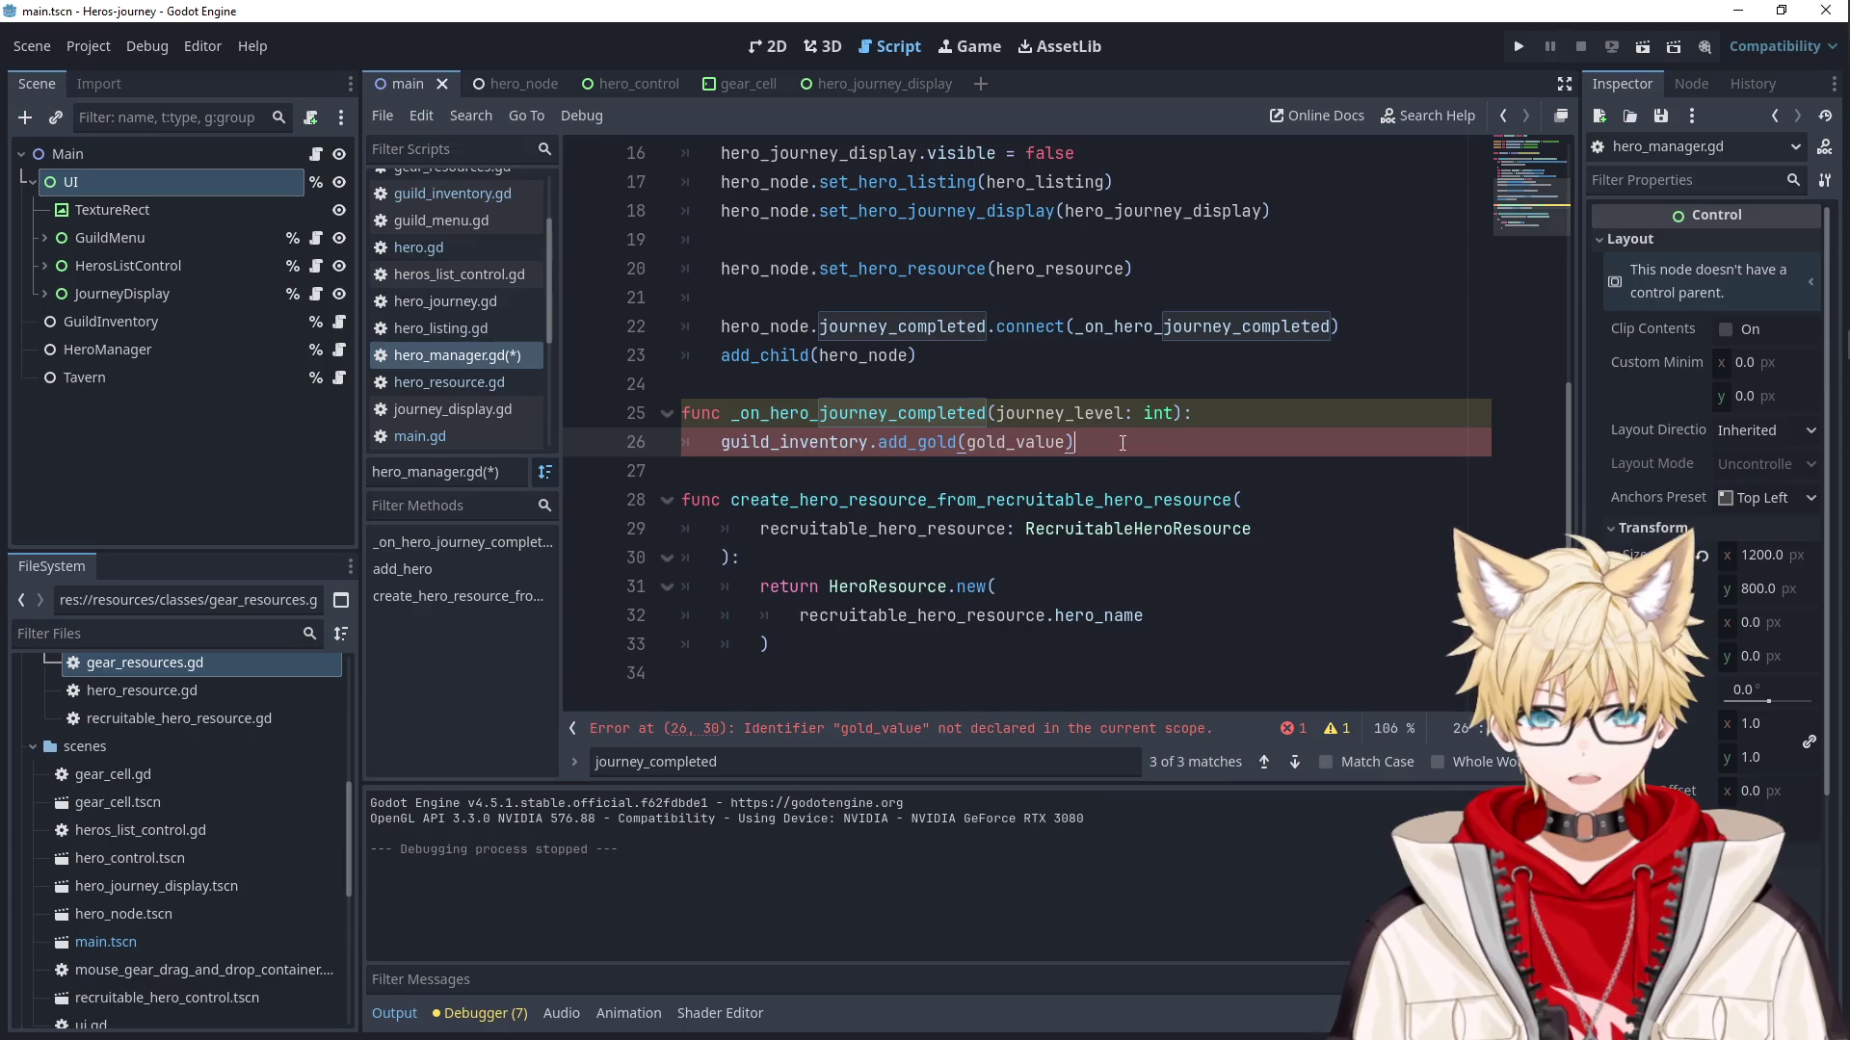
drag(1123, 443, 704, 443)
double_click(911, 443)
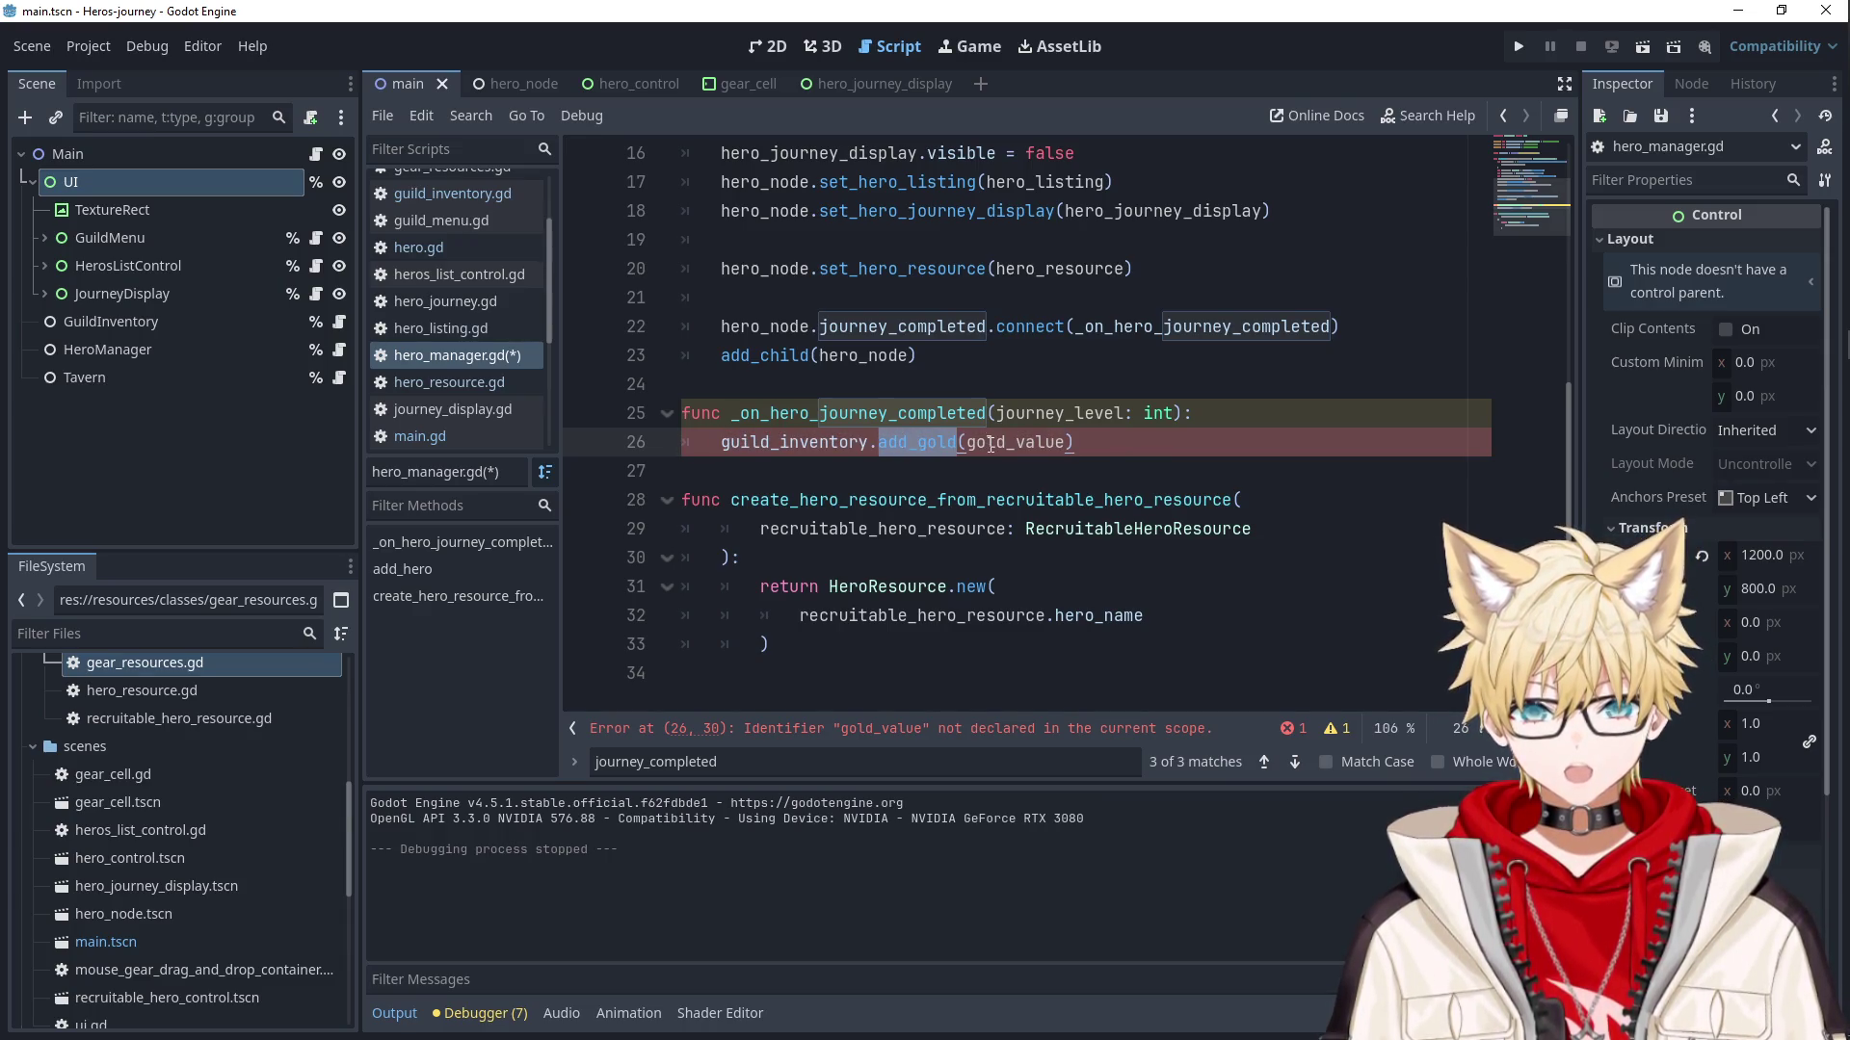
text(add_journe)
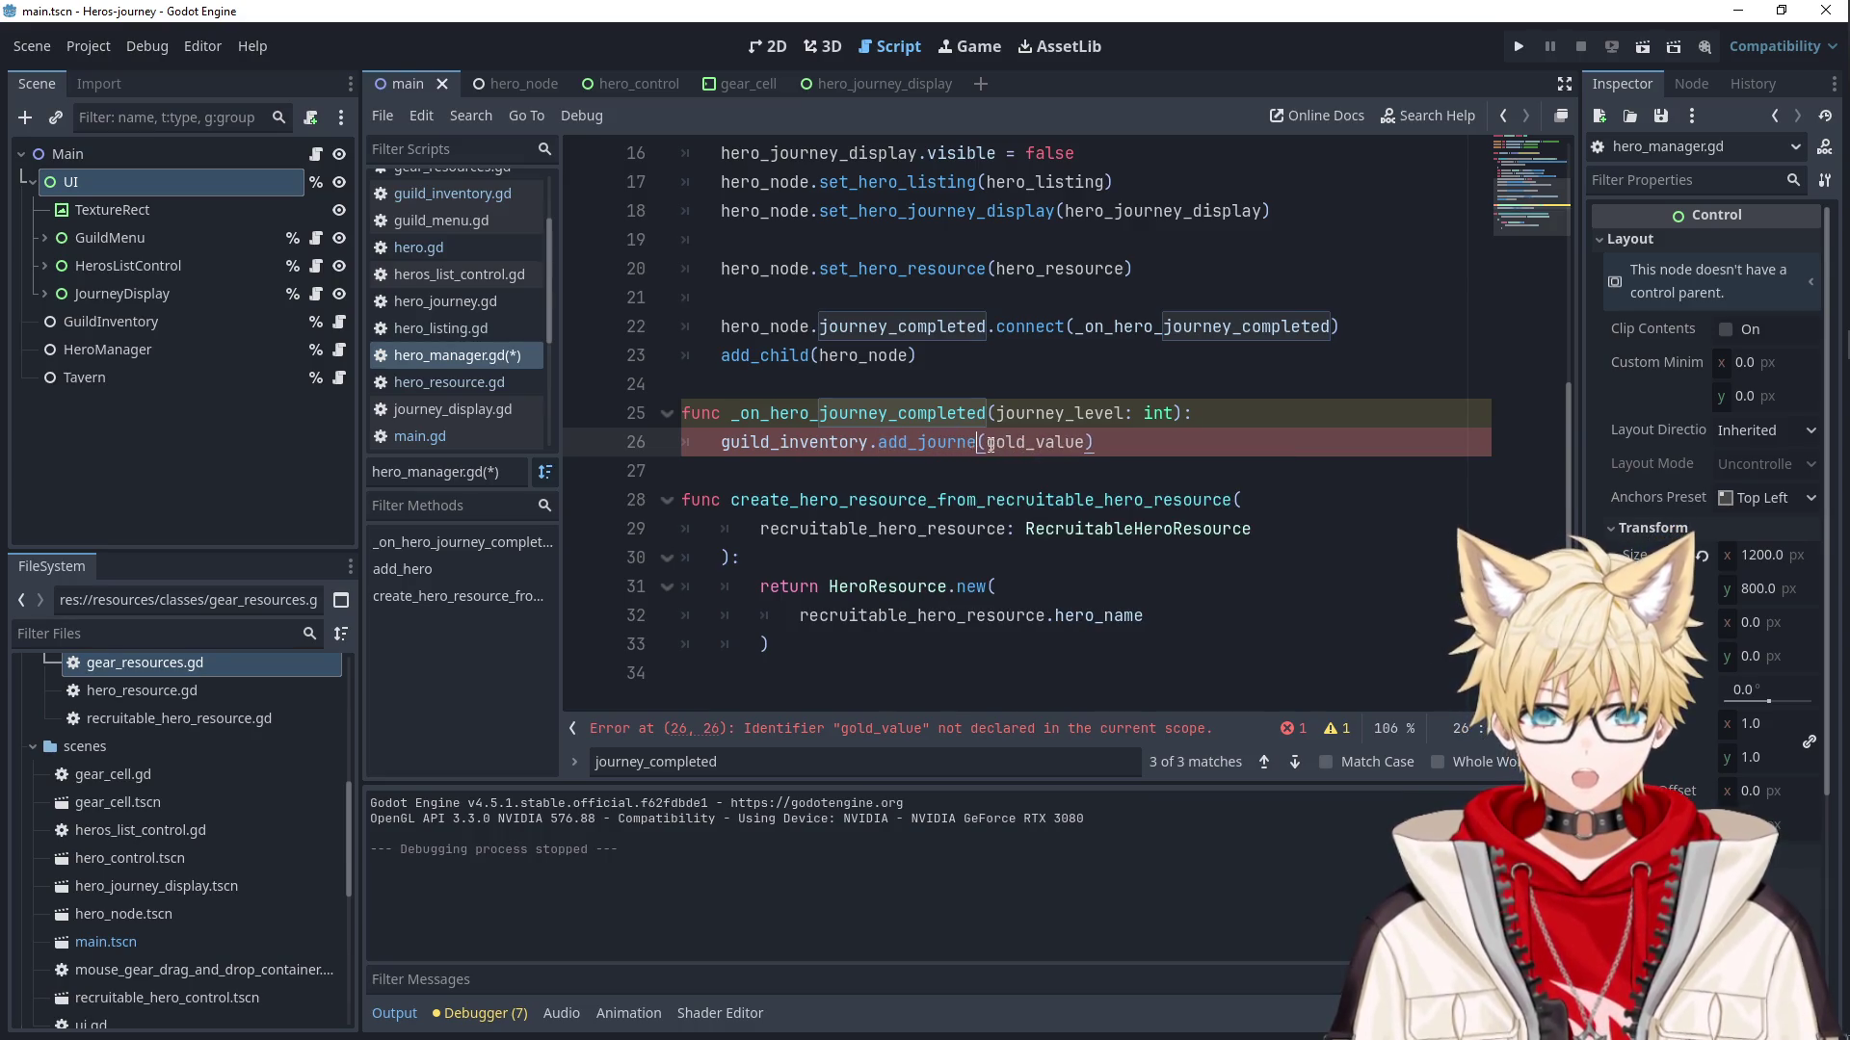
text(y_gold)
double_click(1021, 413)
key(ctrl+c)
double_click(1094, 441)
key(ctrl+v)
Add guild_inventory.add_journey_reward_gear(journey_level) on a new line 27.
click(1219, 436)
key(Return)
text(guild)
key(Return)
text(.)
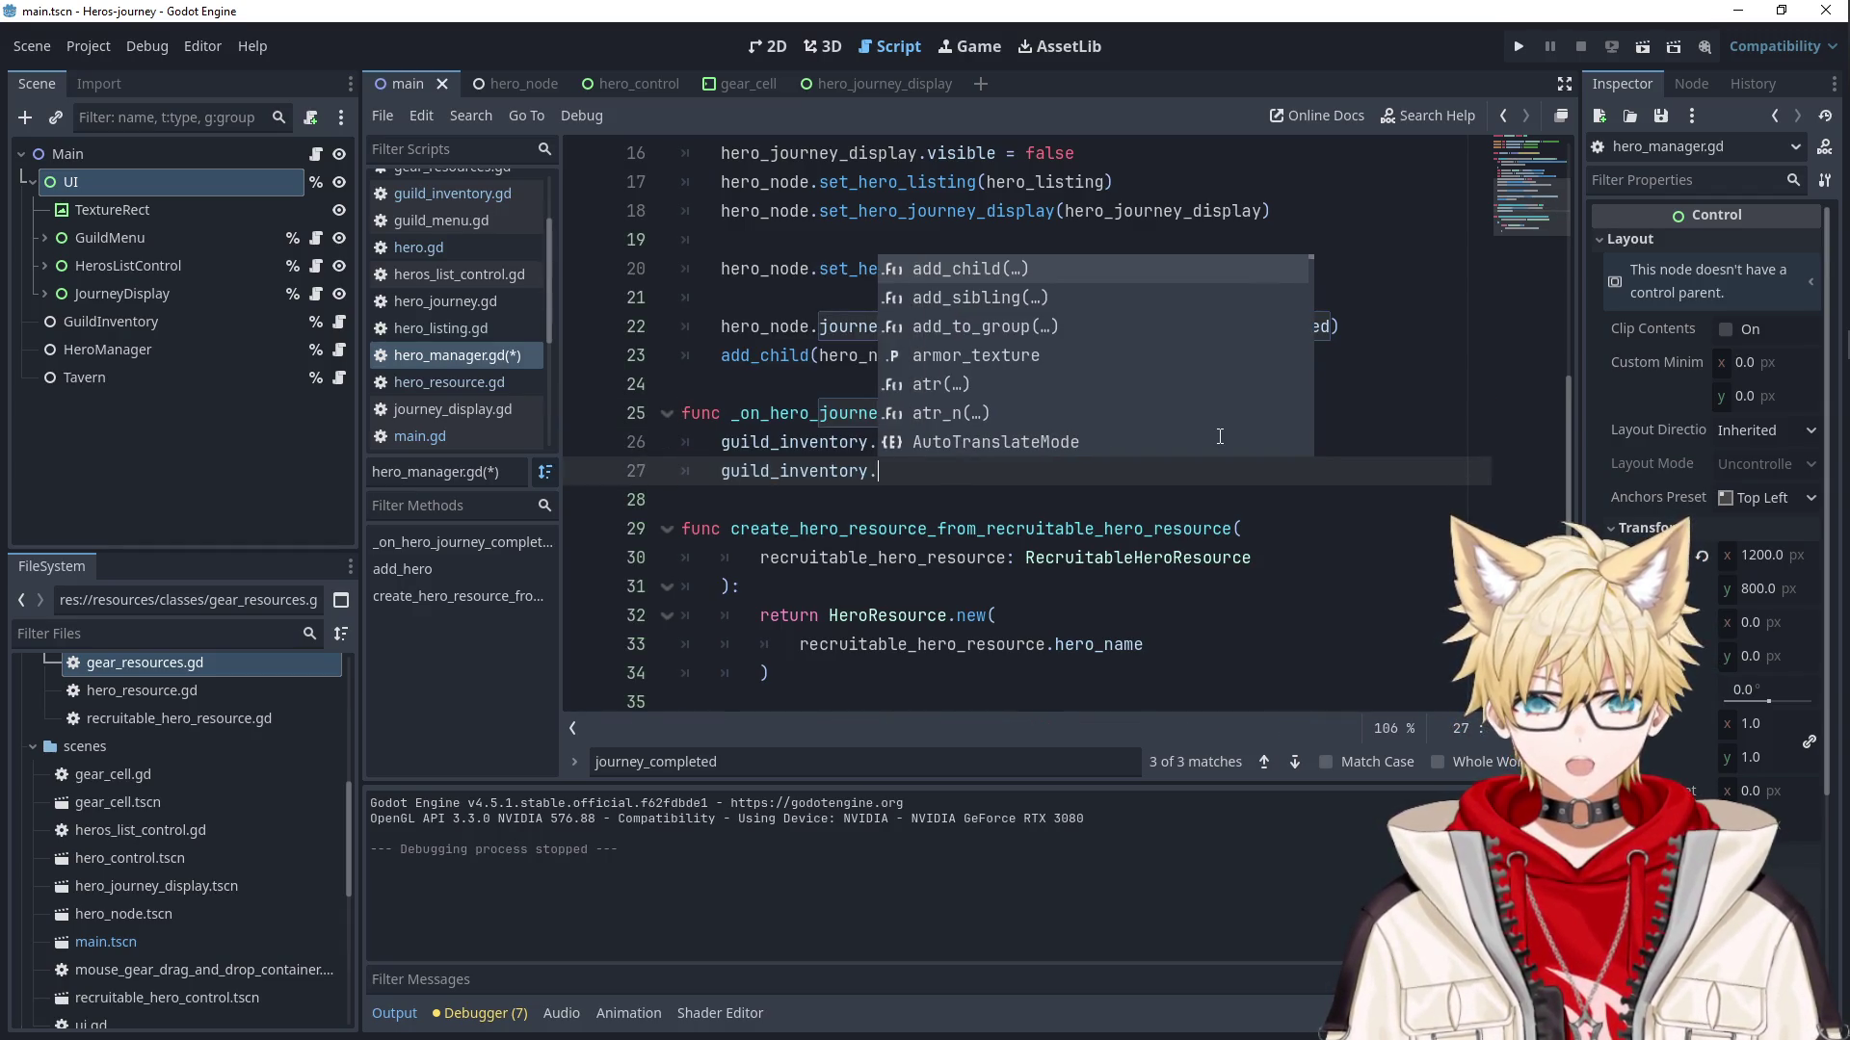
text(add_gear)
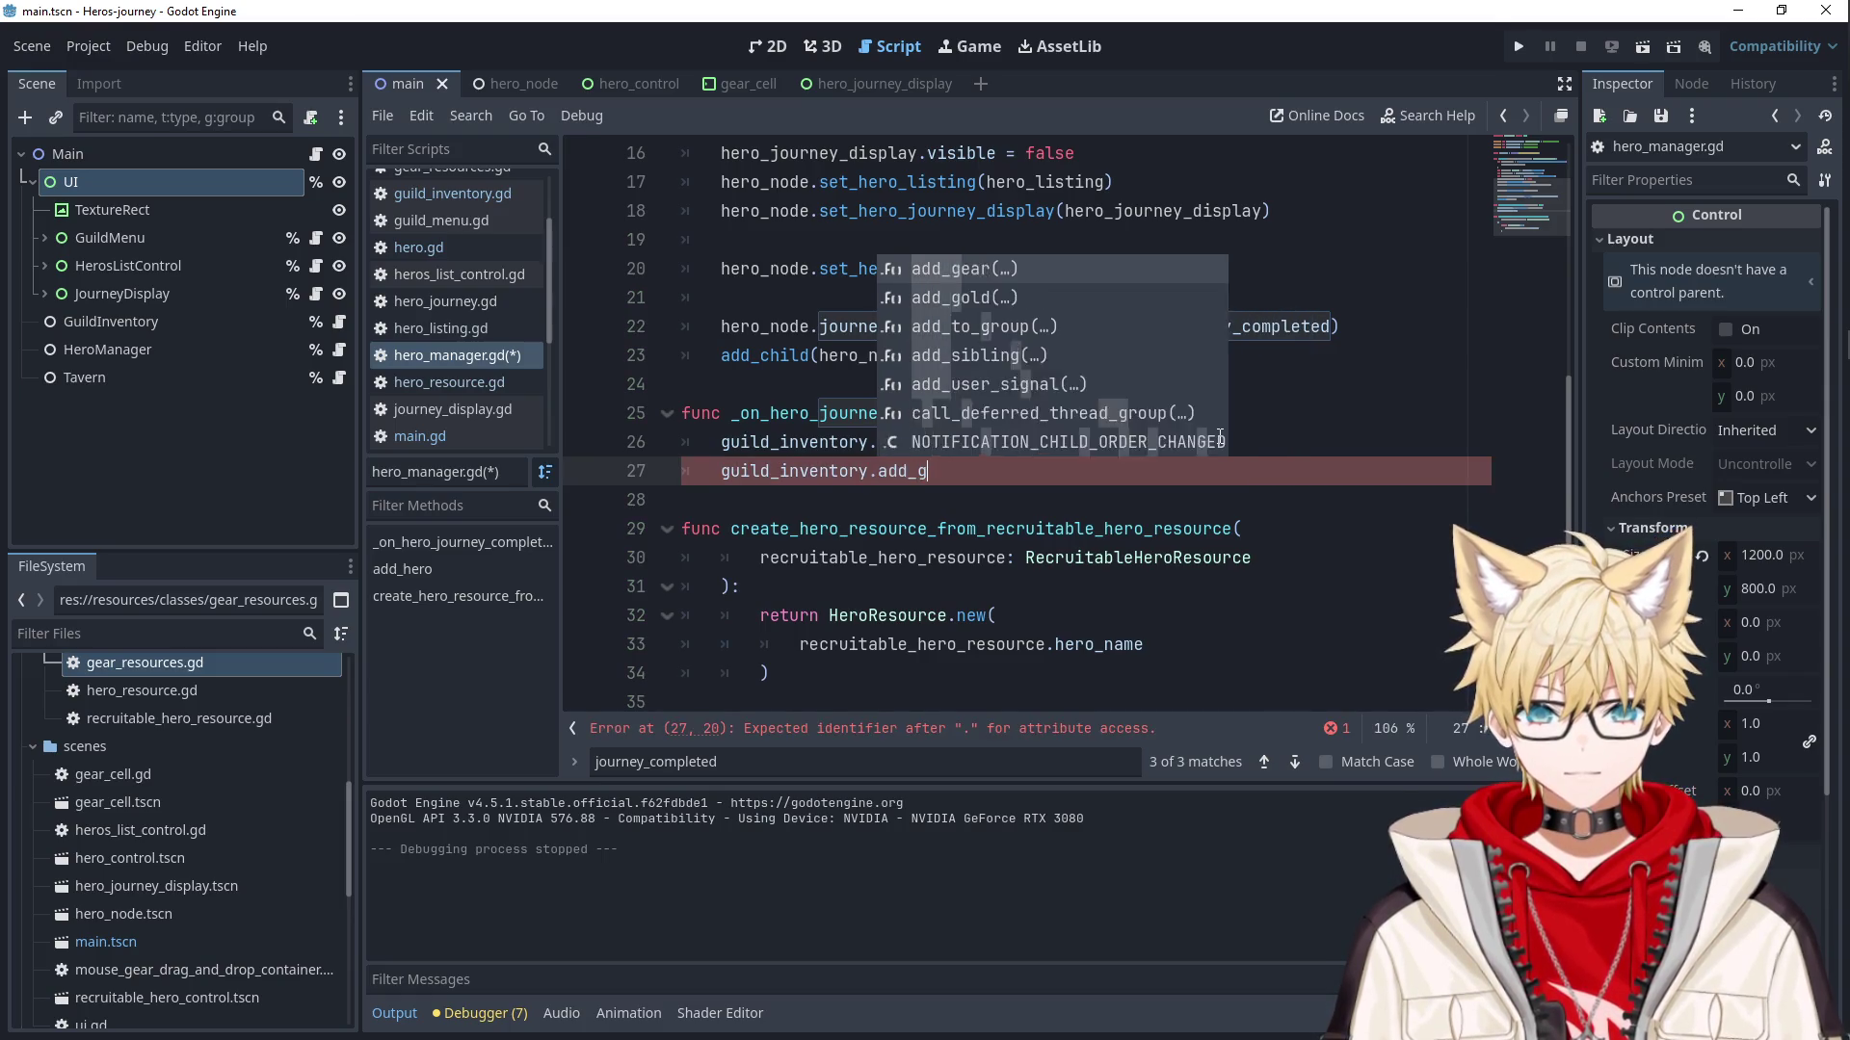
key(BackSpace)
key(BackSpace)
key(BackSpace)
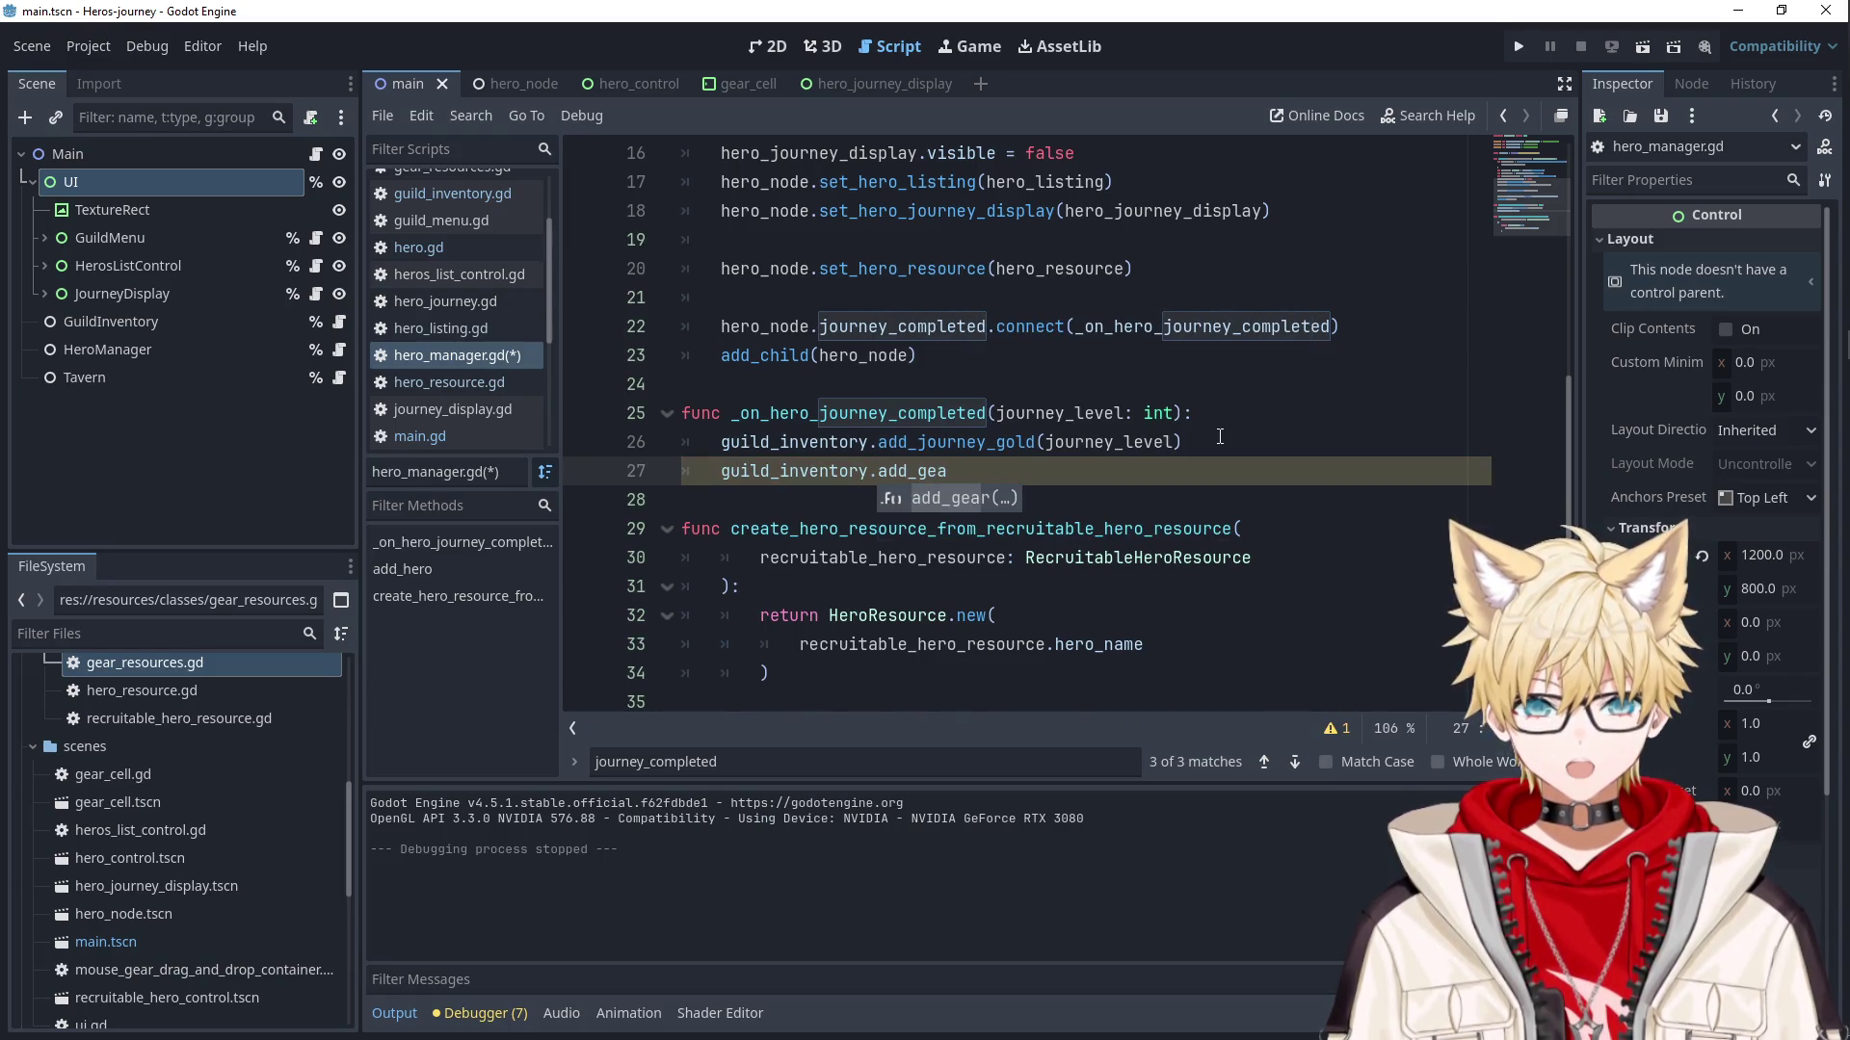
text(jouryn)
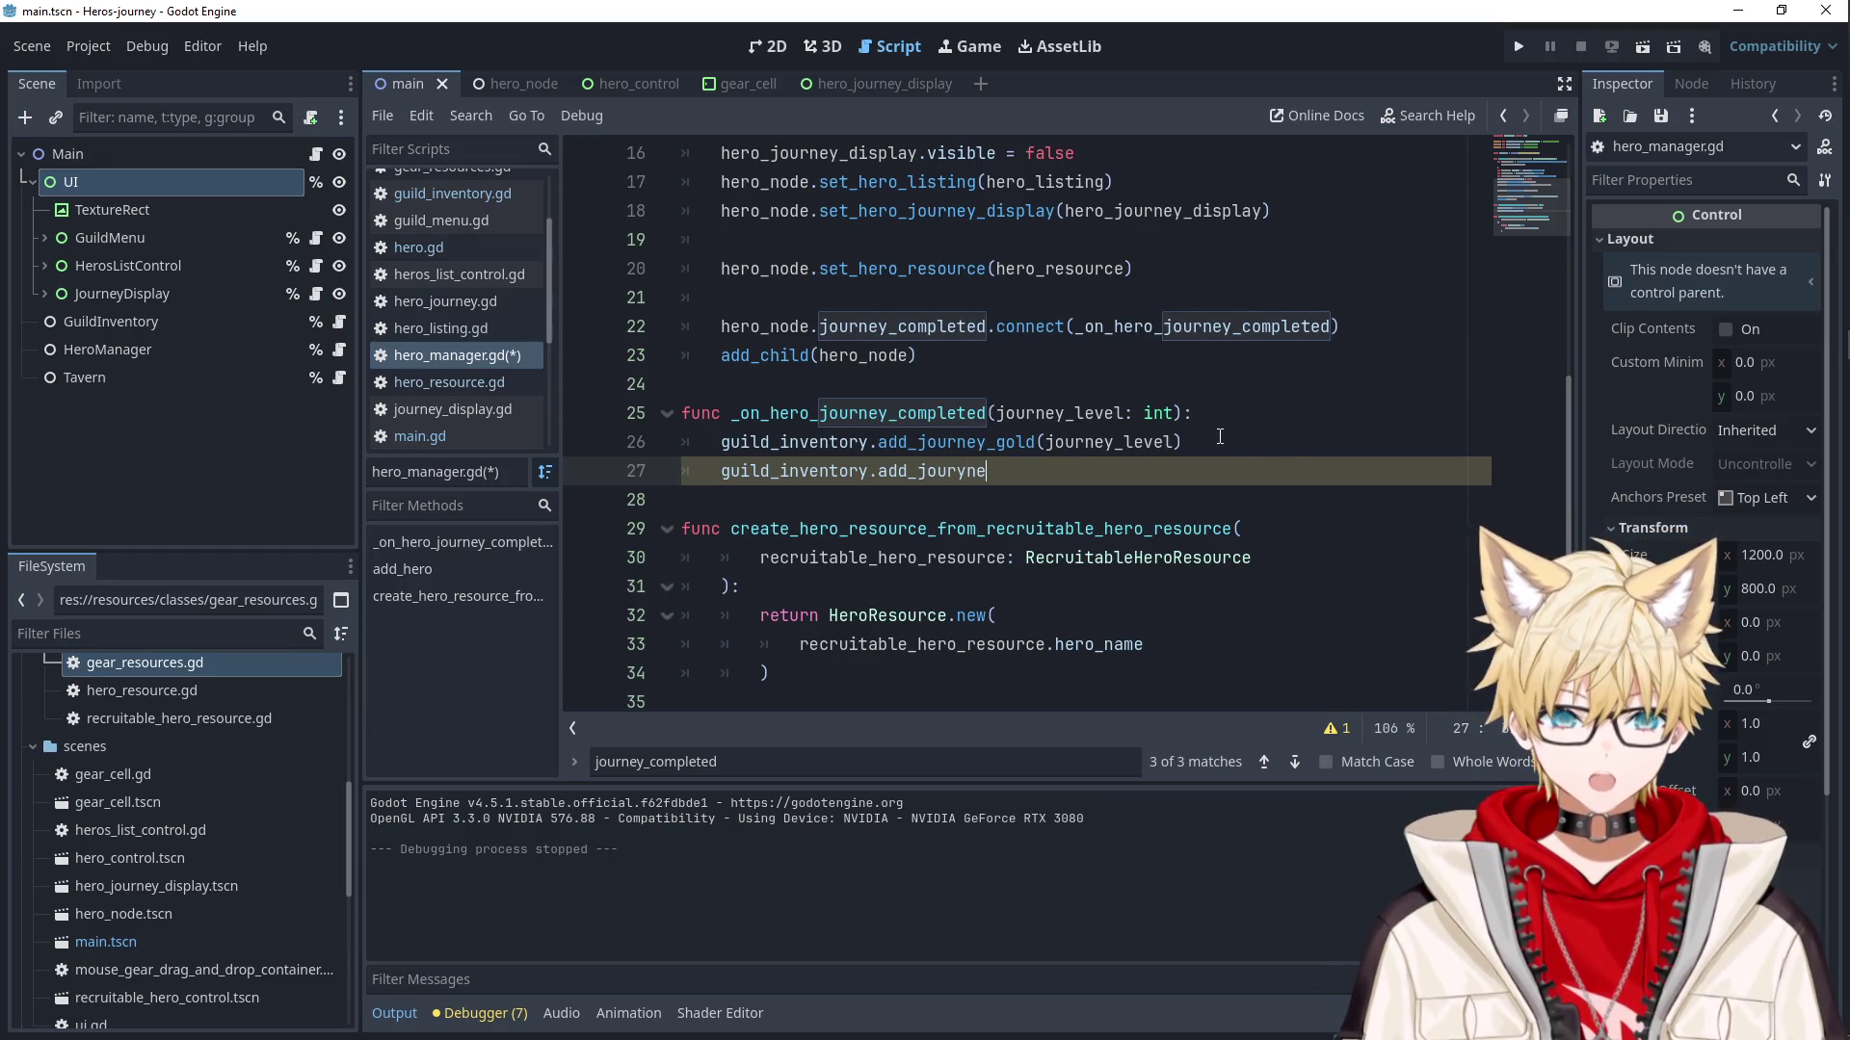
key(BackSpace)
key(BackSpace)
key(BackSpace)
text(joury)
key(BackSpace)
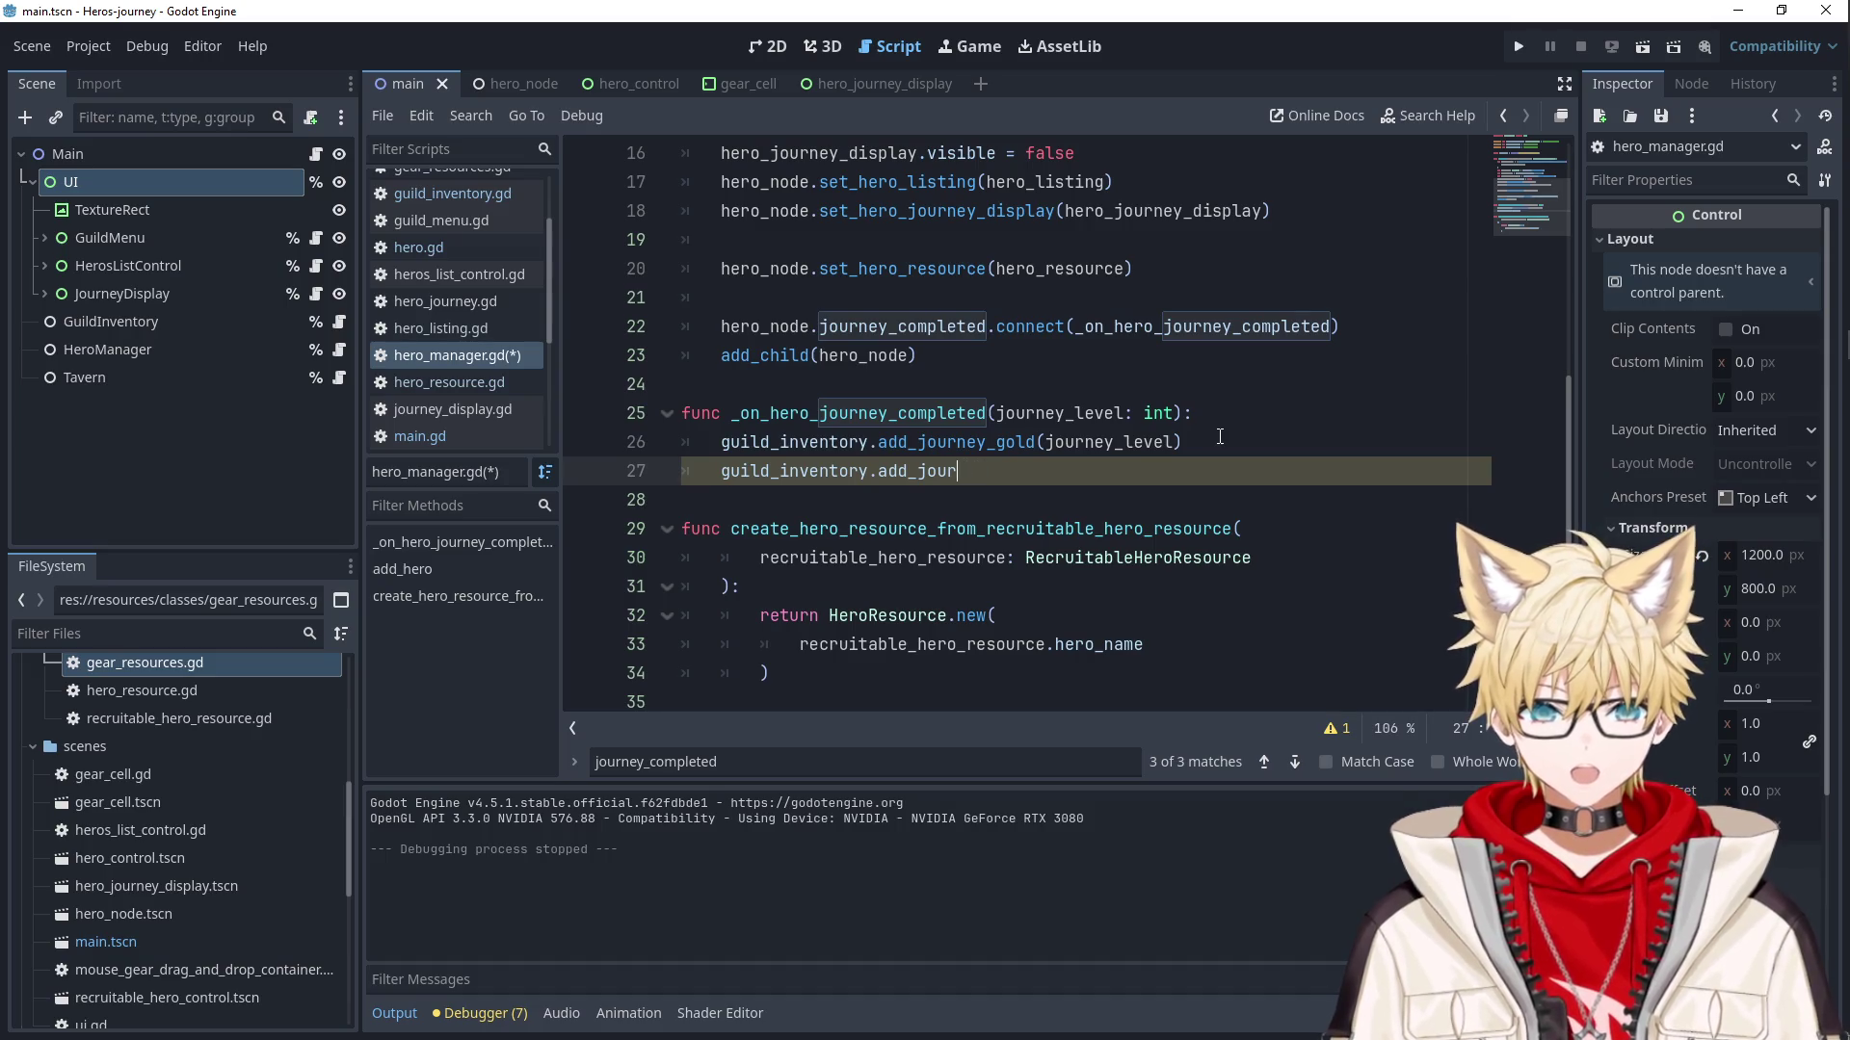
text(ney_reward_gear()
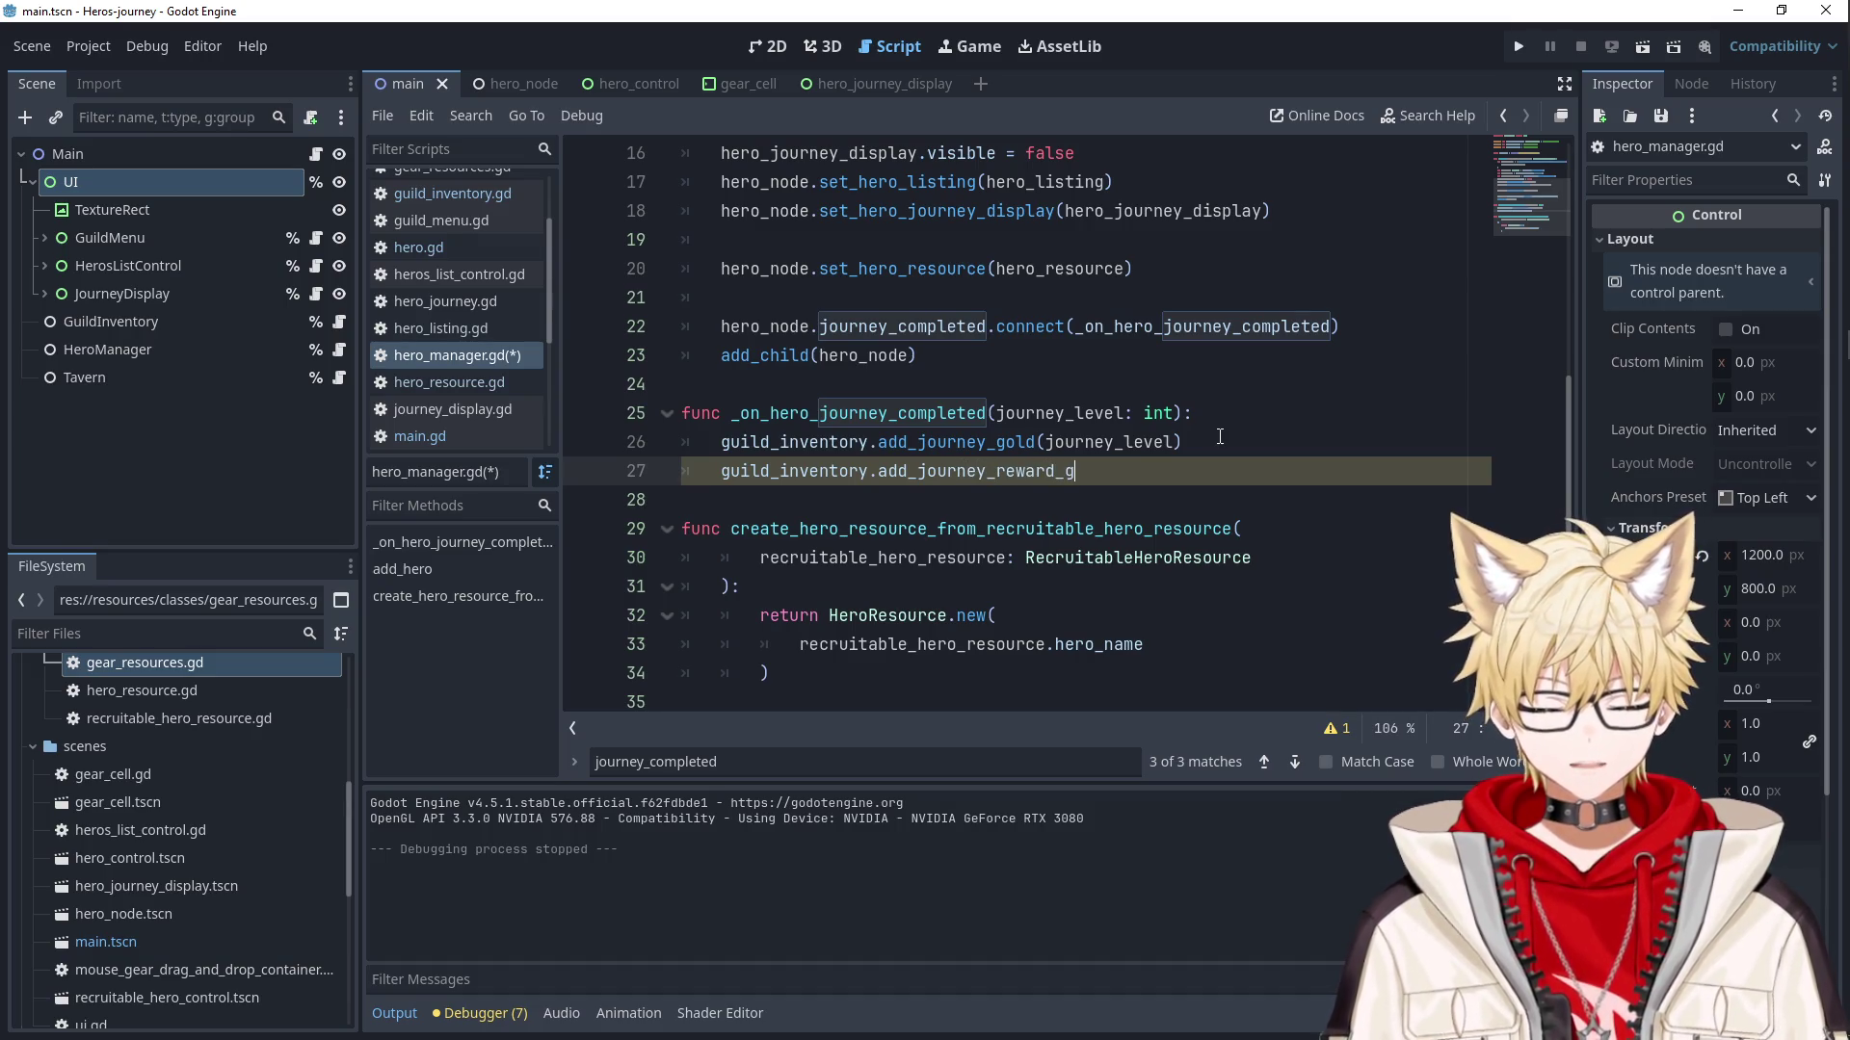
text(jour)
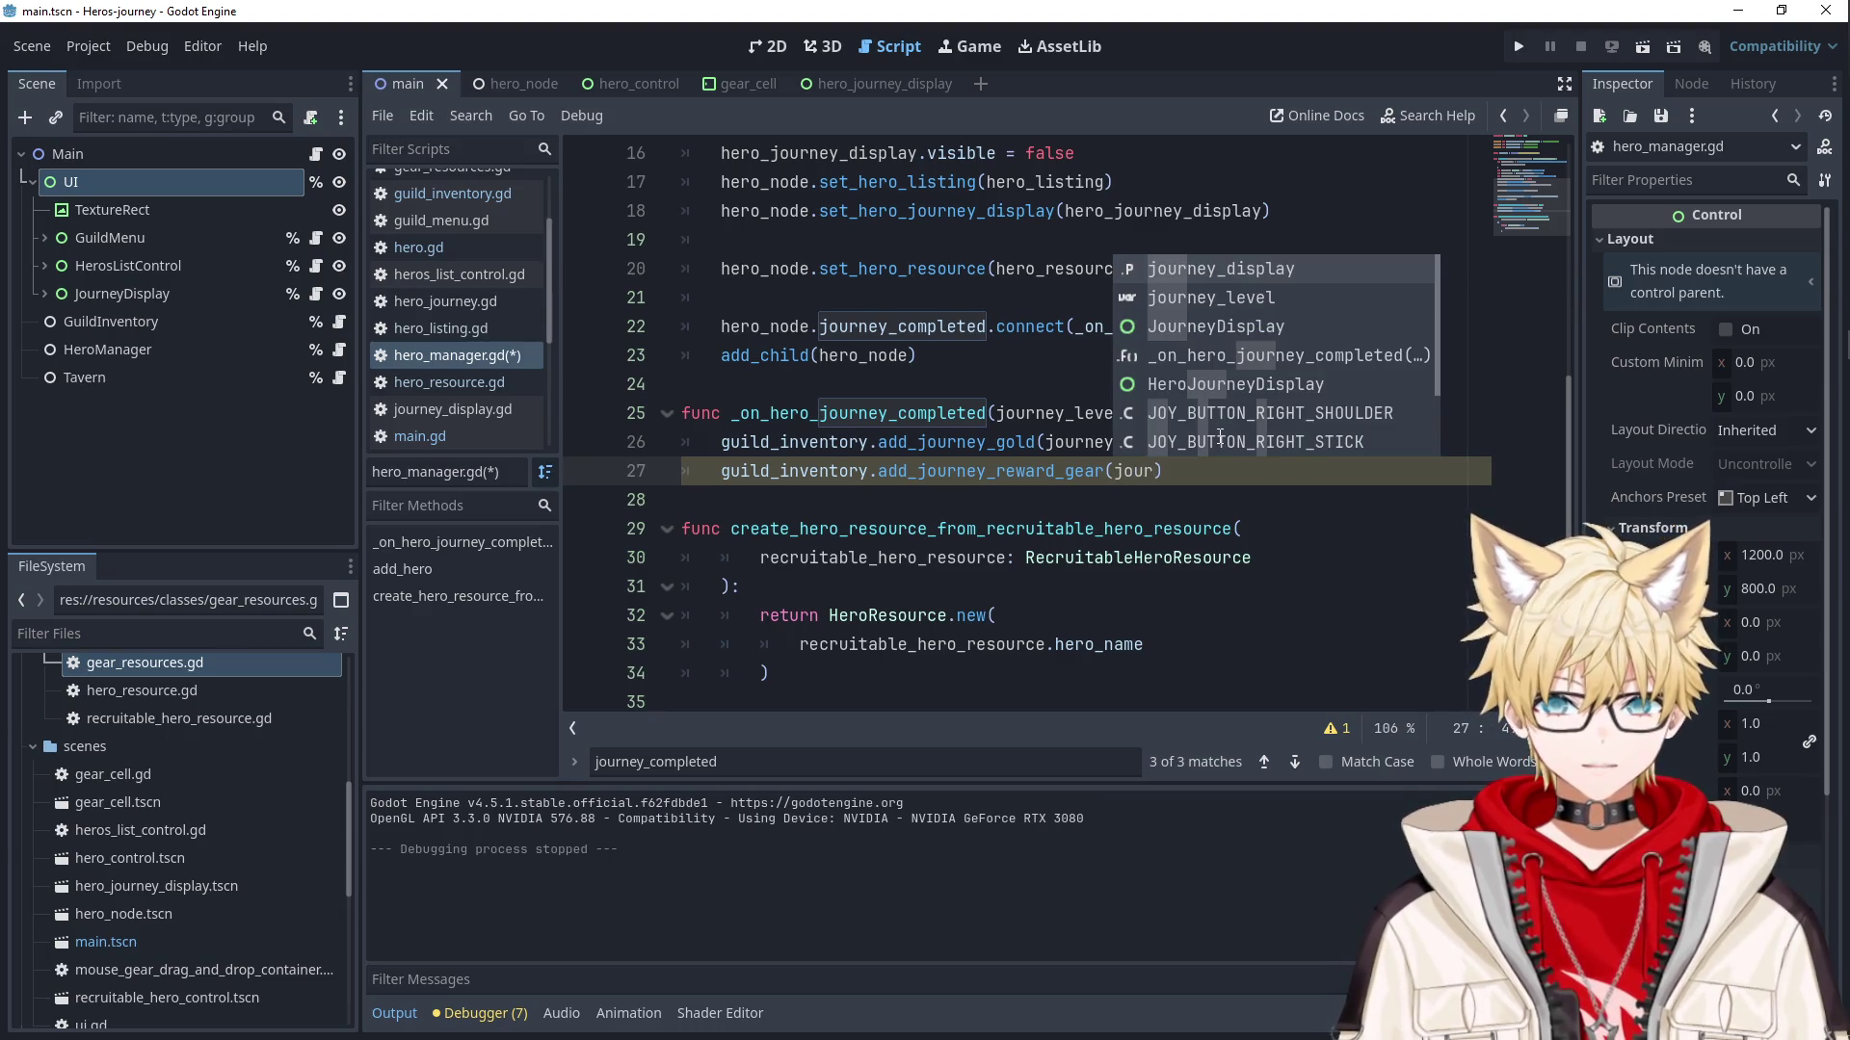
key(Down)
key(Return)
Review the handler's new calls and the guild_inventory declaration in hero_manager.gd.
click(1181, 413)
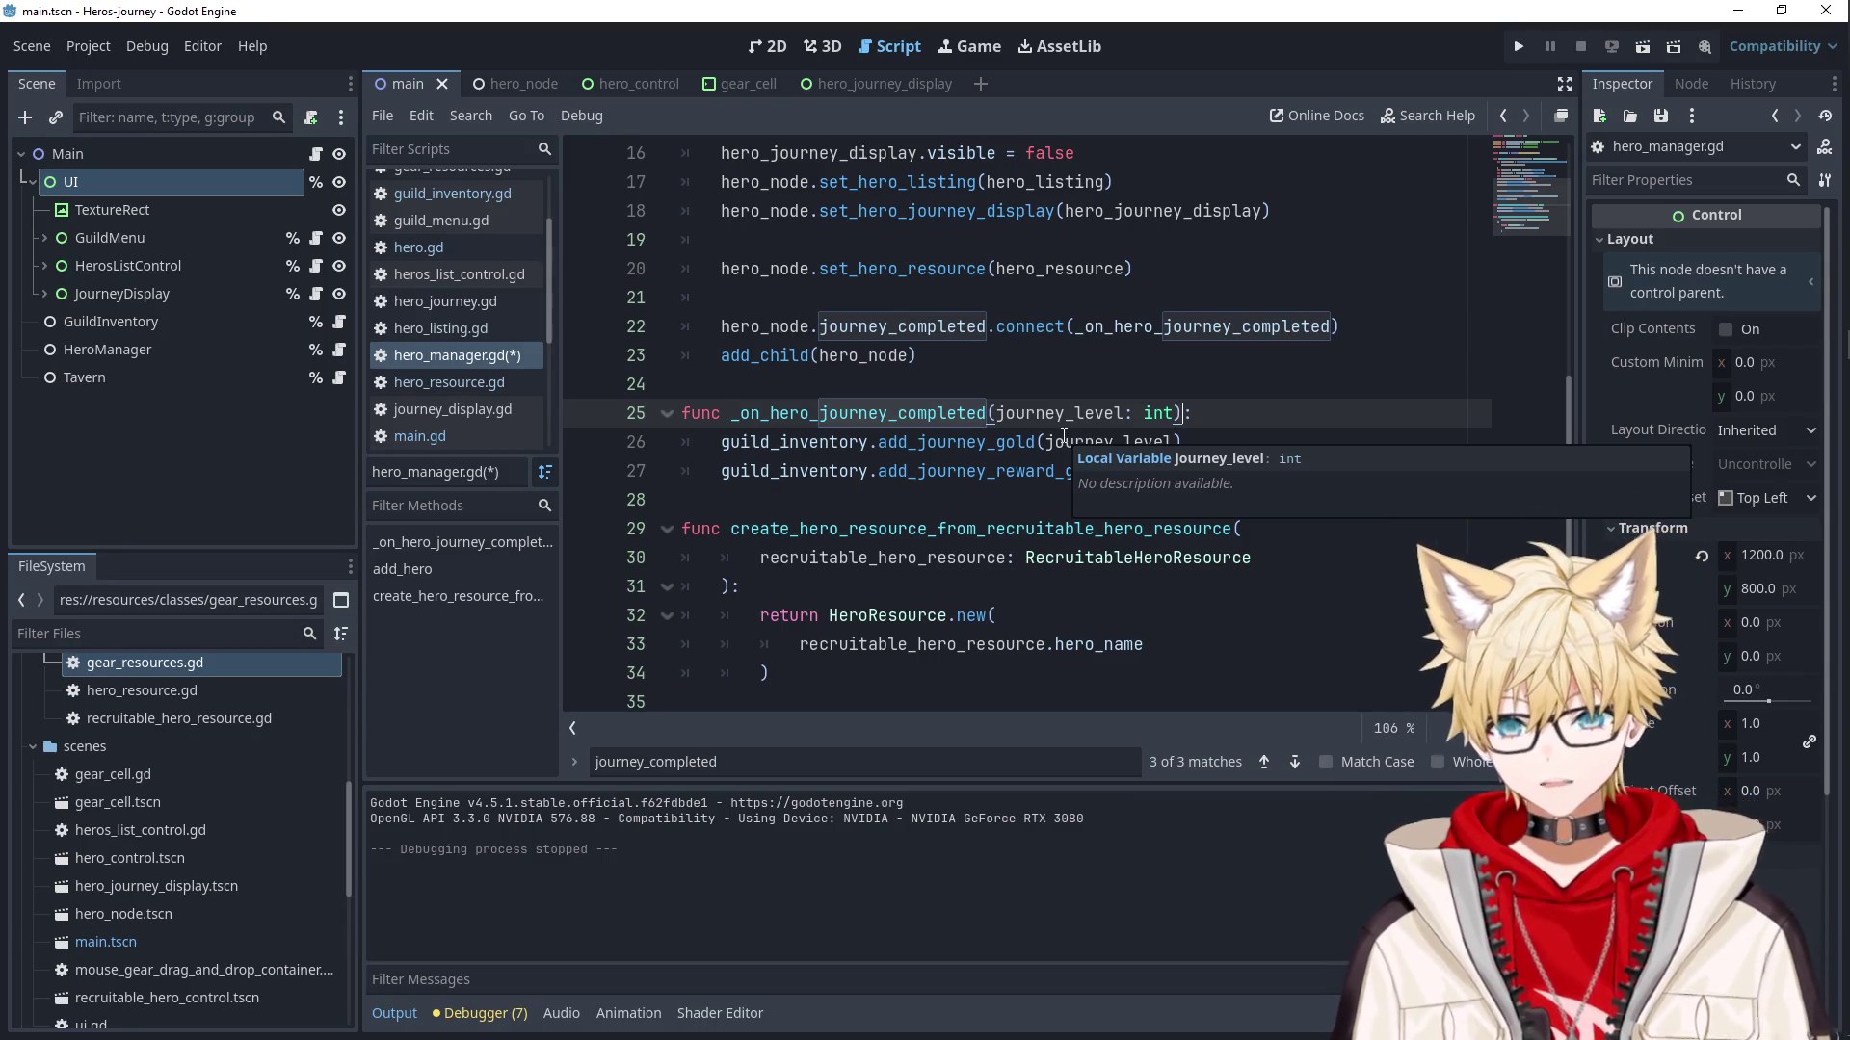
click(926, 443)
click(960, 442)
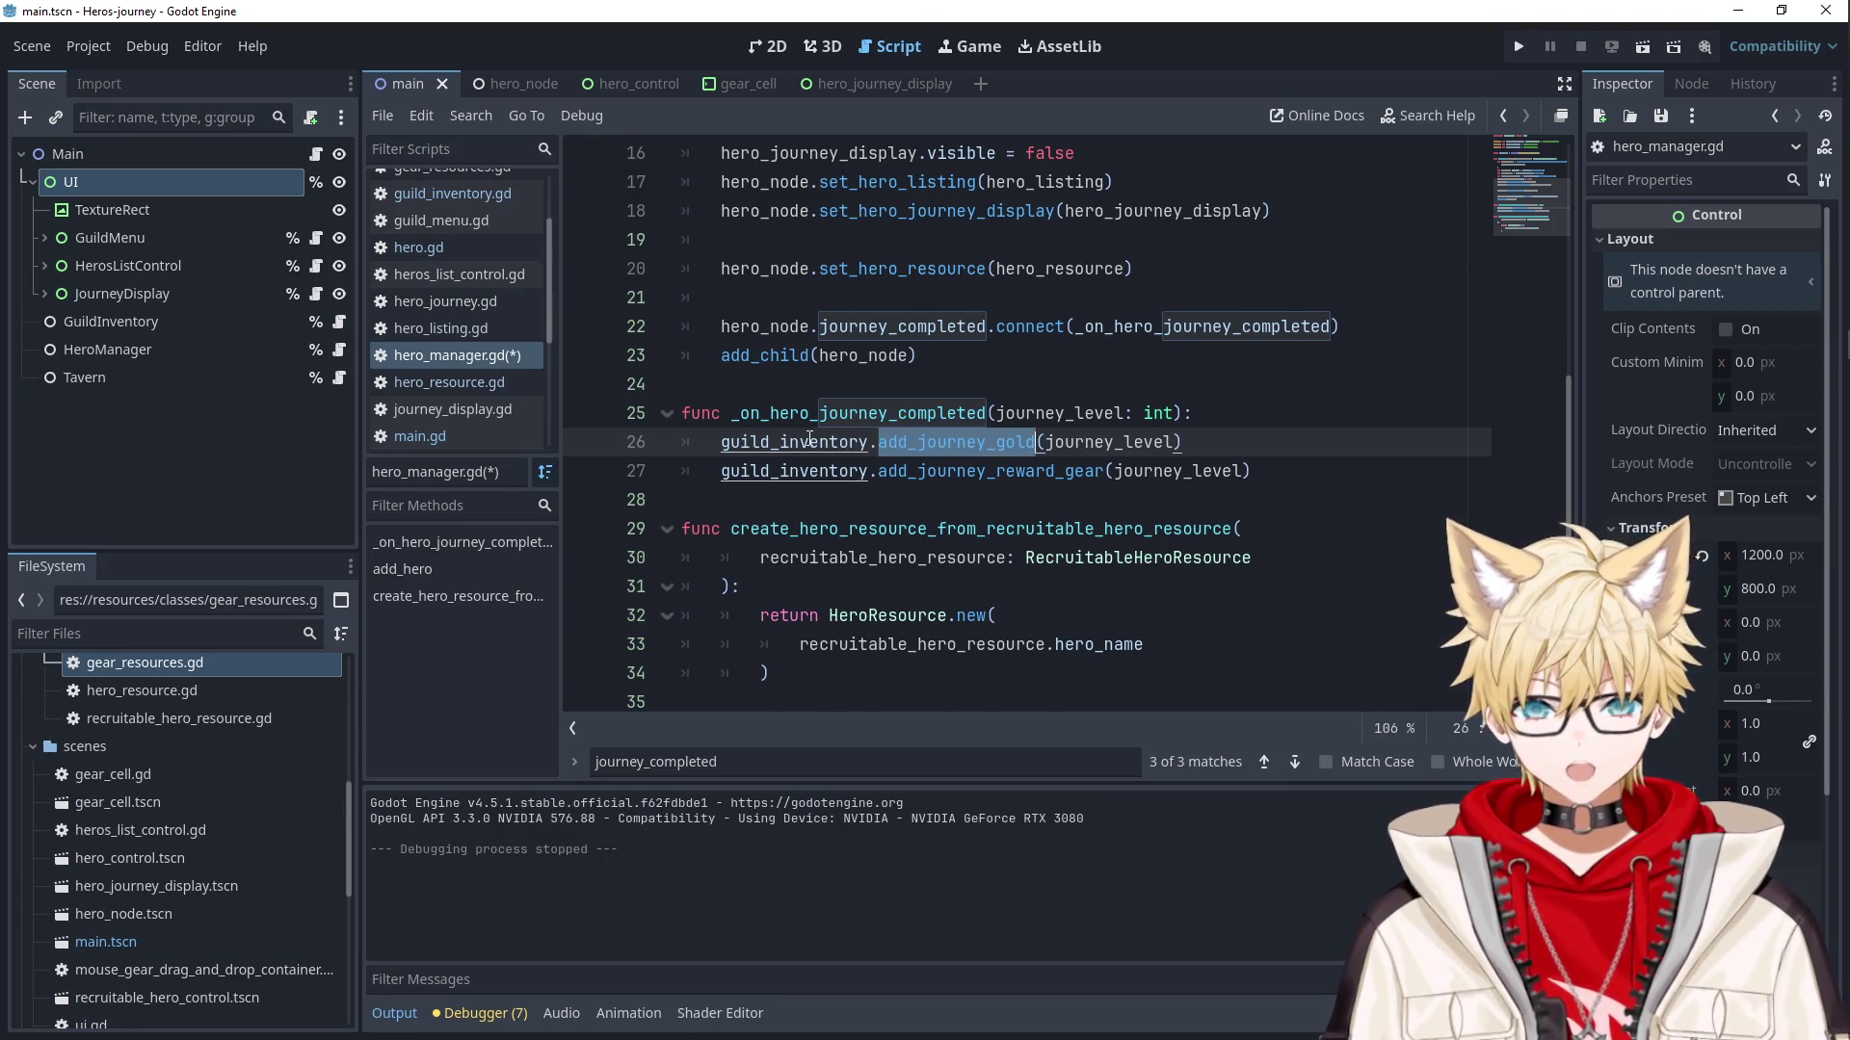
ctrl+click(794, 442)
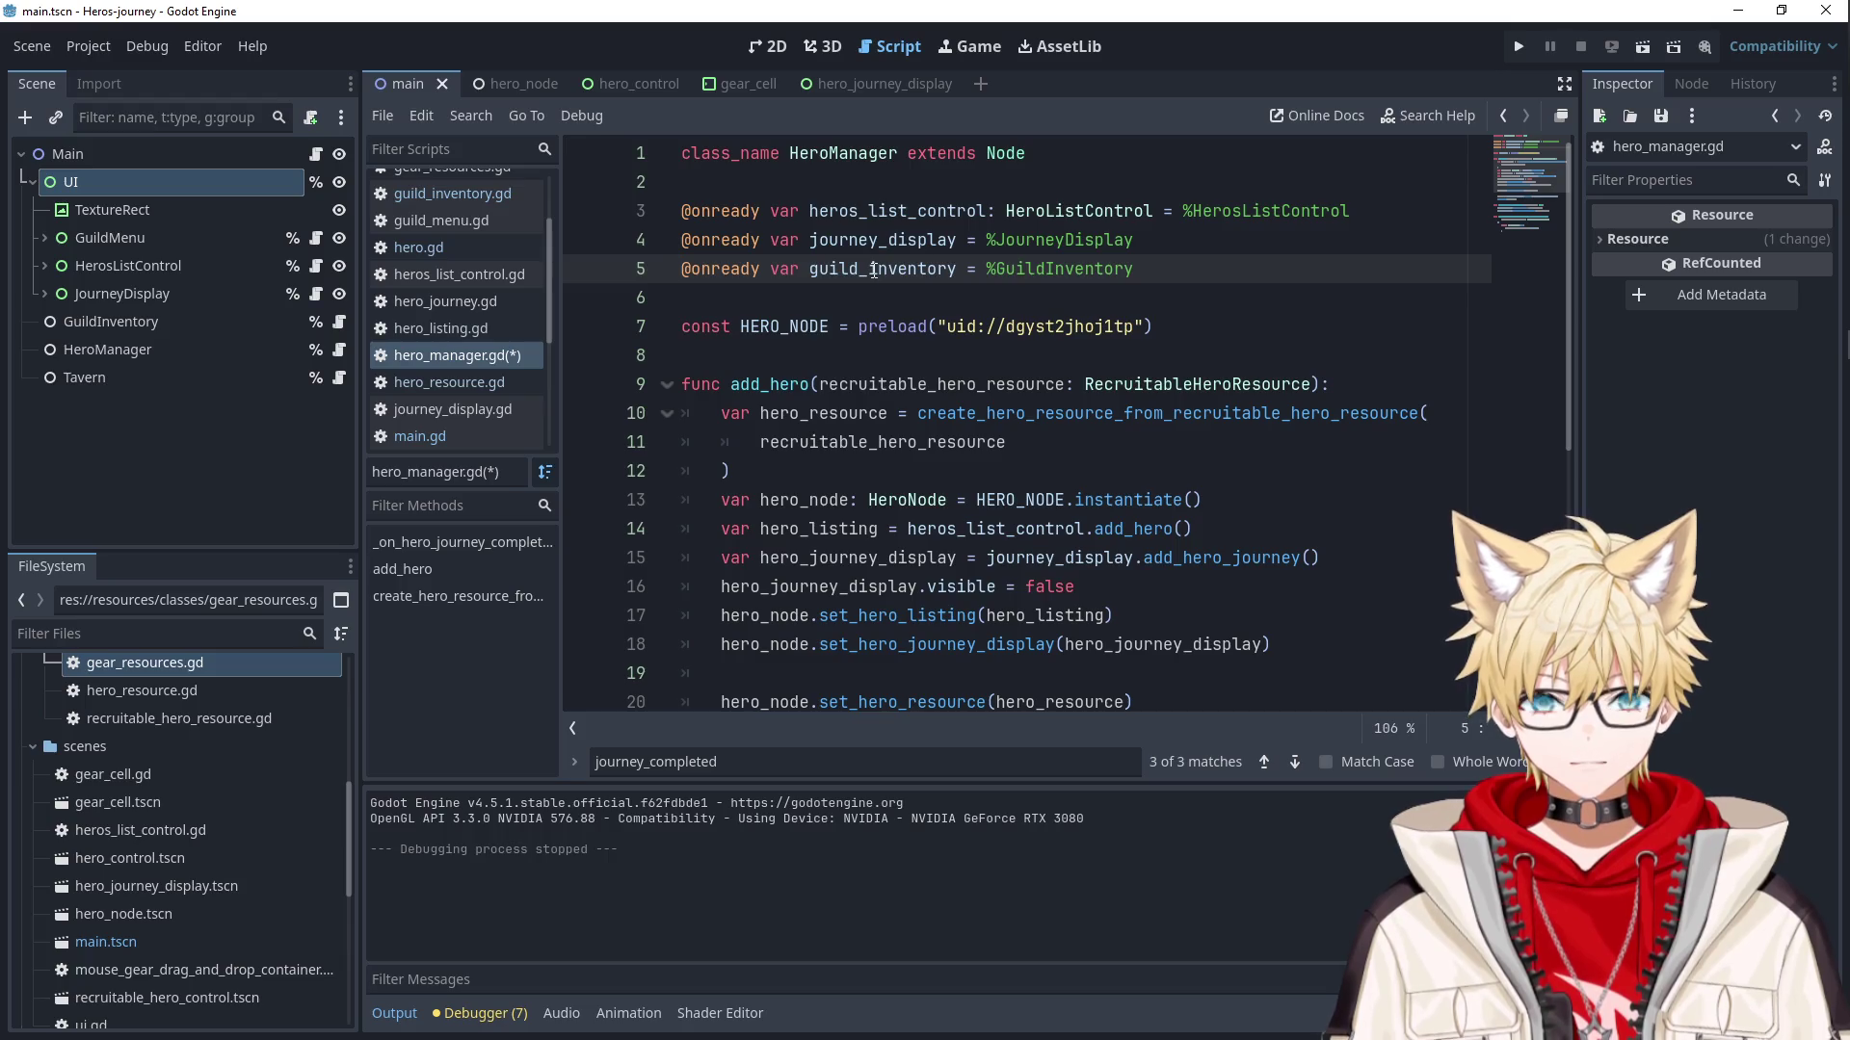
scroll(899, 590, down, 5)
scroll(902, 562, up, 5)
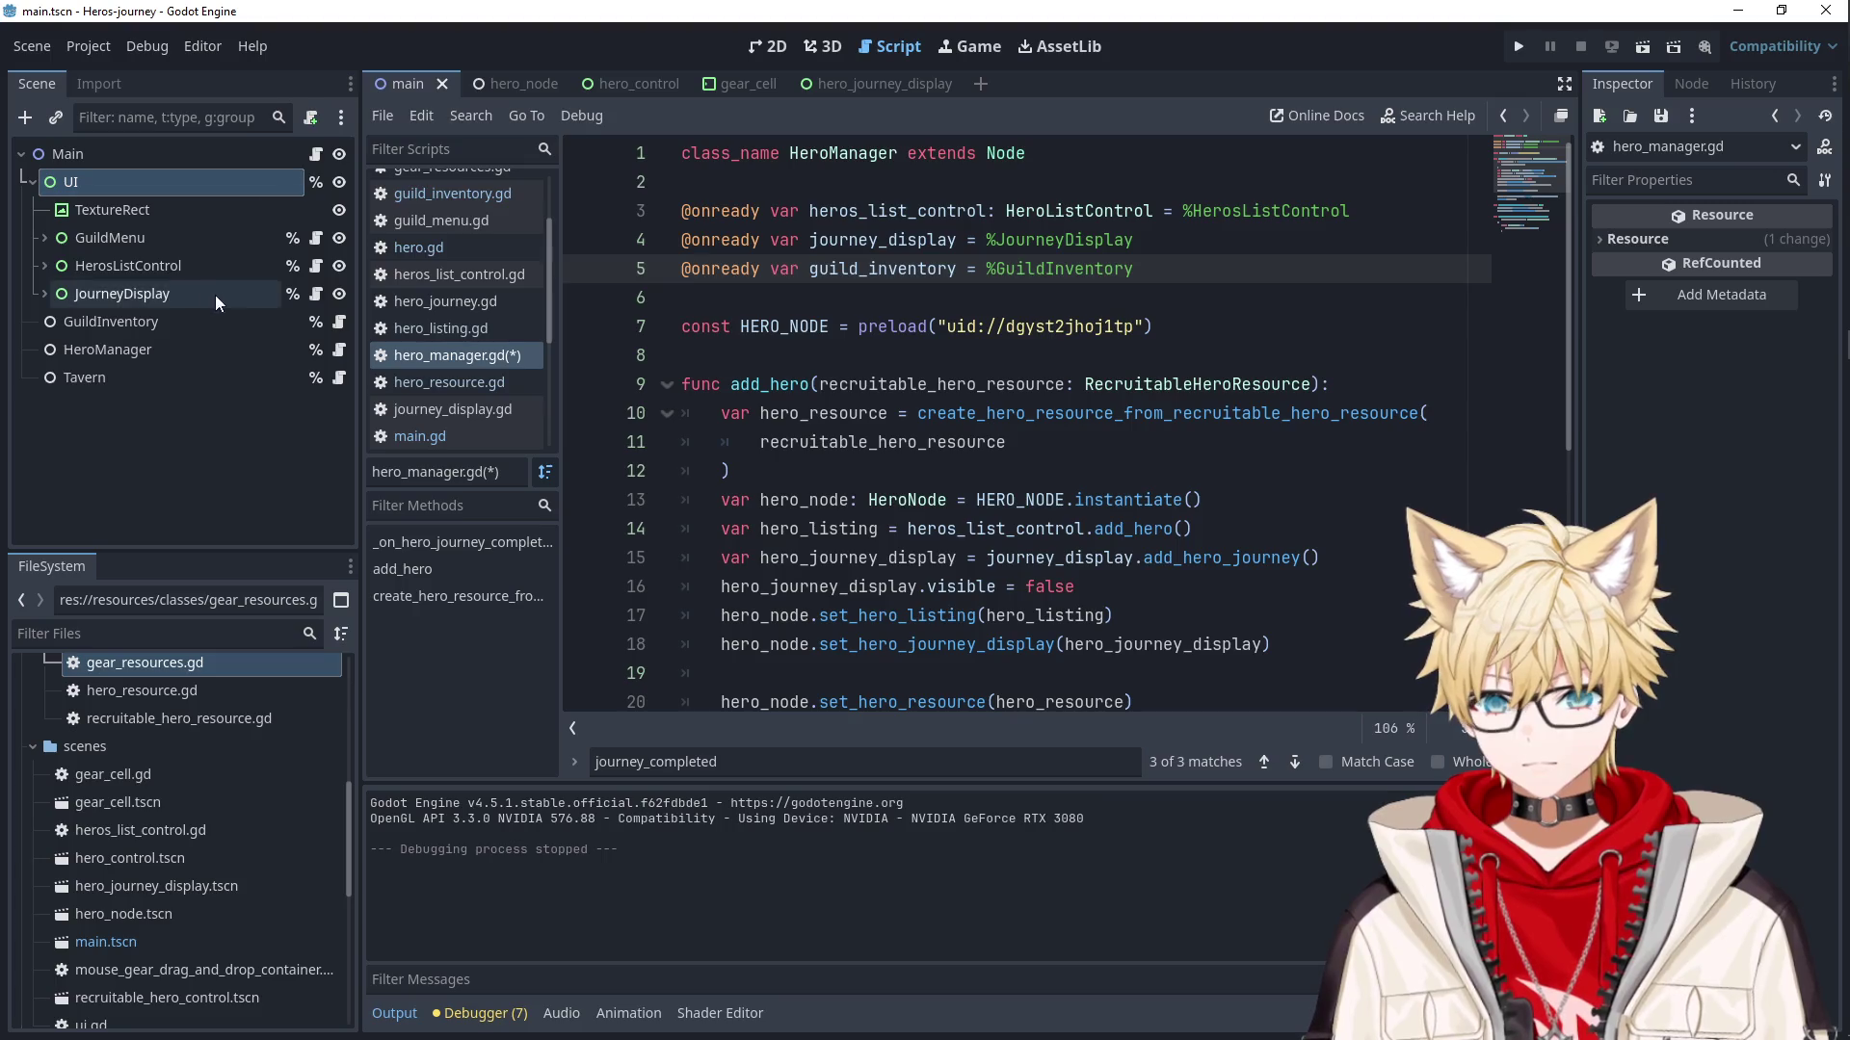
click(315, 322)
In guild_inventory.gd, add a placeholder add_journey_gold() function and start an add_journey_gear_rwa function.
click(900, 663)
key(Return)
text(func add_journey_gold():)
key(Return)
text(pass)
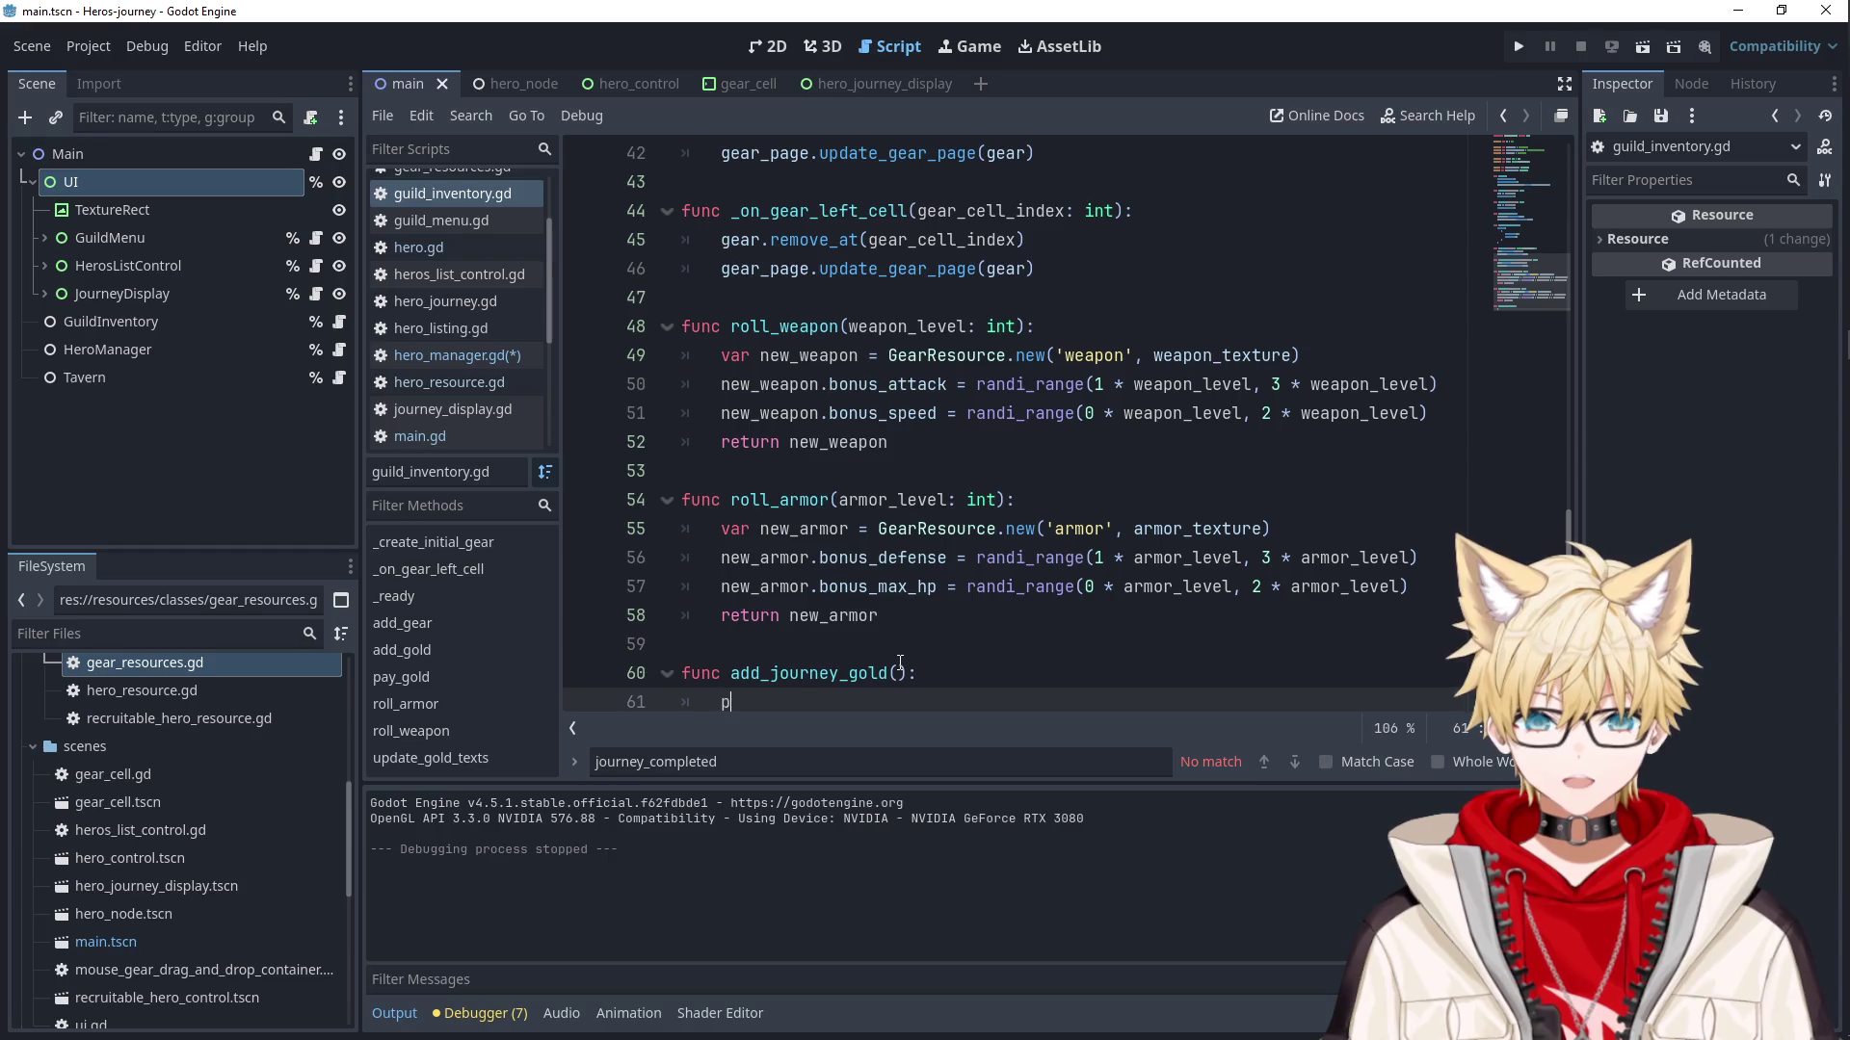
key(Return)
key(Return)
text(fuin)
key(BackSpace)
key(BackSpace)
text(nc add_o)
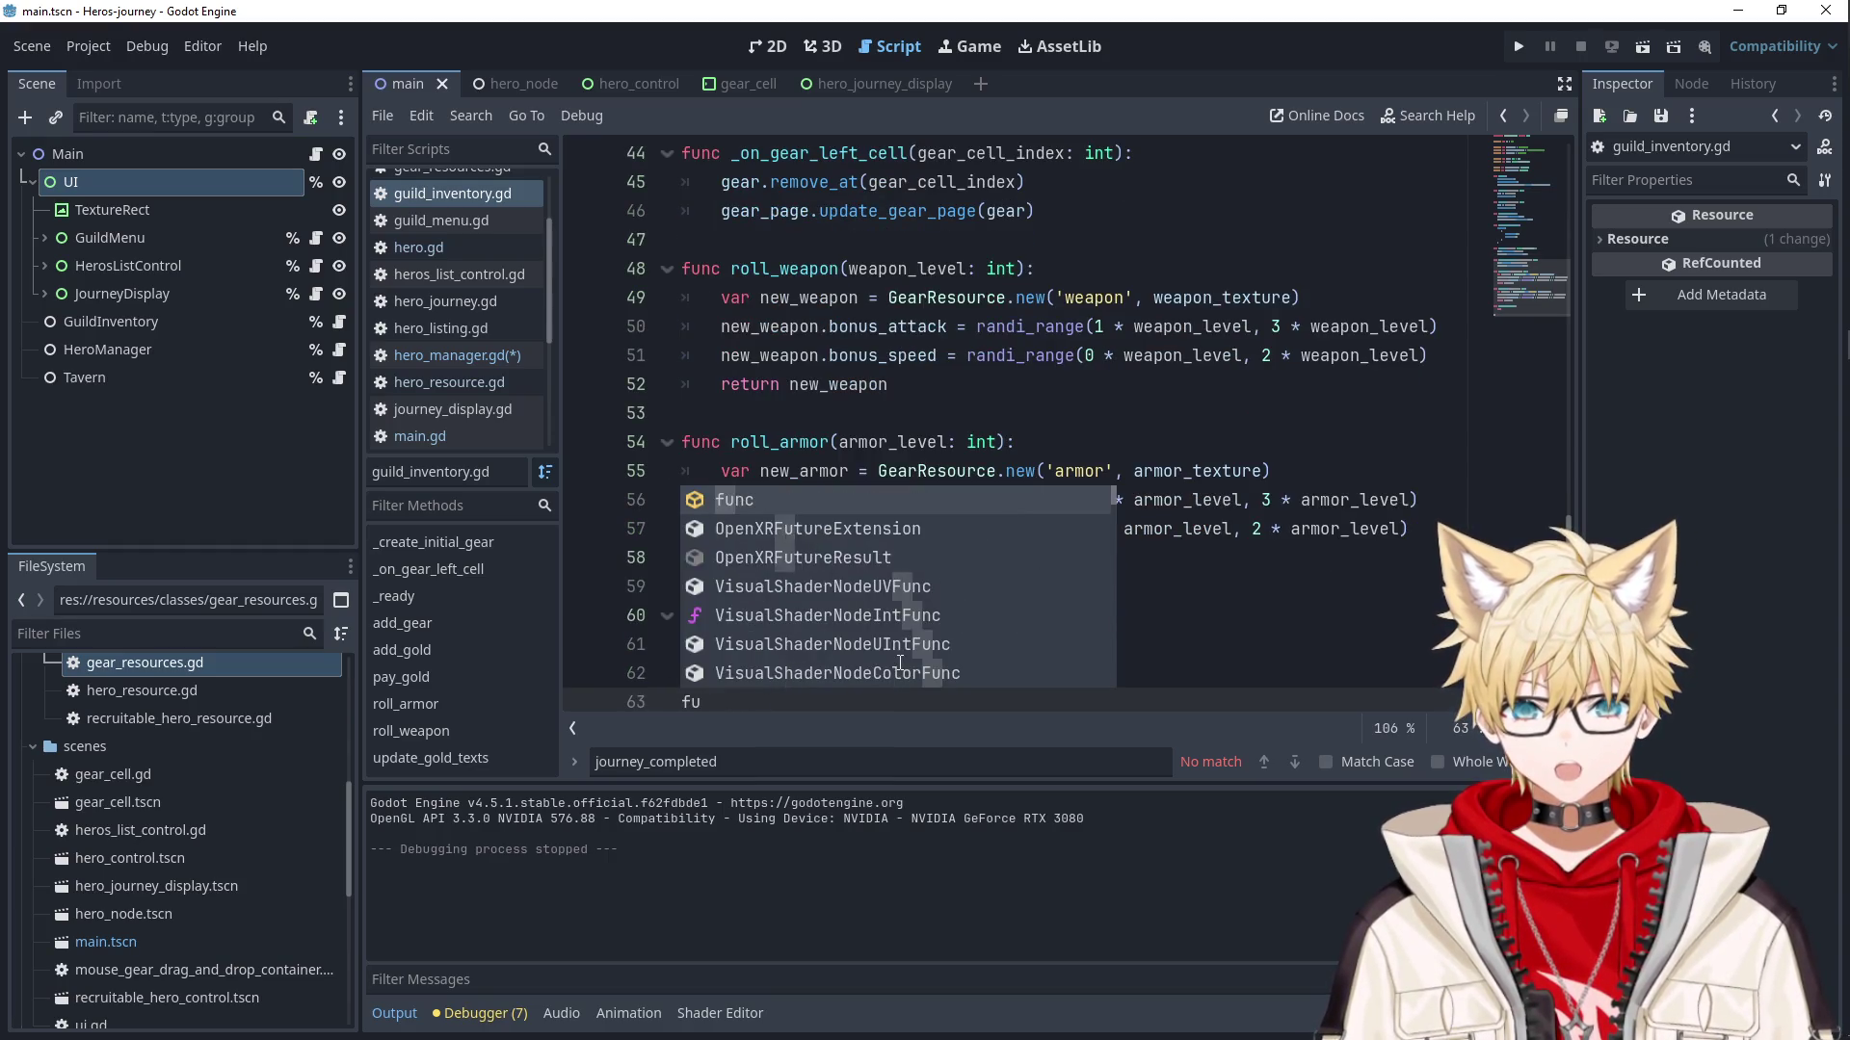
key(BackSpace)
text(jour)
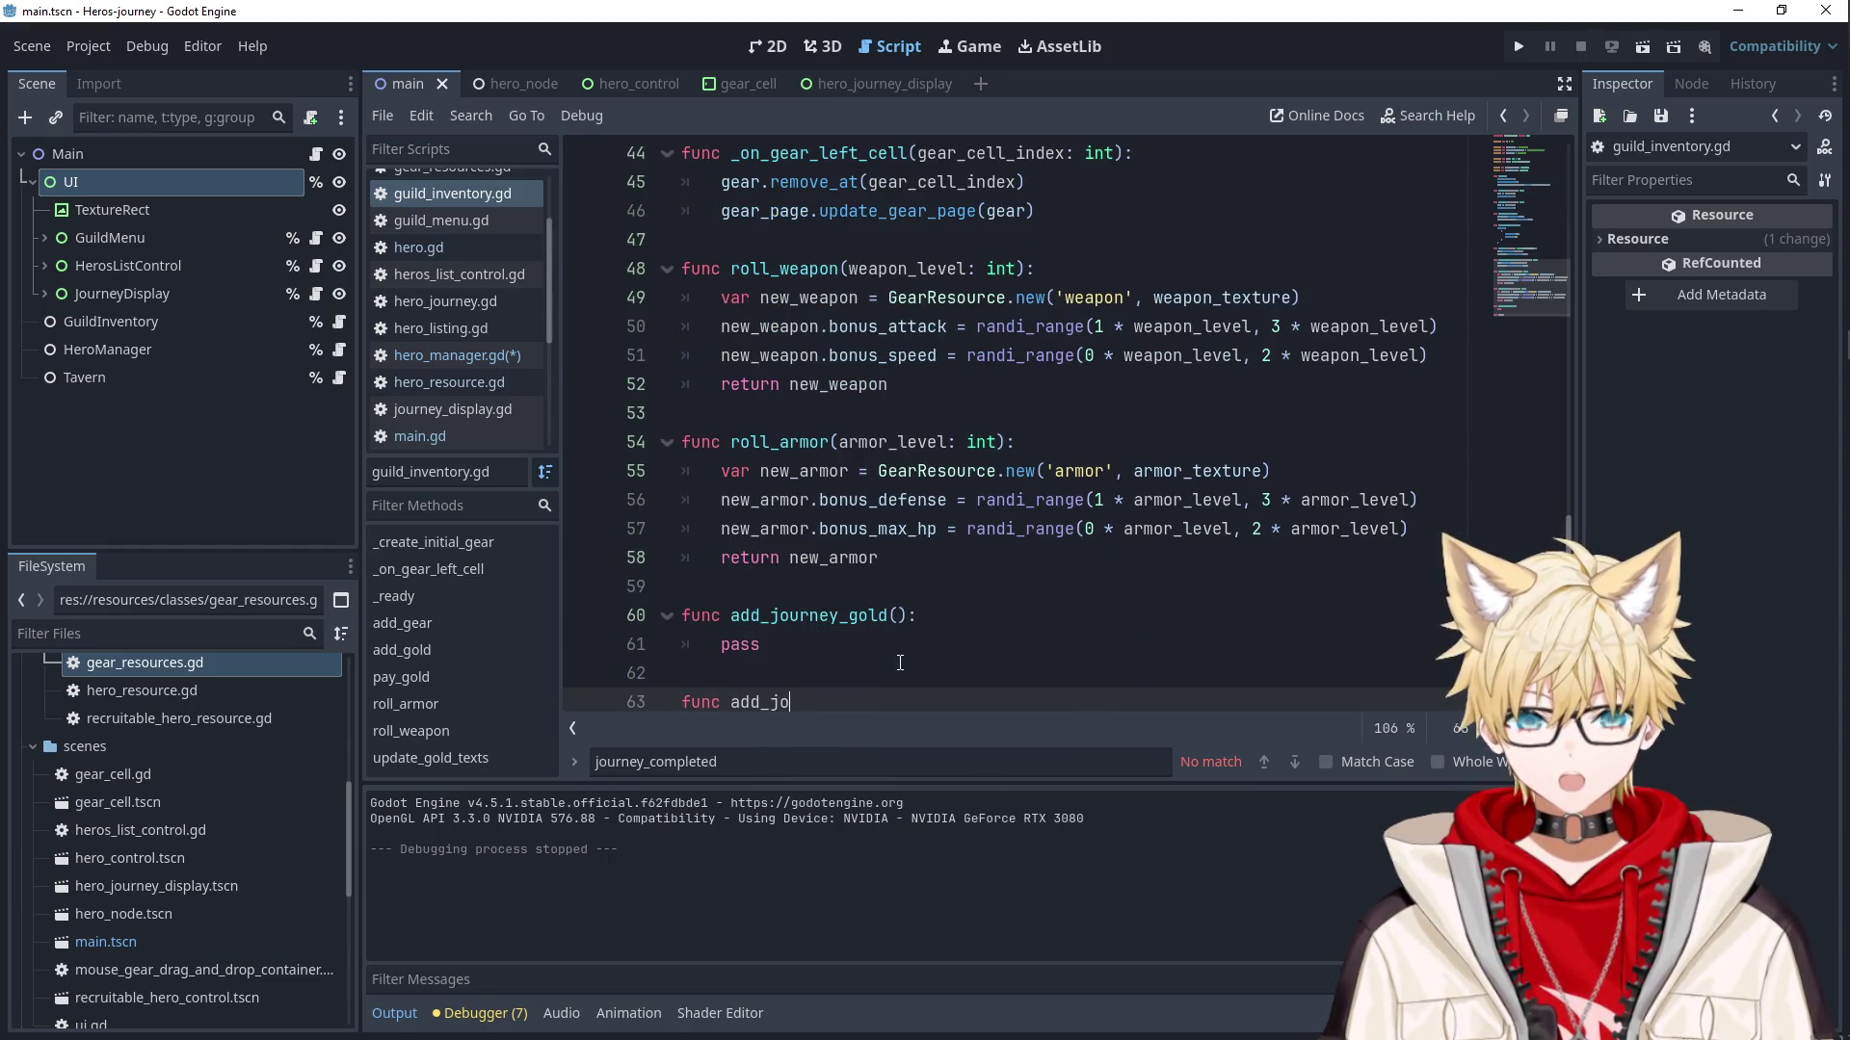
text(ney_)
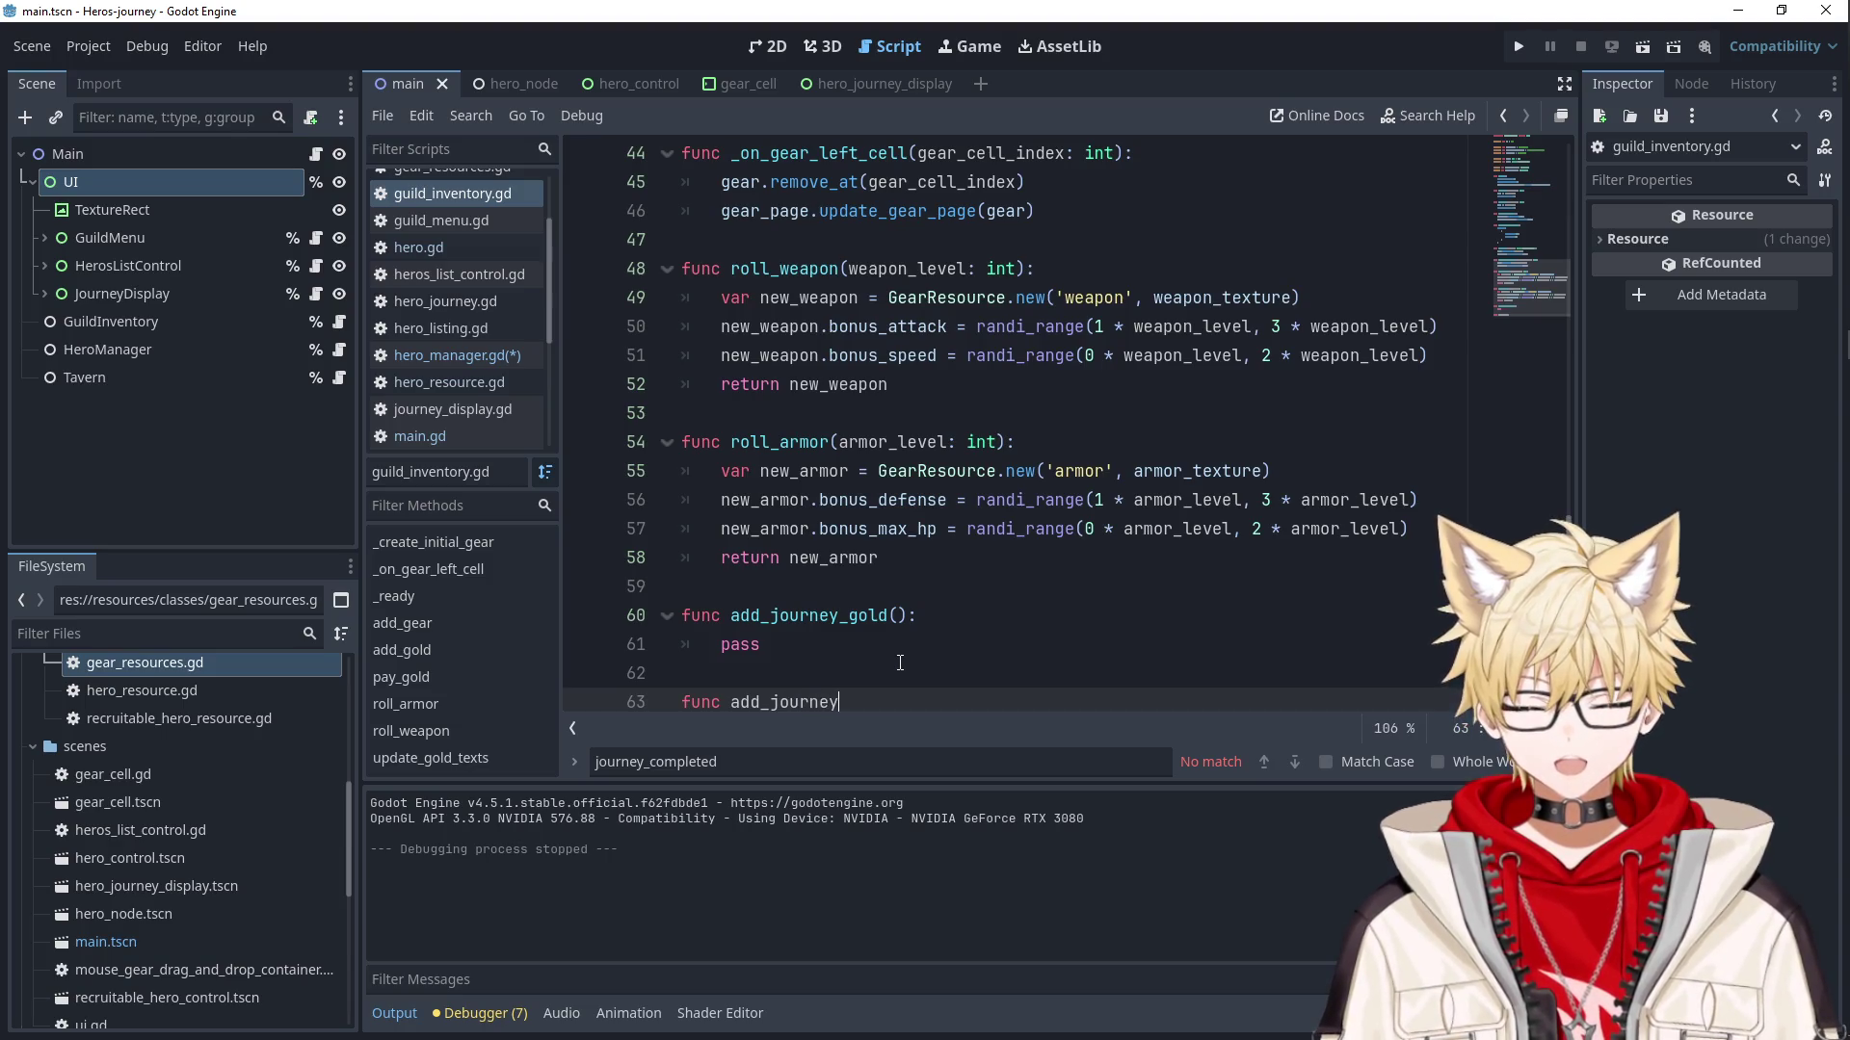
text(gear_rwa)
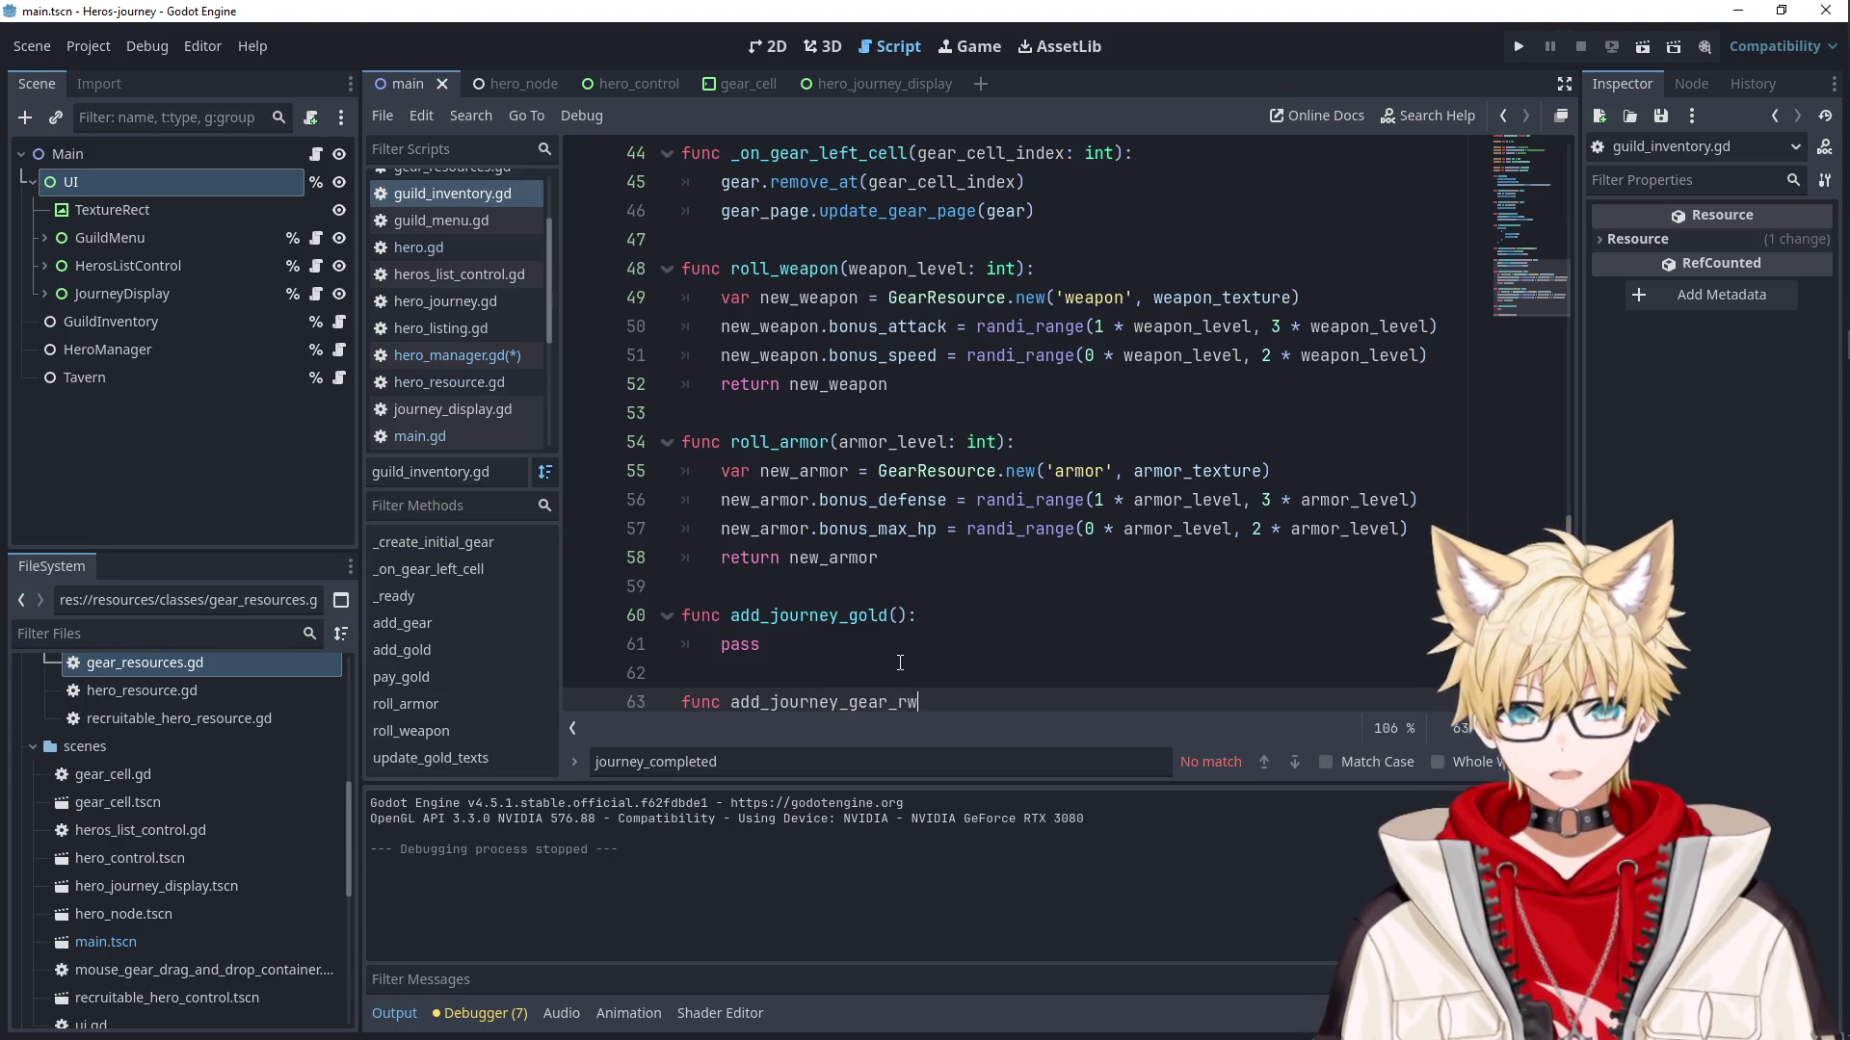
Check the journey_completed signal declaration in hero.gd, then bring up hero_manager.gd.
click(863, 85)
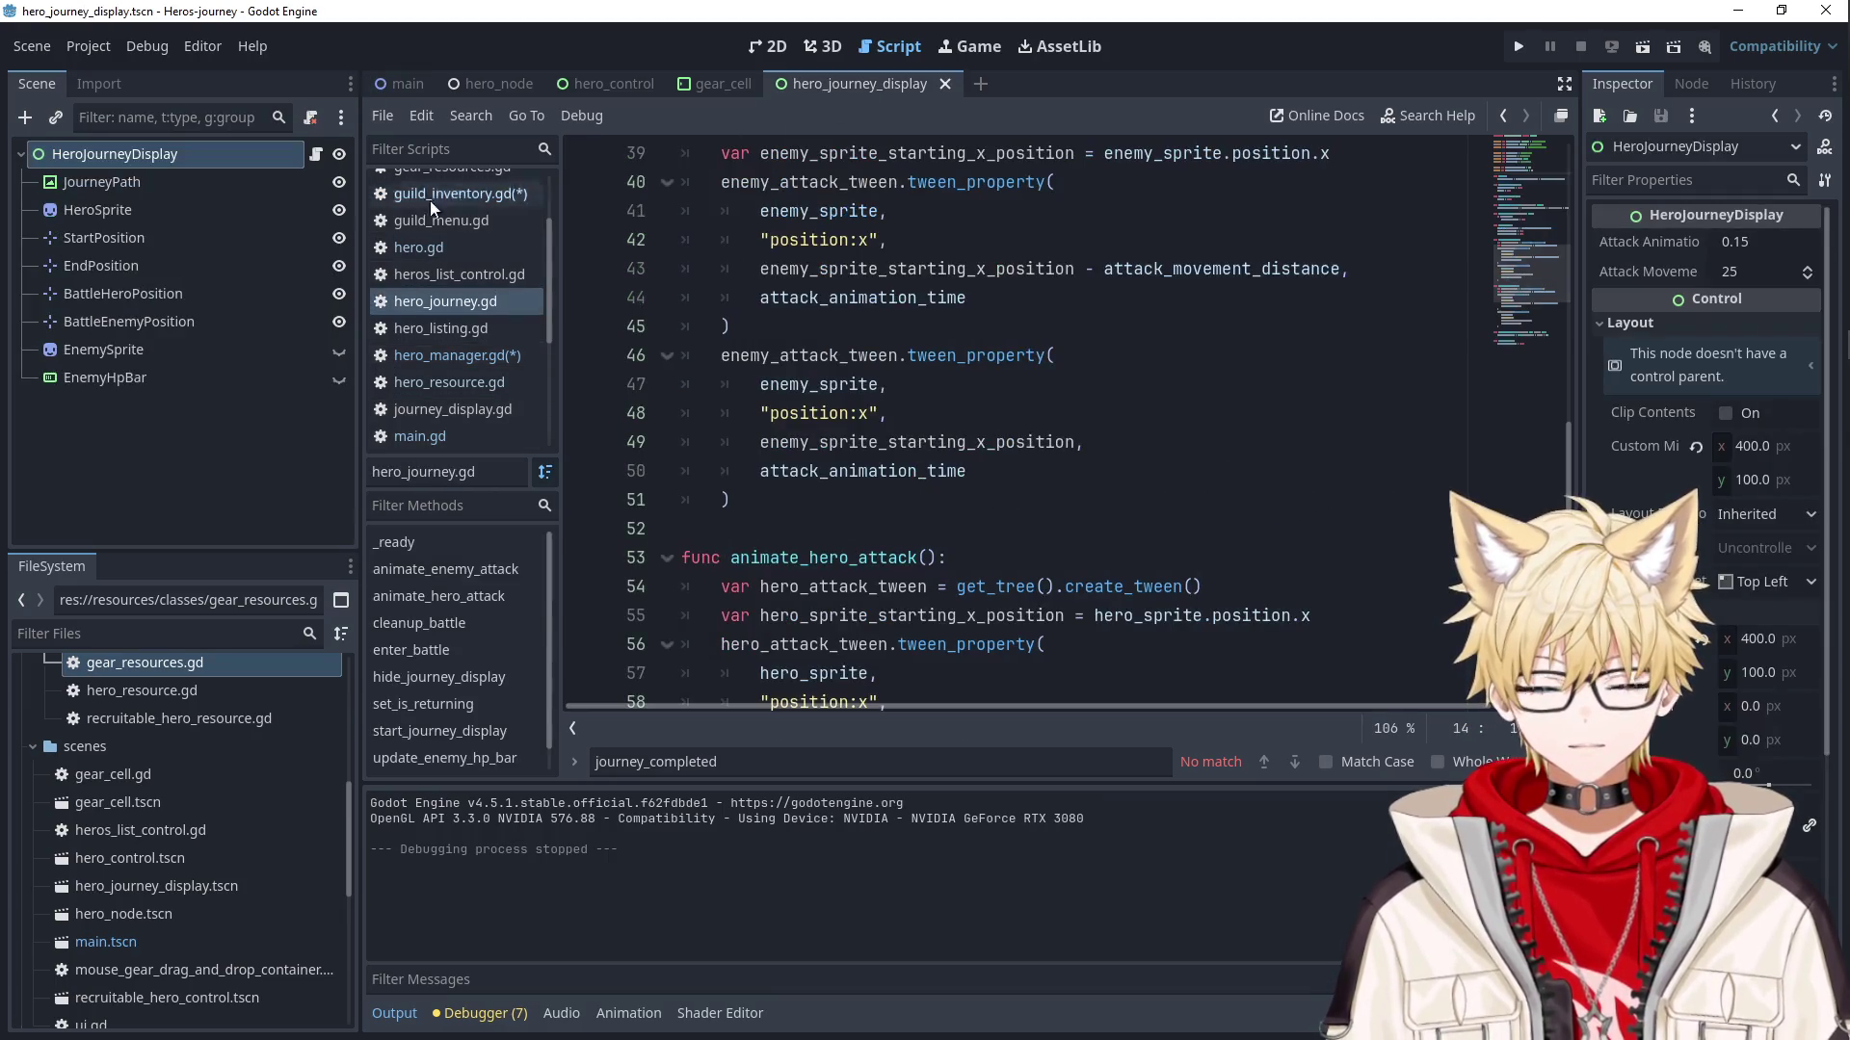
click(474, 84)
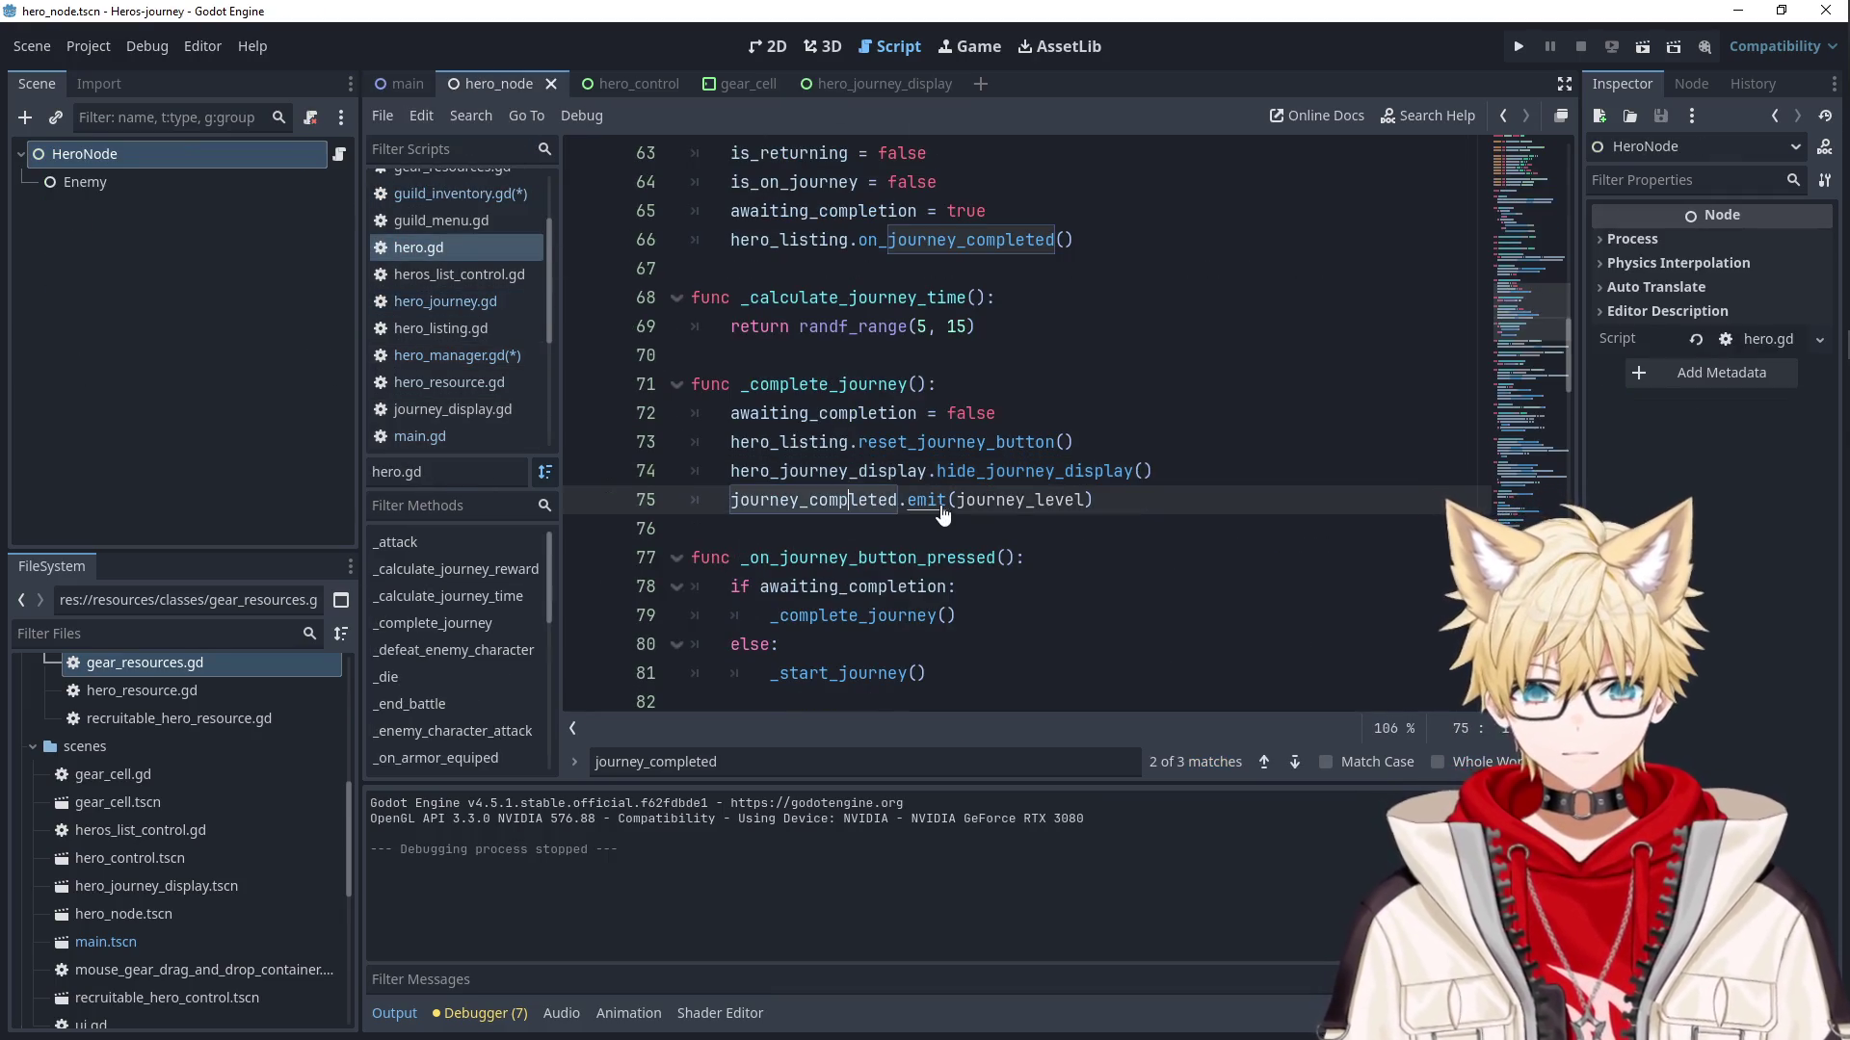
ctrl+click(881, 500)
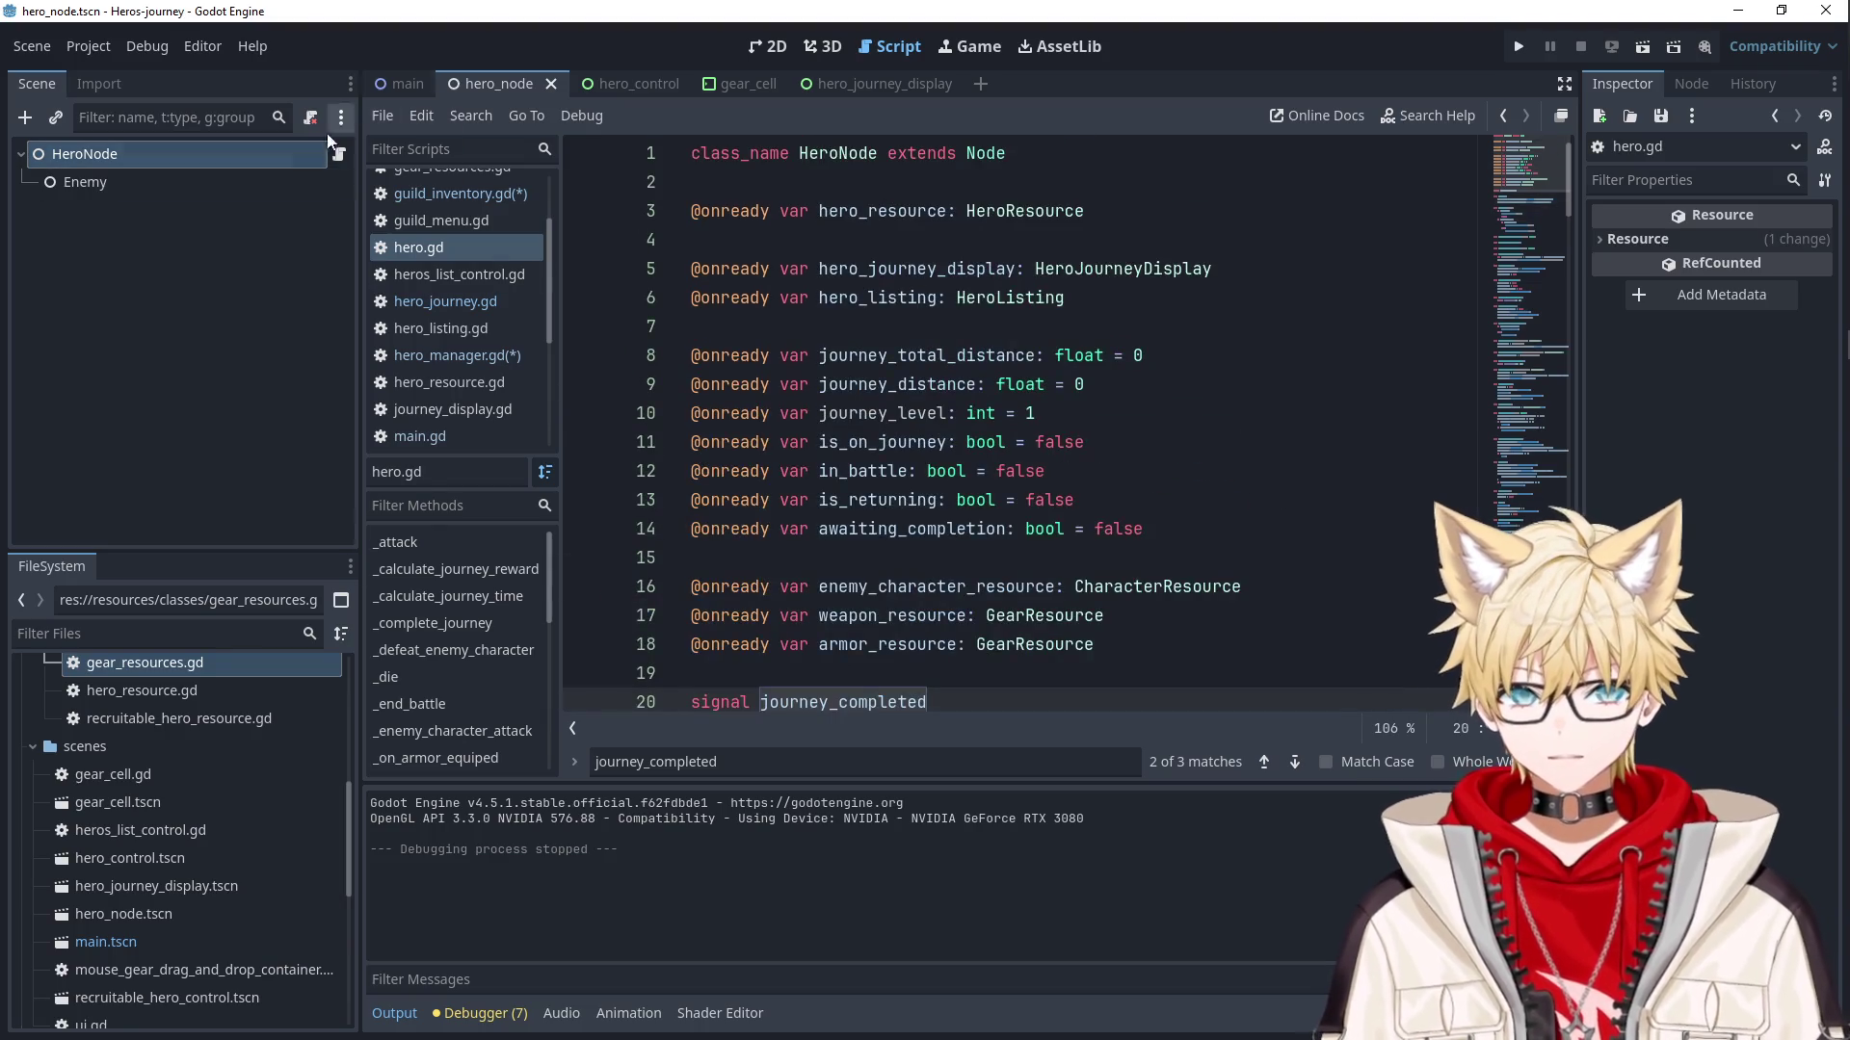
click(401, 84)
click(339, 324)
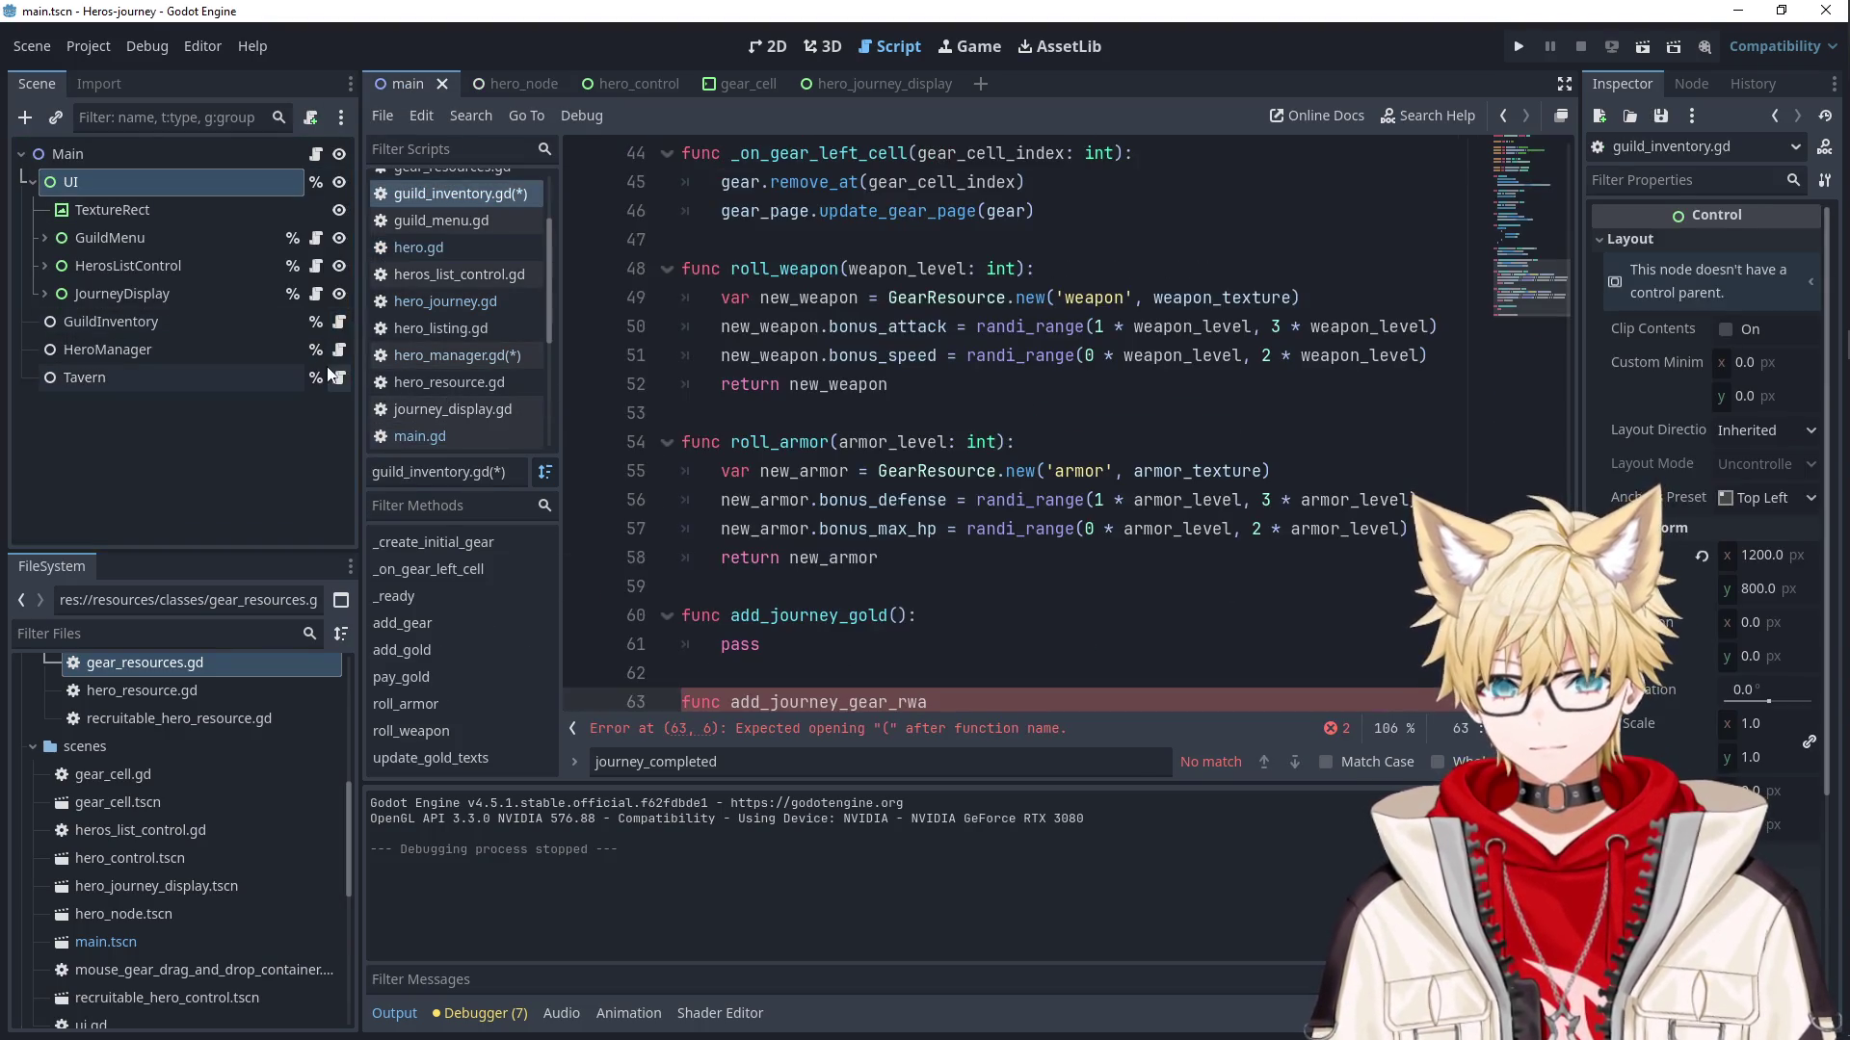
click(339, 350)
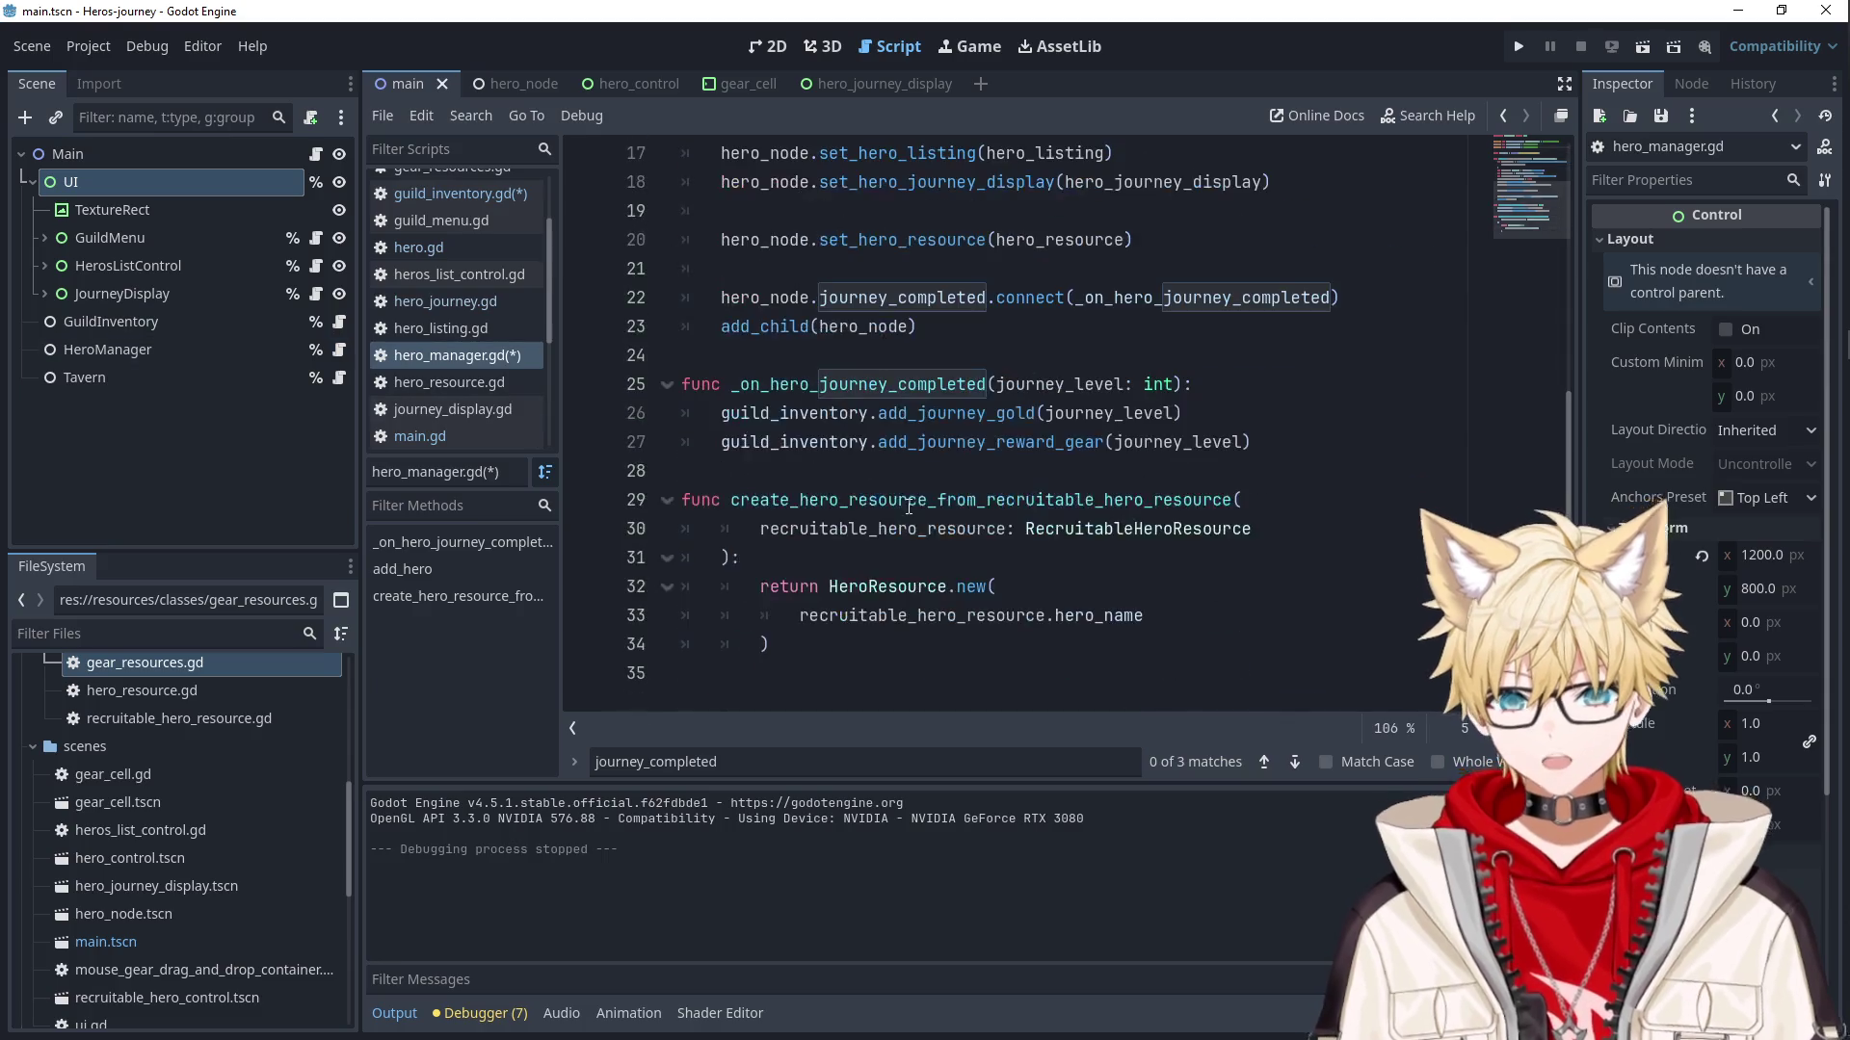
Rename the gold call on line 26 of hero_manager.gd to roll_journey_reward_gold.
double_click(952, 414)
click(984, 412)
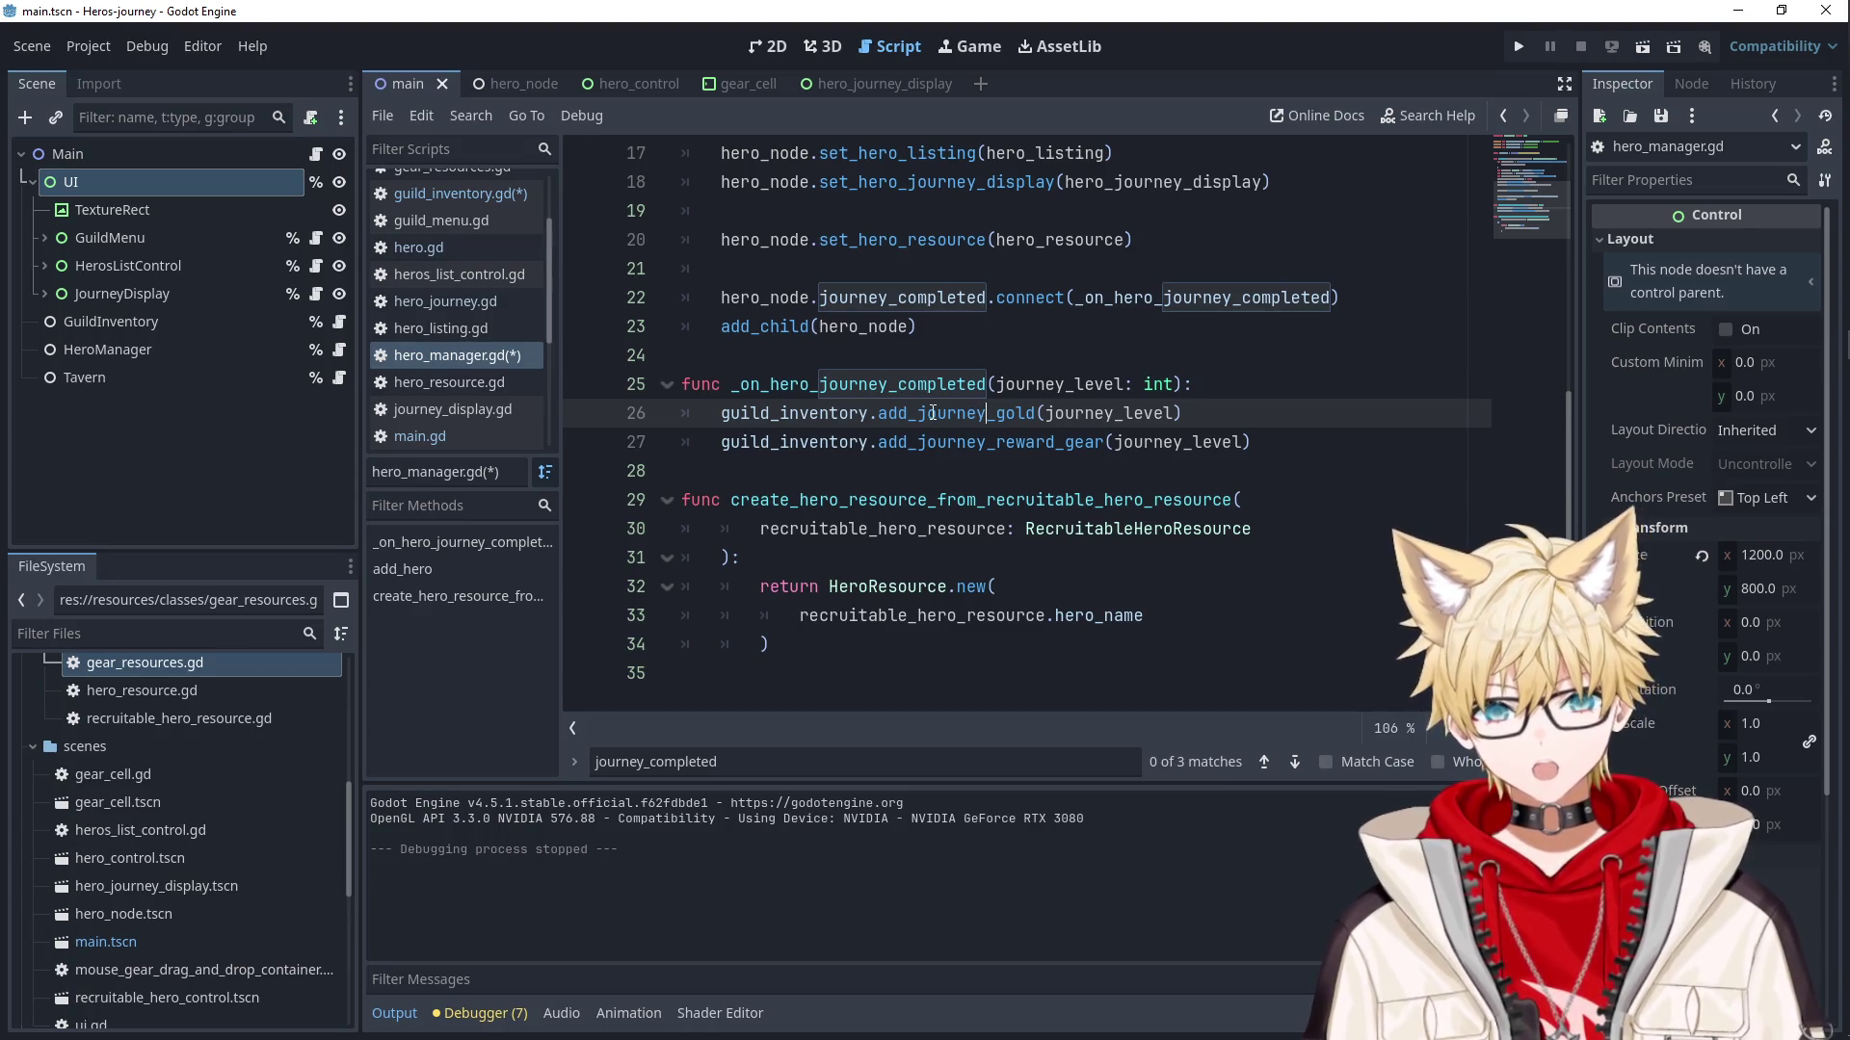
drag(909, 413, 879, 412)
text(roll)
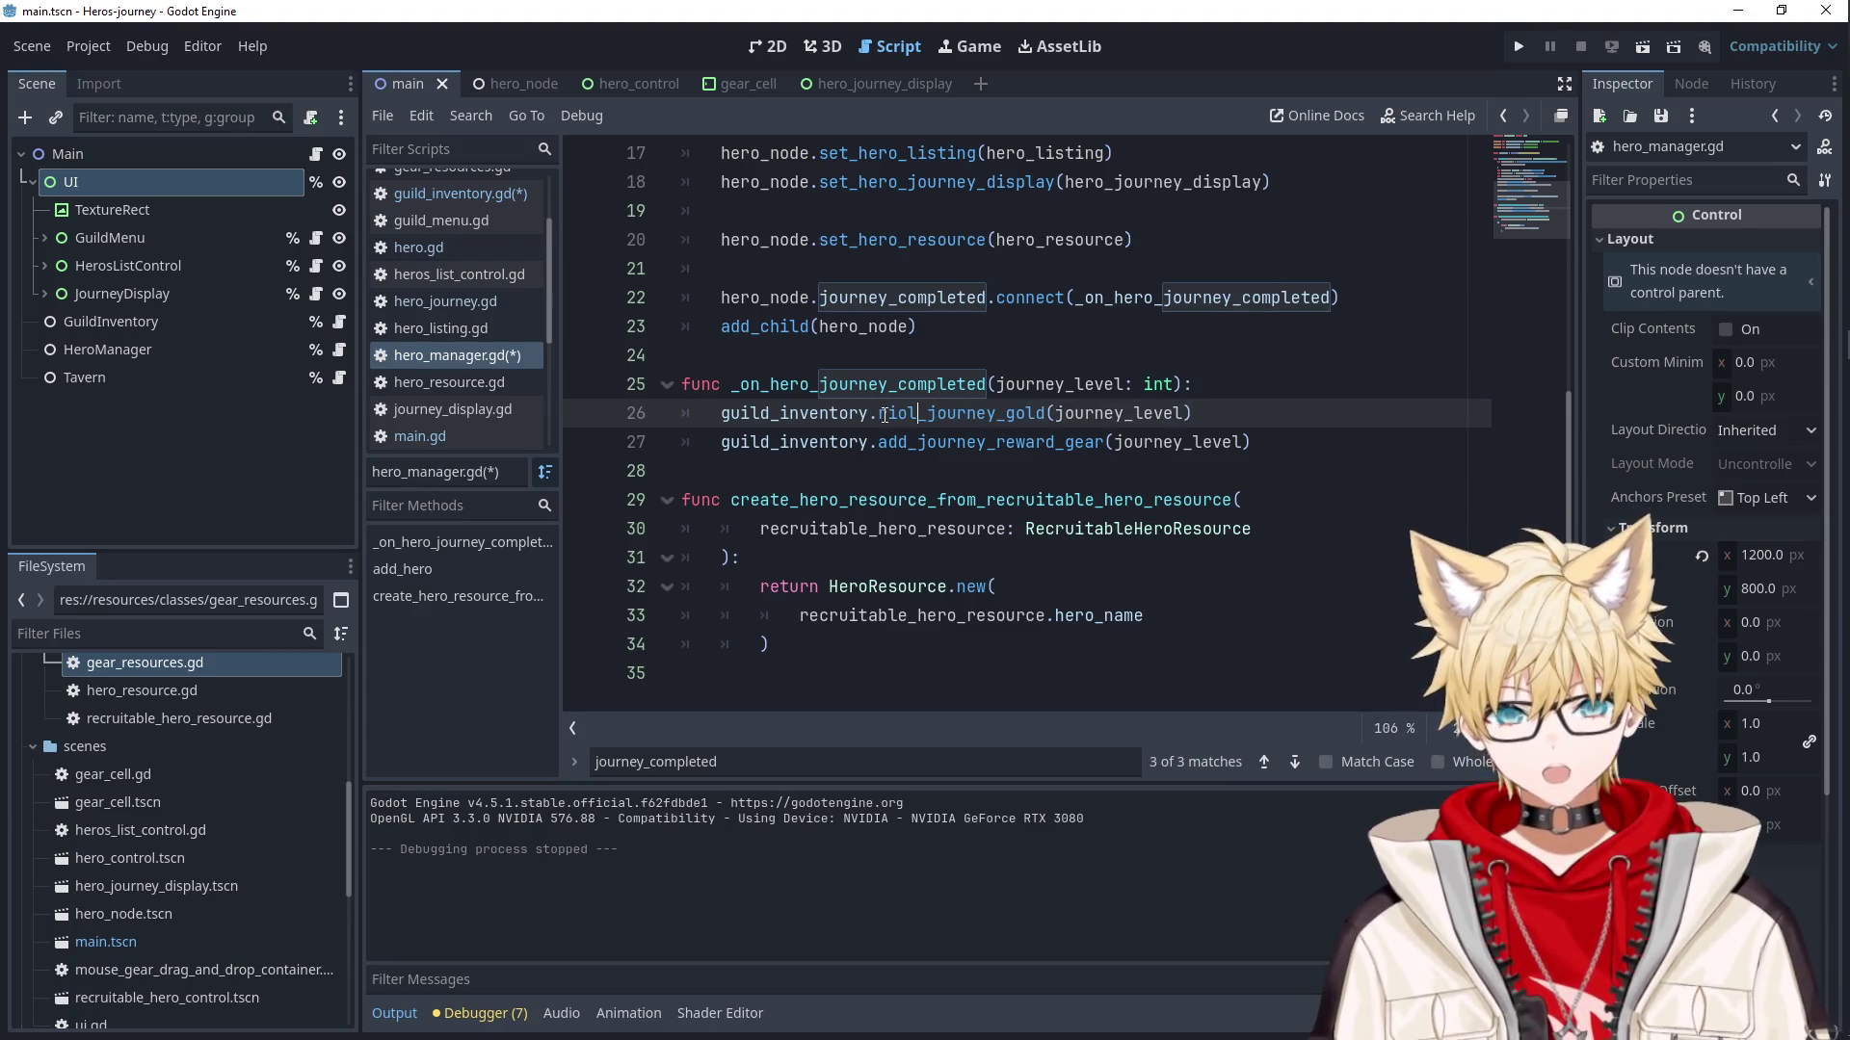
key(BackSpace)
key(BackSpace)
key(BackSpace)
text(ol)
key(Escape)
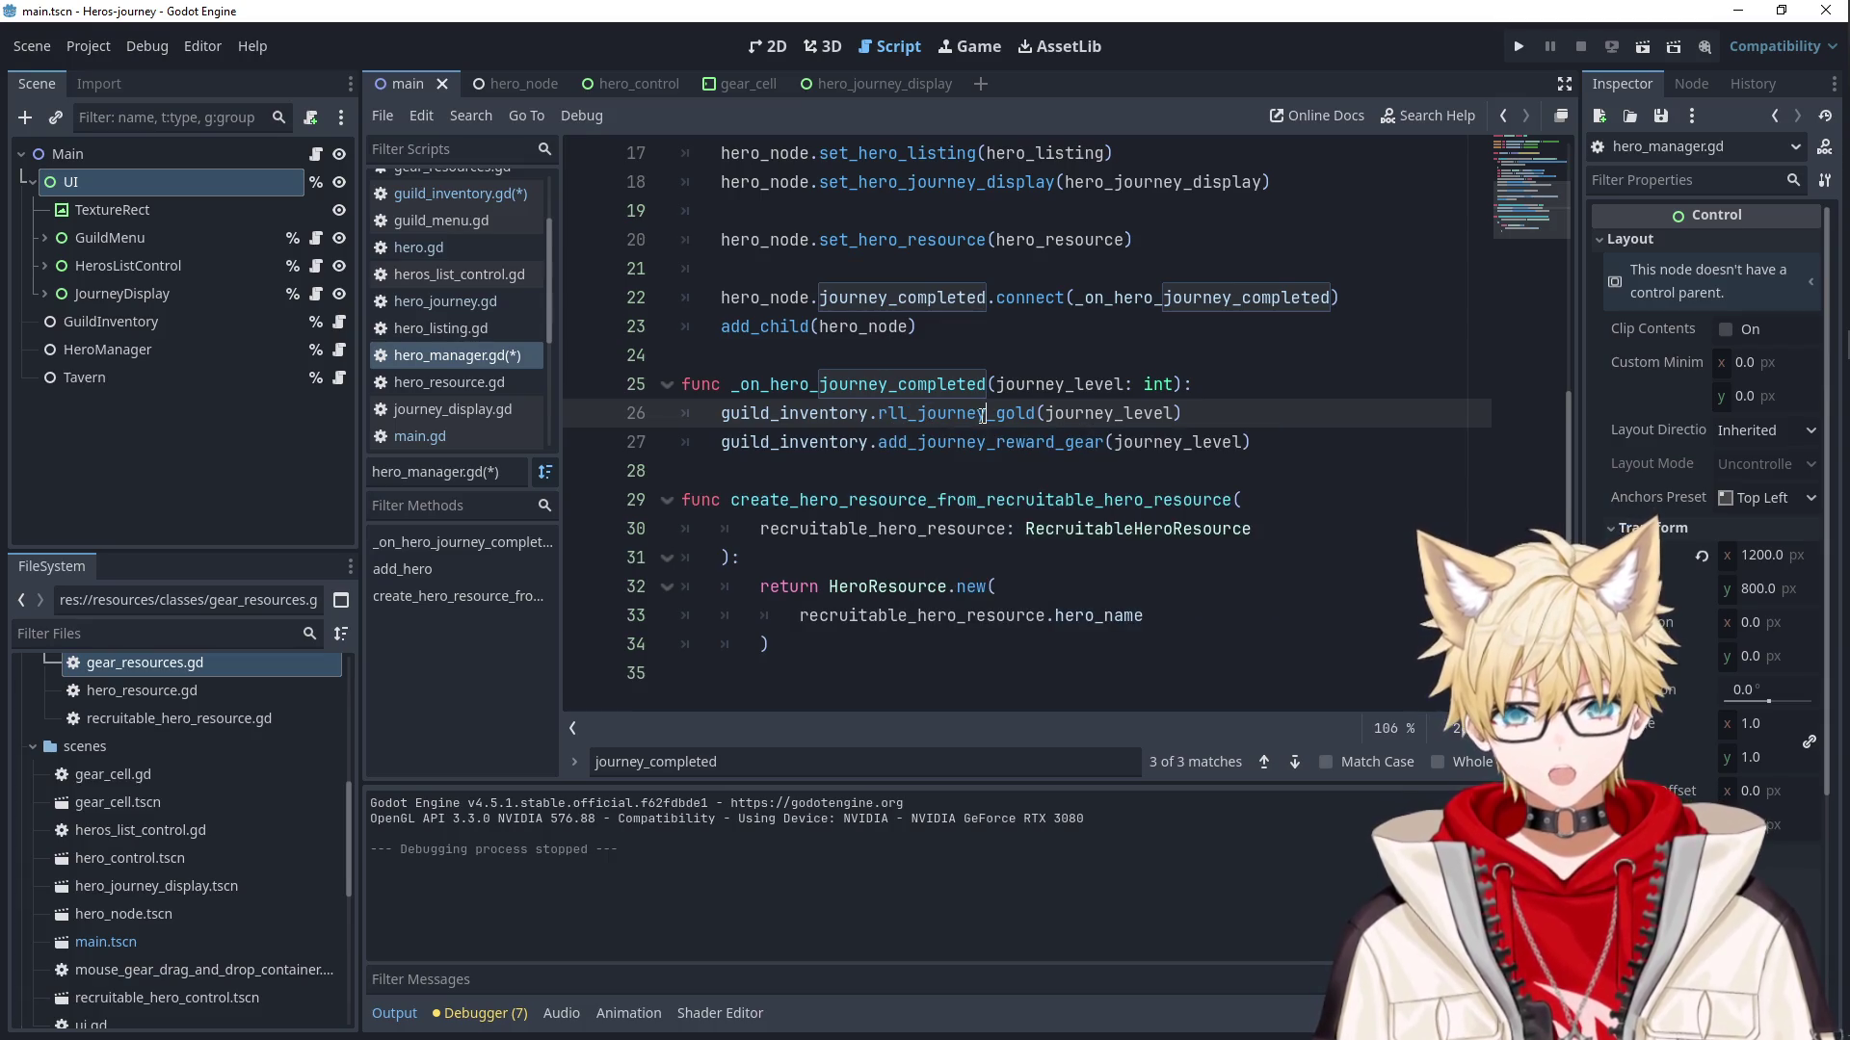
text(_reward)
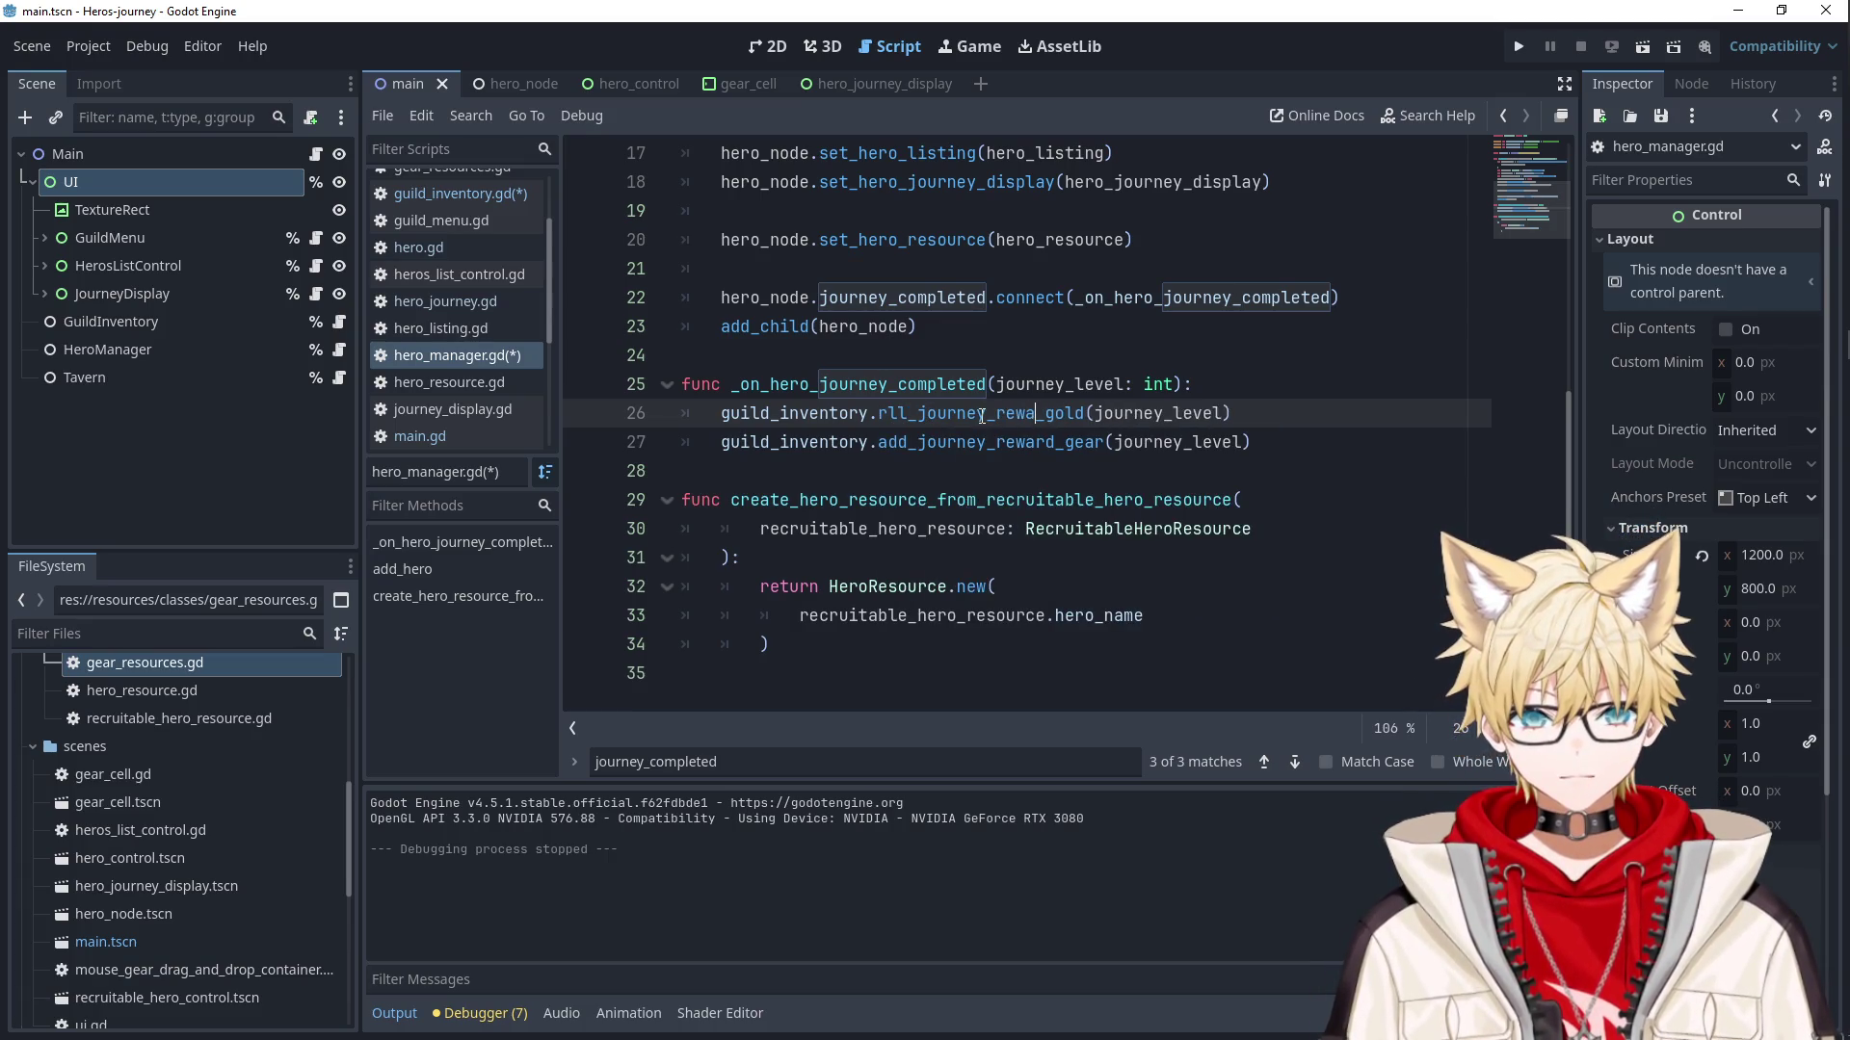
Change the gear call on line 27 to roll_journey_reward_gear and fix the gold call's roll prefix.
drag(922, 441, 879, 441)
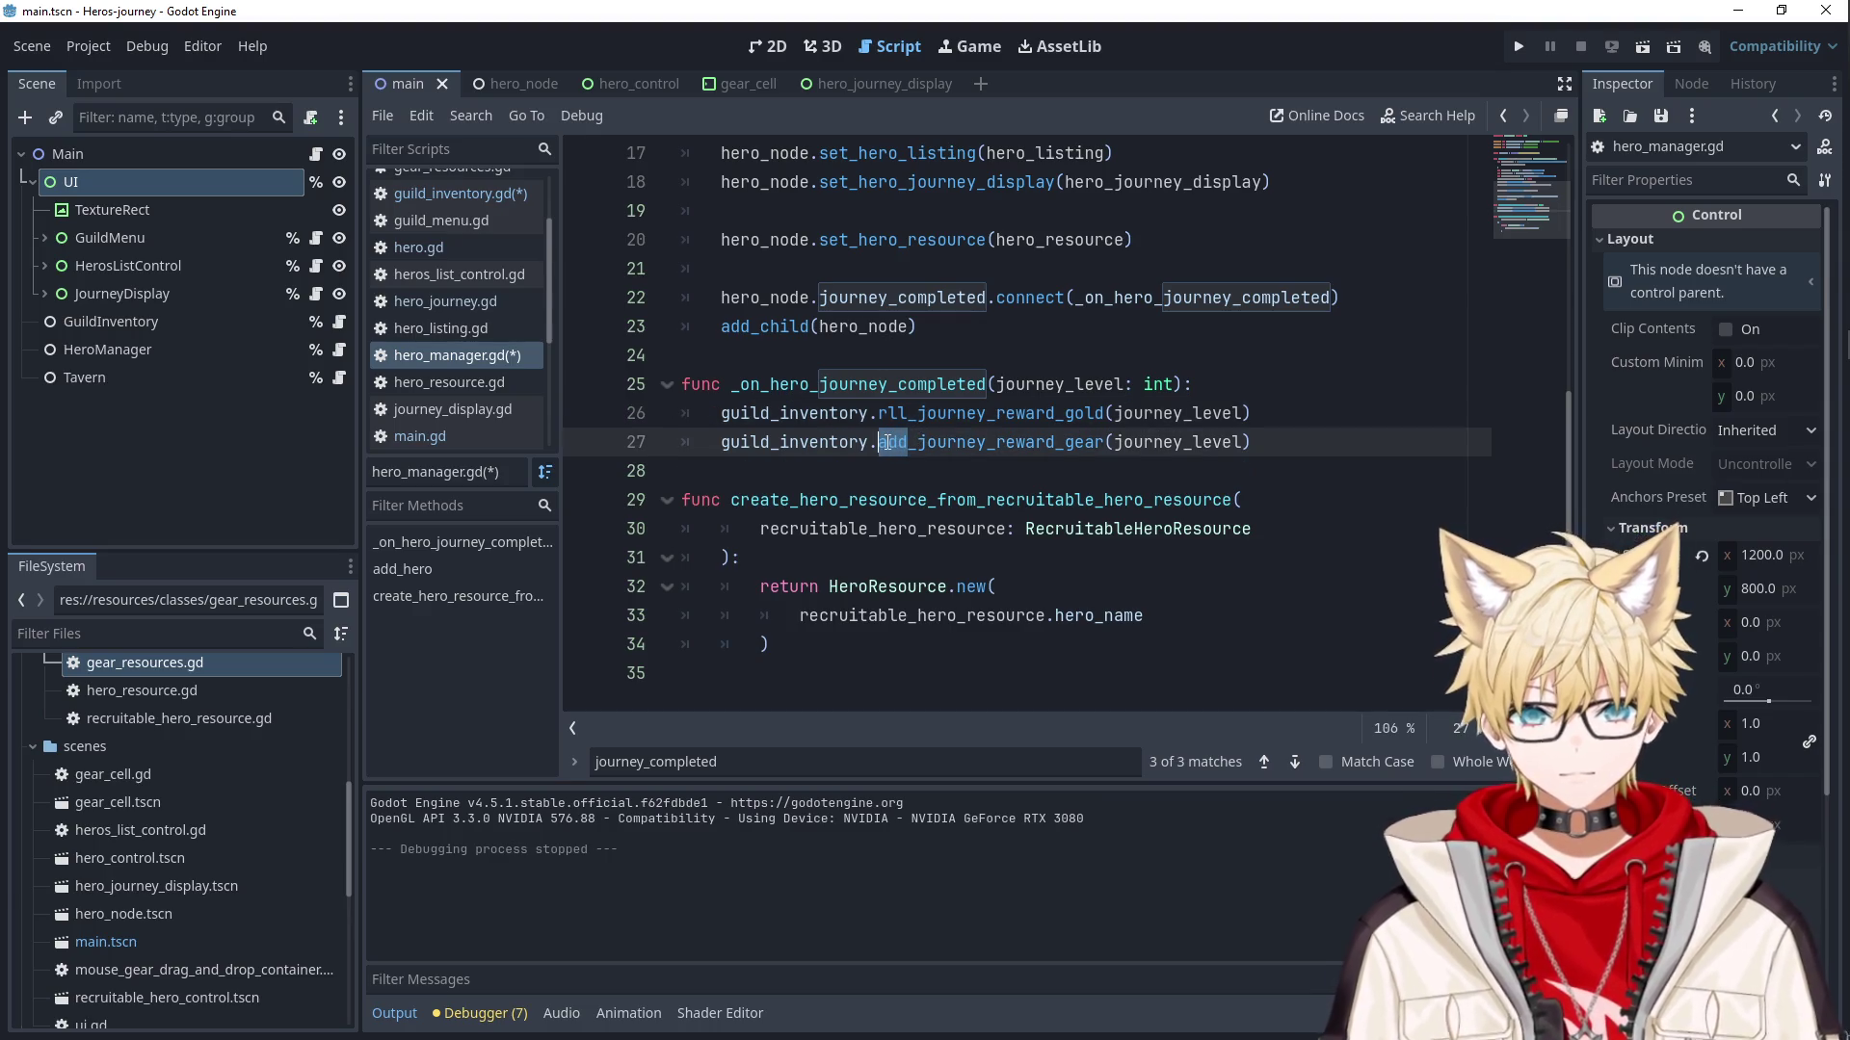
text(roll)
key(Up)
text(o)
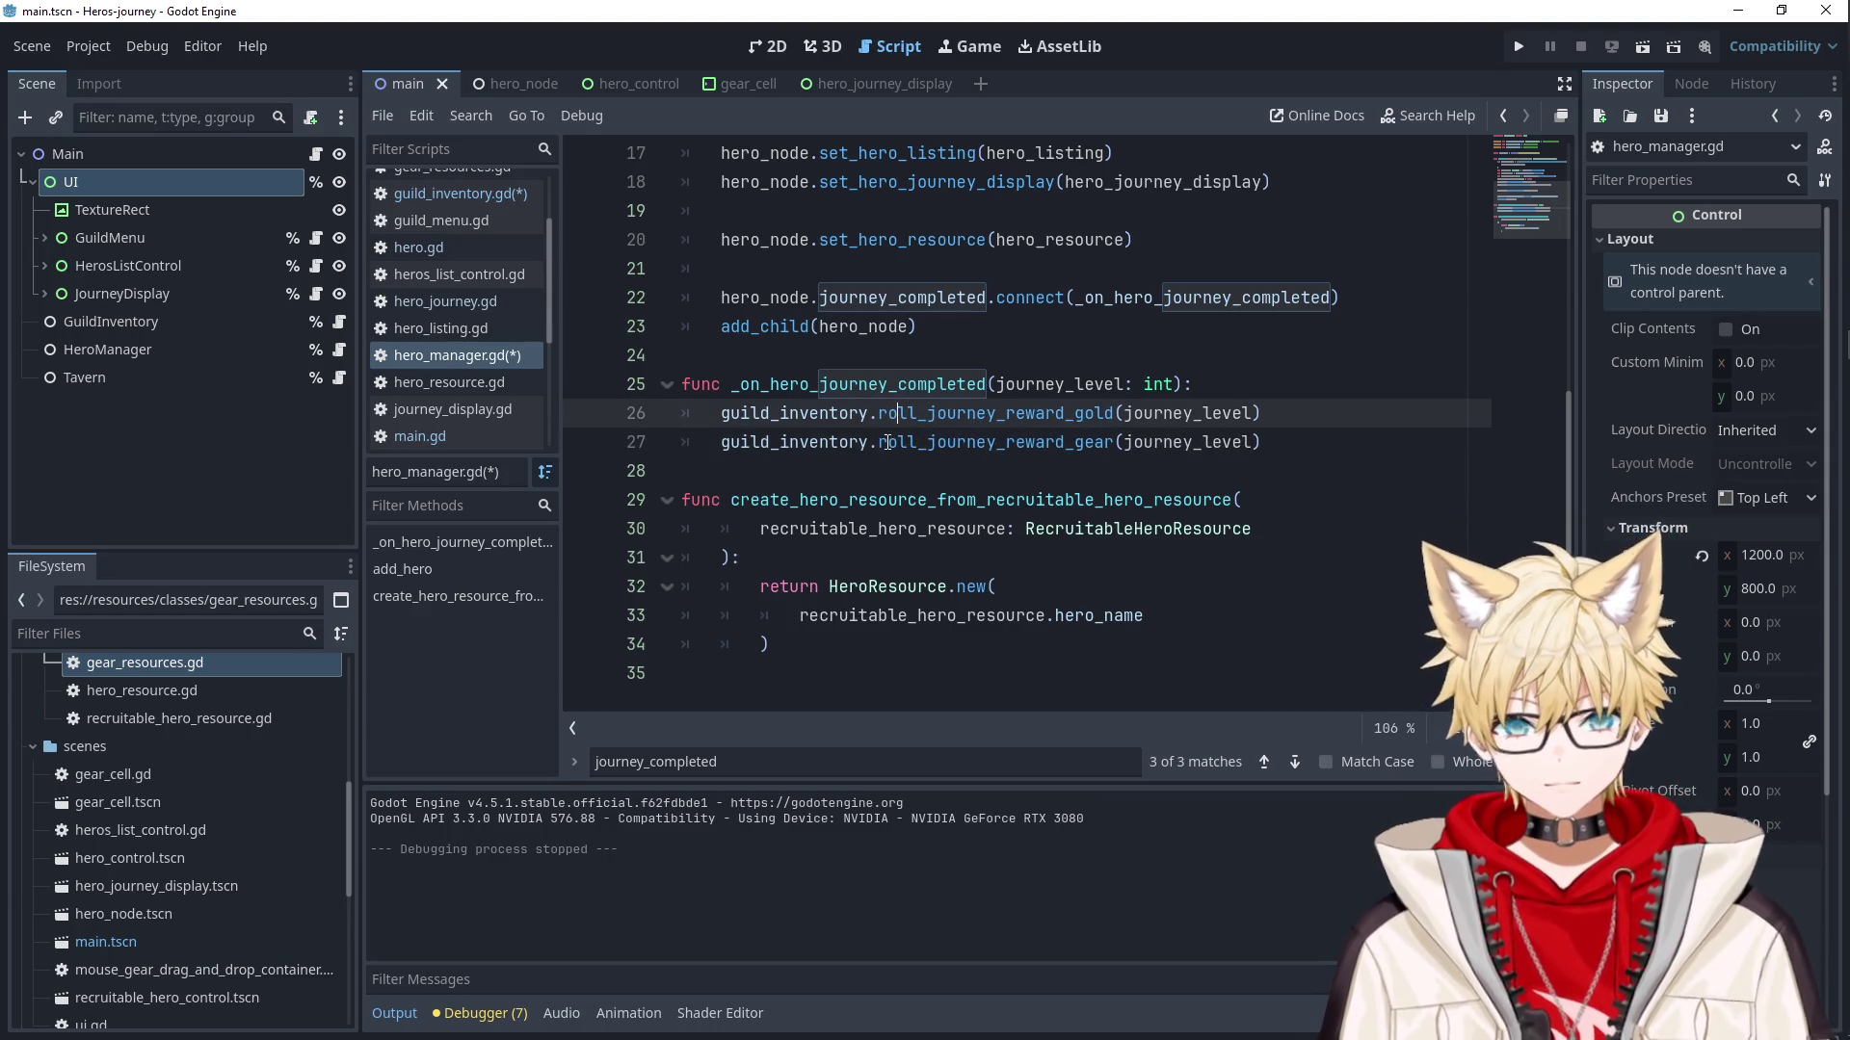
key(Escape)
Copy the roll_journey_reward_gold name and select the half-written add_journey_gear_rwa header in guild_inventory.gd.
key(ctrl+d)
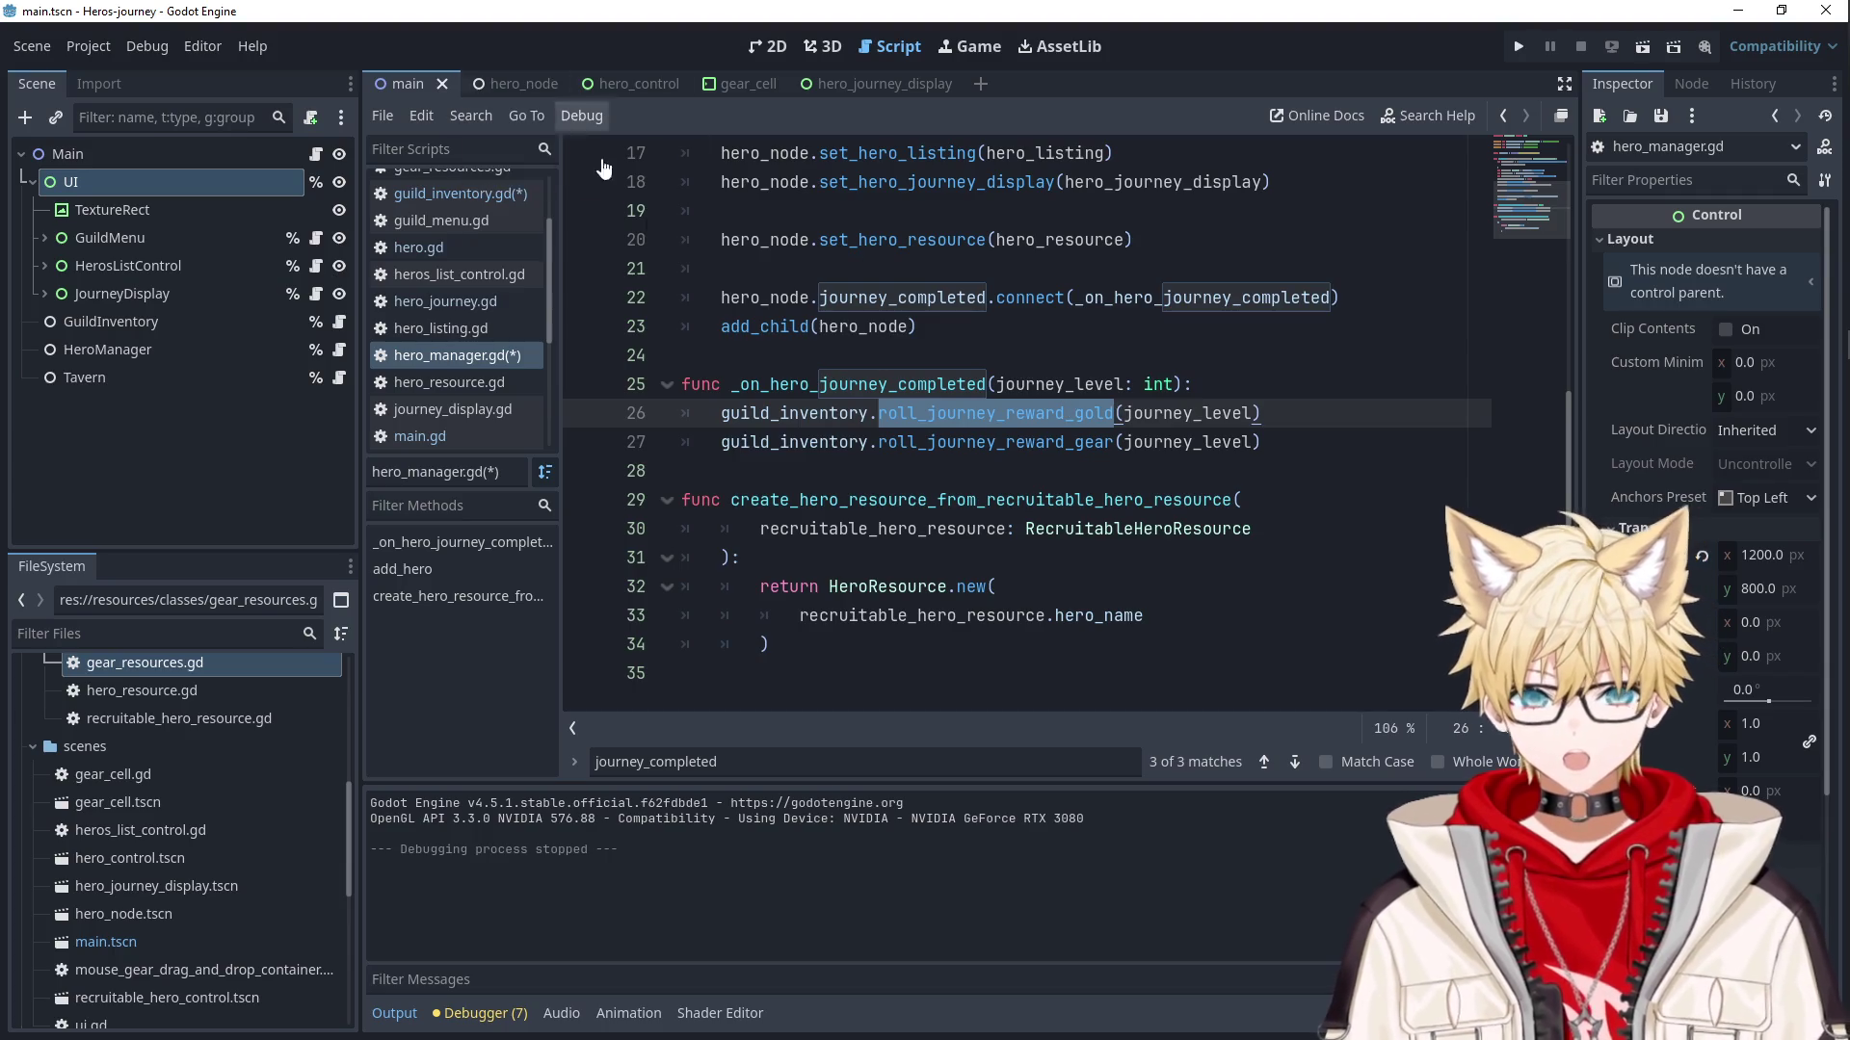
double_click(1055, 445)
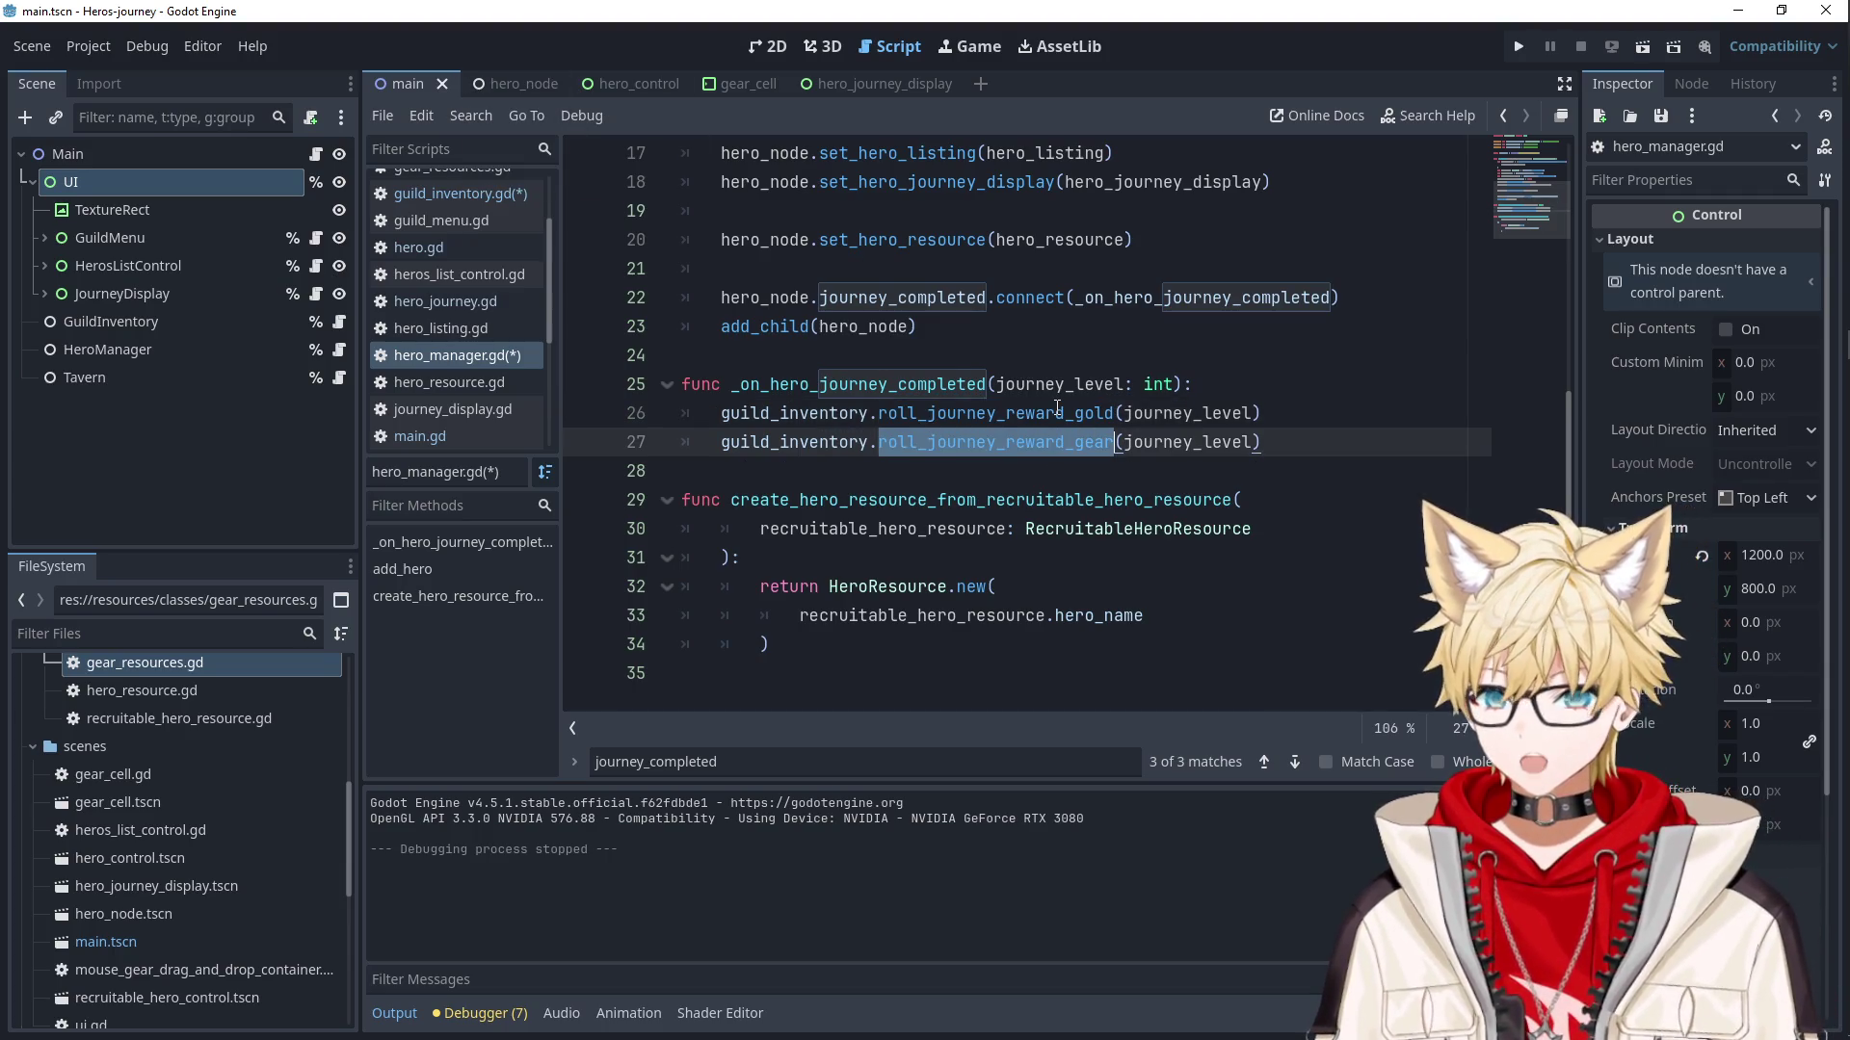
double_click(1057, 413)
key(ctrl+c)
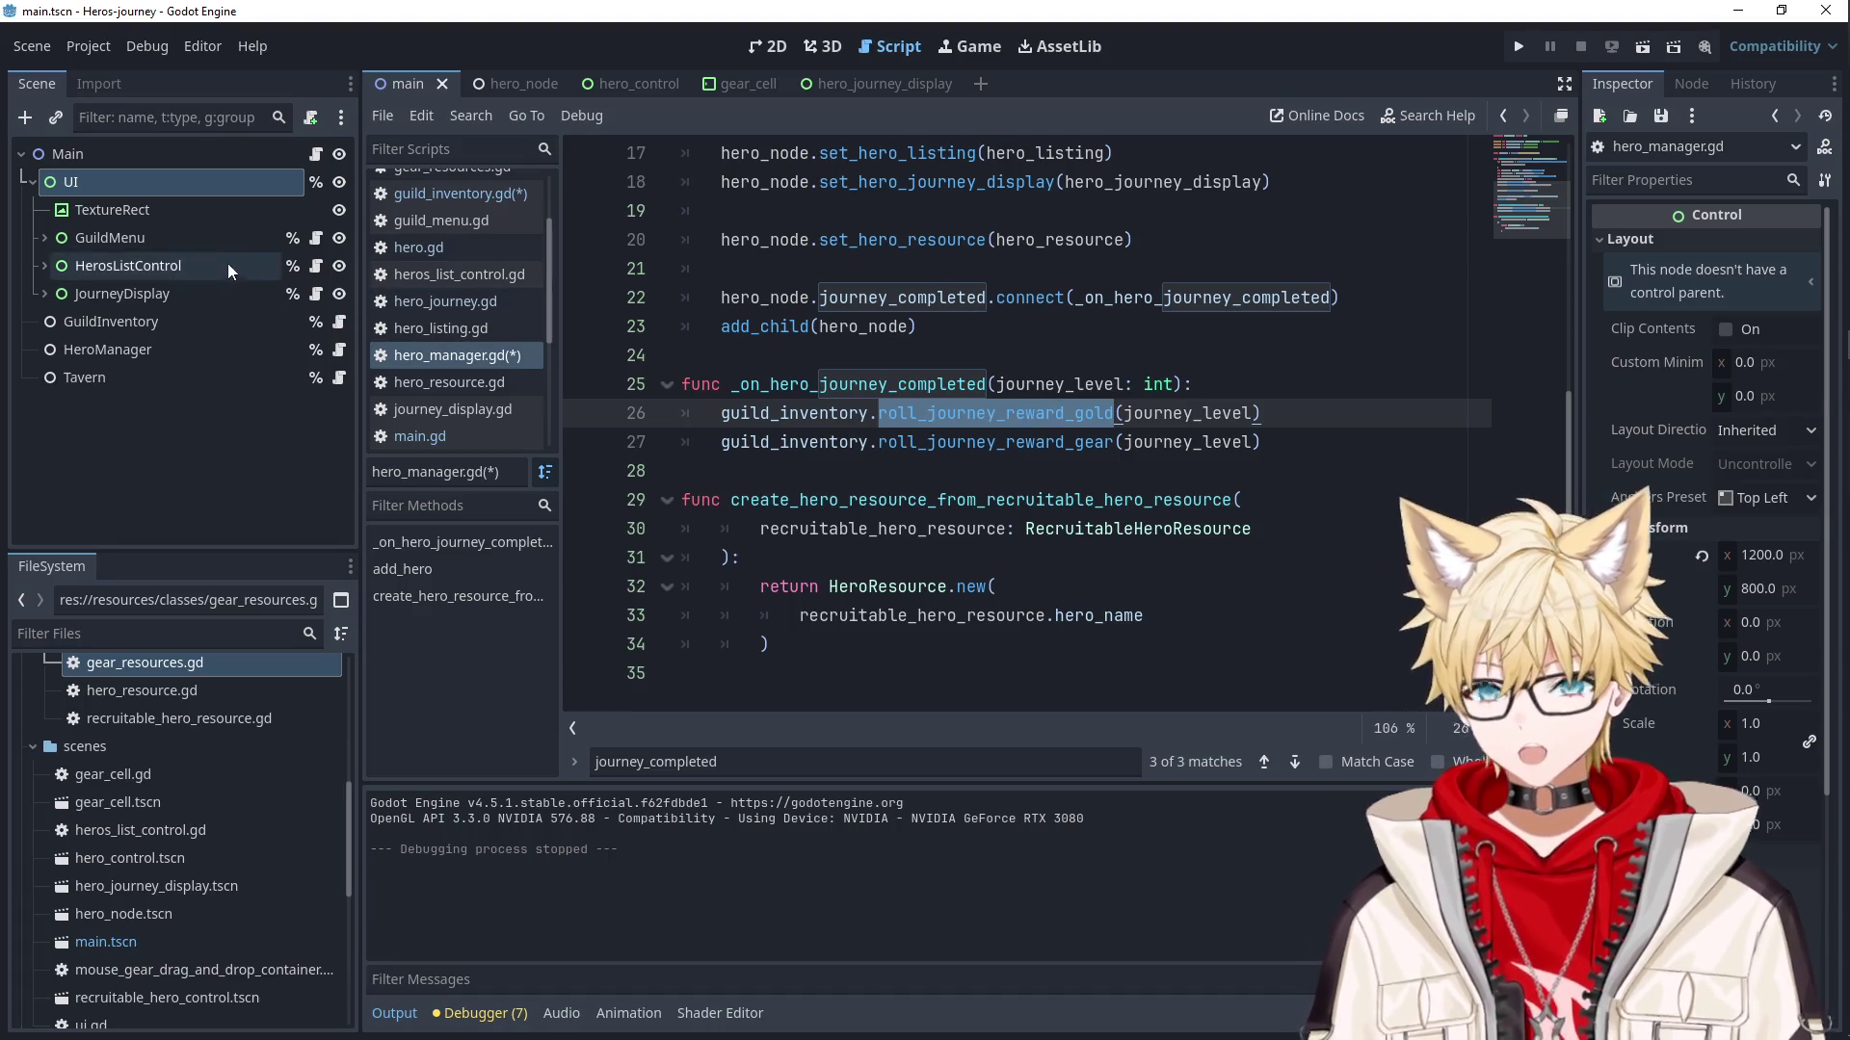
click(458, 193)
double_click(940, 673)
Turn the old header into roll_journey_reward_gold(journey_level: int): with a pass body.
key(ctrl+v)
text((jour)
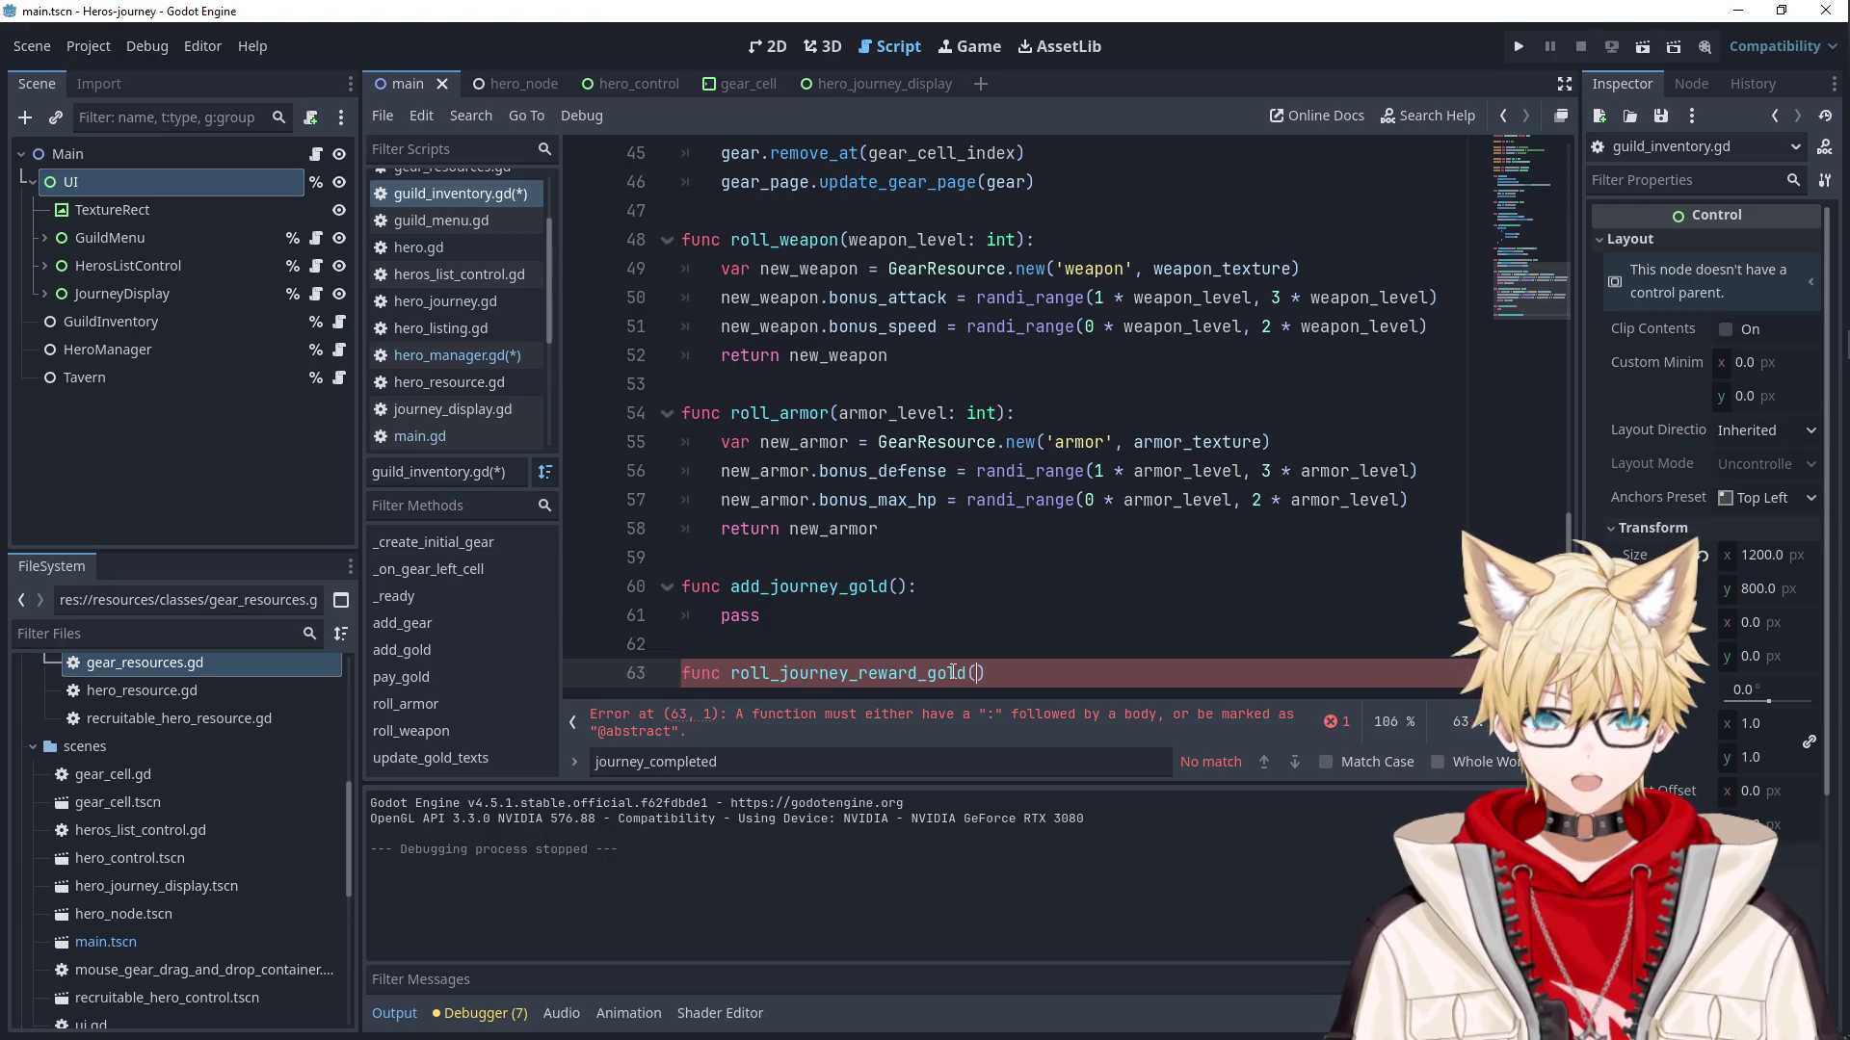
text(ney_level: int))
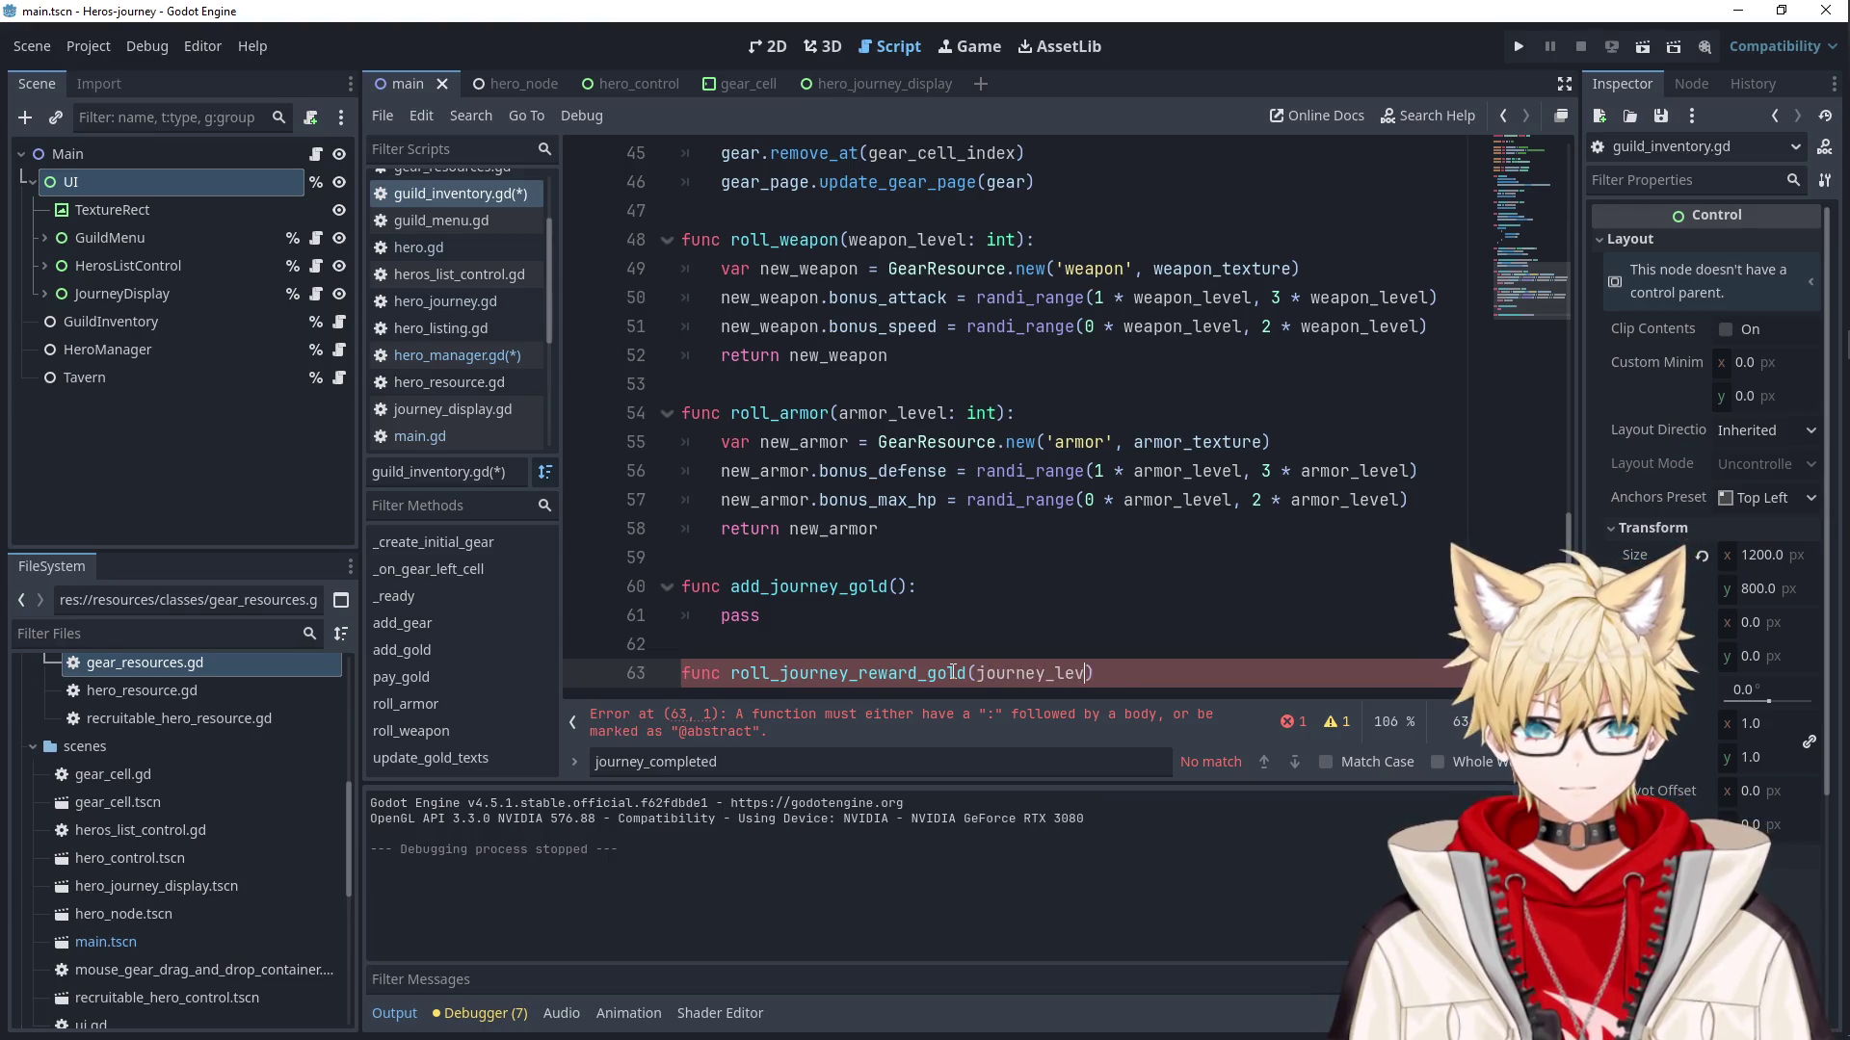
text(:)
key(Return)
text(pass)
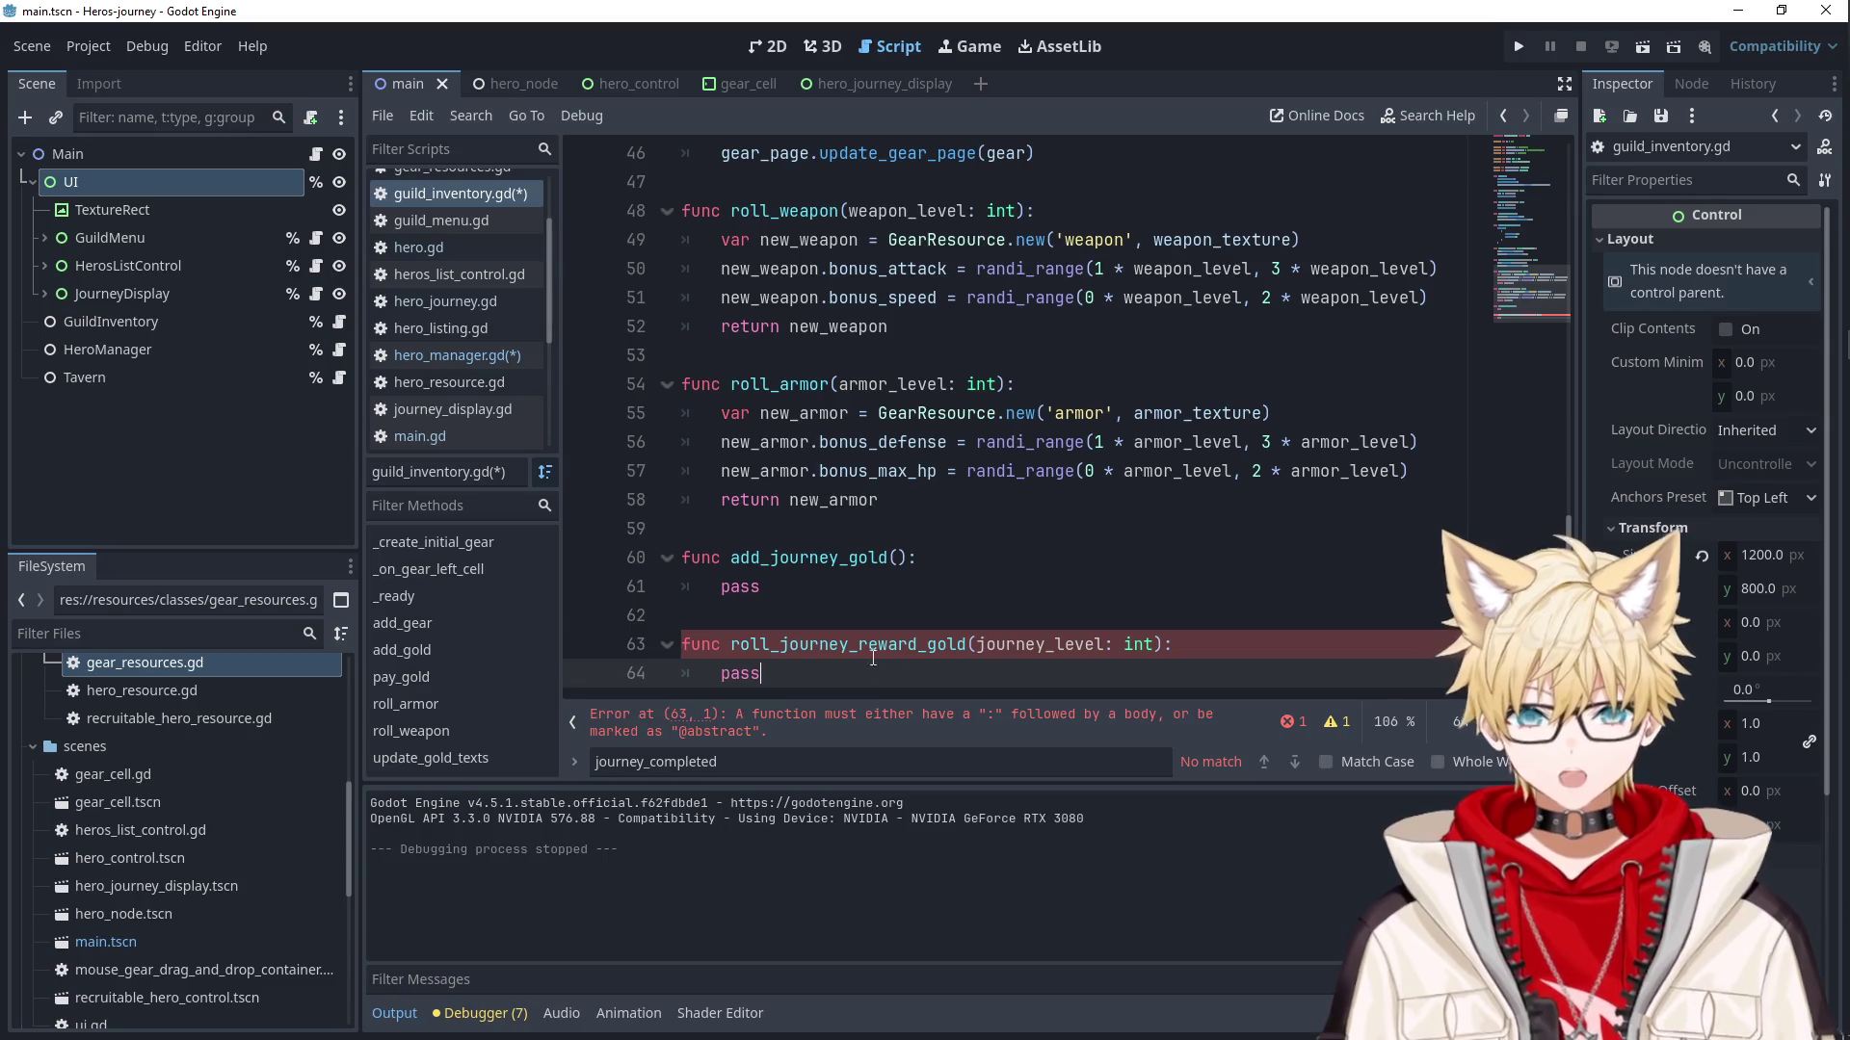
Rename the line-60 function to roll_journey_reward_gear(journey_level: int).
double_click(848, 644)
key(ctrl+c)
double_click(861, 558)
key(ctrl+v)
drag(927, 557, 967, 558)
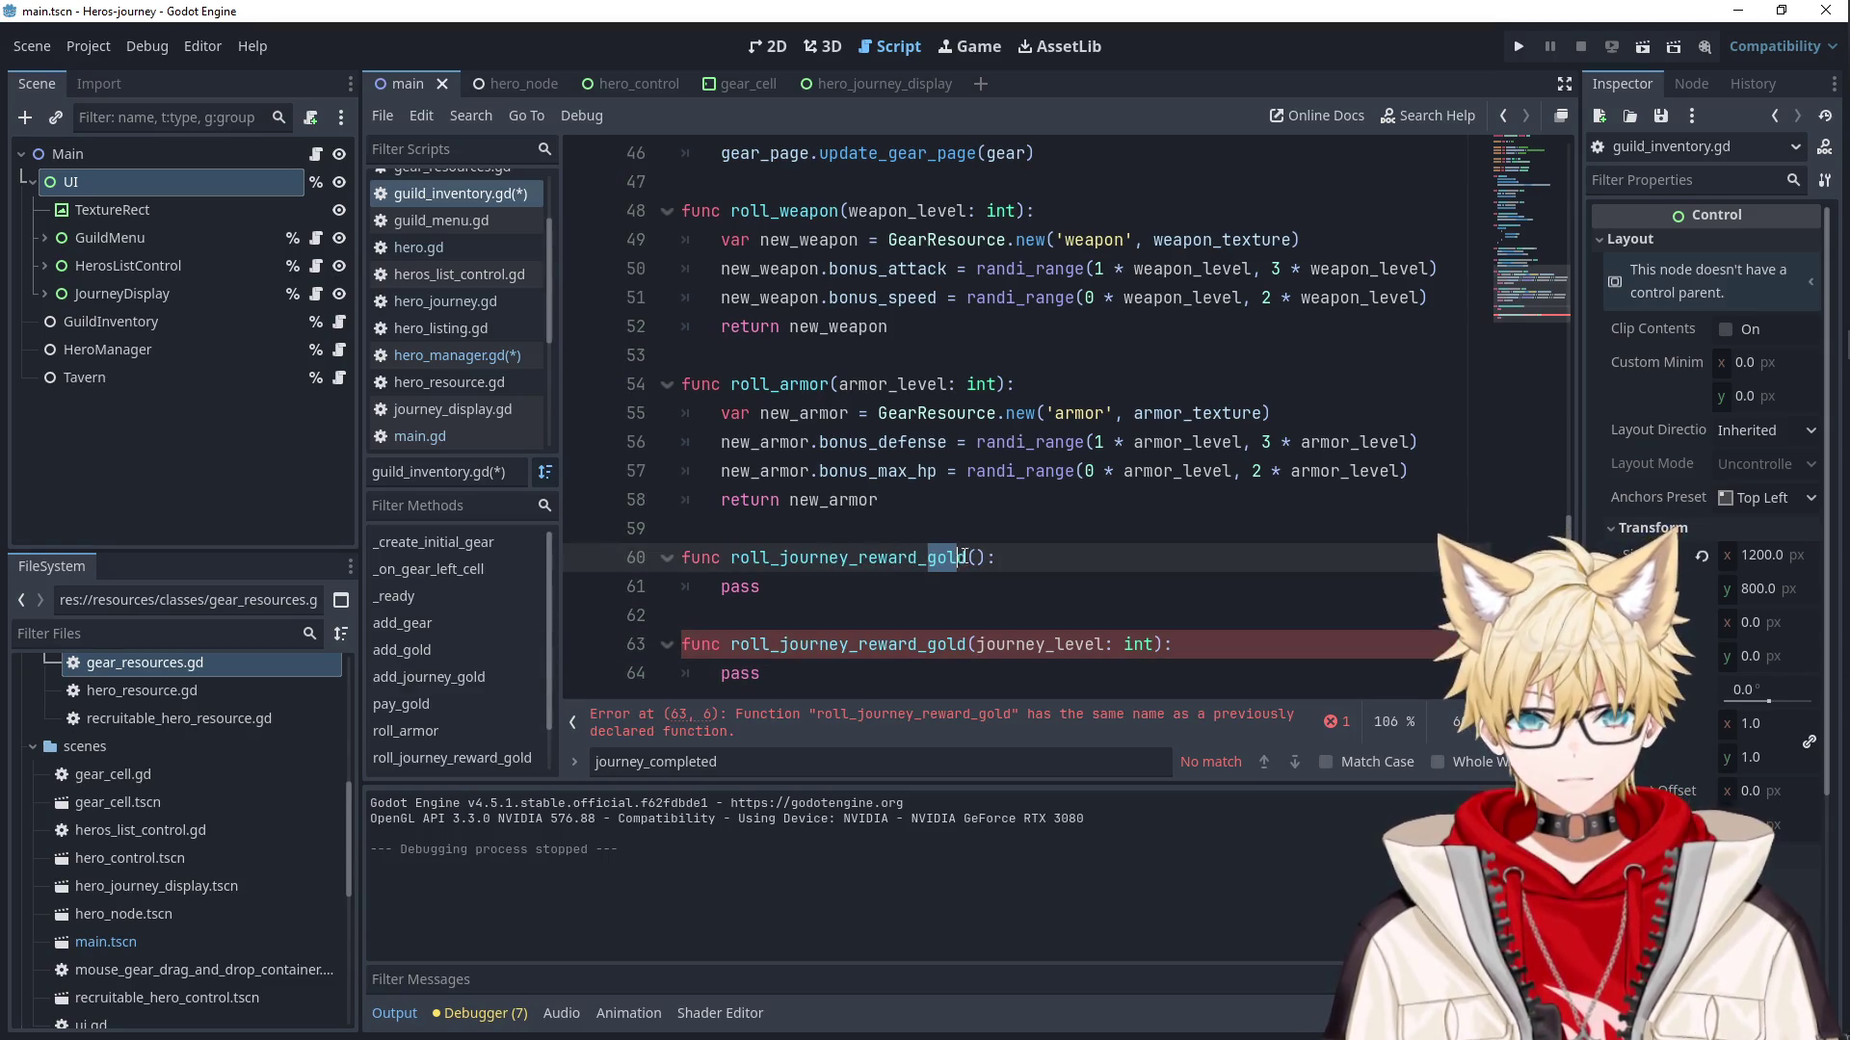
text(gear(journey_level: int)
Move the roll_journey_reward_gold function above the gear function and select its pass placeholder.
drag(760, 673, 666, 651)
key(ctrl+x)
click(748, 530)
key(ctrl+v)
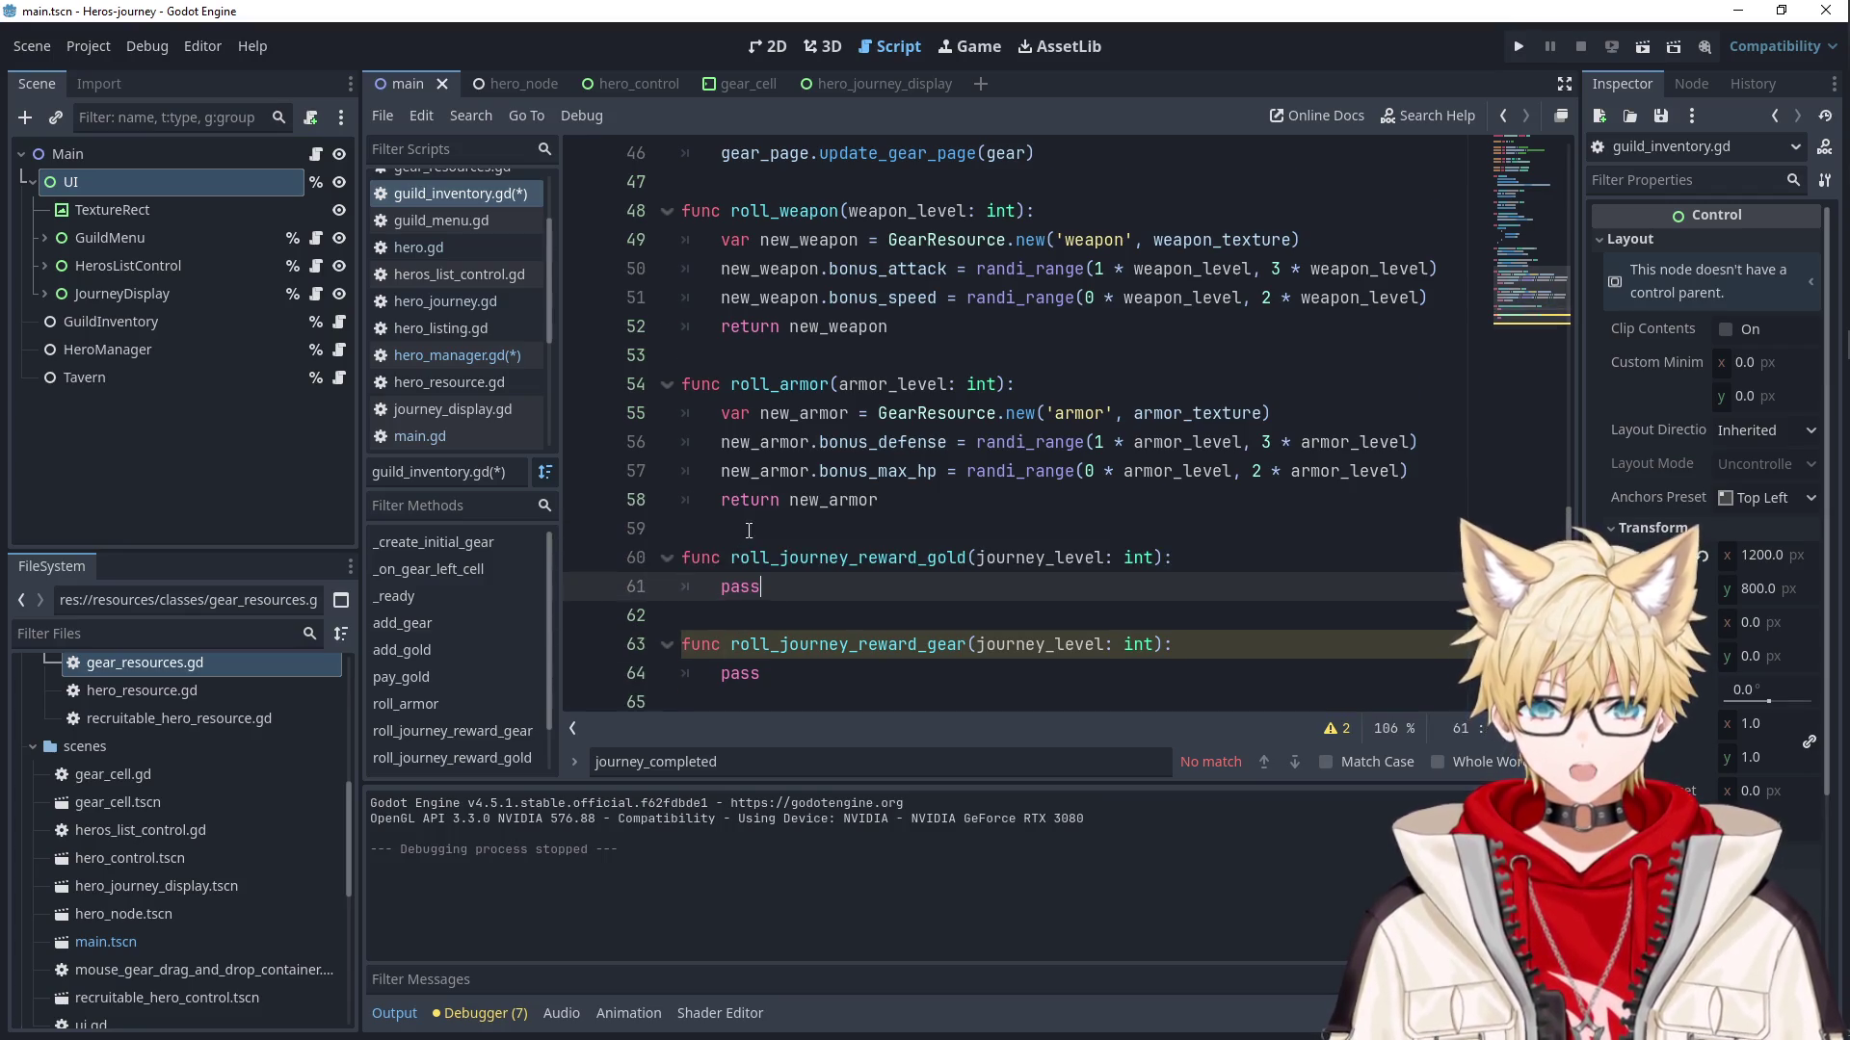
scroll(748, 531, down, 1)
drag(761, 529, 721, 526)
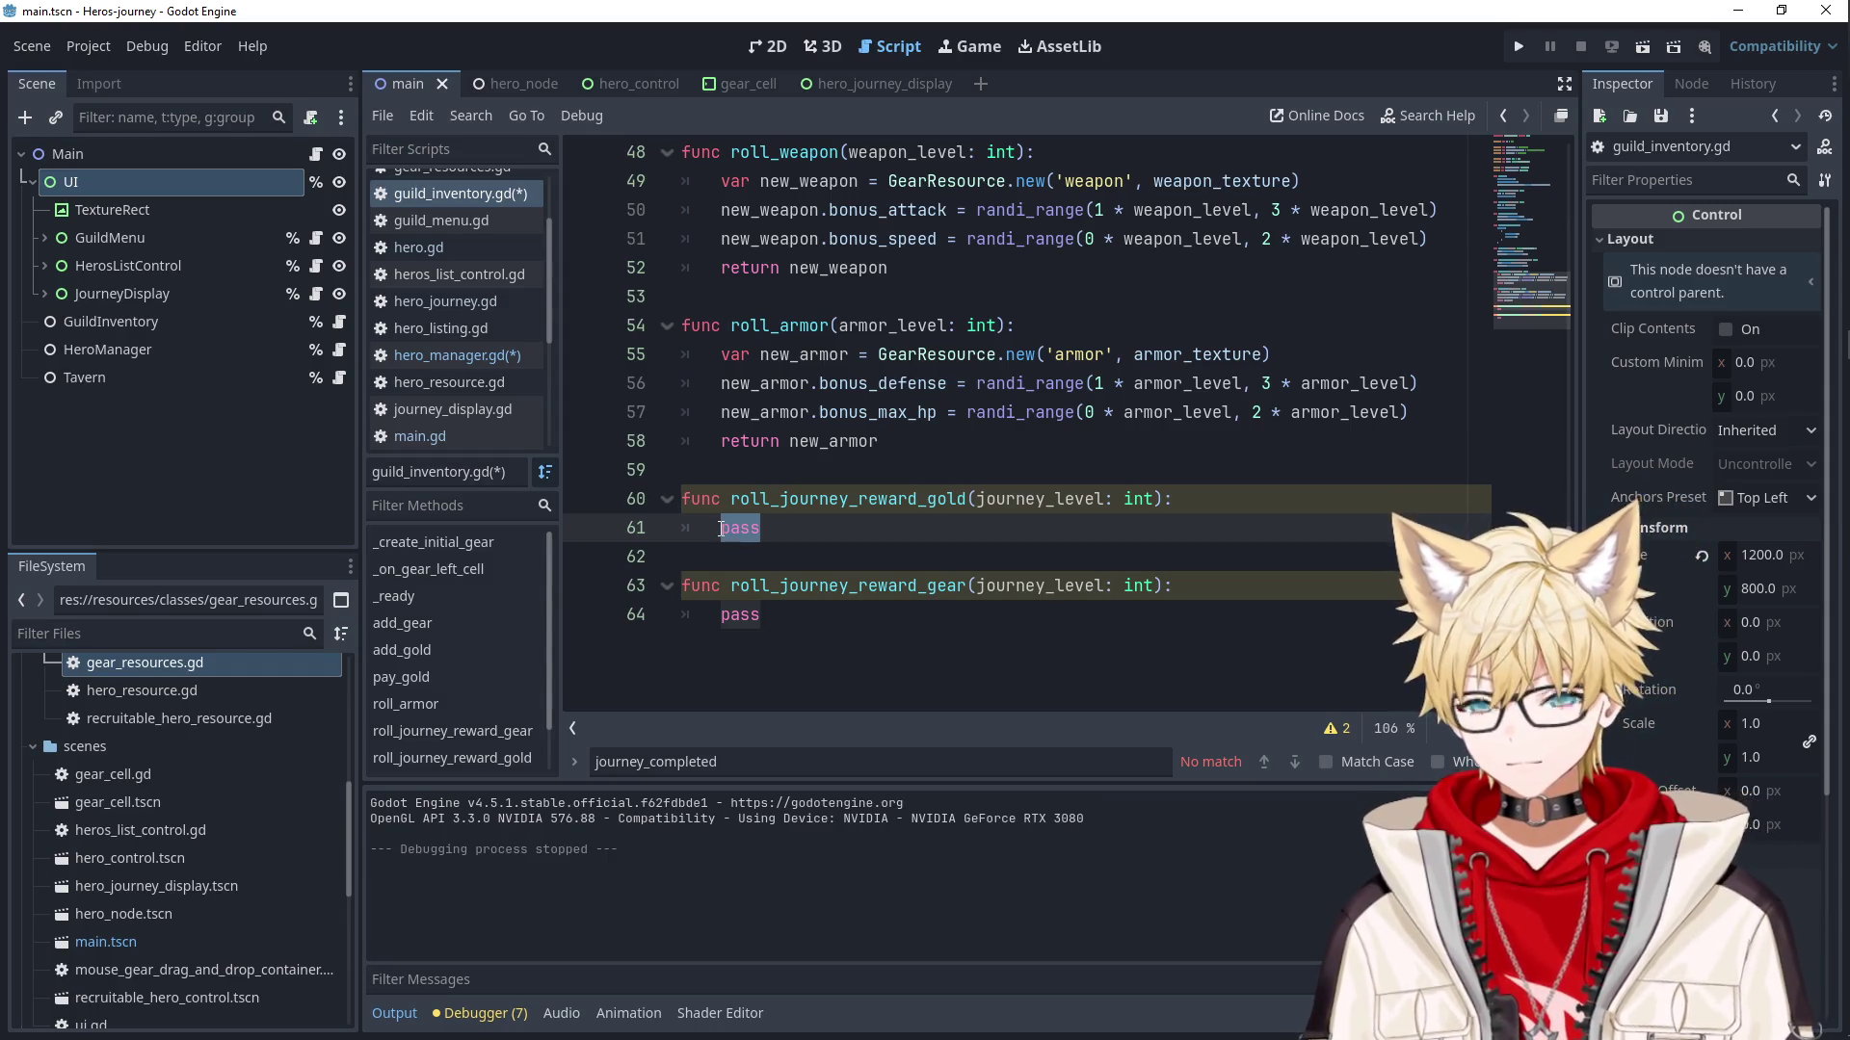
Write var gear_count = randi_range(1, 2), a loop over it, and an if randf() <= .5 branch appending roll_weapon.
text(var gear_count = randi_range(1, 2))
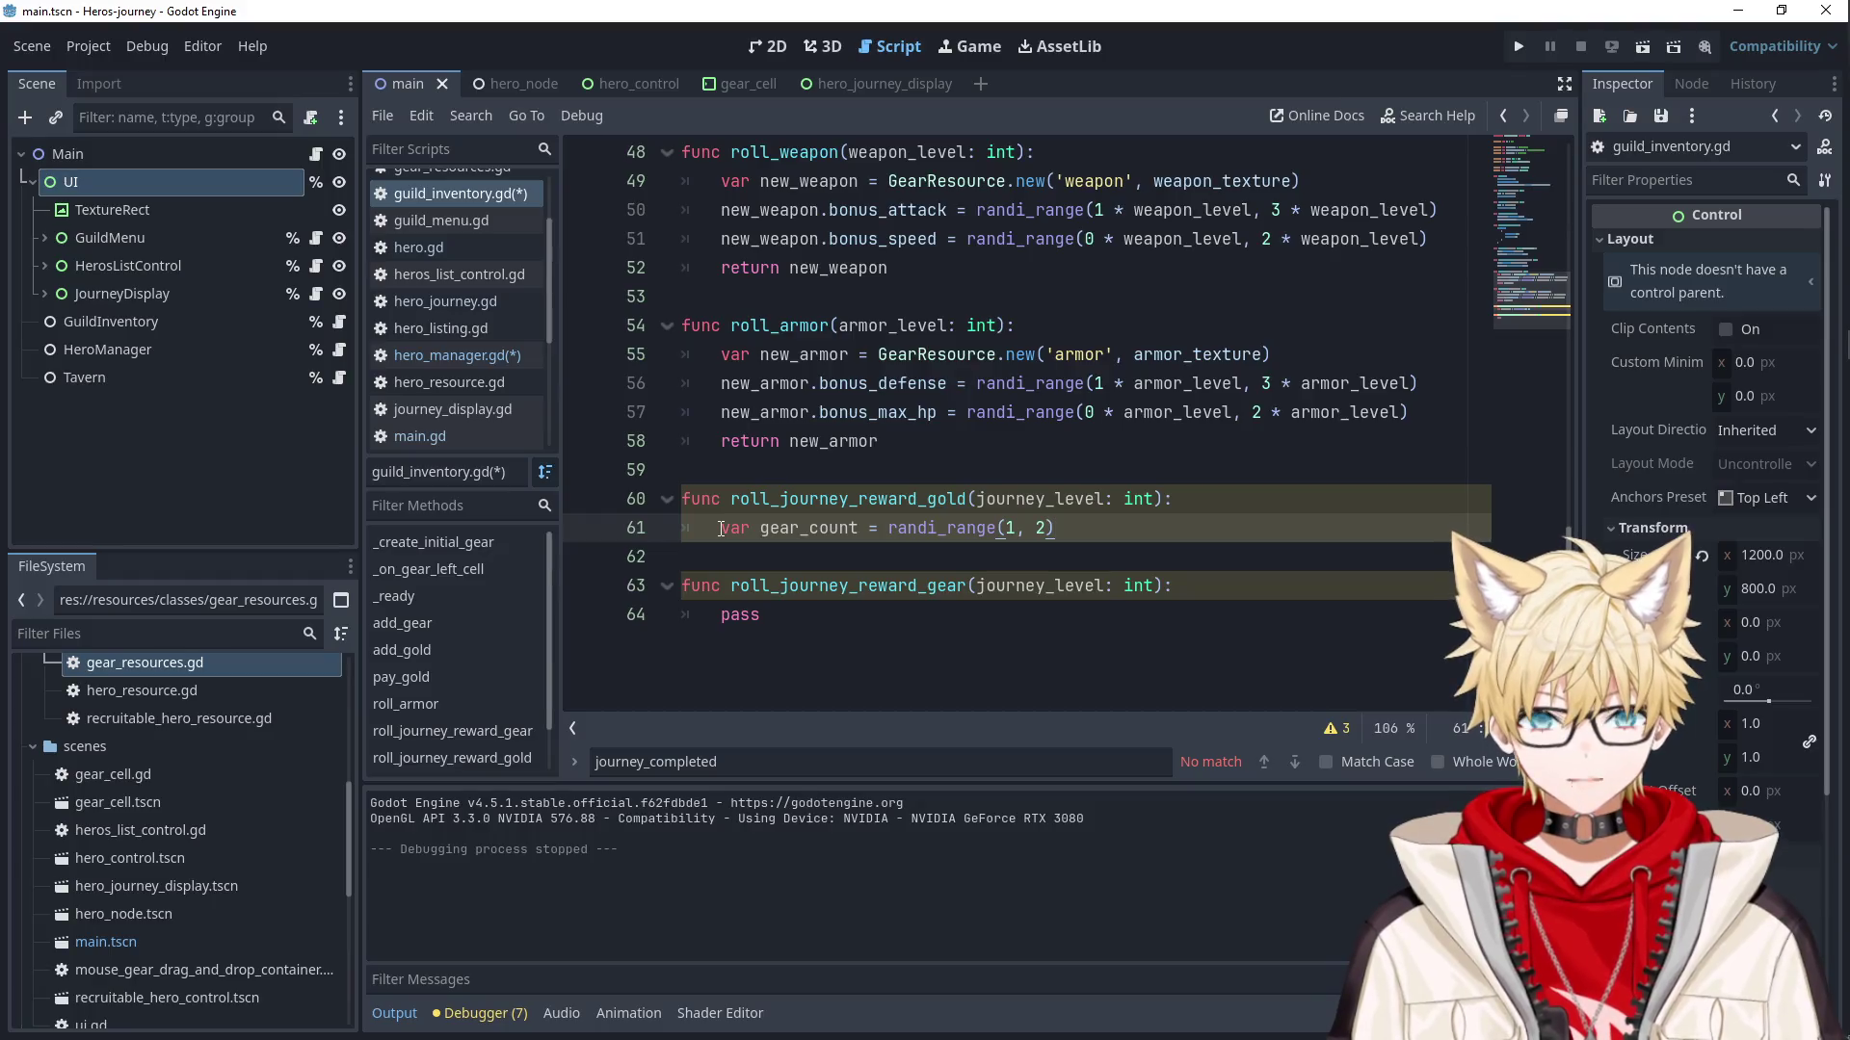
key(Return)
text(for gear_index in )
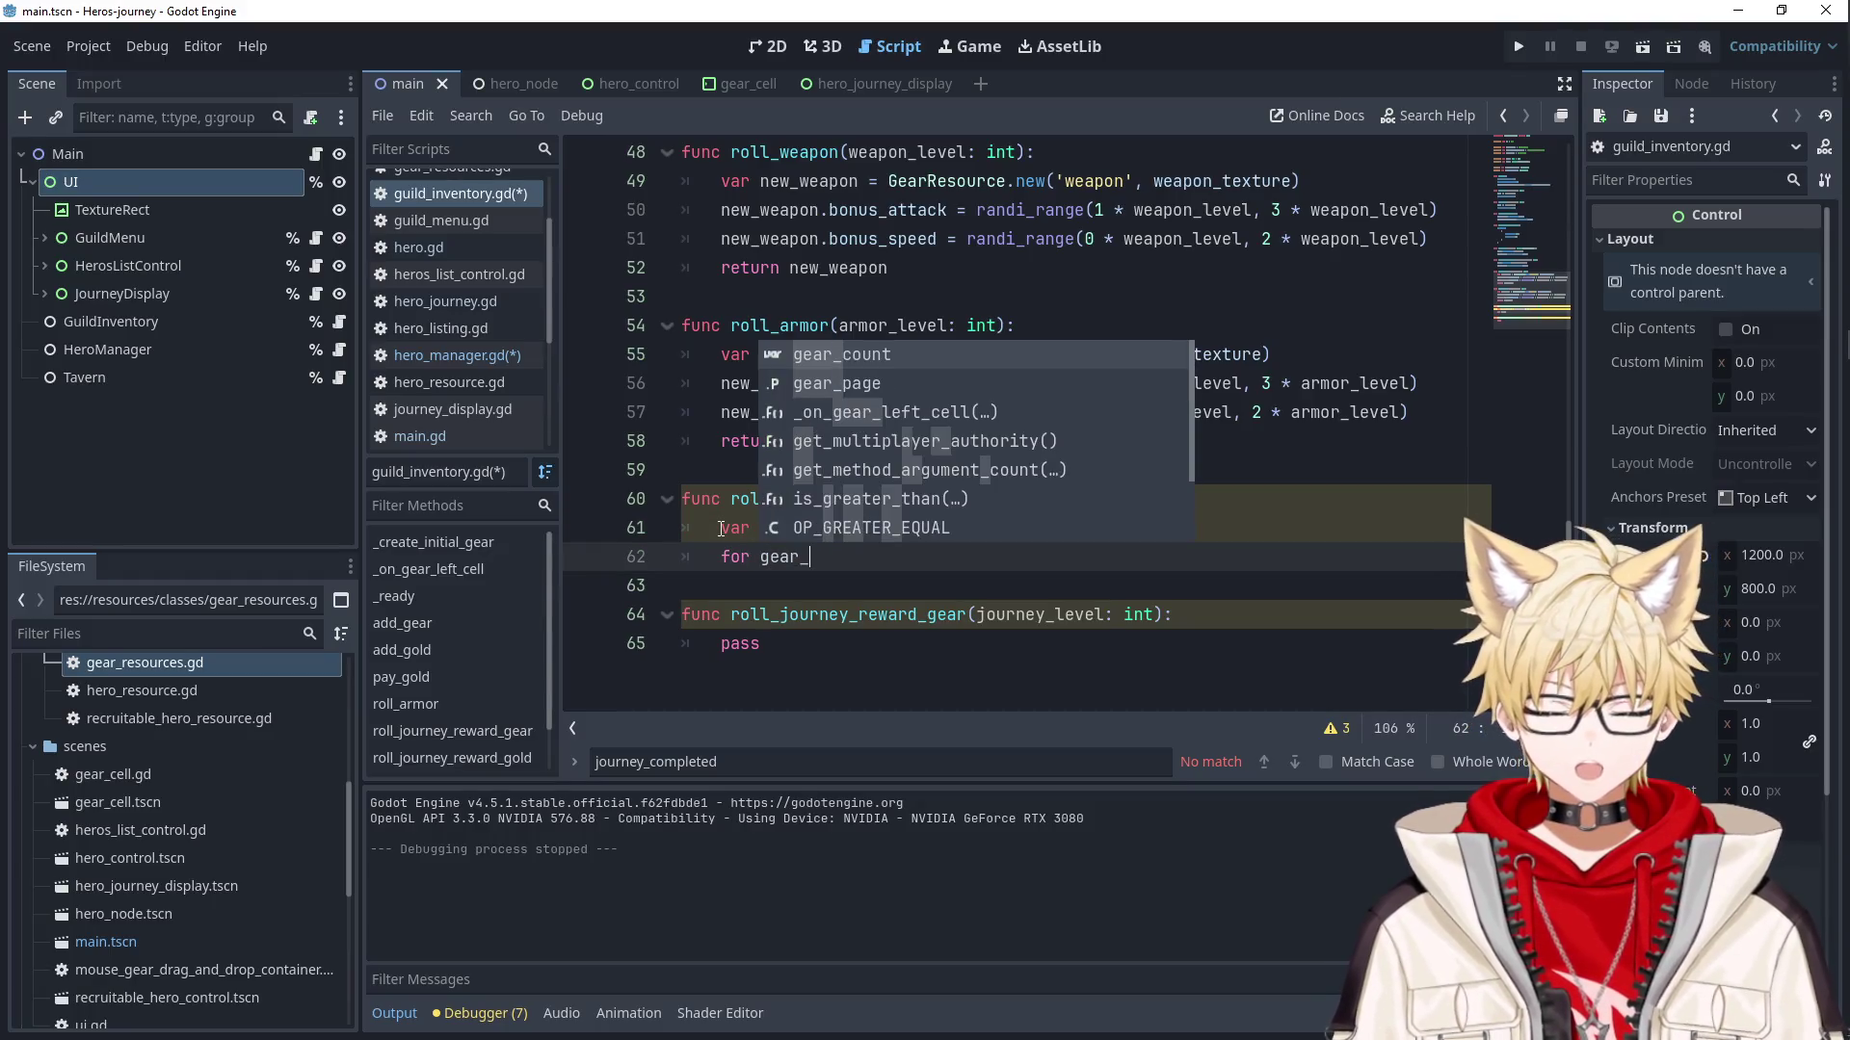
text(range(gear_count))
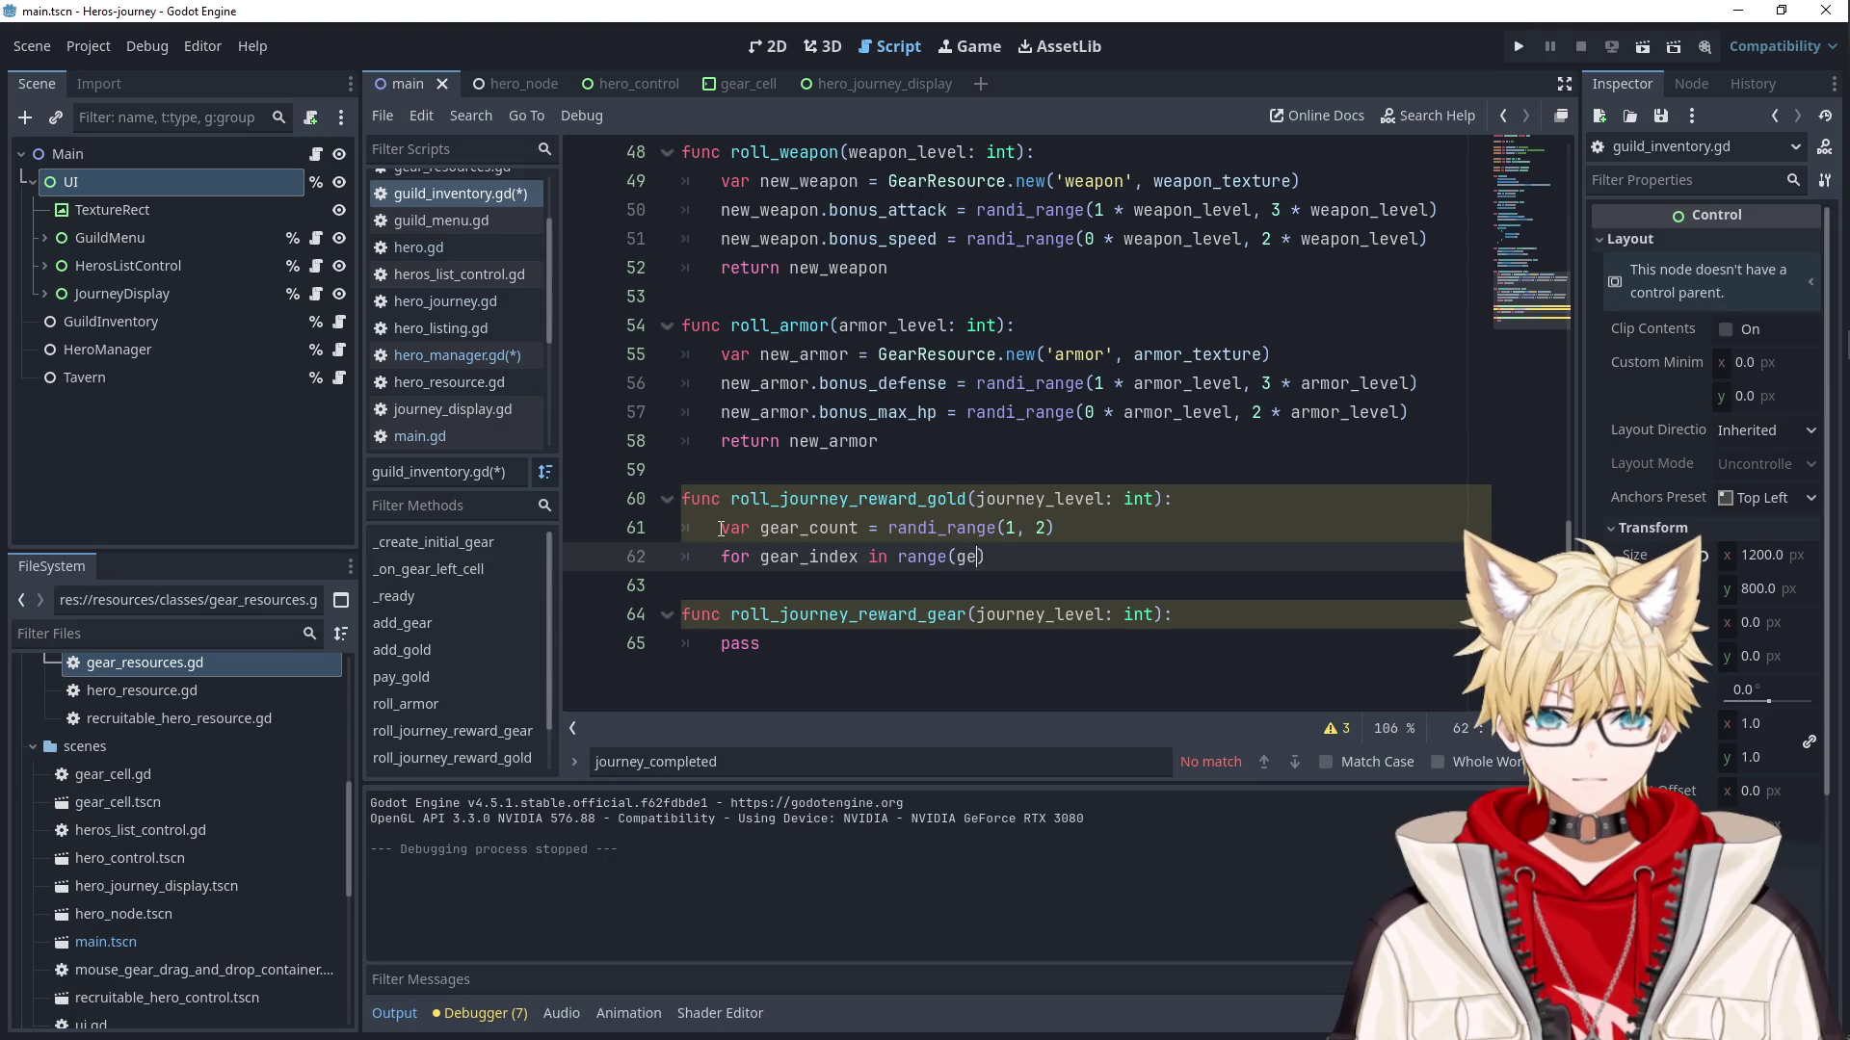
text(:)
key(Return)
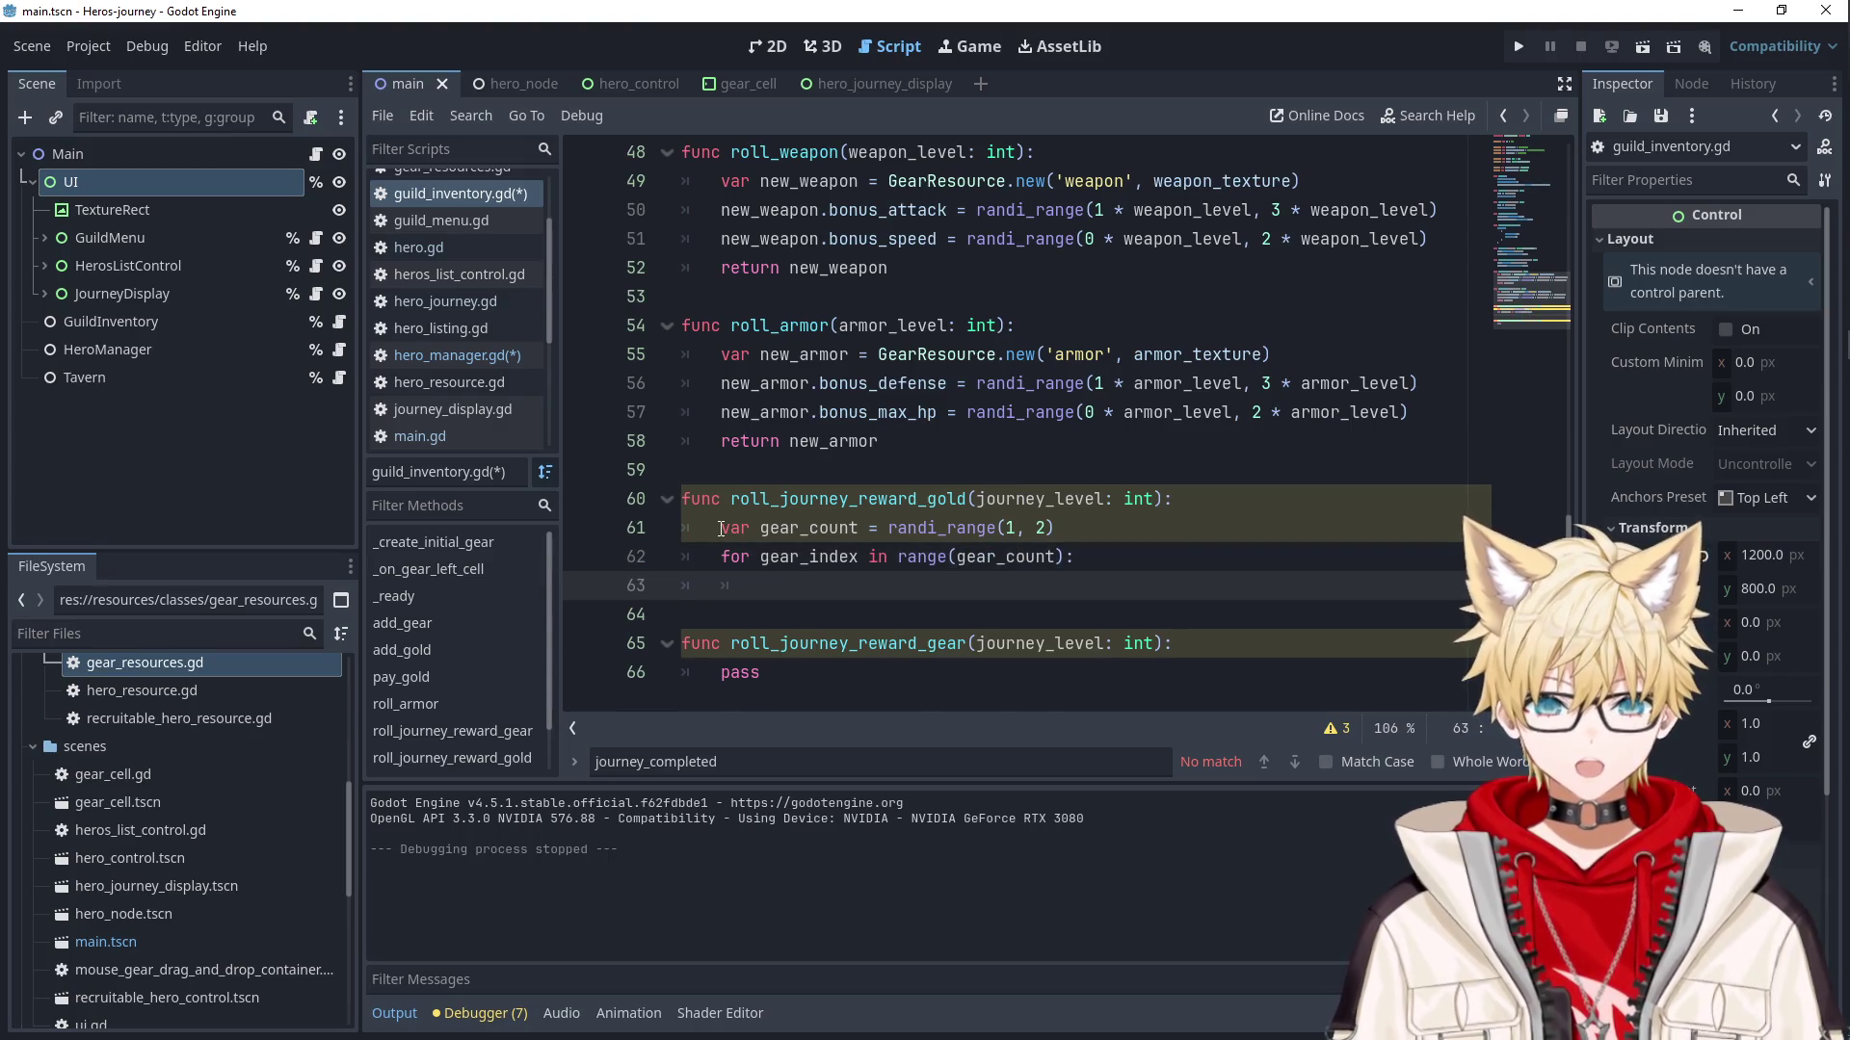
text(if randf())
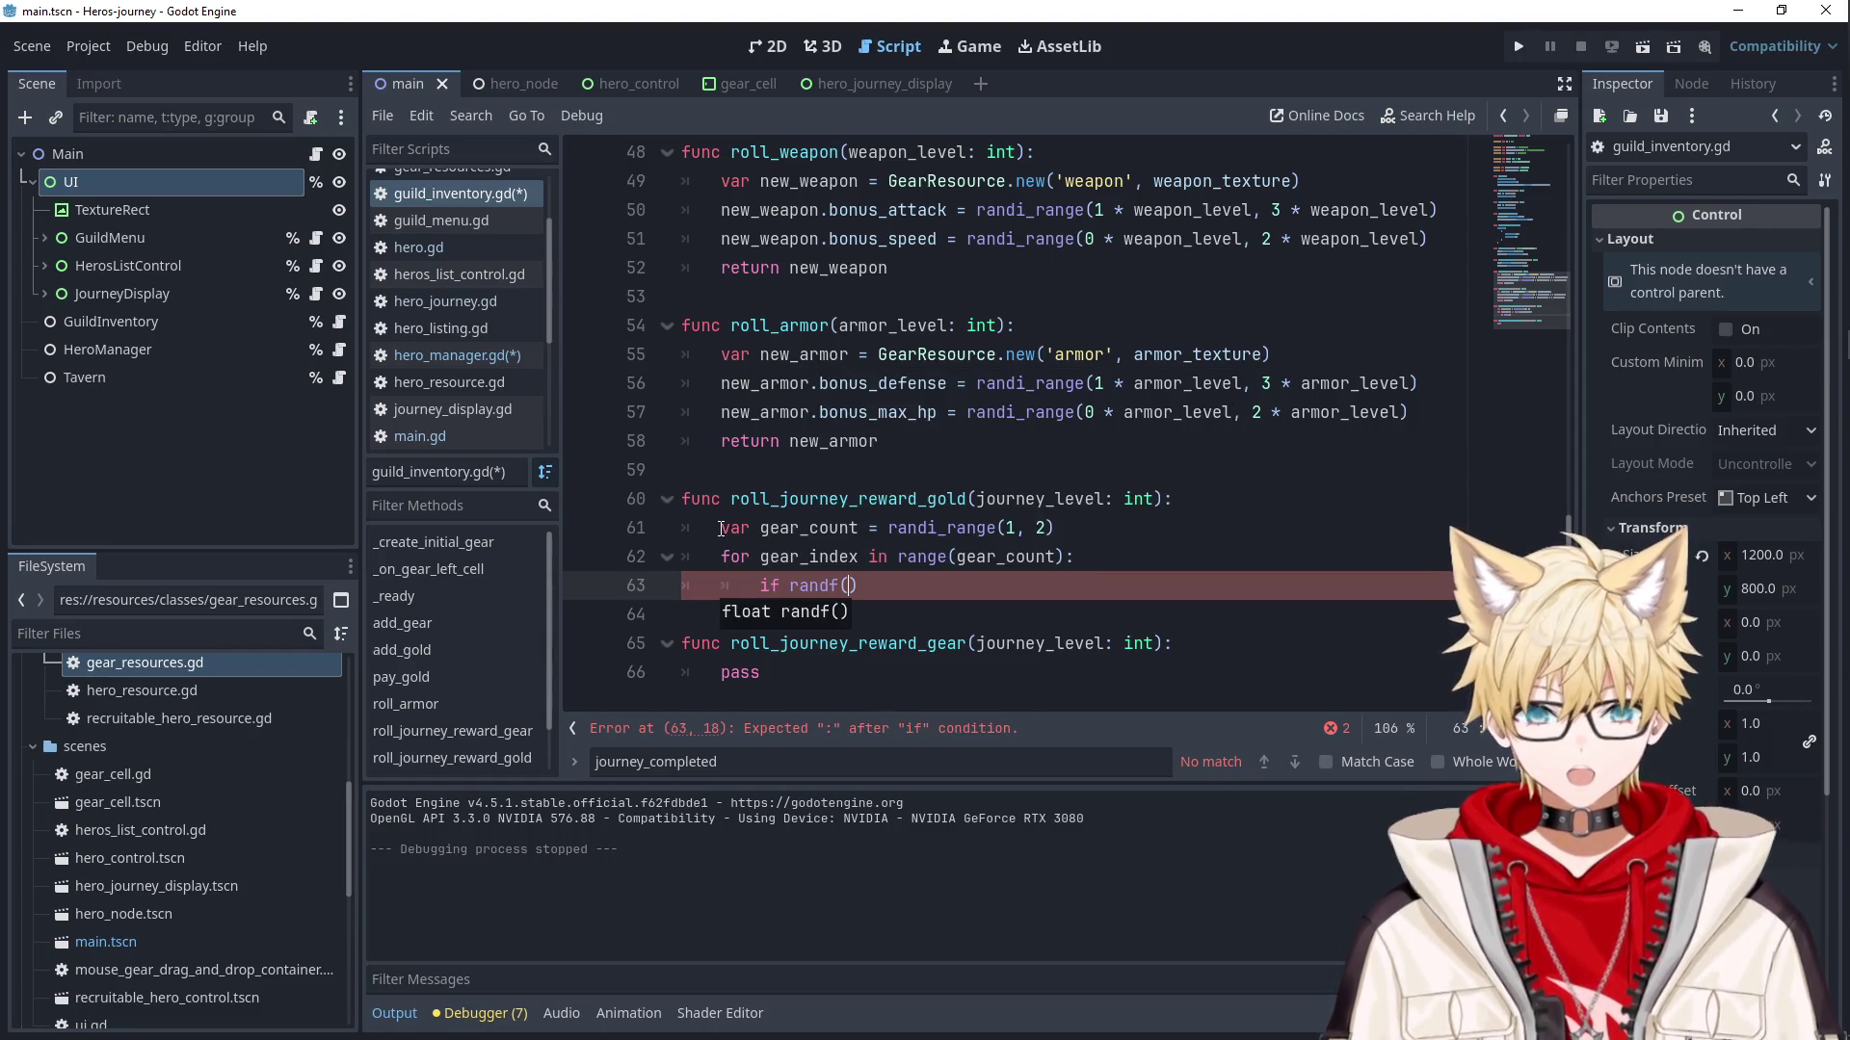
text( <= .)
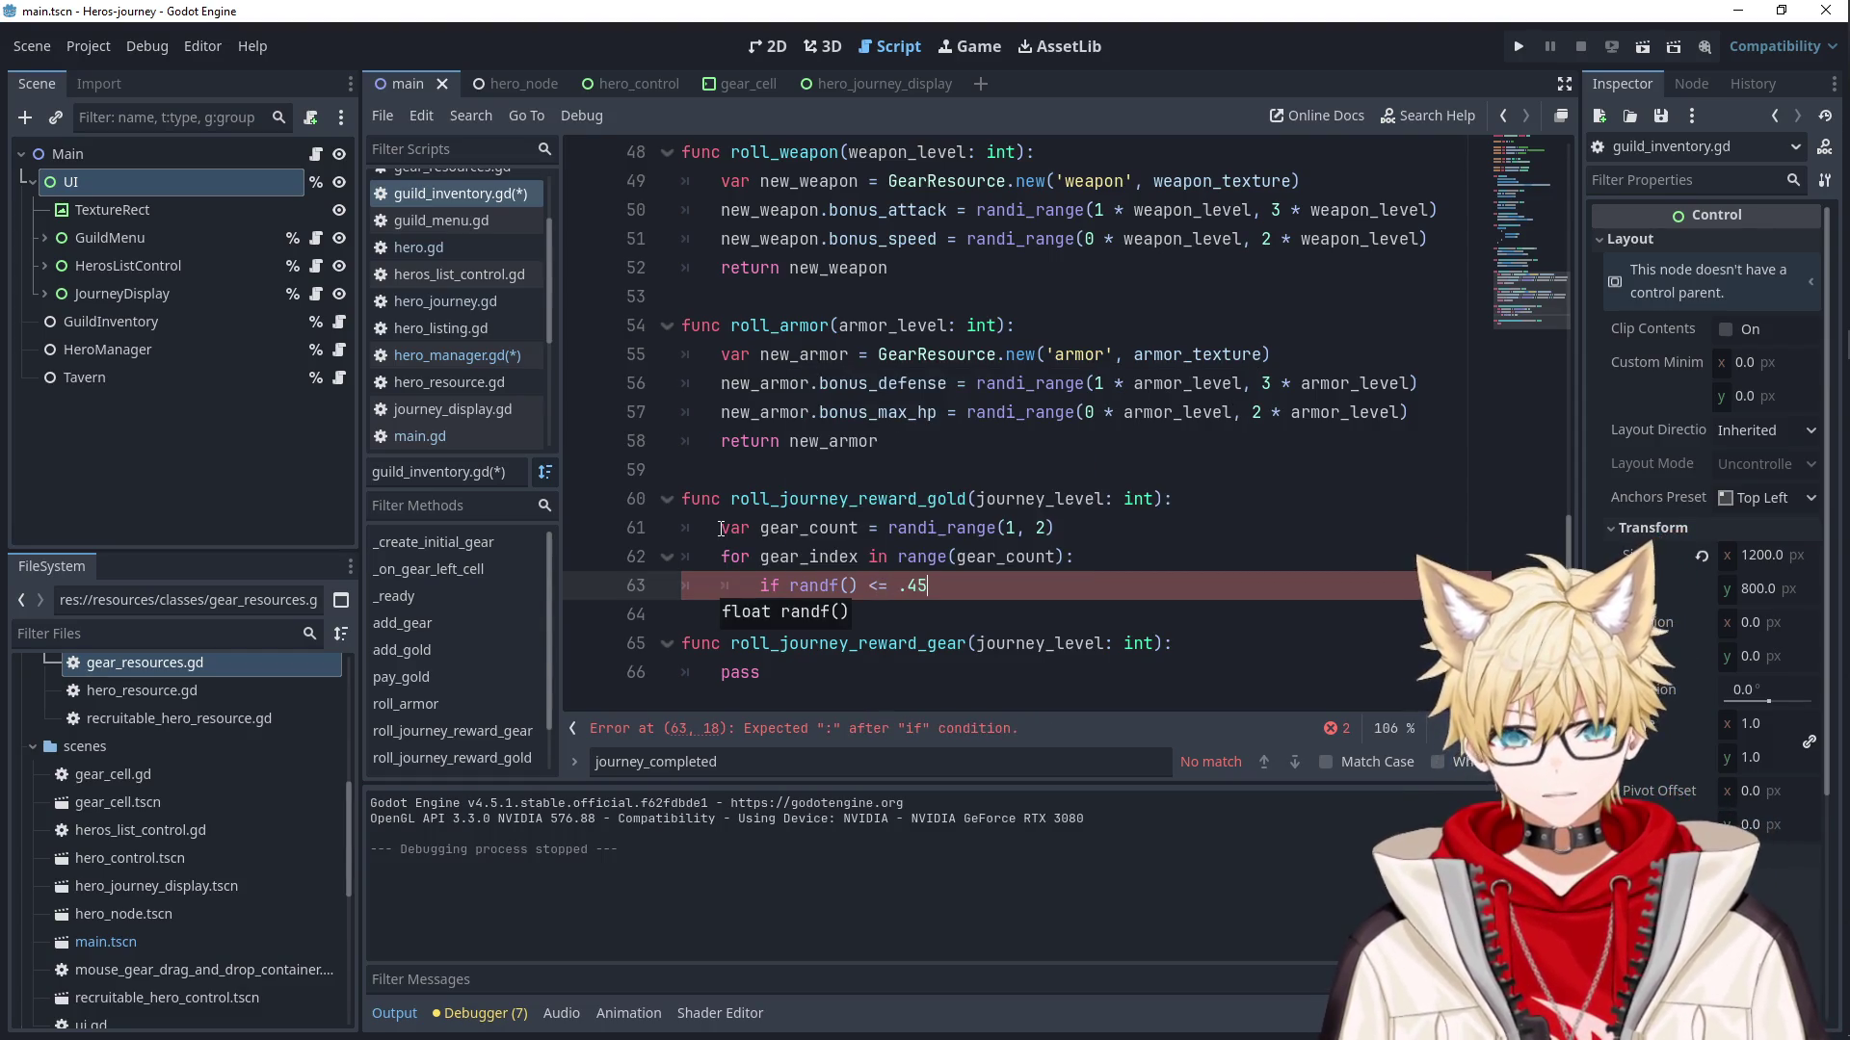
text(5)
key(Return)
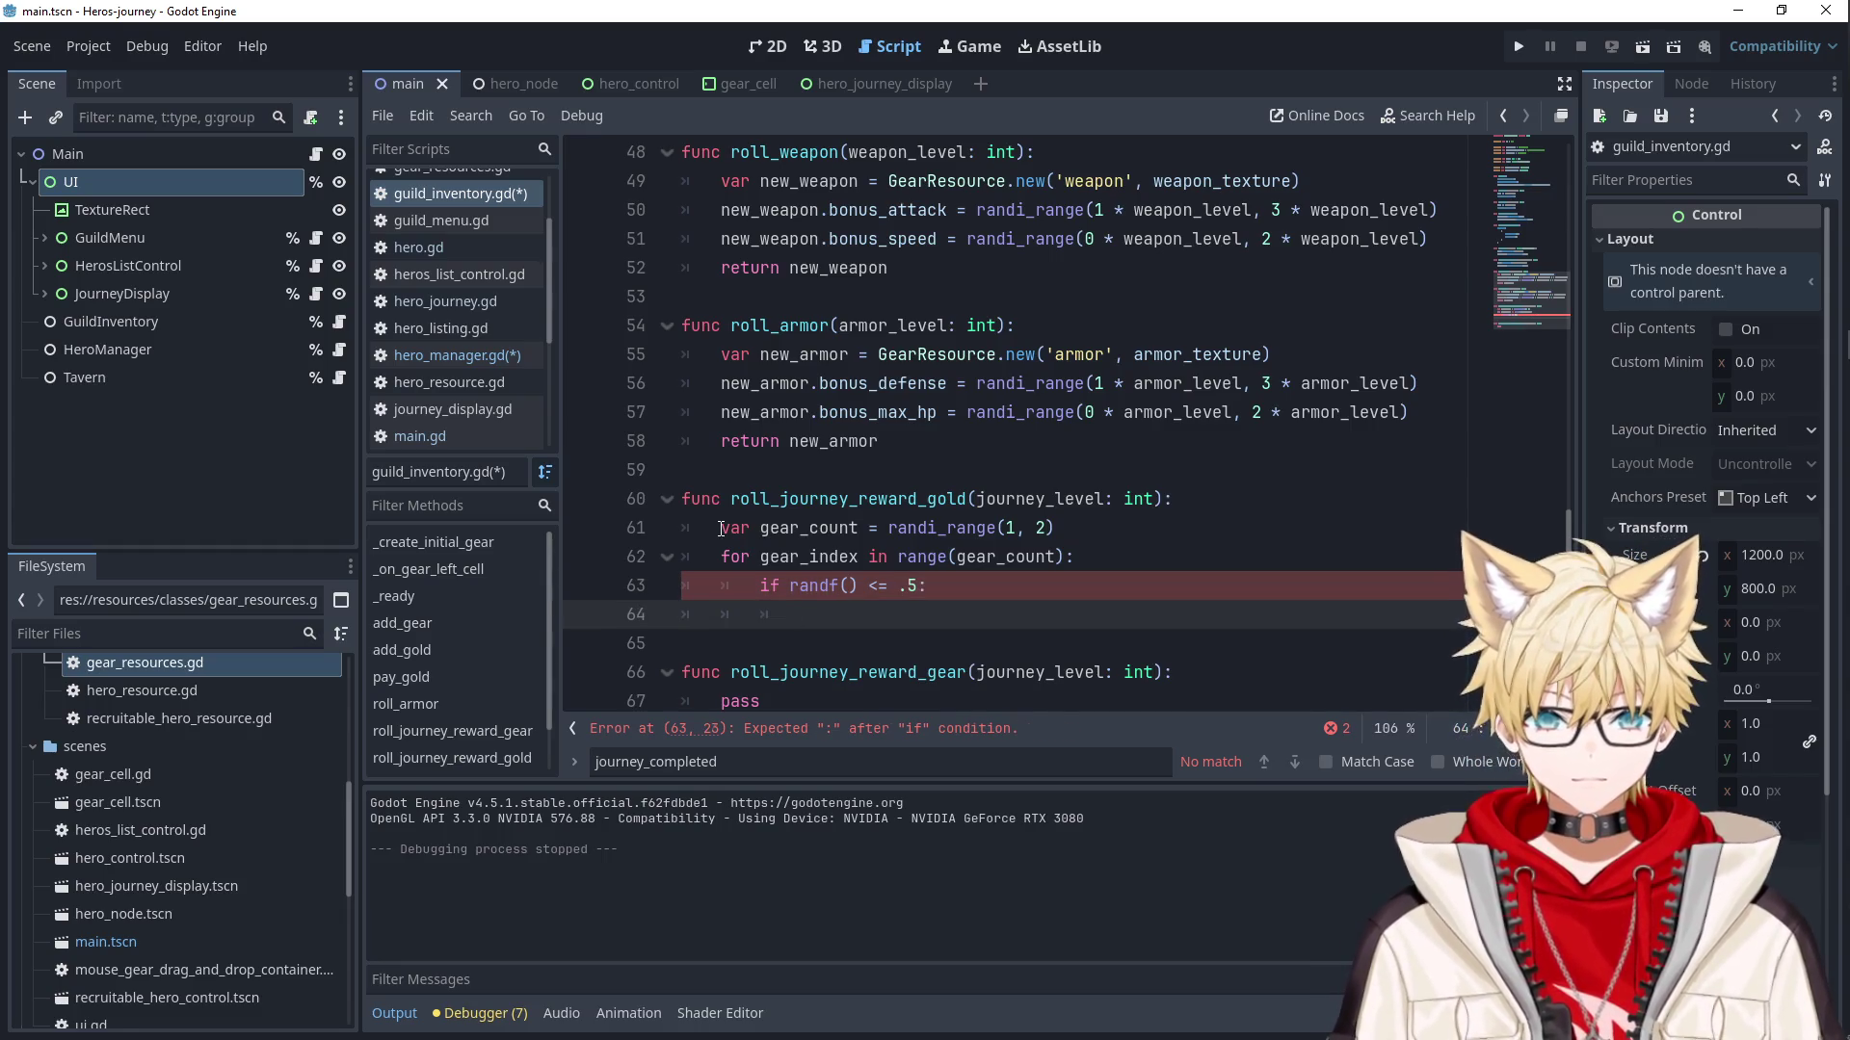
text(gear.)
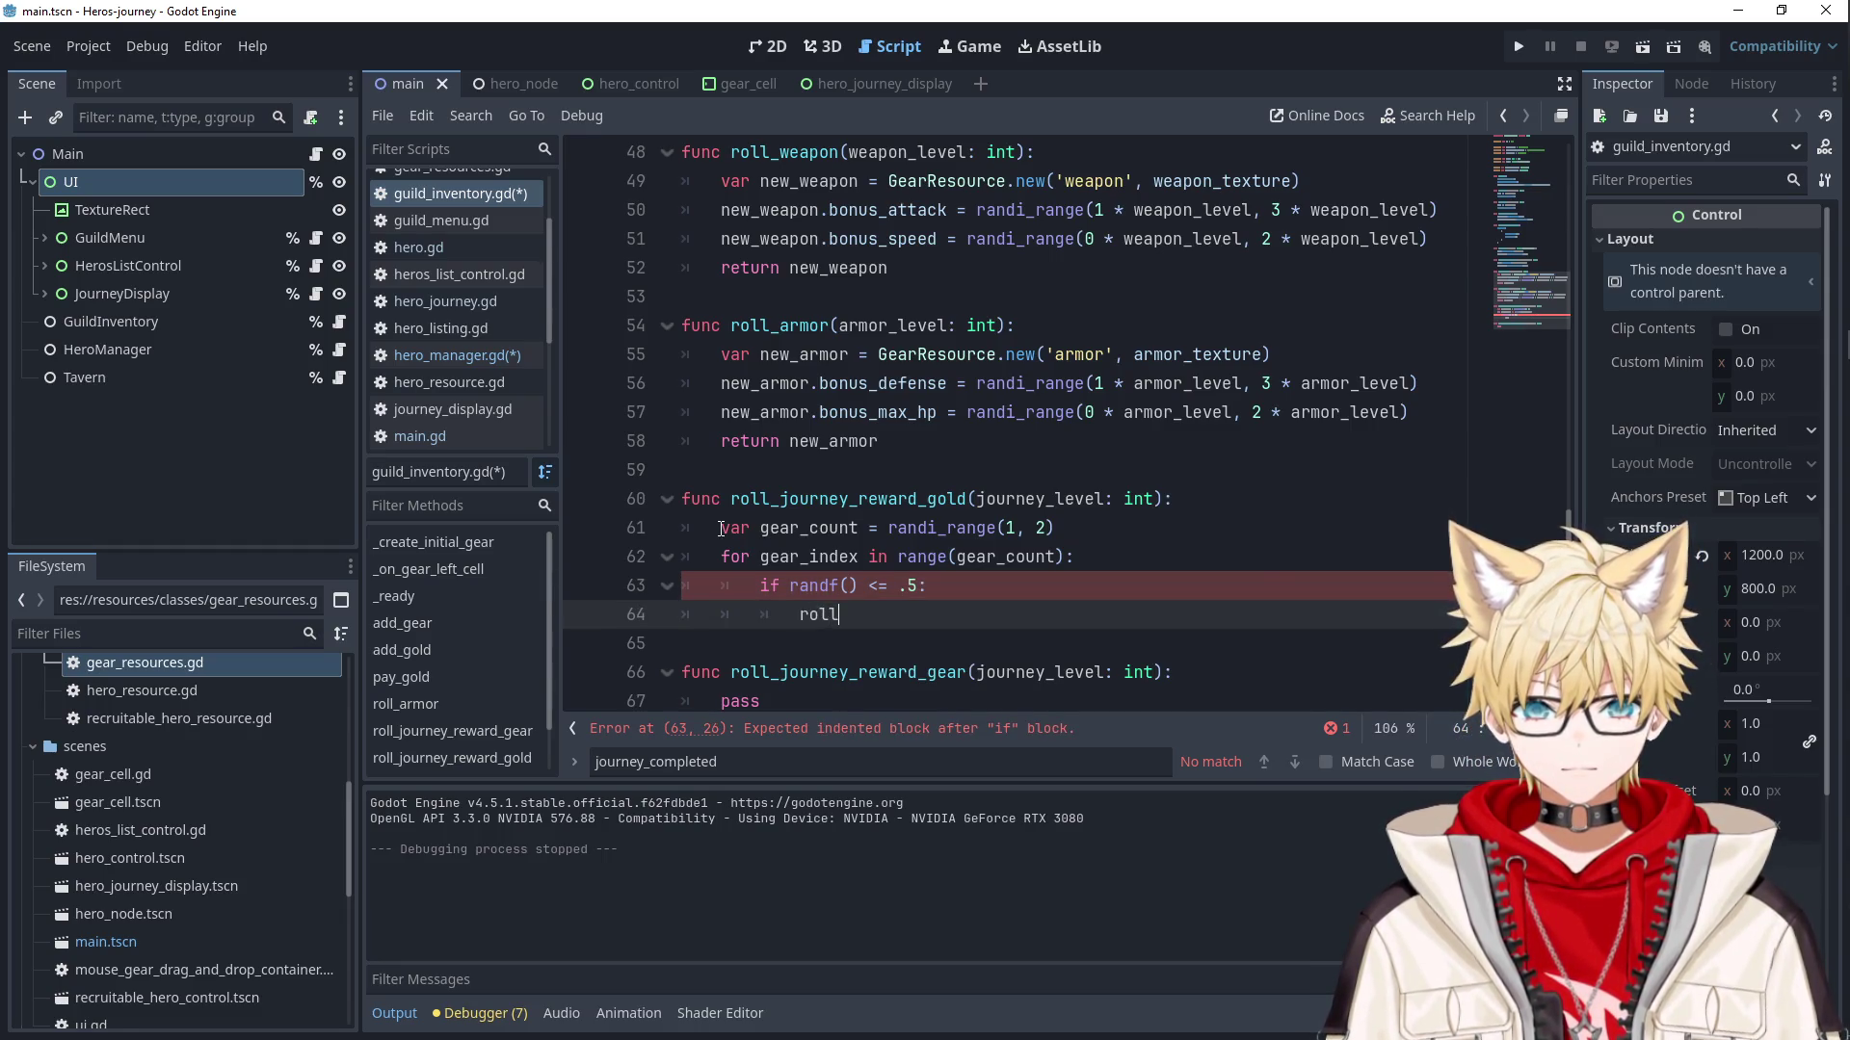
text(app)
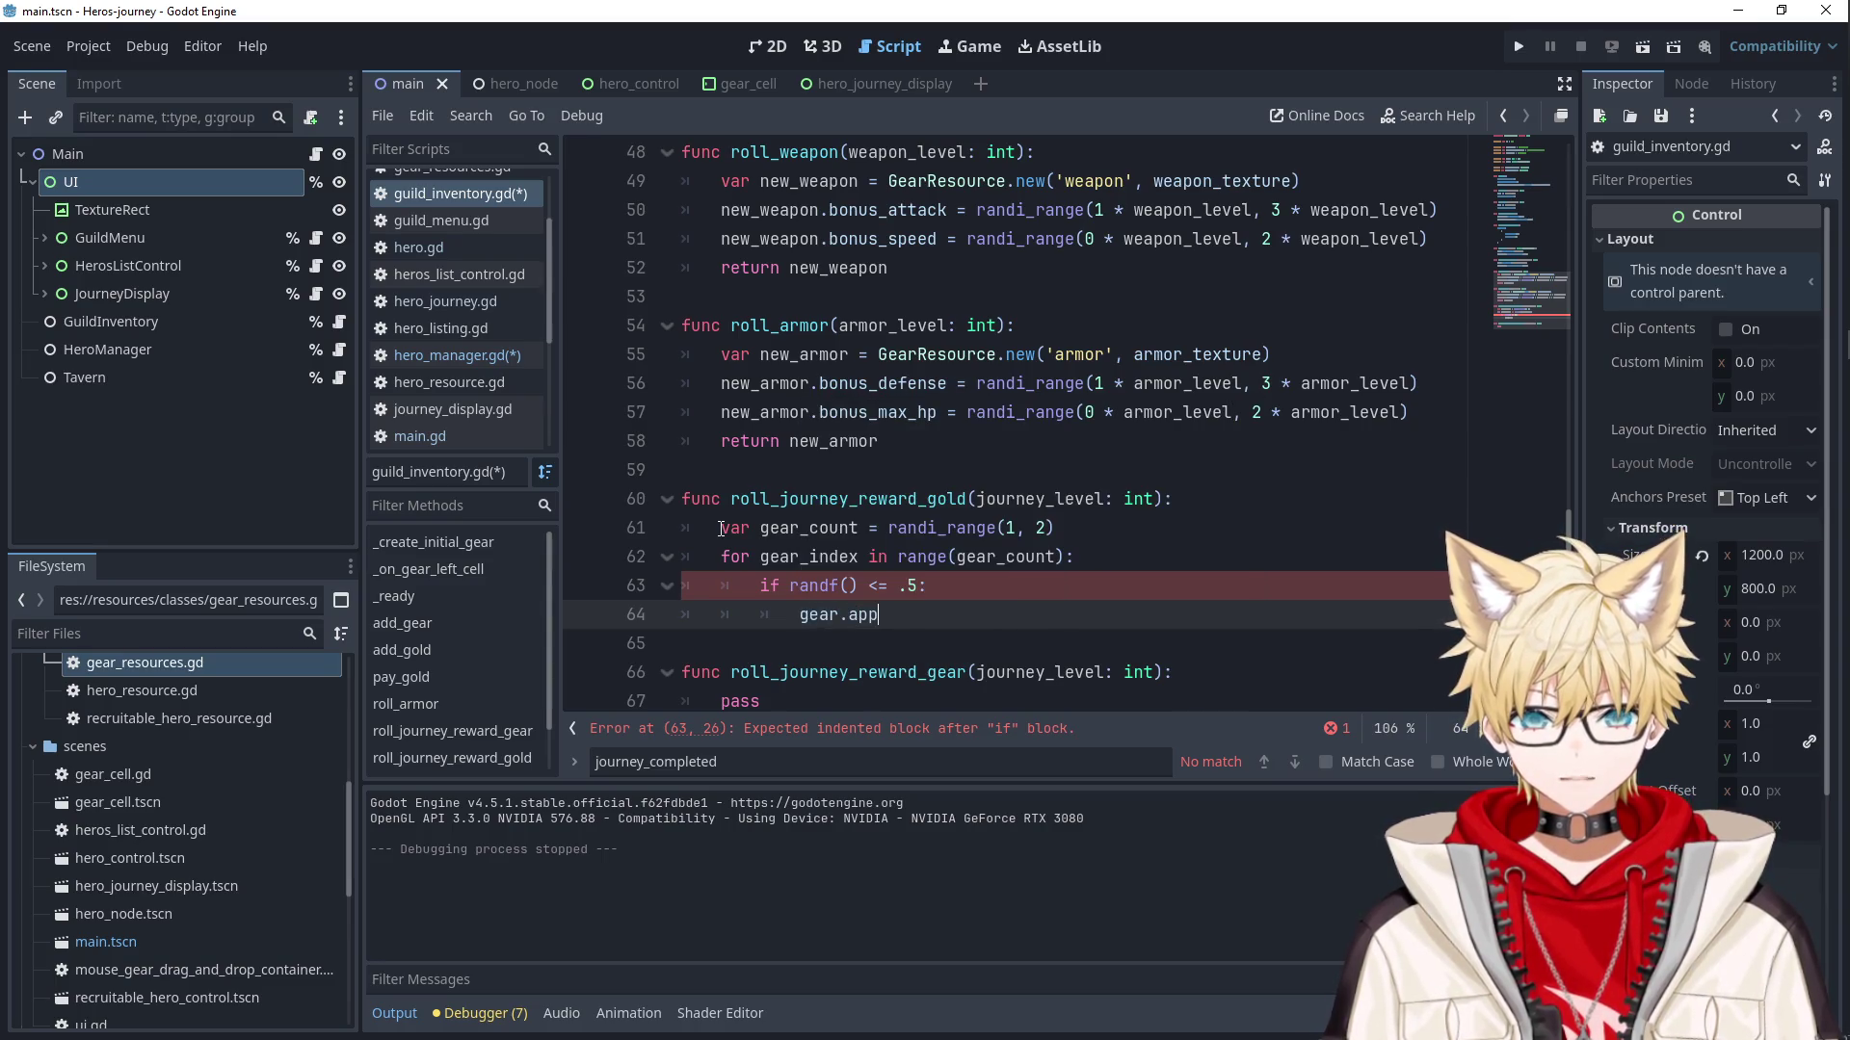
key(Return)
text(roll_)
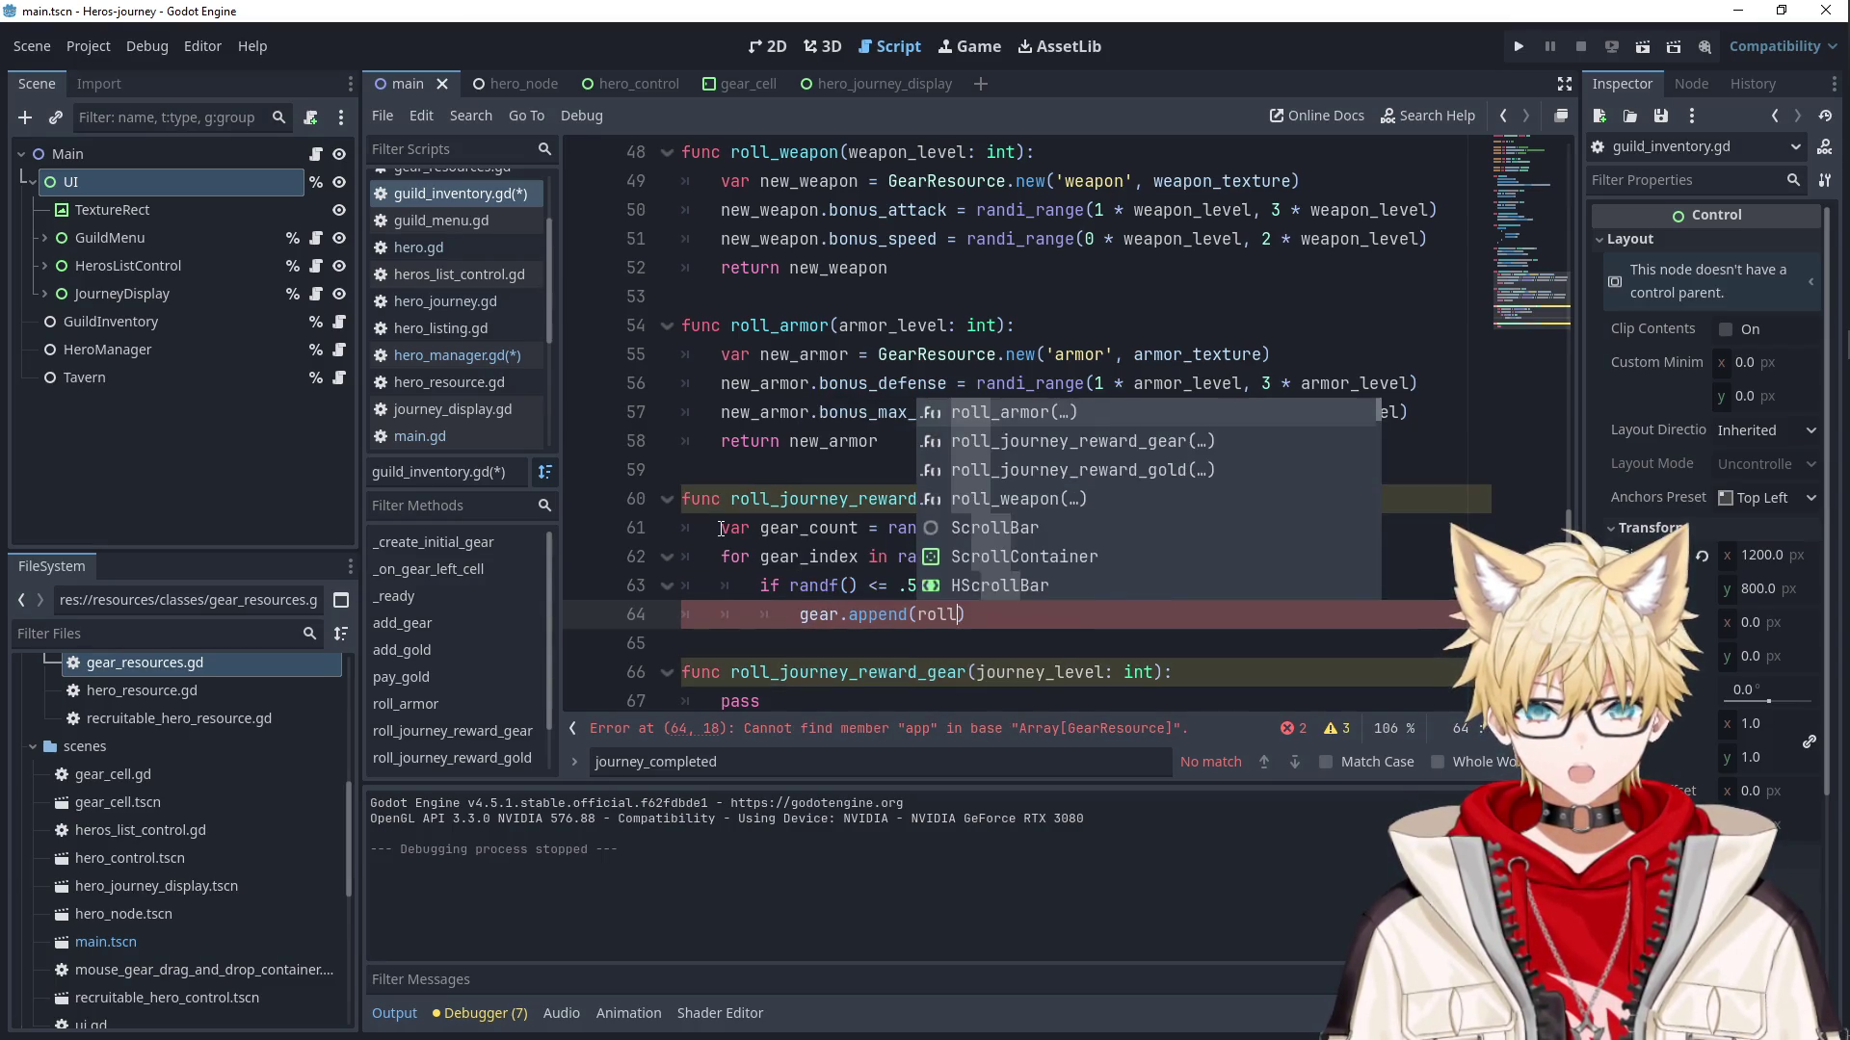
text(wea)
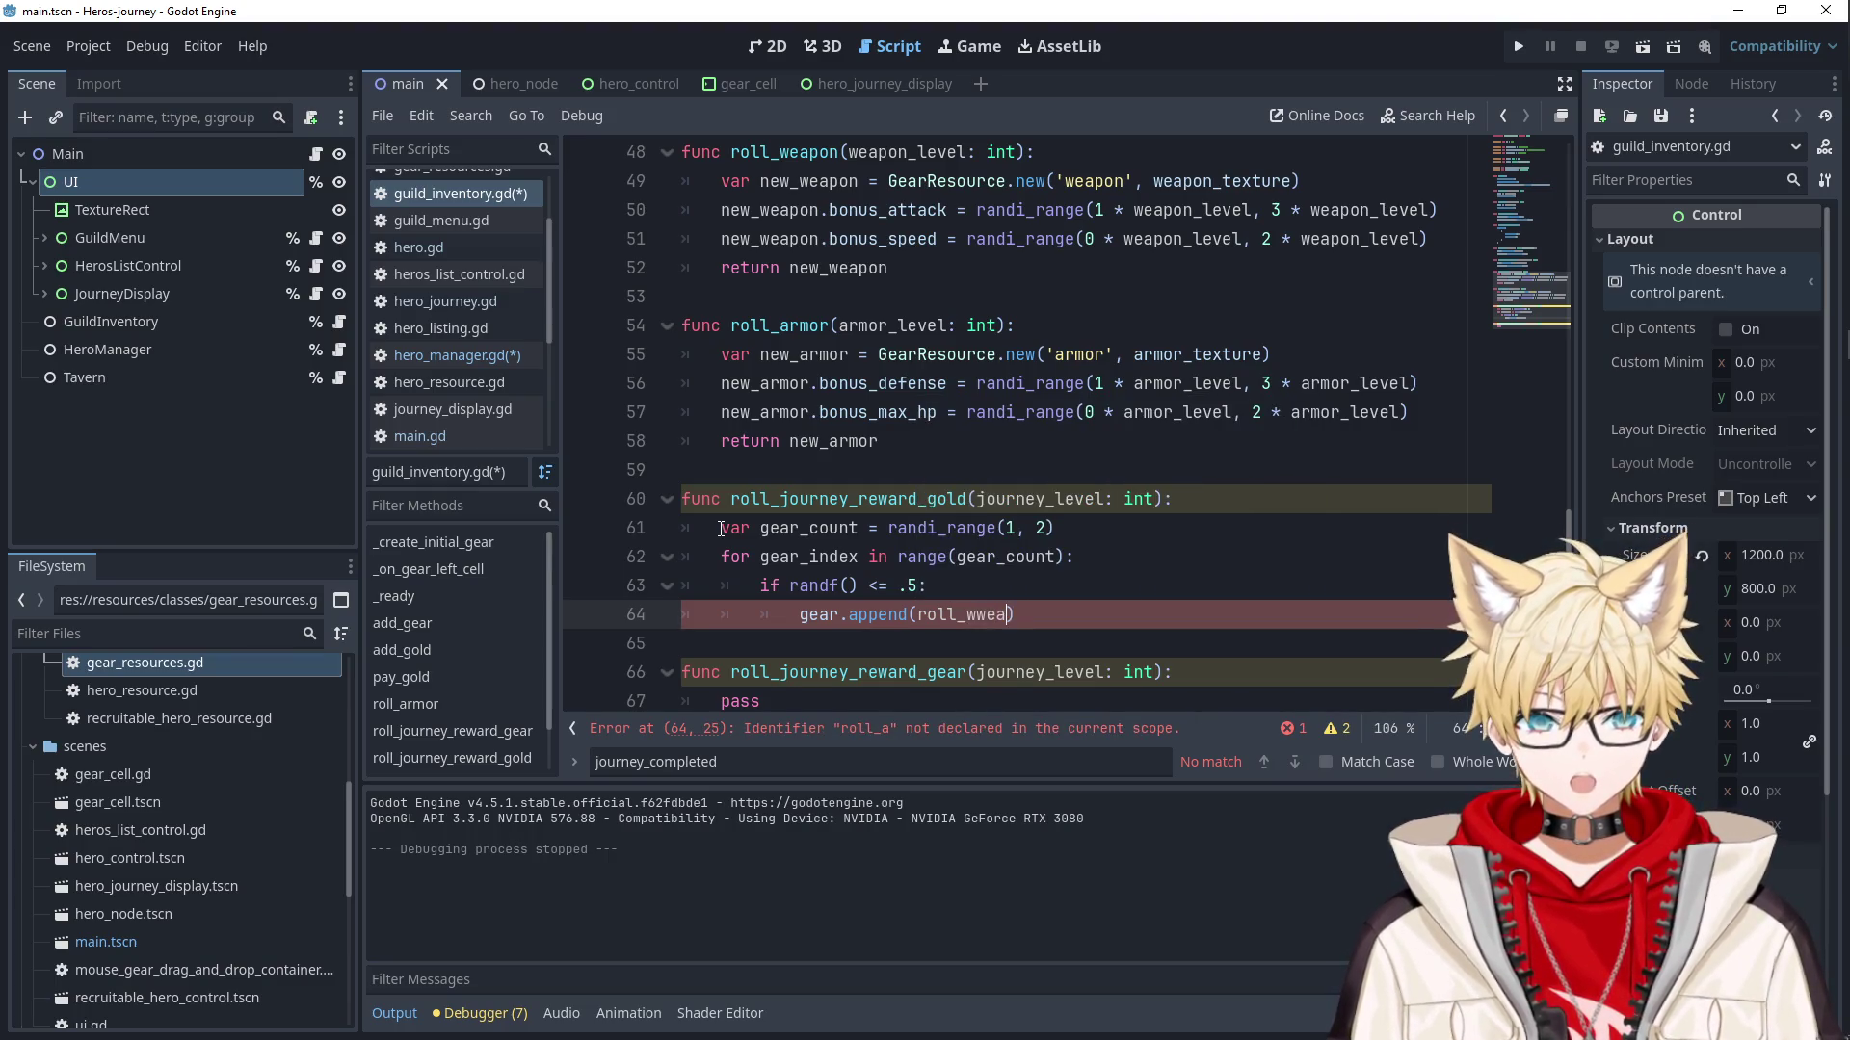
text(p)
key(Return)
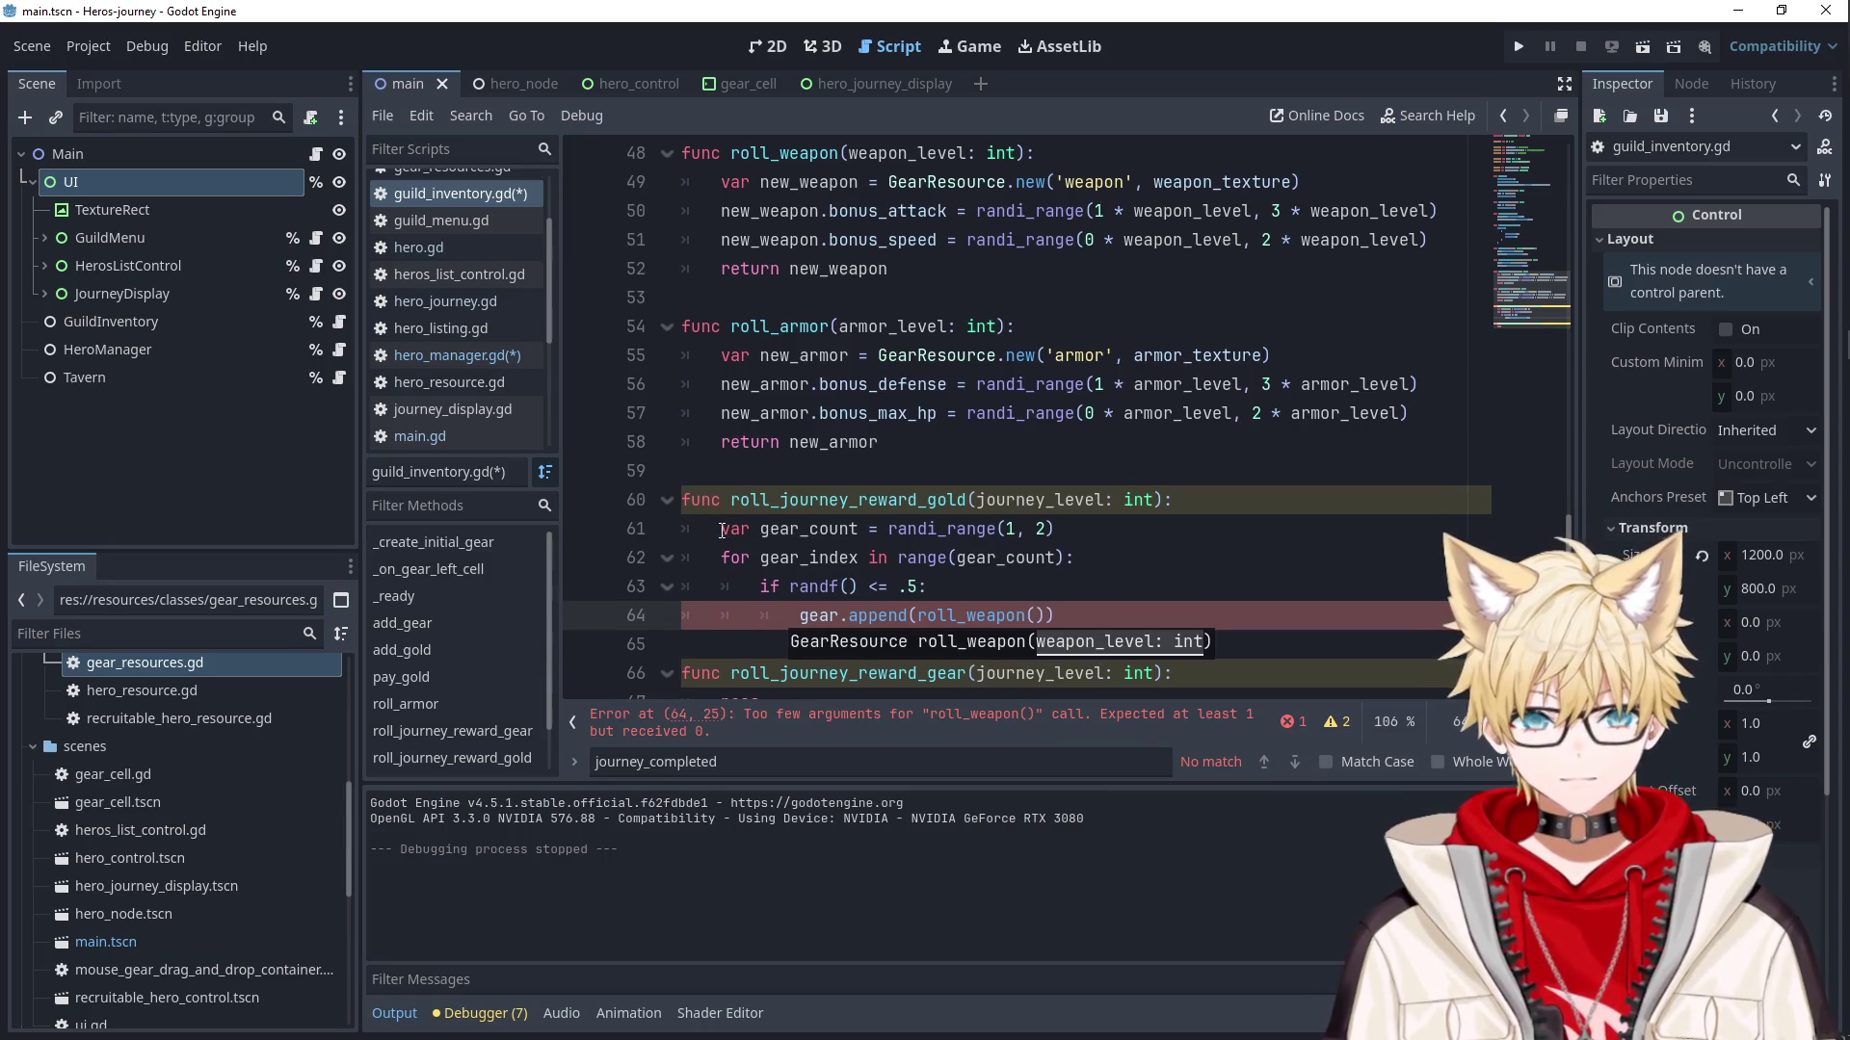
Pass journey_level into the roll_weapon call.
scroll(1032, 425, down, 1)
double_click(1036, 470)
key(ctrl+c)
click(1039, 587)
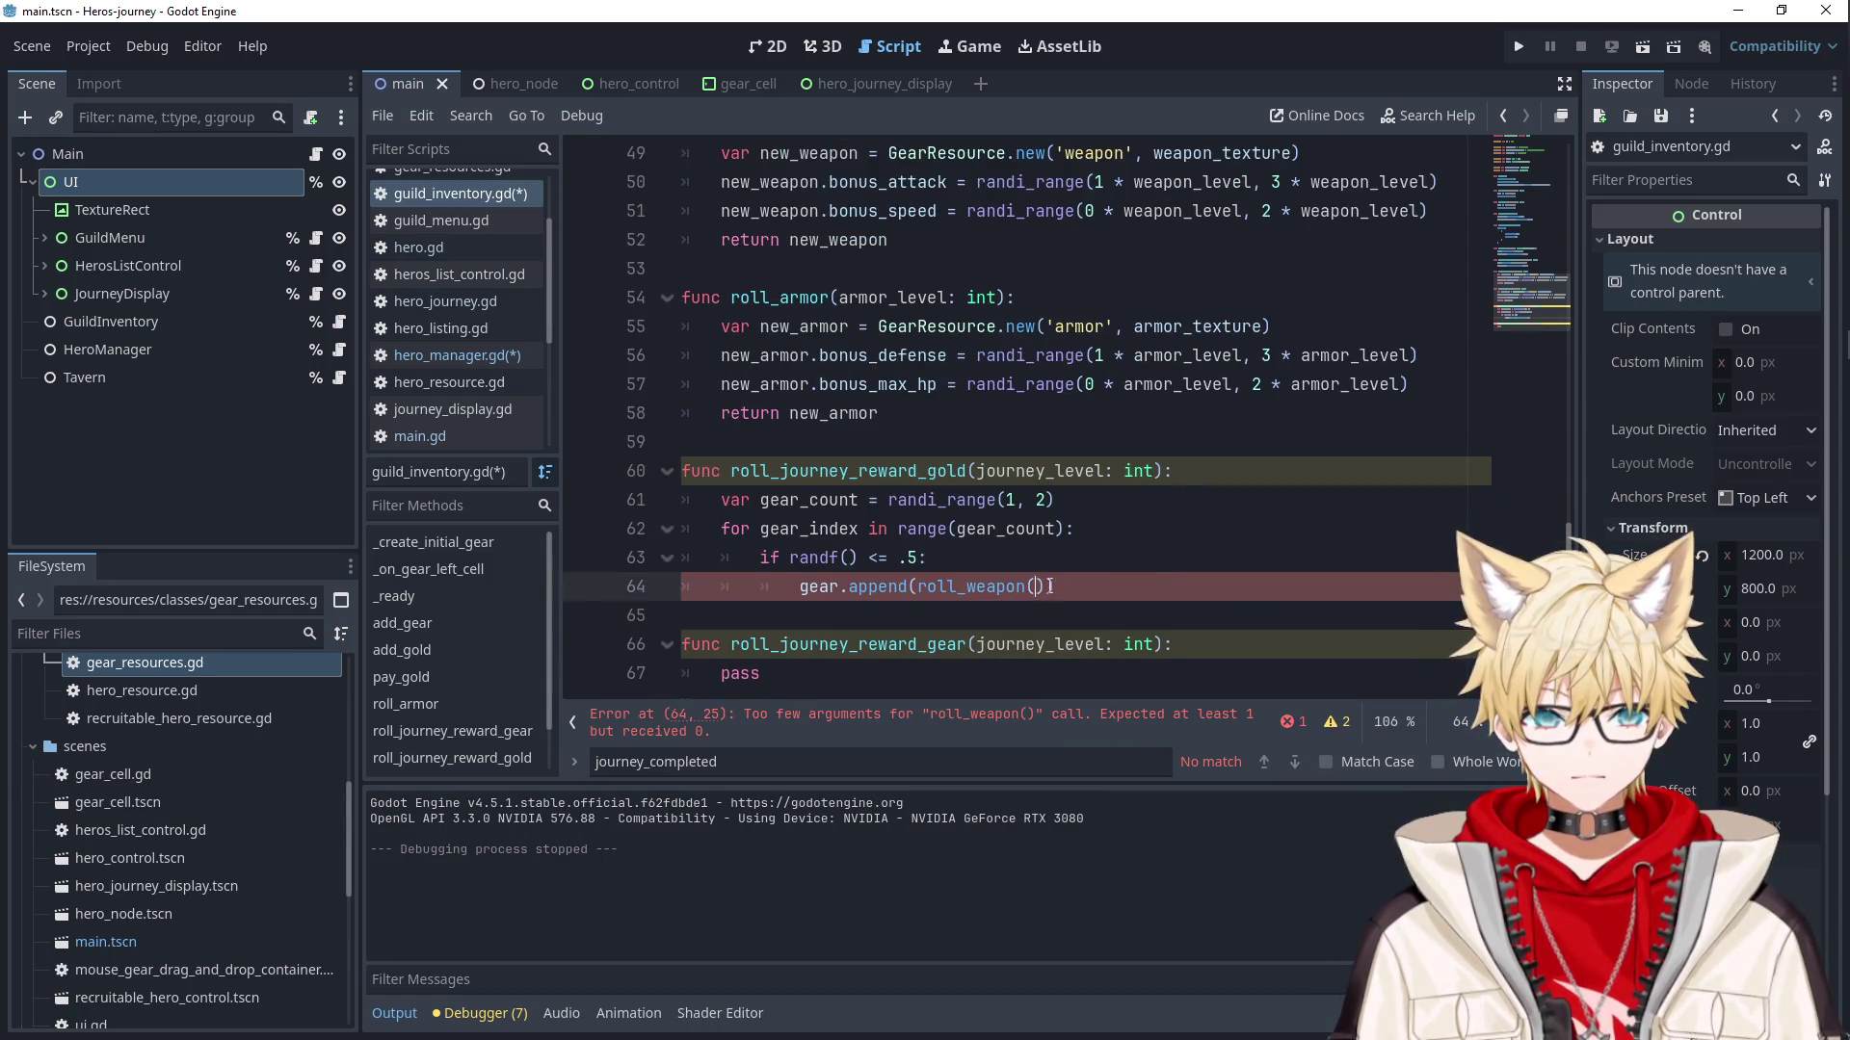
key(ctrl+v)
click(1193, 586)
key(Return)
Add an else branch appending roll_armor(journey_level) to gear.
text(else:)
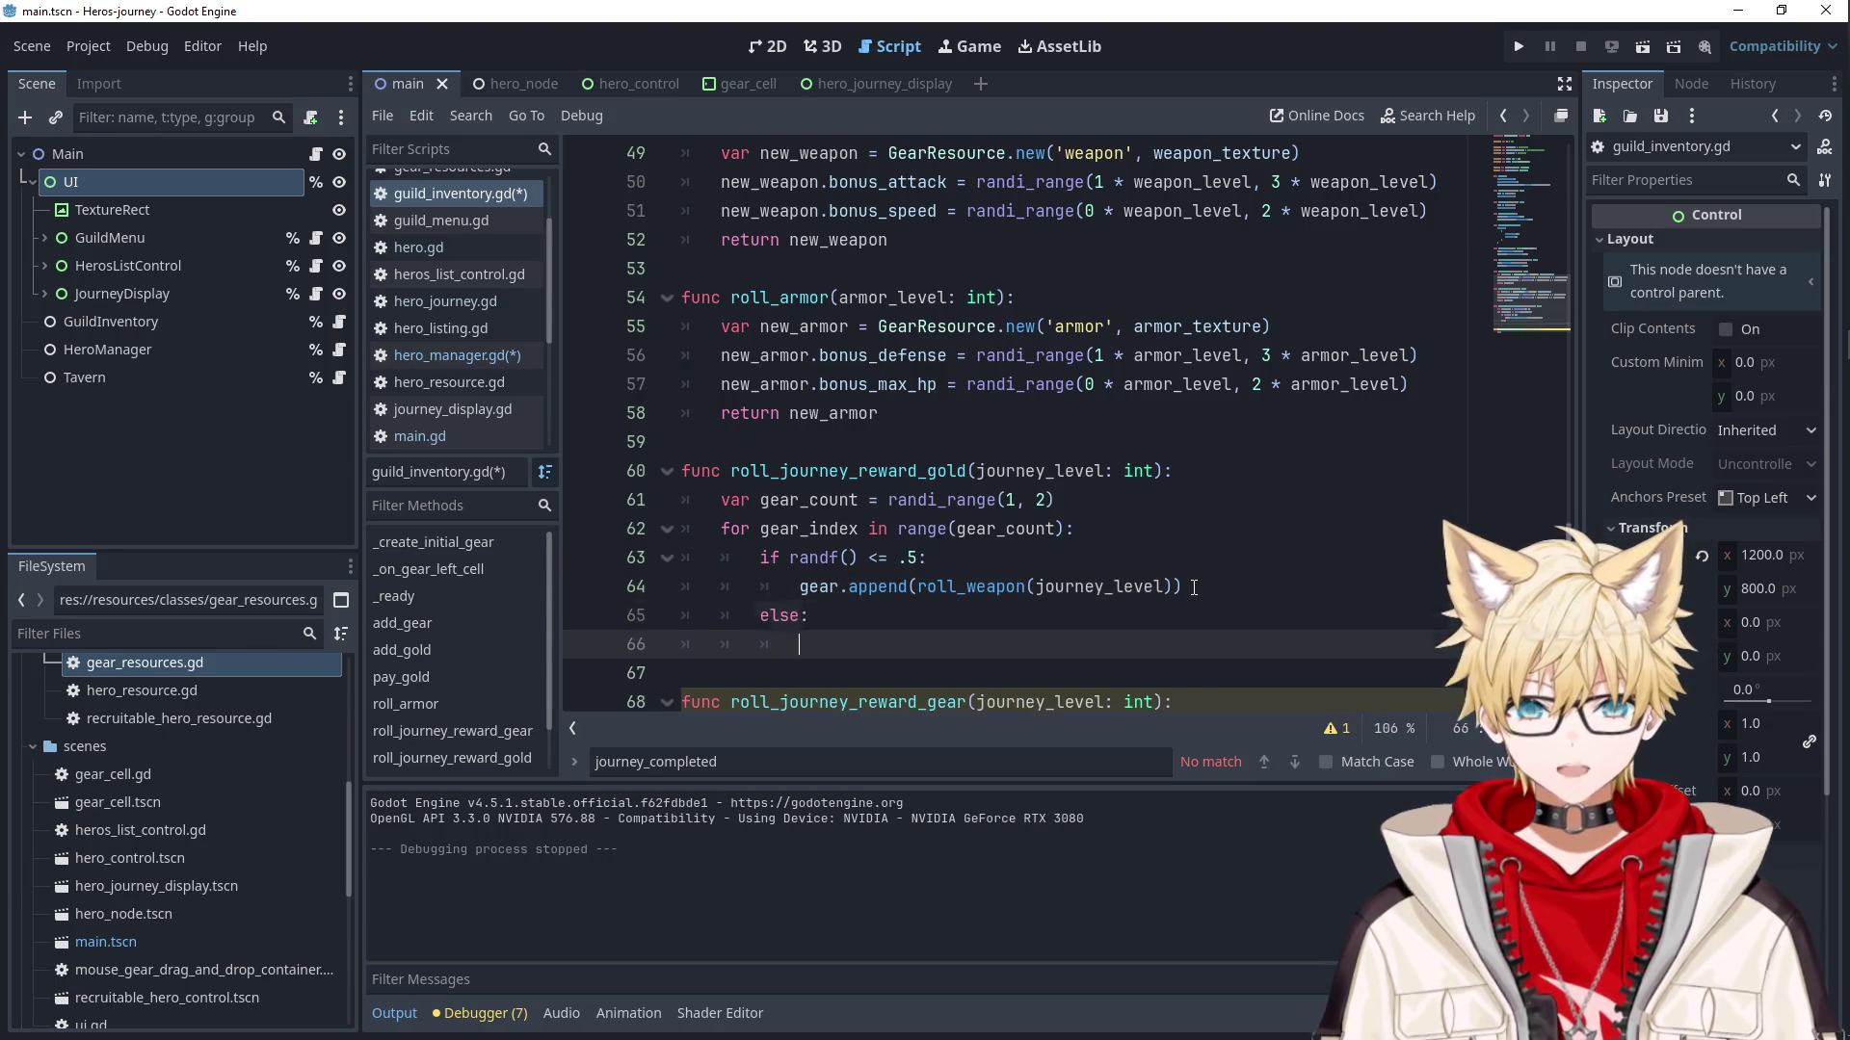
key(Return)
scroll(1097, 529, down, 1)
key(shift+End)
key(ctrl+c)
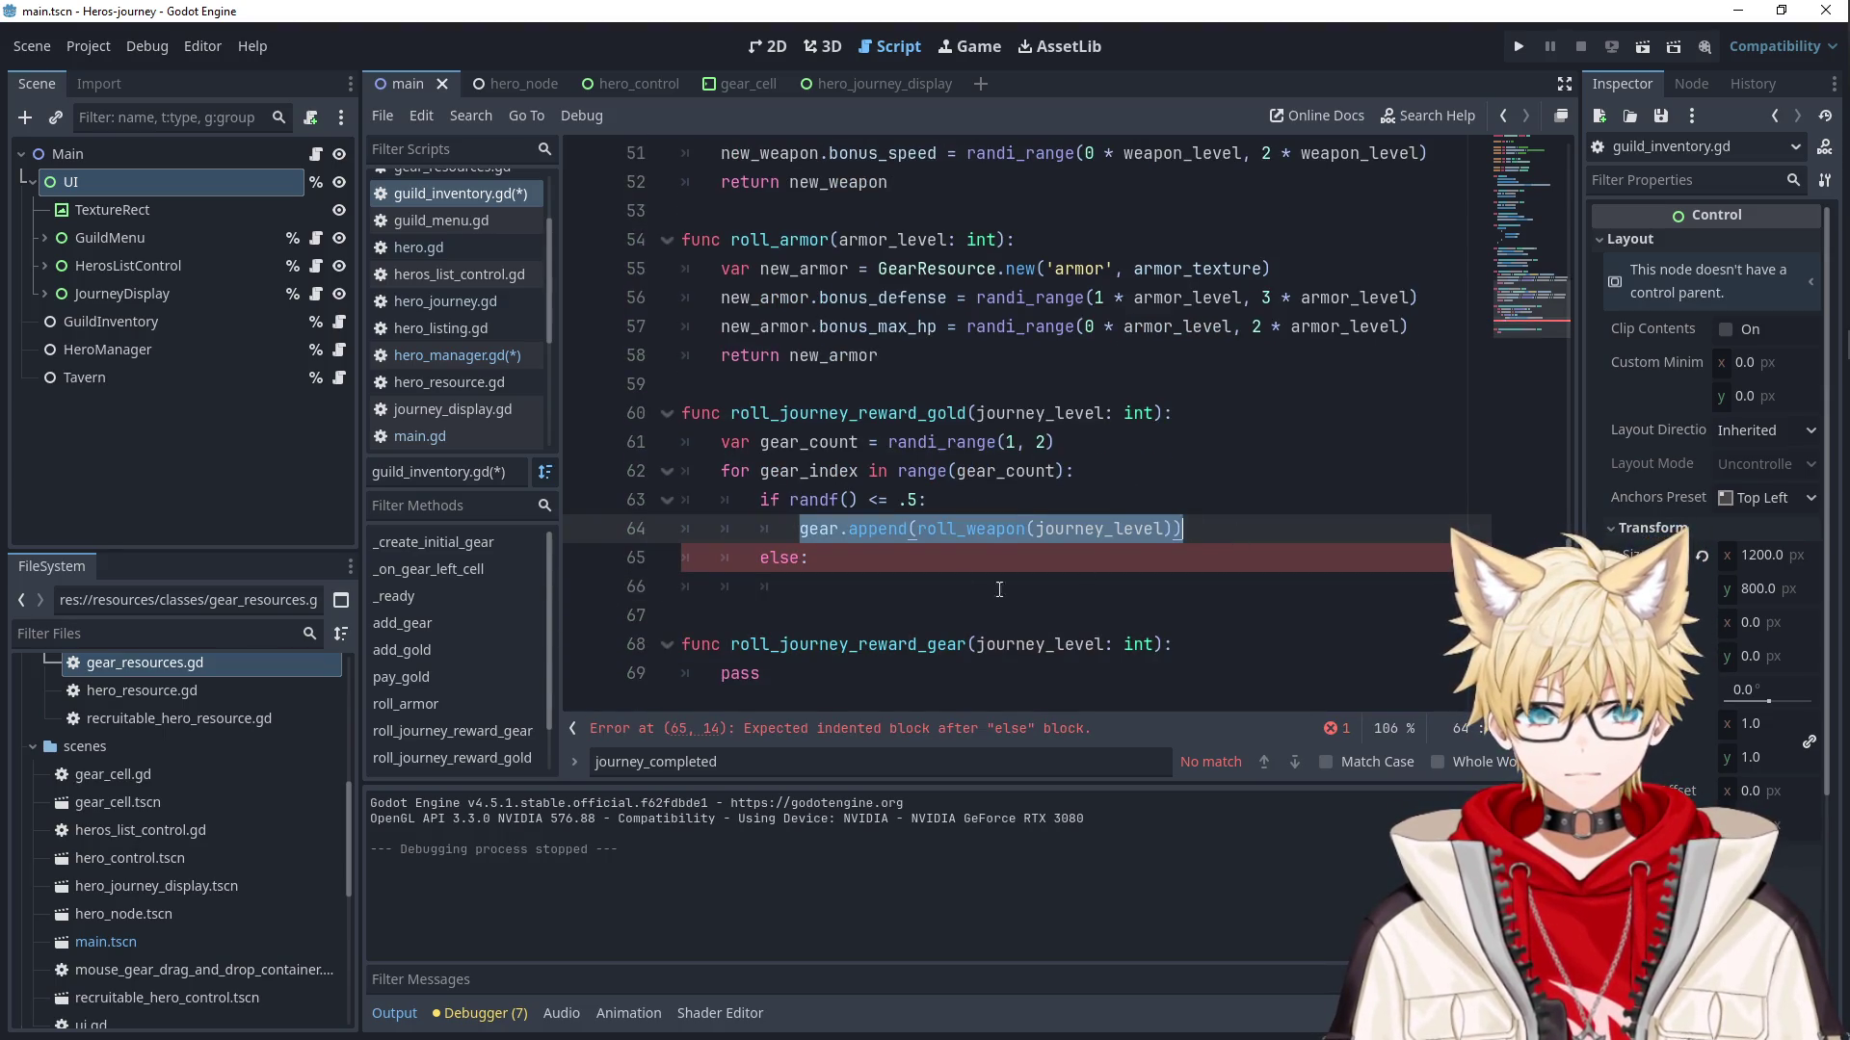
click(944, 587)
key(ctrl+v)
double_click(944, 587)
text(roll_armor)
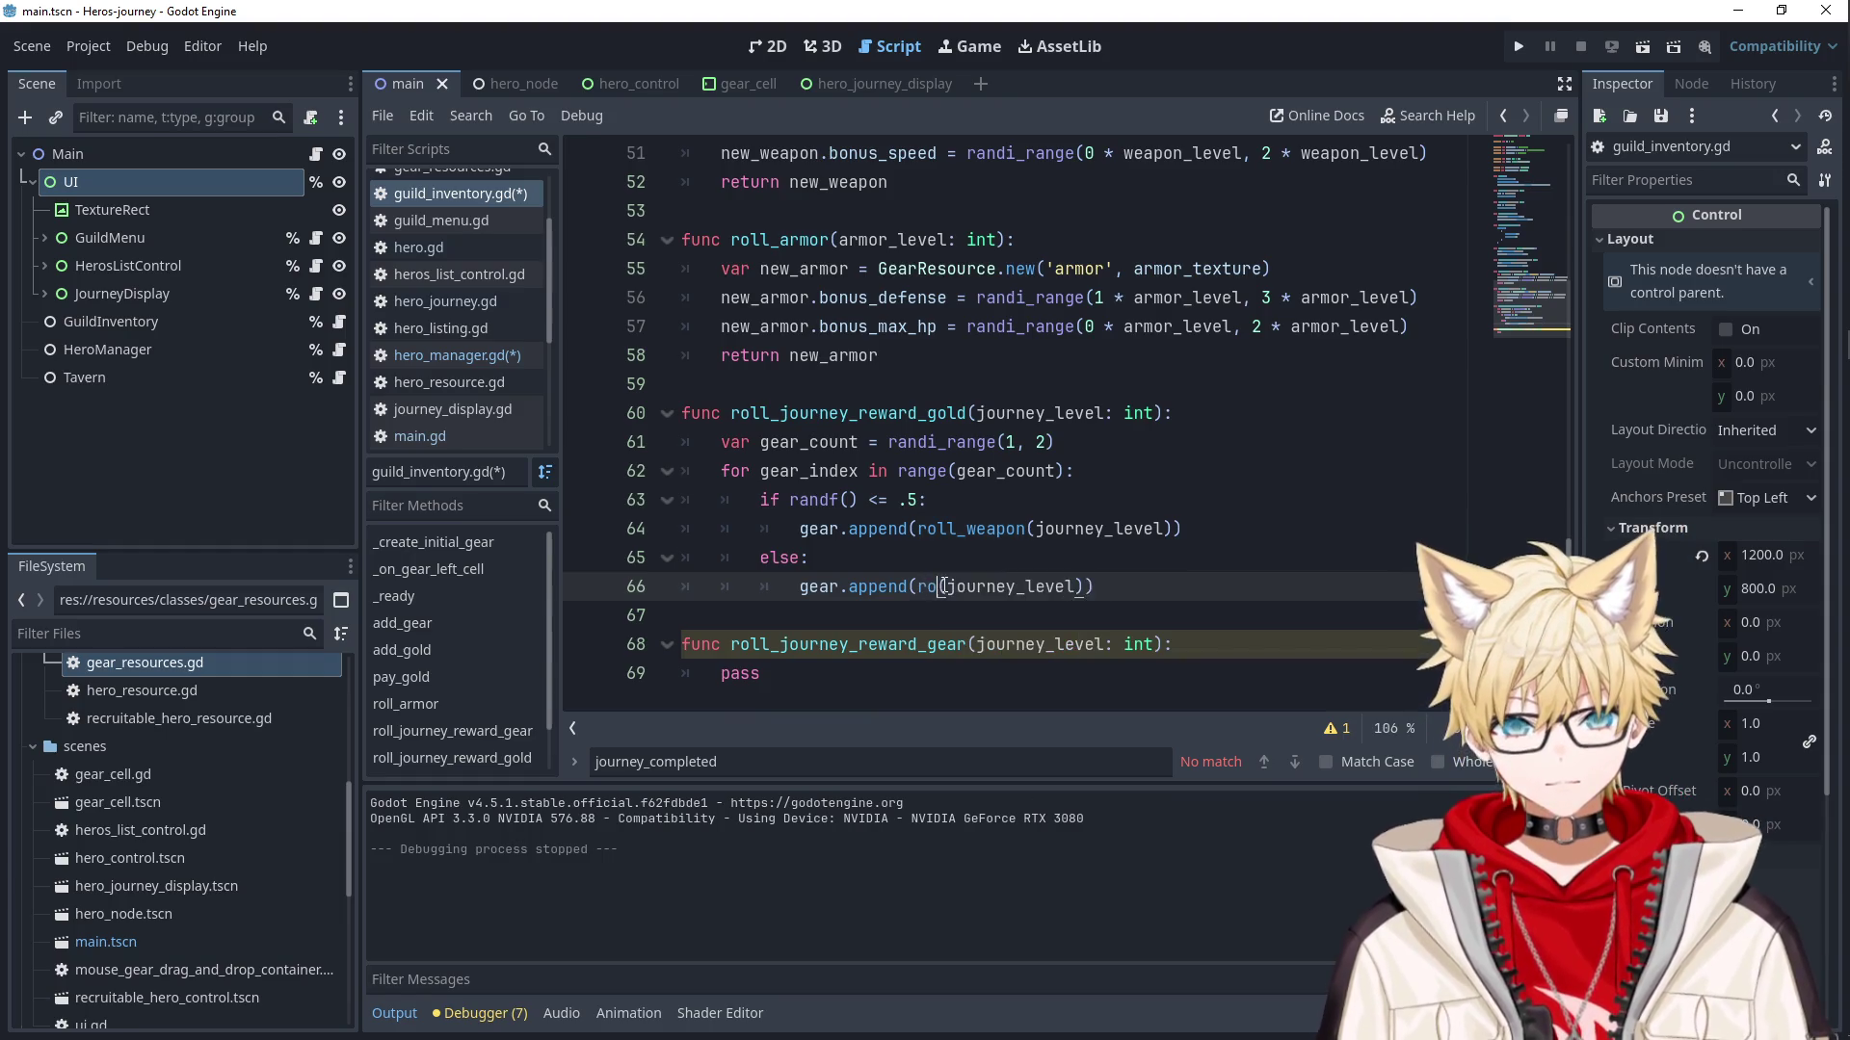
Move the gear-rolling code out of the gold function to replace pass in roll_journey_reward_gear.
mouse_move(1175, 586)
mouse_down()
mouse_move(681, 586)
mouse_move(679, 442)
mouse_up()
key(BackSpace)
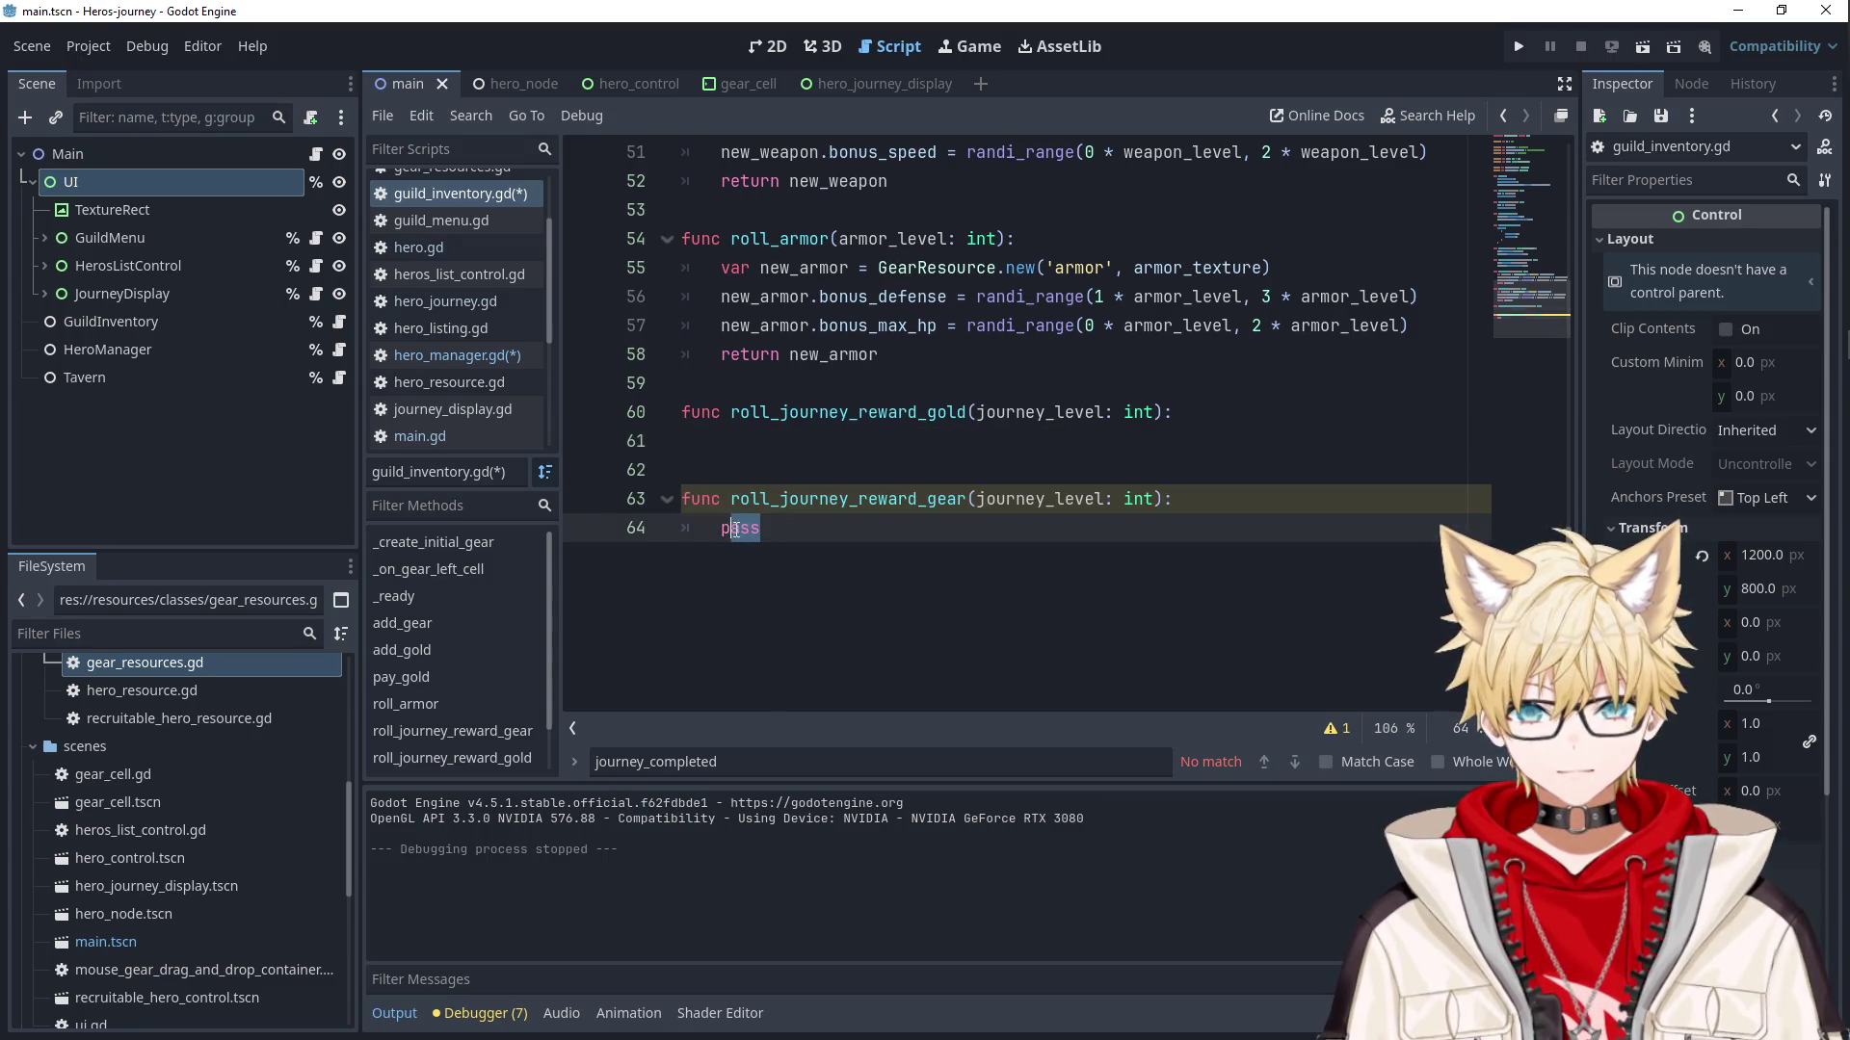
double_click(746, 527)
key(ctrl+v)
key(BackSpace)
click(817, 441)
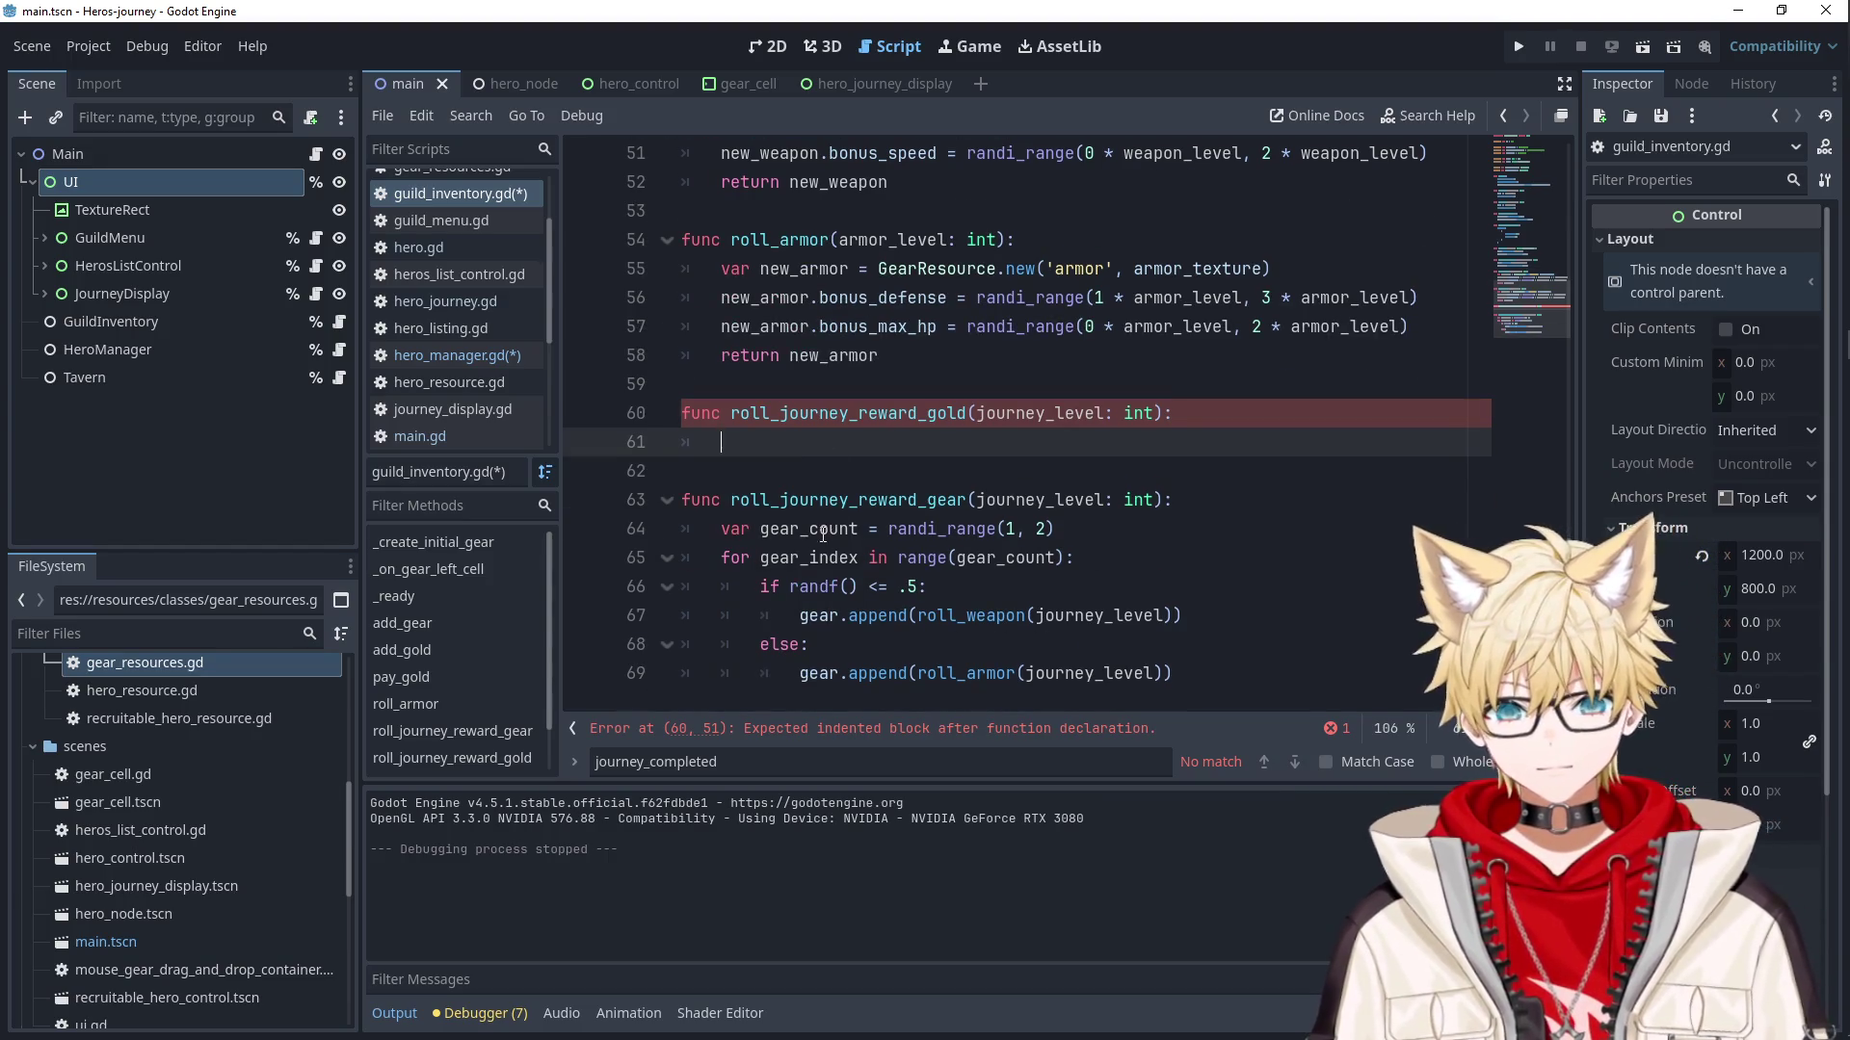
click(754, 558)
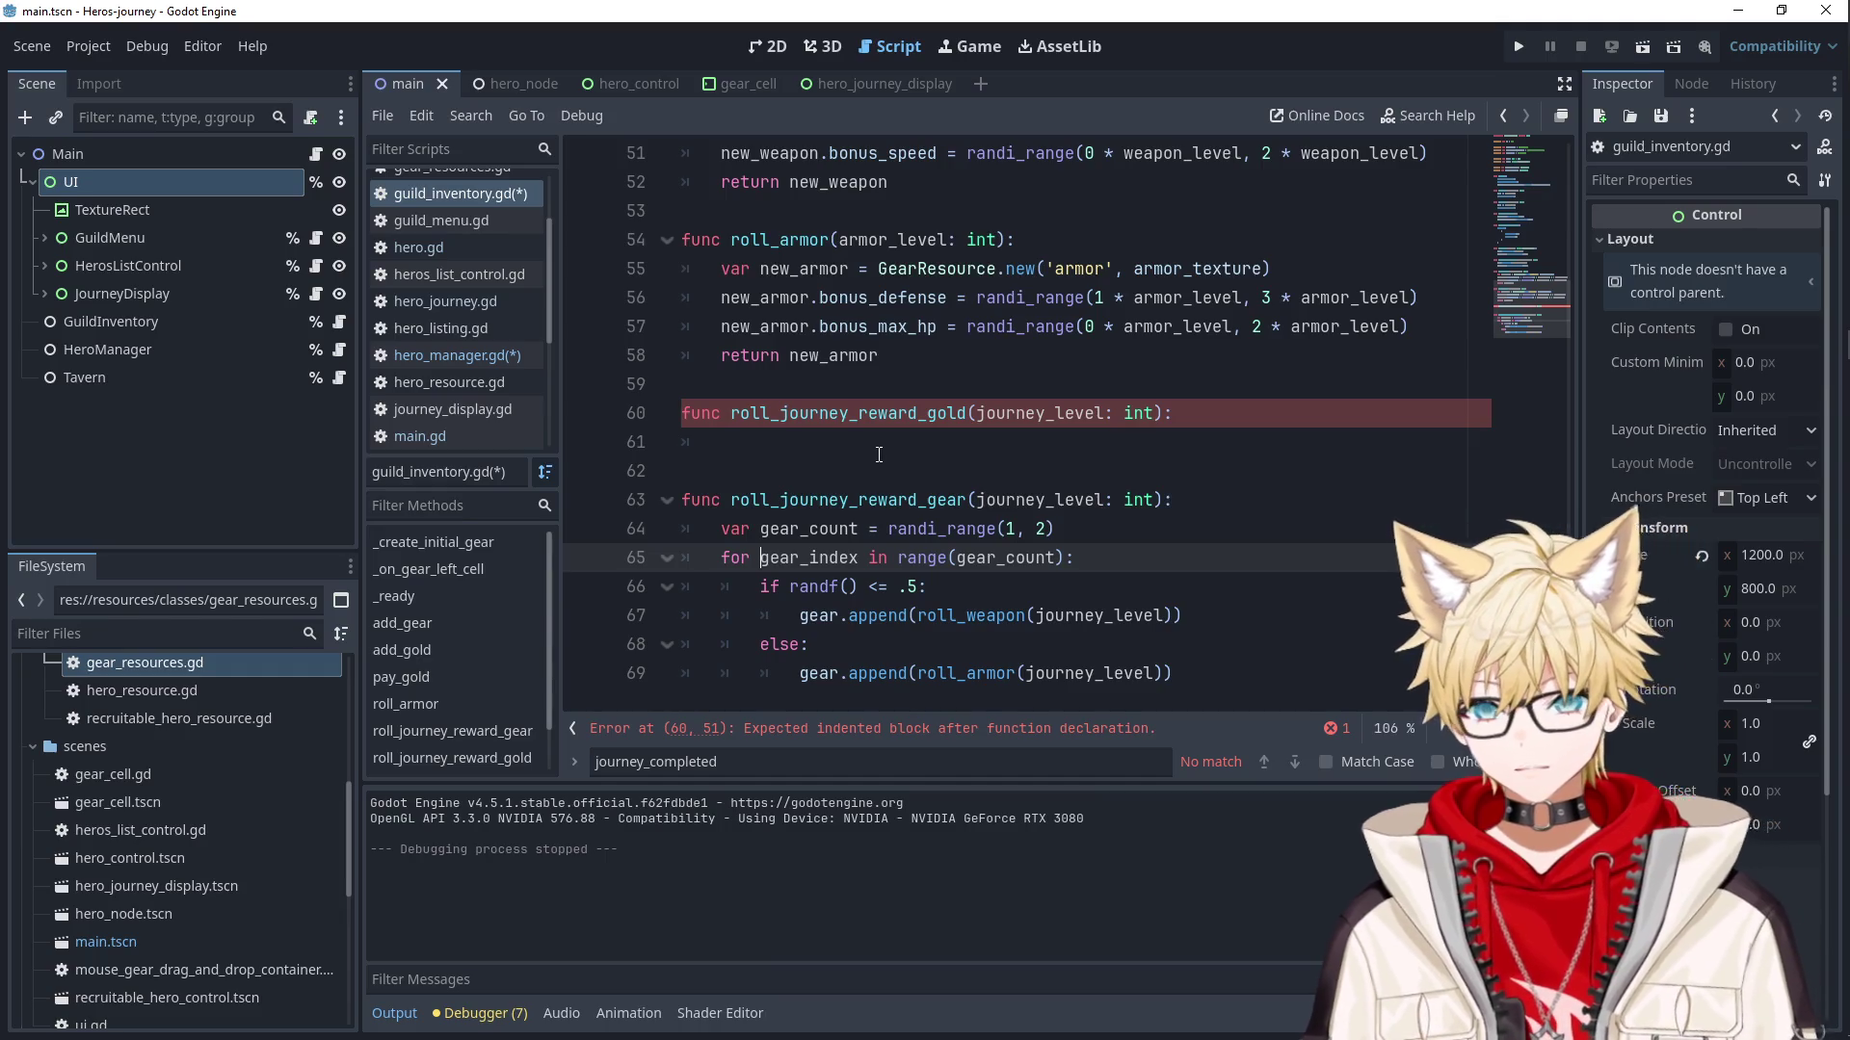
click(841, 439)
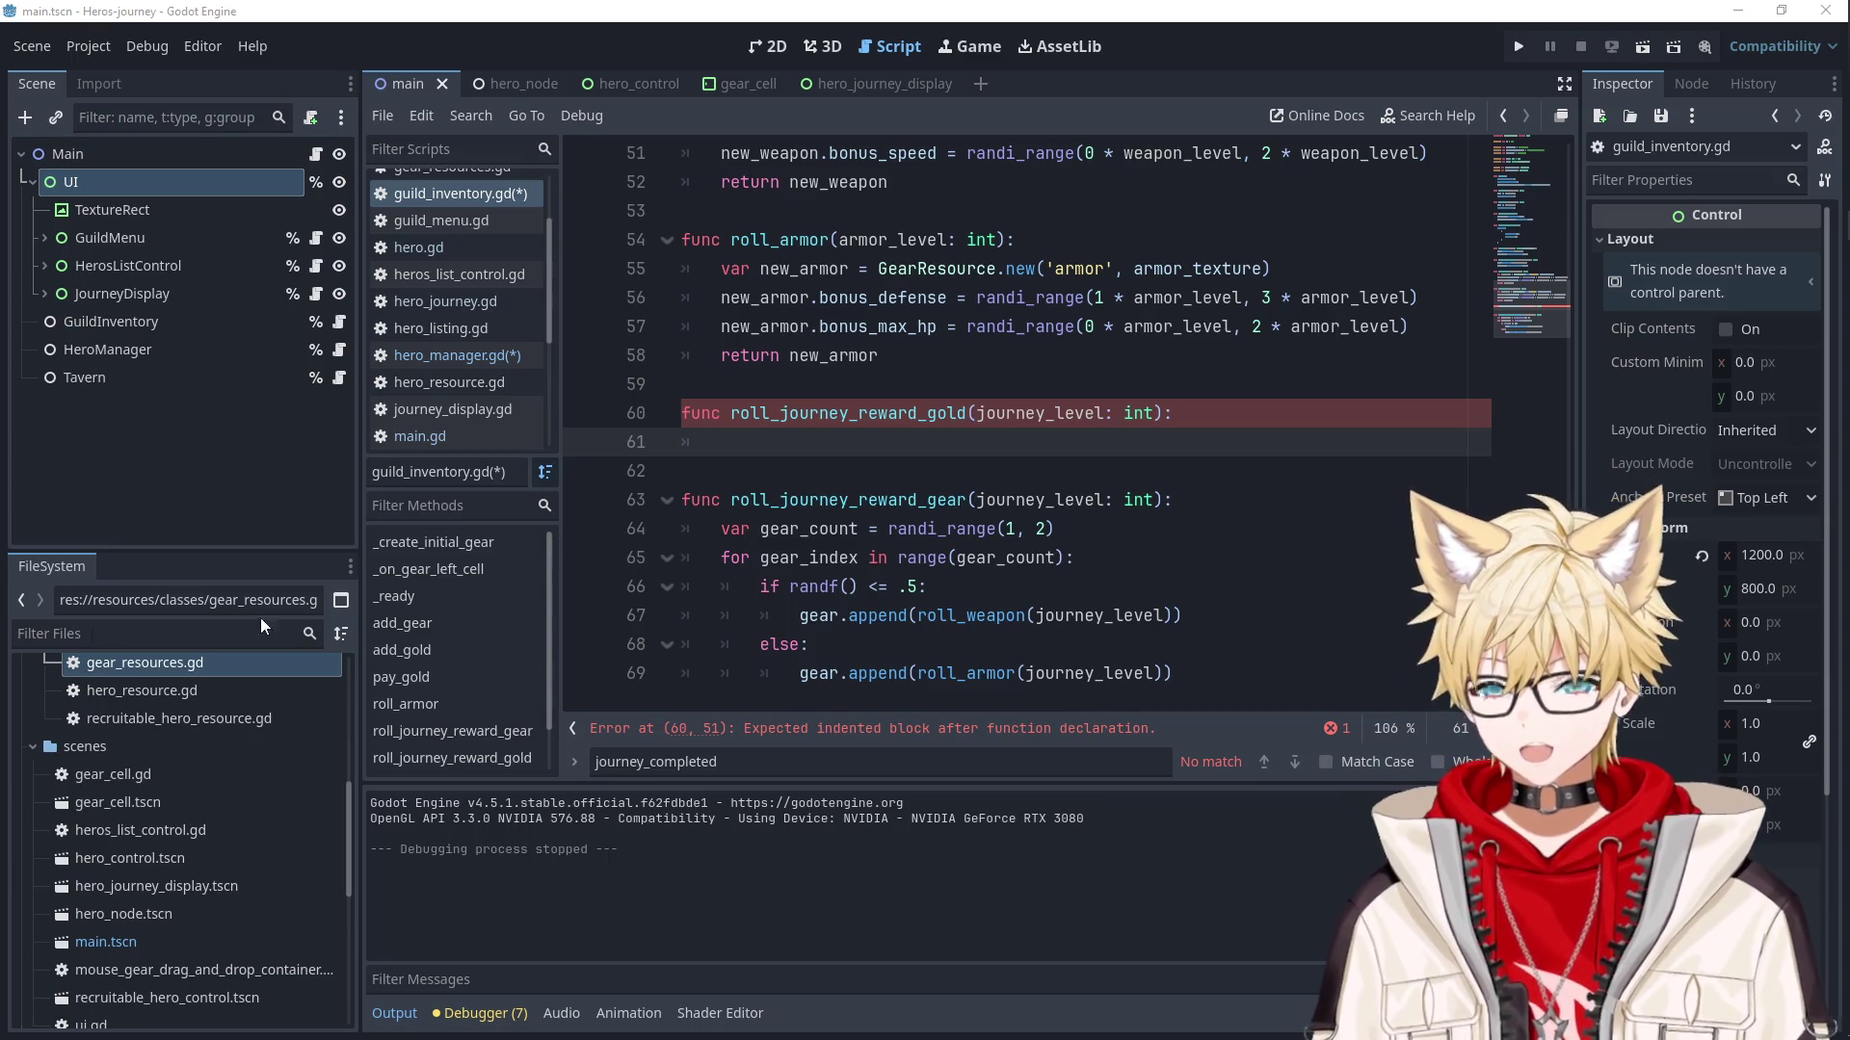
click(895, 614)
Add an add_gold() call in the gold reward function body.
click(895, 451)
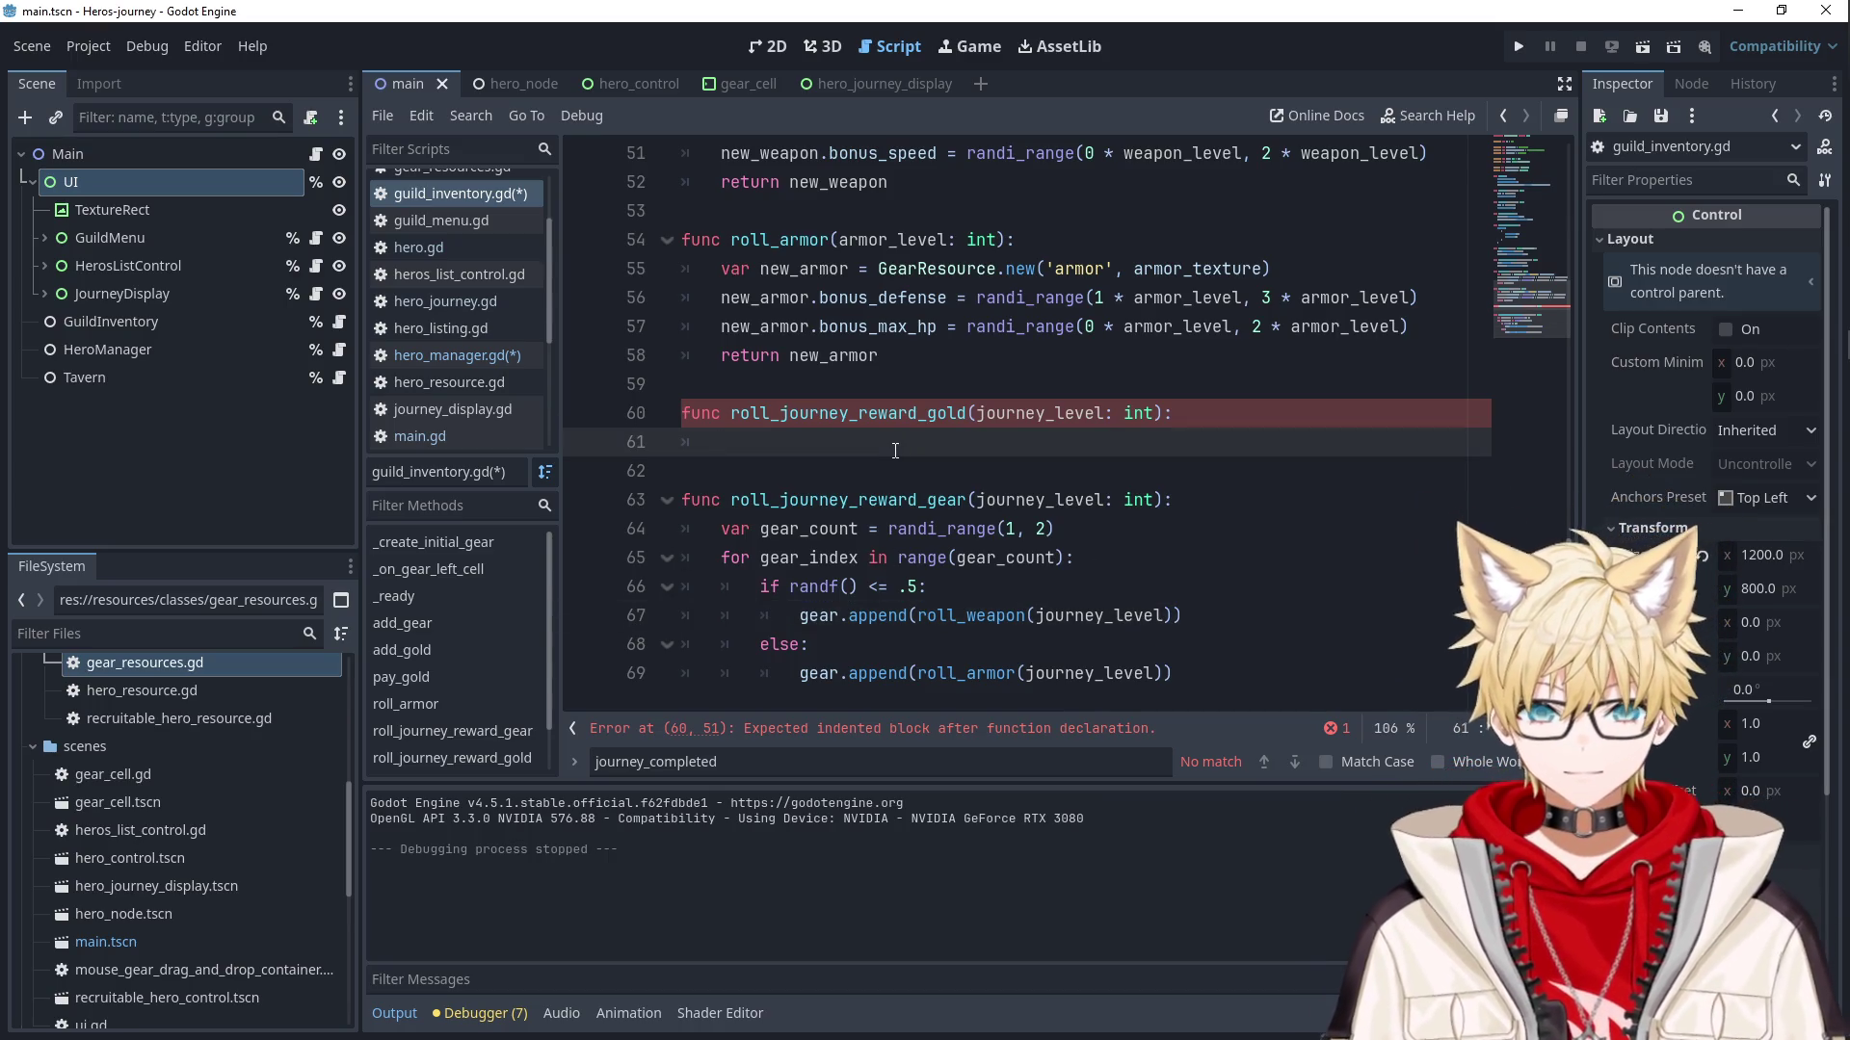
text(add)
key(Down)
key(Return)
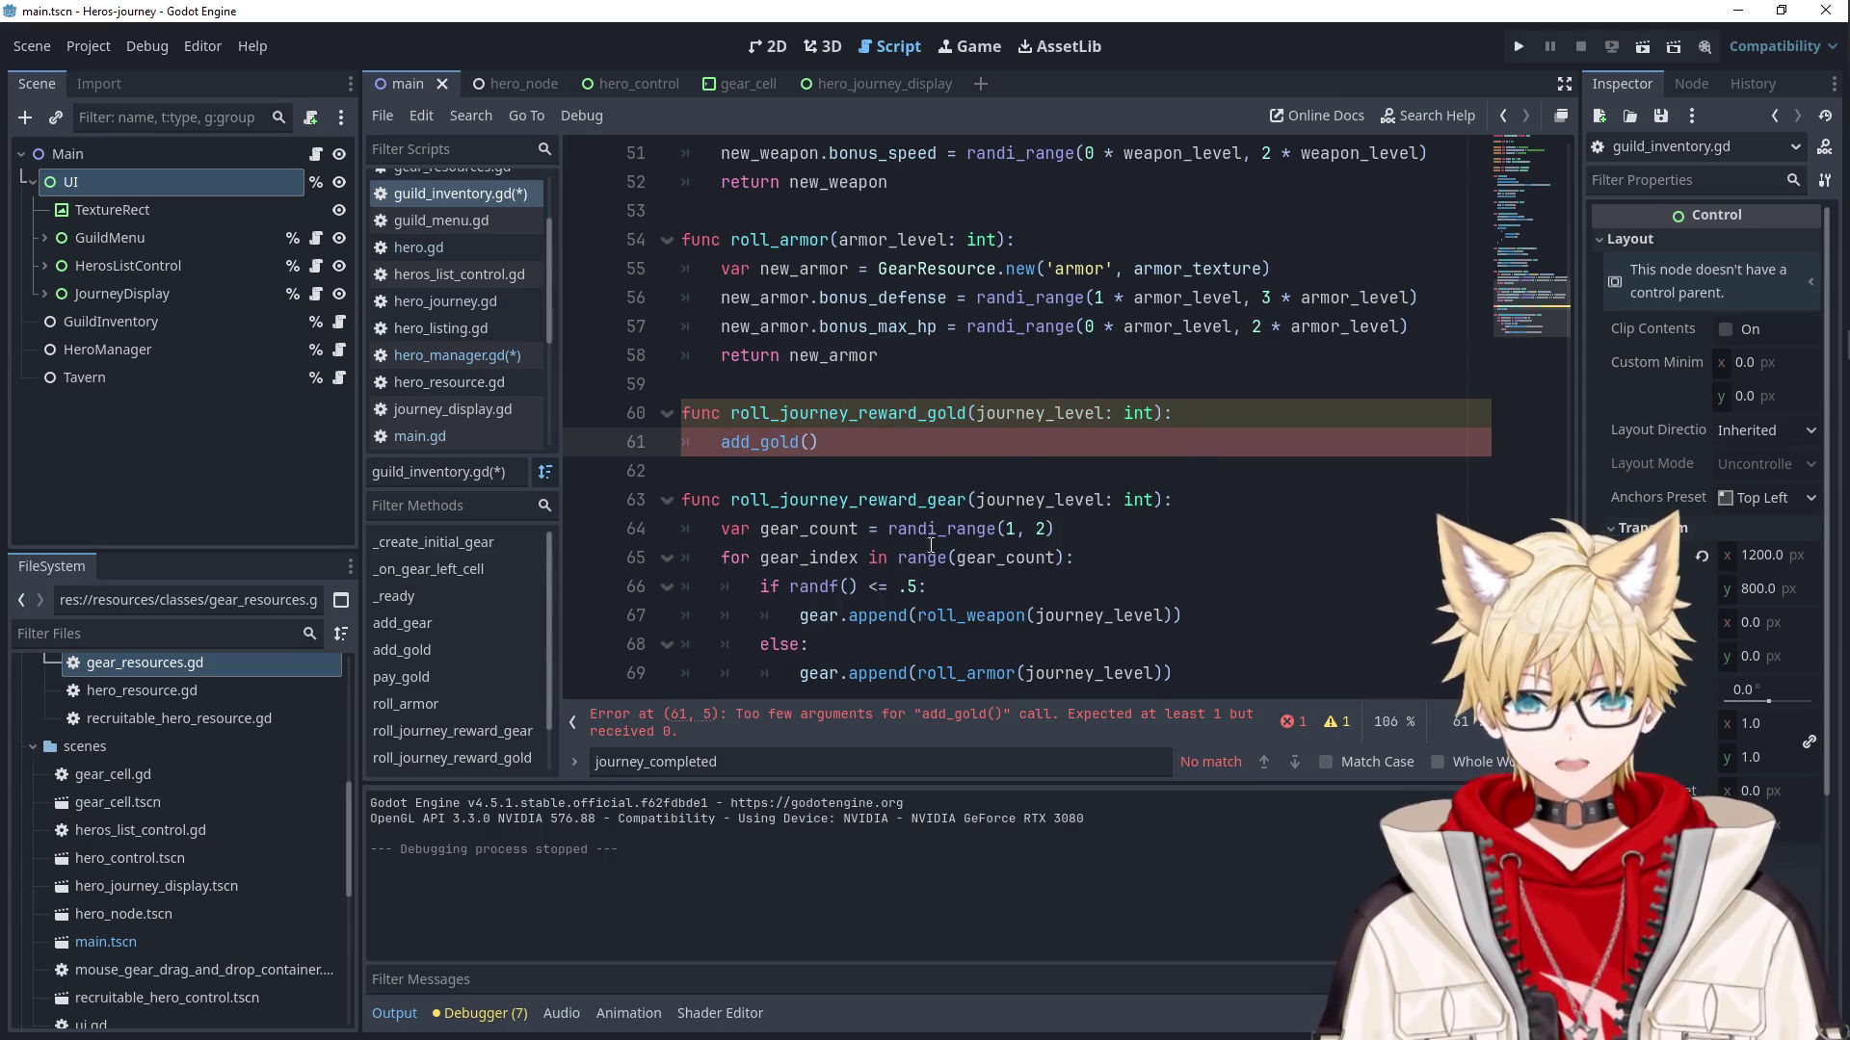
Add an add_gear() call after the gear-rolling loop.
scroll(861, 617, up, 5)
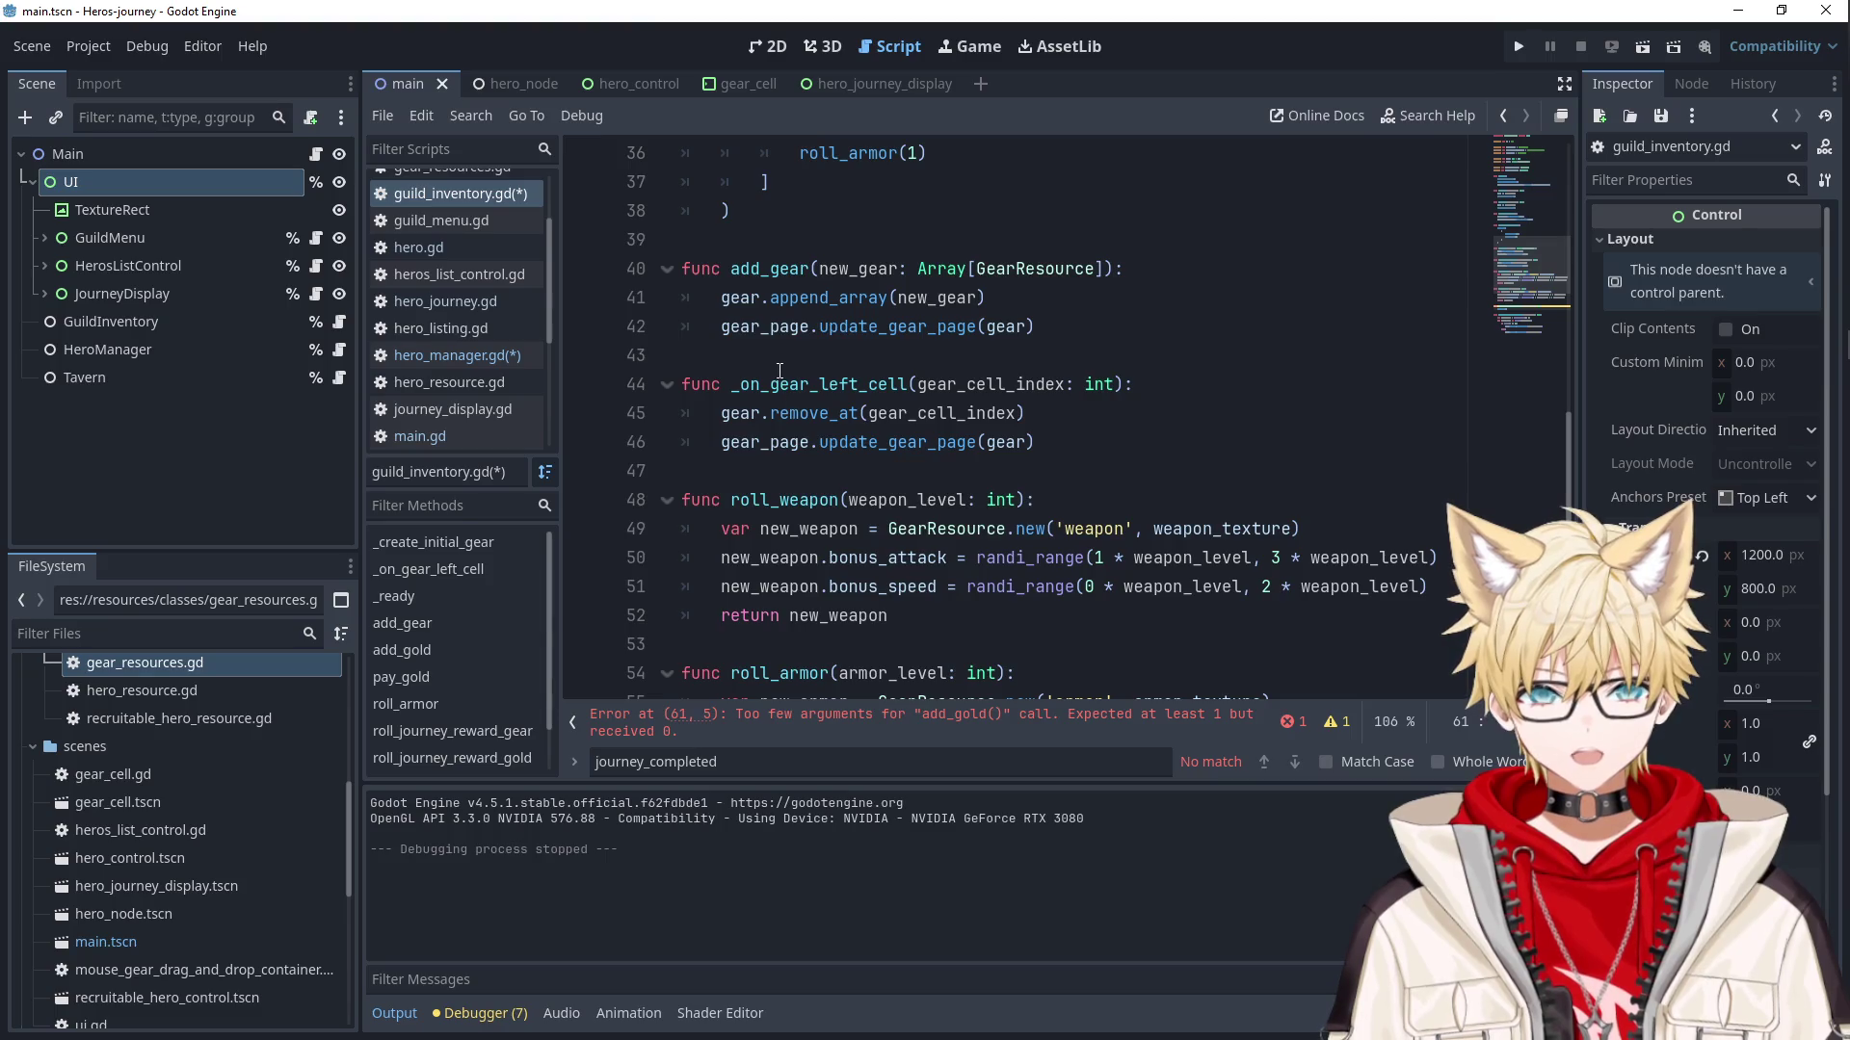
scroll(912, 554, down, 5)
click(1194, 669)
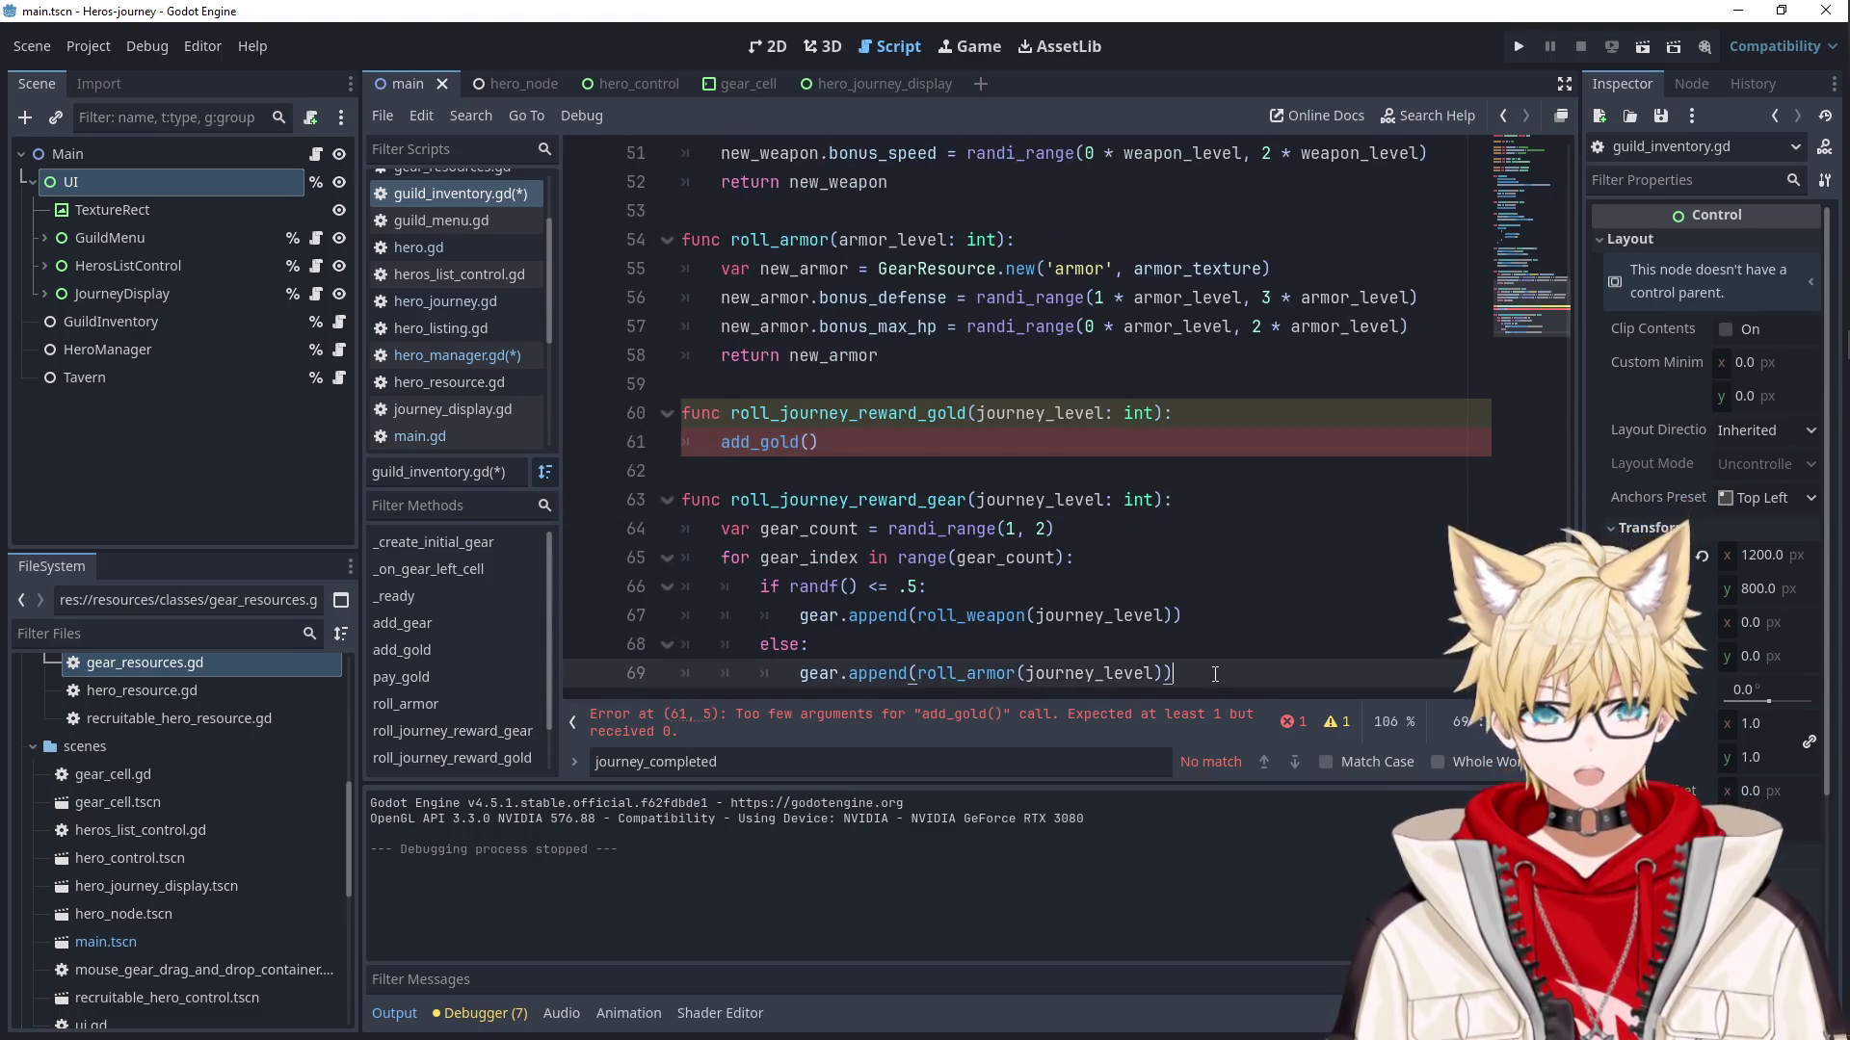
key(Return)
key(BackSpace)
key(BackSpace)
text(add_gear)
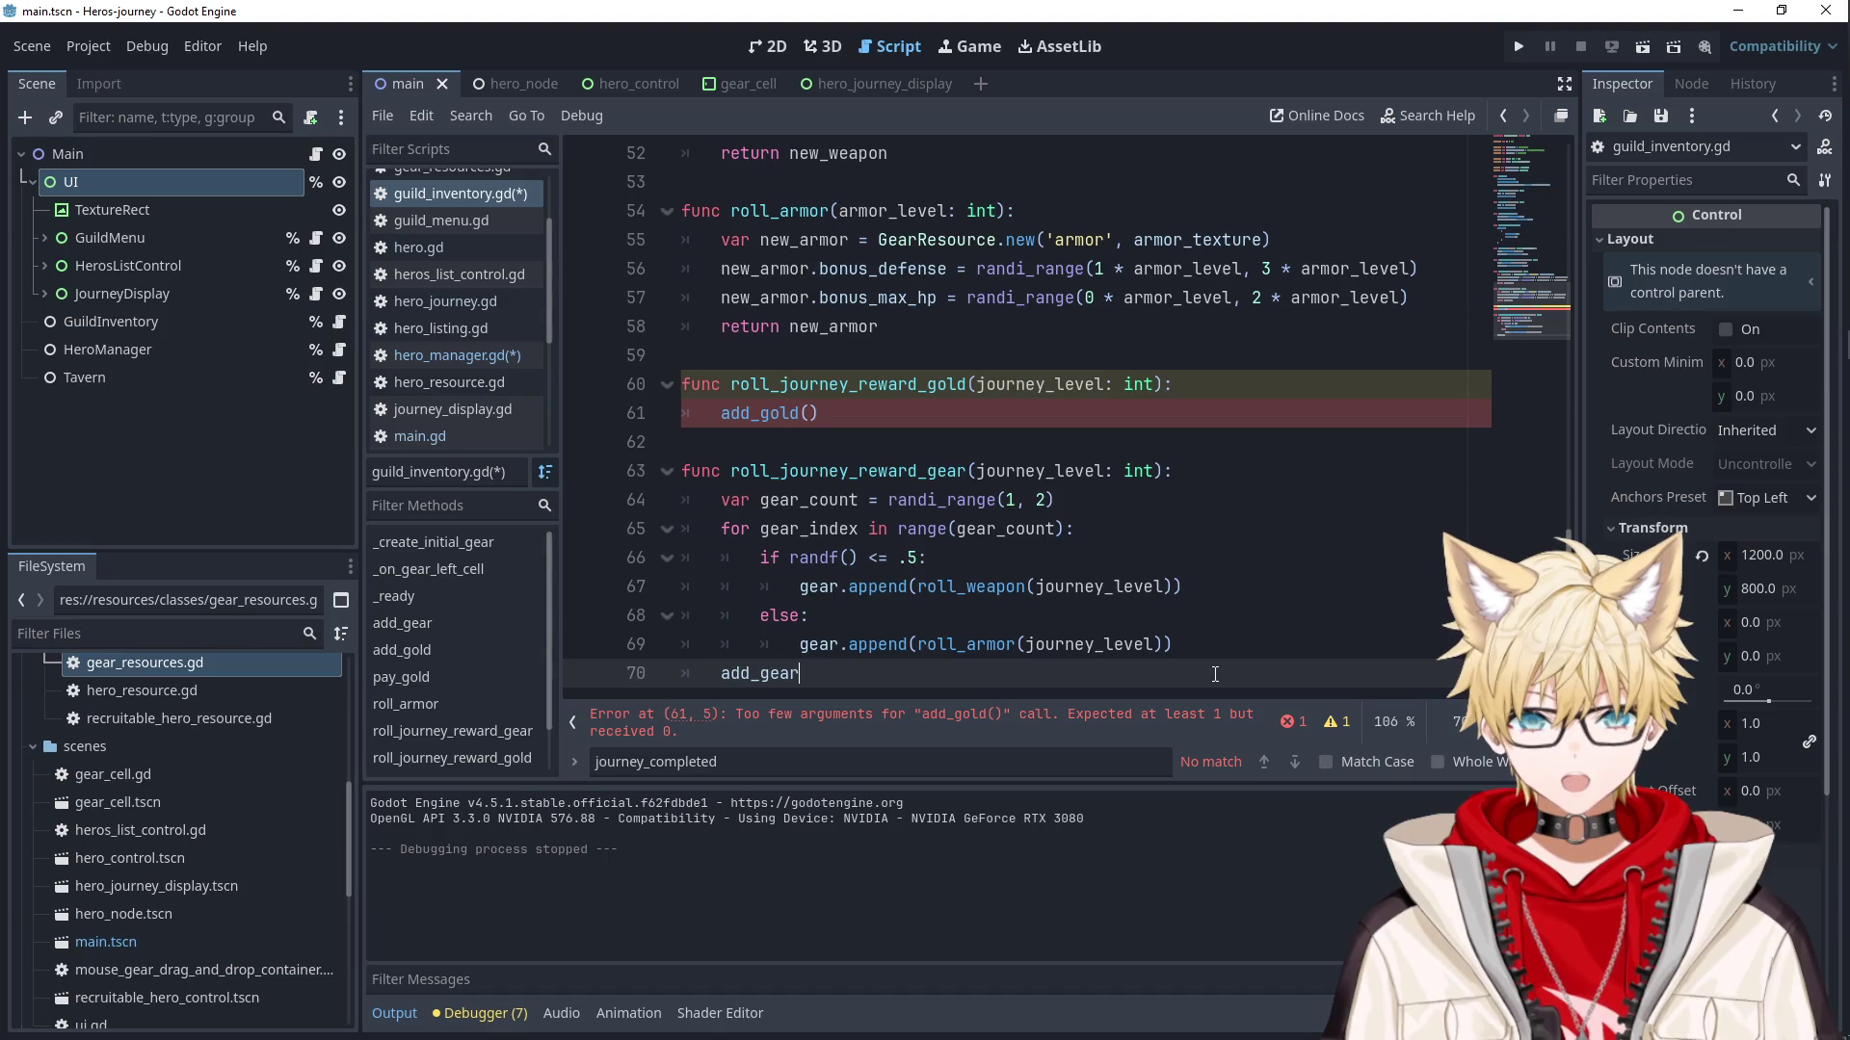
key(Return)
key(Escape)
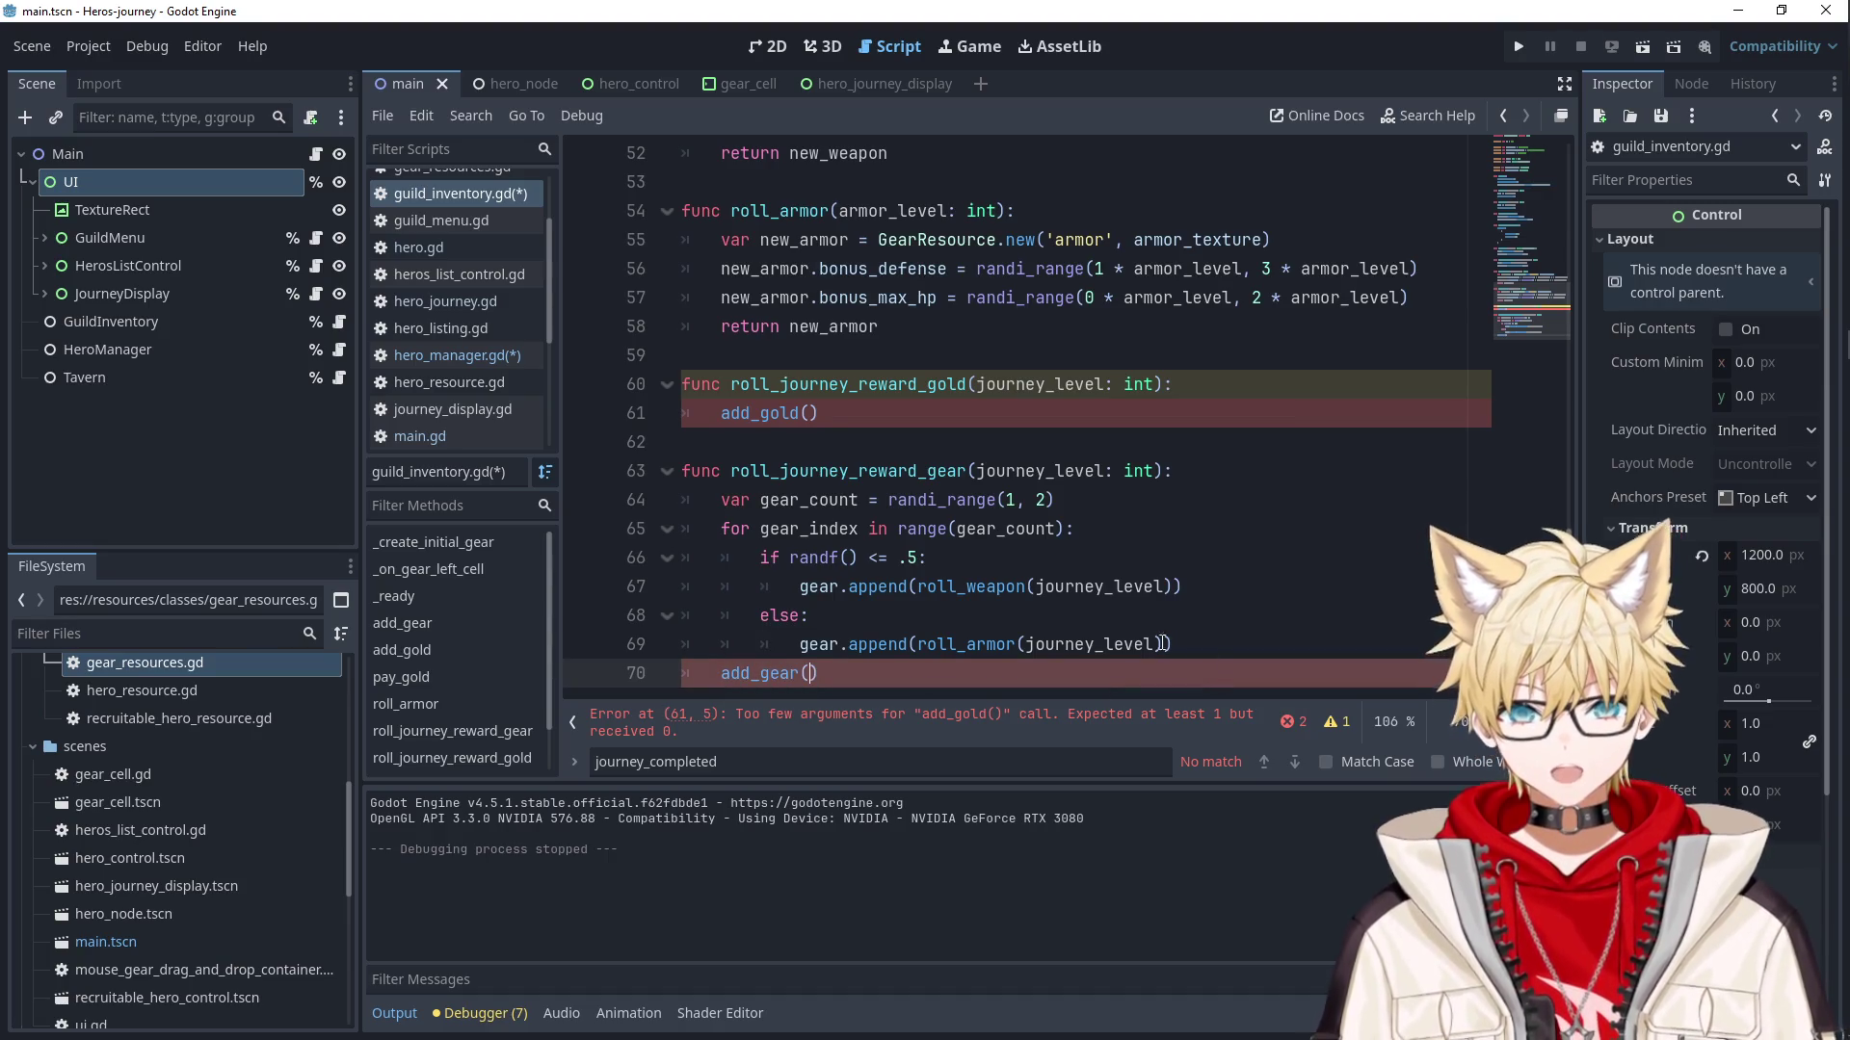
Declare var reward_gear = [] below the gear_count line.
click(1103, 501)
key(Return)
text(var gear_)
key(BackSpace)
key(BackSpace)
key(BackSpace)
text(reward_gear = [])
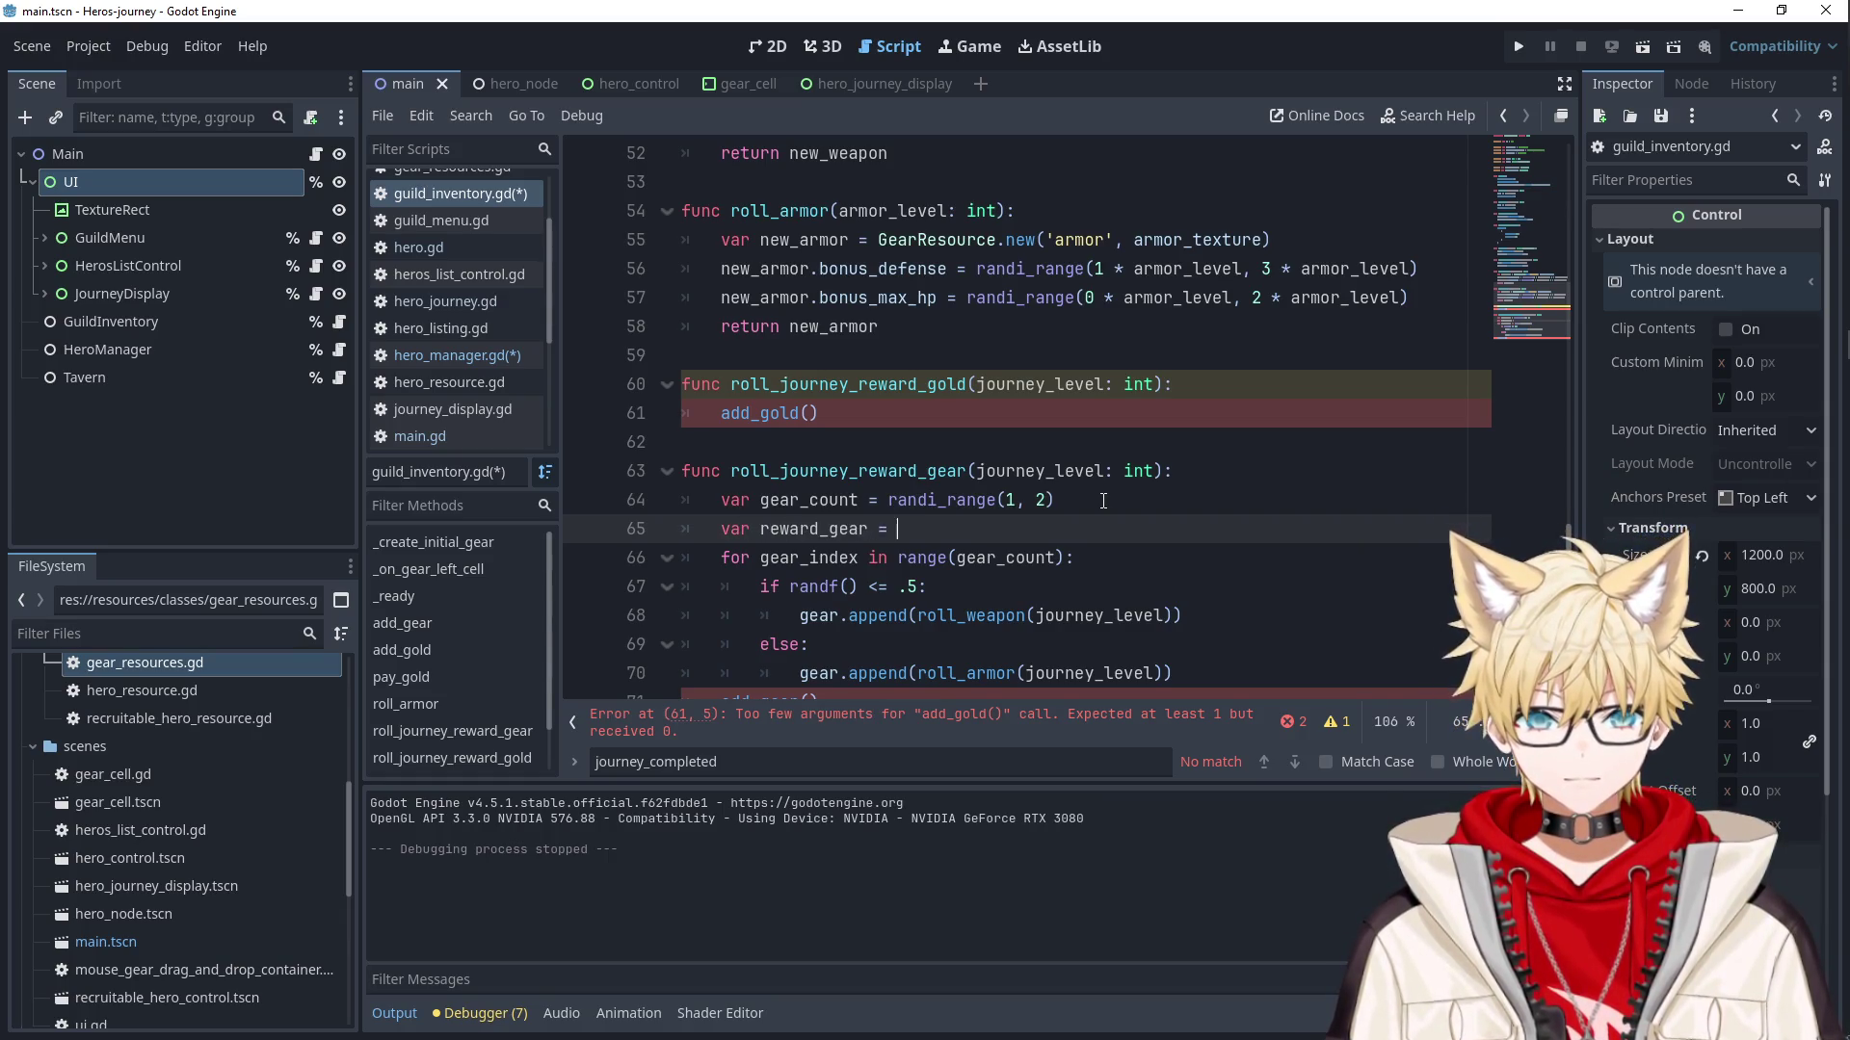
Append weapon and armor rolls to reward_gear and pass reward_gear to add_gear.
scroll(868, 643, down, 1)
double_click(814, 499)
key(ctrl+c)
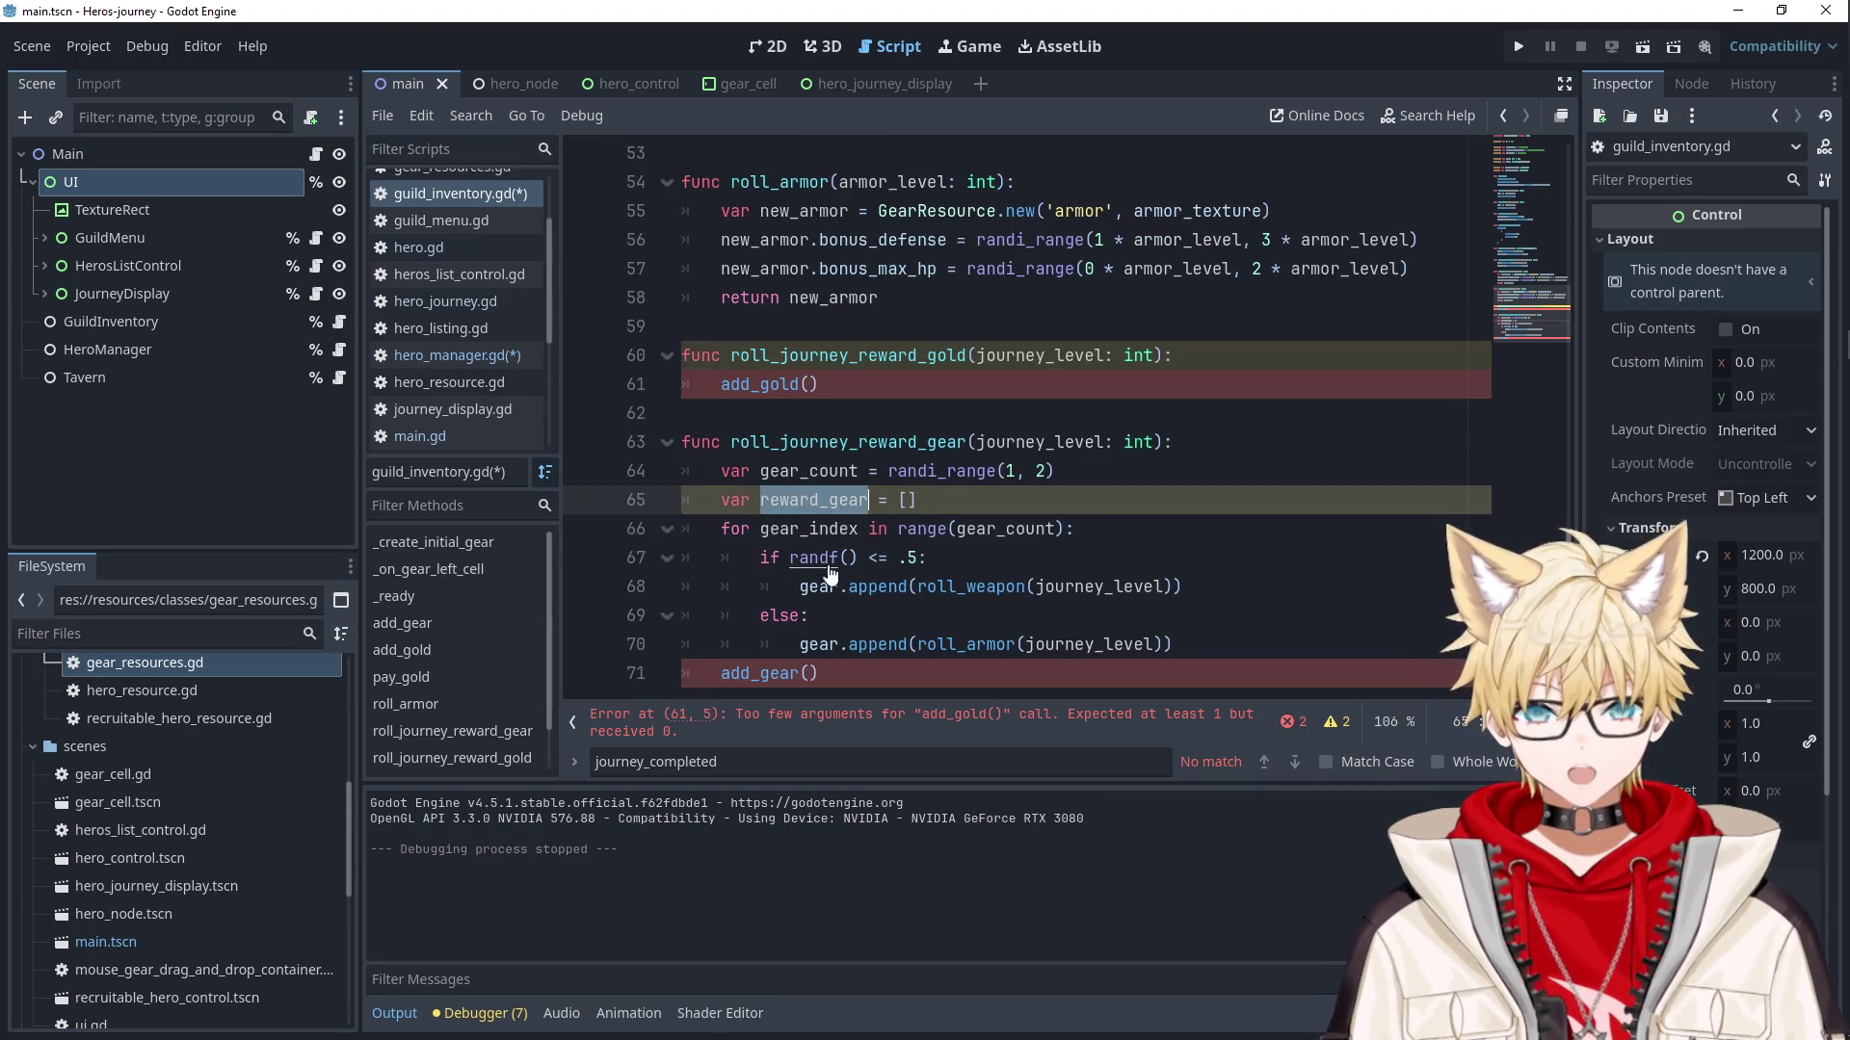
double_click(817, 587)
key(ctrl+v)
double_click(817, 645)
key(ctrl+v)
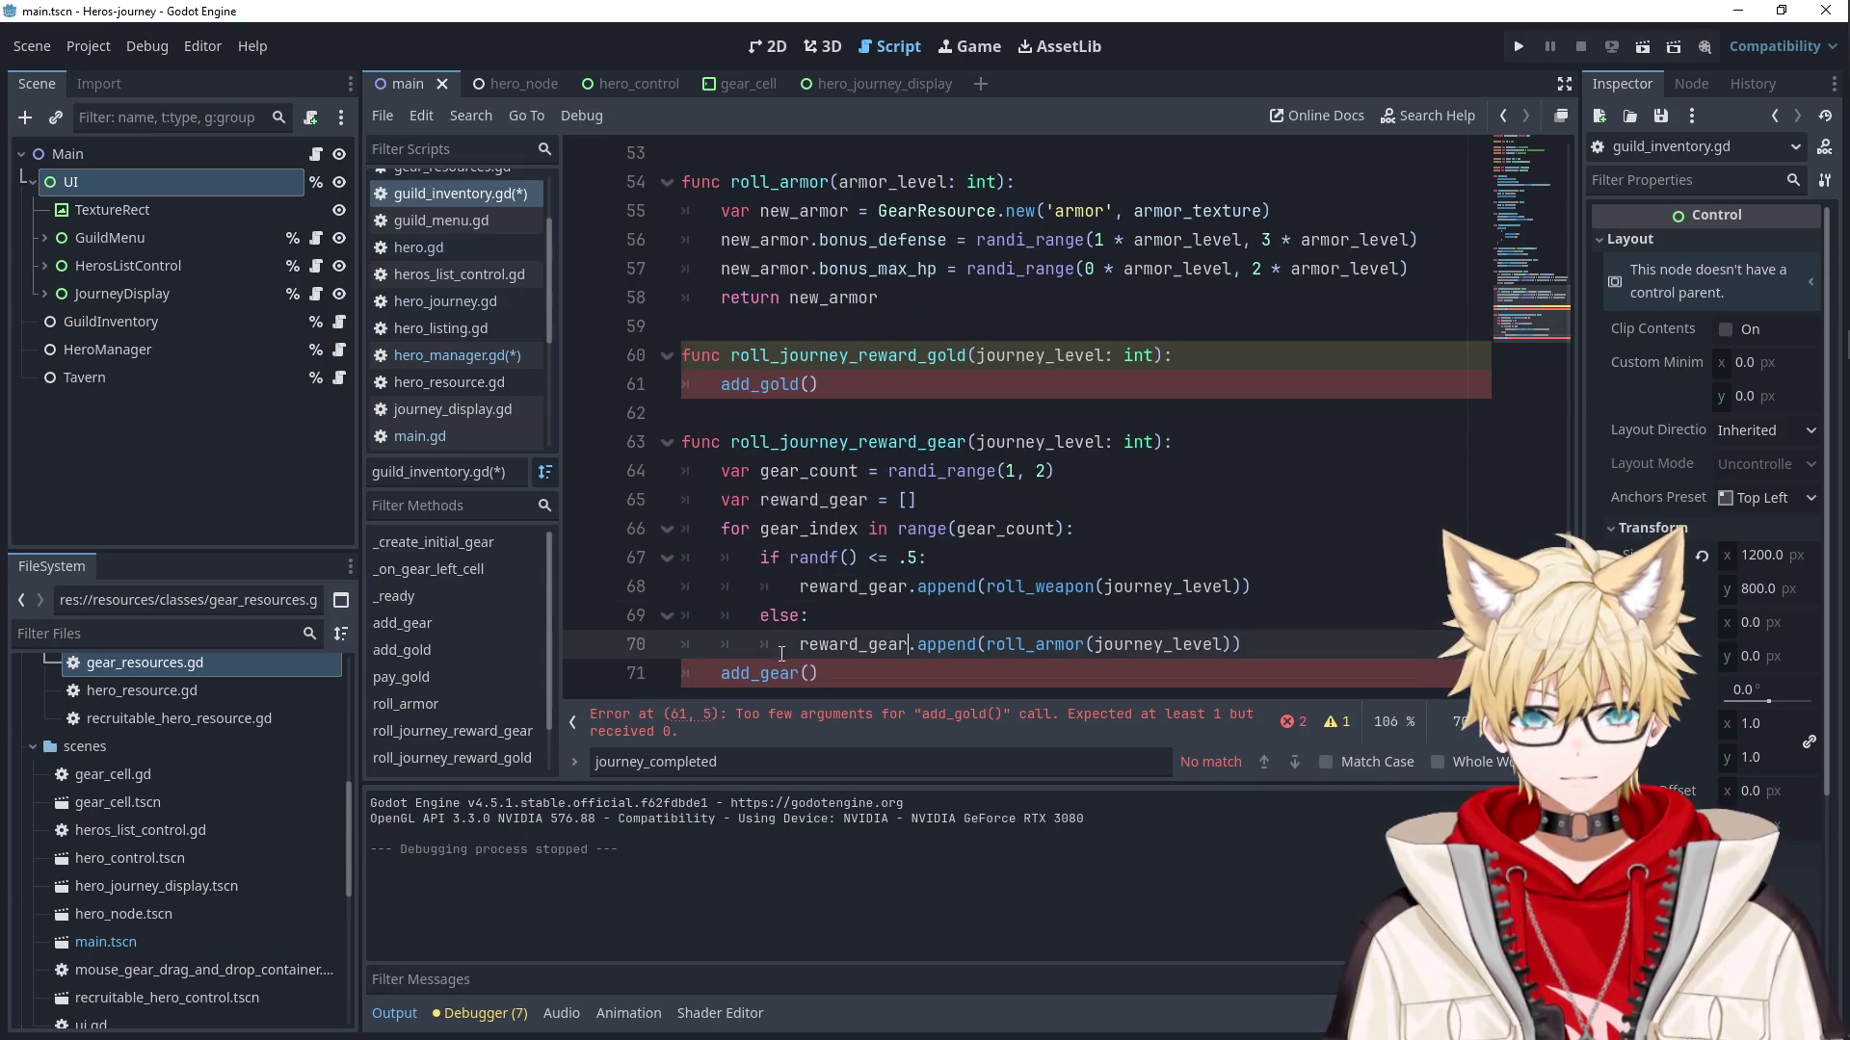
double_click(836, 644)
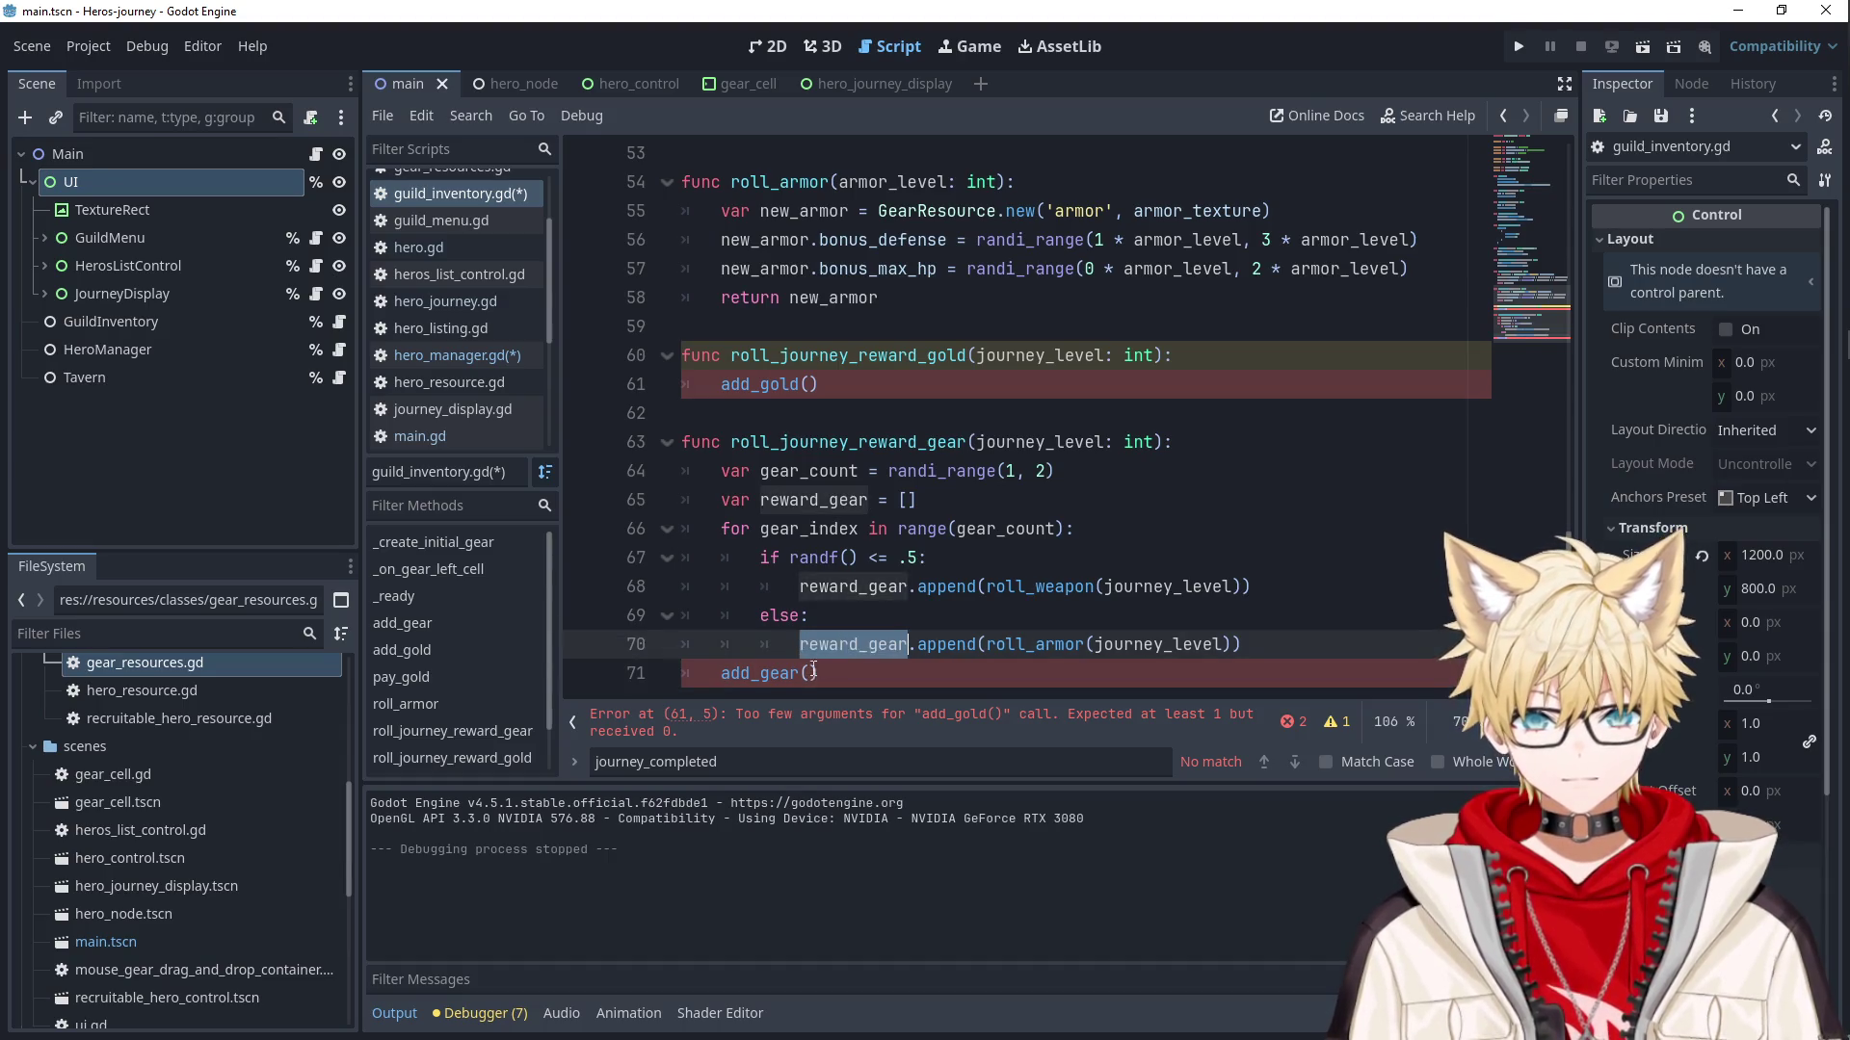
click(814, 671)
key(ctrl+v)
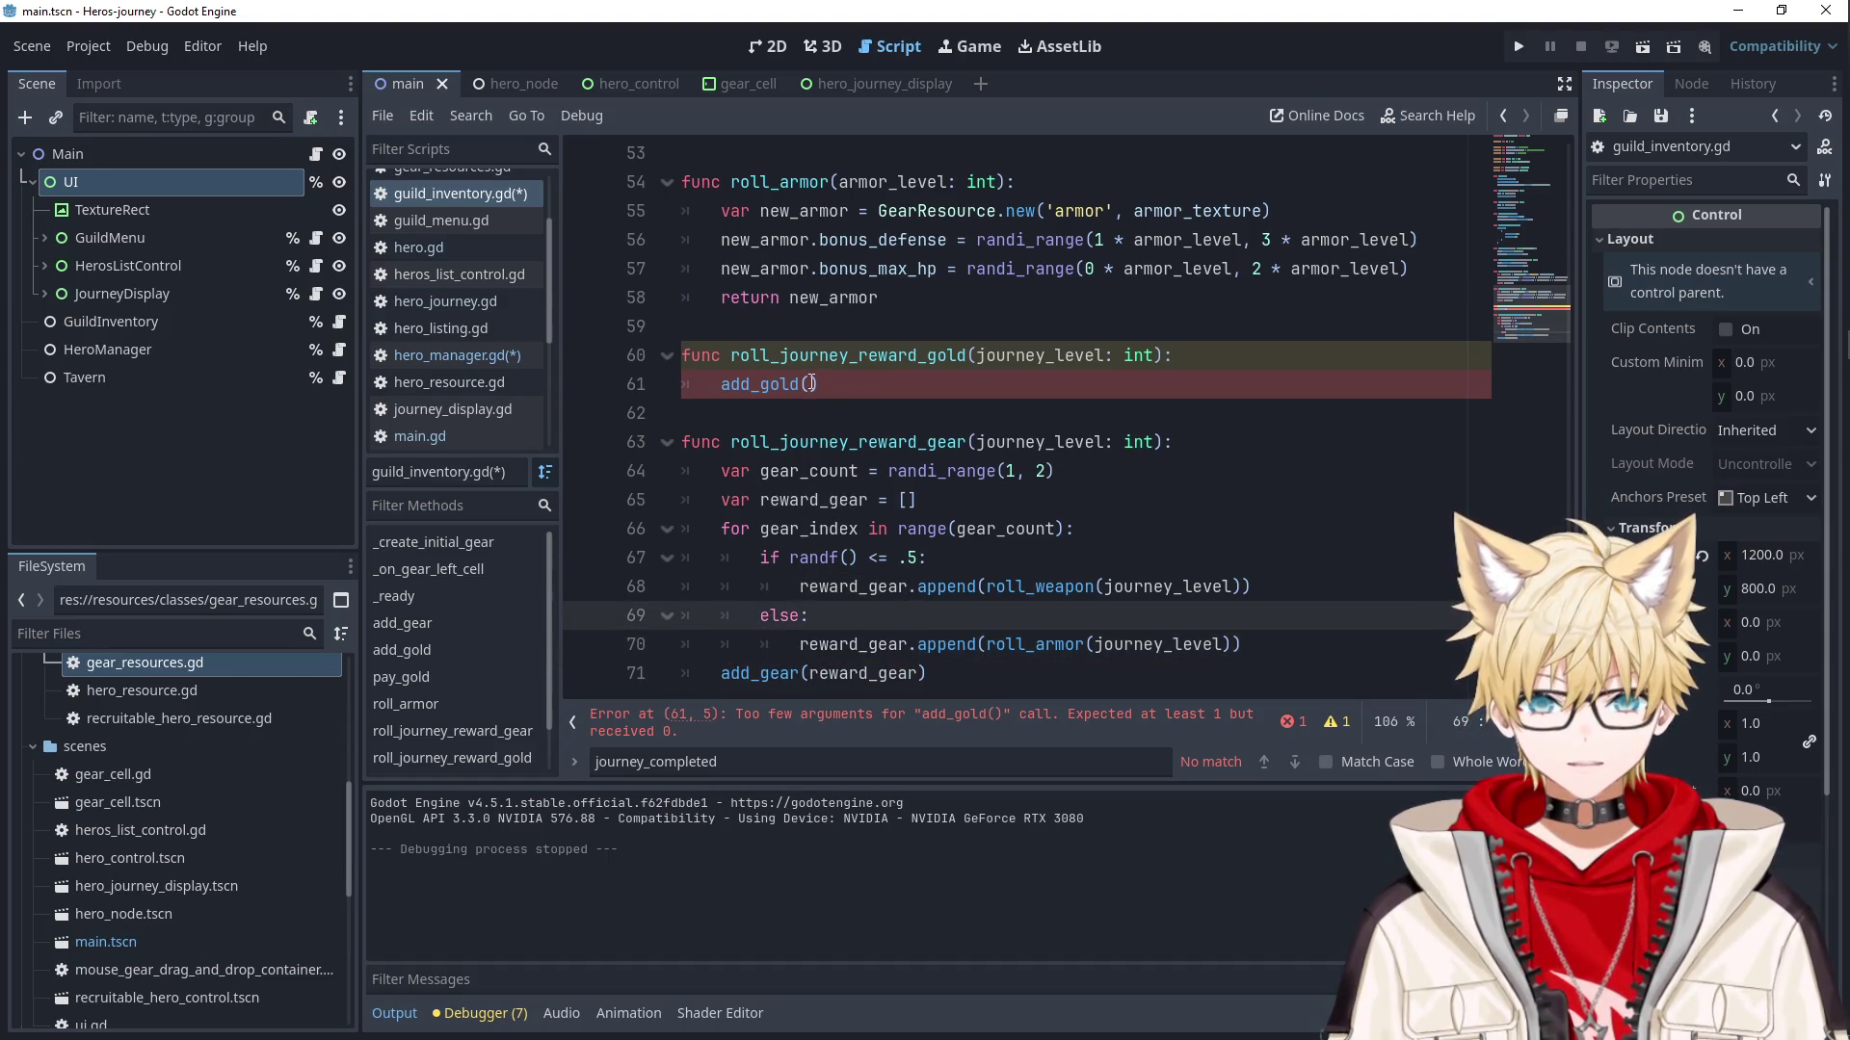
Start var reward_gold = randi() at the top of the gold reward function.
click(1183, 356)
key(Return)
text(var reward_+go)
key(BackSpace)
key(BackSpace)
key(BackSpace)
text(gold = ran)
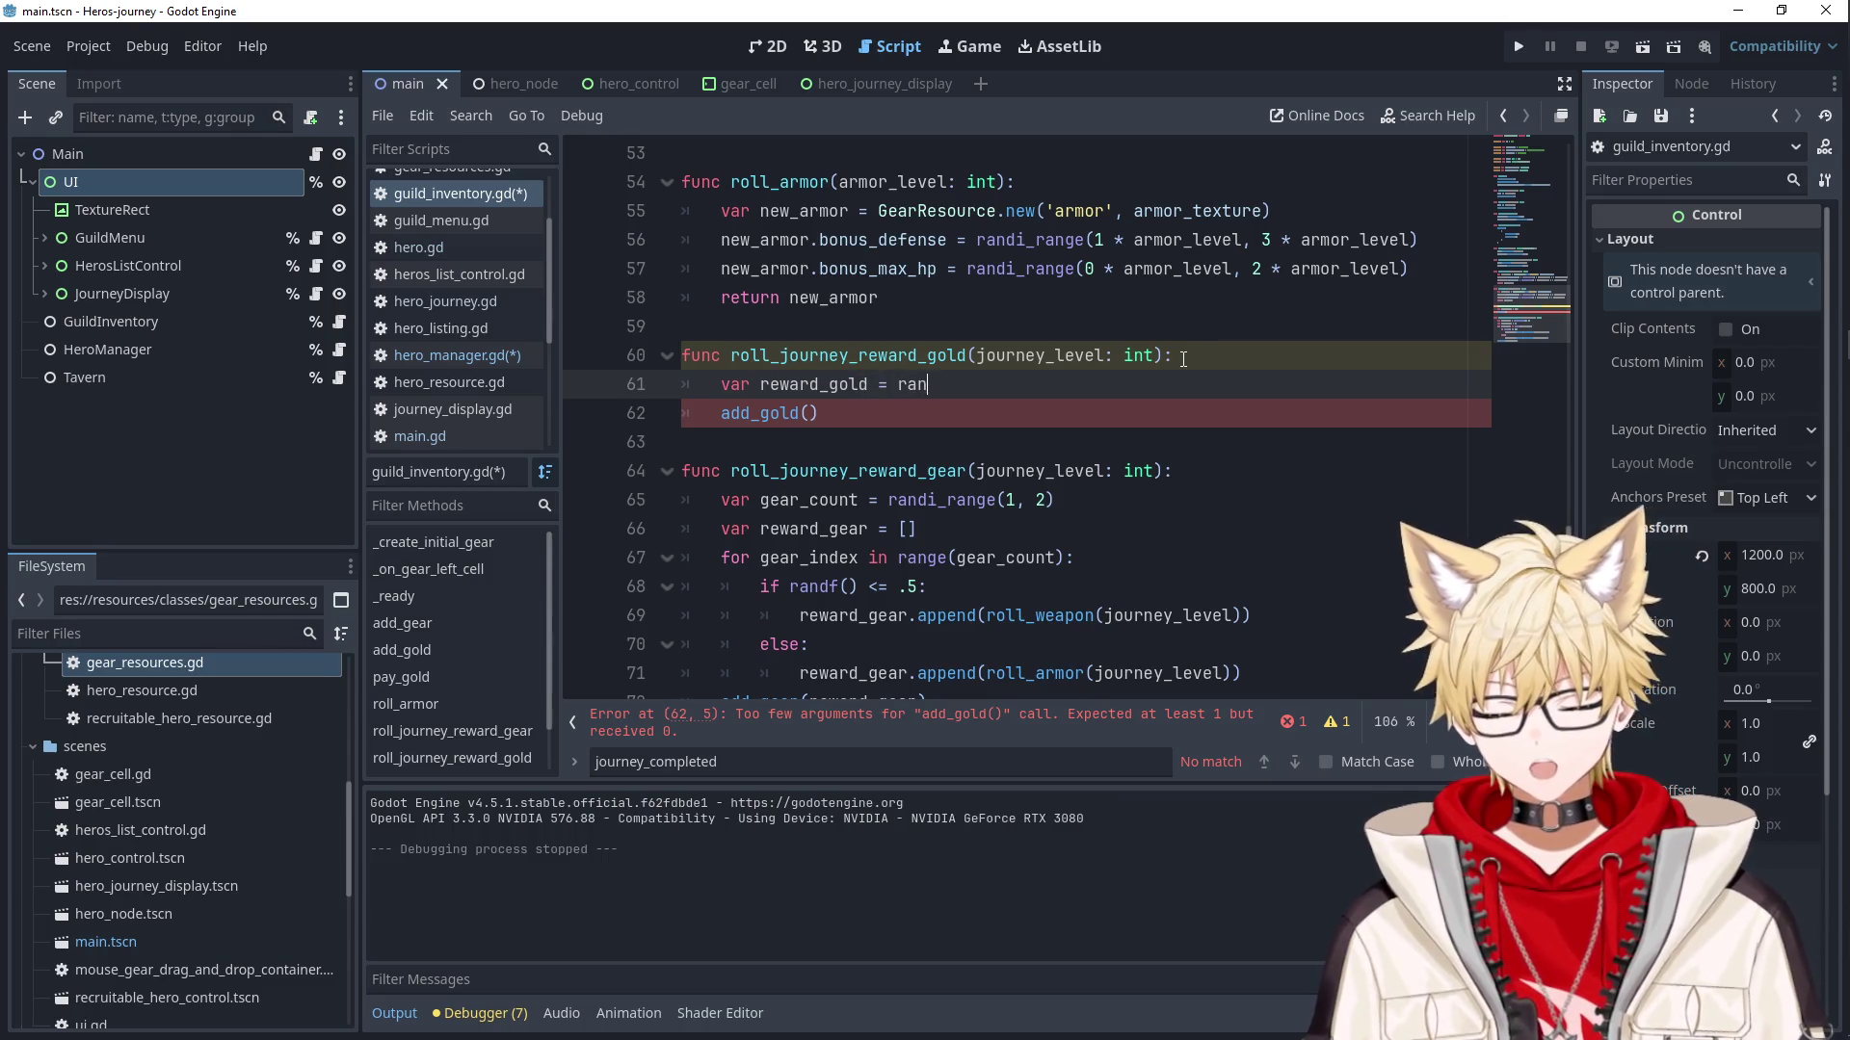
text(di)
key(Return)
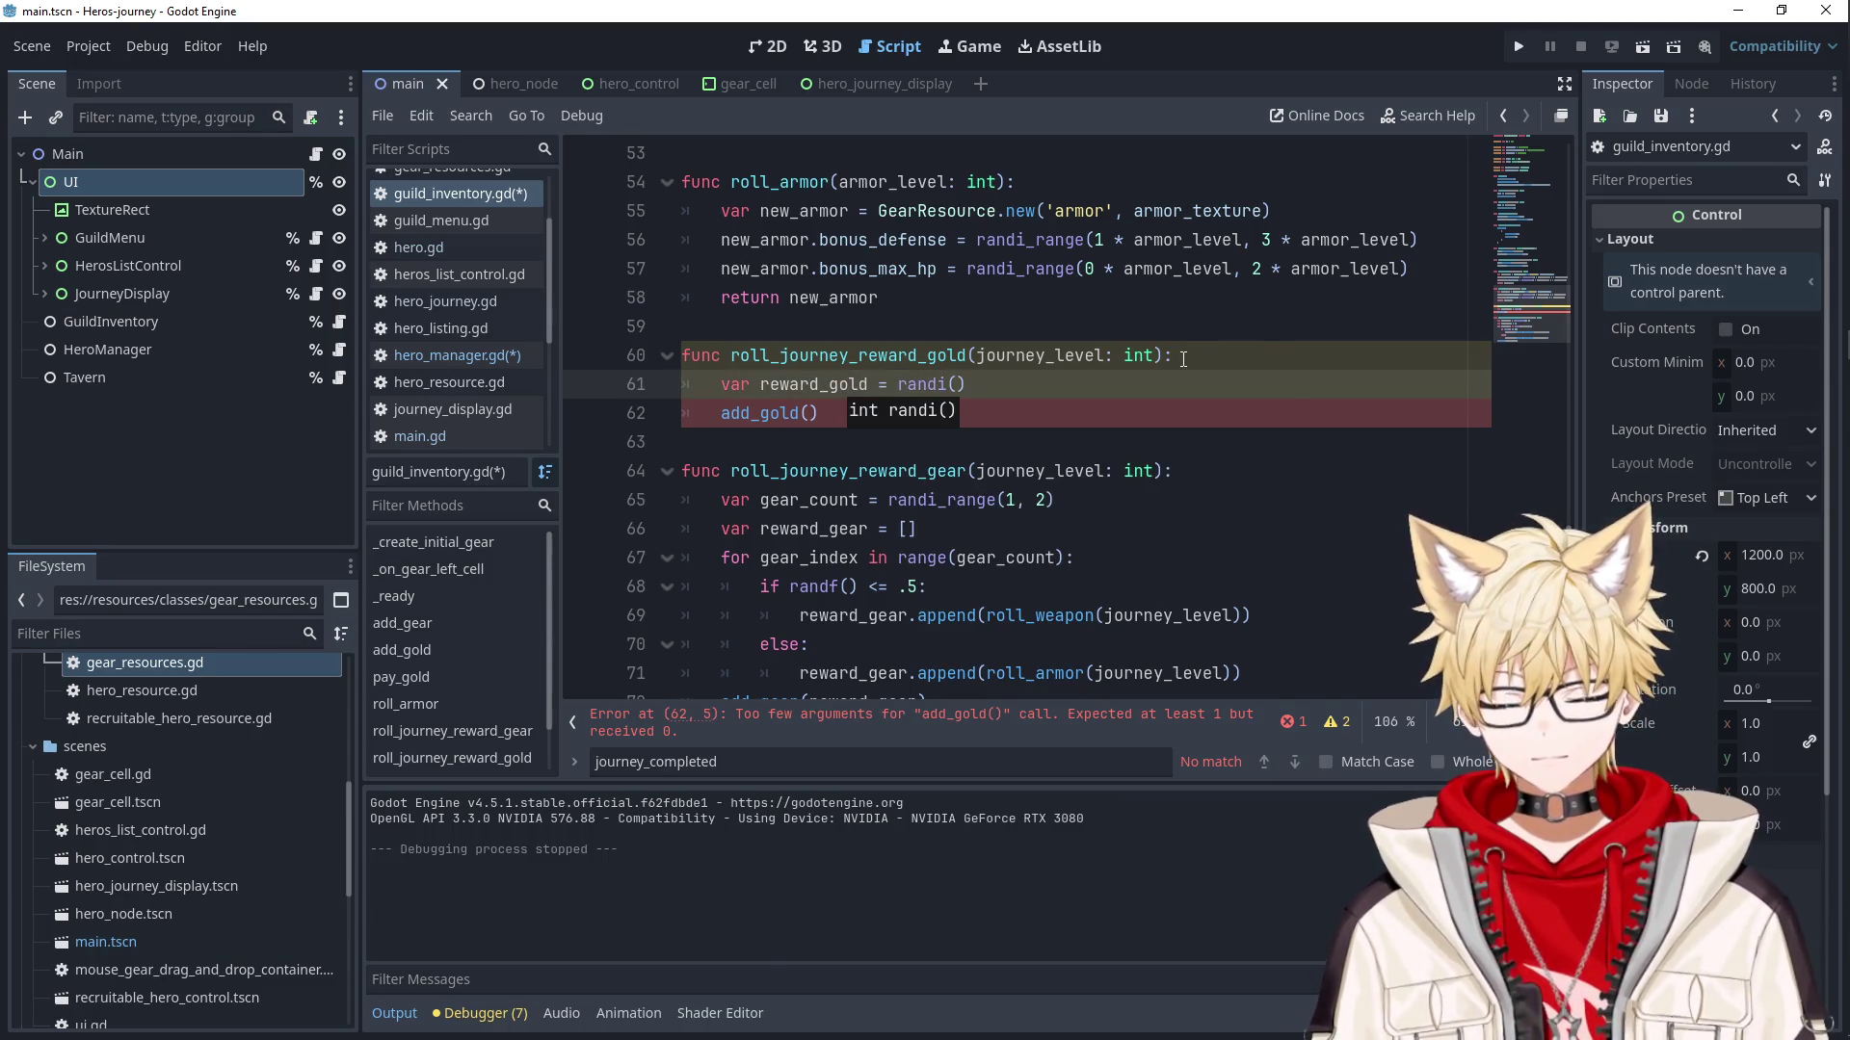
scroll(1181, 363, up, 15)
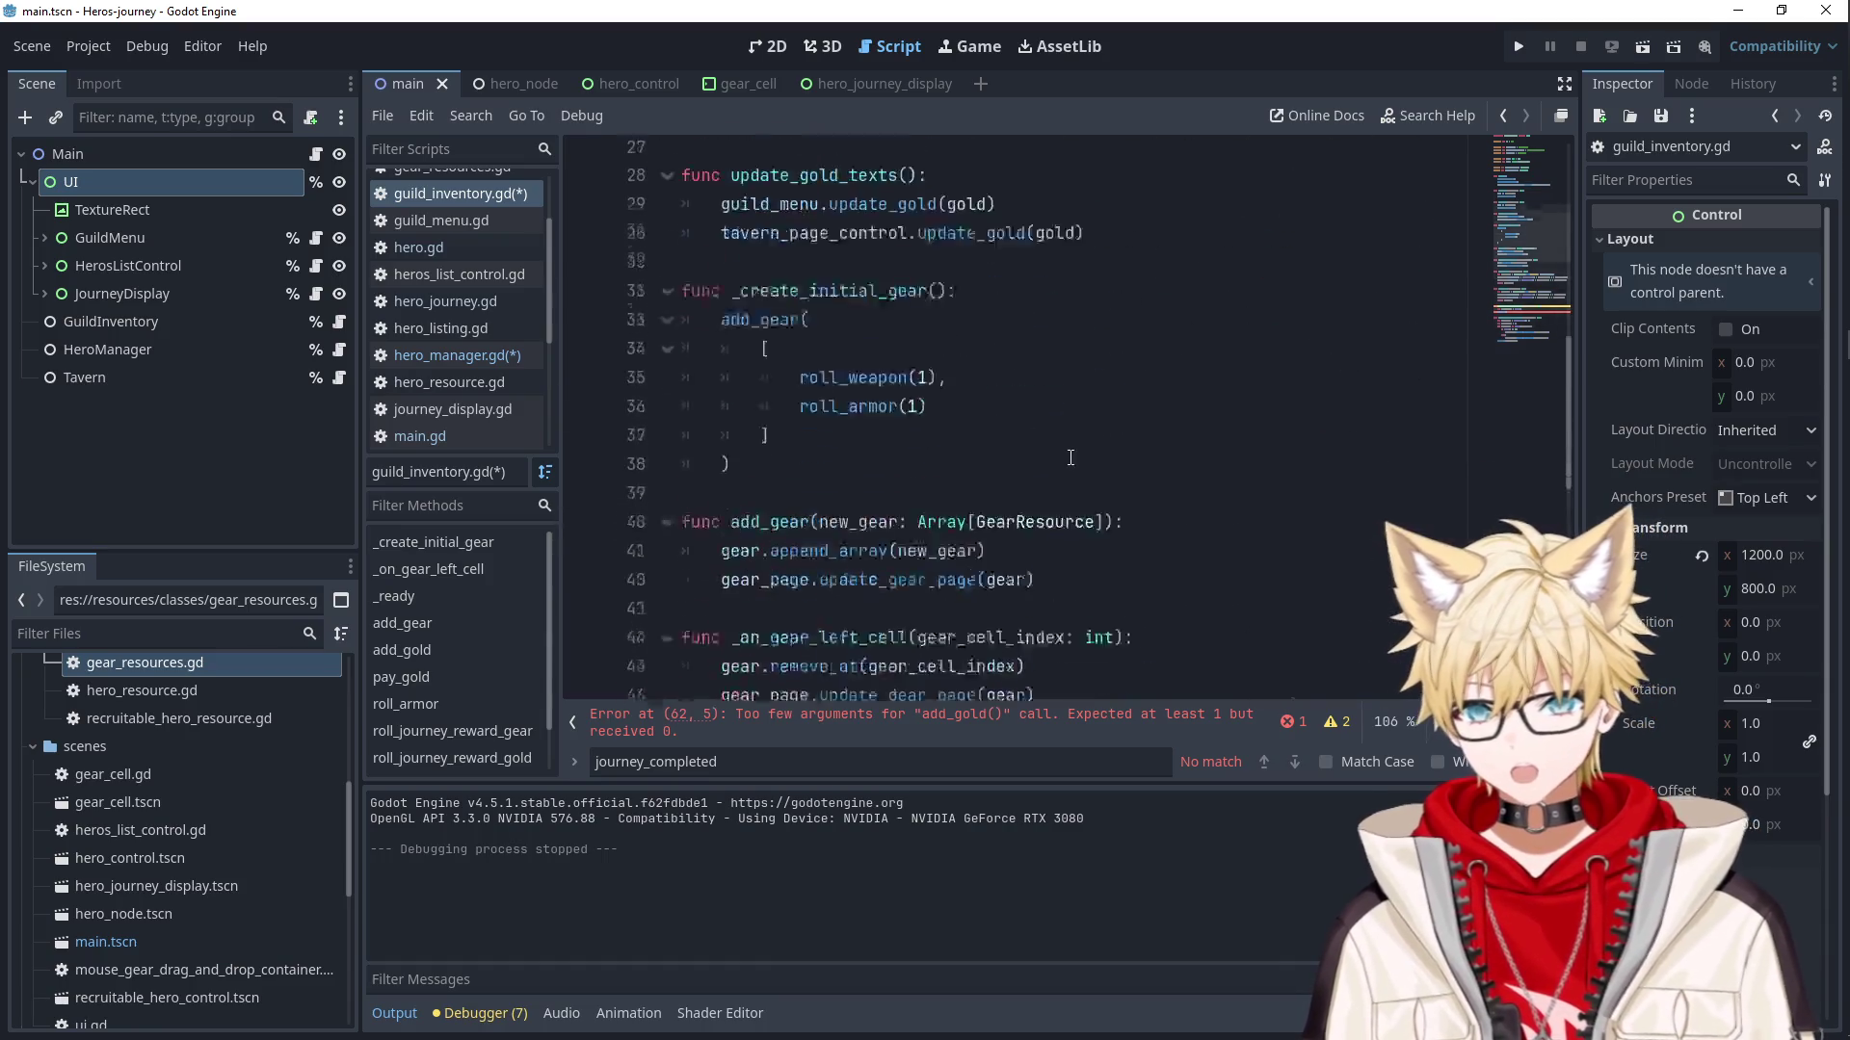
Add exports reward_gold_lower_bound = 50 and reward_gold_upper_bound = 100 below line 13.
click(1117, 495)
key(Return)
key(Return)
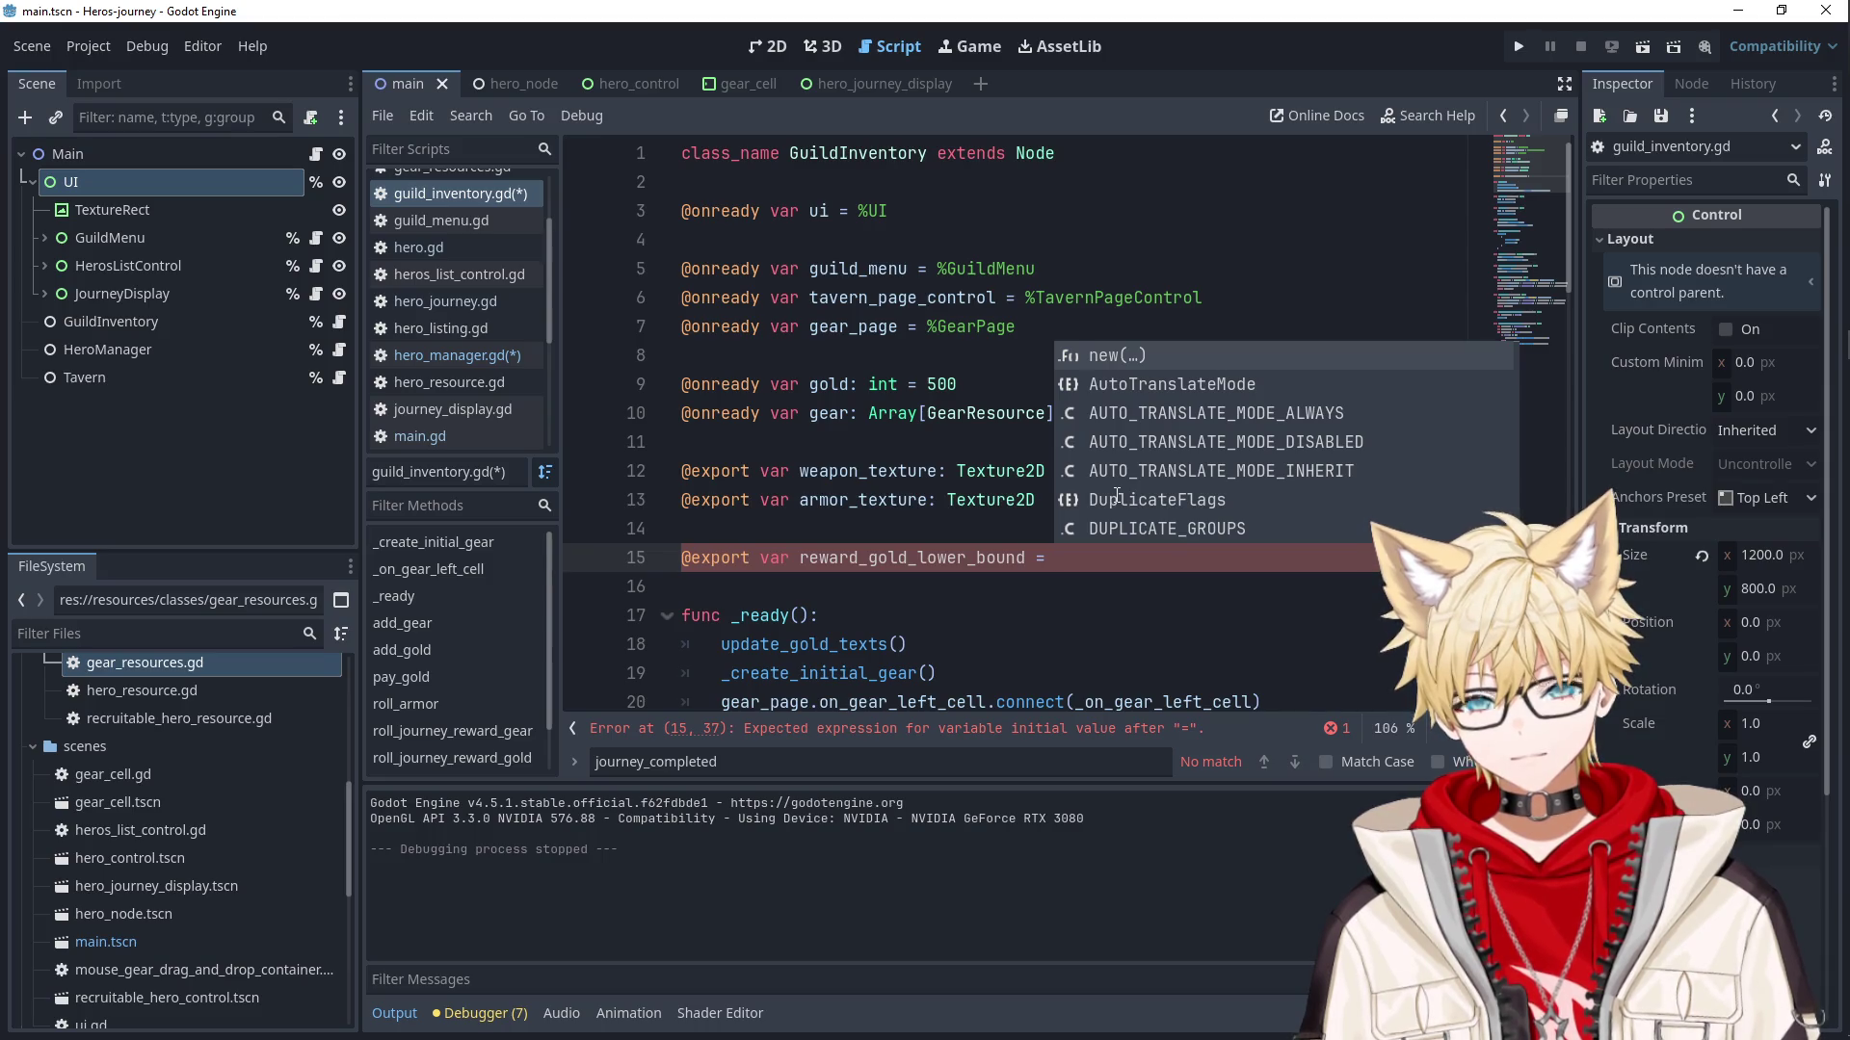
text(50)
key(Return)
text(@export var reward_gold_)
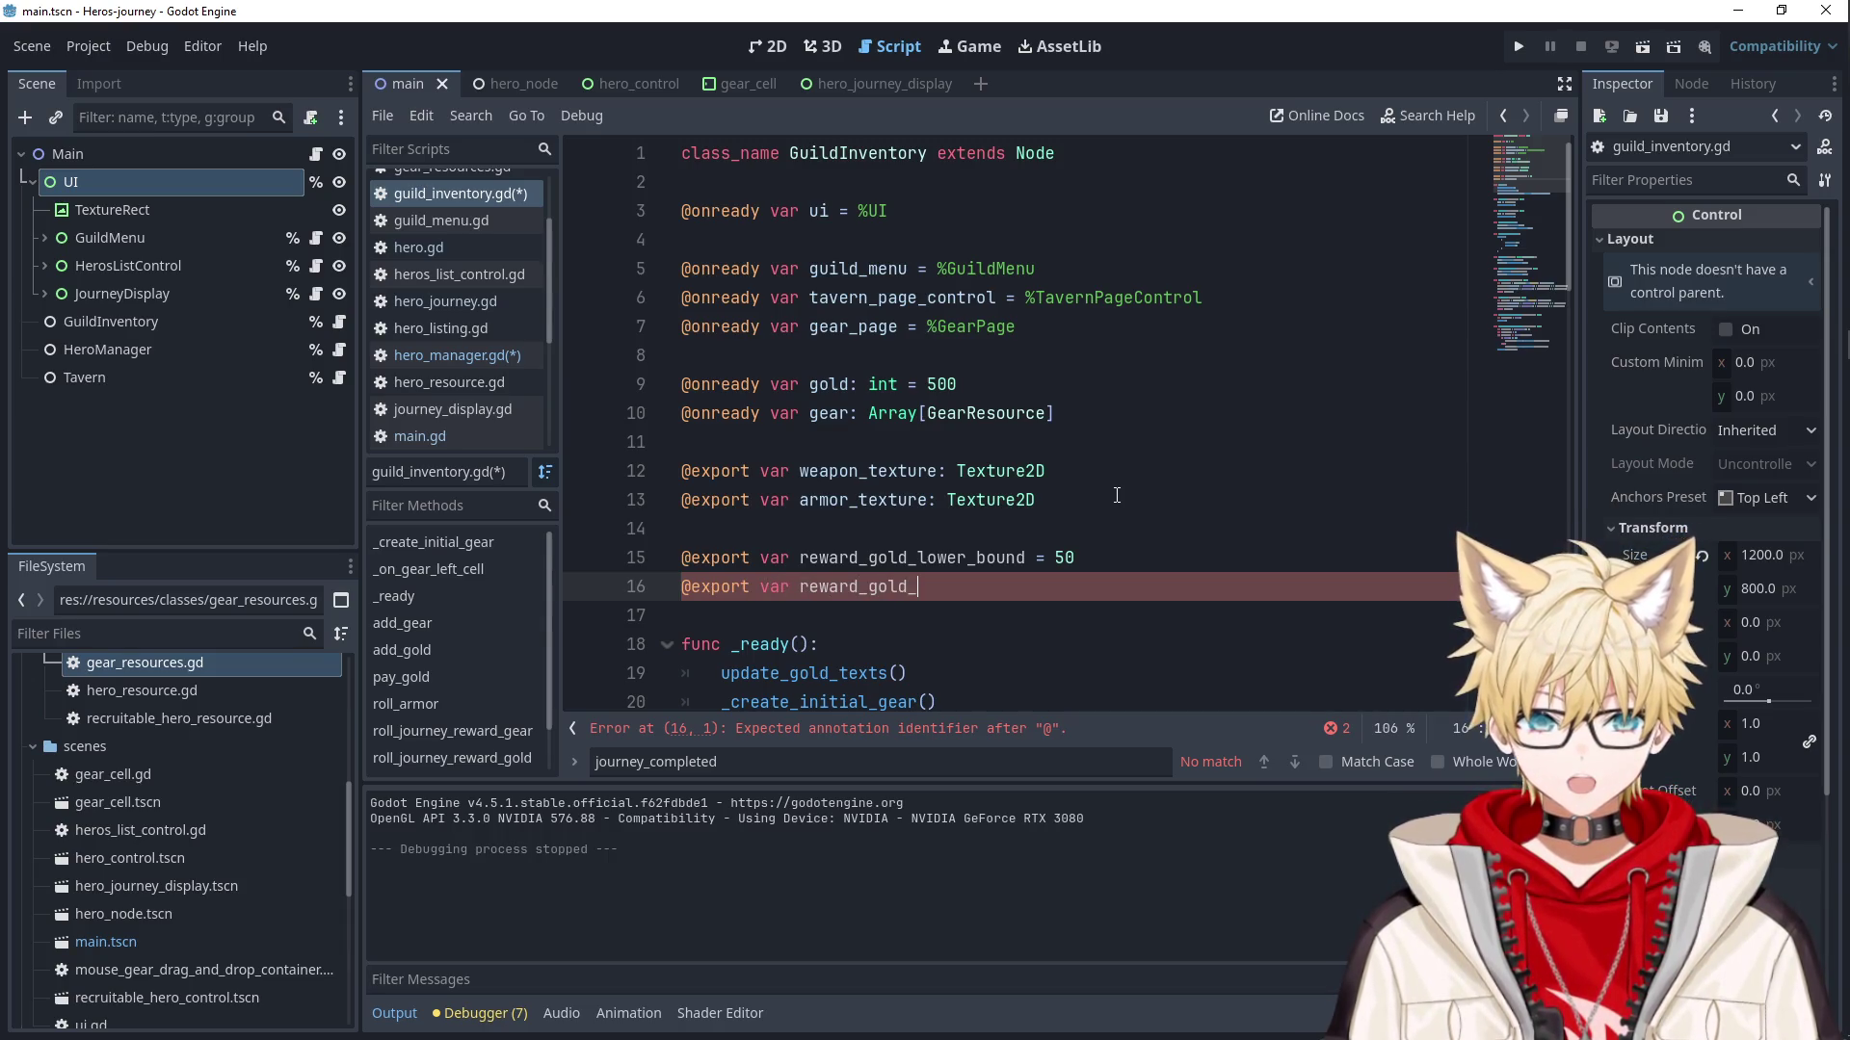
text(upper_bound = 1)
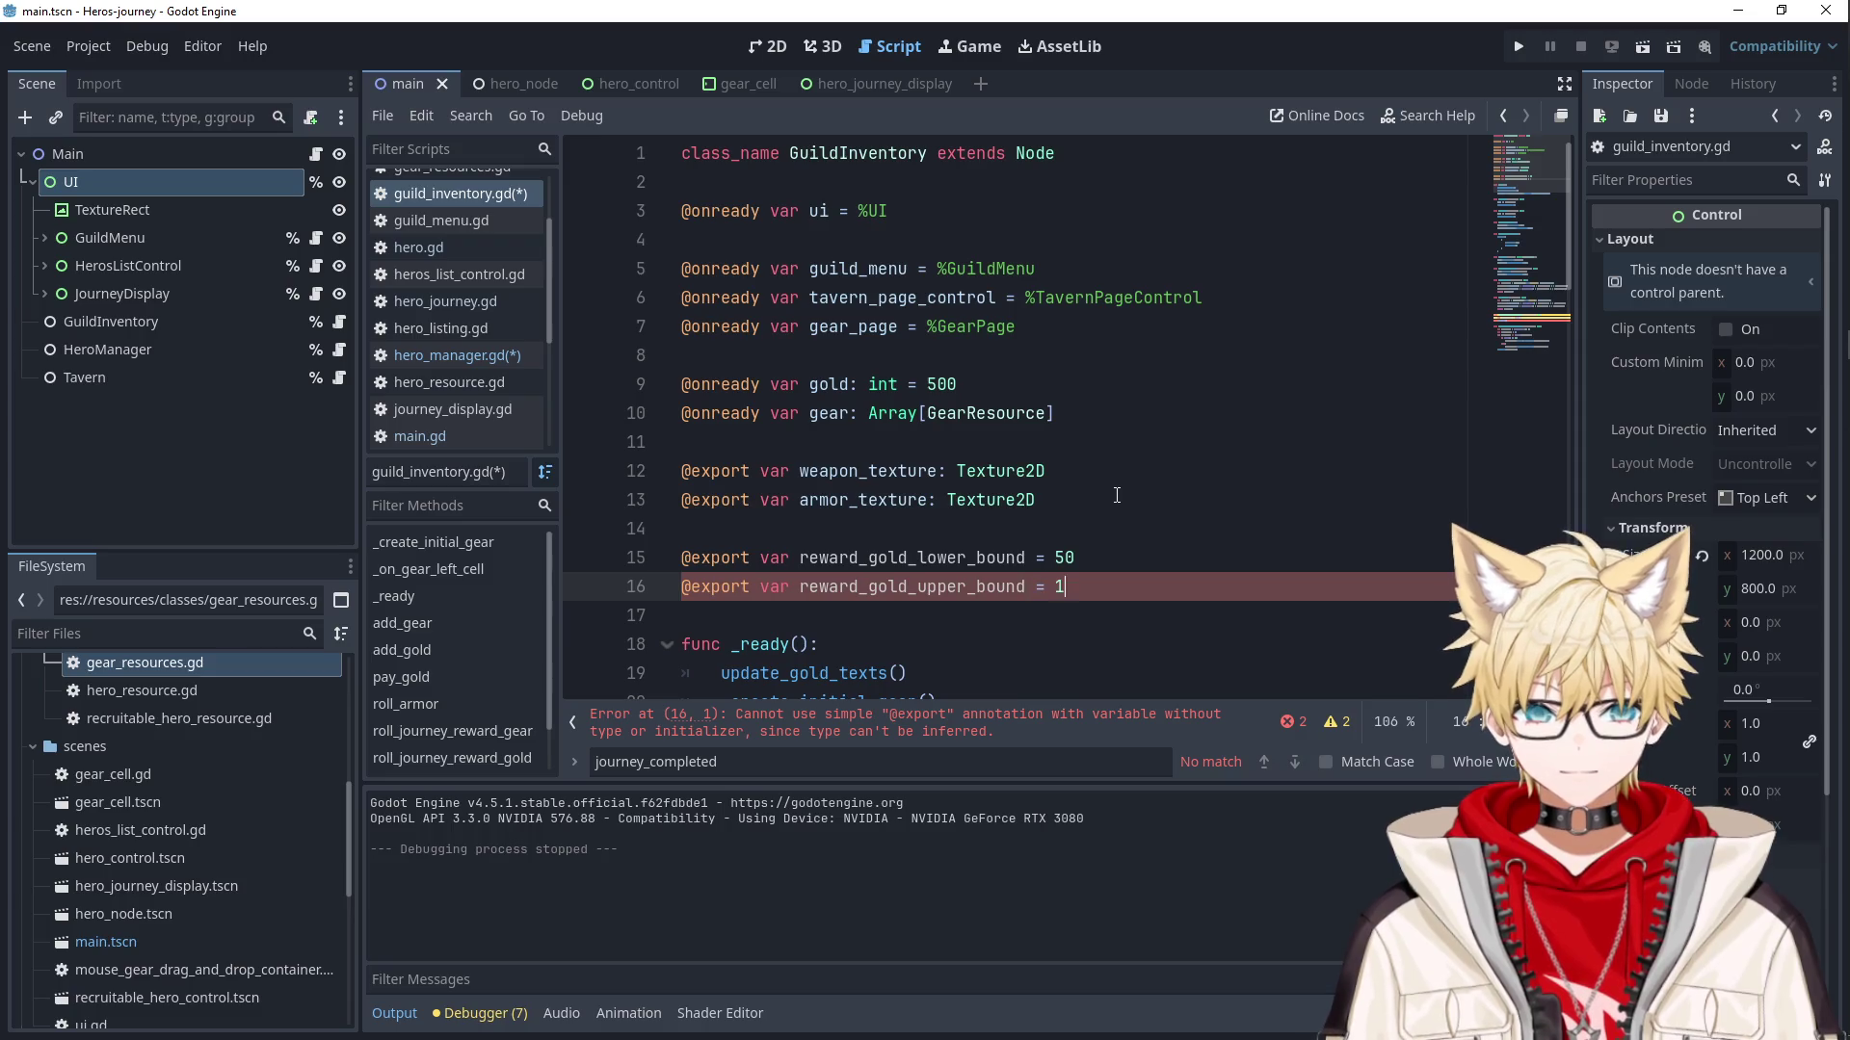
scroll(1117, 495, down, 3)
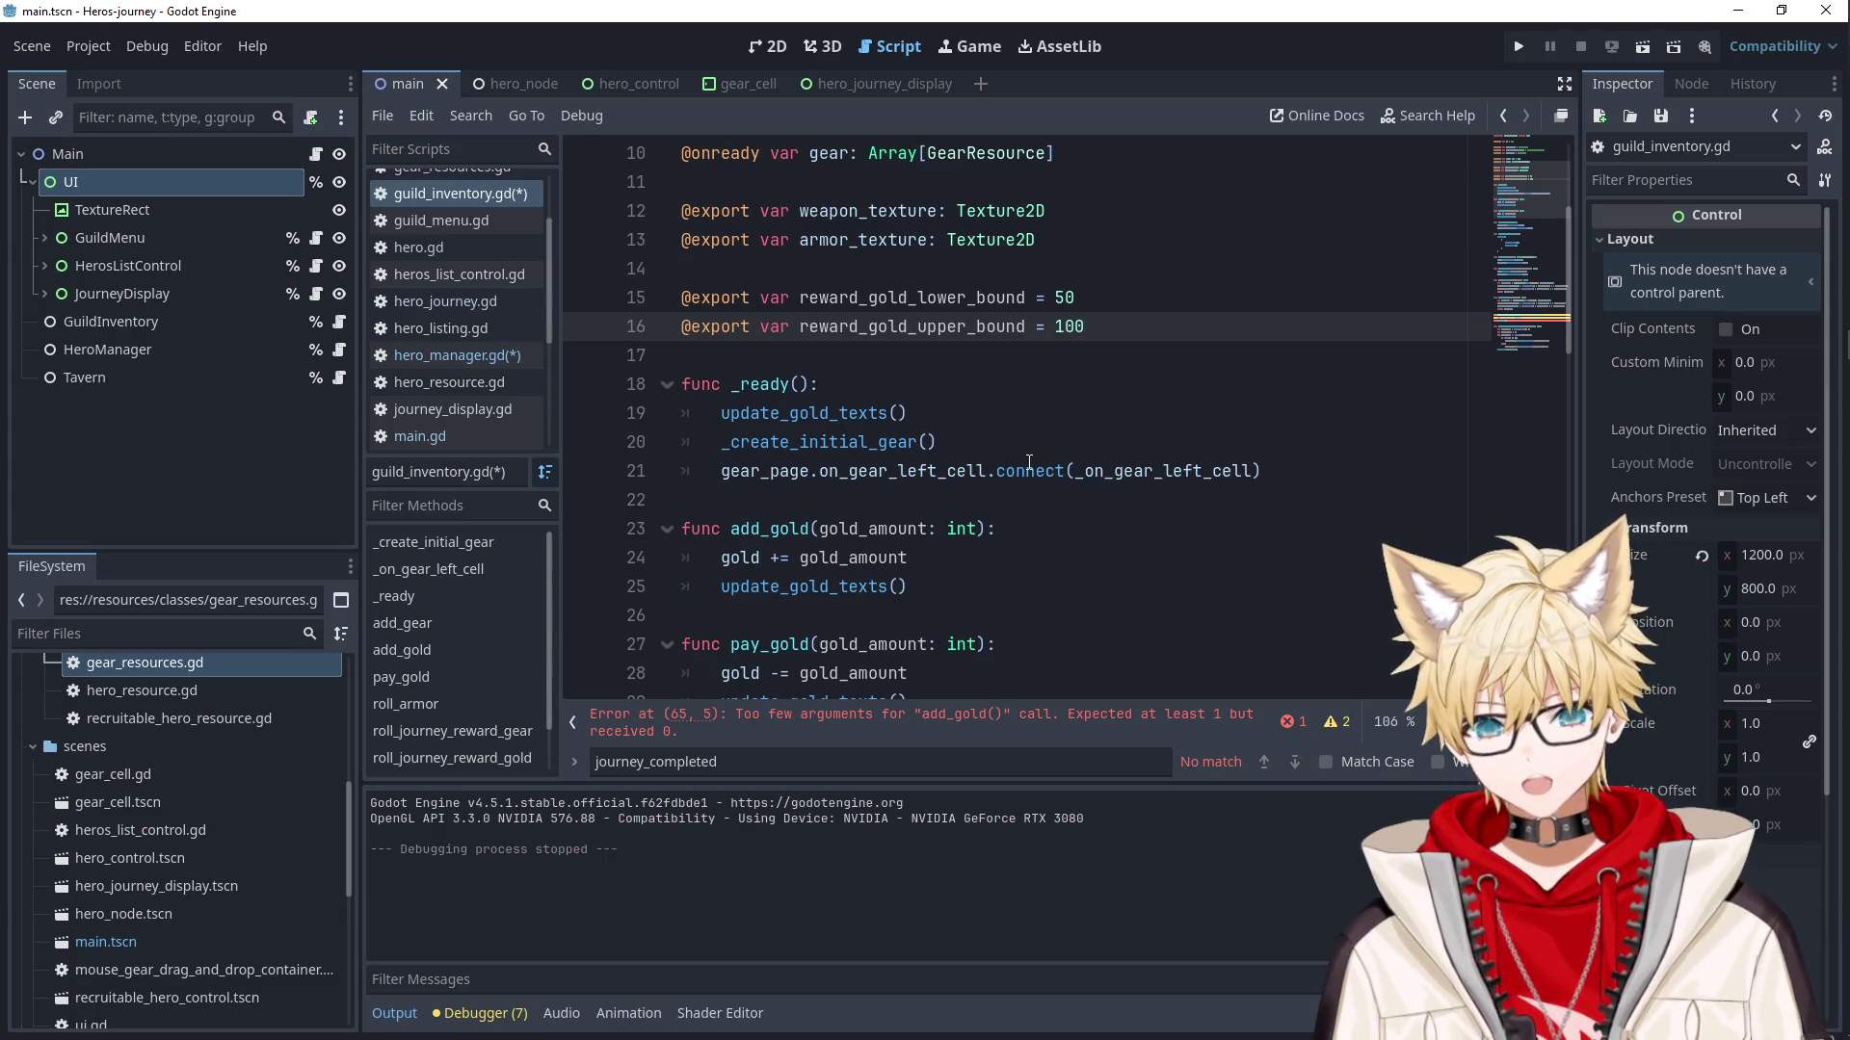
Change randi() to randi_range with reward_gold_lower_bound * journey_level as the first argument.
double_click(961, 300)
key(ctrl+c)
scroll(959, 433, down, 10)
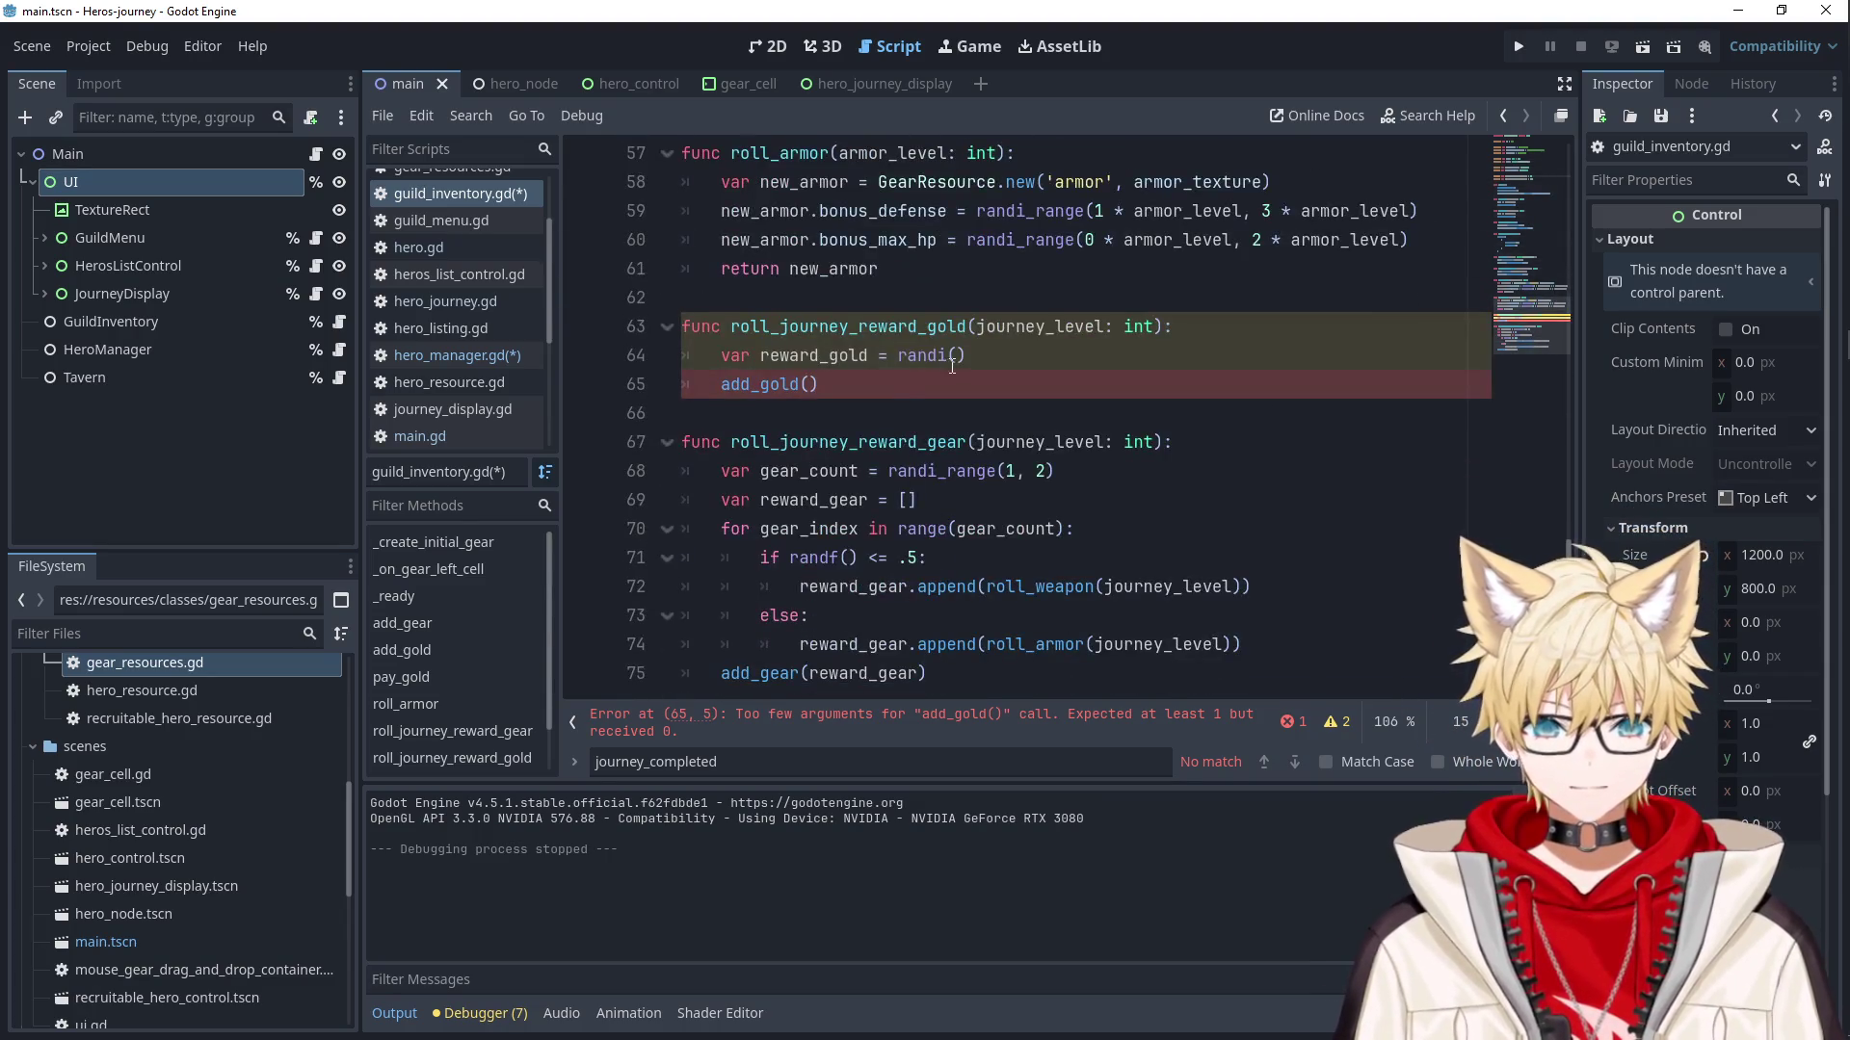
click(955, 355)
text(_ra)
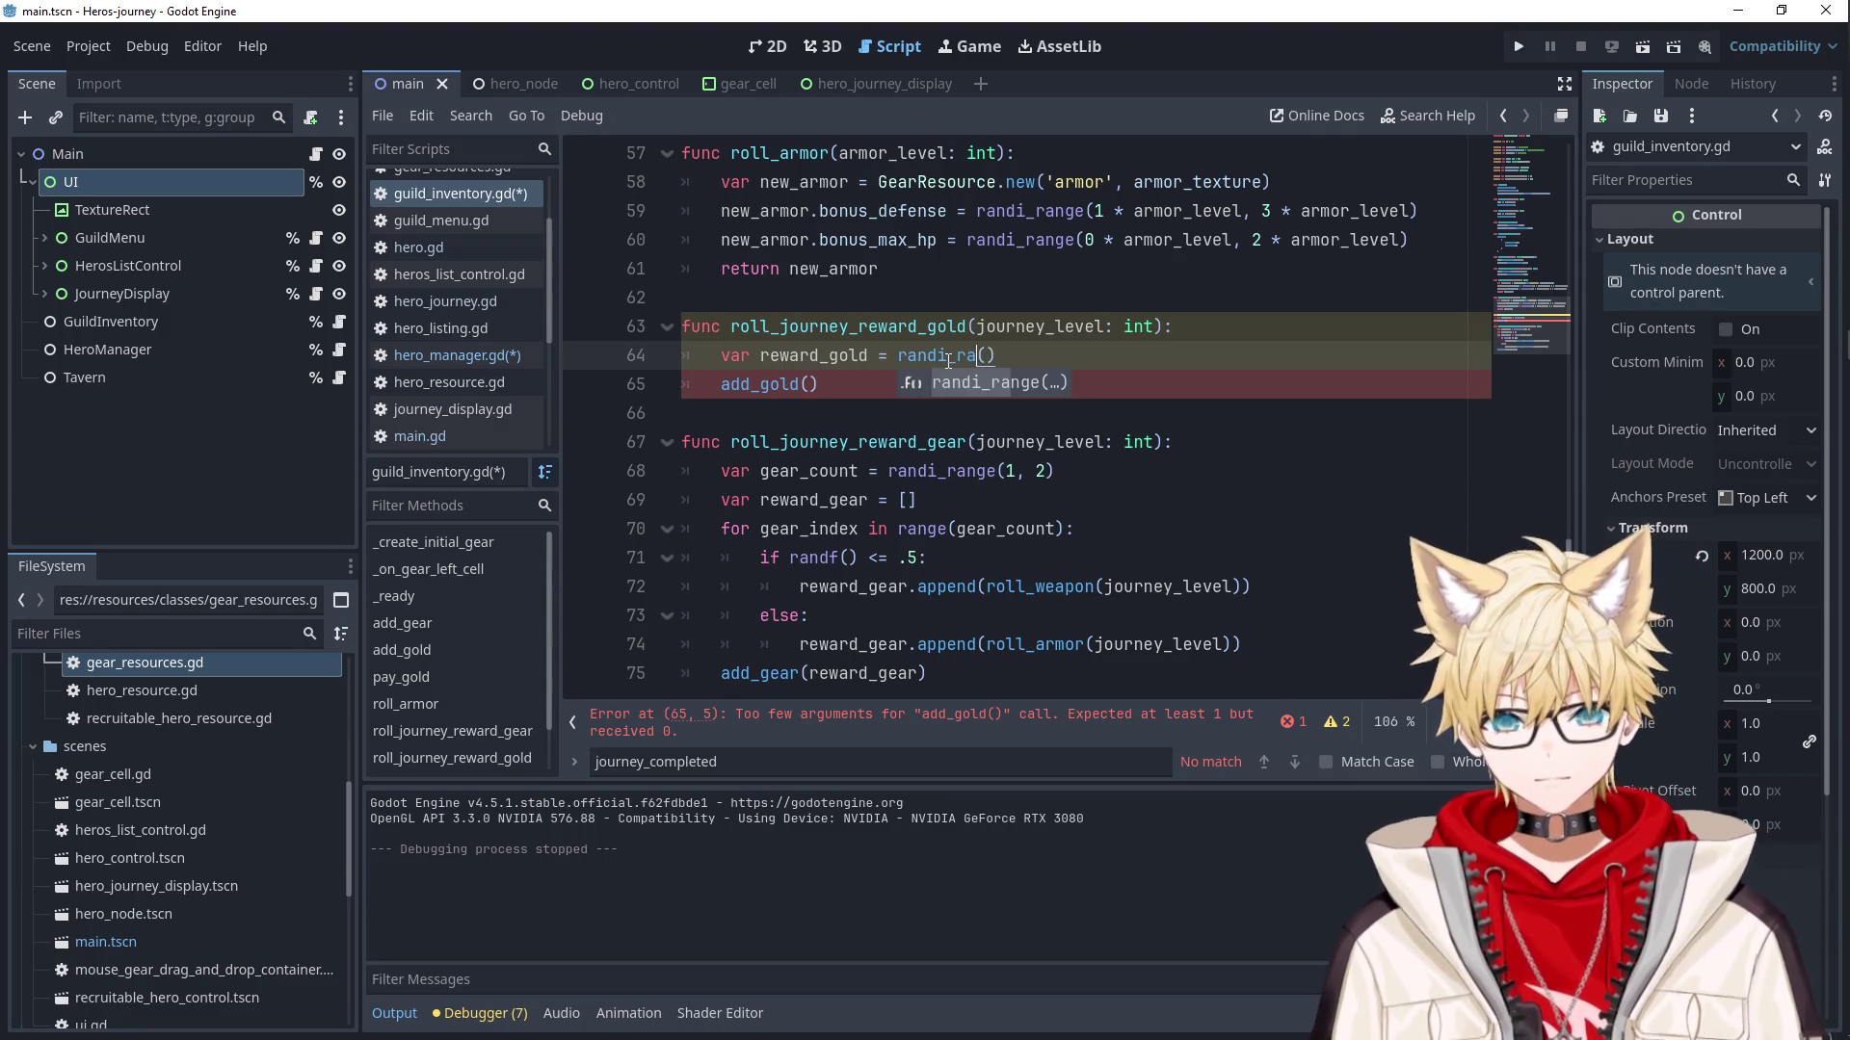
key(Return)
key(ctrl+v)
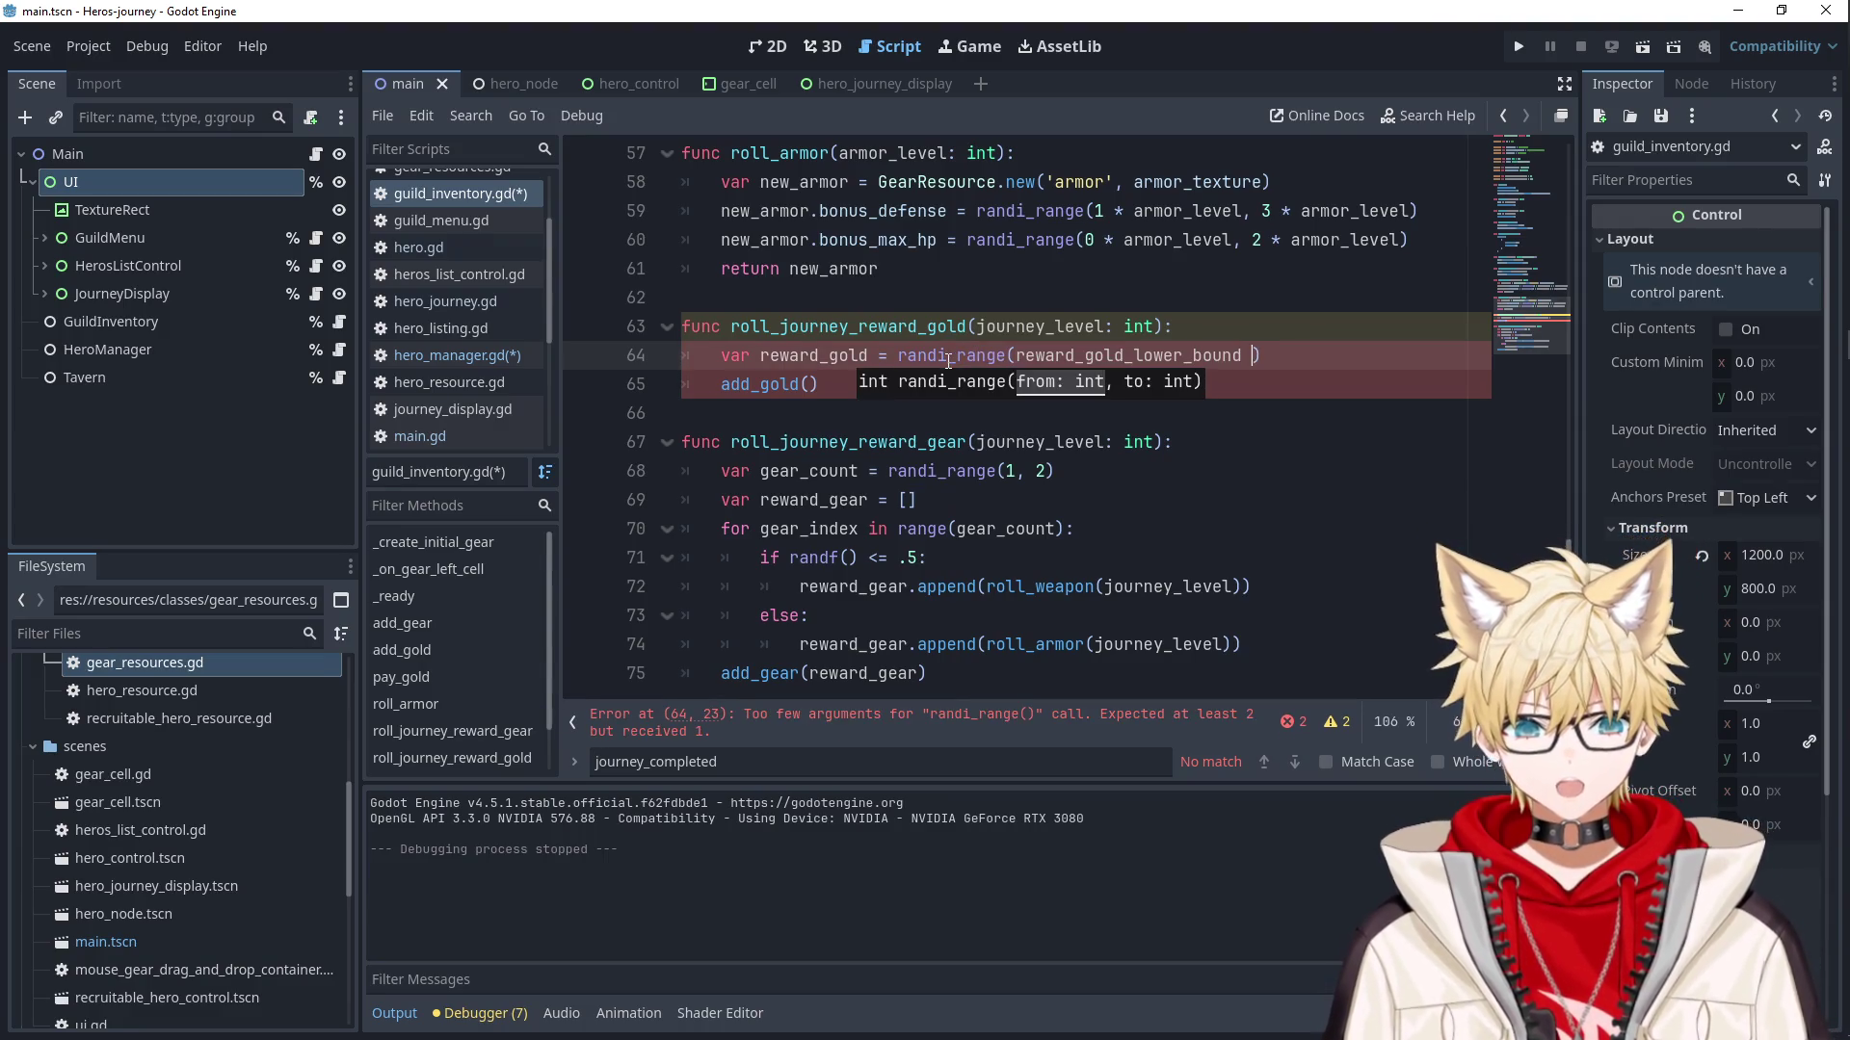
text(r)
key(Return)
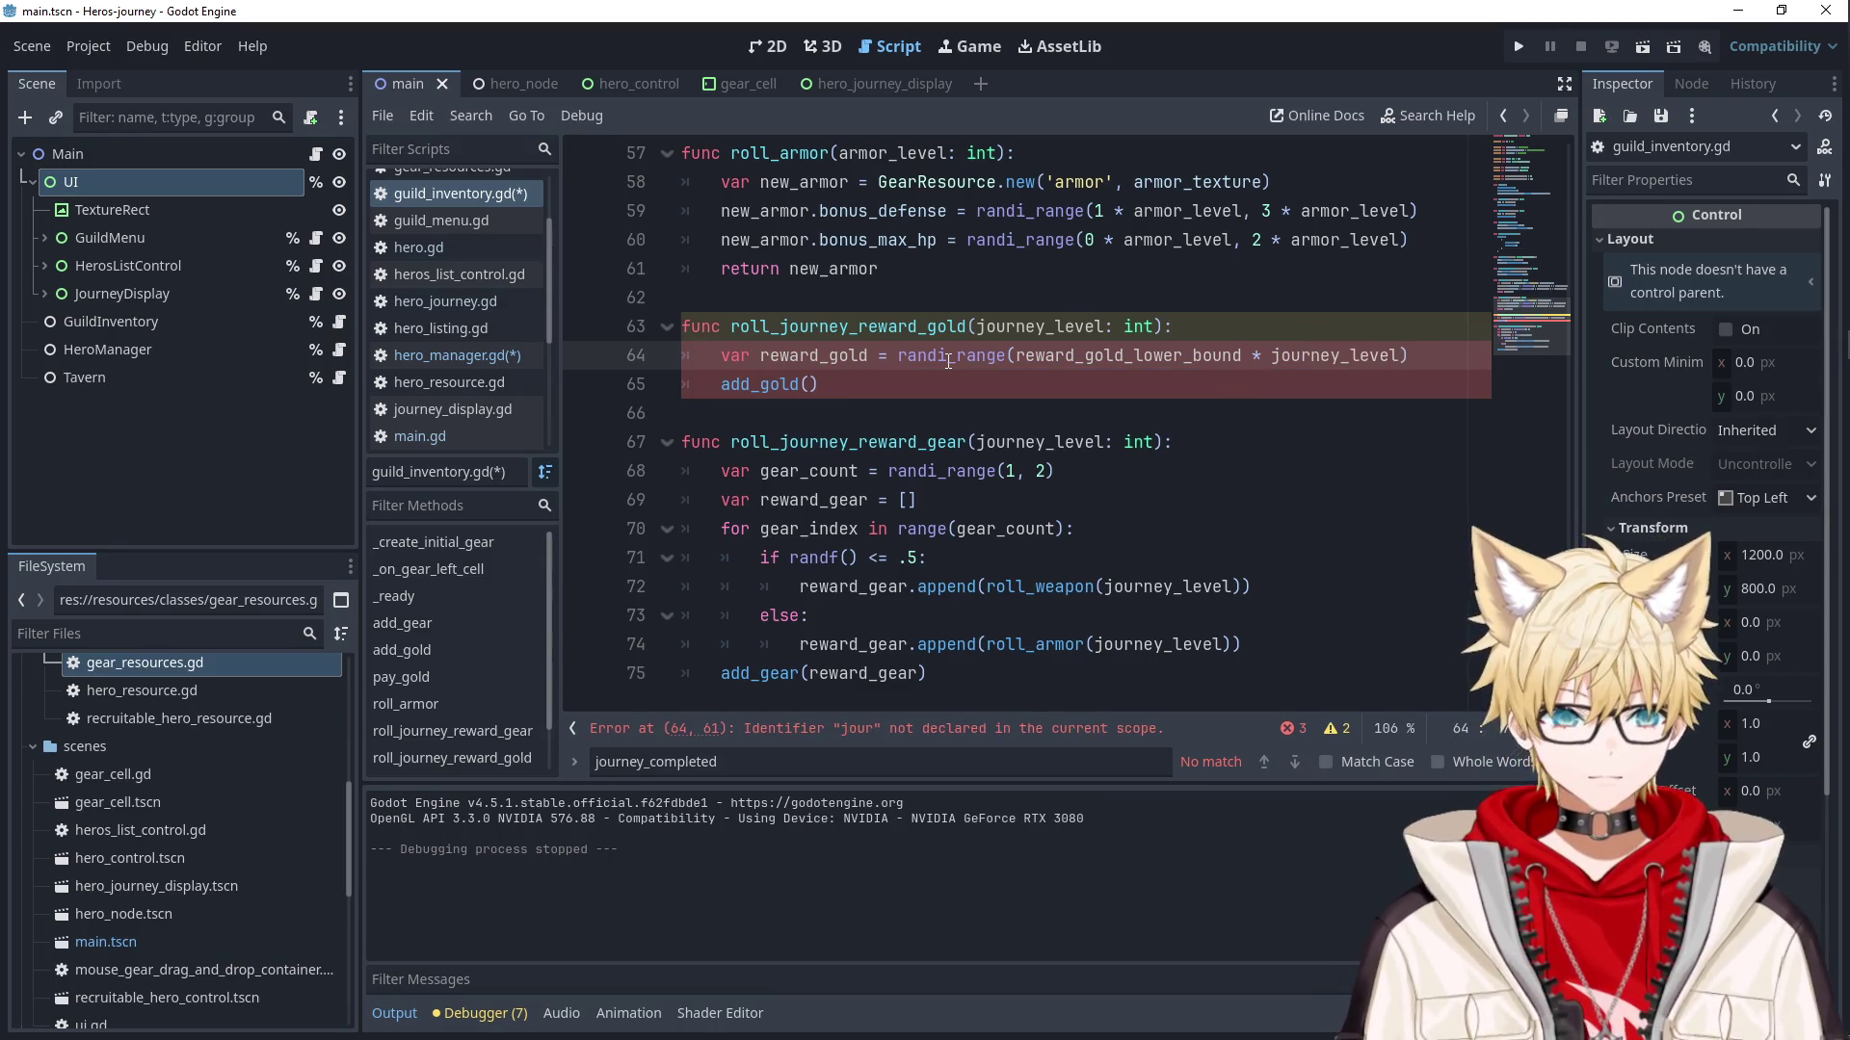
Split the randi_range arguments across lines and add reward_gold_upper_bound * journey_level as the second.
click(1008, 356)
key(Return)
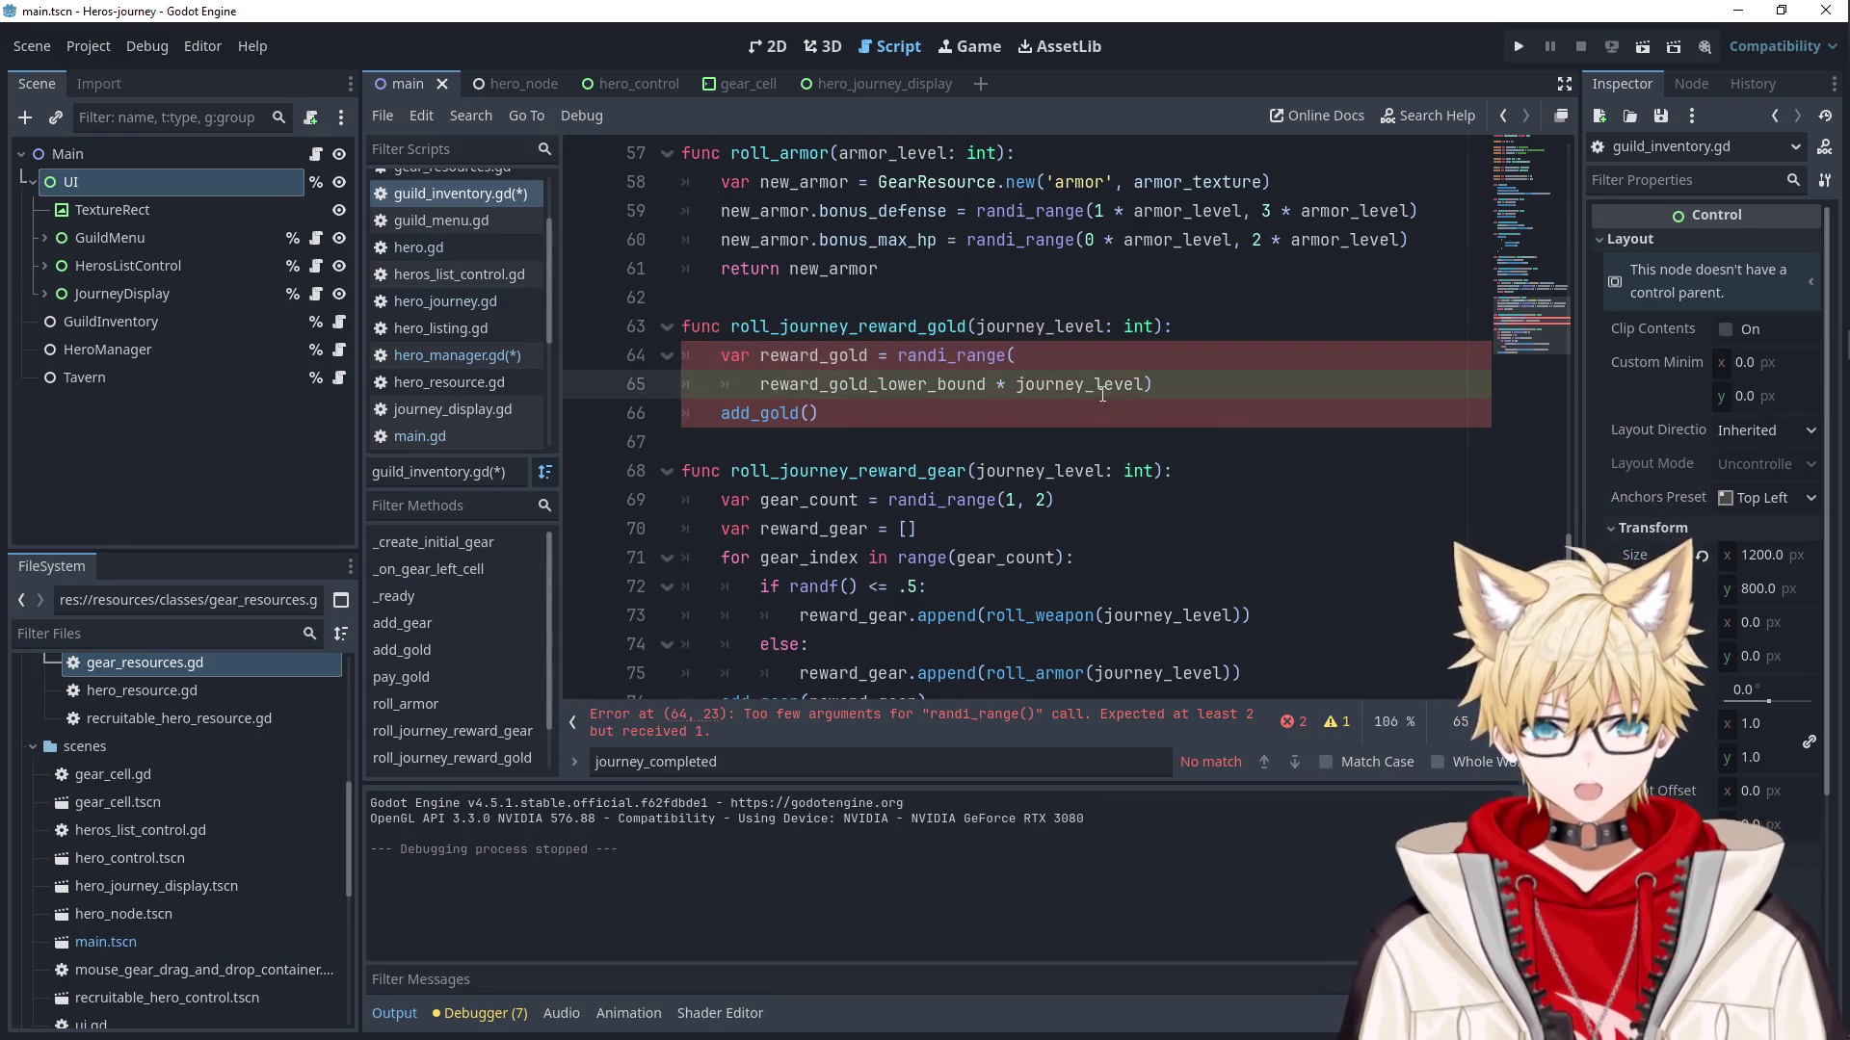
key(Return)
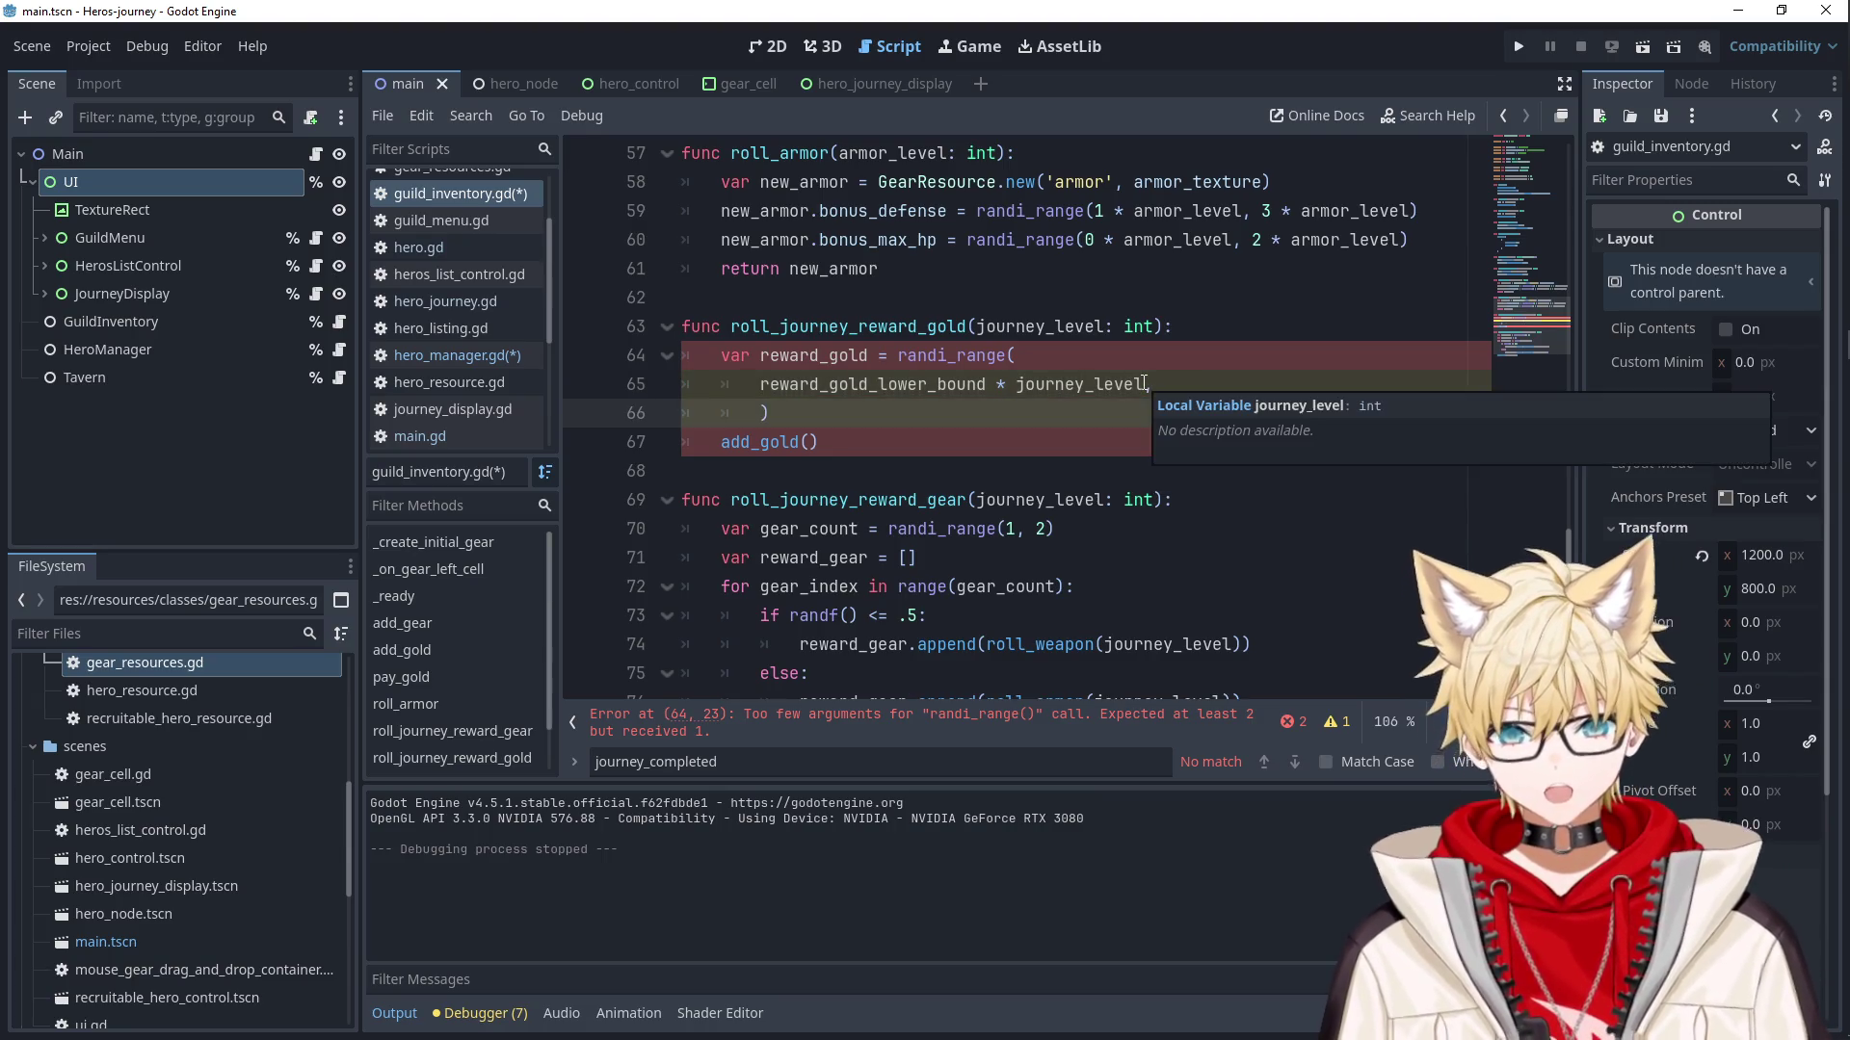
key(Return)
key(Up)
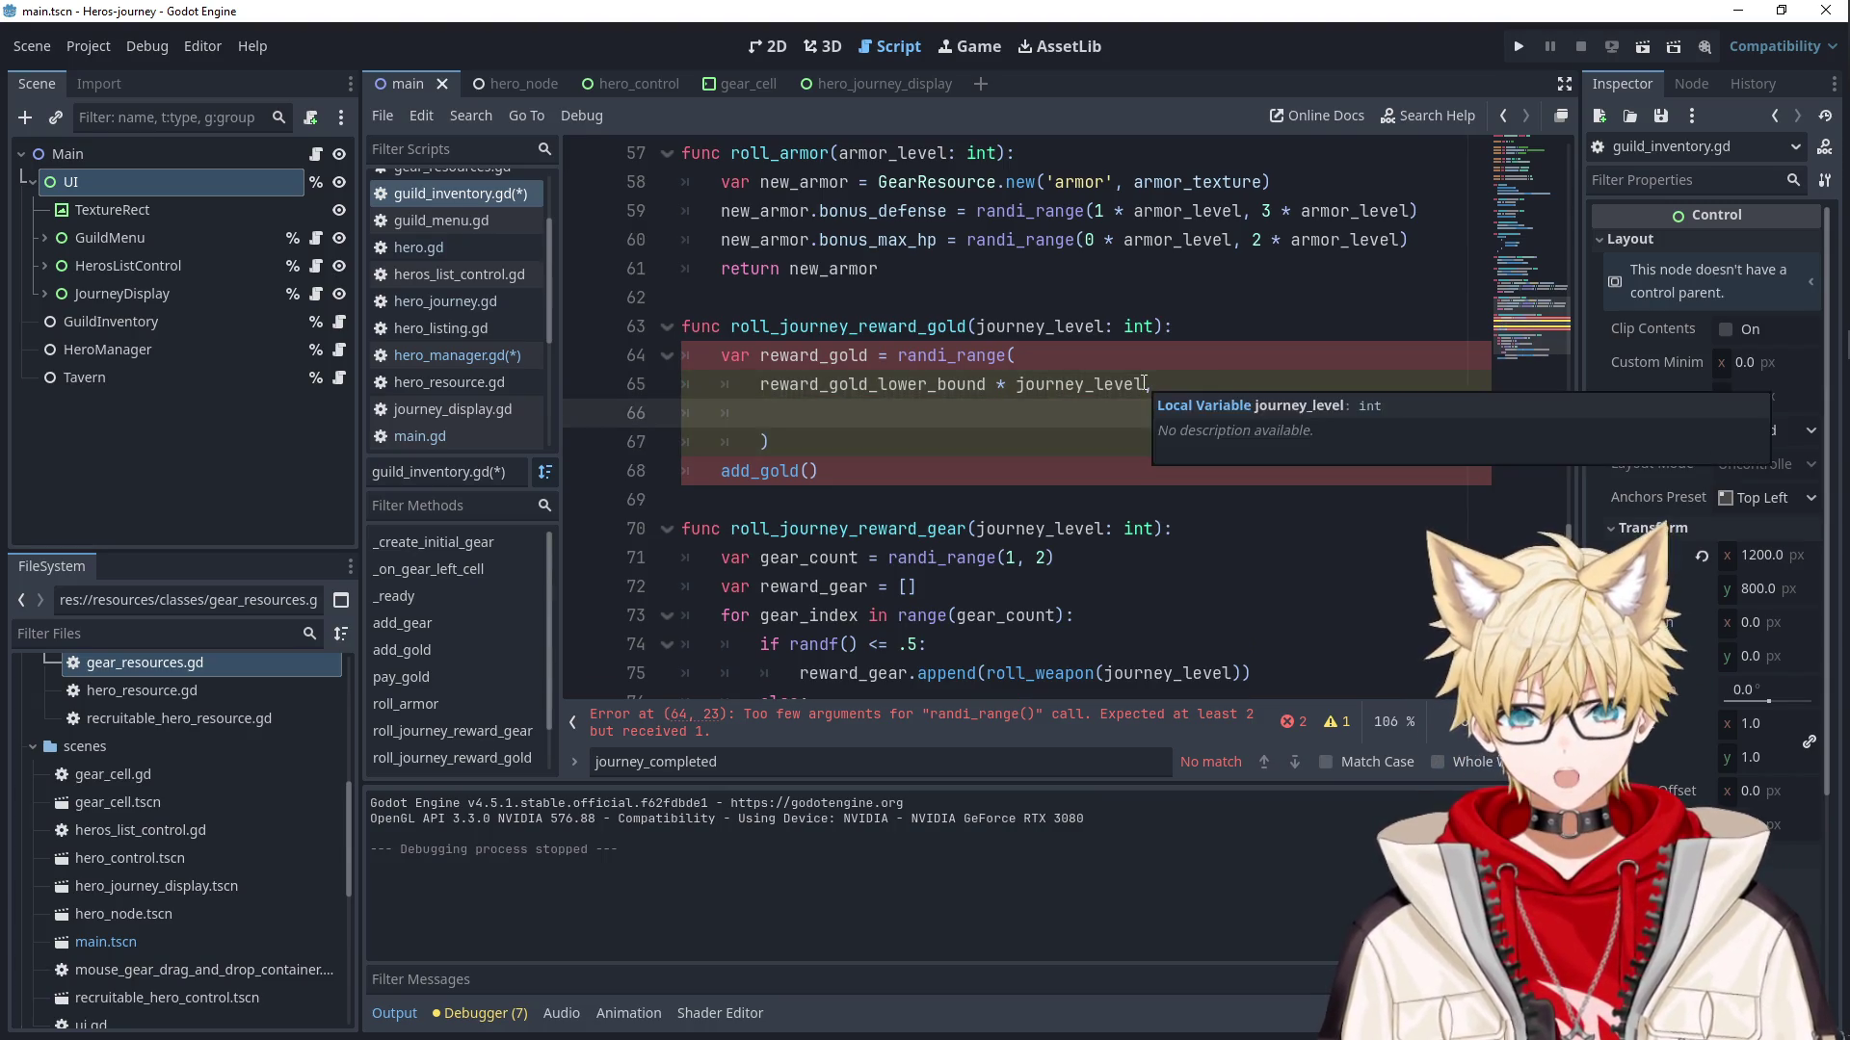
text(reward_gold_u)
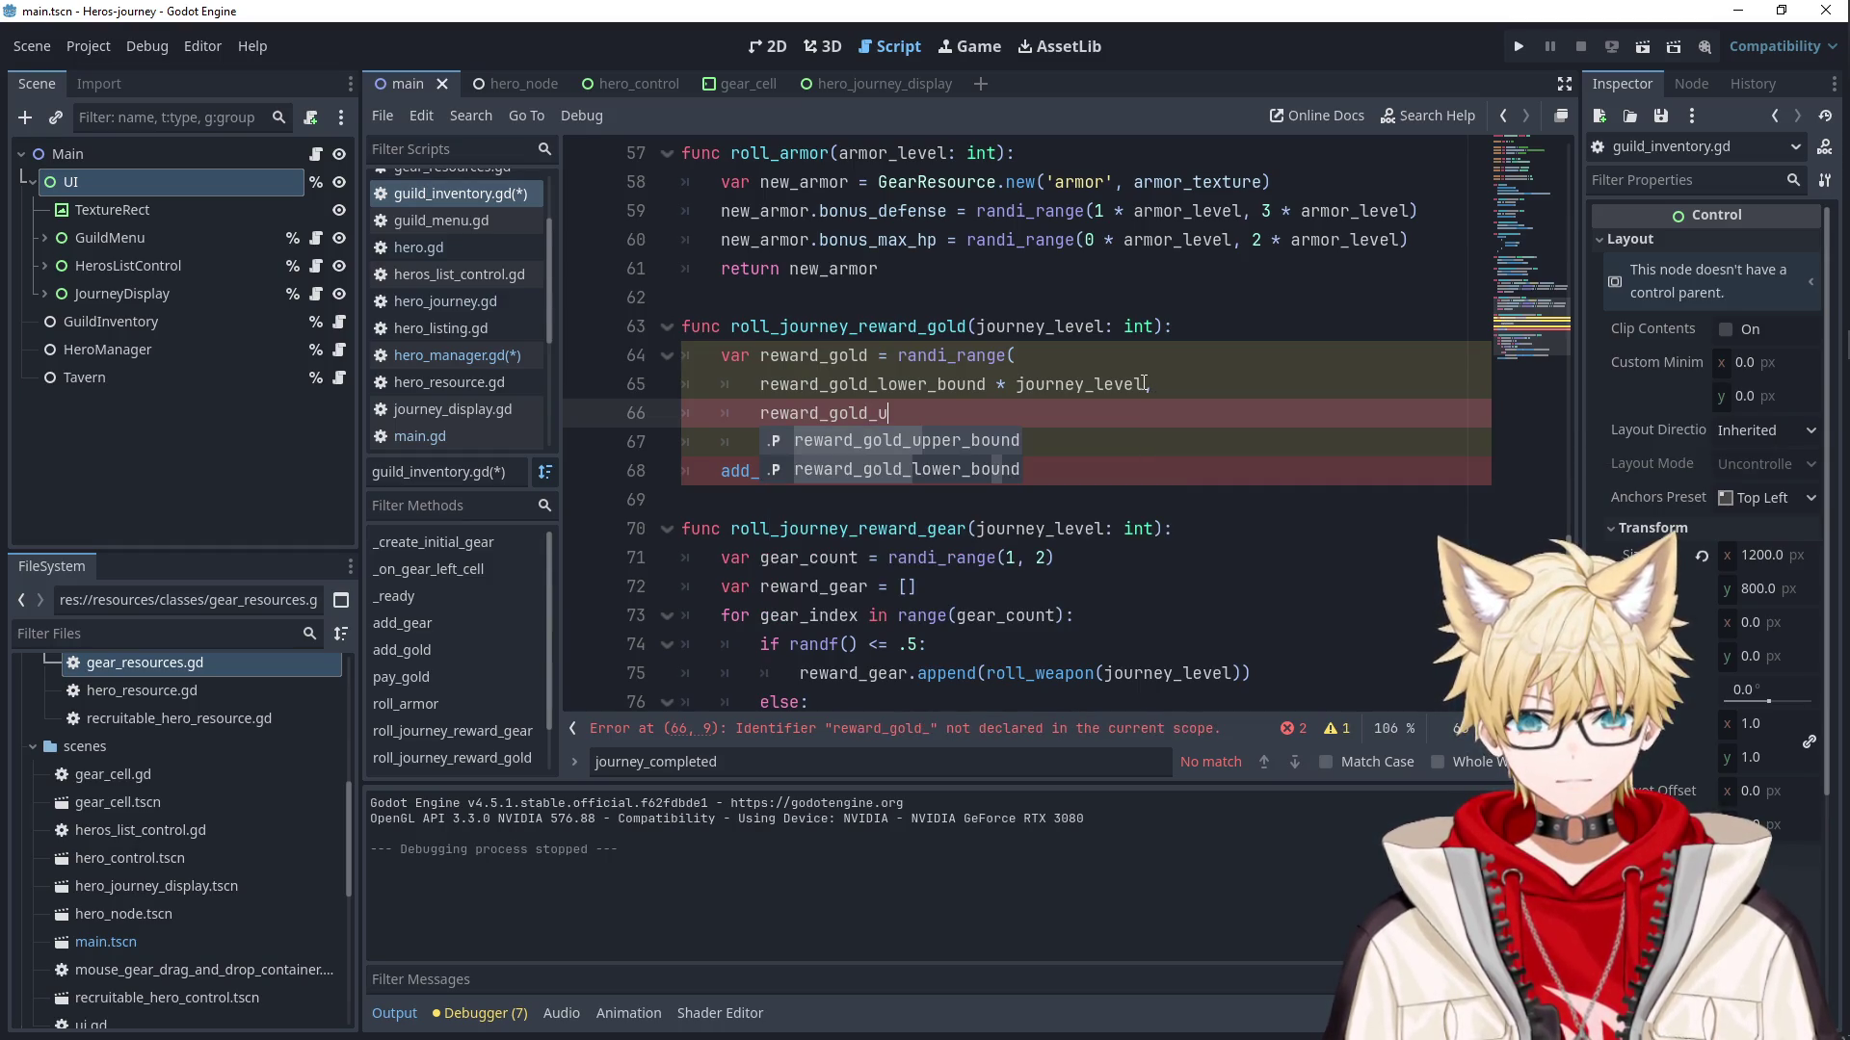
key(Down)
key(Return)
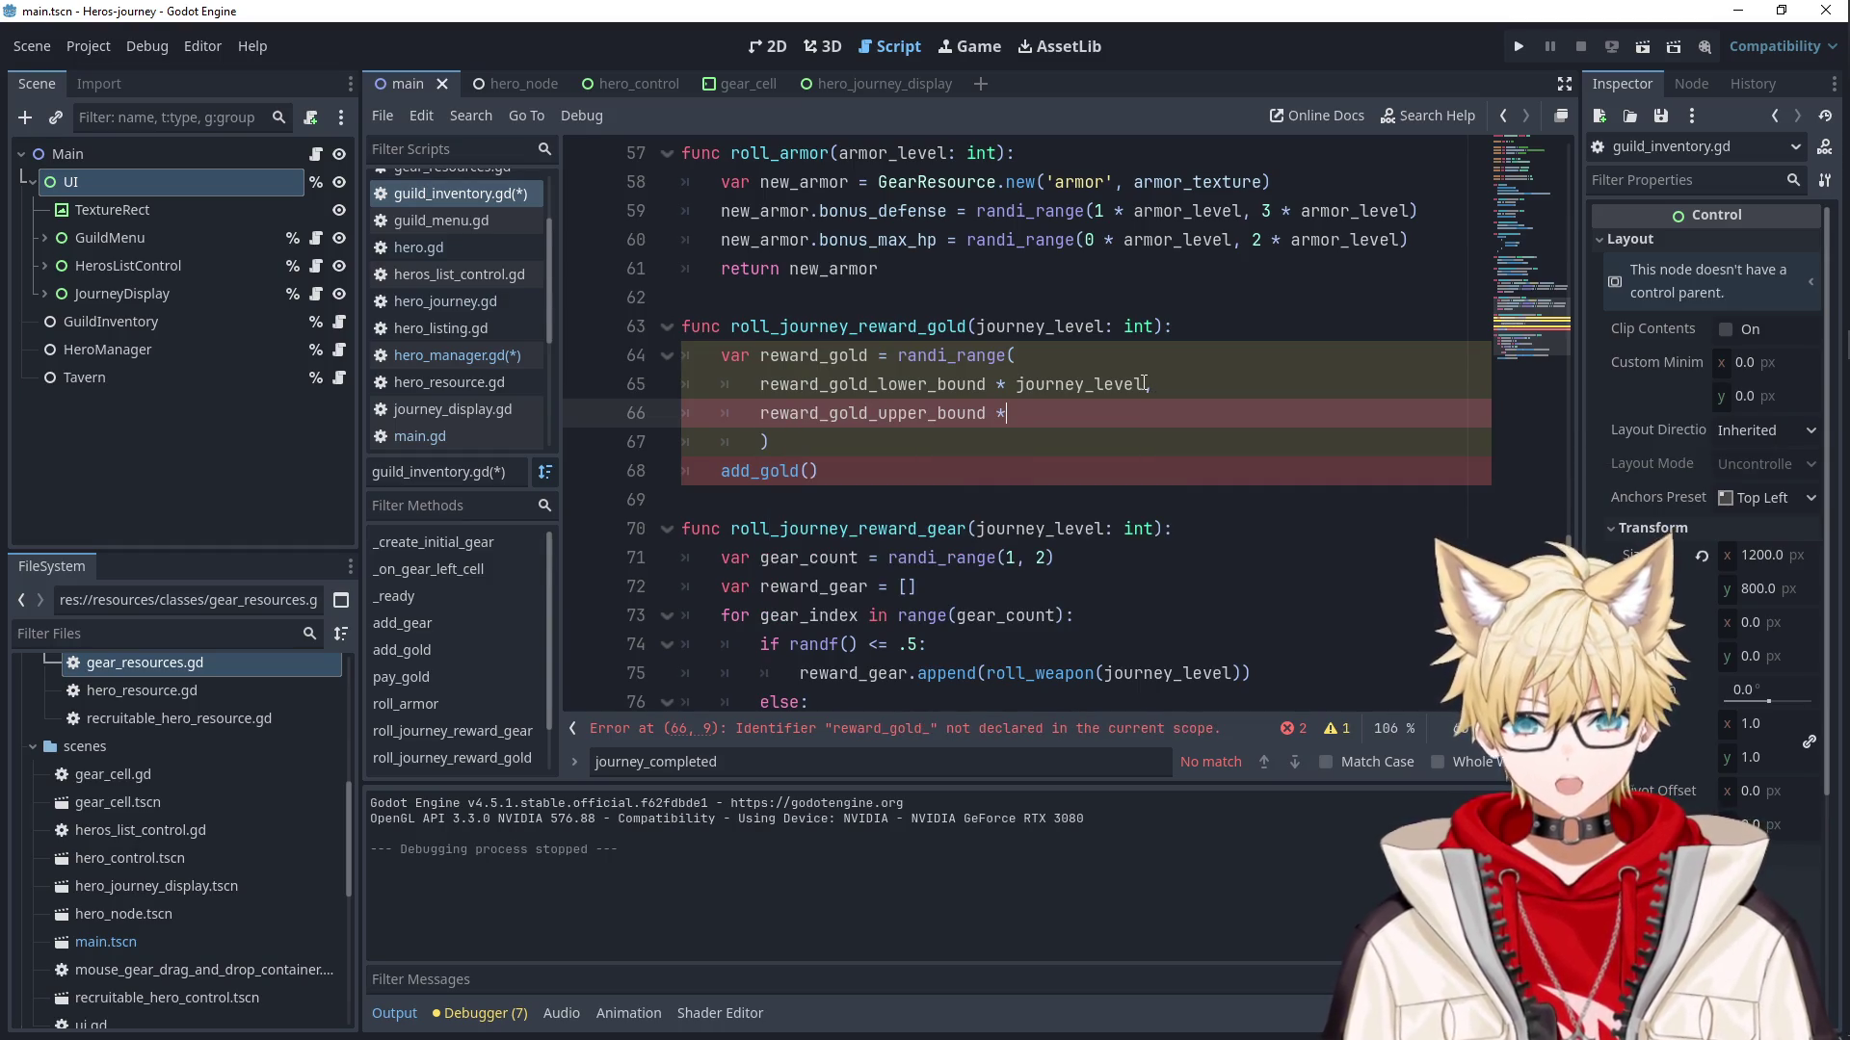
key(Return)
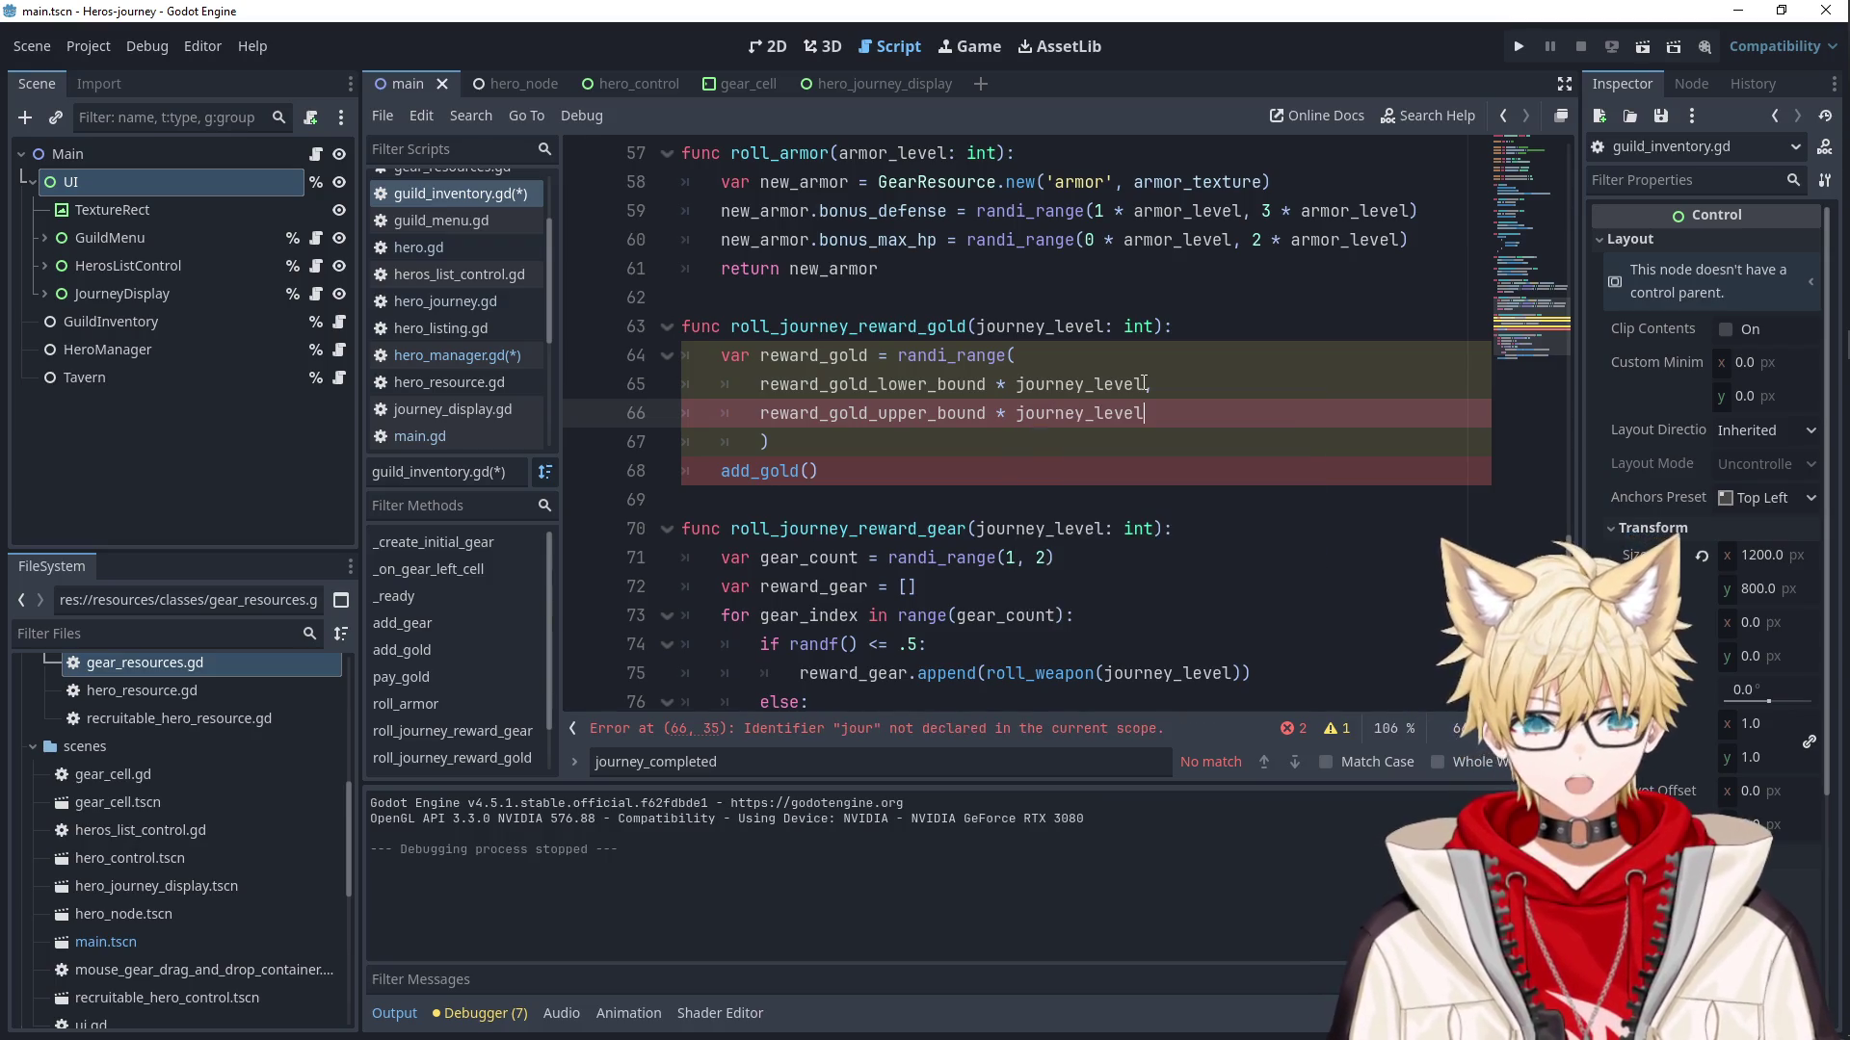
Pass reward_gold into add_gold() and save guild_inventory.gd.
double_click(814, 355)
key(ctrl+c)
click(811, 472)
key(ctrl+v)
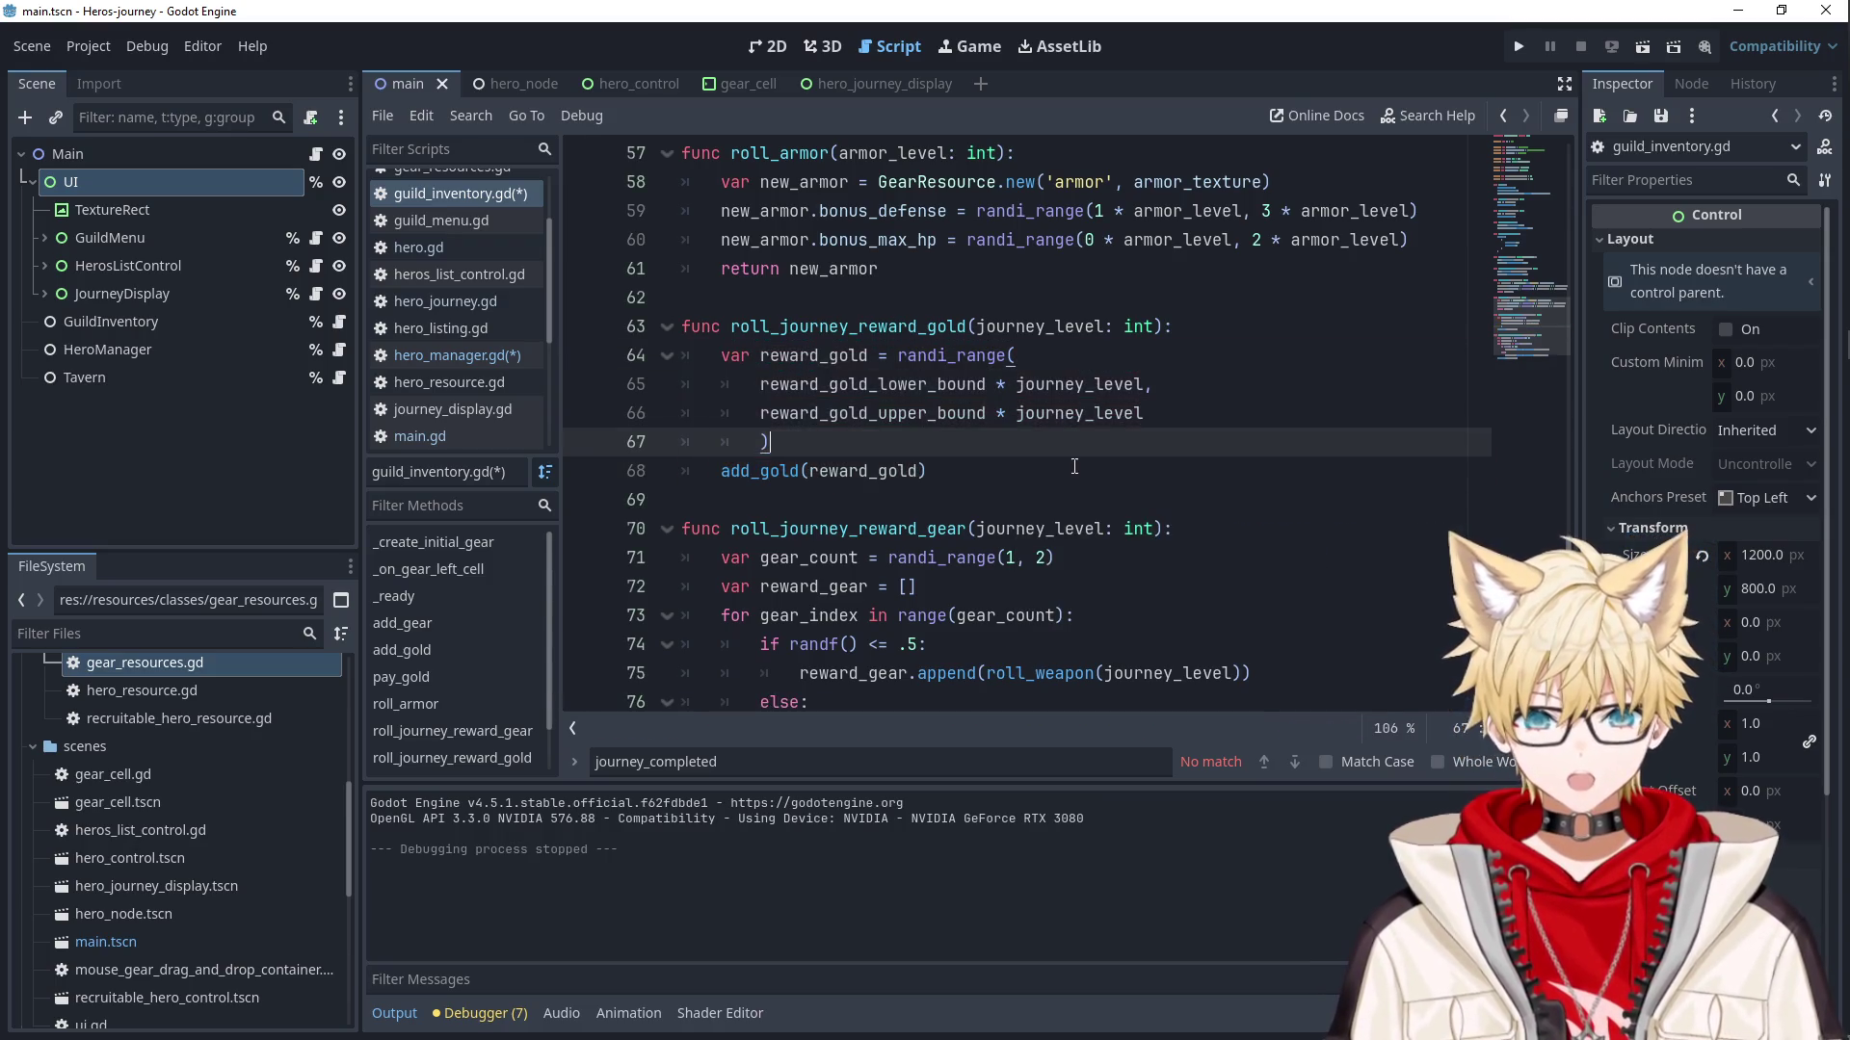
key(ctrl+s)
key(Up)
scroll(1054, 442, down, 2)
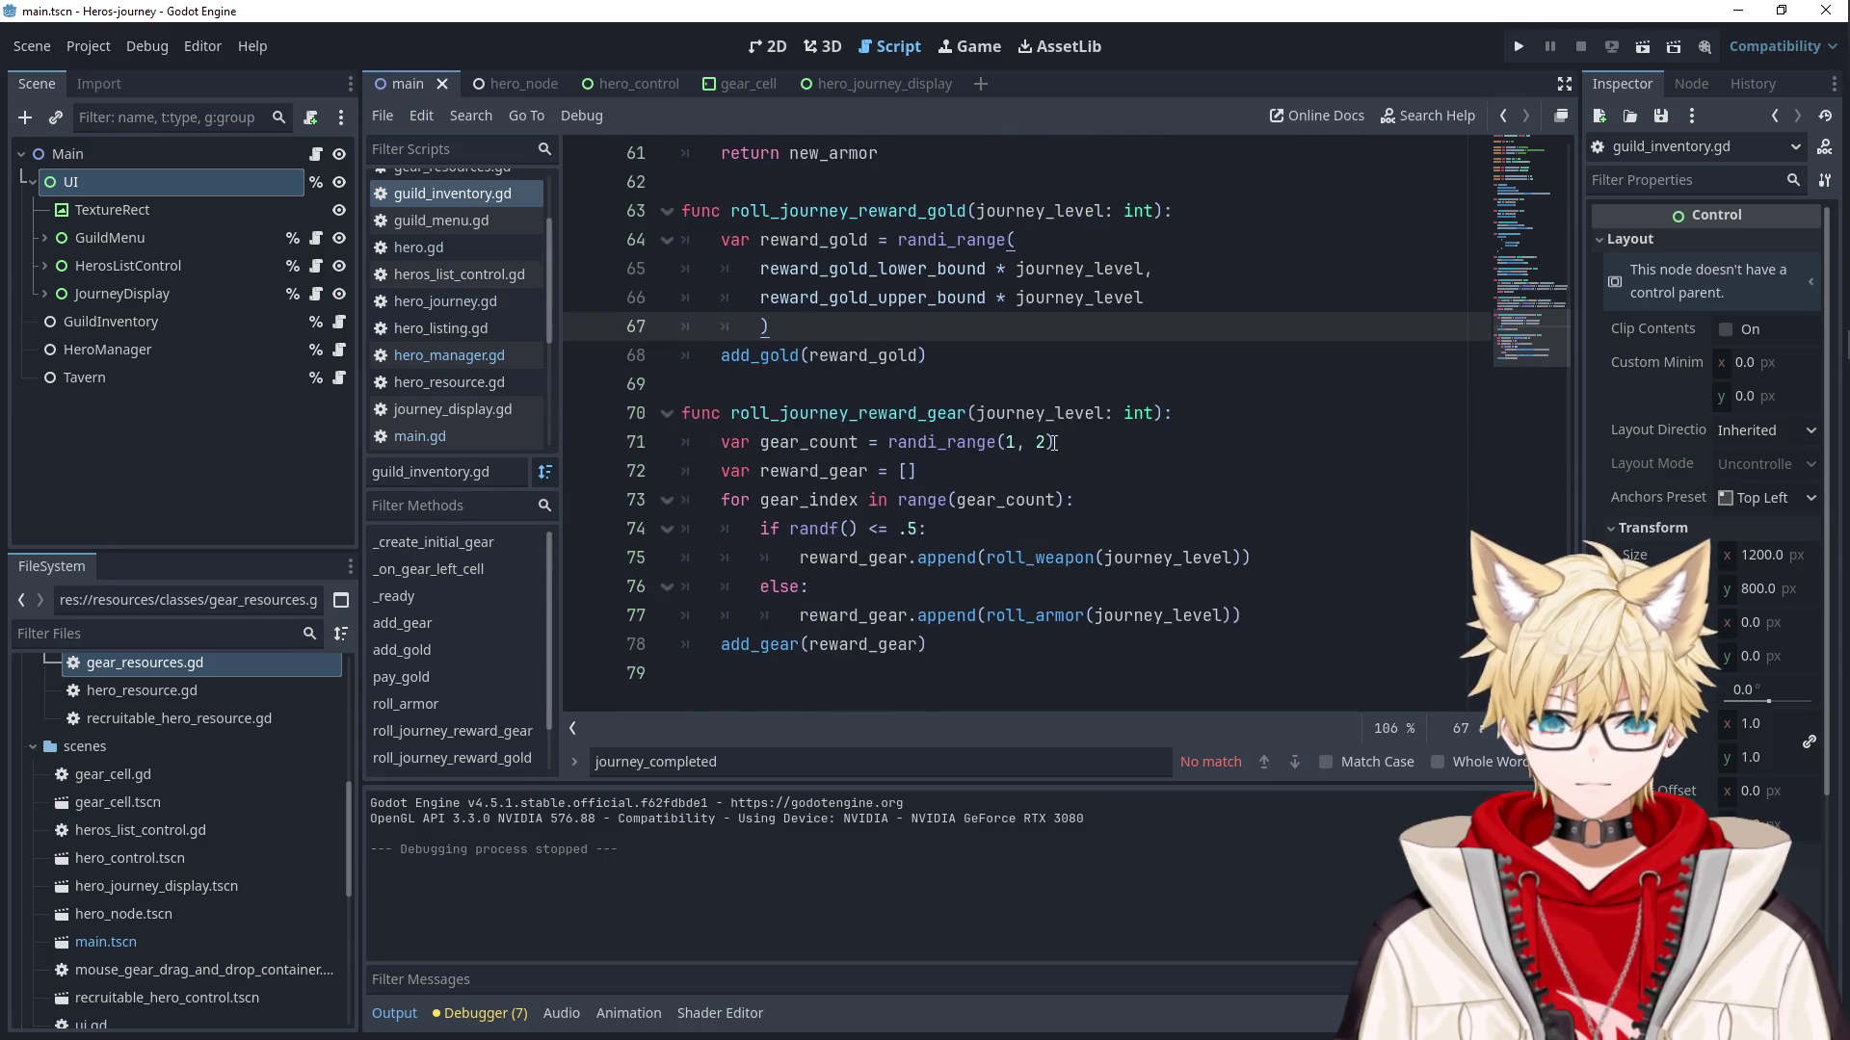
Run the game, recruit the top Tavern hero, and equip the S item as their weapon.
click(1520, 46)
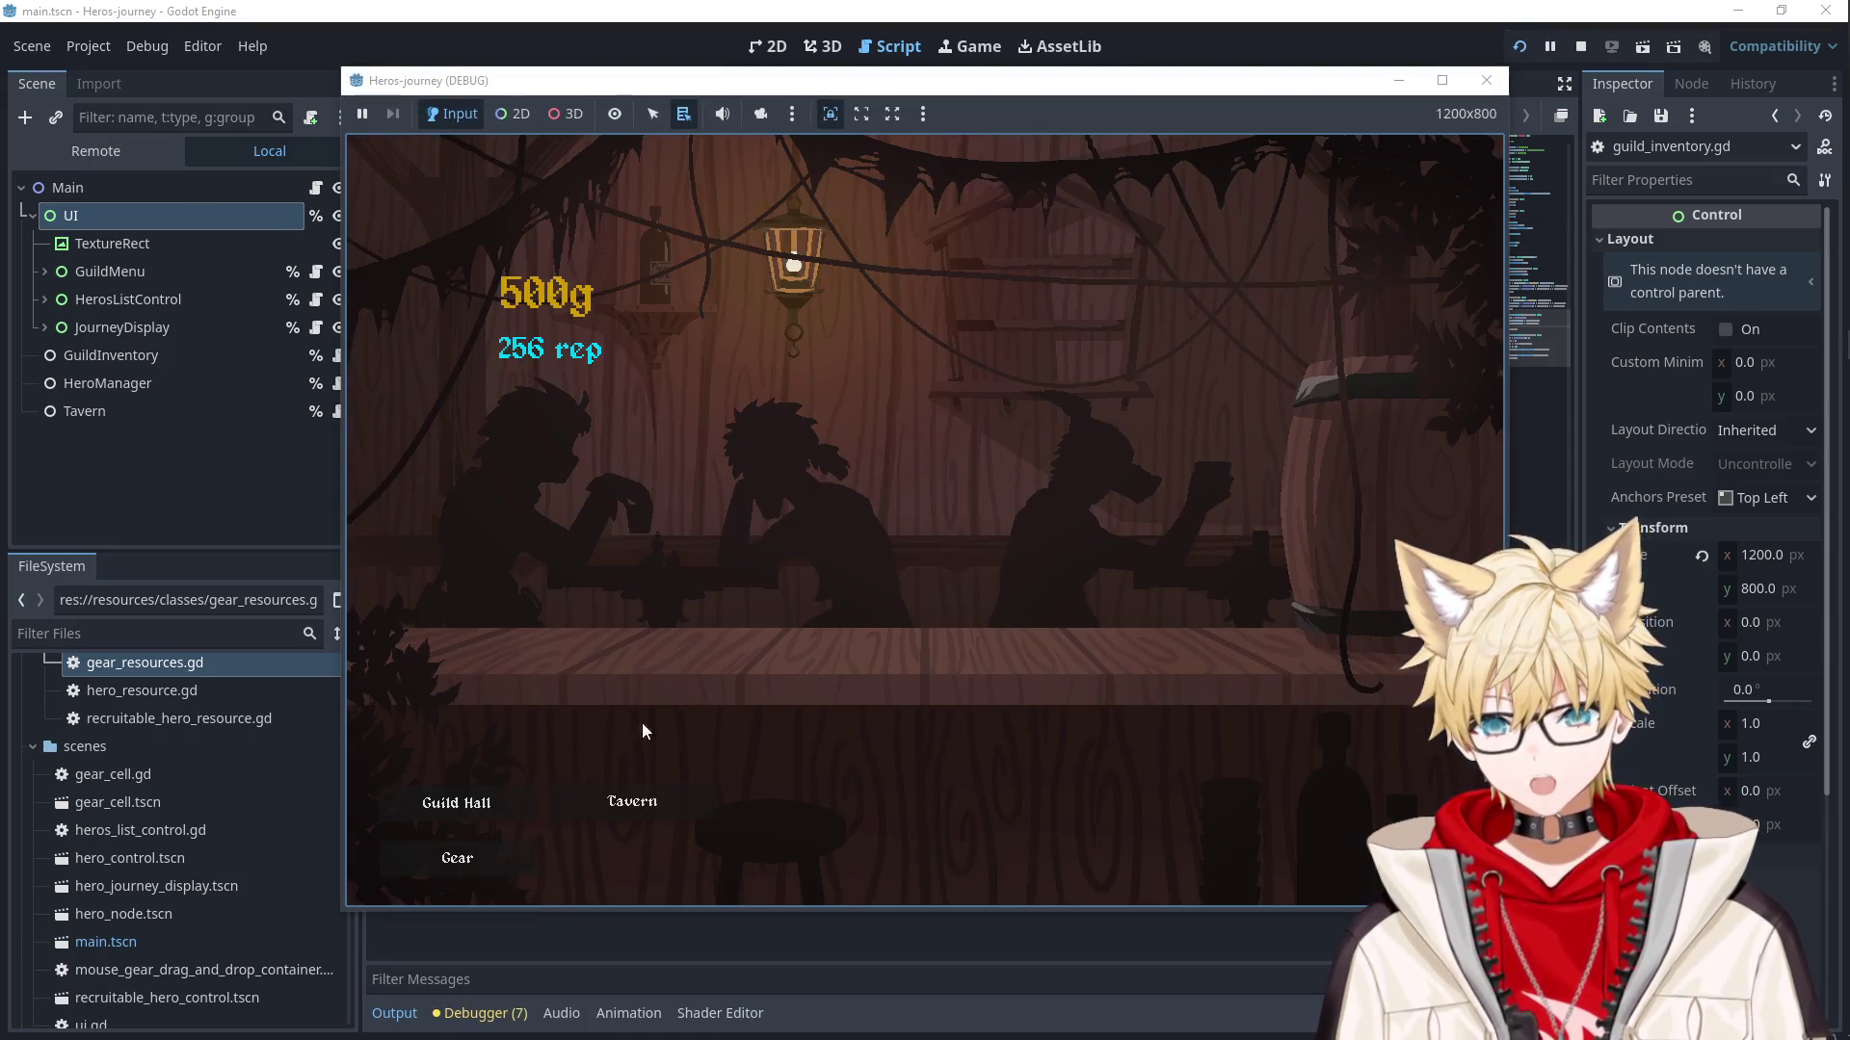
click(632, 802)
click(668, 368)
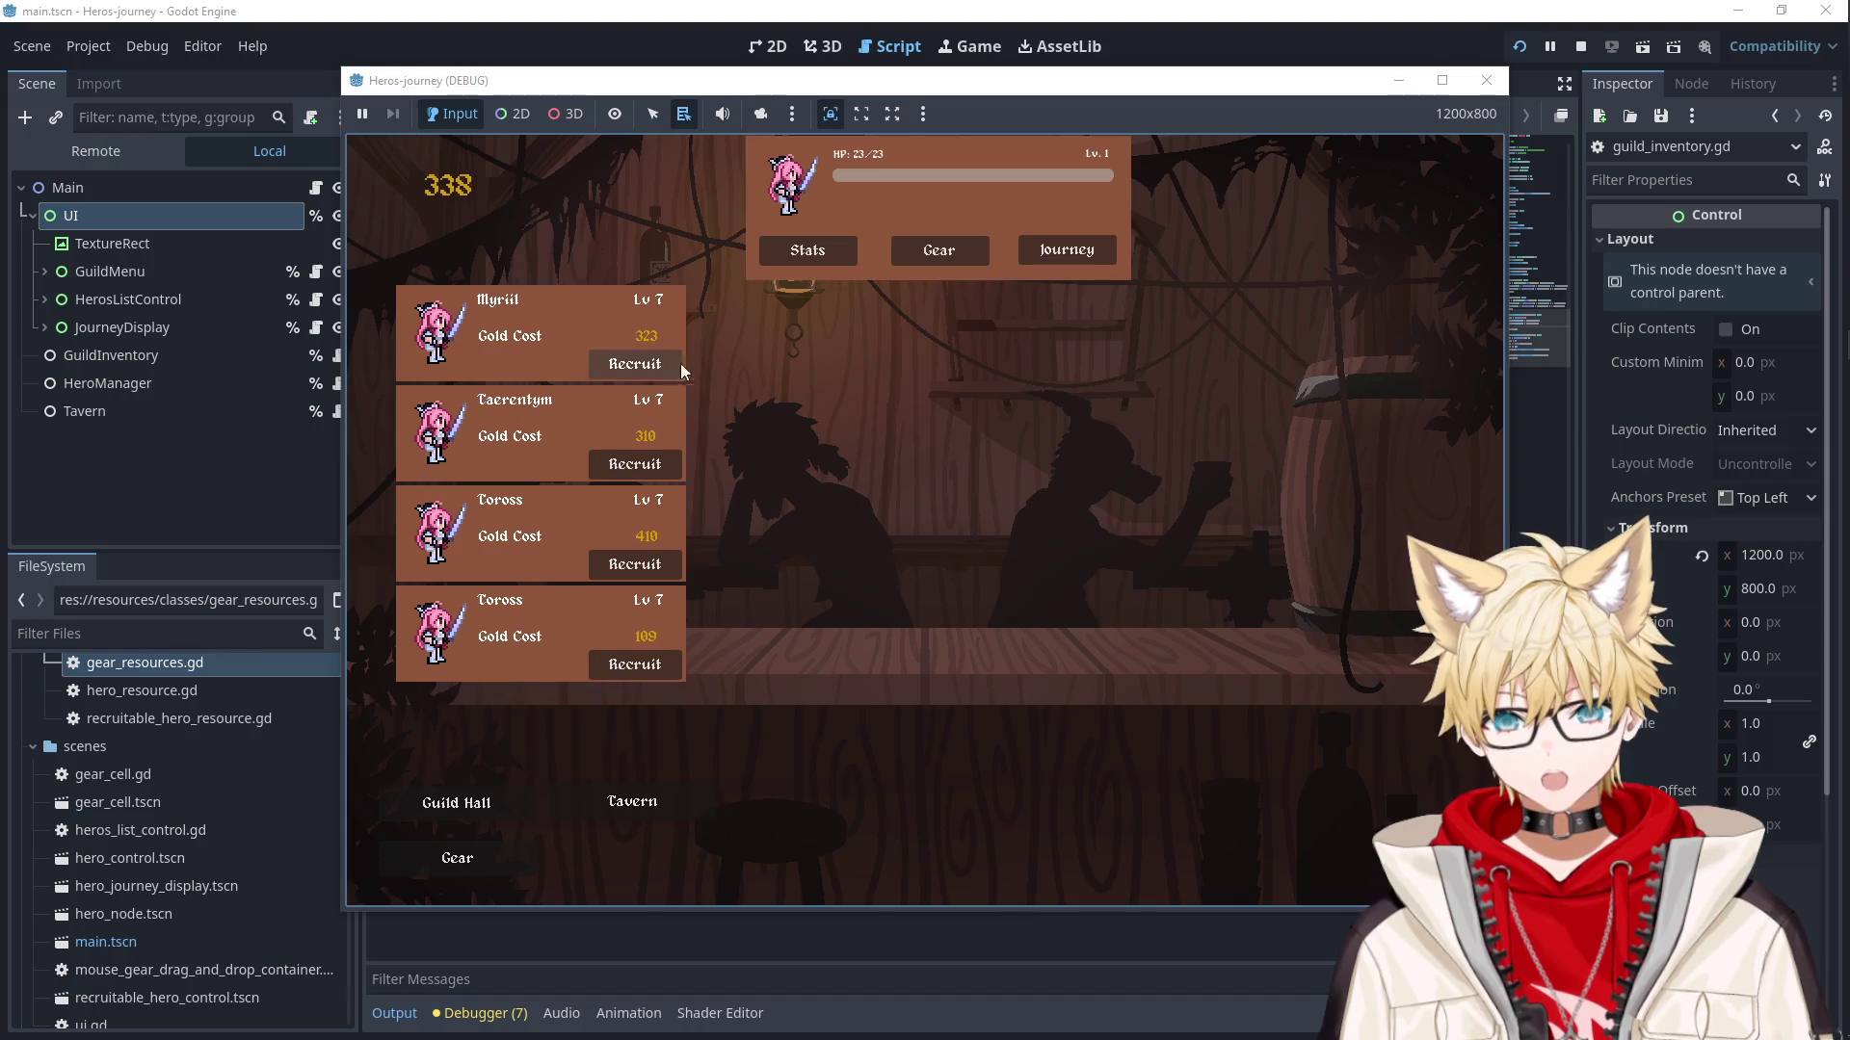
click(977, 250)
click(489, 809)
click(457, 857)
drag(460, 393, 1026, 379)
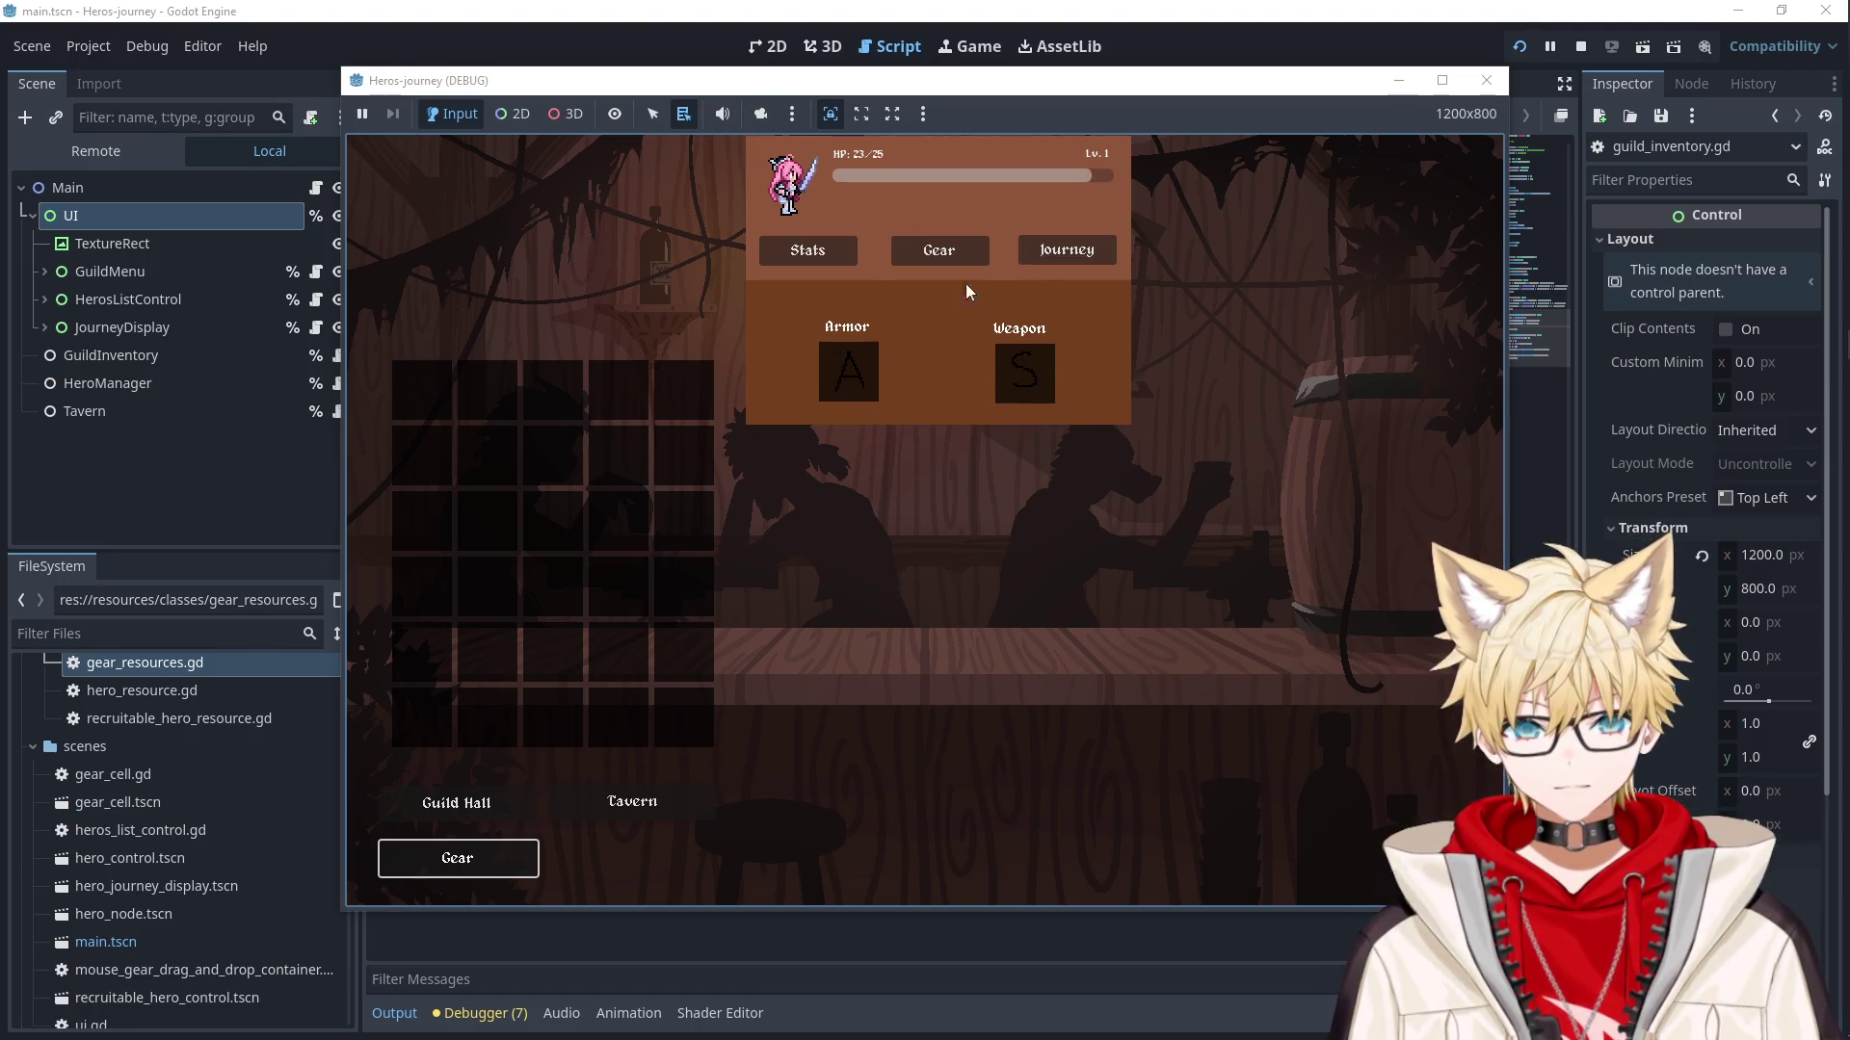
Send the hero on a journey and complete it, triggering the add_gear type error at line 78.
click(839, 253)
click(1050, 253)
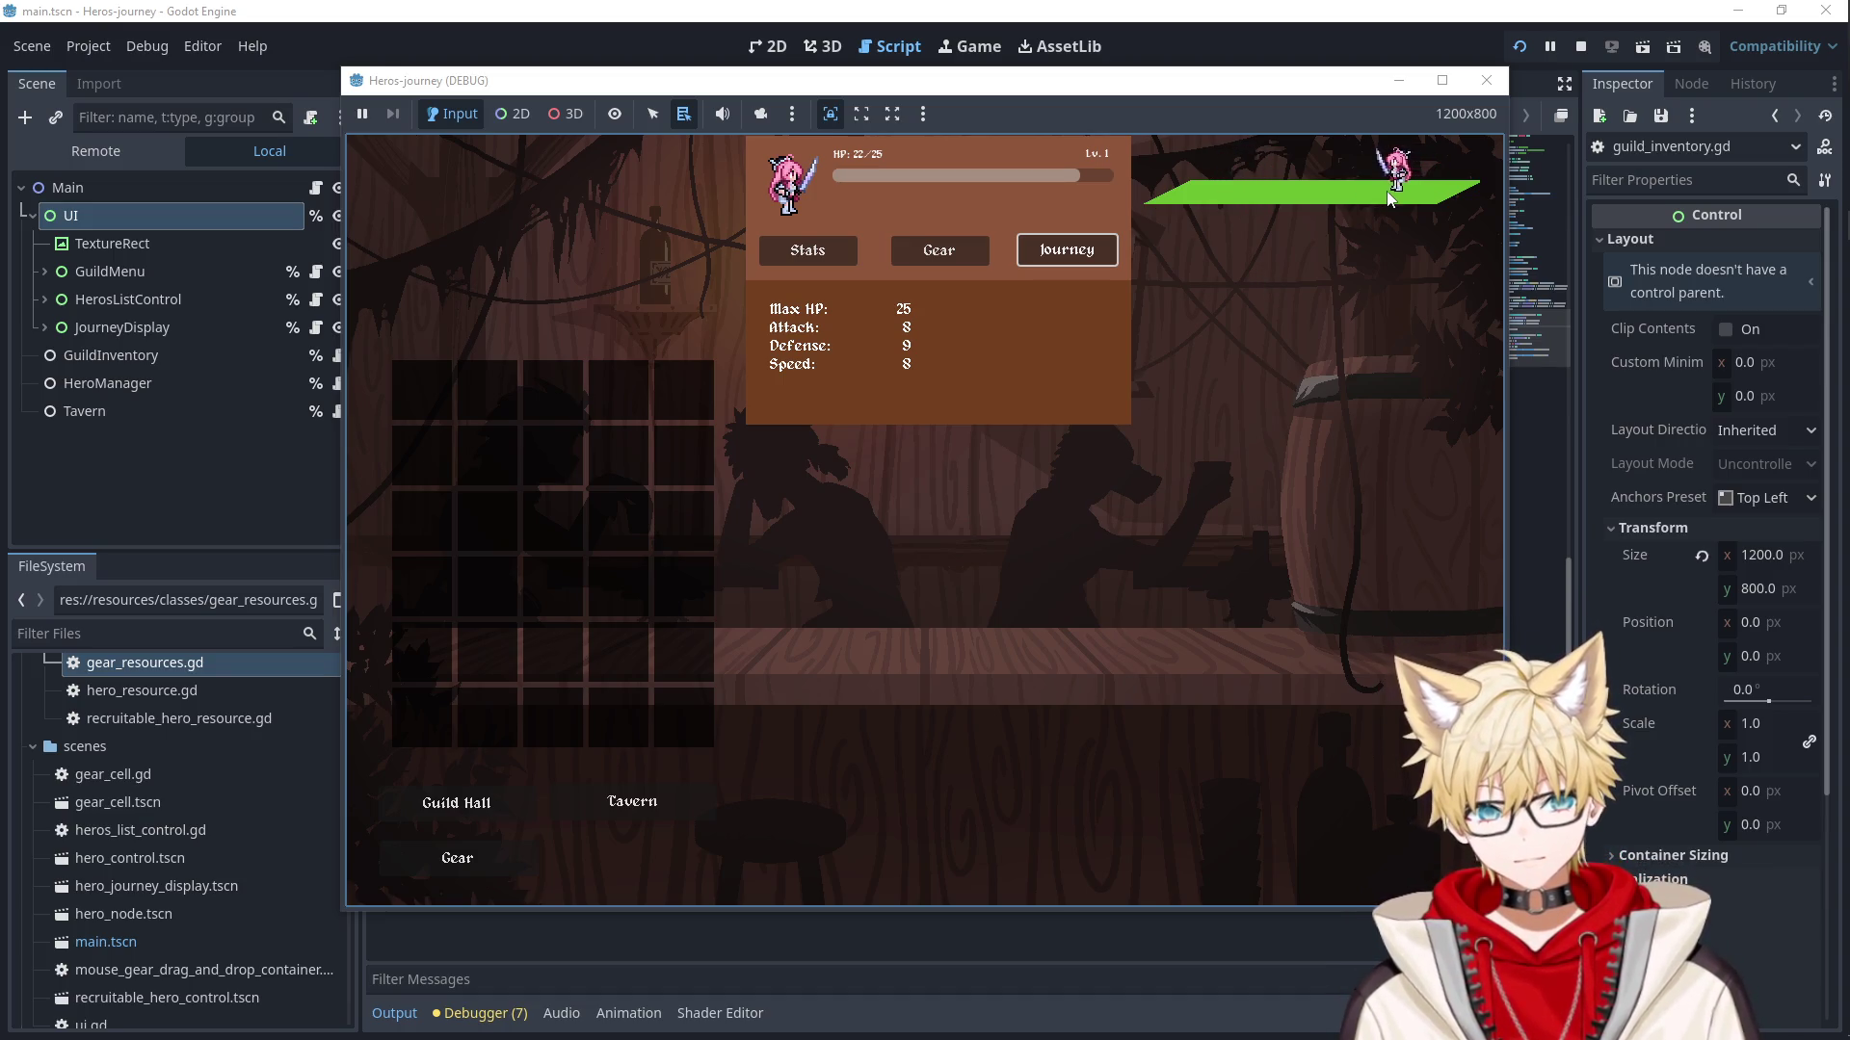
mouse_move(1846, 308)
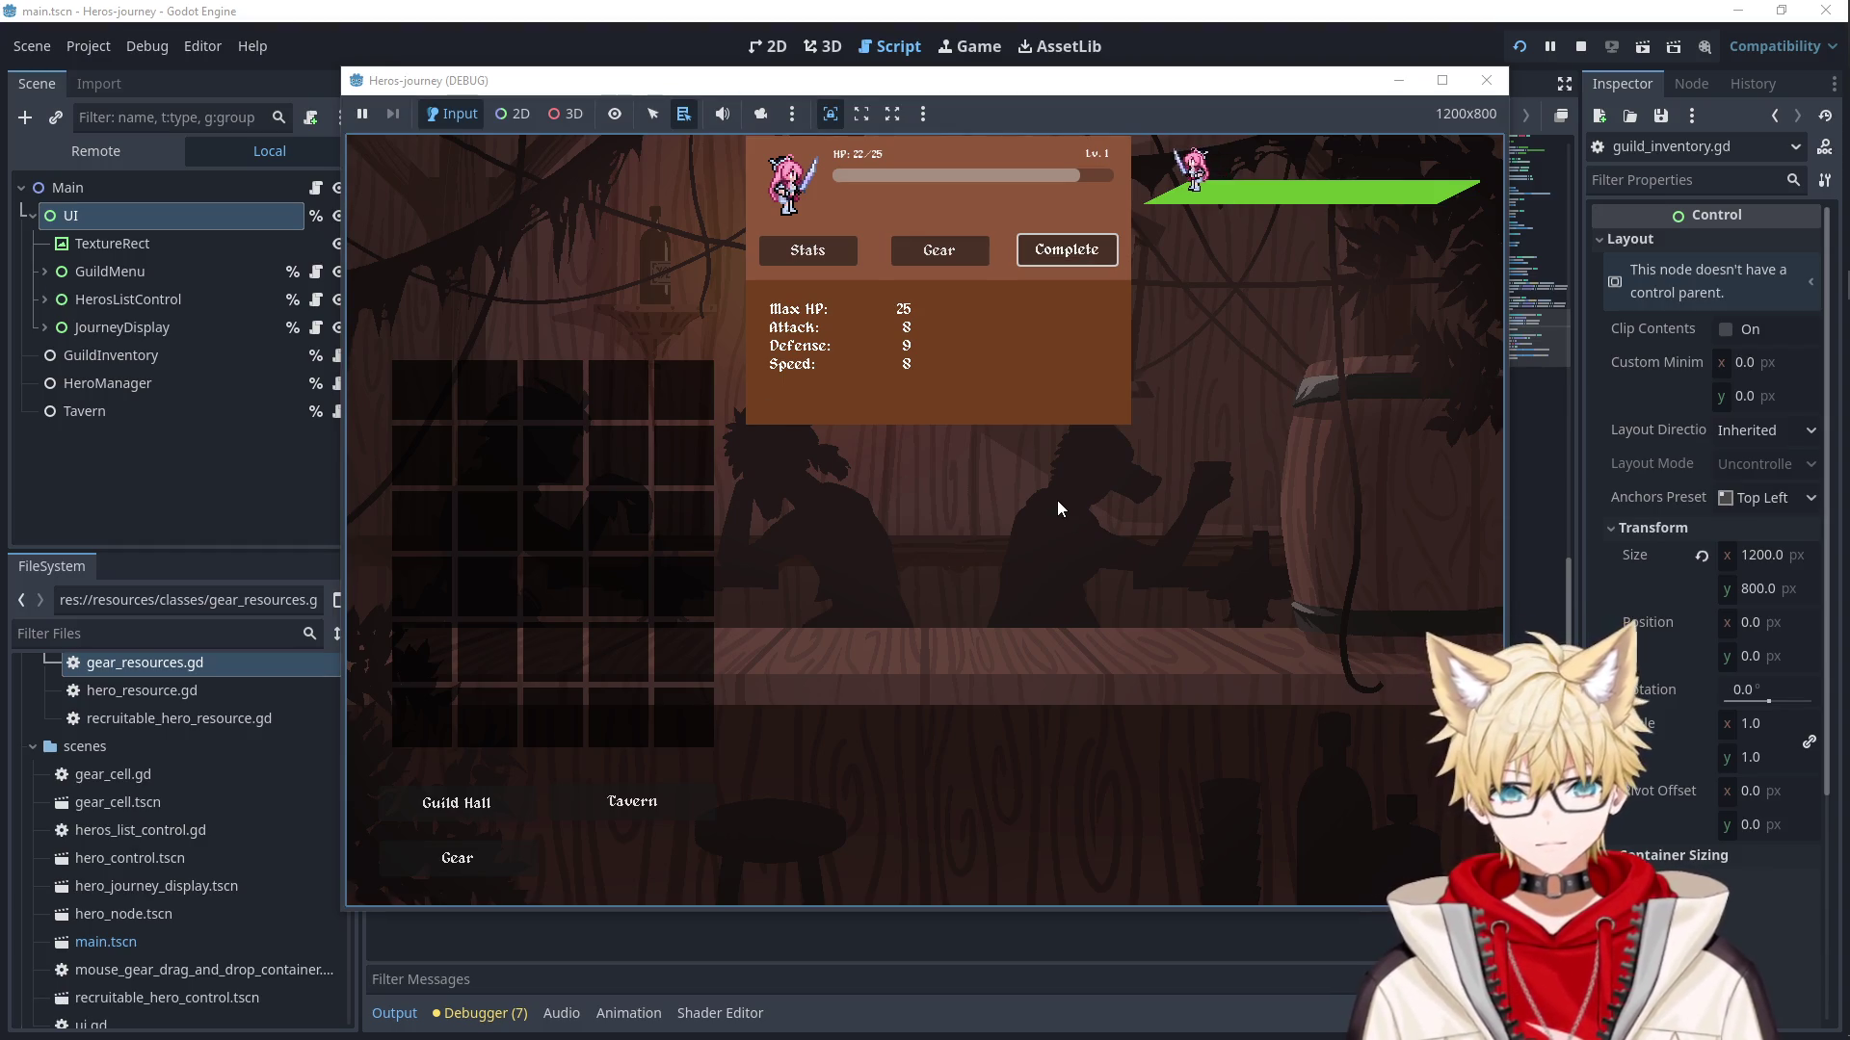
click(1070, 251)
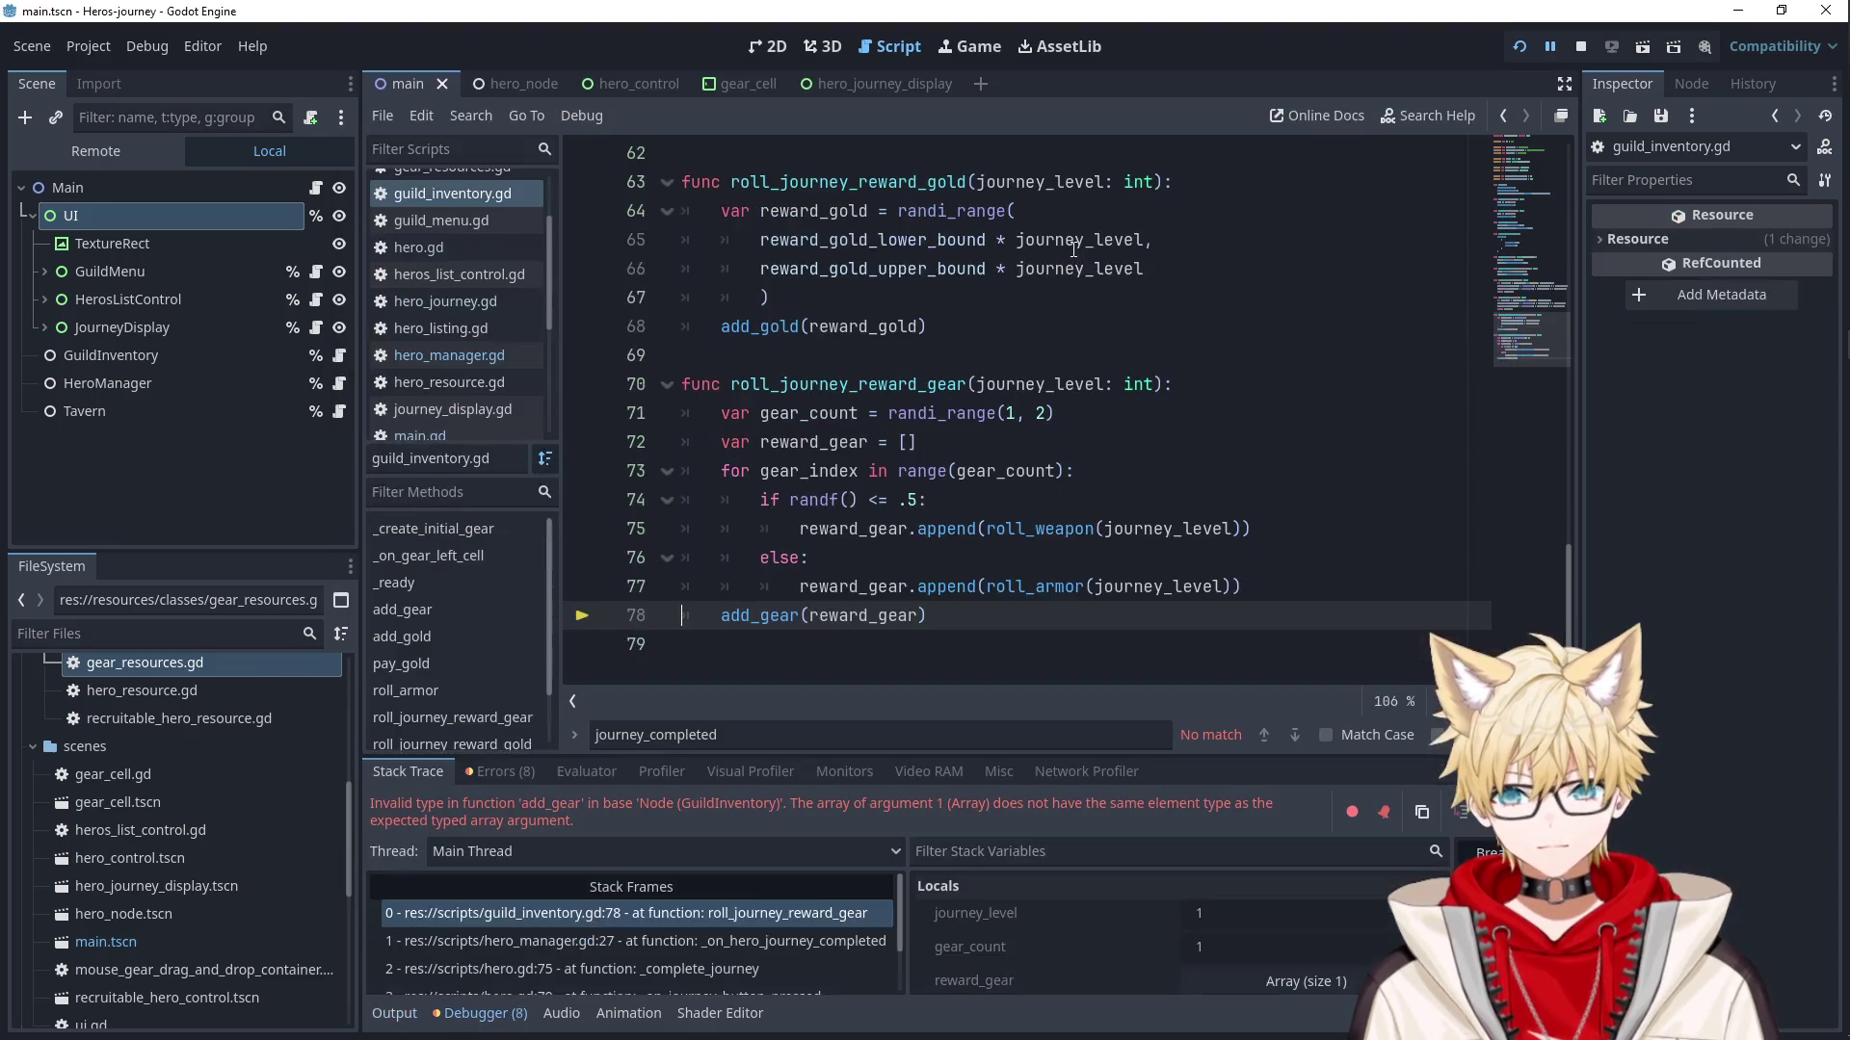
Highlight reward_gear and roll_weapon on lines 75 and 78 to trace how the reward array is filled.
mouse_move(896, 593)
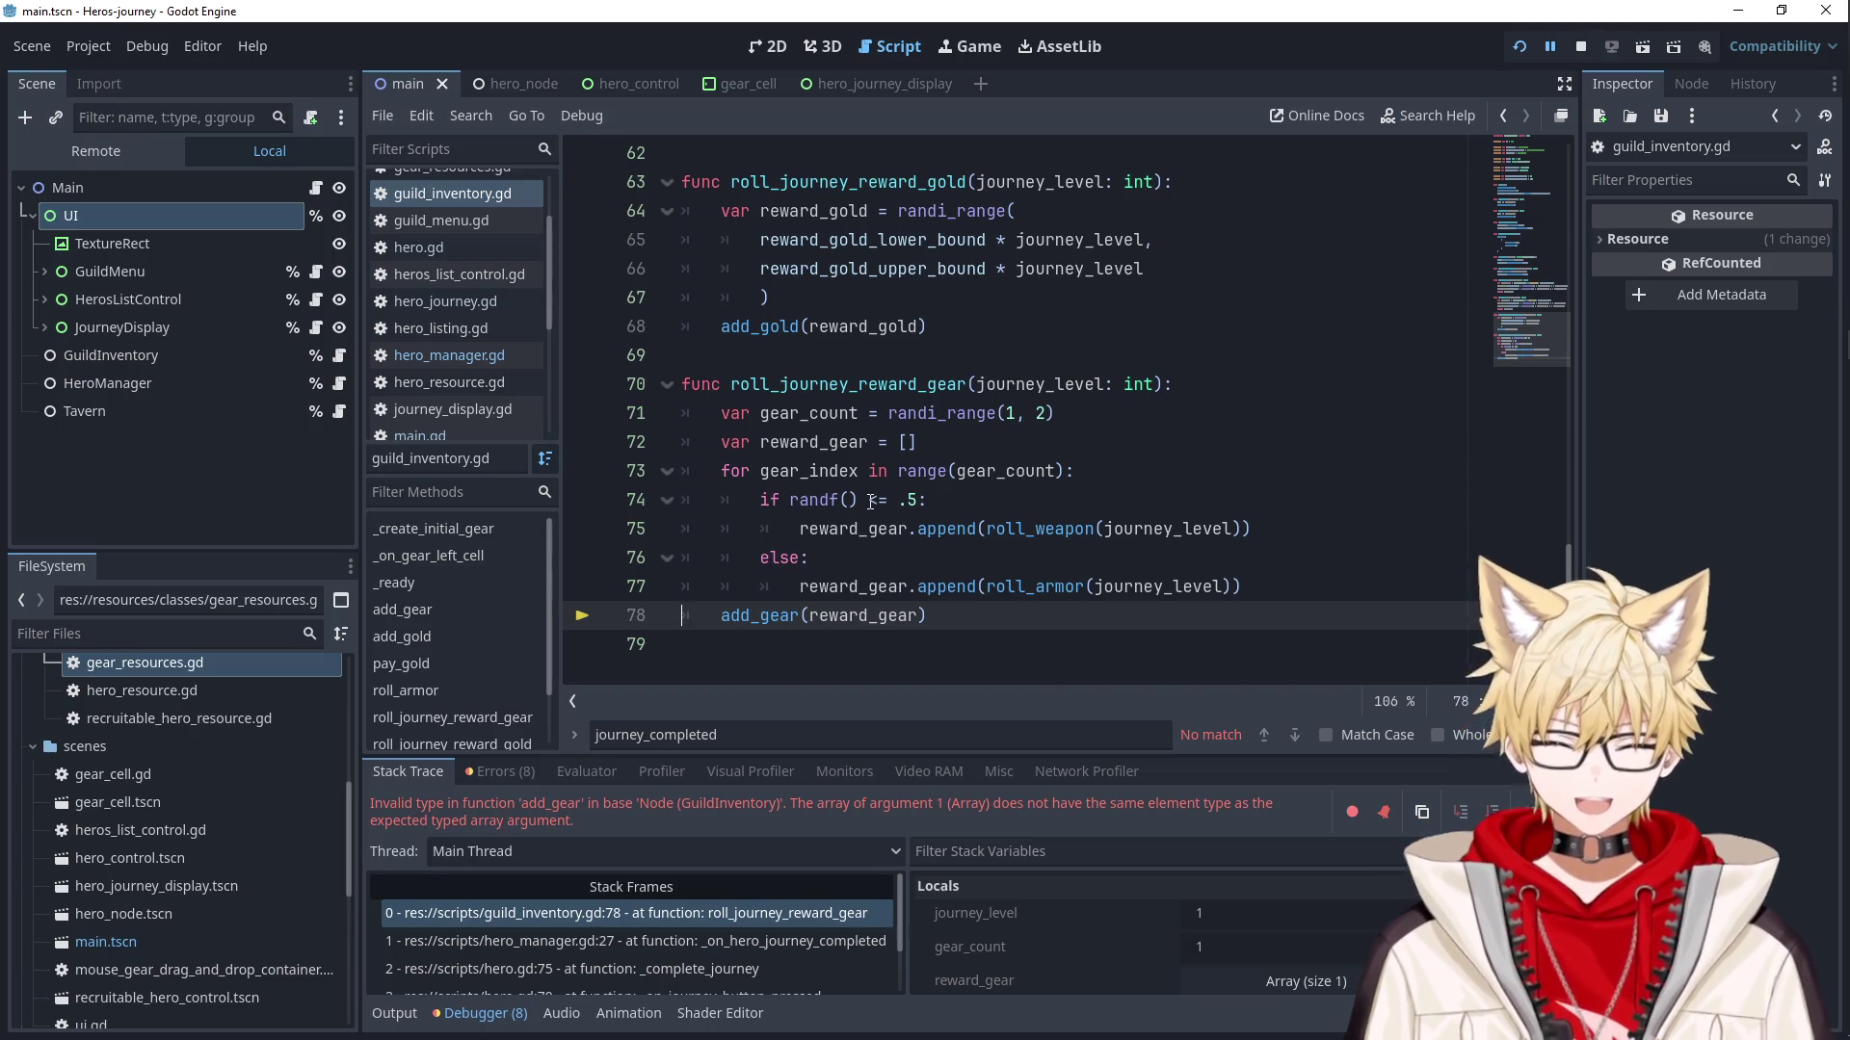
double_click(869, 615)
double_click(853, 529)
double_click(989, 529)
scroll(990, 529, up, 5)
scroll(989, 535, down, 5)
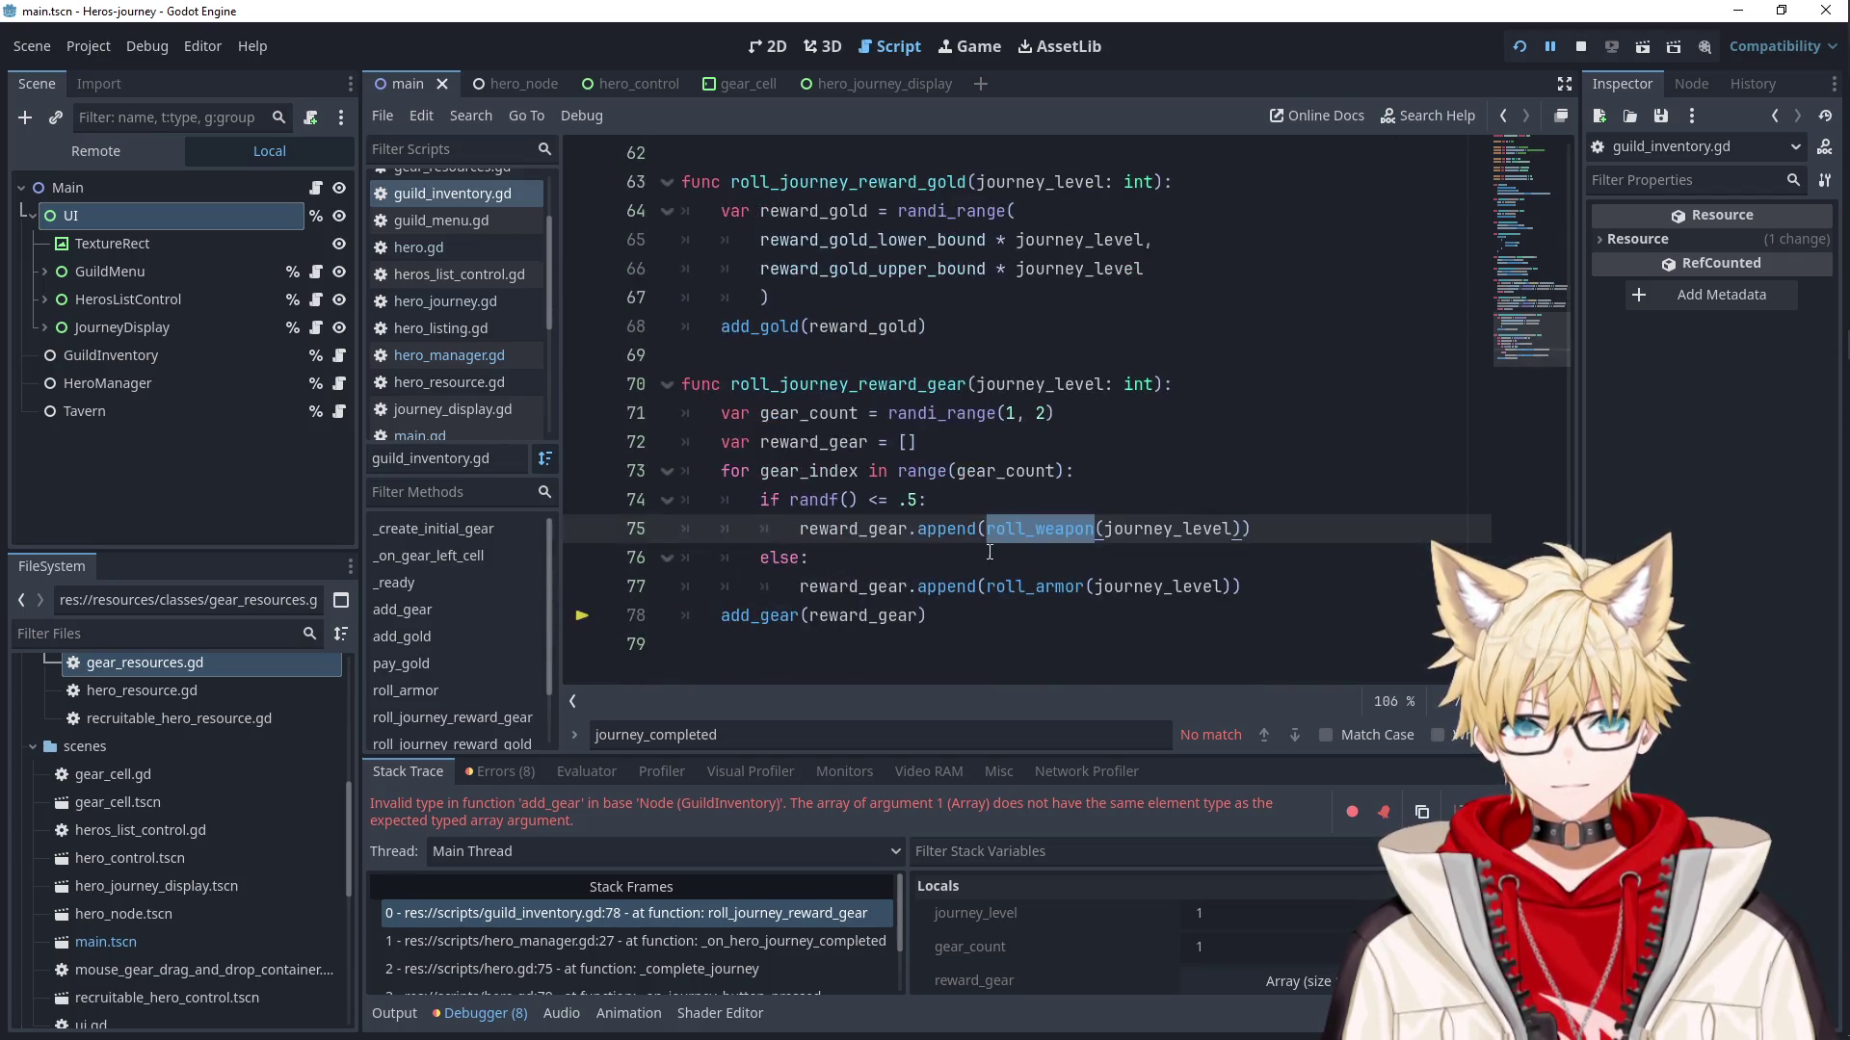
double_click(867, 618)
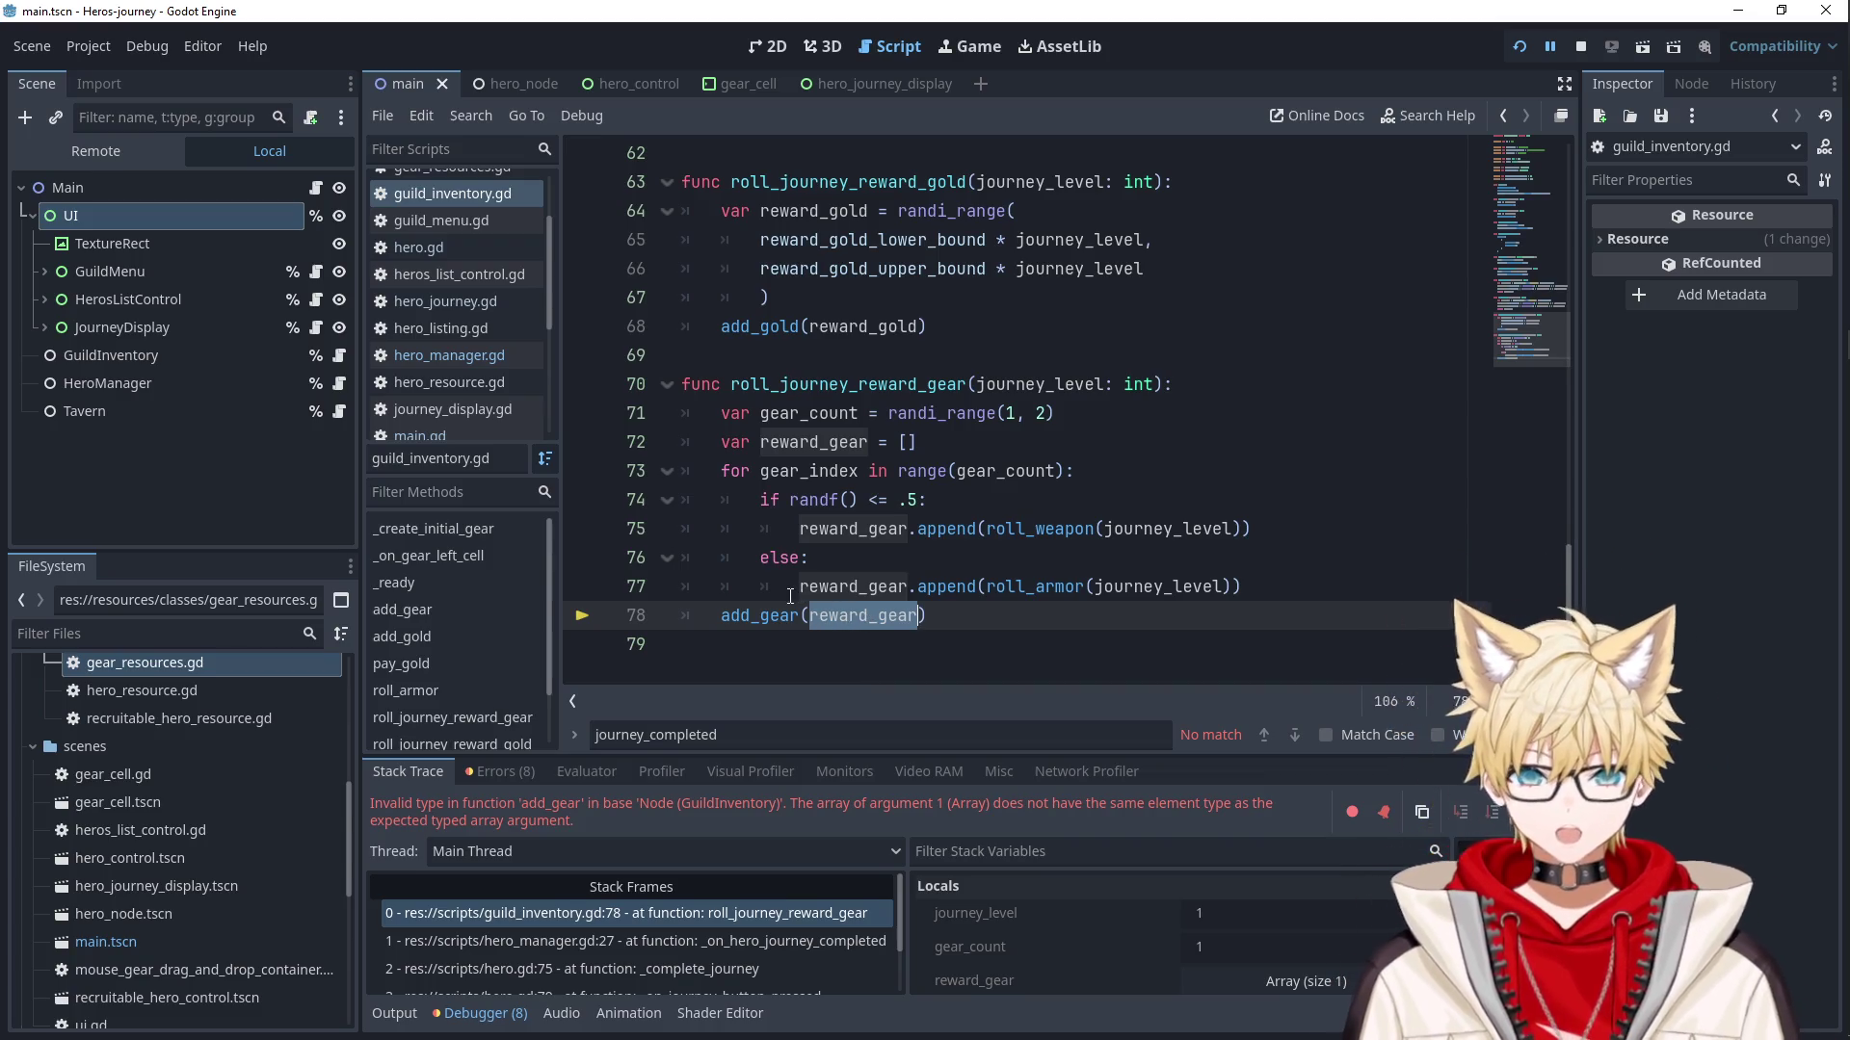
mouse_move(790, 596)
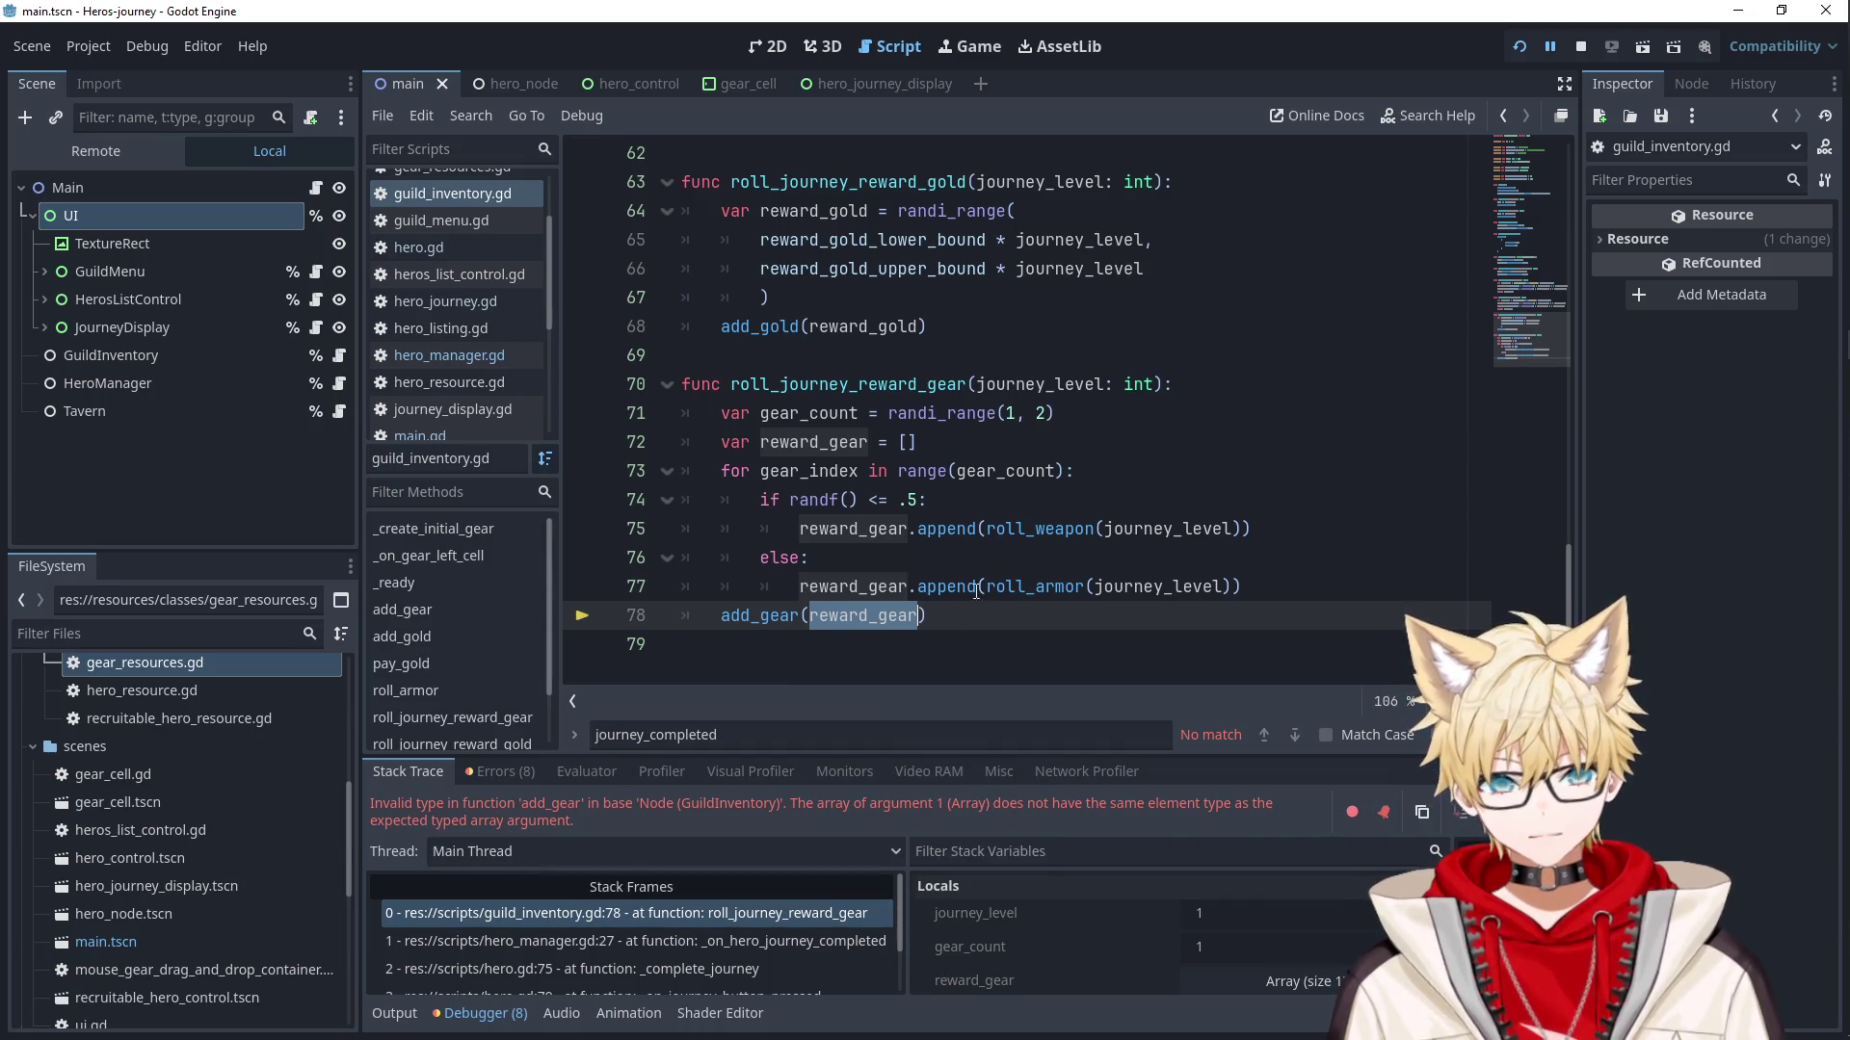
Compare add_gear's Array[GearResource] parameter with reward_gear, then expand reward_gear (size 1) in Stack Variables.
double_click(968, 529)
scroll(990, 533, up, 3)
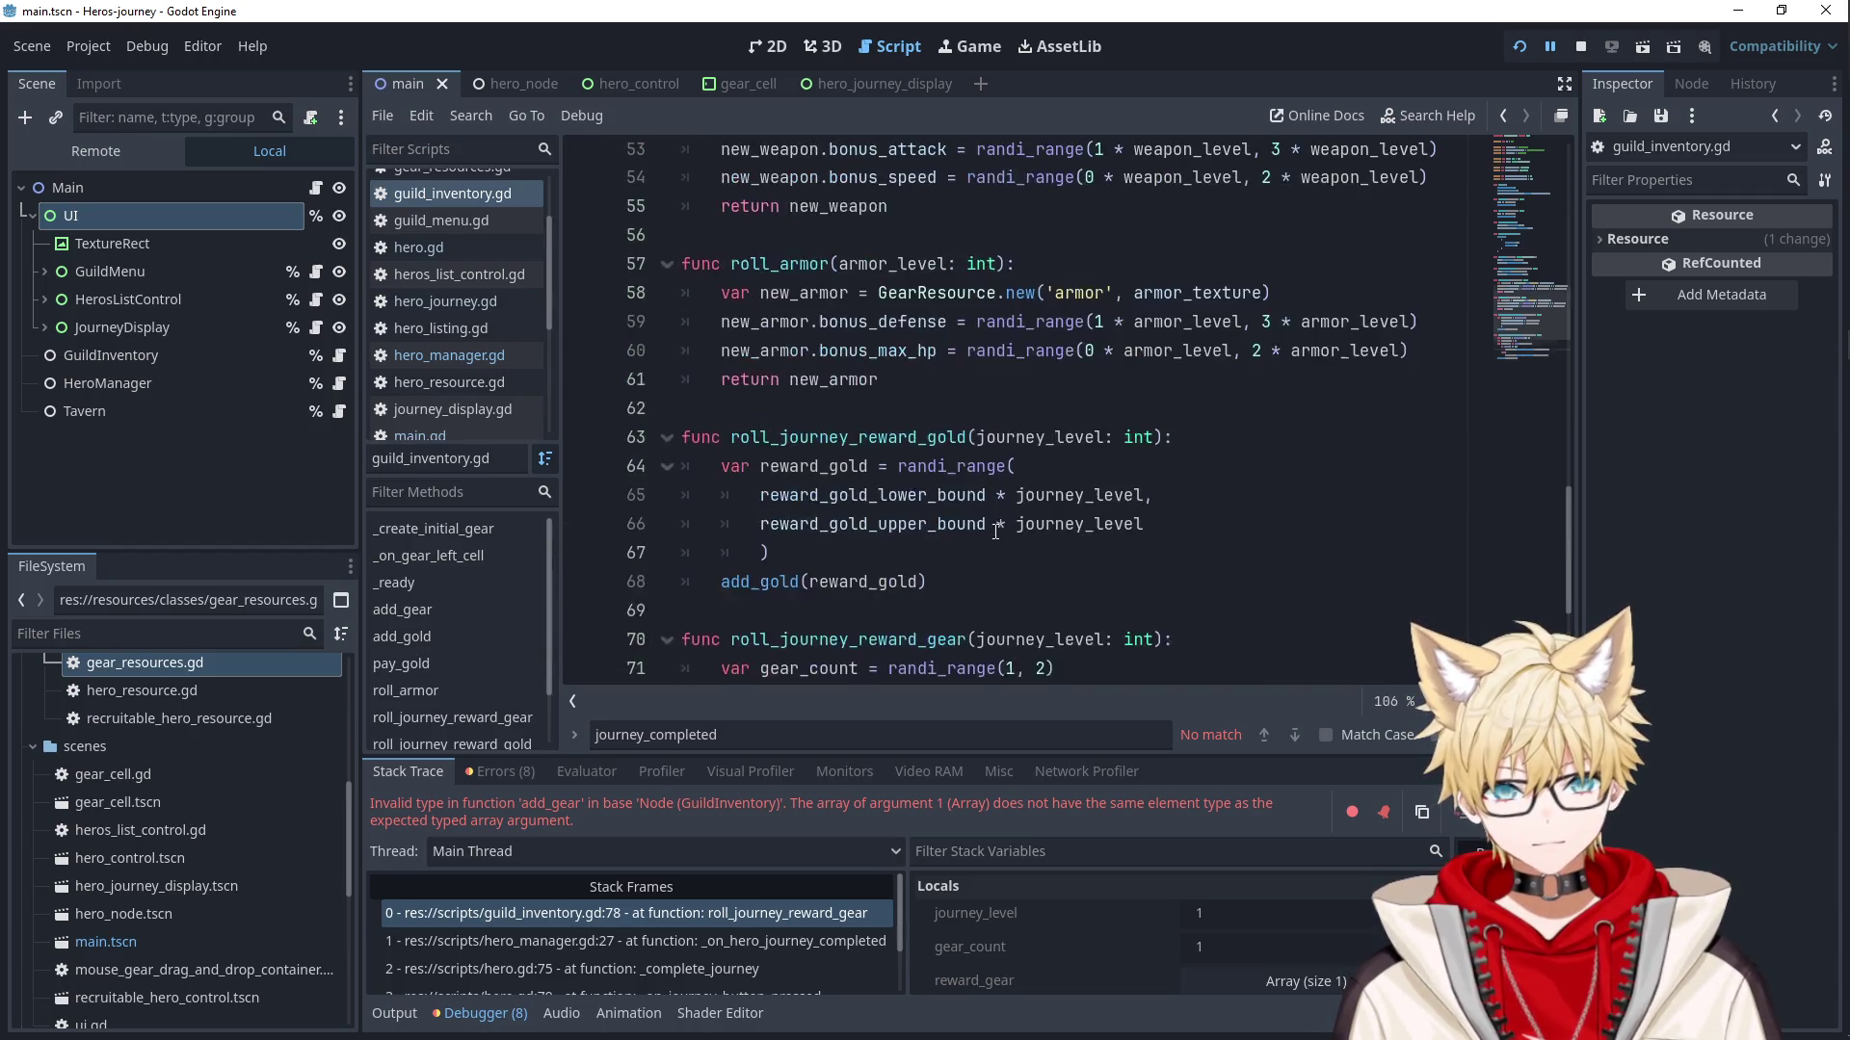
scroll(808, 374, up, 1)
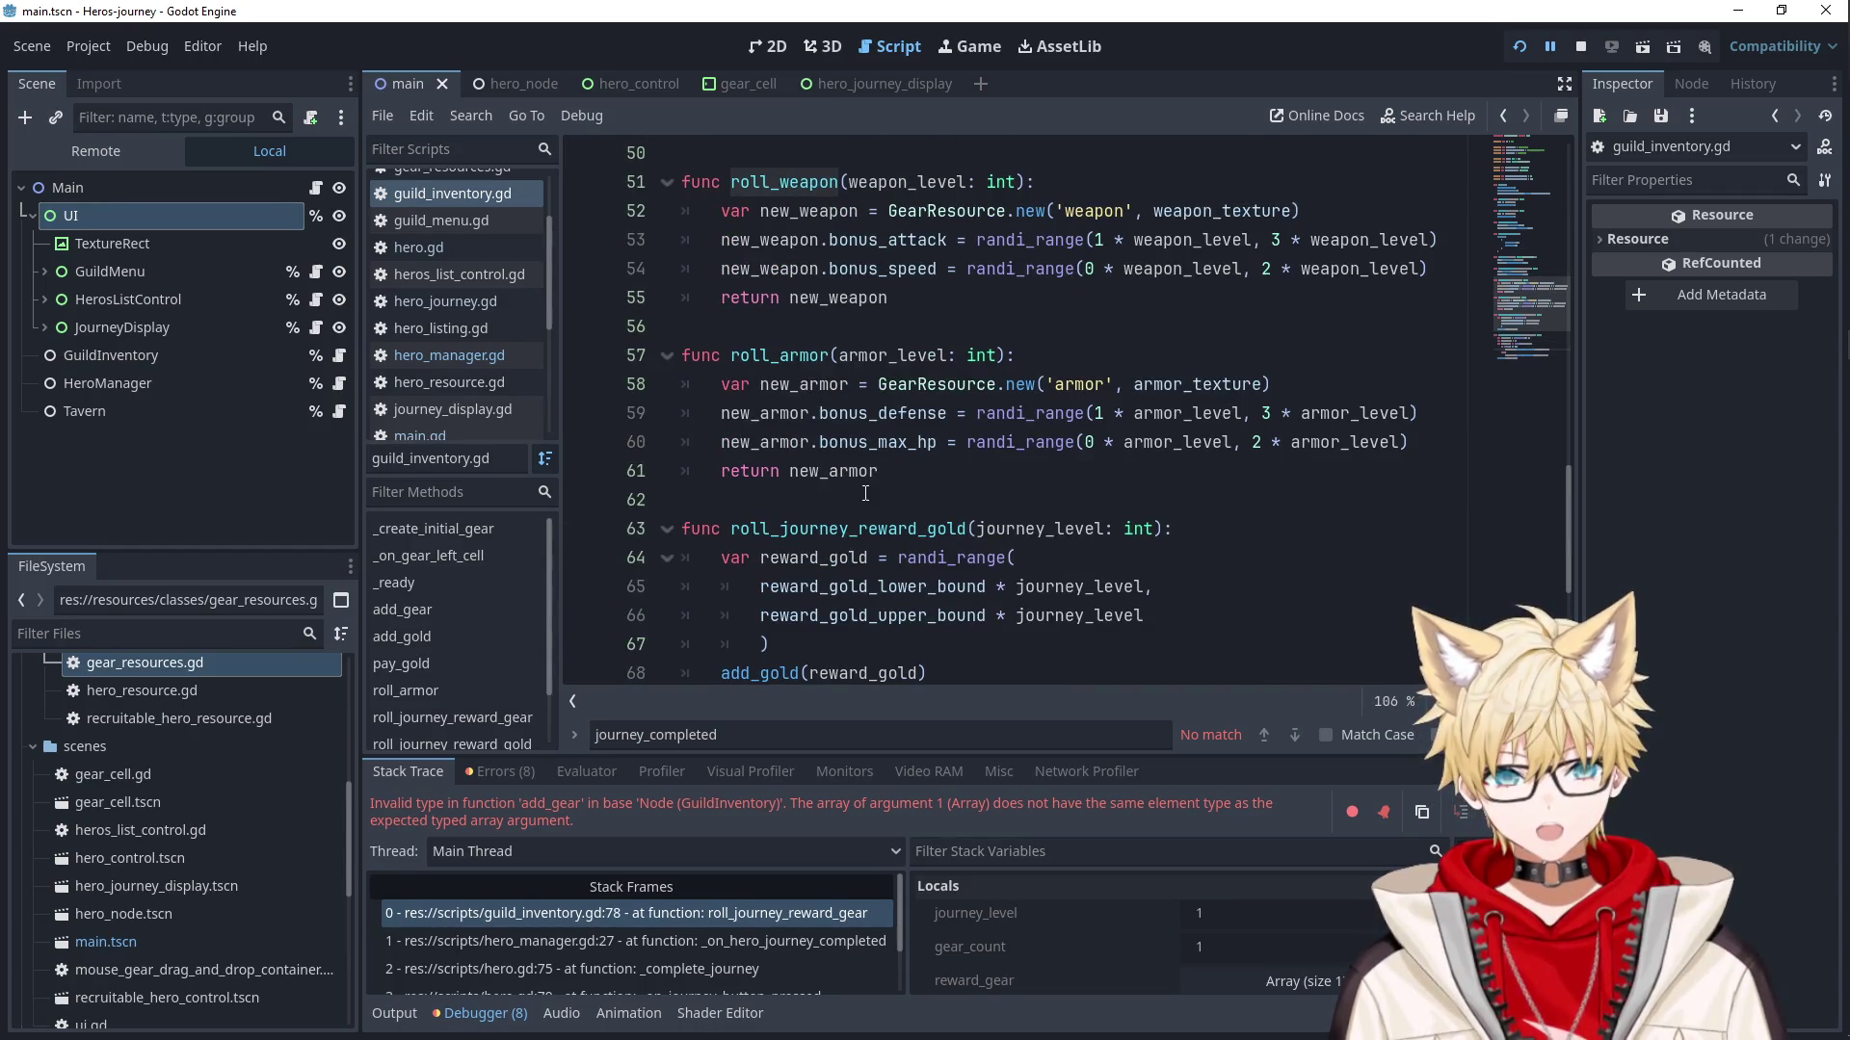
scroll(868, 492, up, 6)
scroll(868, 493, up, 1)
scroll(868, 492, down, 1)
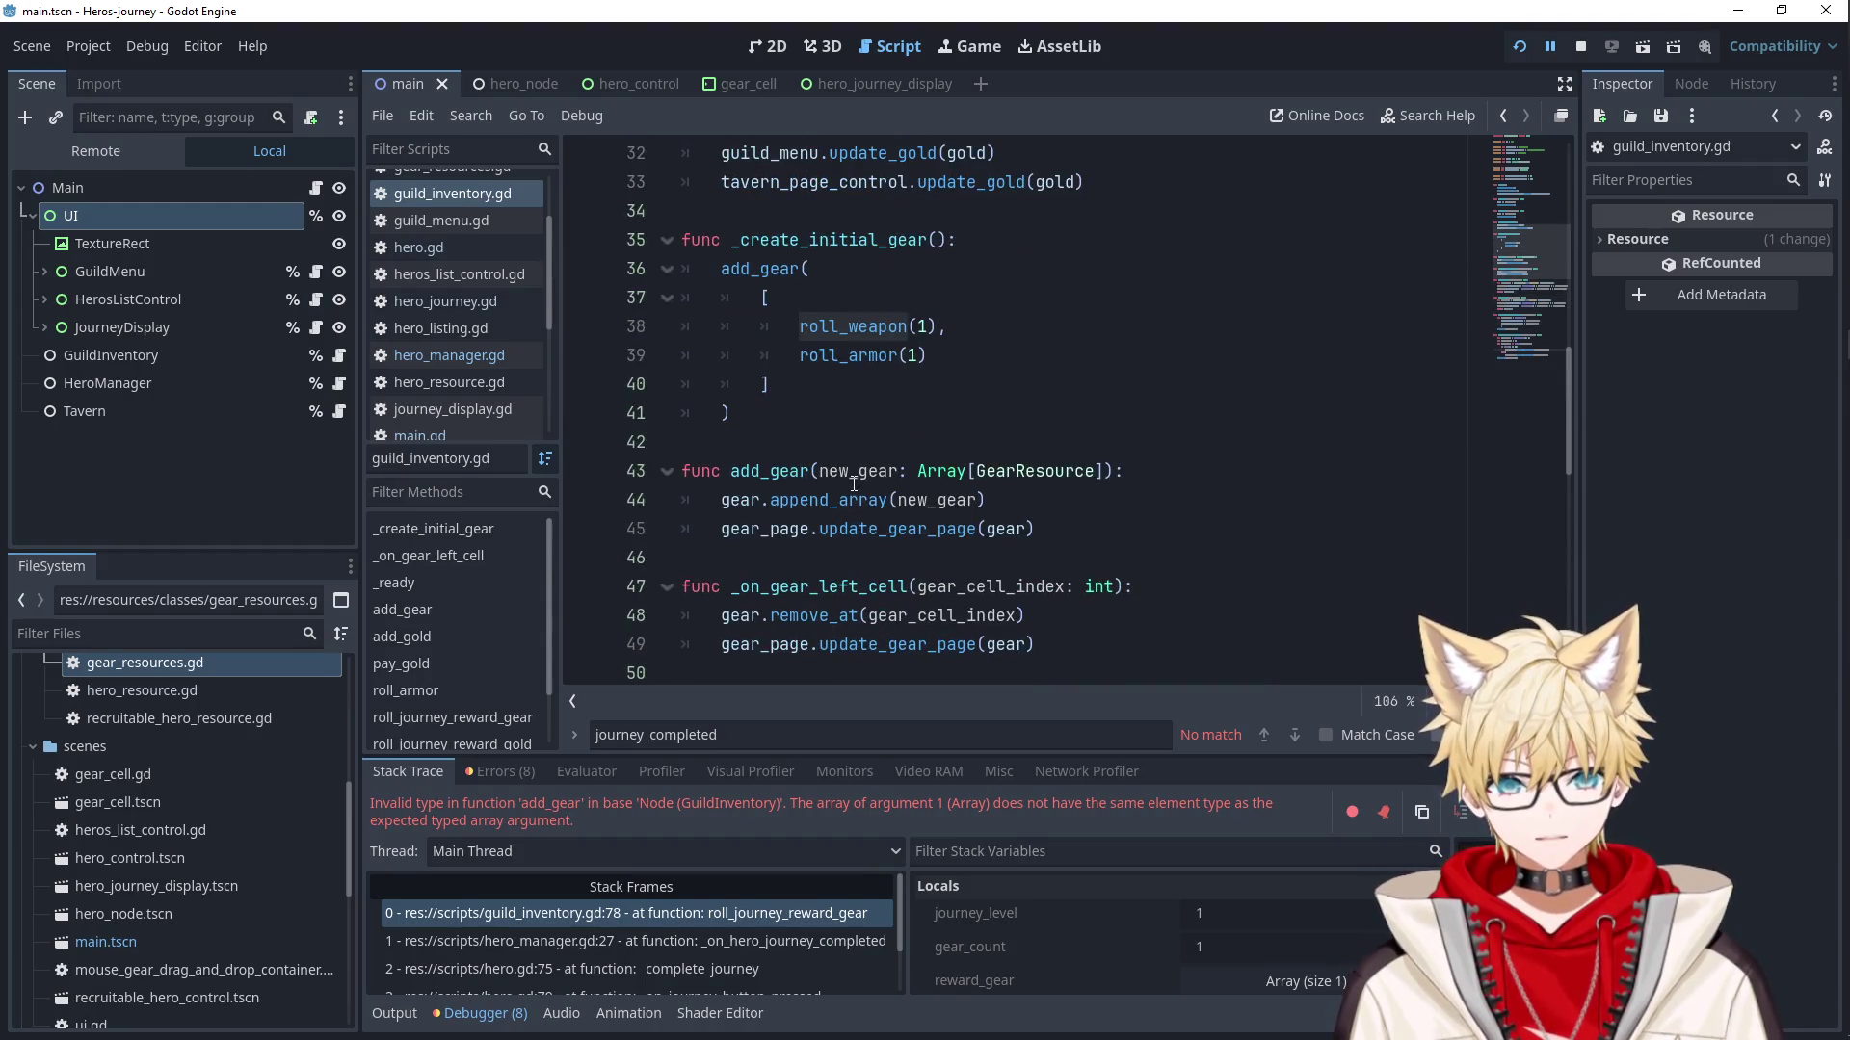
double_click(853, 474)
double_click(1036, 471)
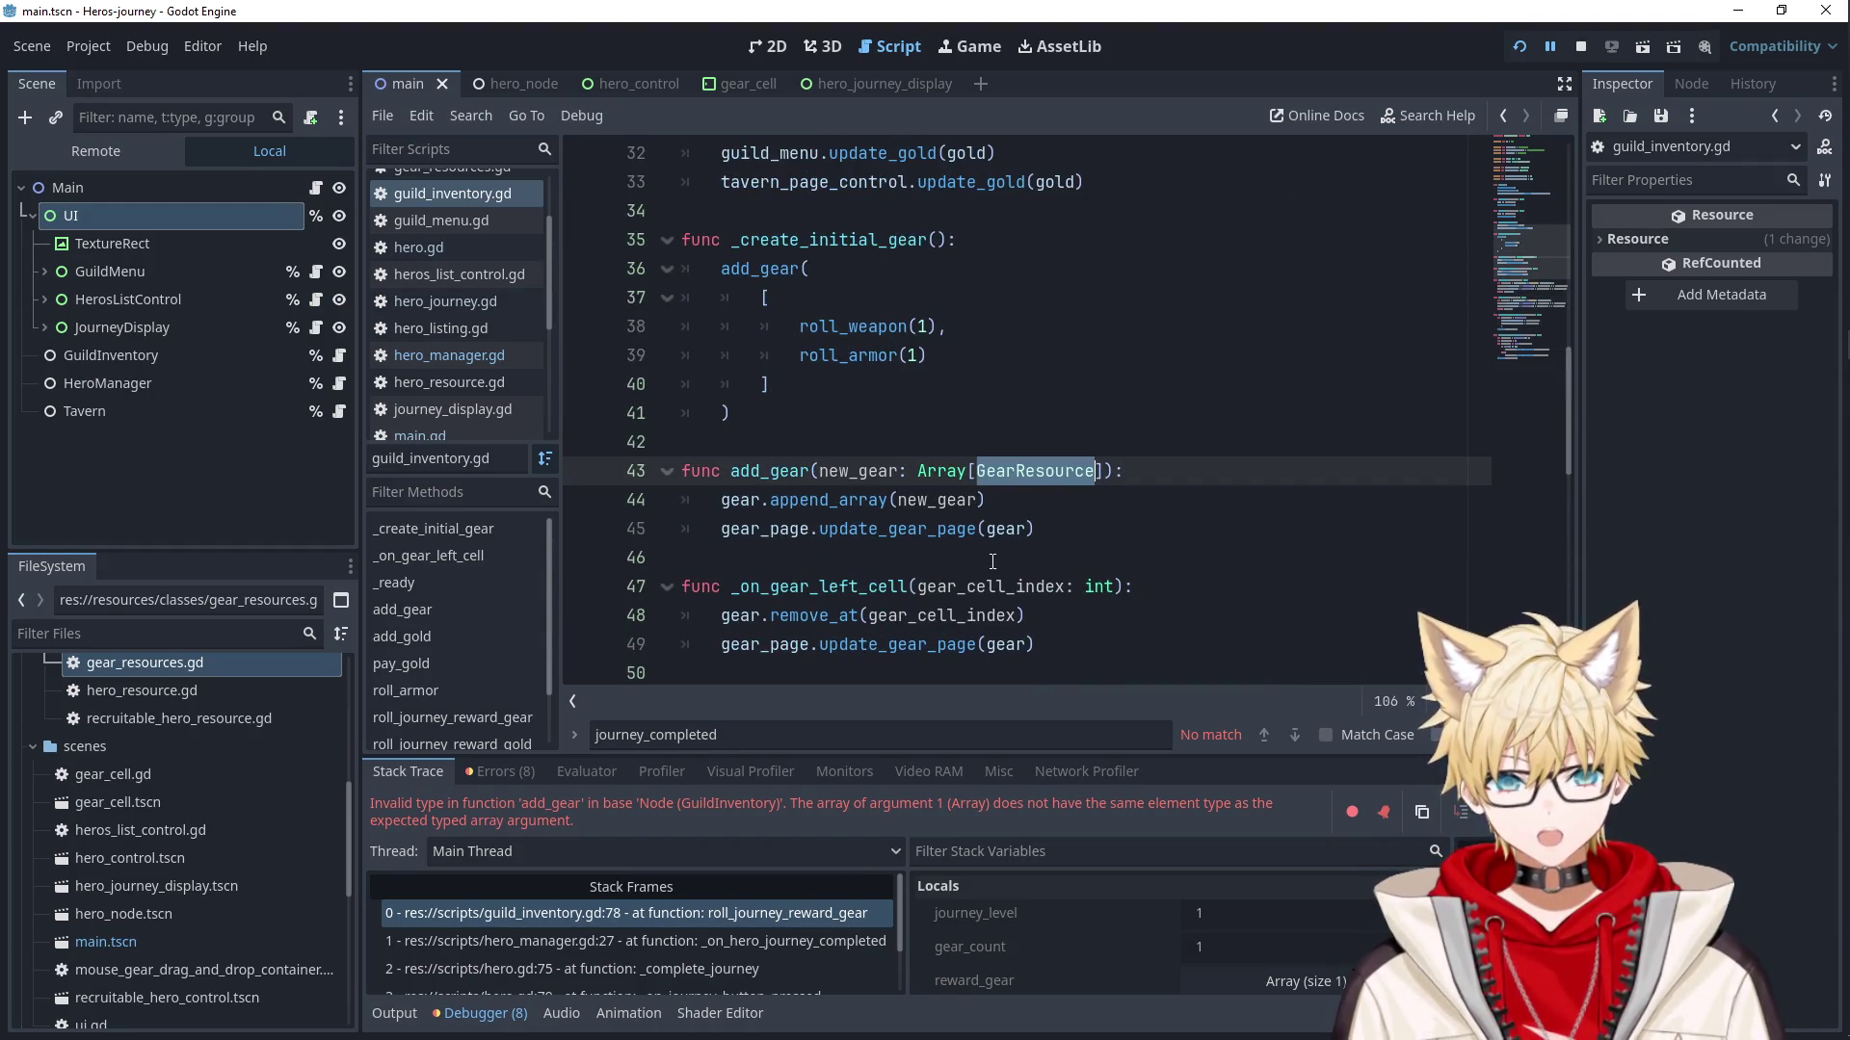
scroll(987, 539, down, 10)
double_click(858, 616)
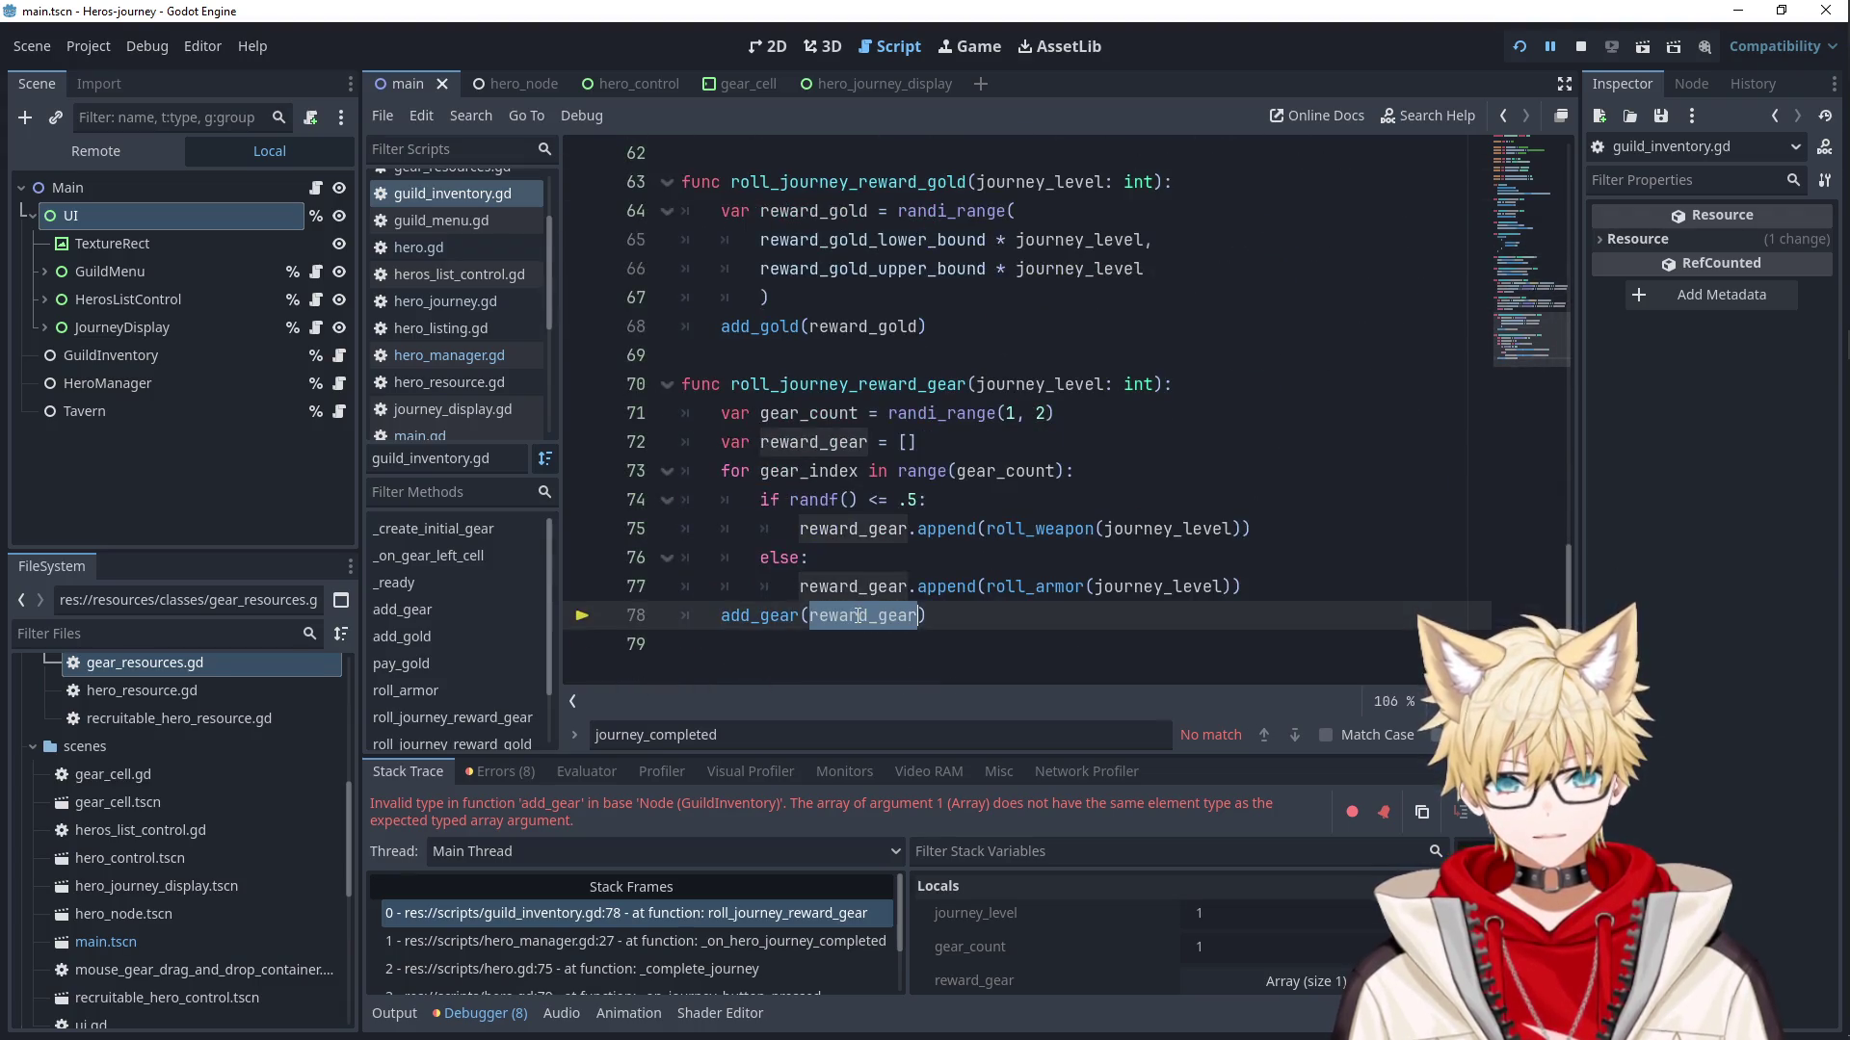
click(1245, 967)
scroll(1146, 926, down, 2)
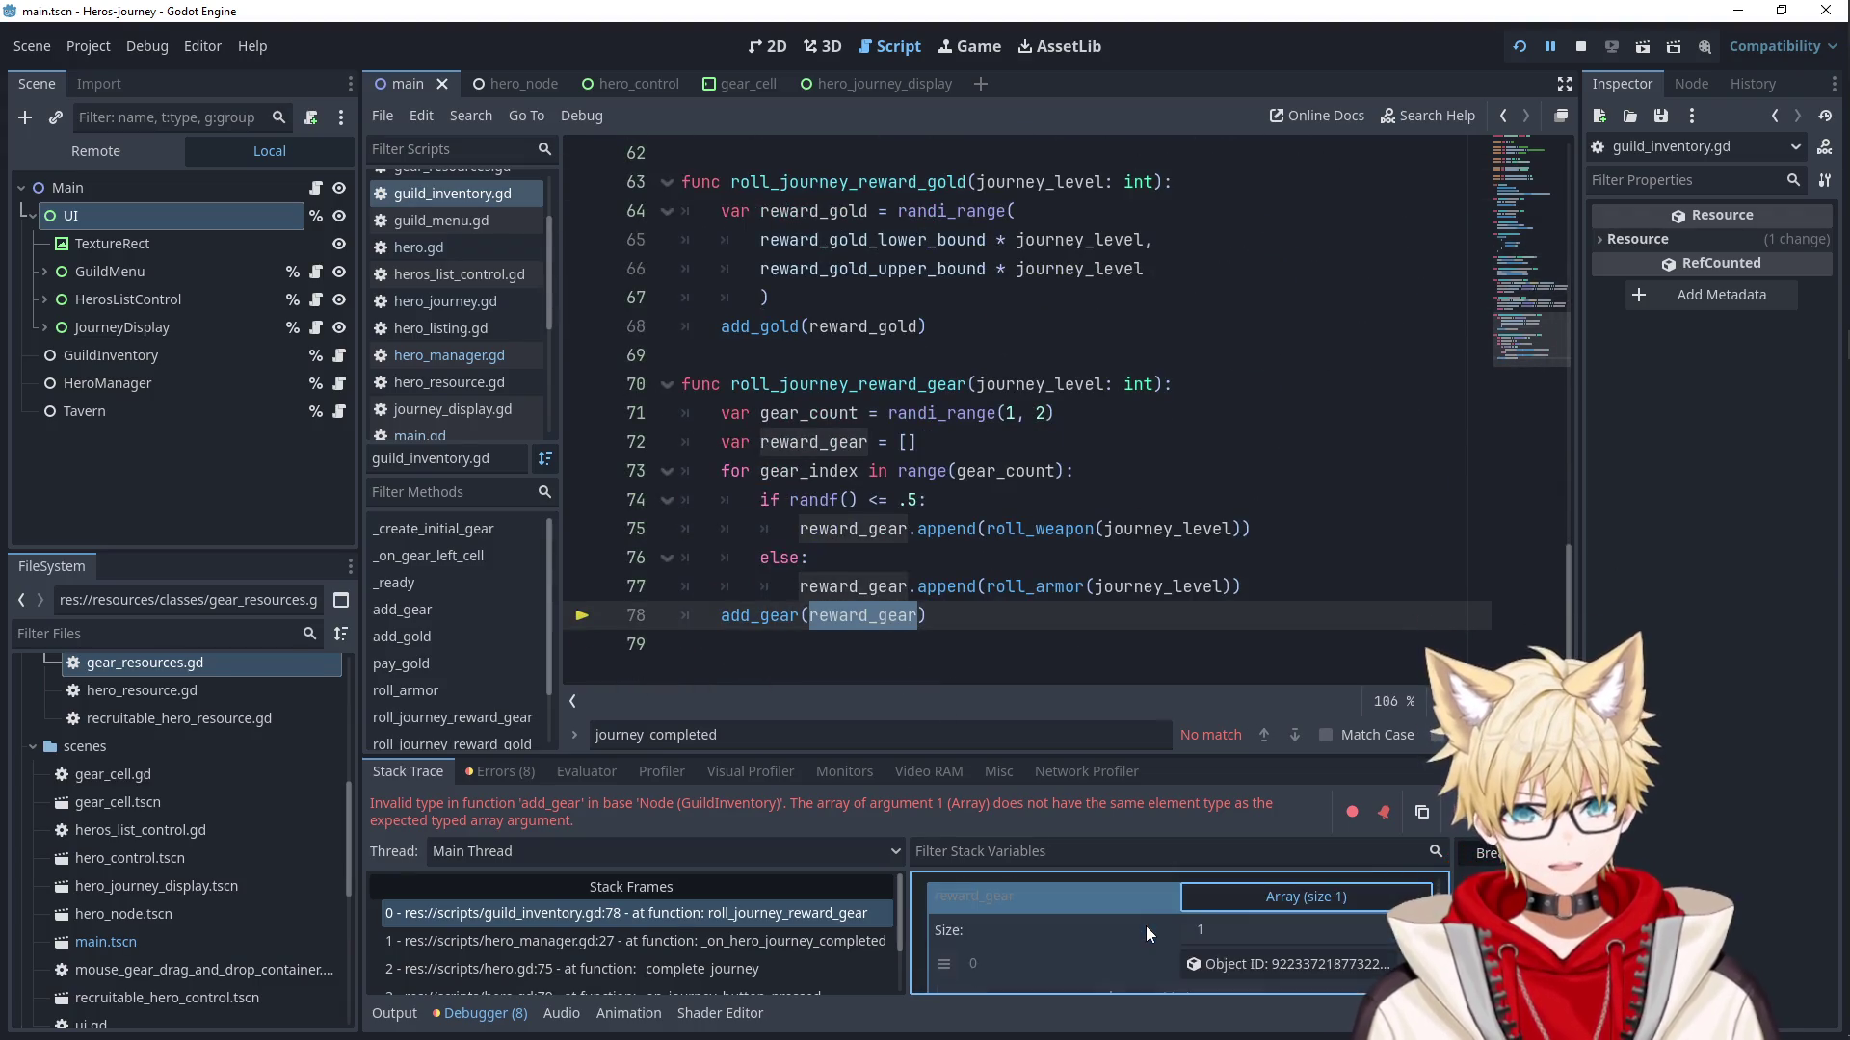
Inspect the array's weapon GearResource (Bonus Attack 3), then return to the weapon append on line 75.
click(1268, 923)
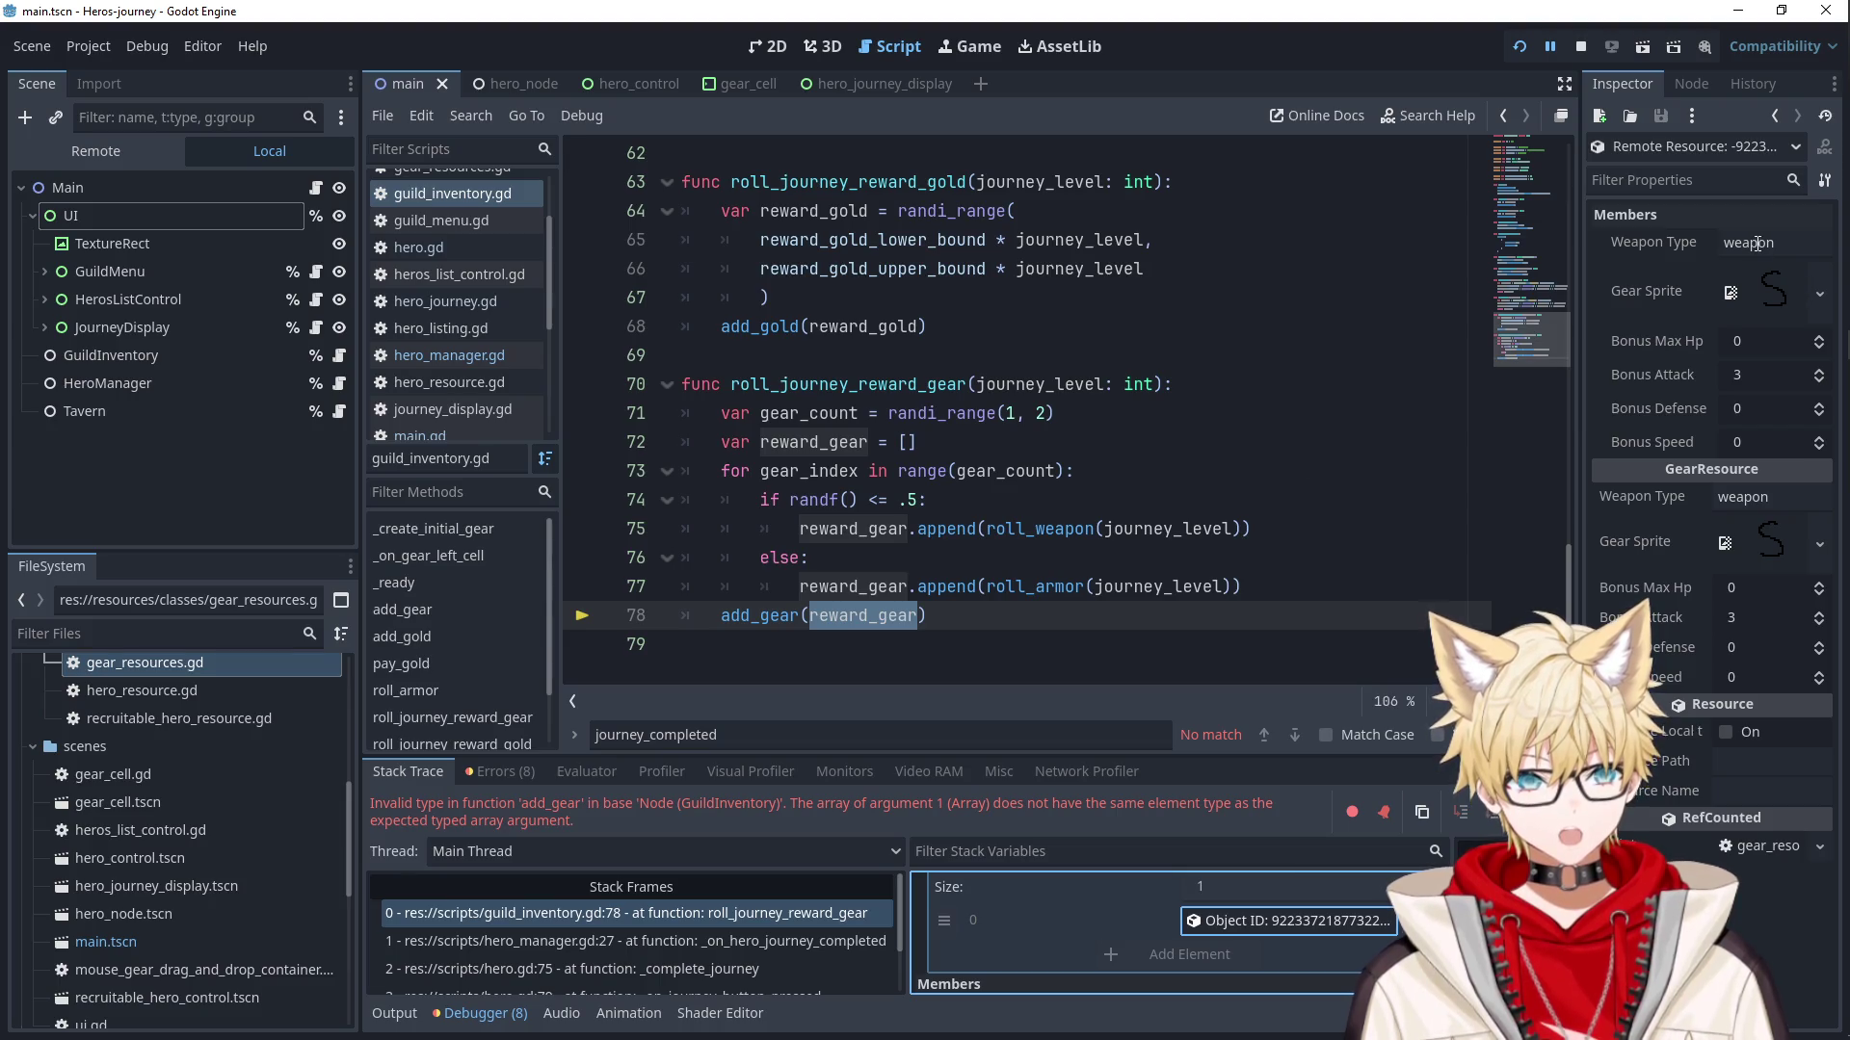
scroll(1078, 926, down, 1)
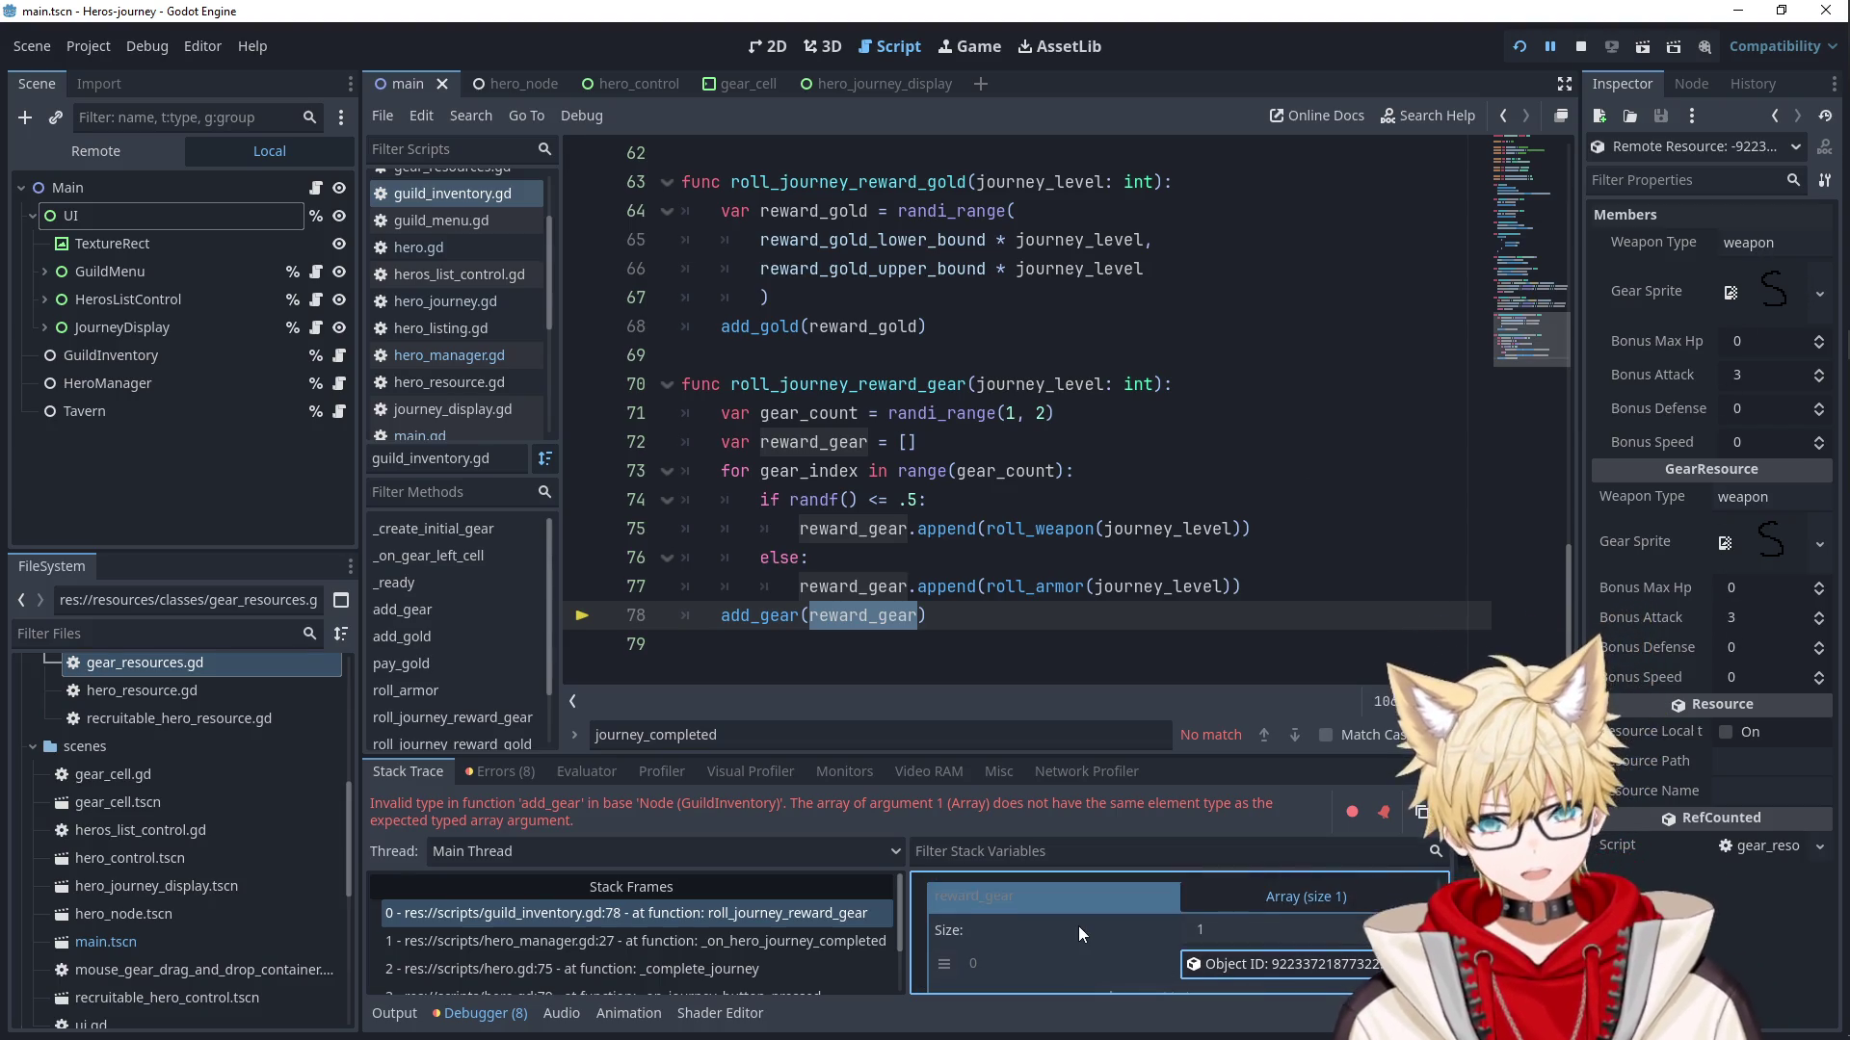
click(800, 529)
double_click(809, 529)
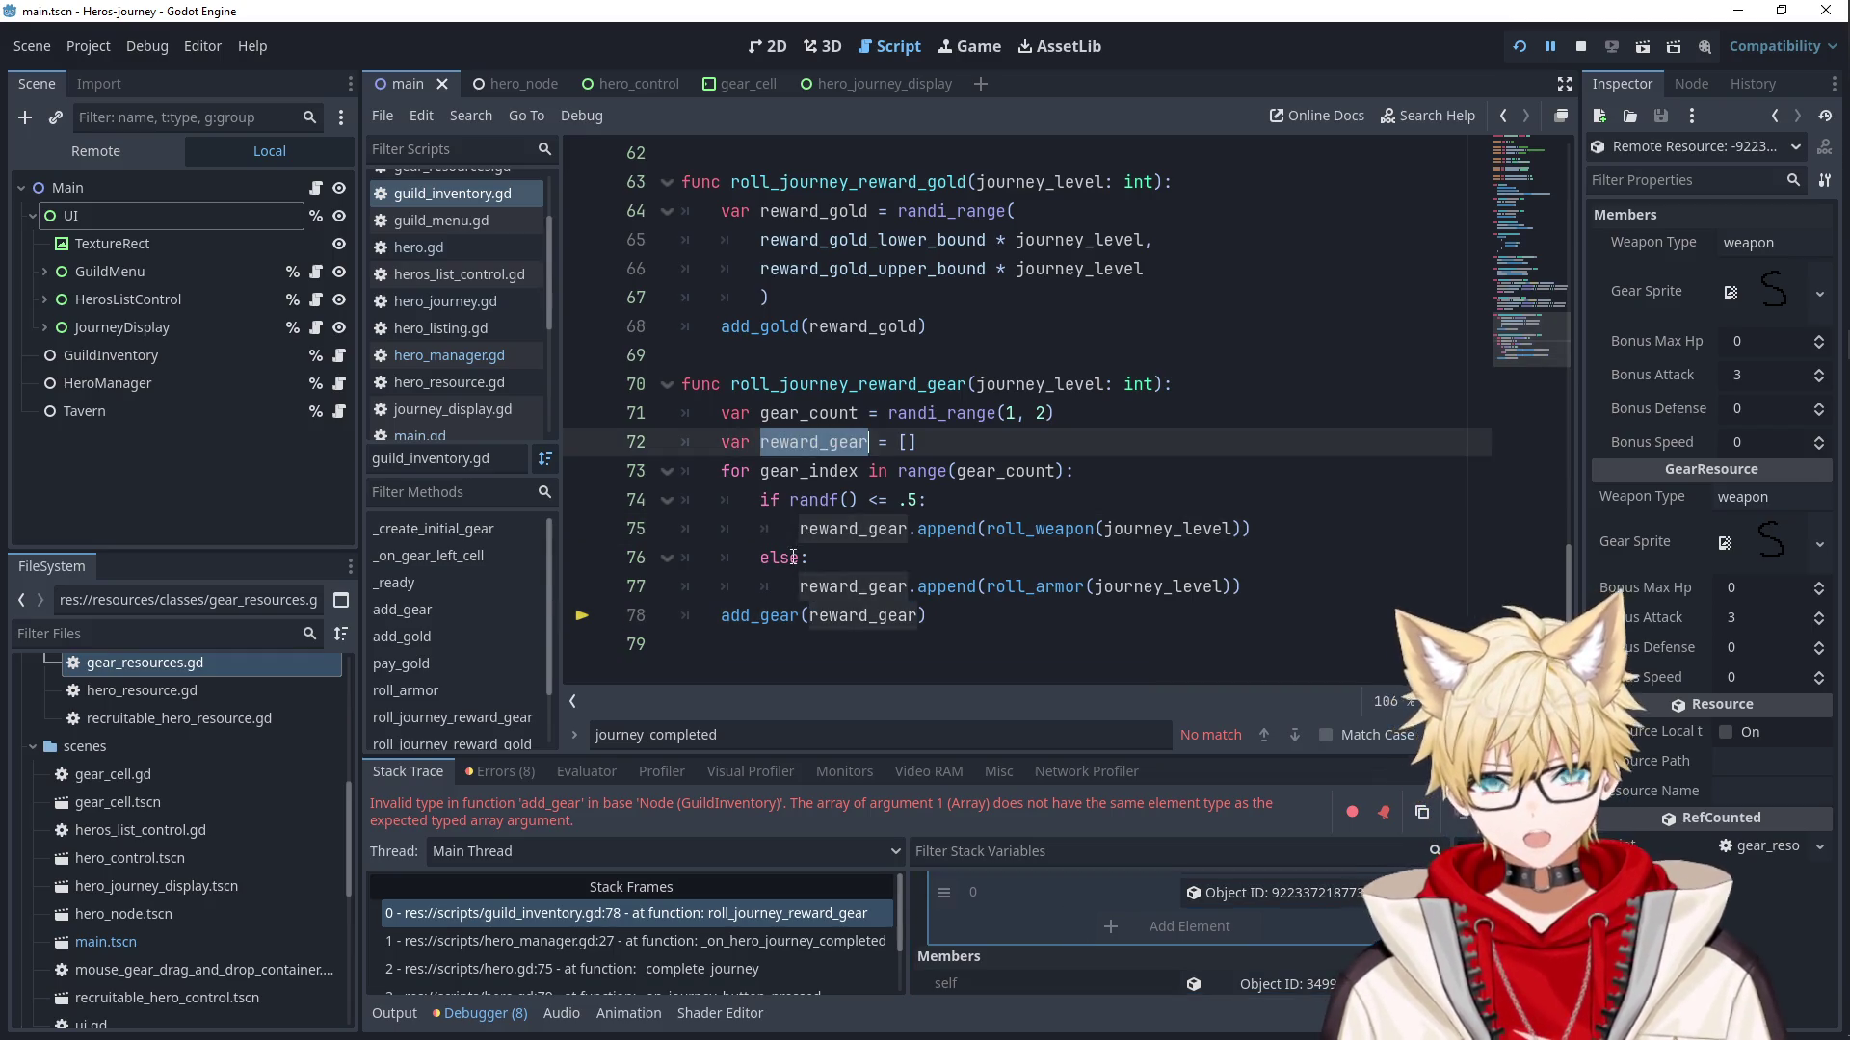
click(821, 529)
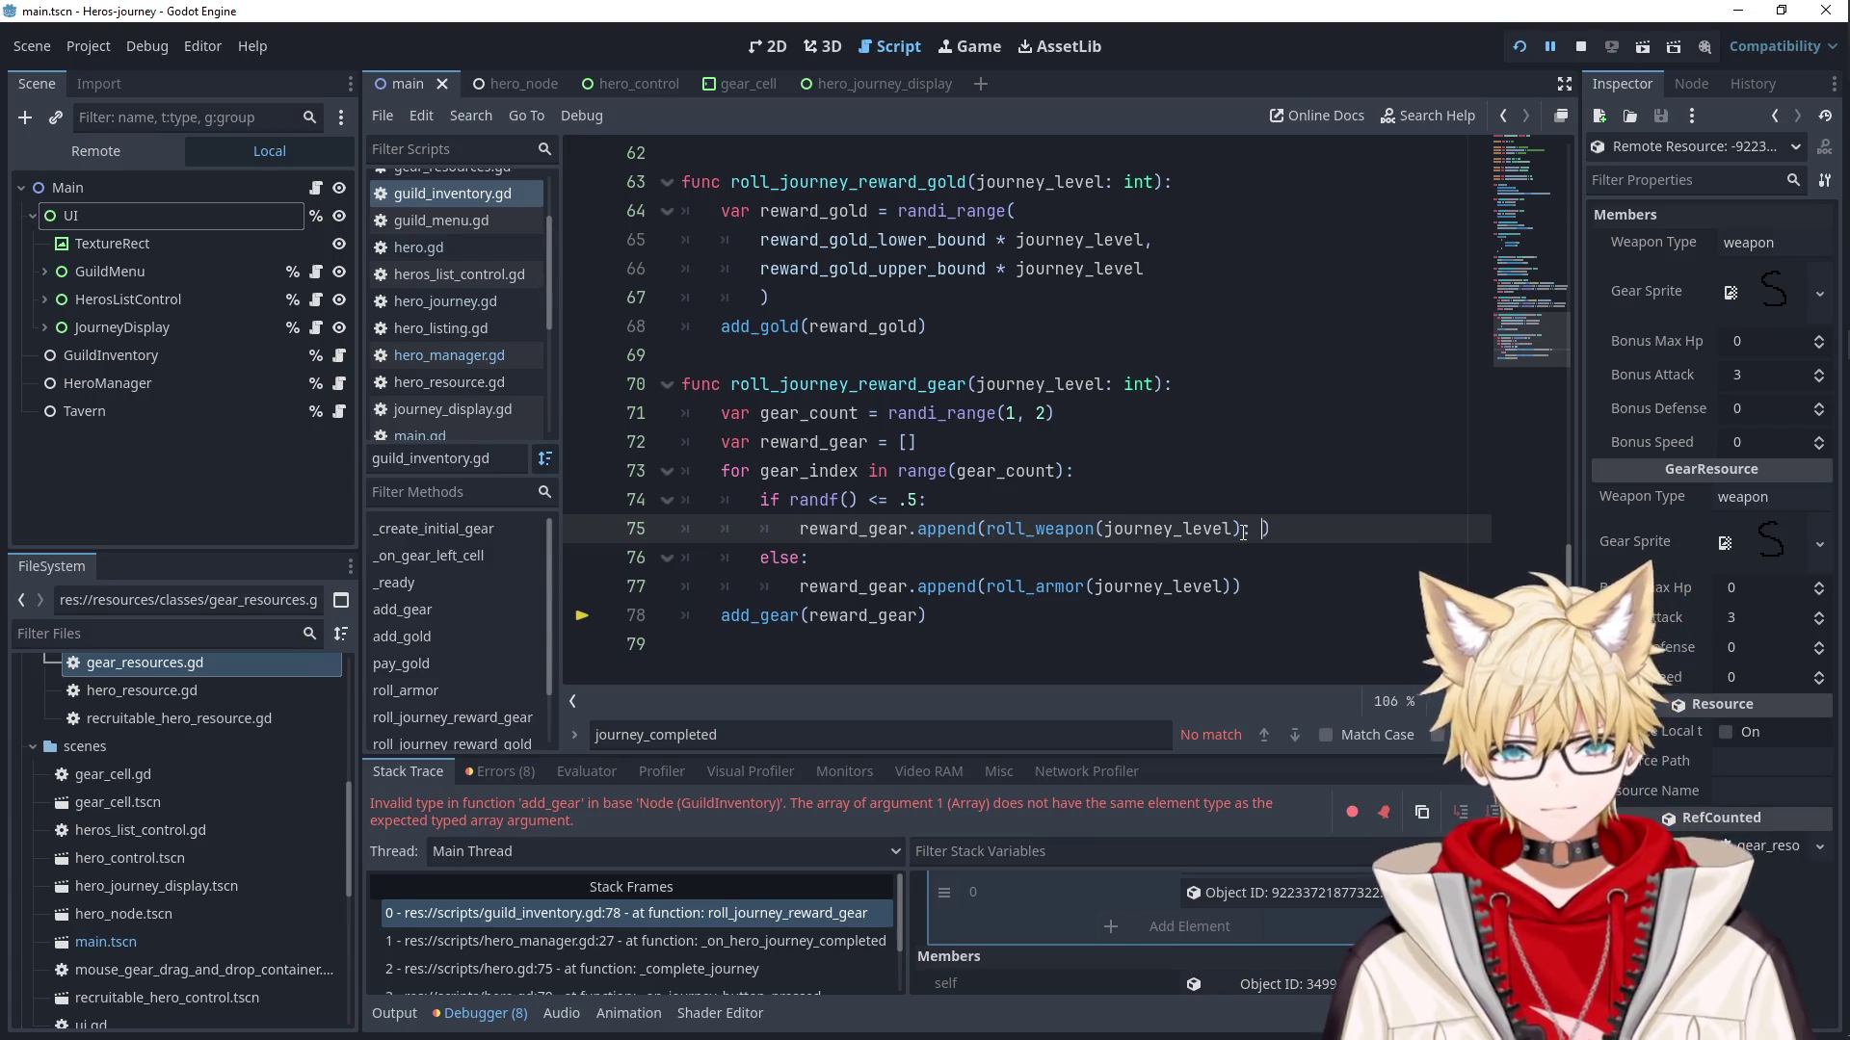
In the weapon branch, store roll_weapon(journey_level) in 'var reward_gear_resource: GearResource' and append that variable.
key(BackSpace)
key(BackSpace)
key(BackSpace)
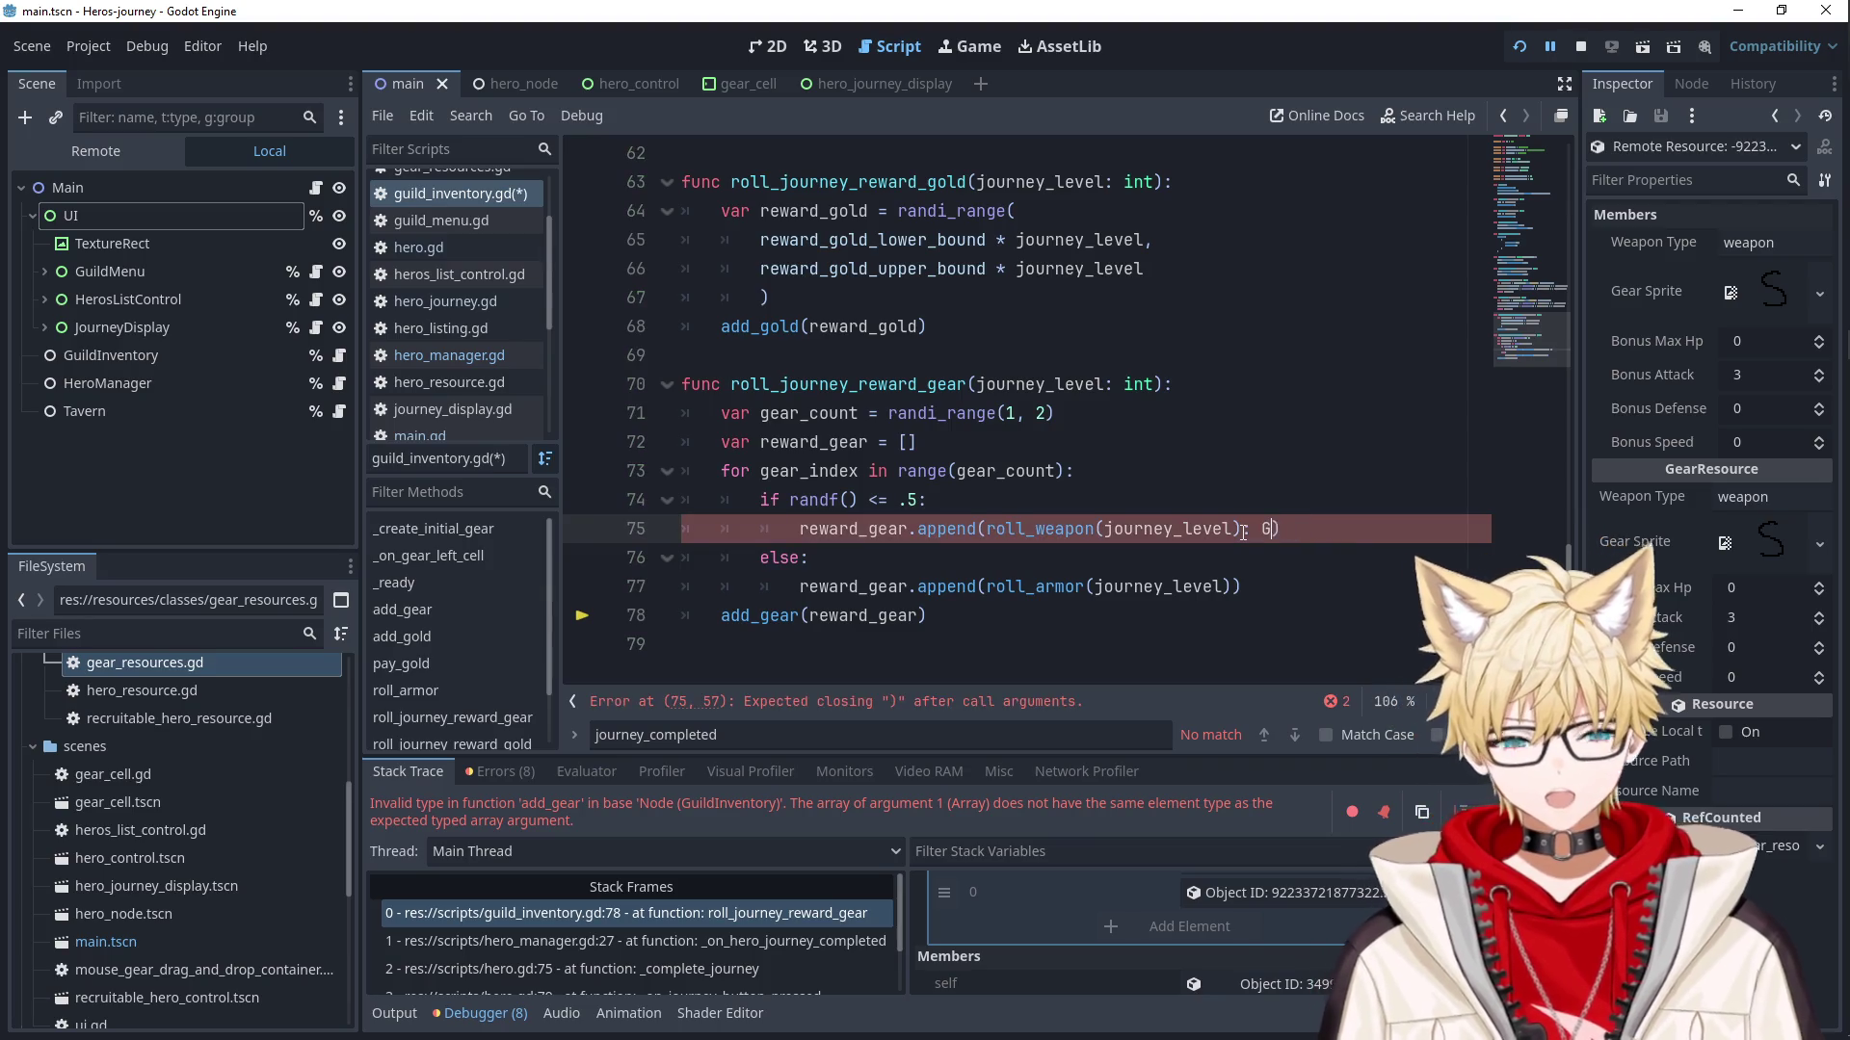
text())
click(1003, 496)
key(Return)
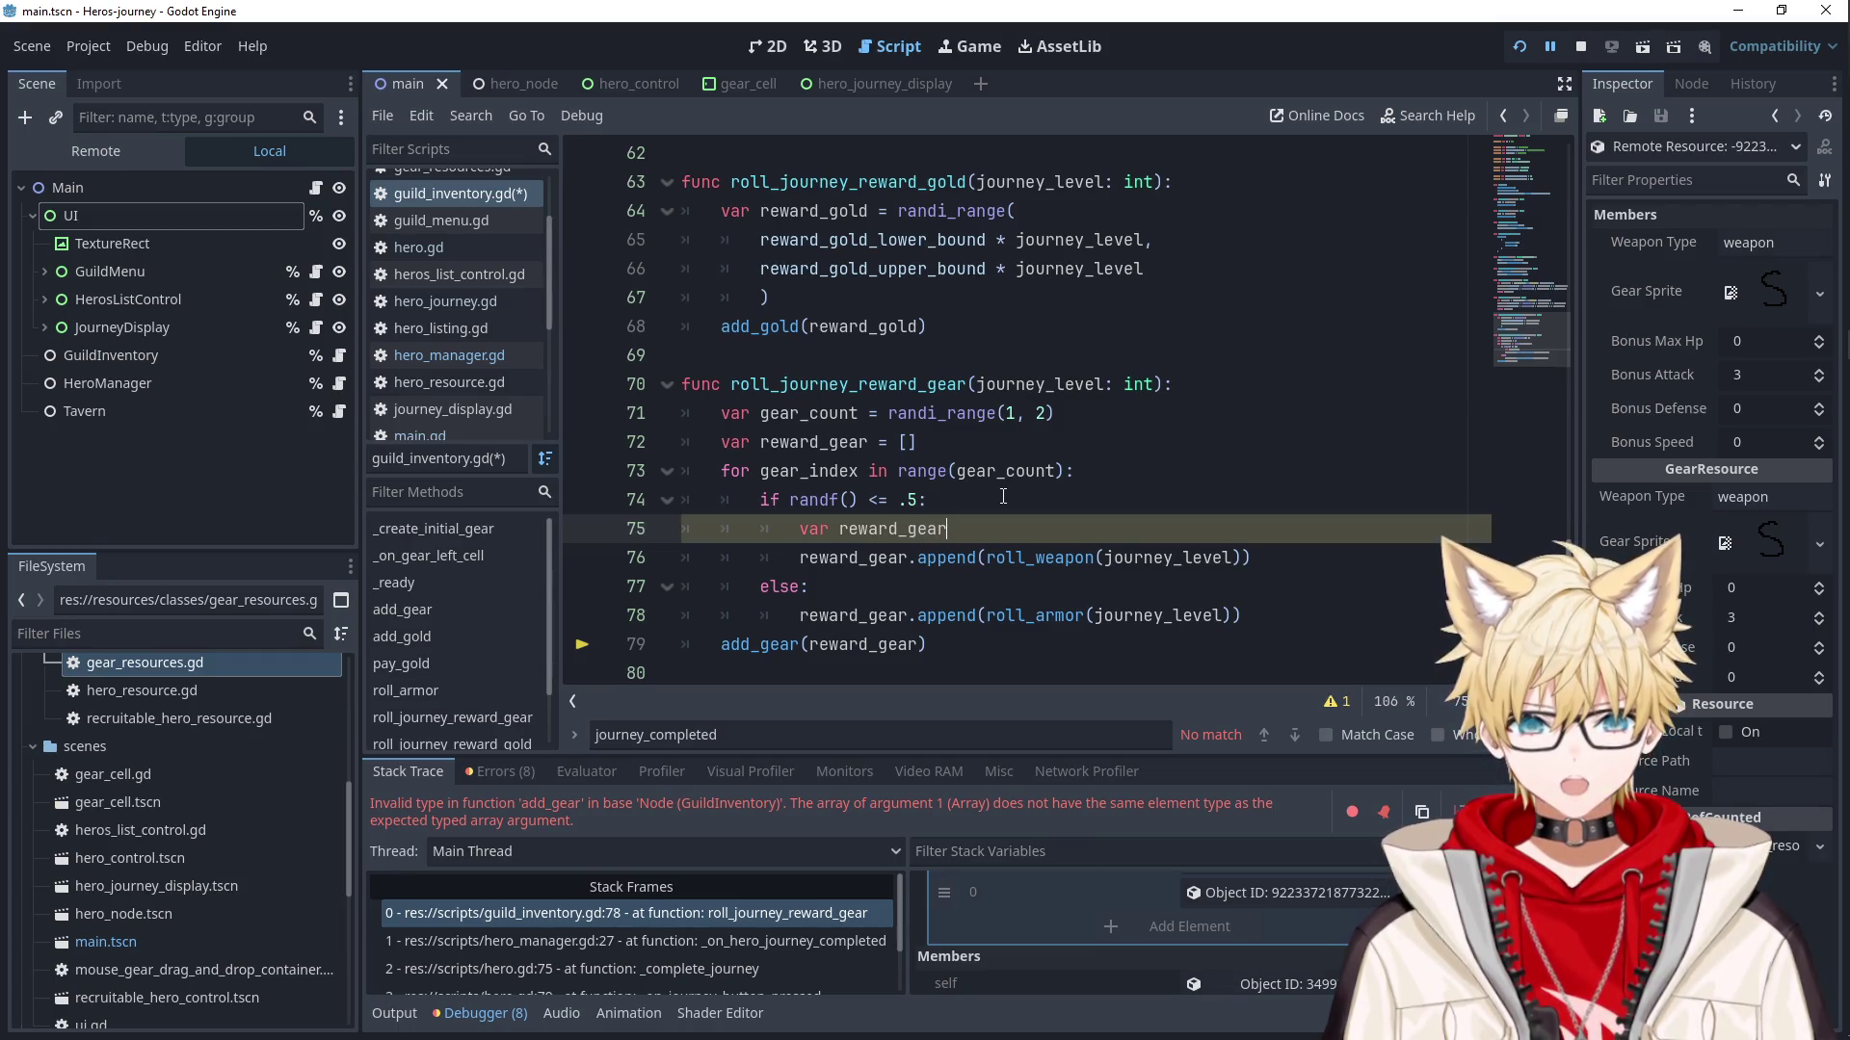
key(BackSpace)
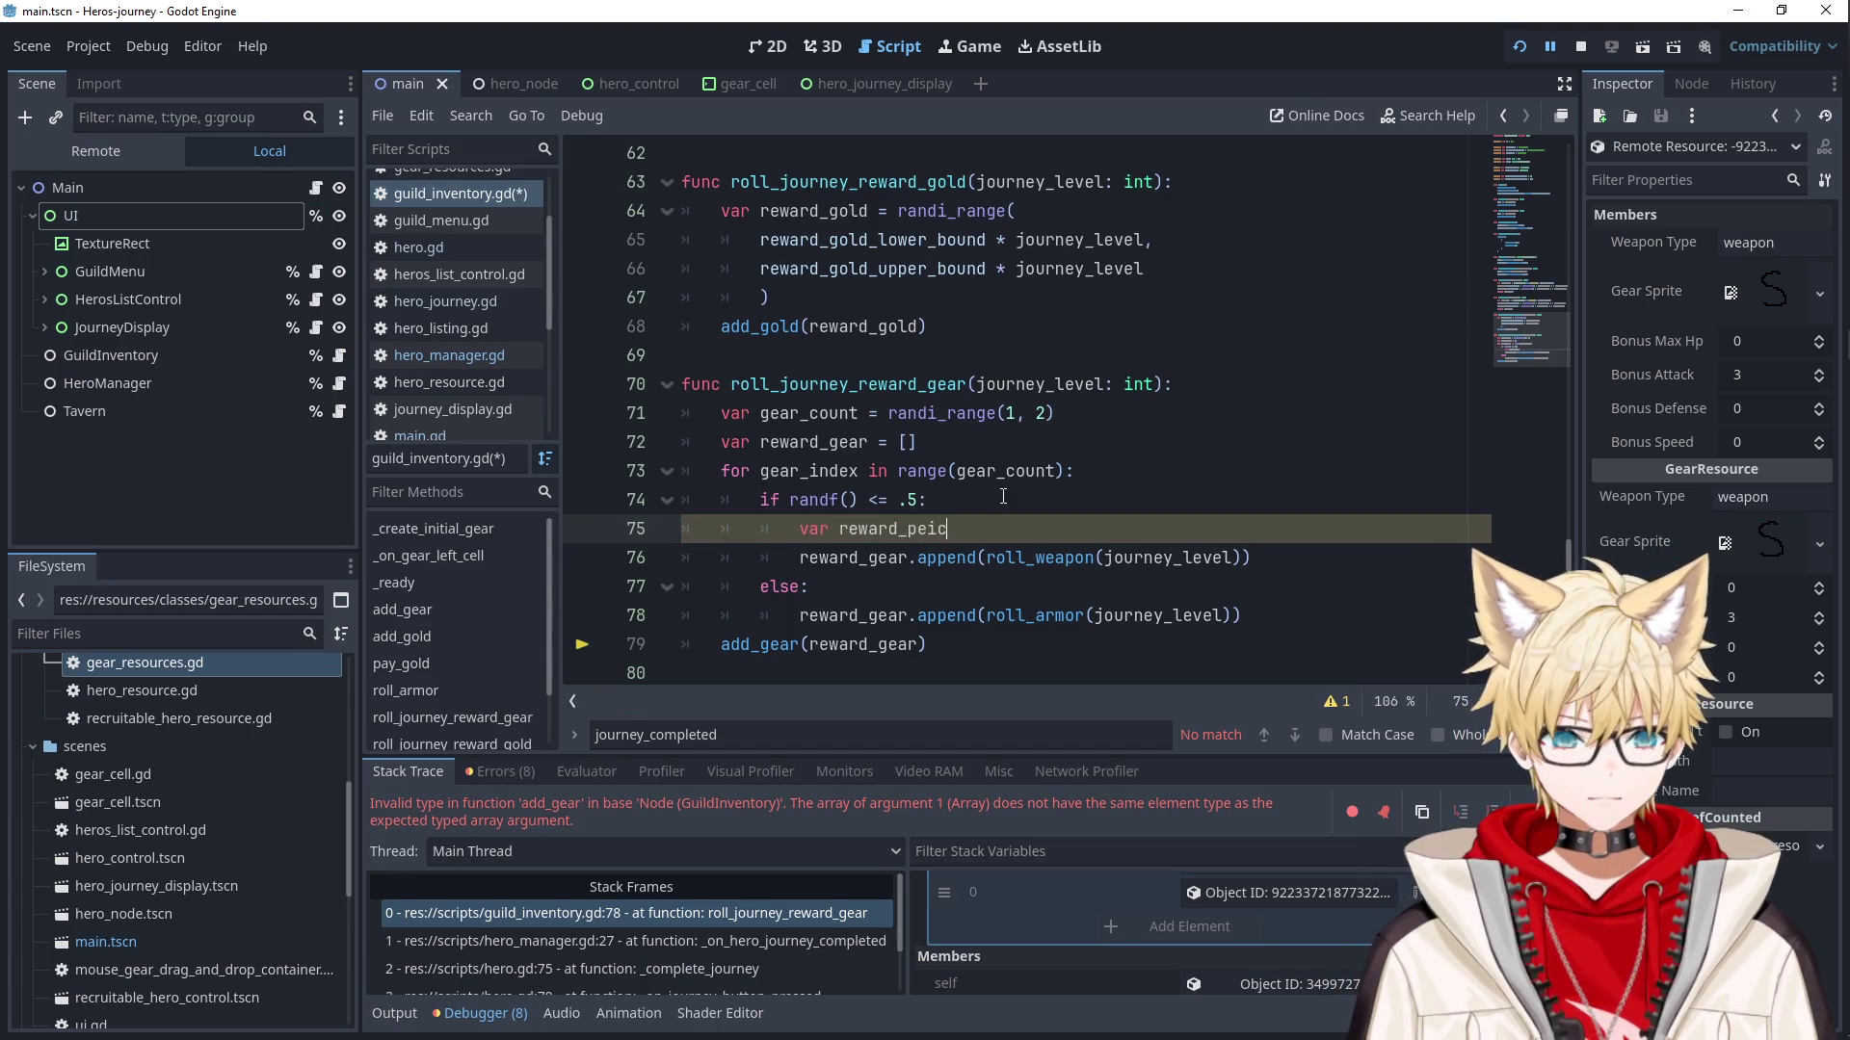
text(r_resource)
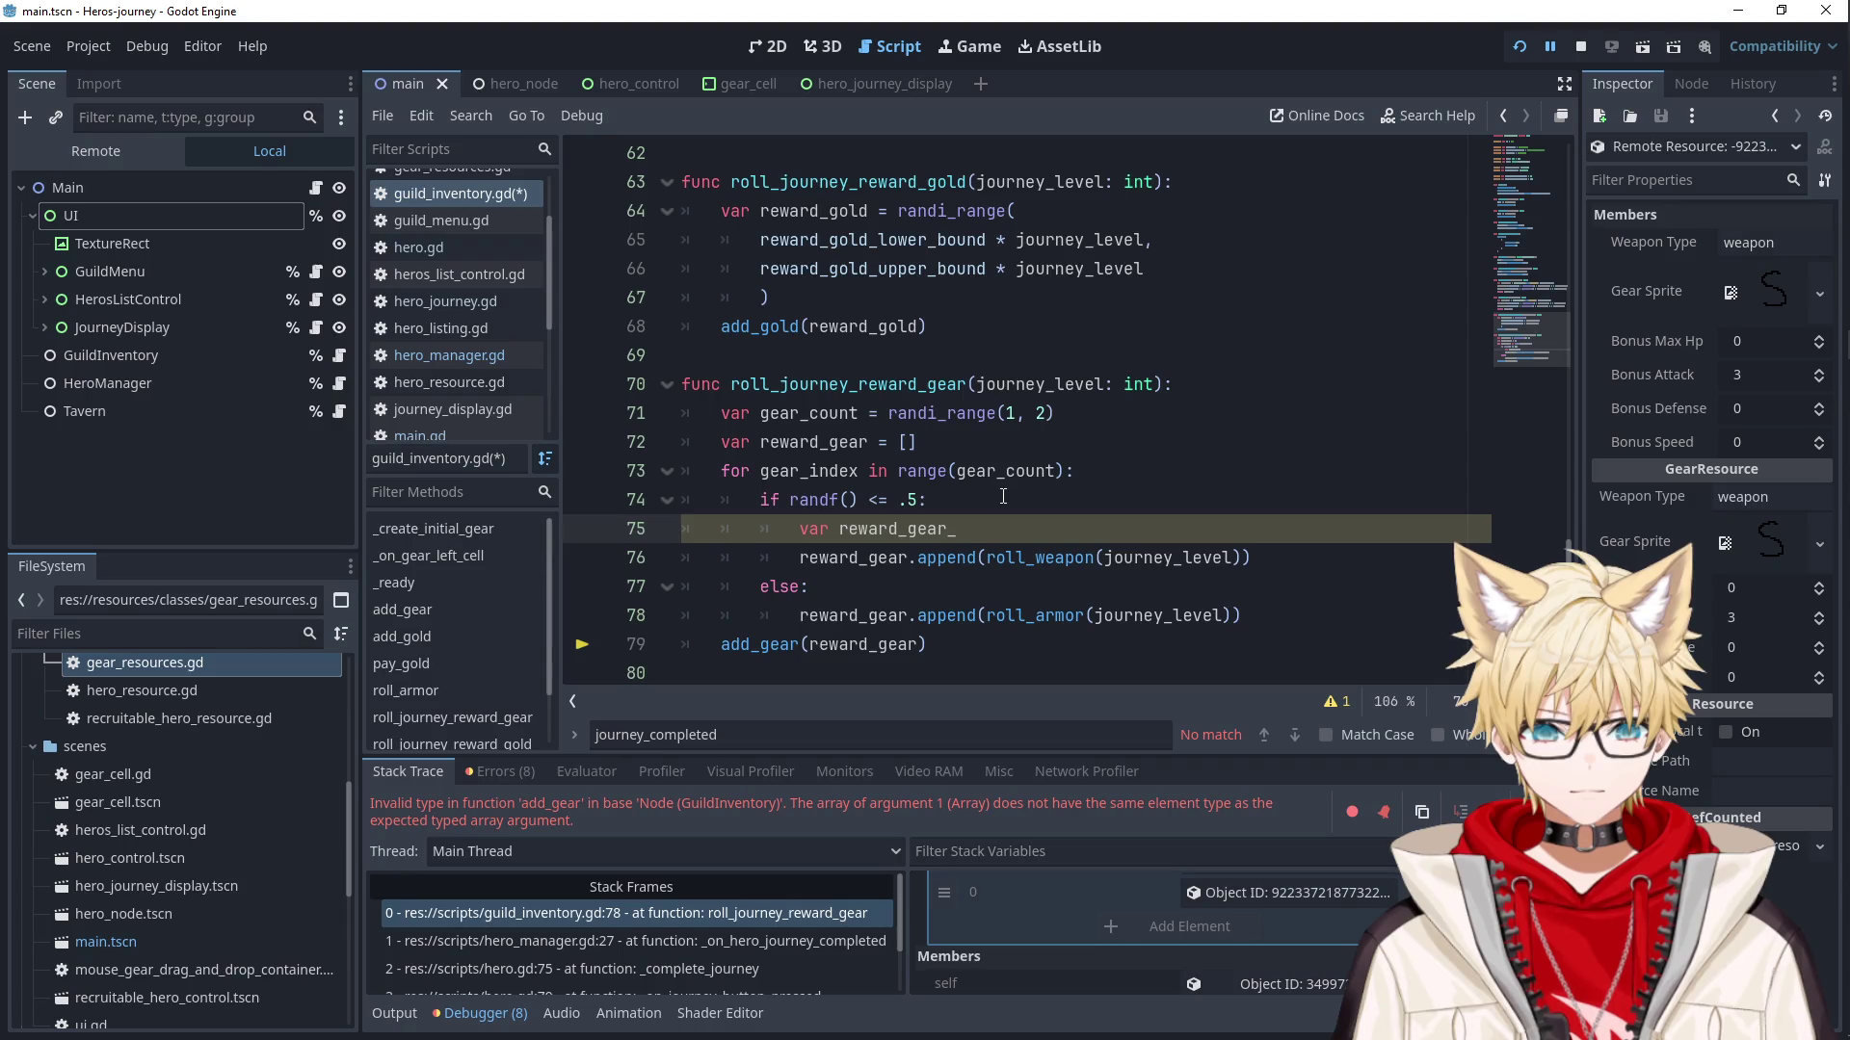
scroll(1003, 496, up, 8)
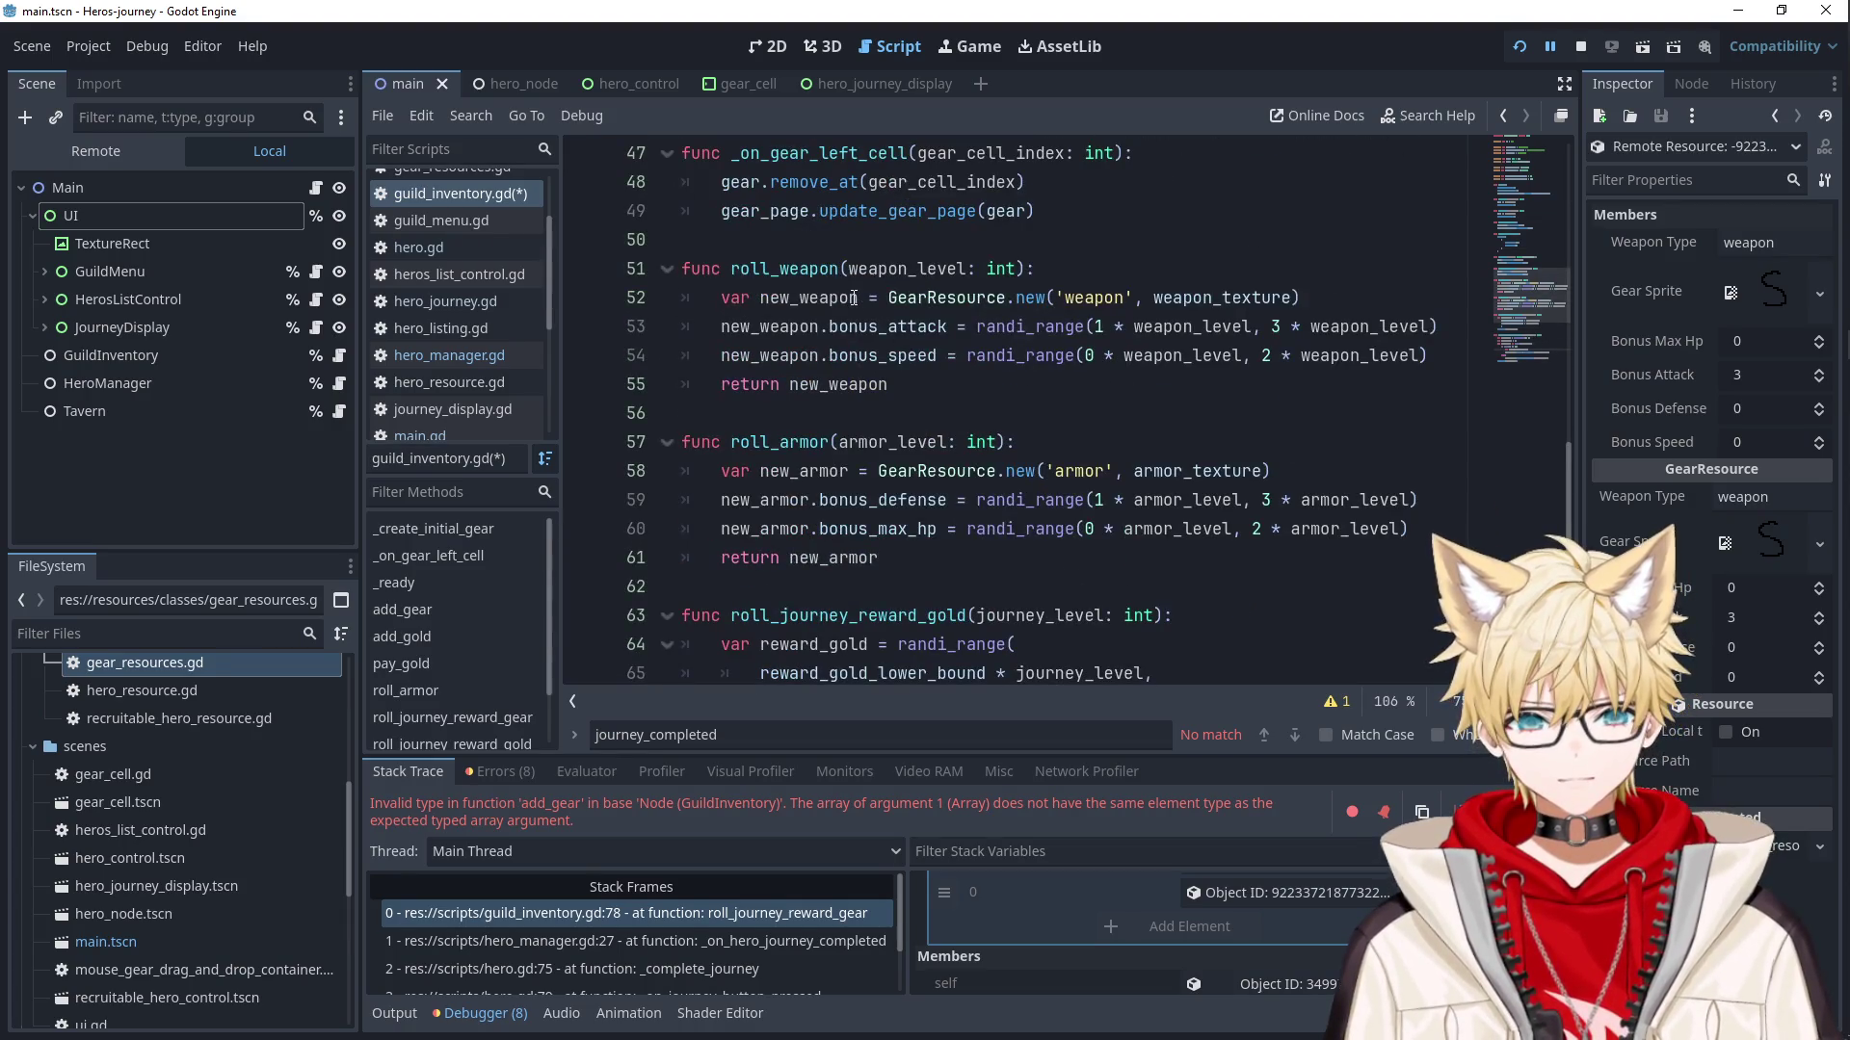
scroll(1000, 490, down, 8)
text(: GearRe)
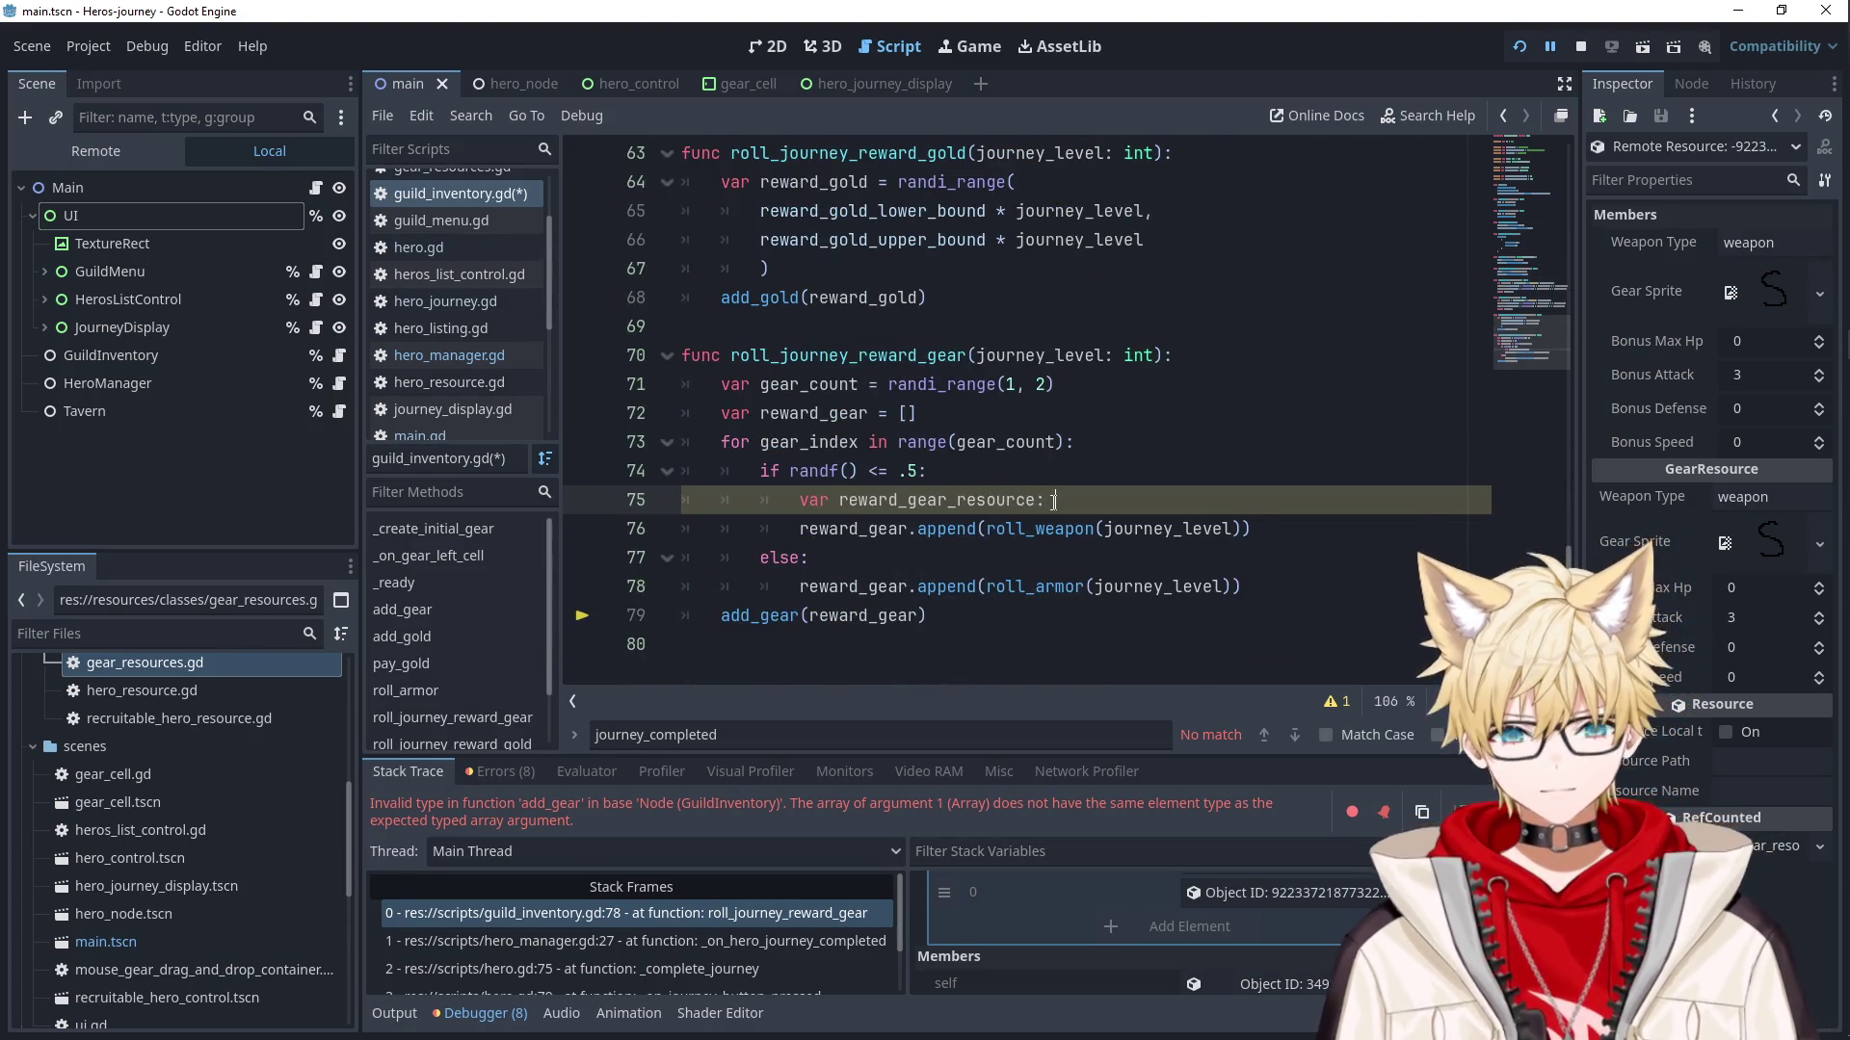
text(source =)
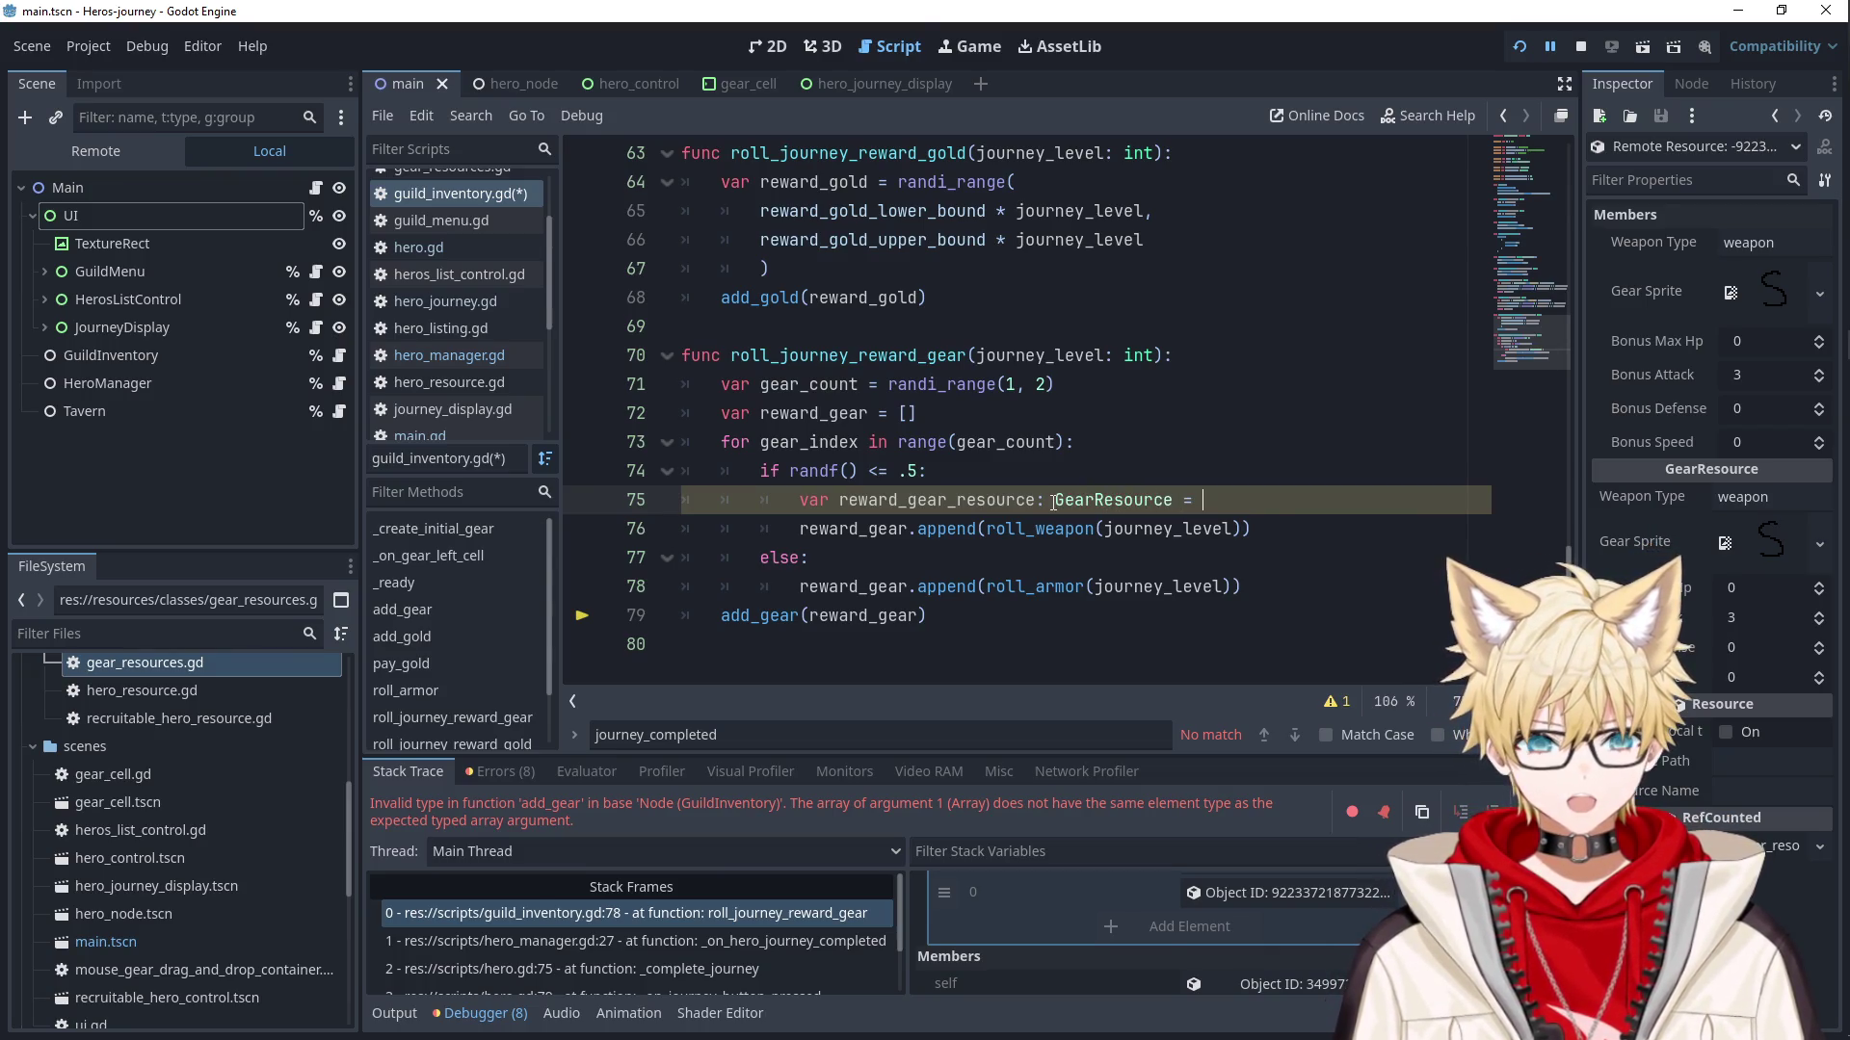
drag(988, 529, 1240, 529)
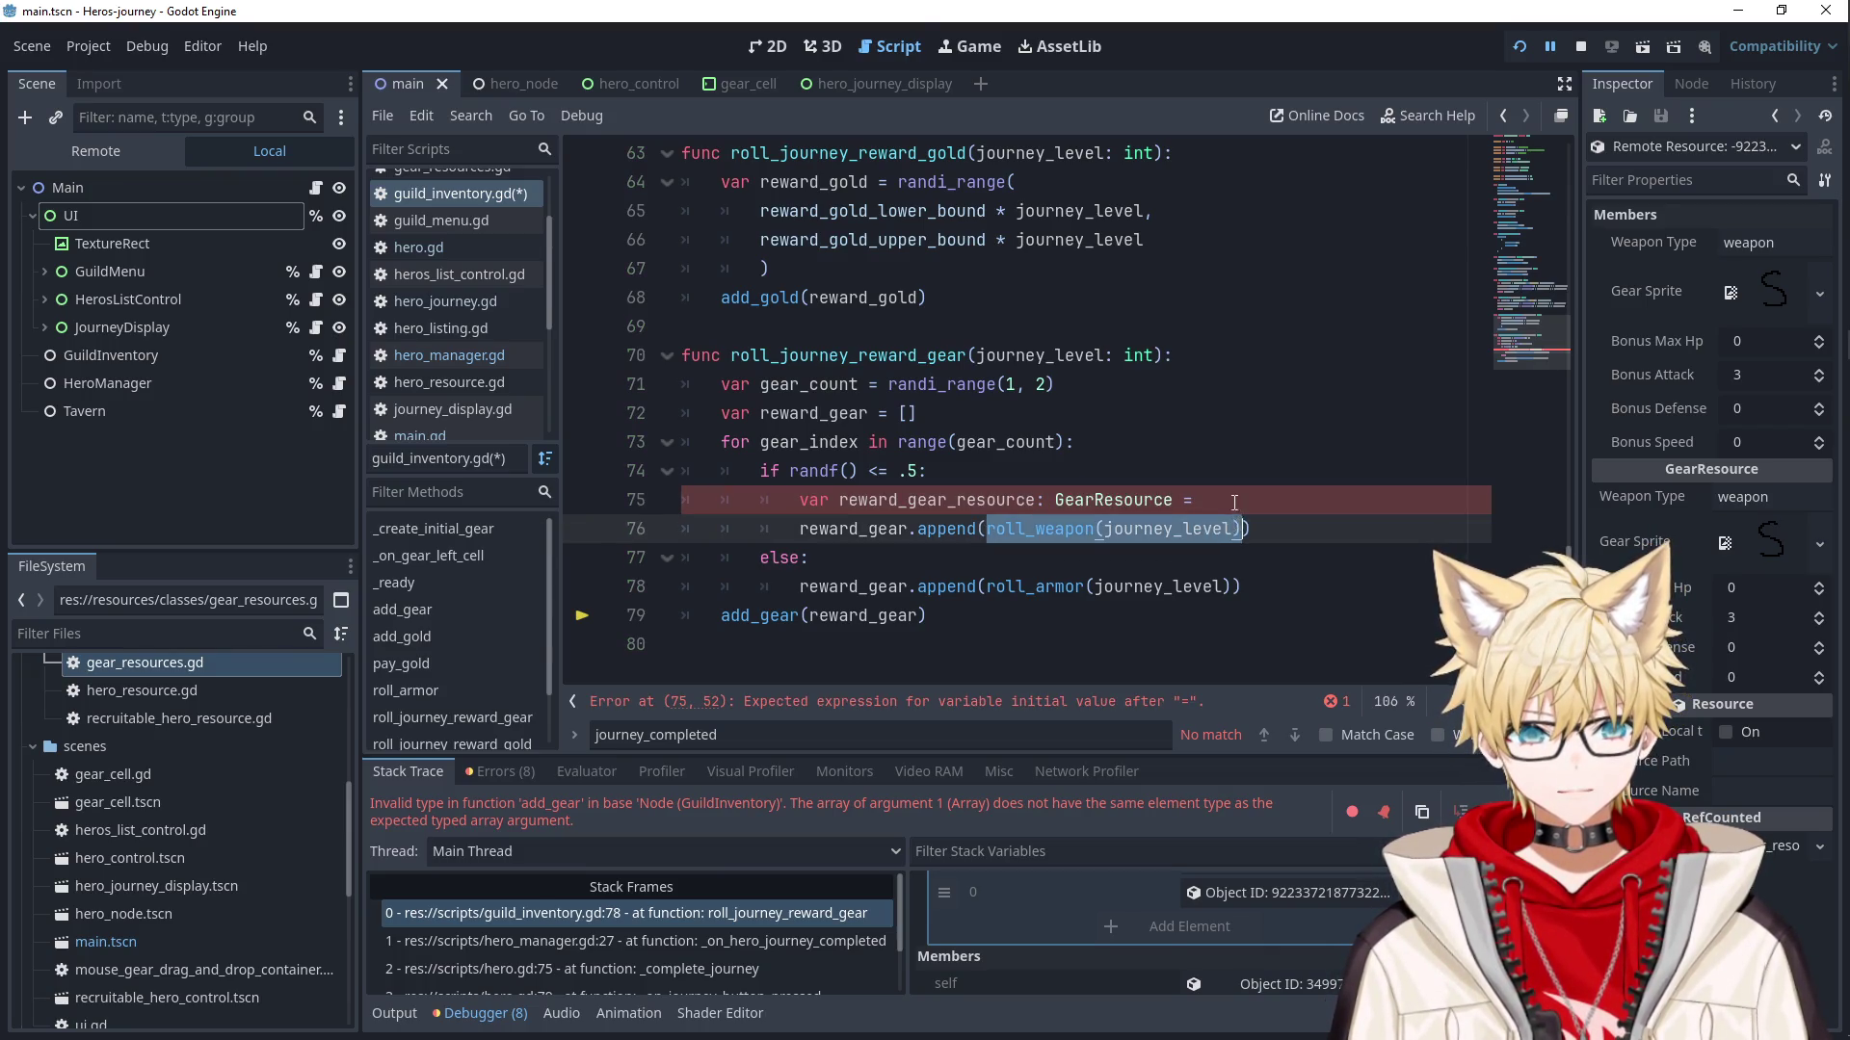
key(ctrl+x)
click(1228, 511)
key(ctrl+v)
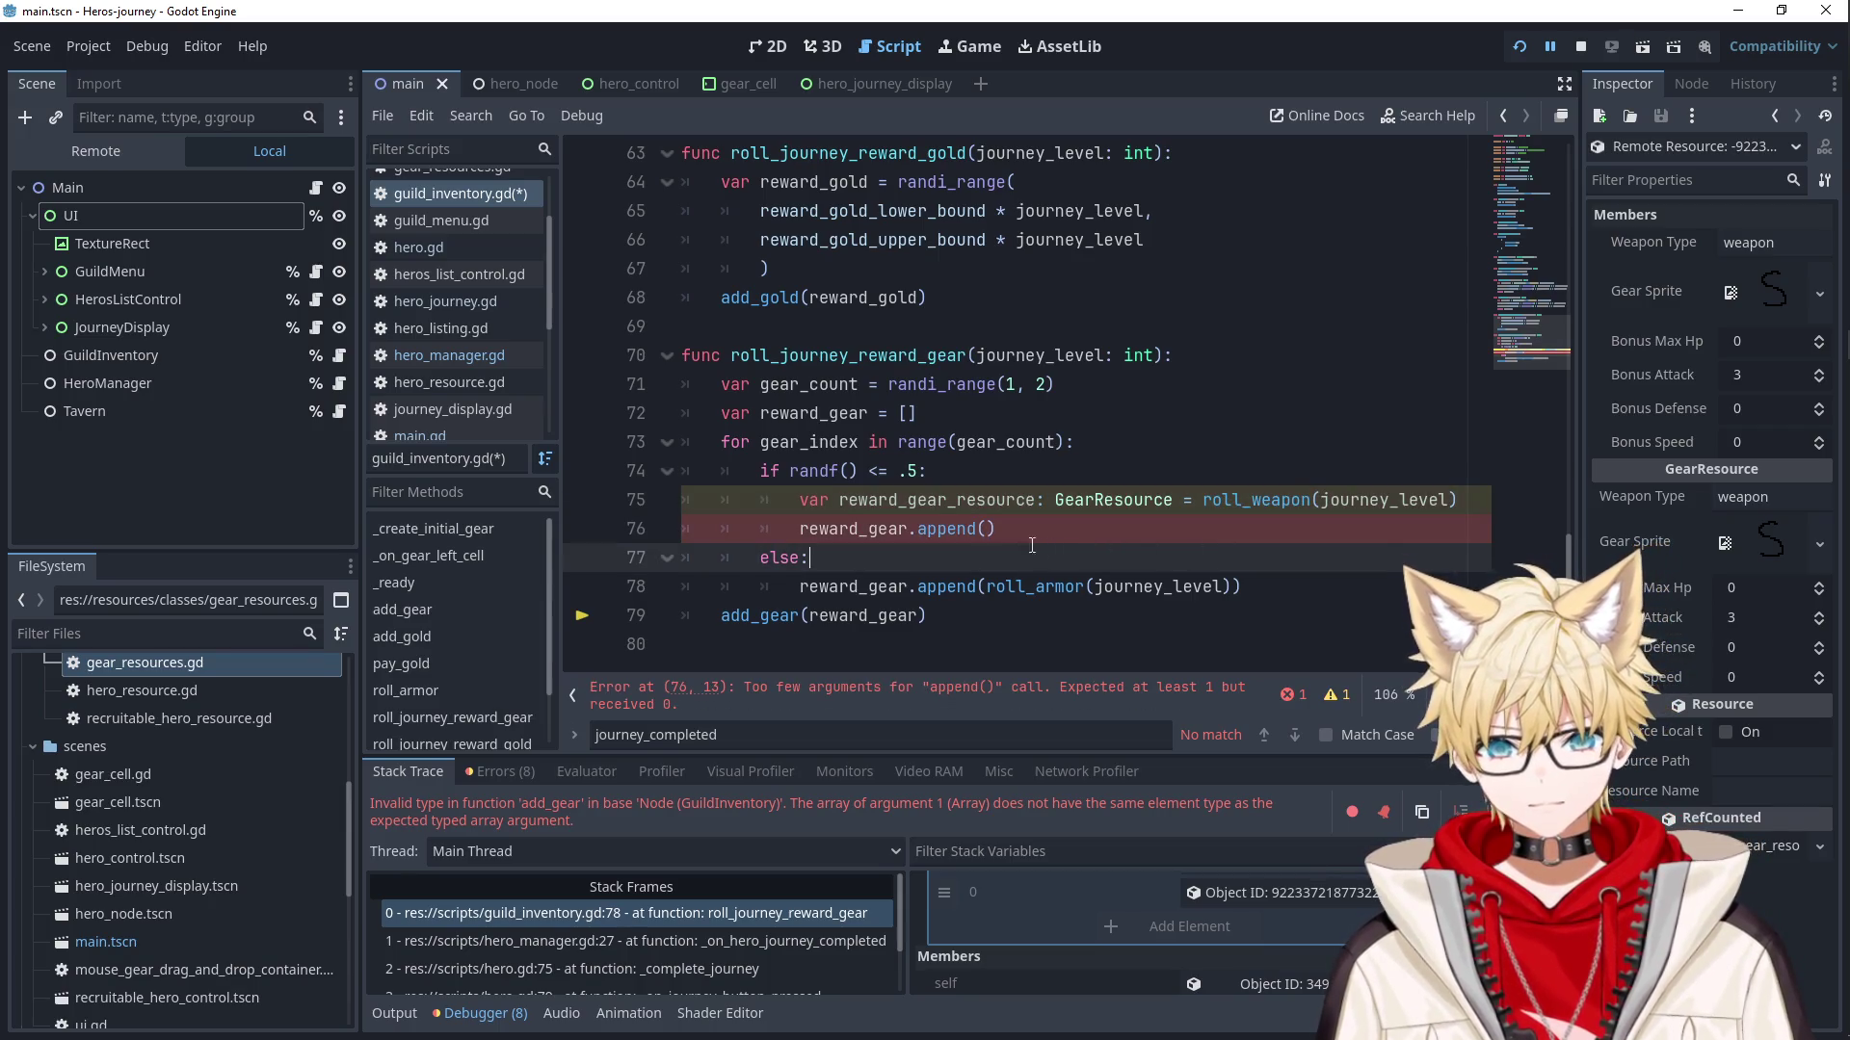
double_click(936, 500)
key(ctrl+c)
click(992, 529)
key(ctrl+v)
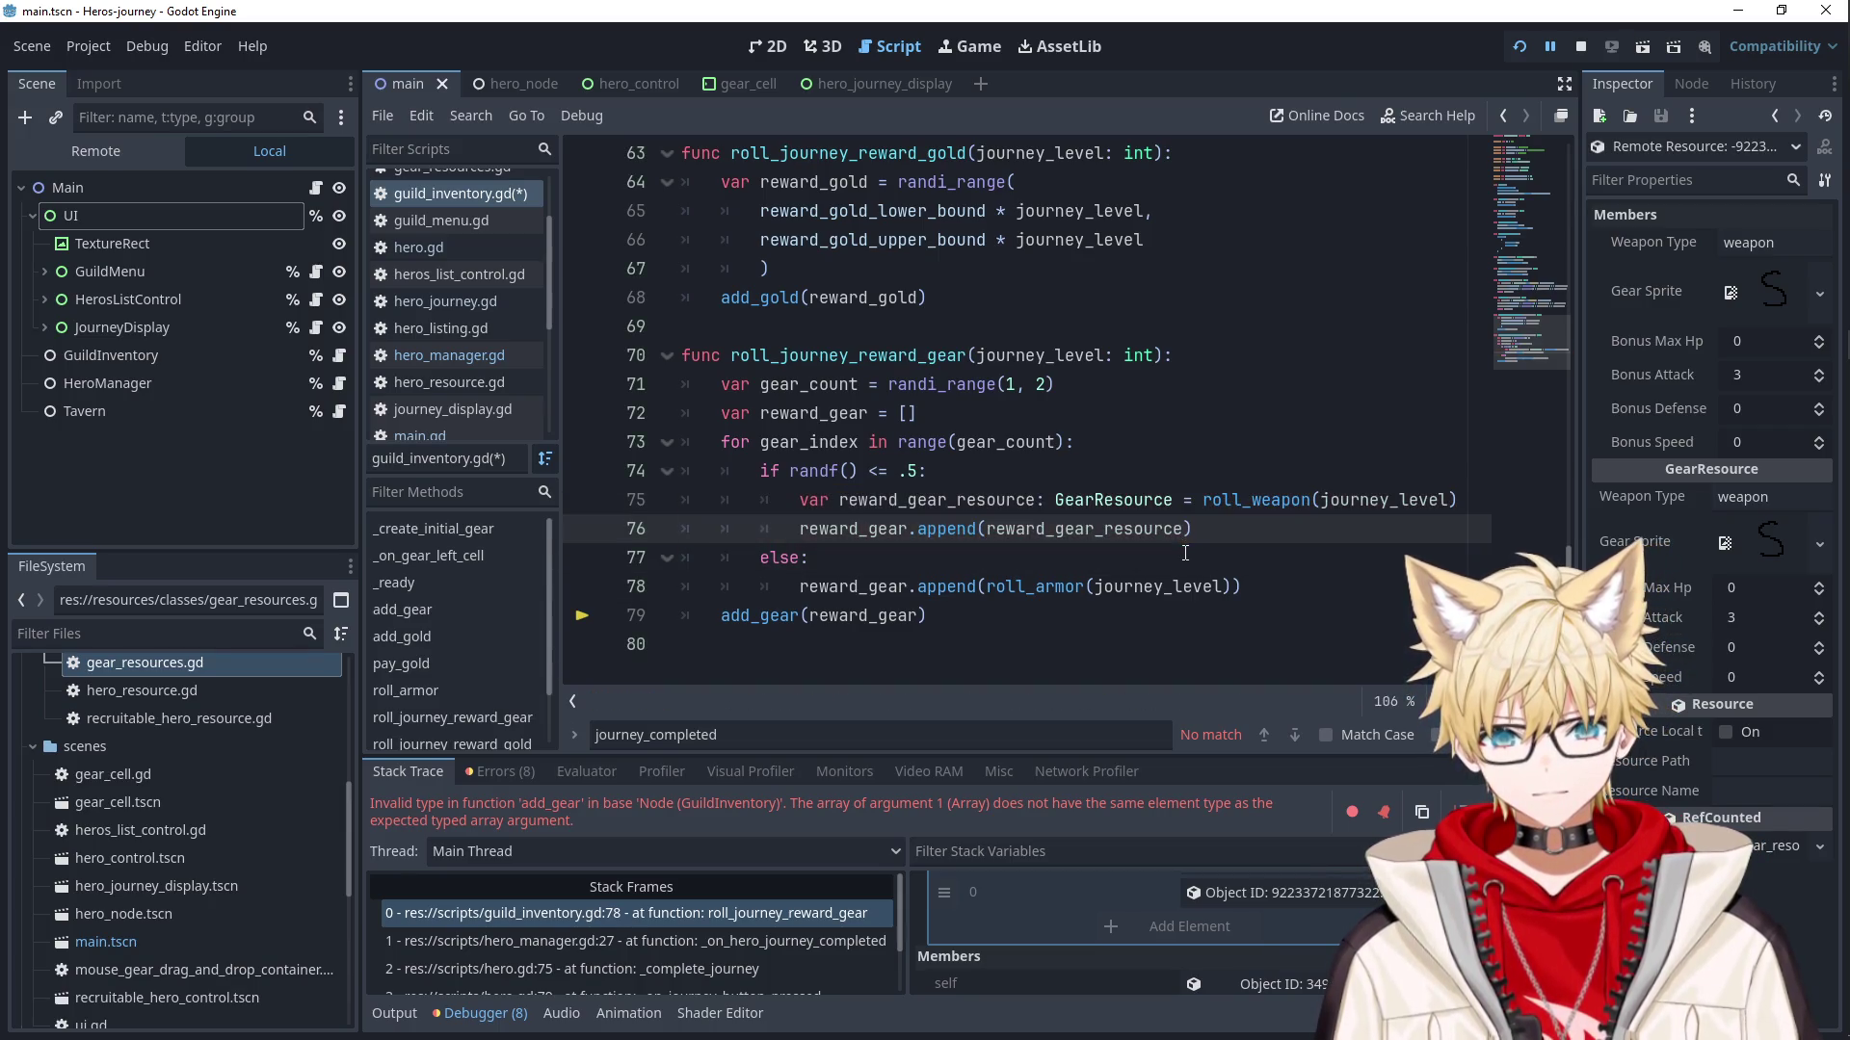
Add the same typed declaration using roll_armor in the else branch and append reward_gear_resource there.
drag(802, 500, 1463, 500)
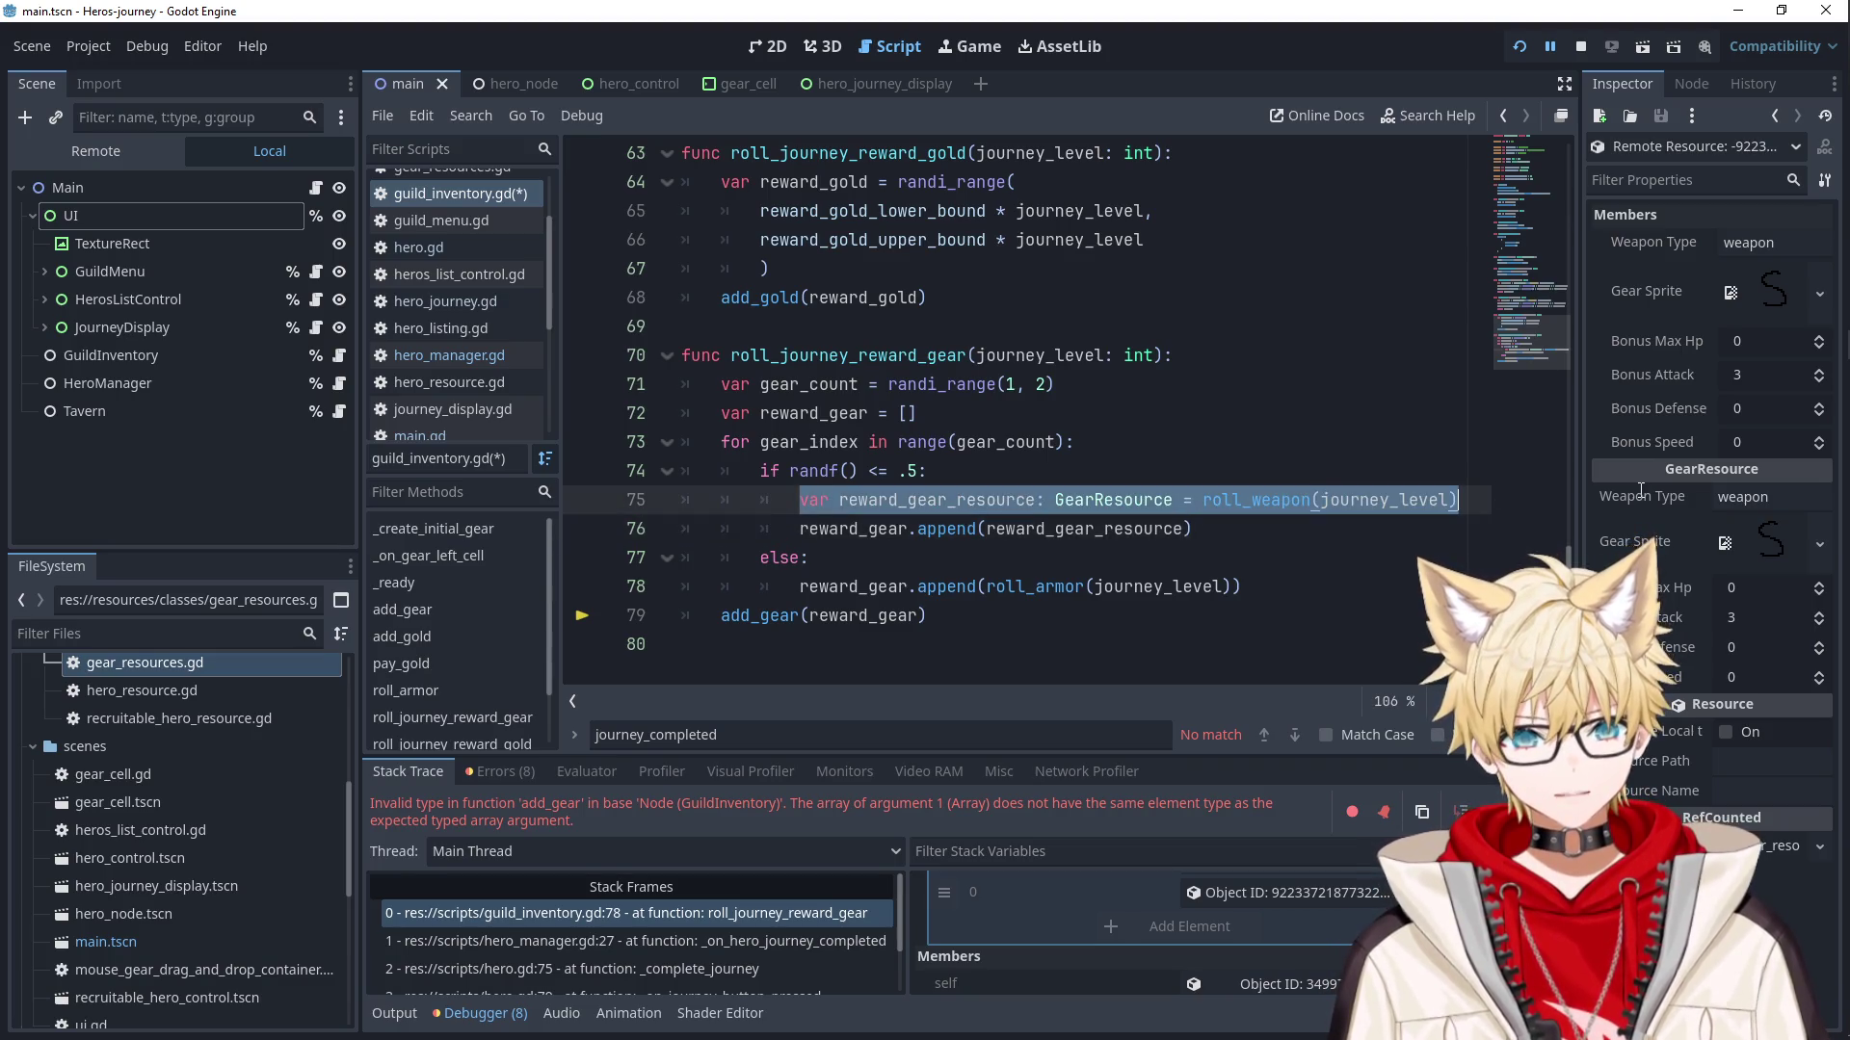
key(ctrl+c)
click(1092, 563)
key(Return)
key(ctrl+v)
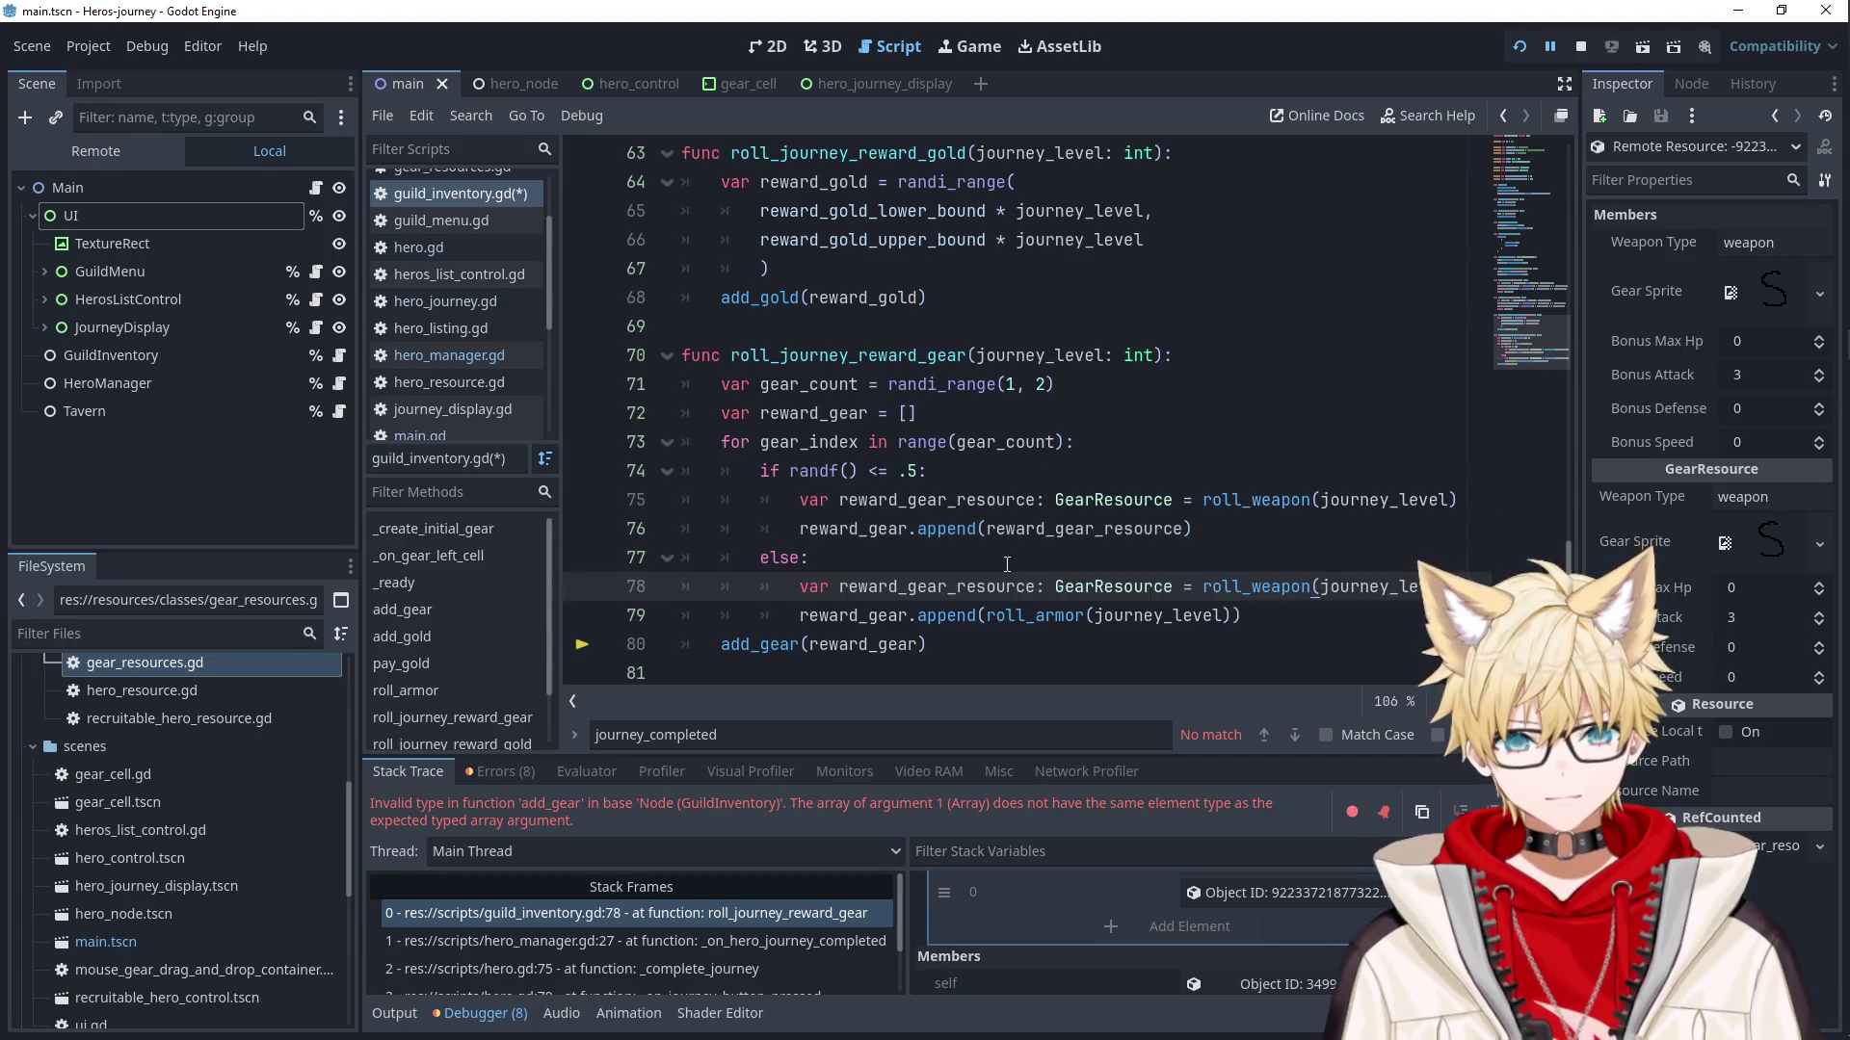
double_click(1035, 614)
key(ctrl+c)
double_click(1253, 586)
key(ctrl+v)
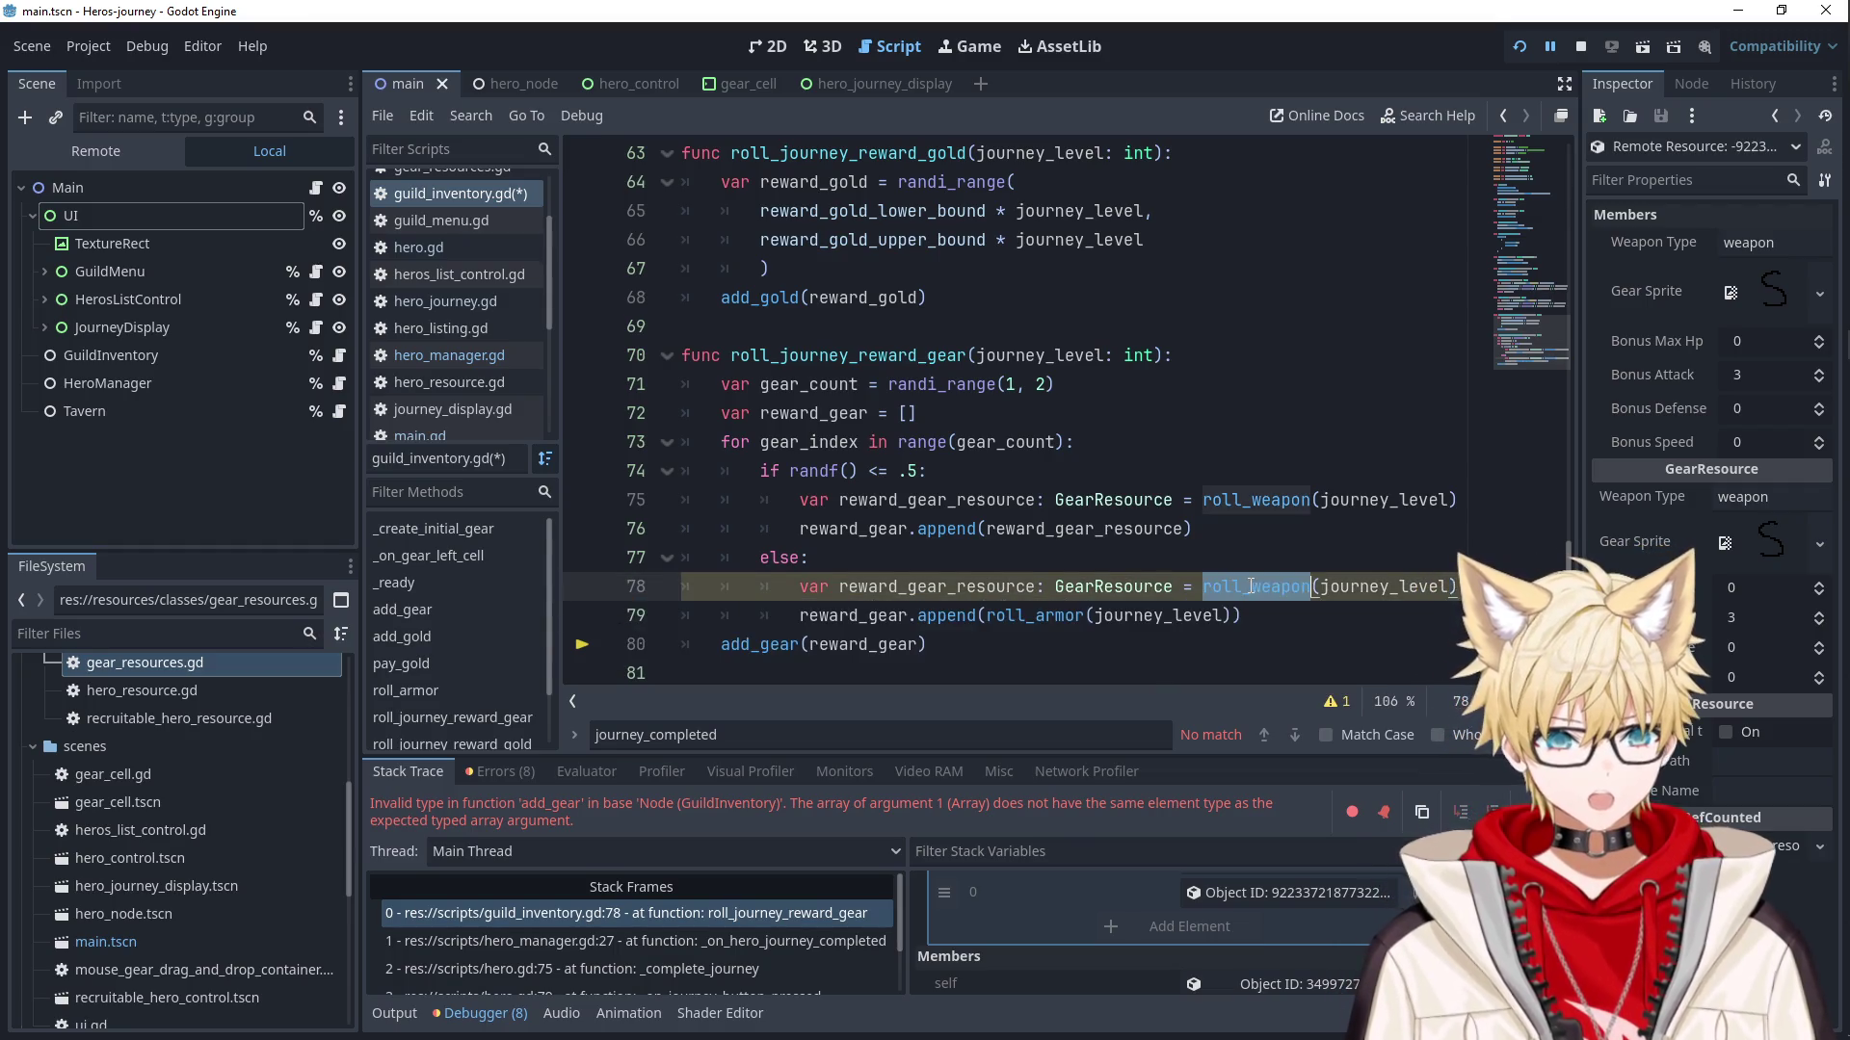
double_click(960, 592)
key(ctrl+c)
drag(978, 615, 1231, 615)
key(ctrl+v)
click(1021, 557)
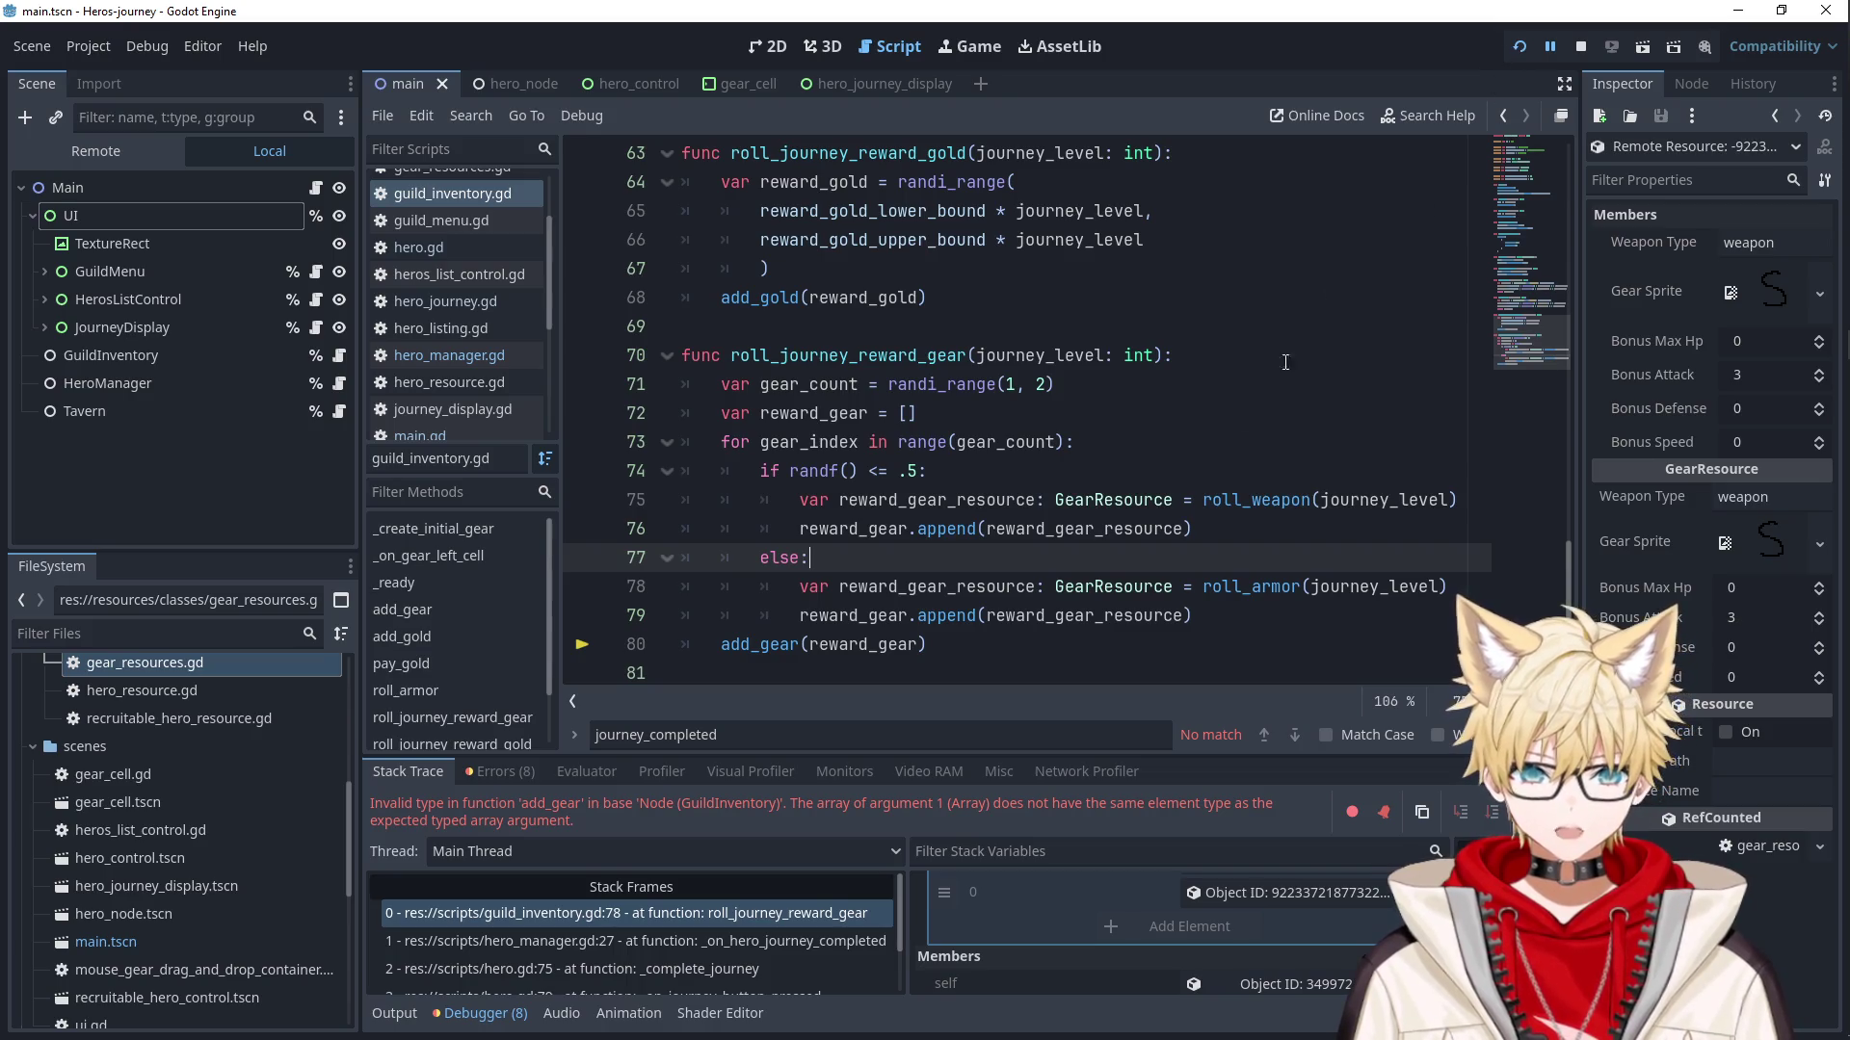
double_click(1084, 586)
Undo the reward_gear_resource edits in both branches.
double_click(1102, 502)
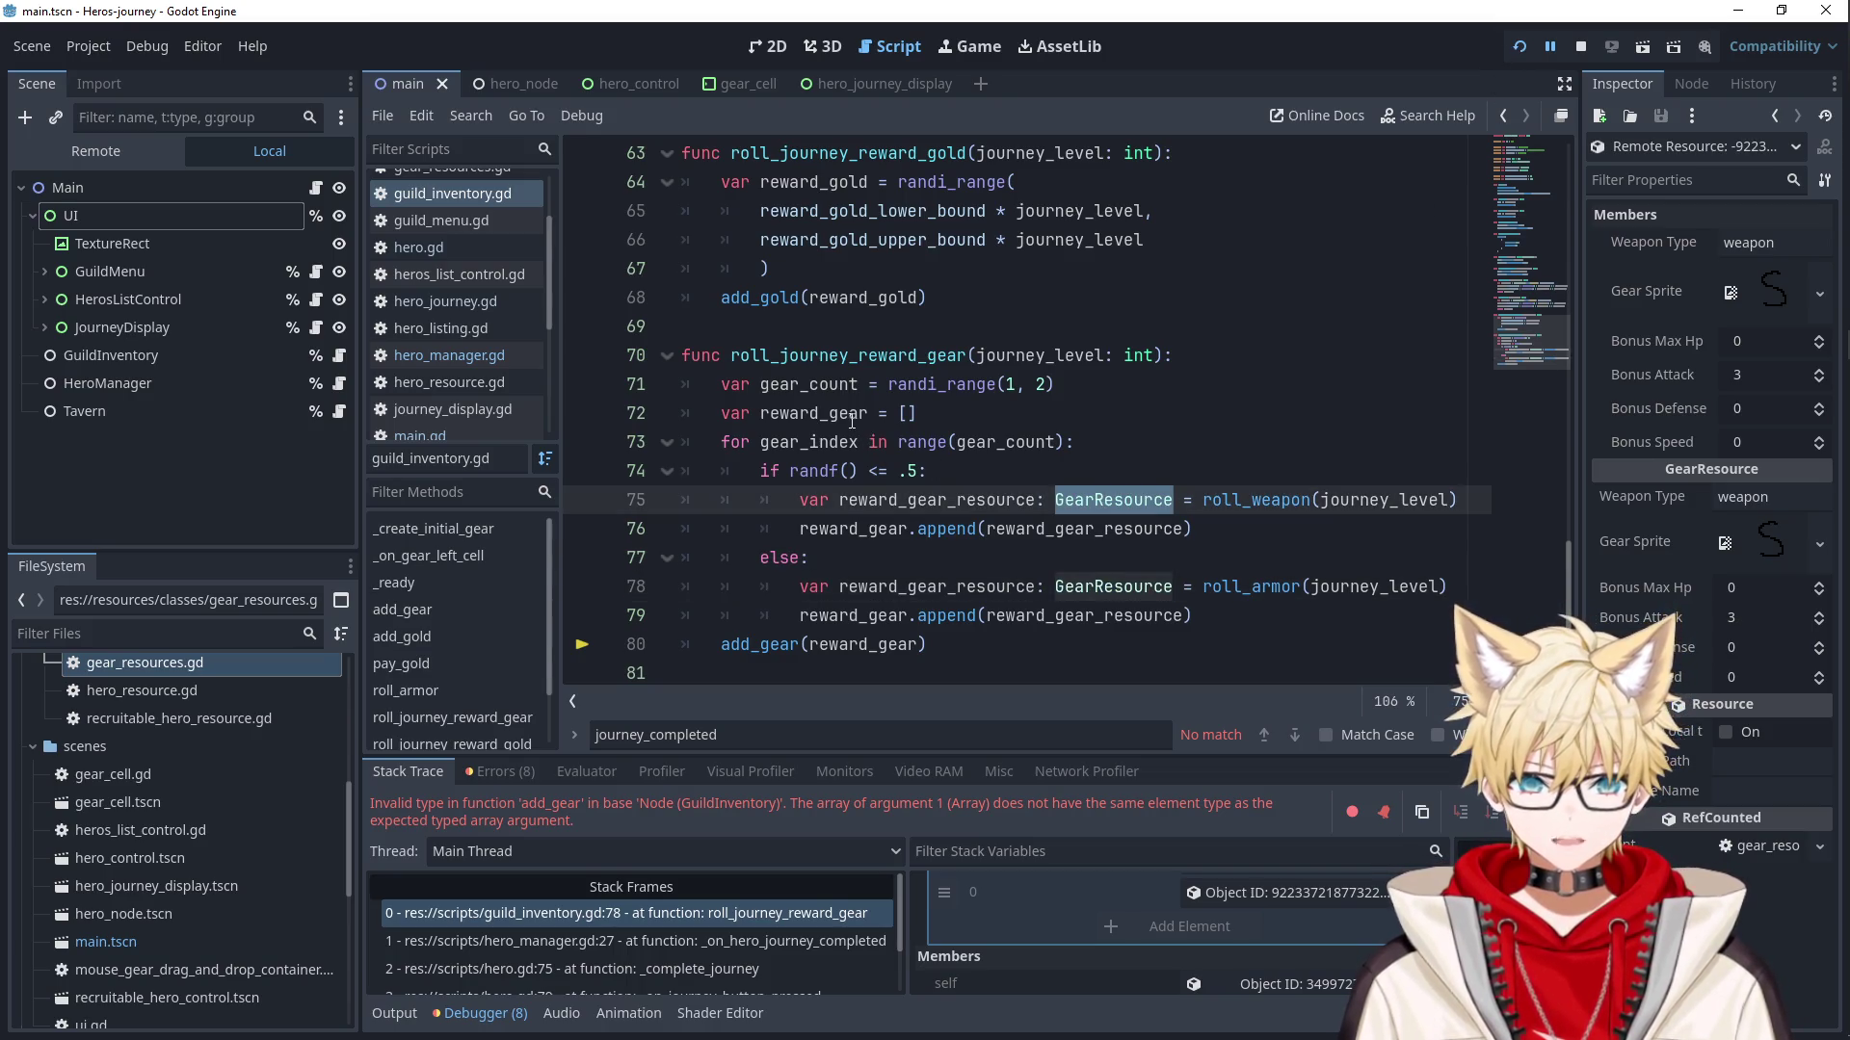
key(ctrl+z)
key(ctrl+z)
key(ctrl+z)
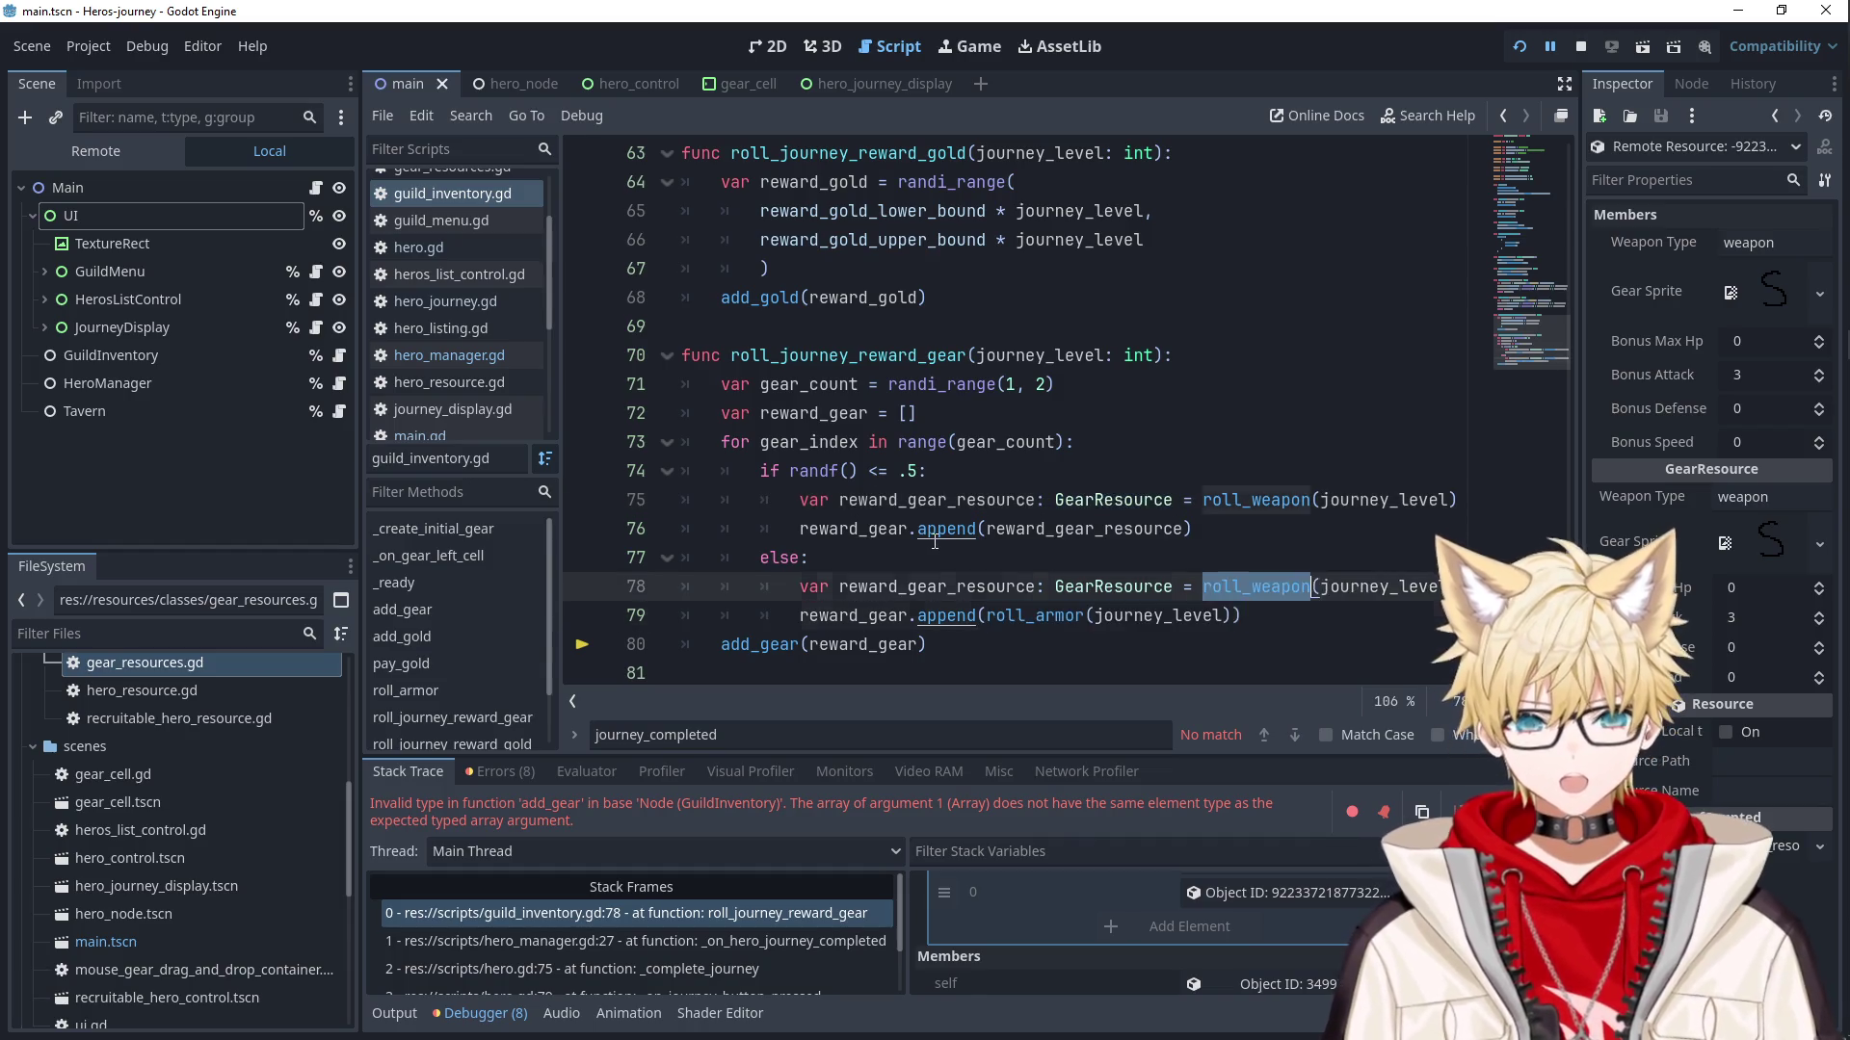
key(ctrl+z)
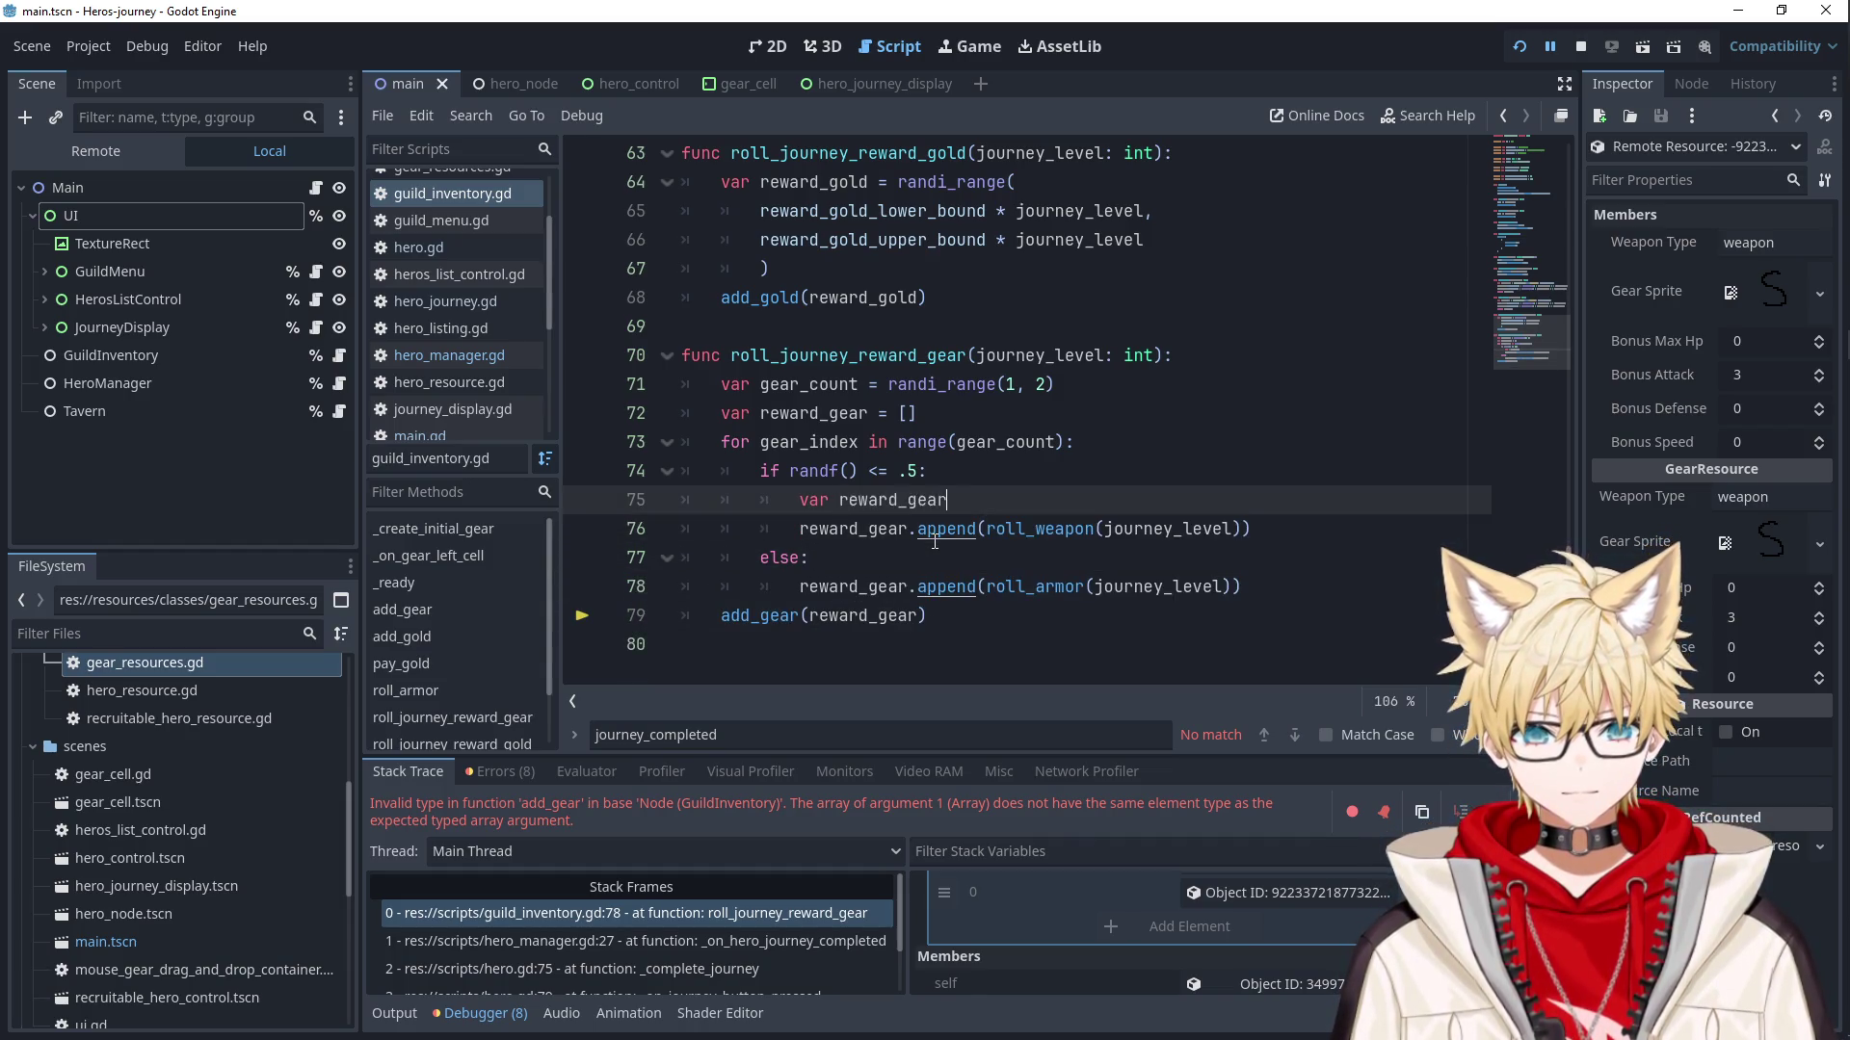
key(ctrl+z)
Declare 'var reward_gear: Array[GearResource] = []' on line 72, save the script, and restart the game.
click(907, 413)
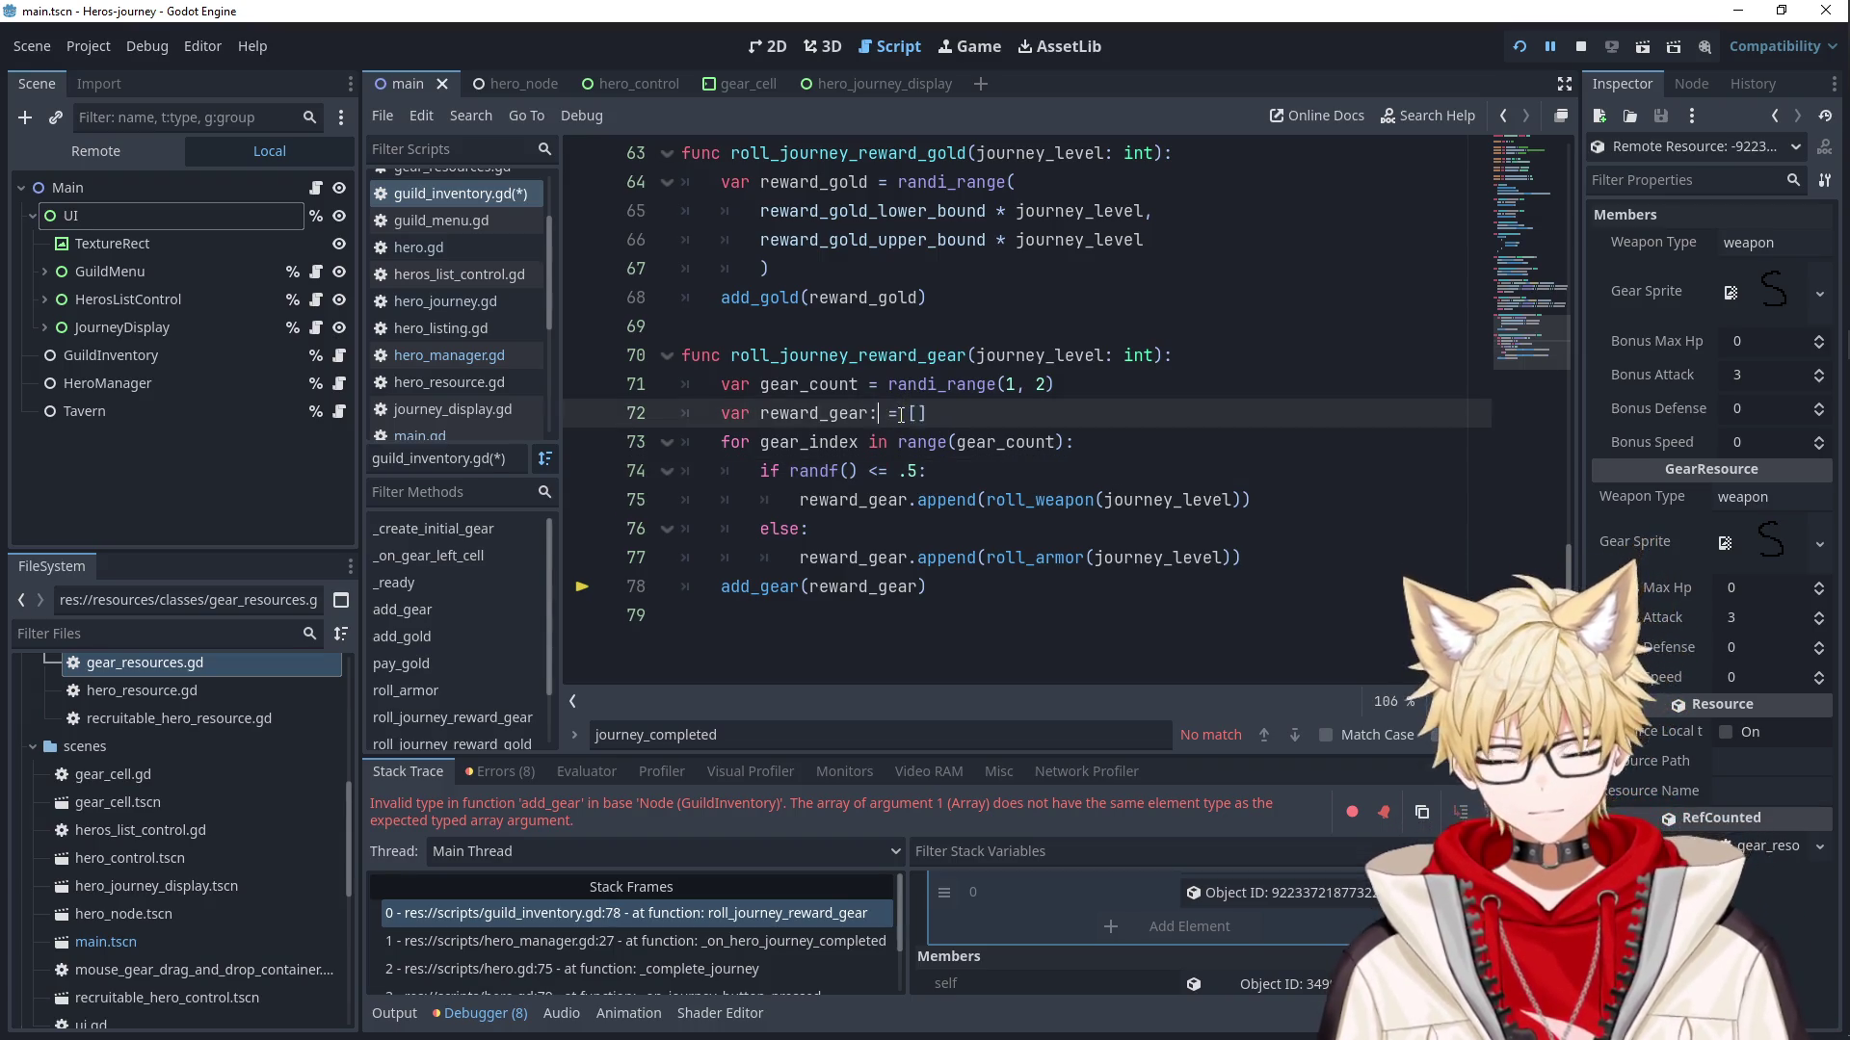
text(rray[Gear)
key(Down)
key(Return)
click(1091, 465)
key(ctrl+s)
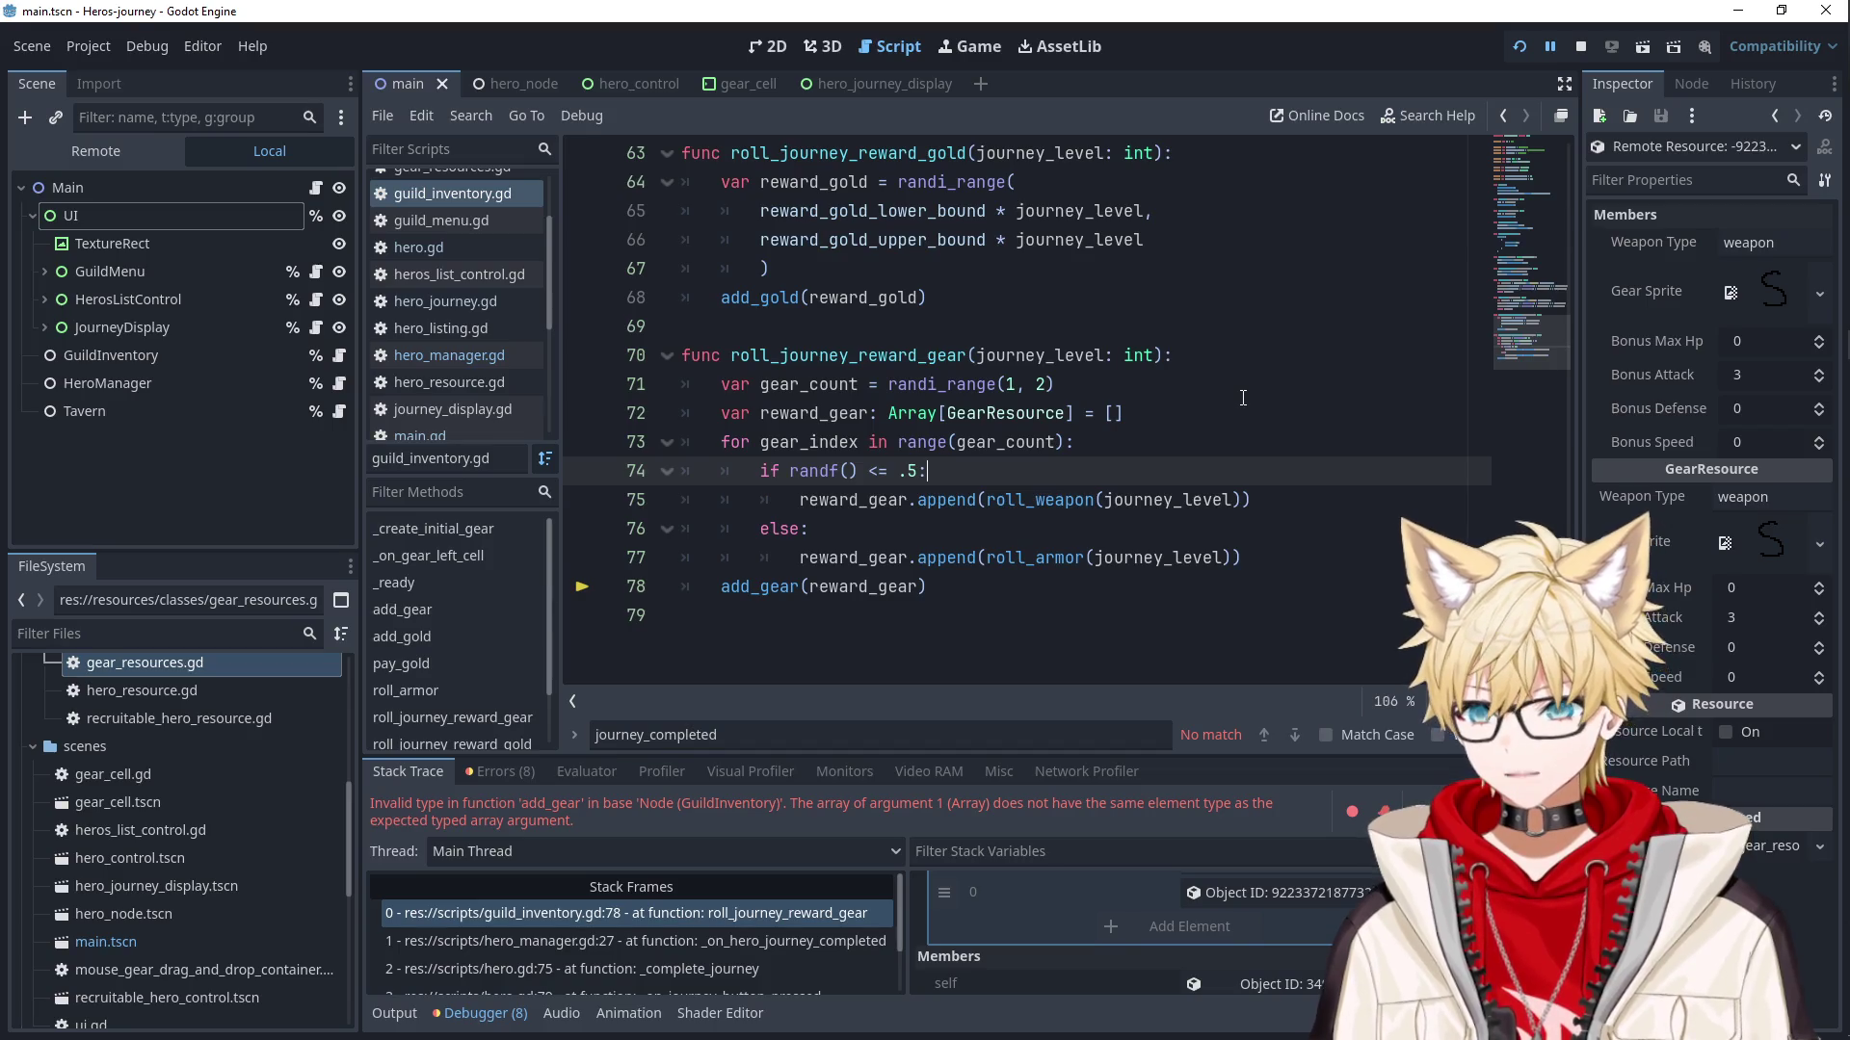
click(1509, 53)
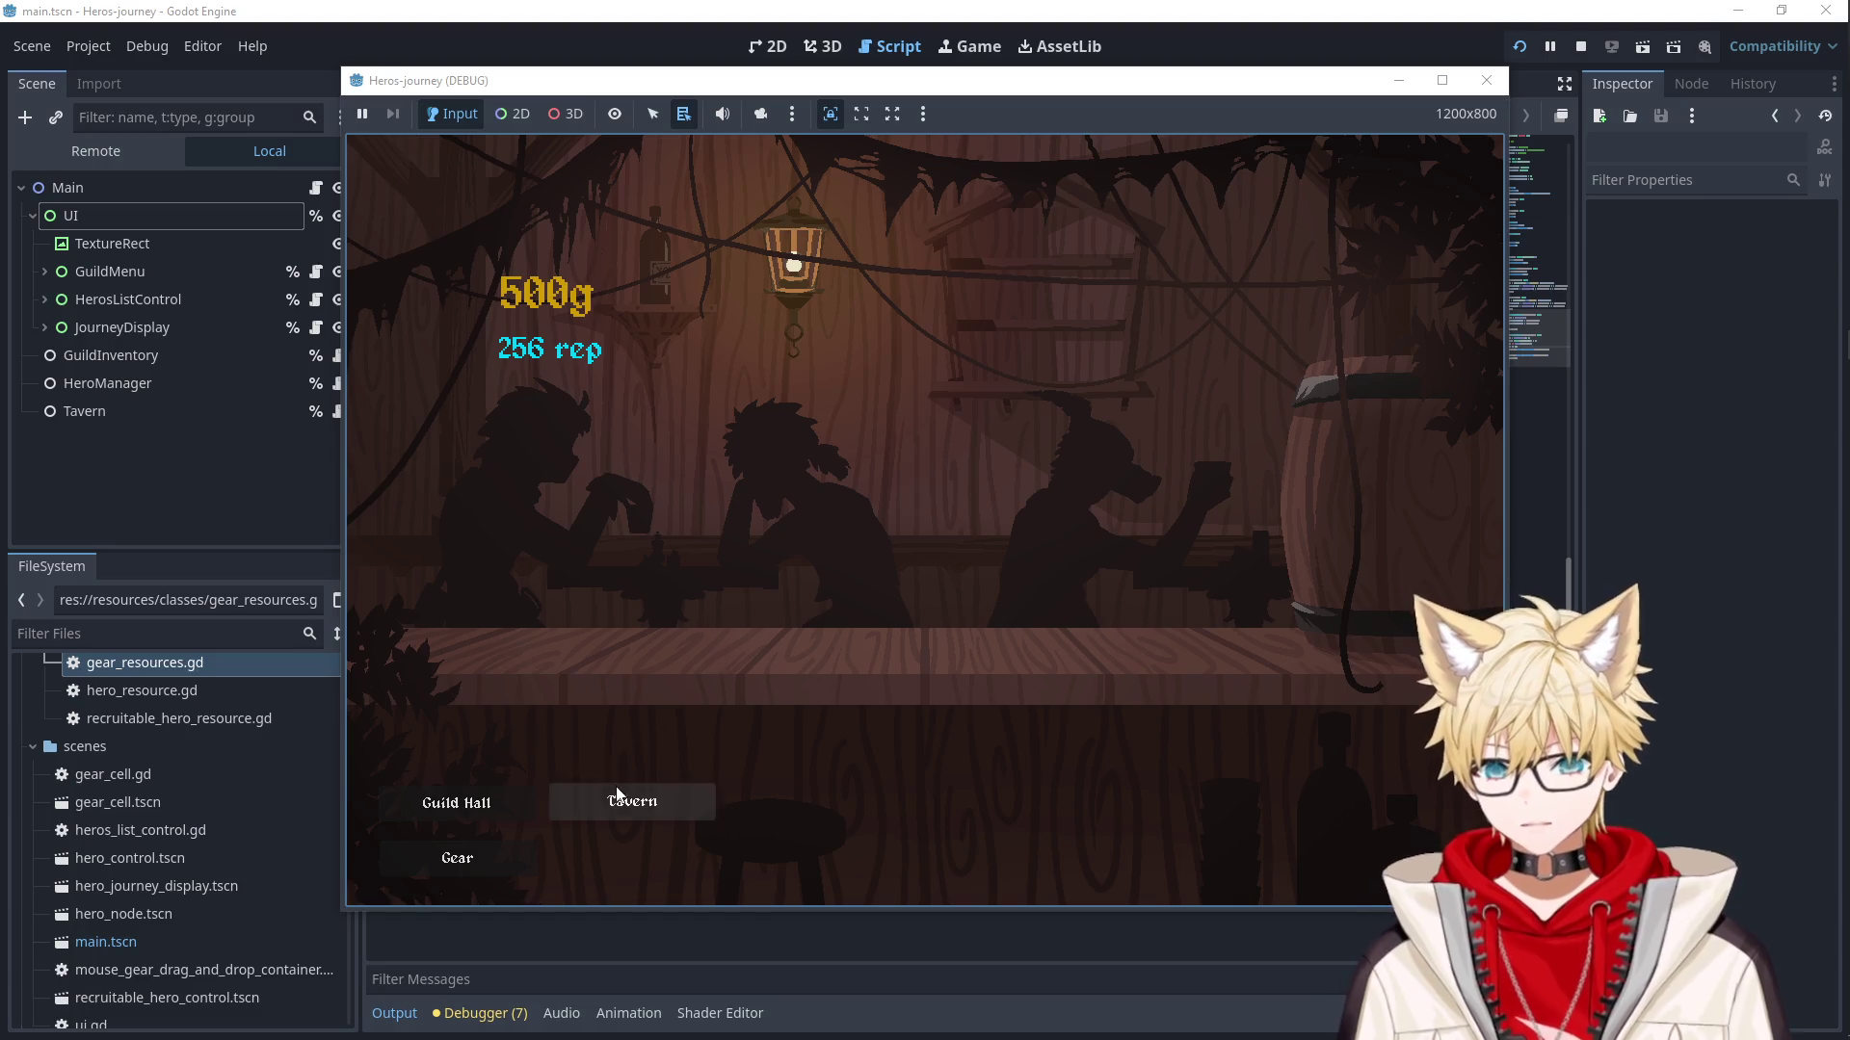
Recruit a new Tavern hero, equip armor A from the Gear inventory, and send them on a journey.
click(617, 800)
click(635, 463)
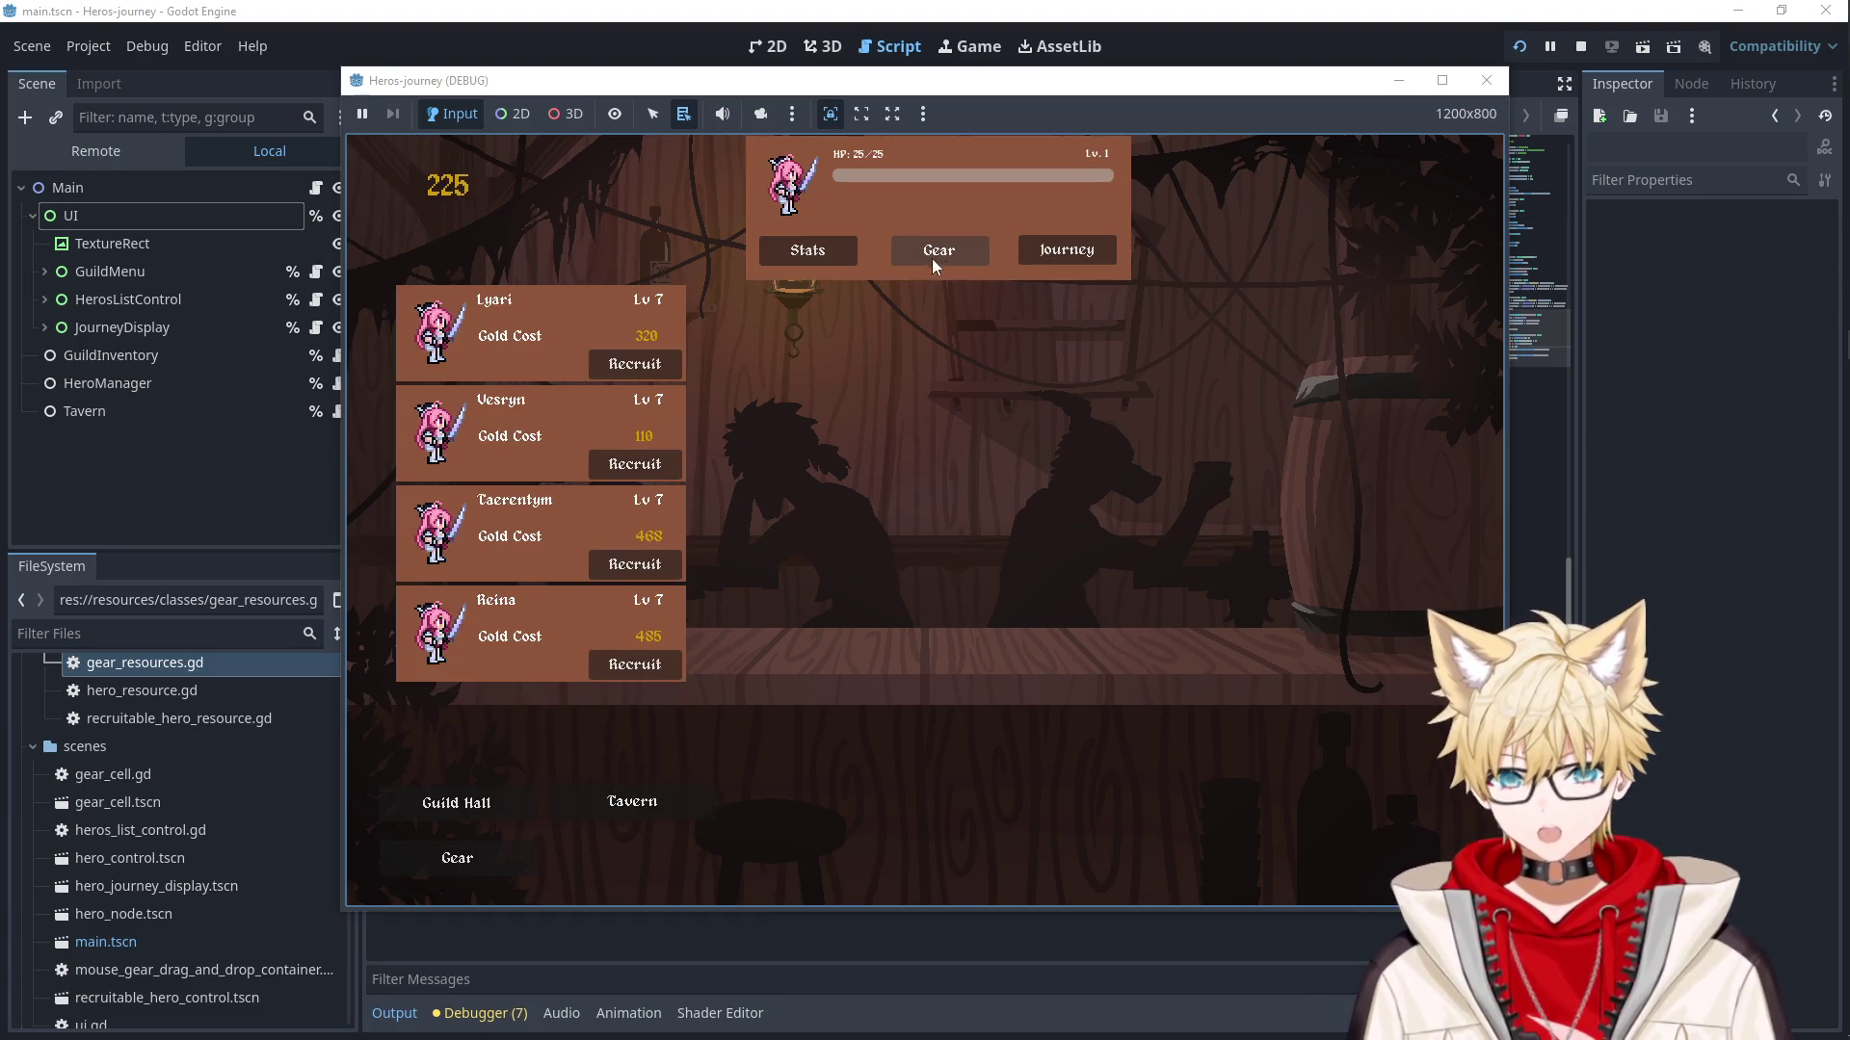
click(516, 790)
click(457, 857)
click(902, 255)
drag(517, 399, 1024, 374)
click(1066, 249)
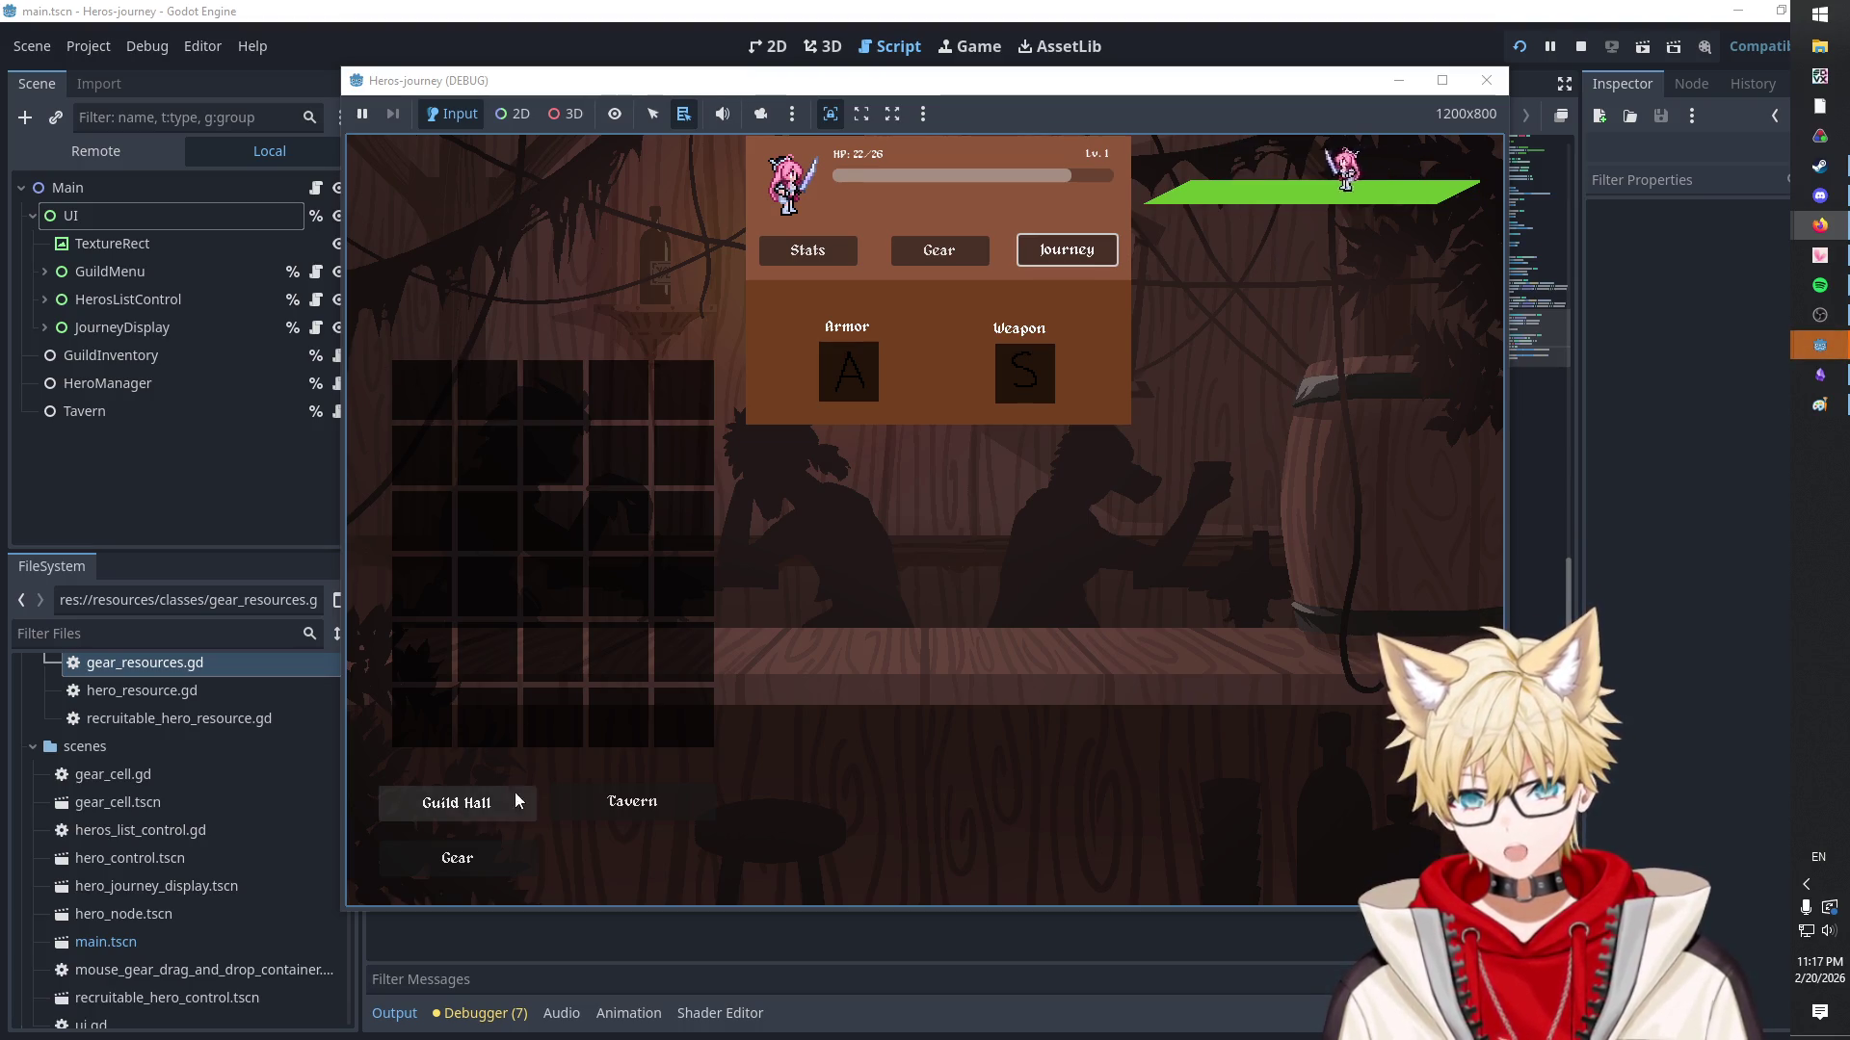
Check the guild's gold, complete the journey to collect rewards, and send the hero out again.
click(484, 814)
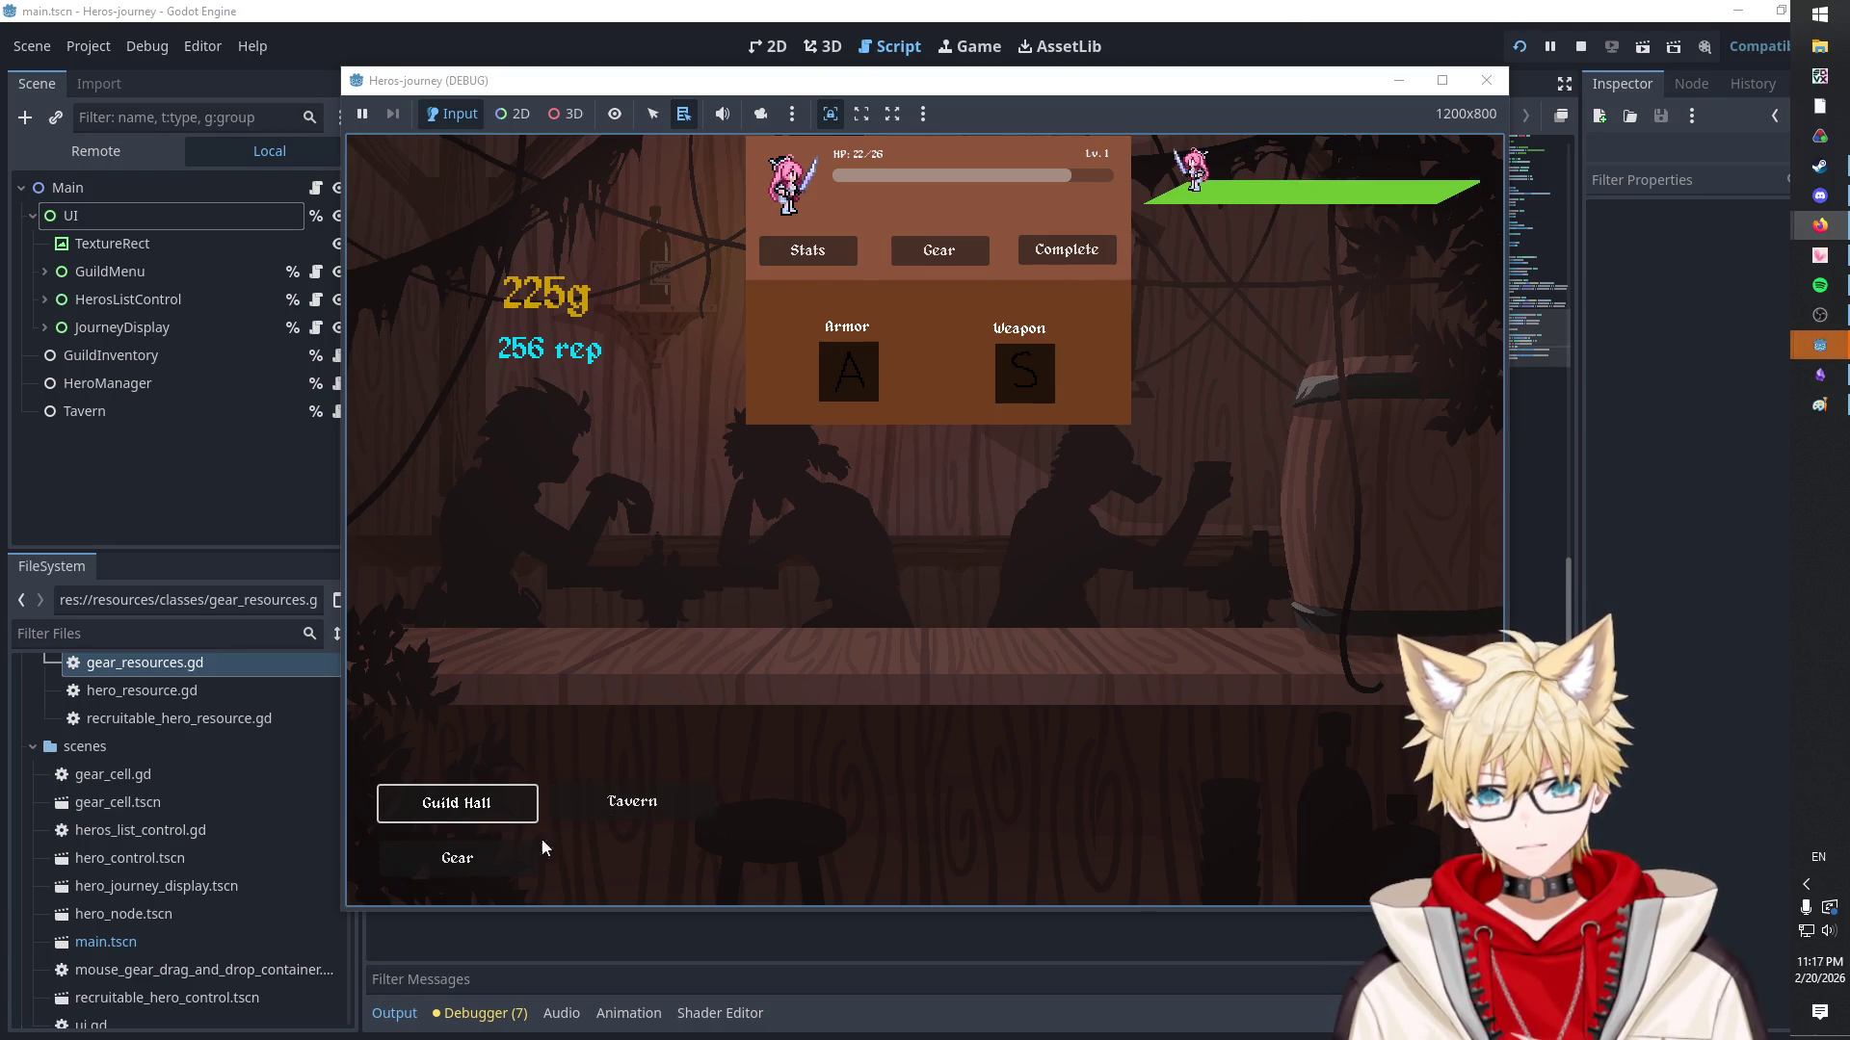
click(454, 855)
click(1069, 249)
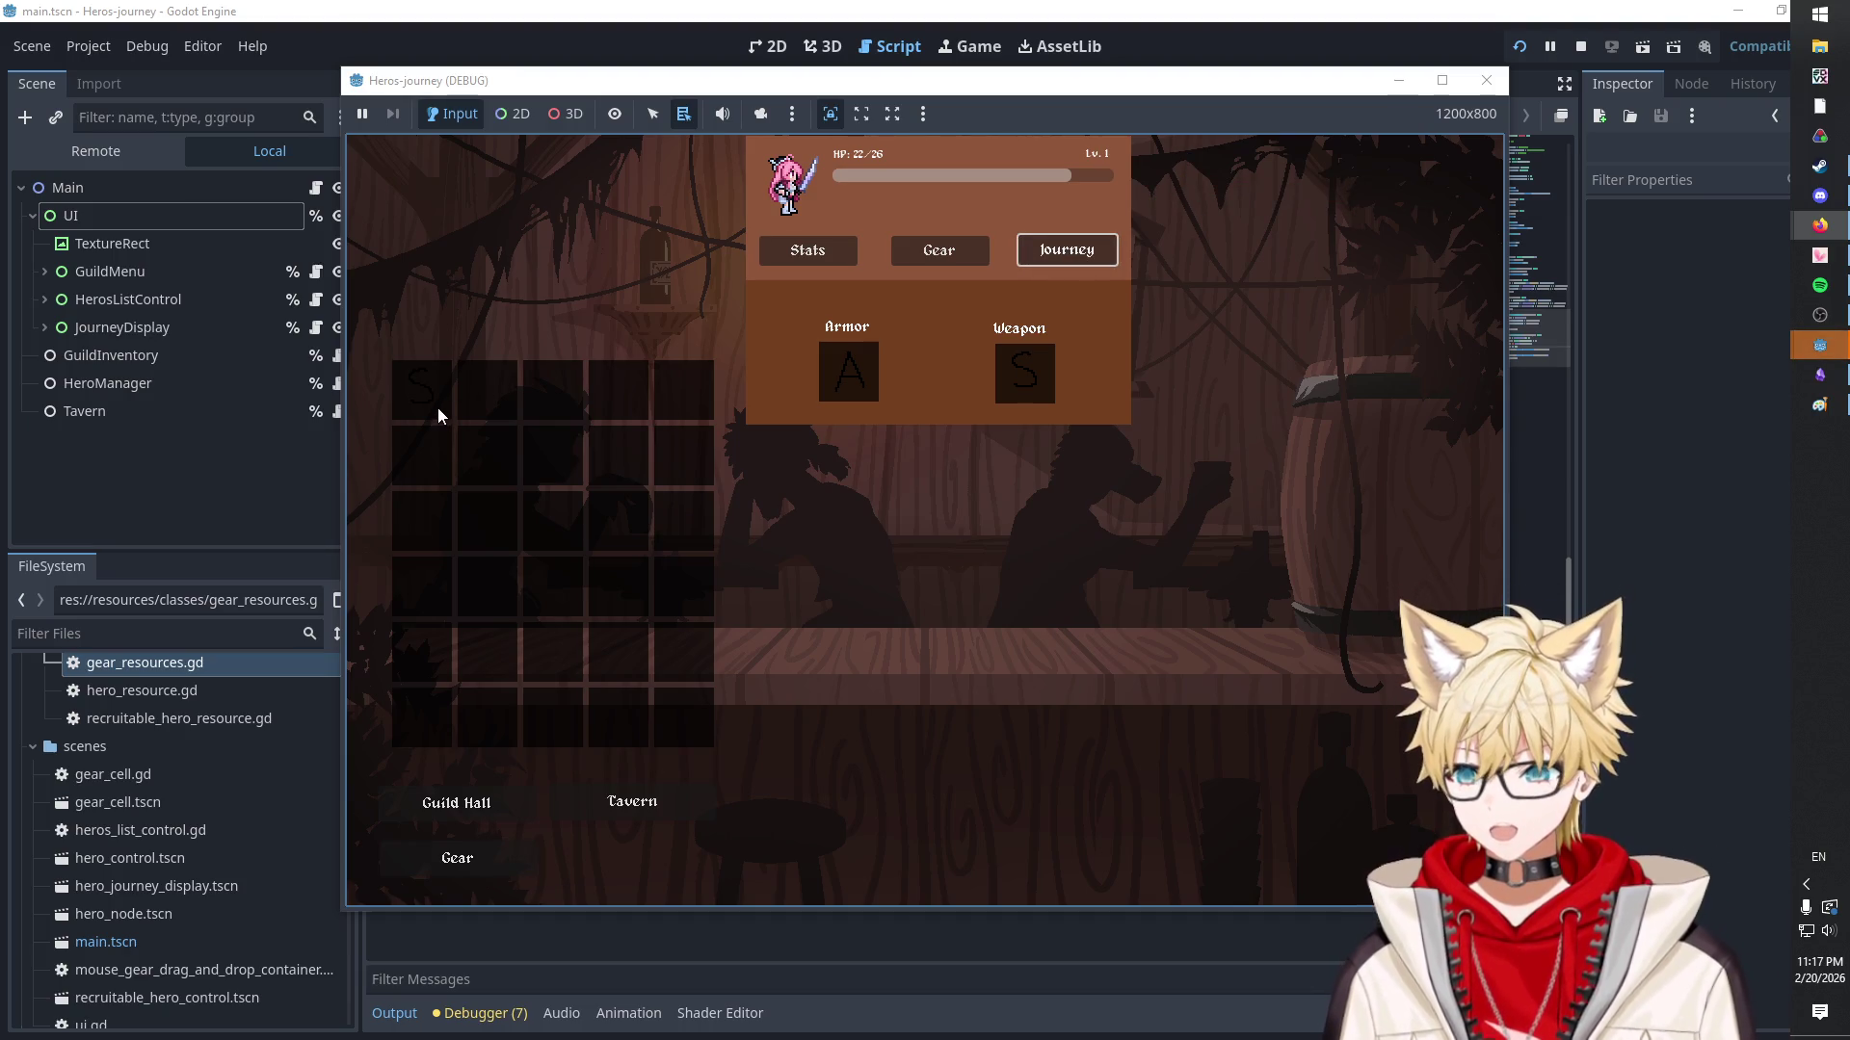
mouse_move(431, 384)
mouse_down()
mouse_move(508, 262)
mouse_move(444, 403)
mouse_up()
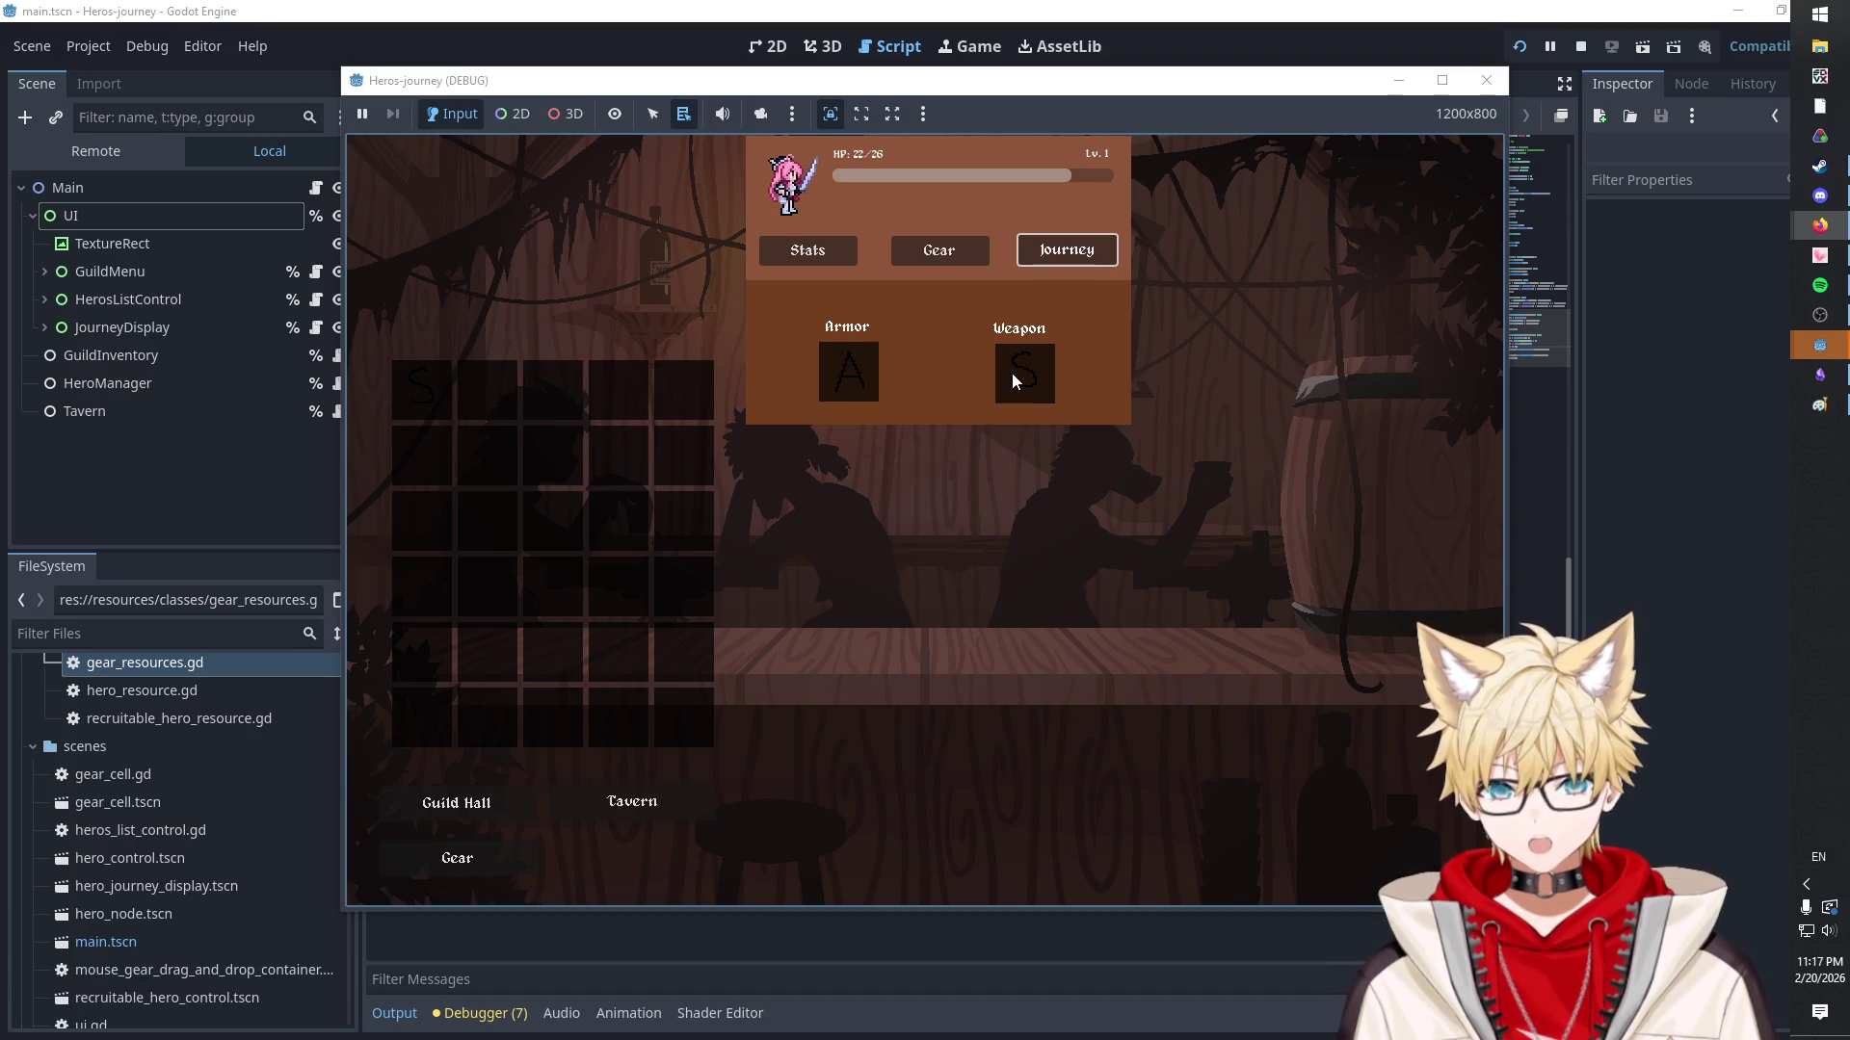
mouse_move(431, 387)
mouse_down()
mouse_move(446, 338)
mouse_move(462, 392)
mouse_move(1005, 403)
mouse_move(1011, 386)
mouse_move(430, 396)
mouse_up()
click(900, 257)
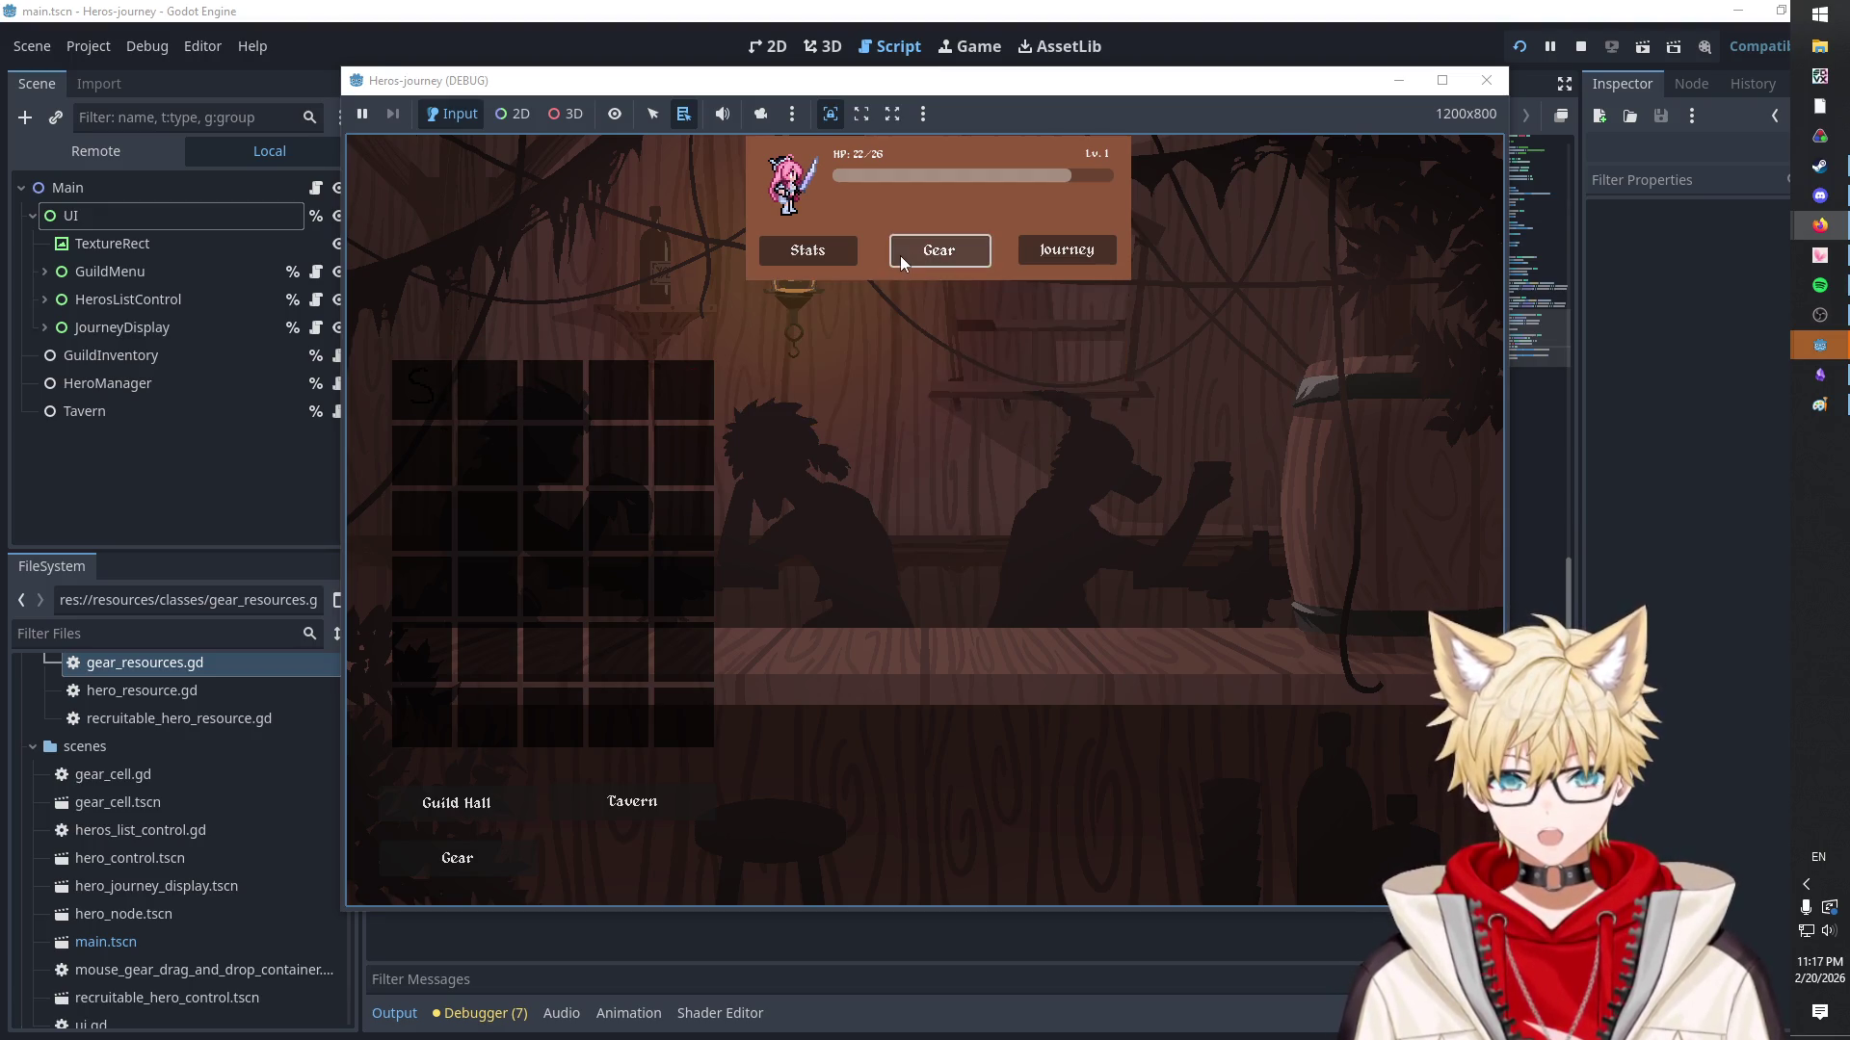
click(1083, 253)
Equip the S item in the Weapon slot and check the hero's stats.
click(841, 252)
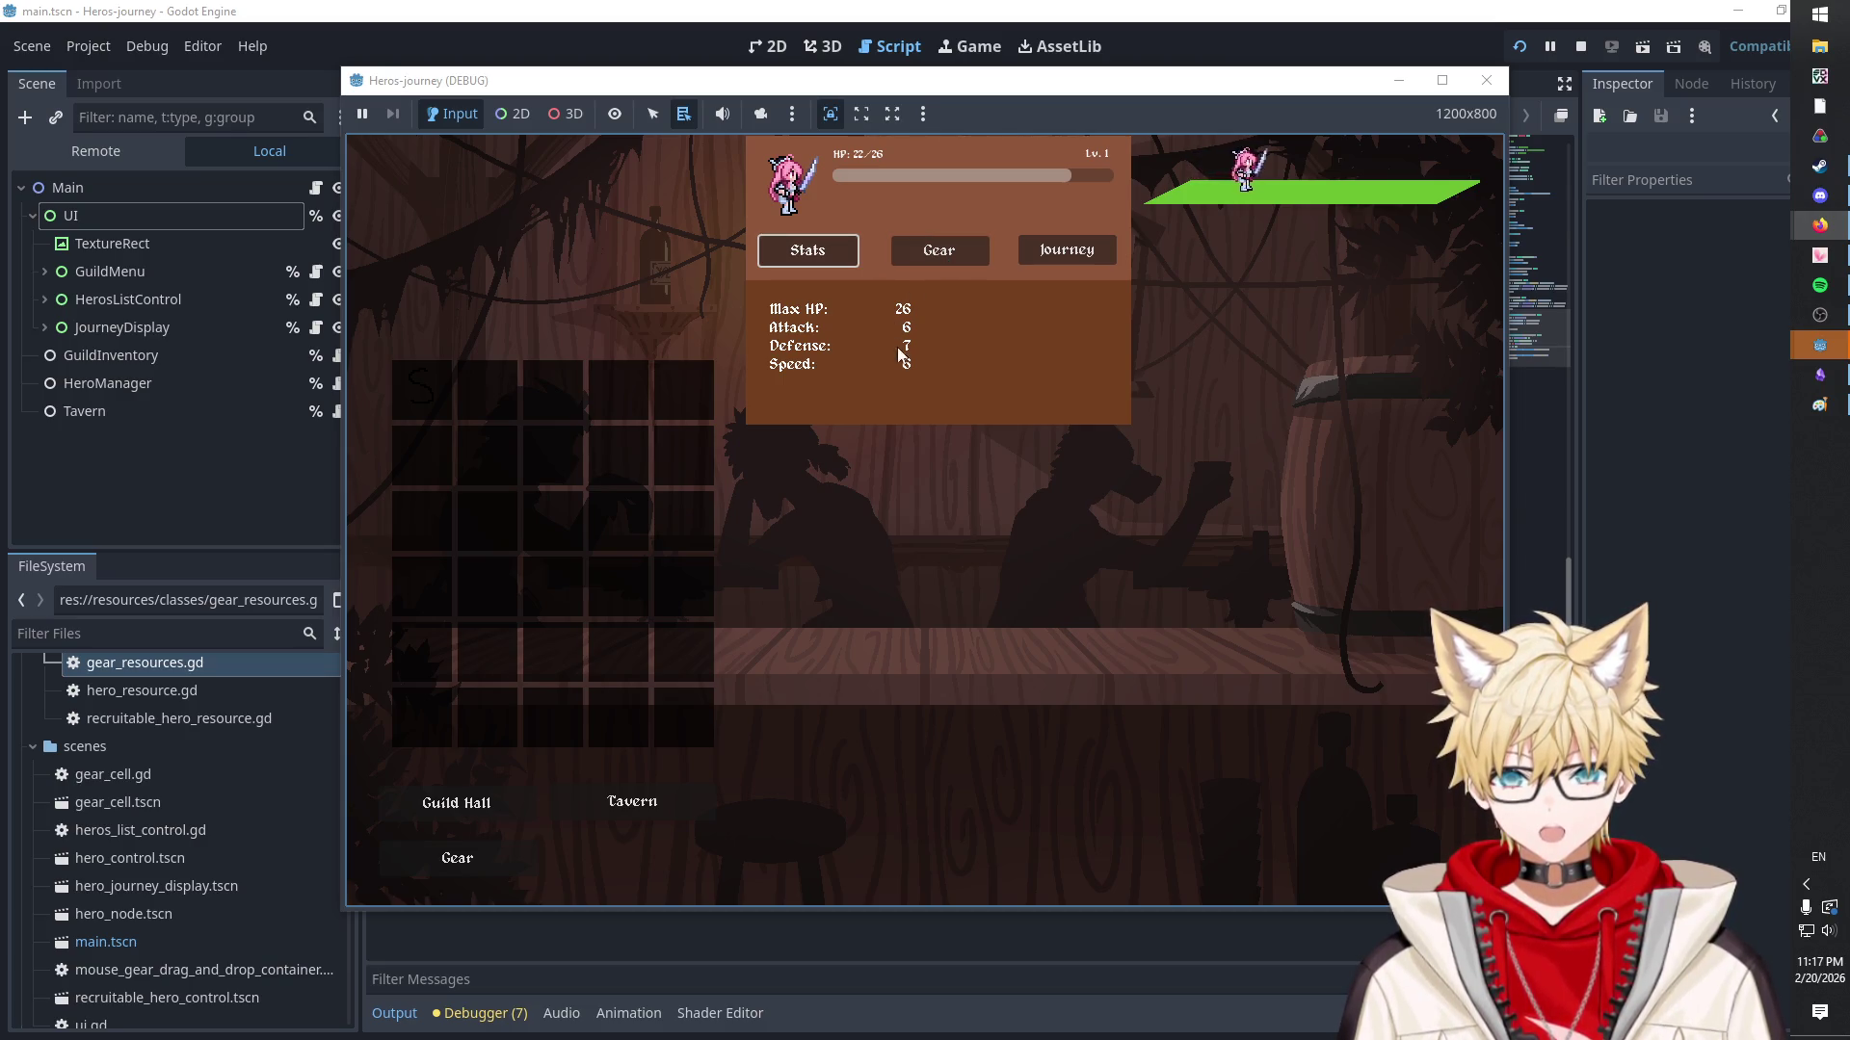
click(924, 253)
drag(424, 386, 1026, 380)
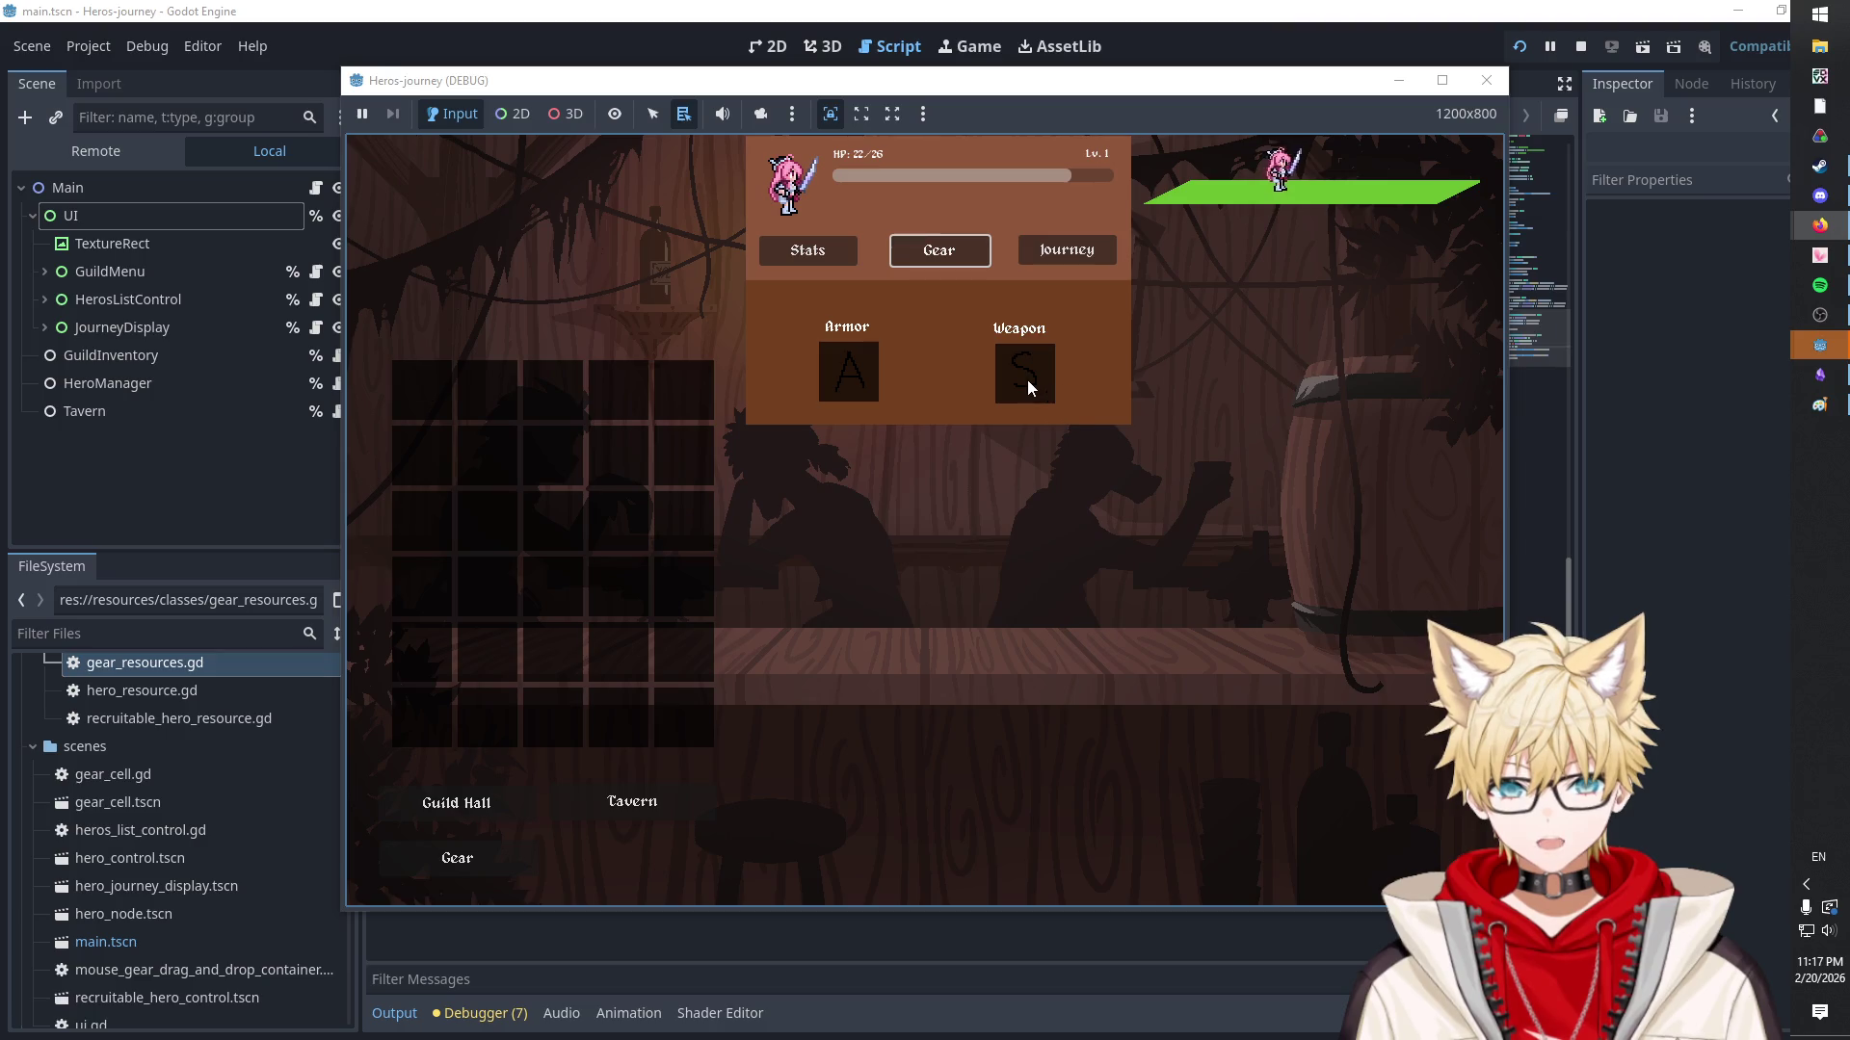
click(797, 258)
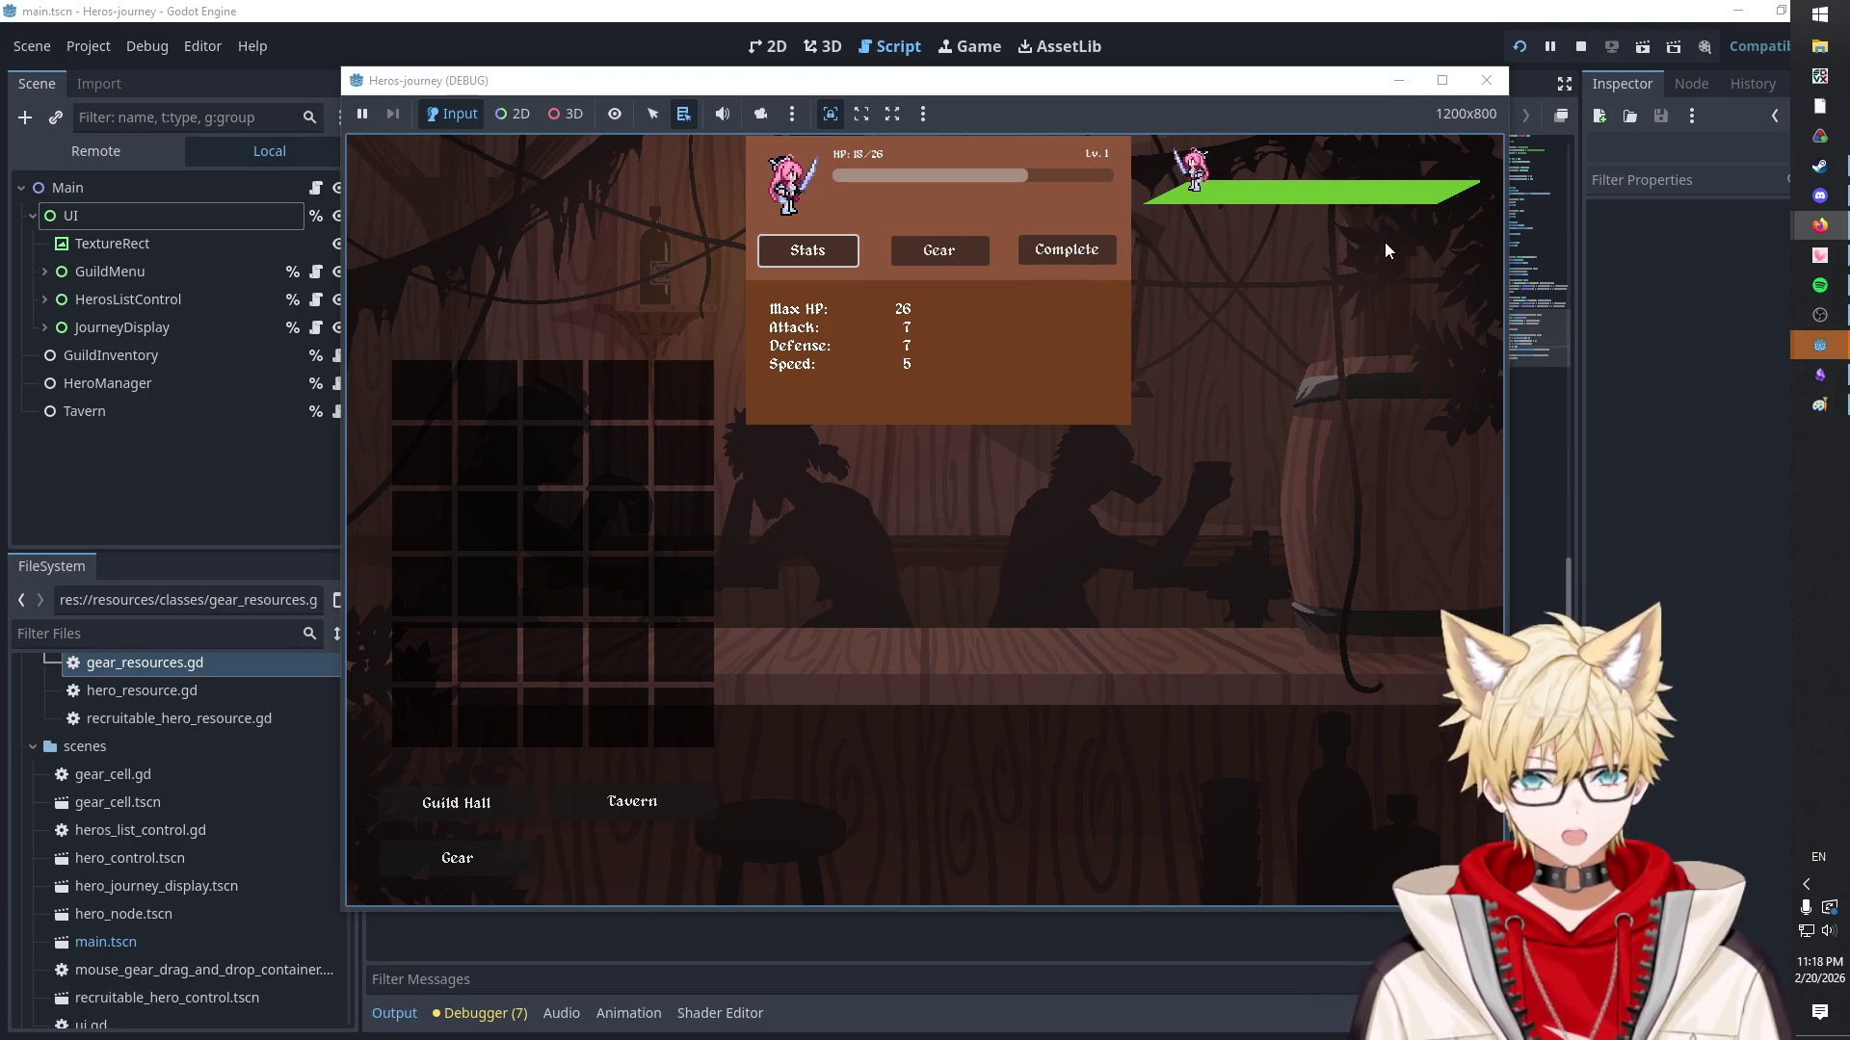
Complete the journey, equip both A armors for 29 Max HP and 10 Defense, then stop the game.
click(1037, 256)
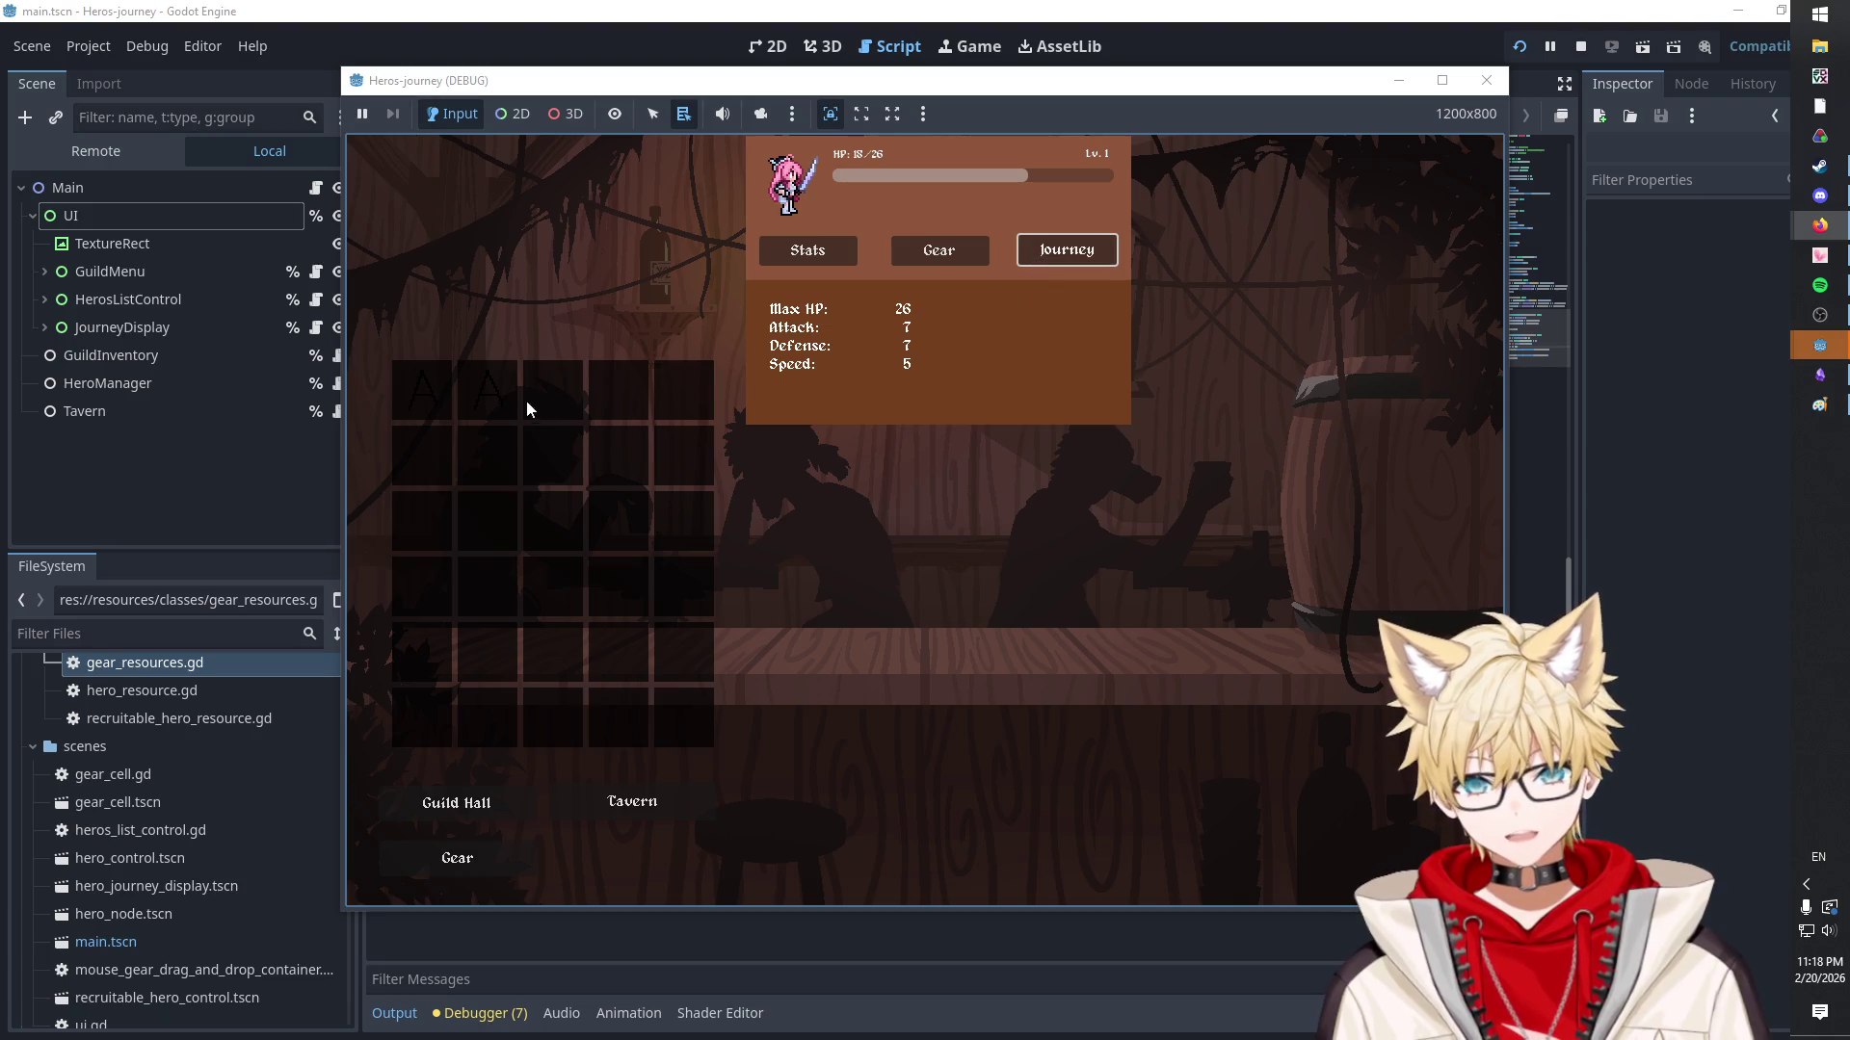
click(915, 260)
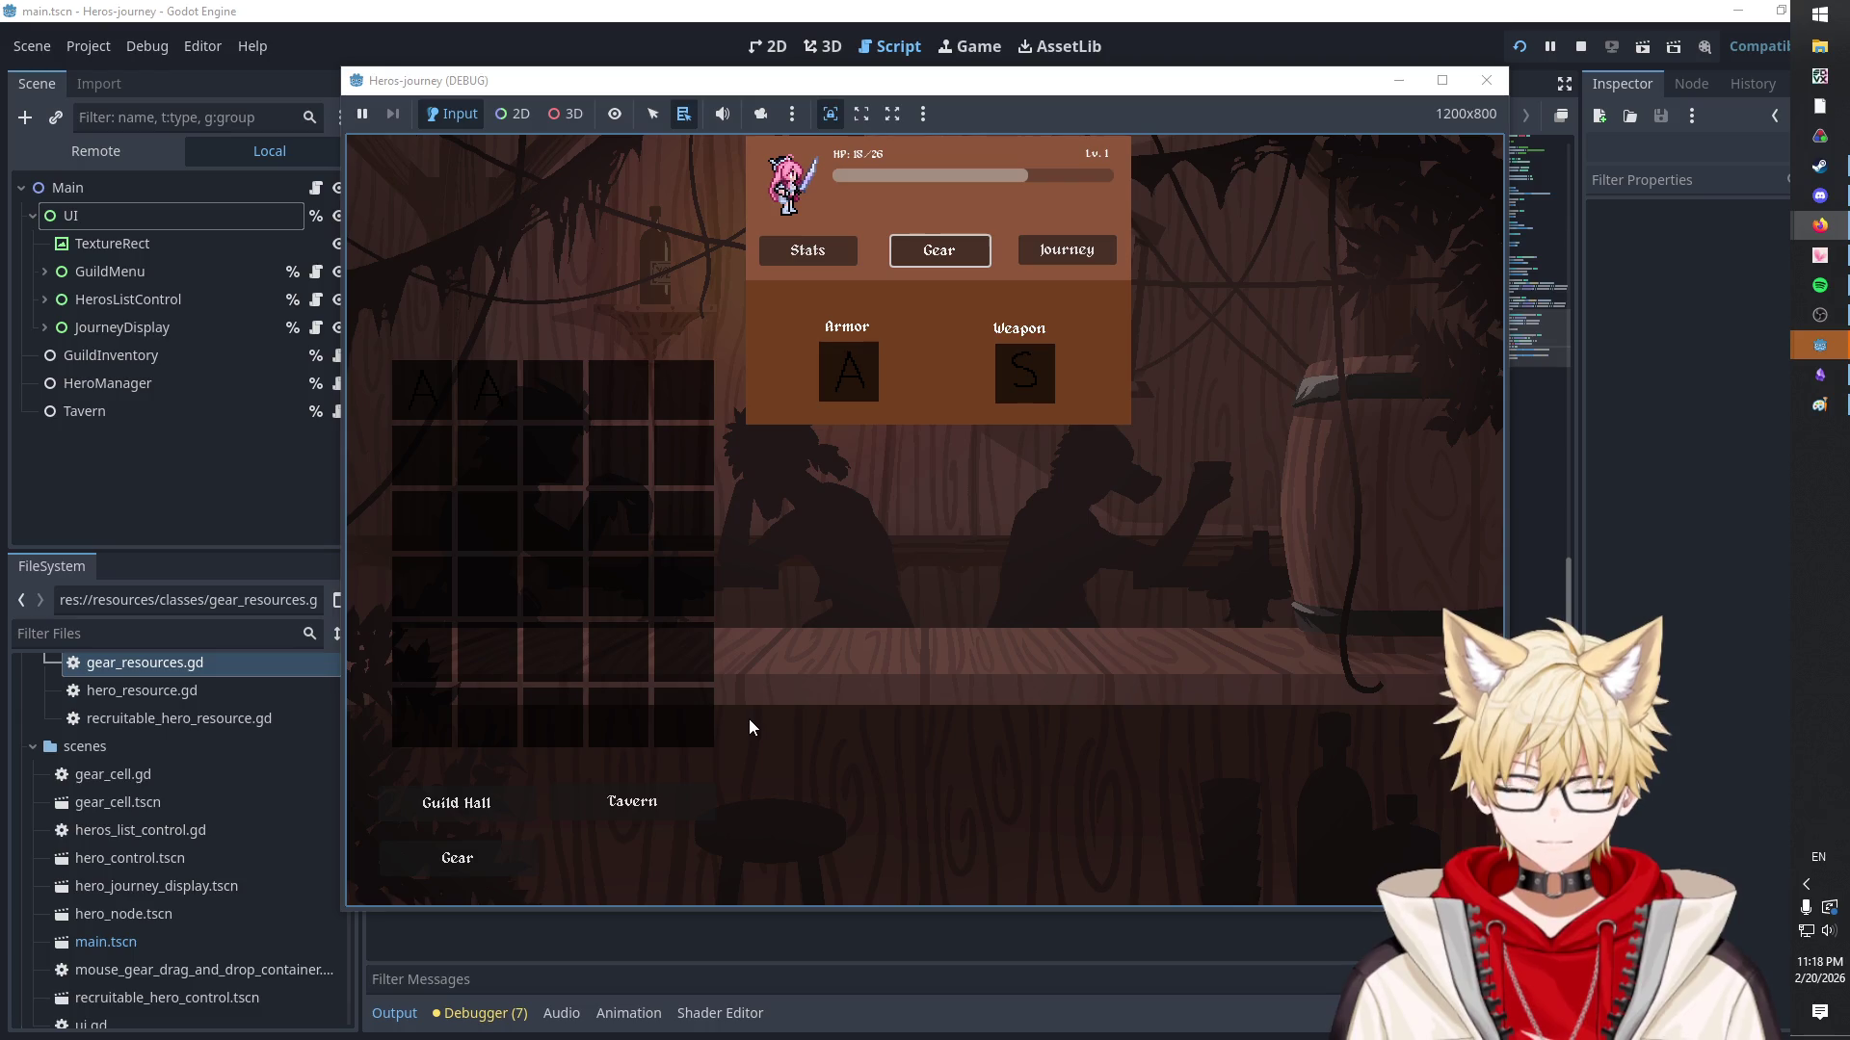
drag(480, 390, 828, 379)
click(807, 250)
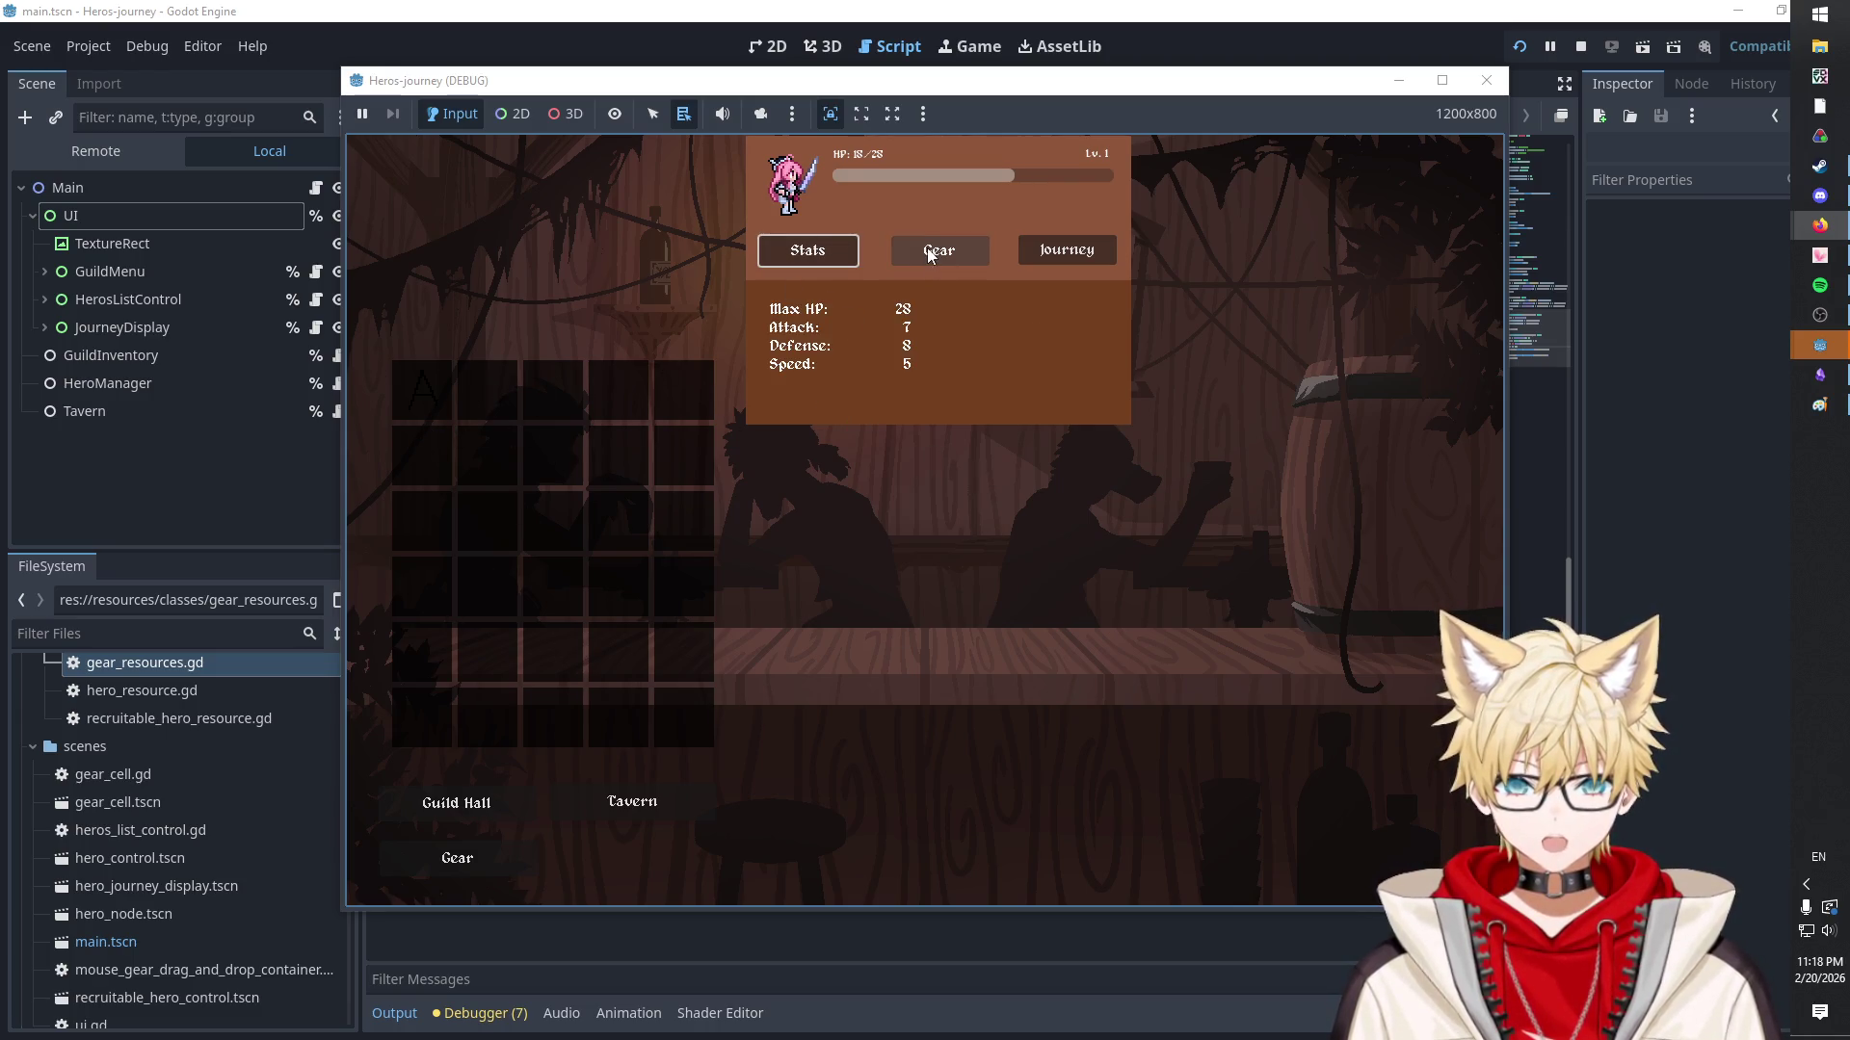
click(930, 253)
drag(761, 388, 863, 376)
click(808, 258)
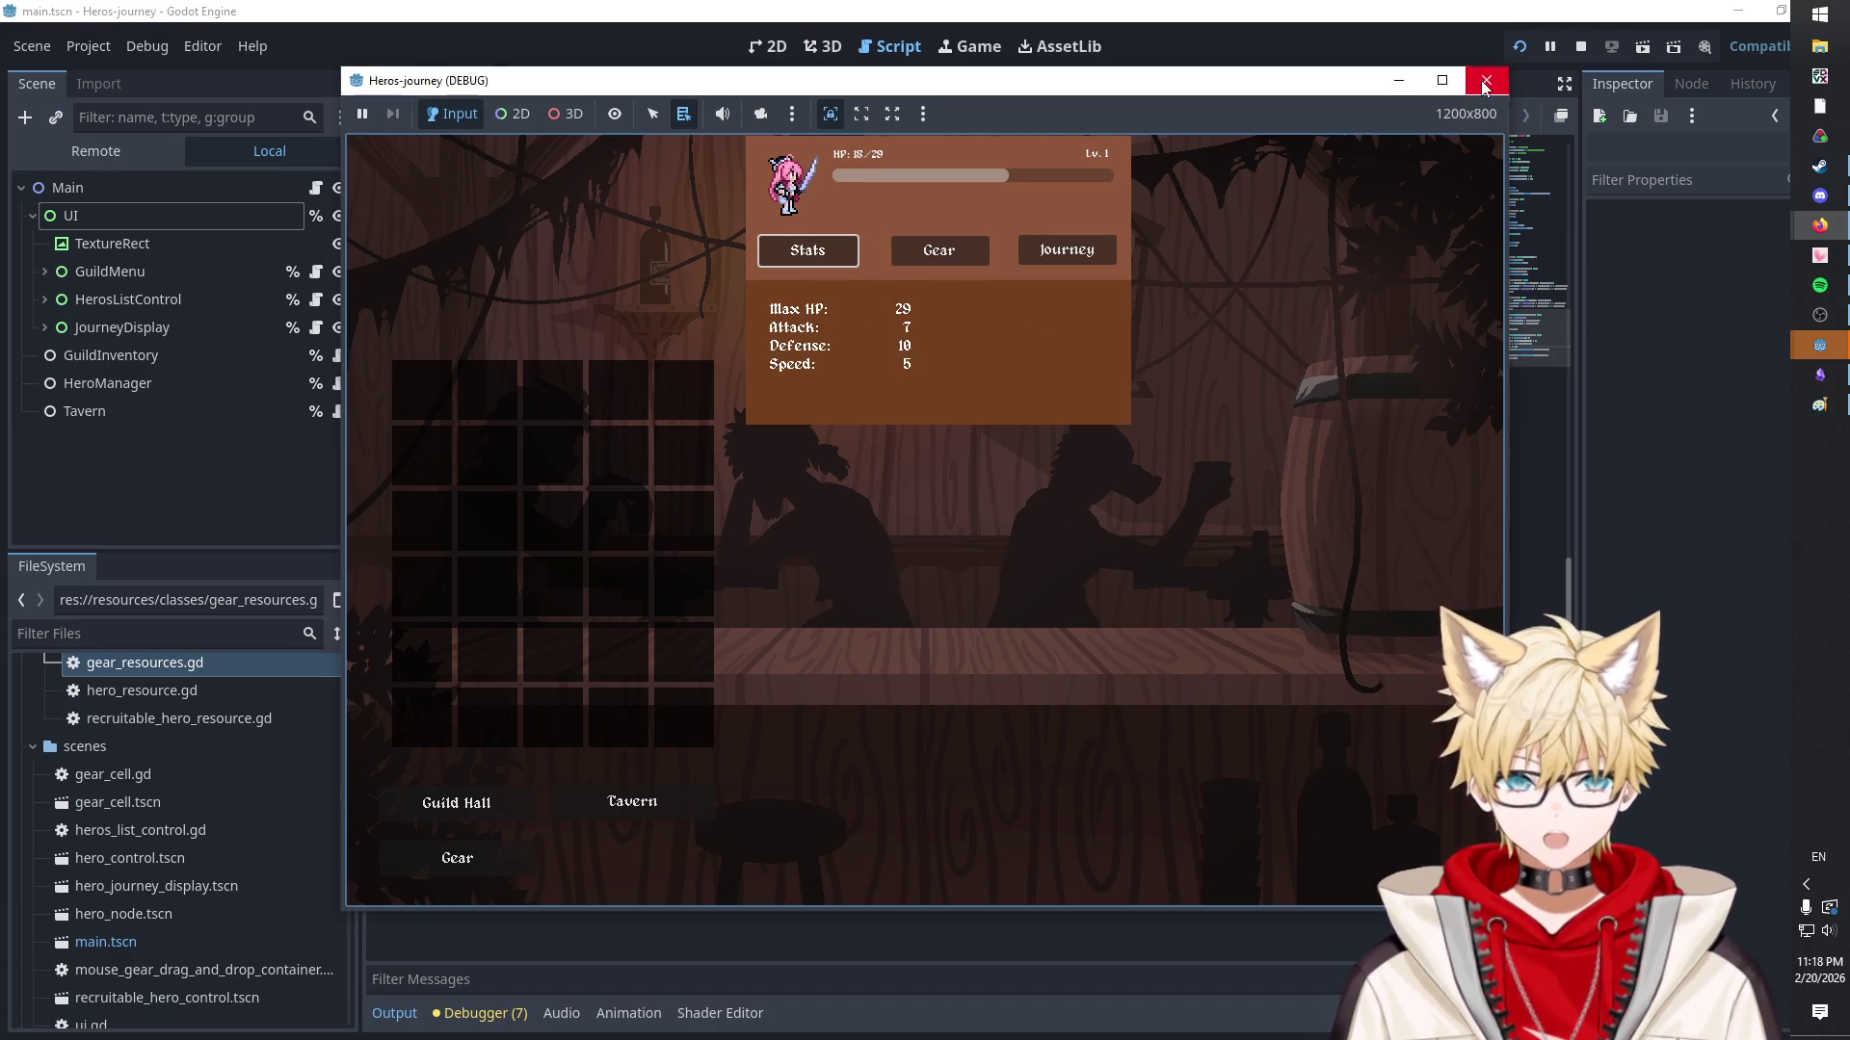
click(1486, 80)
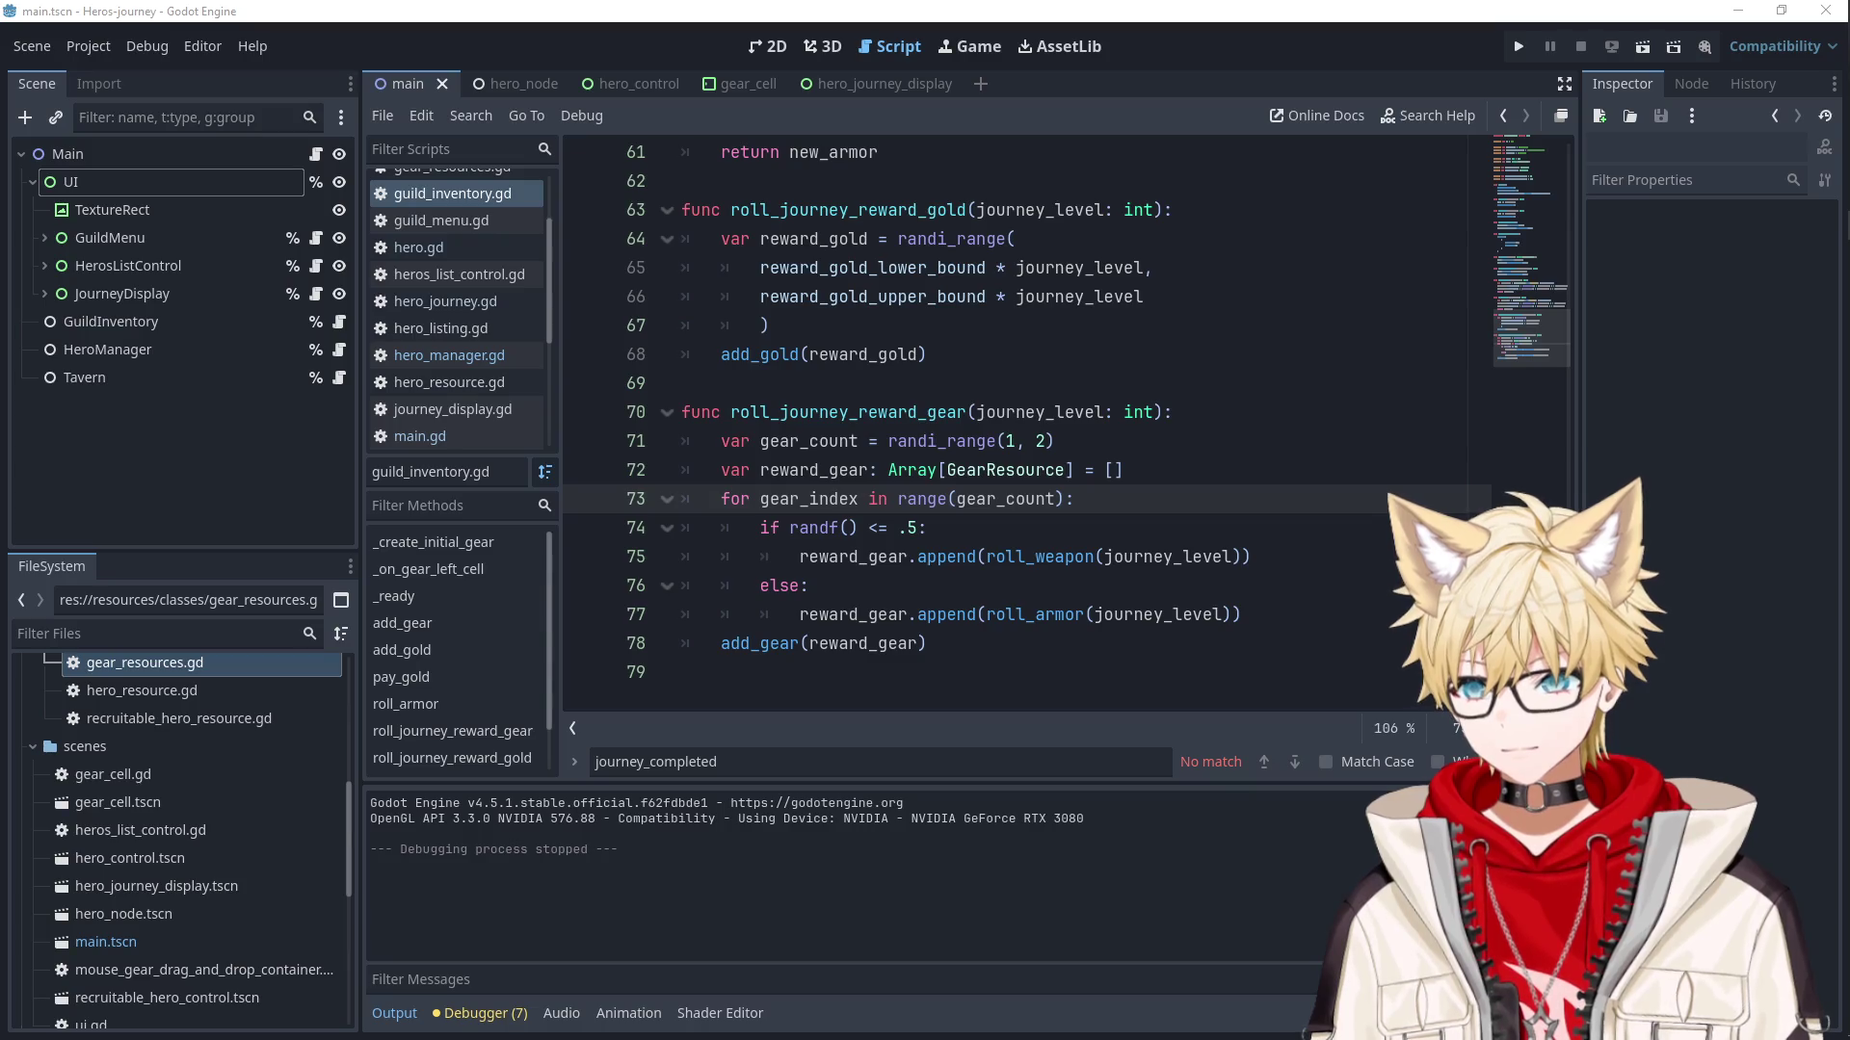
Switch to the gear_cell scene tab to show gear_cell.gd in the script editor.
click(752, 83)
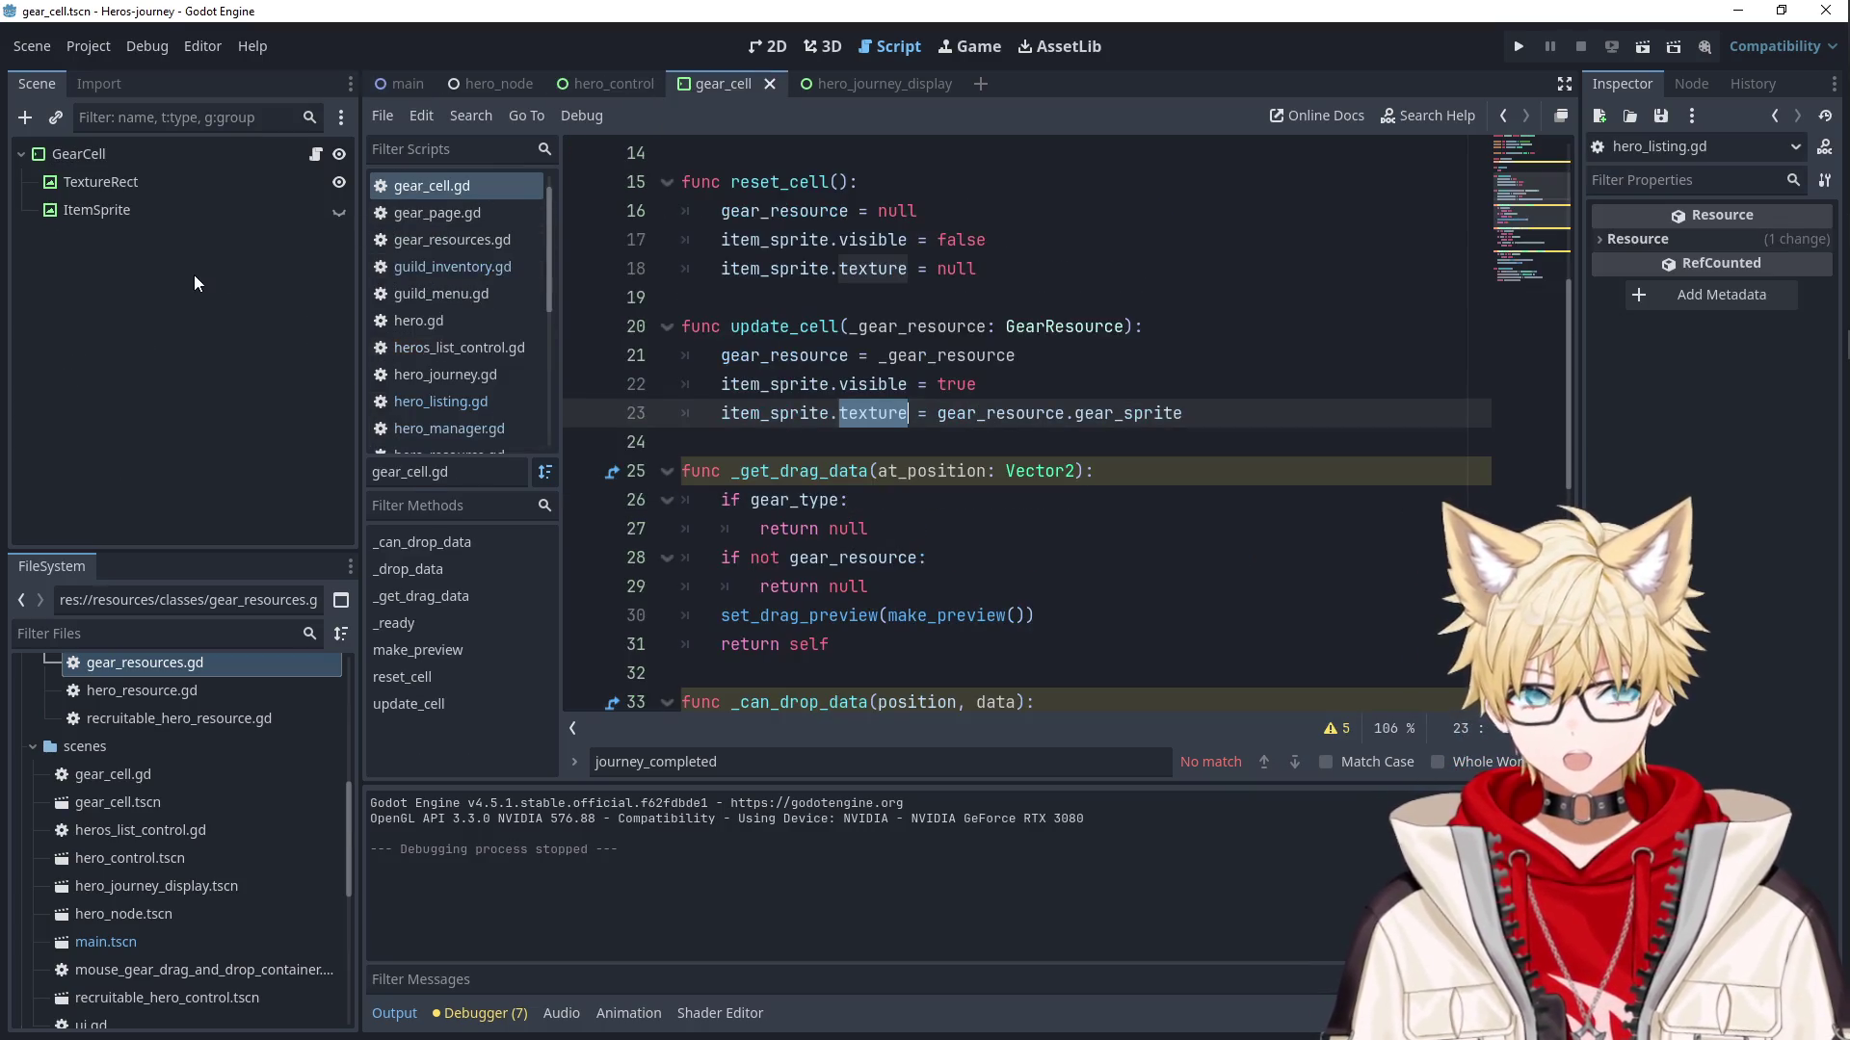
Show GearCell on the 2D canvas and add a TextureRect child to its root node.
click(780, 48)
scroll(743, 413, down, 5)
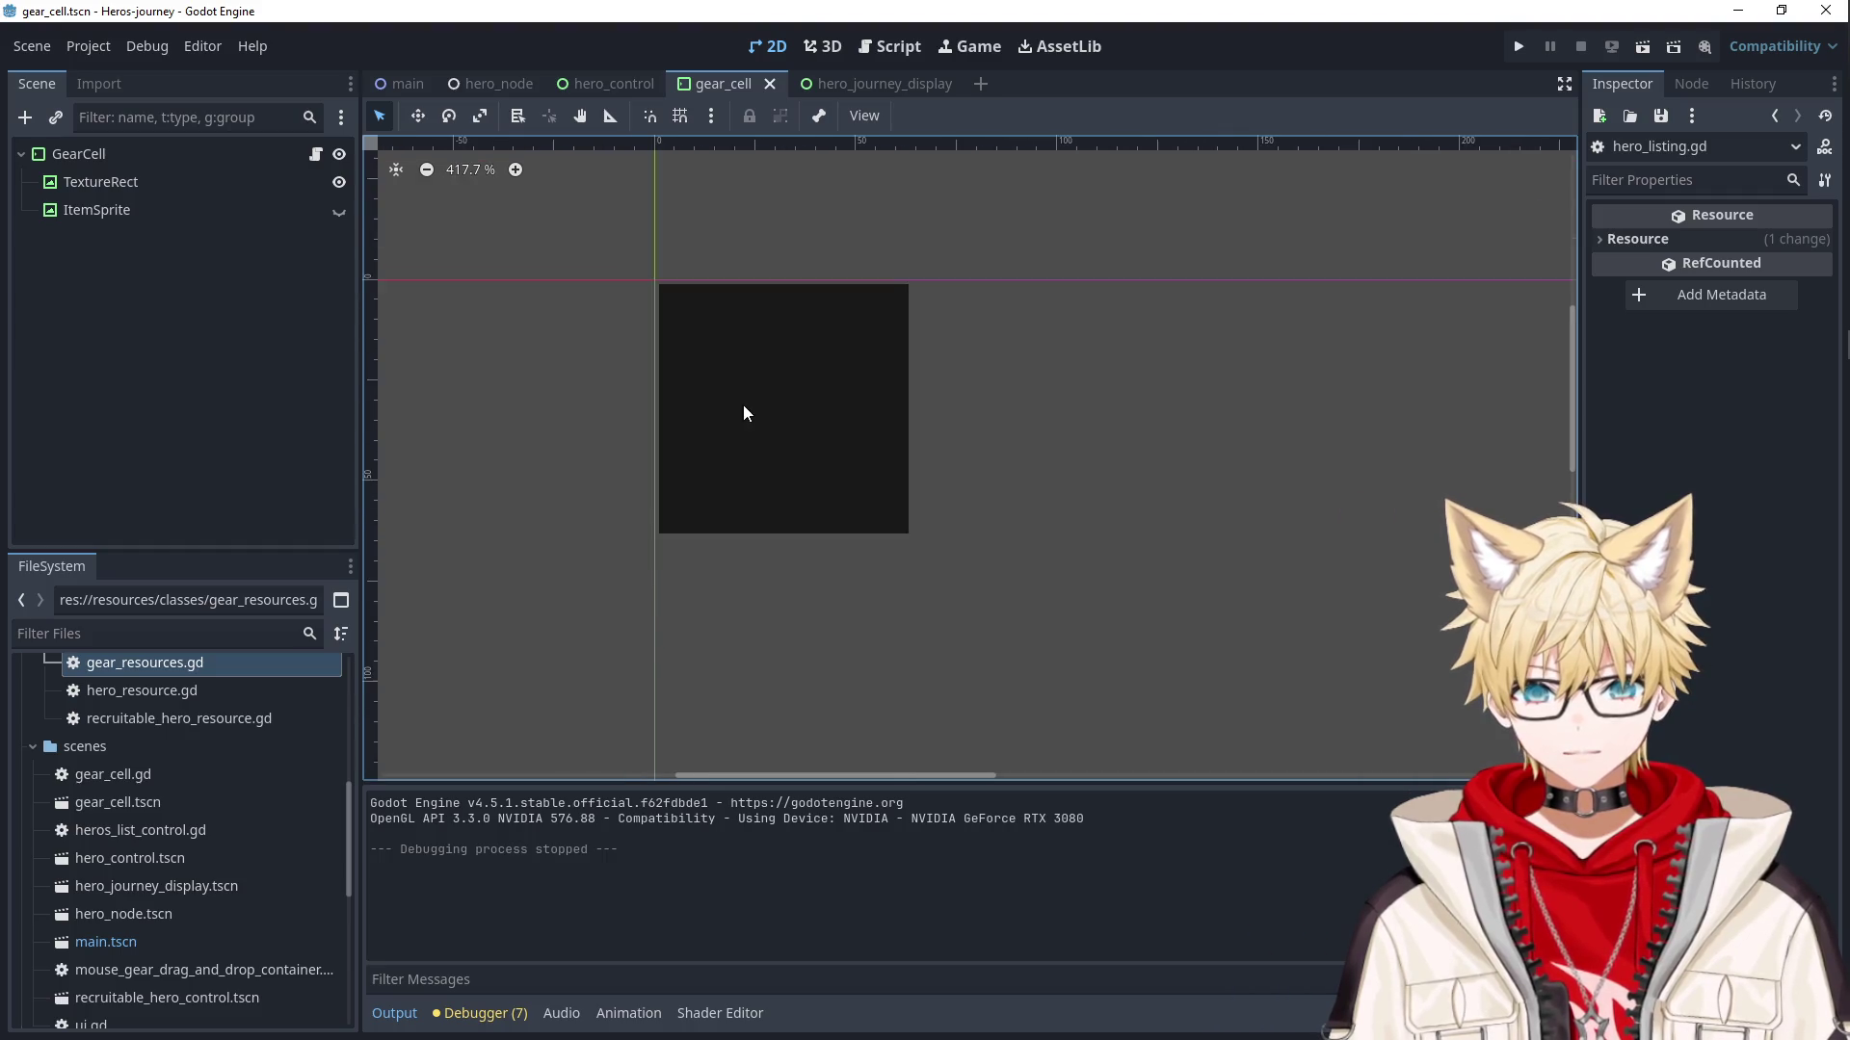
click(191, 154)
right_click(223, 160)
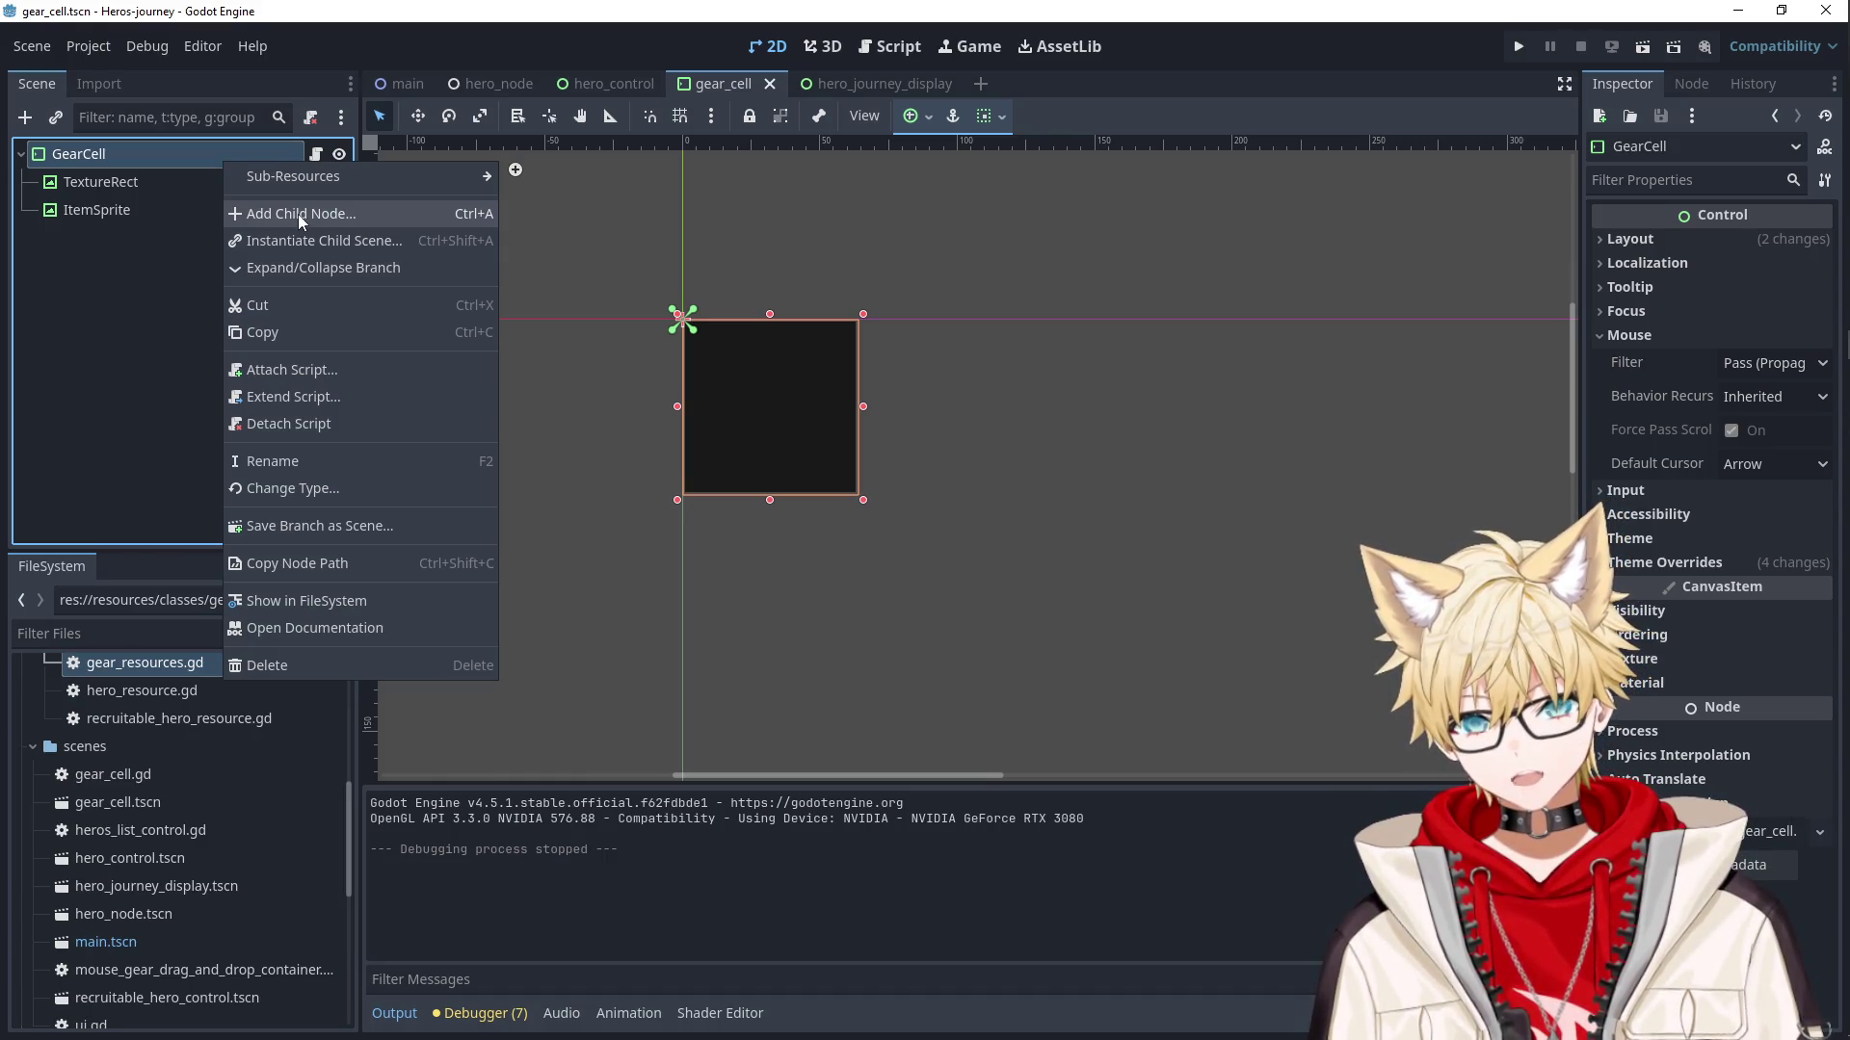
click(298, 214)
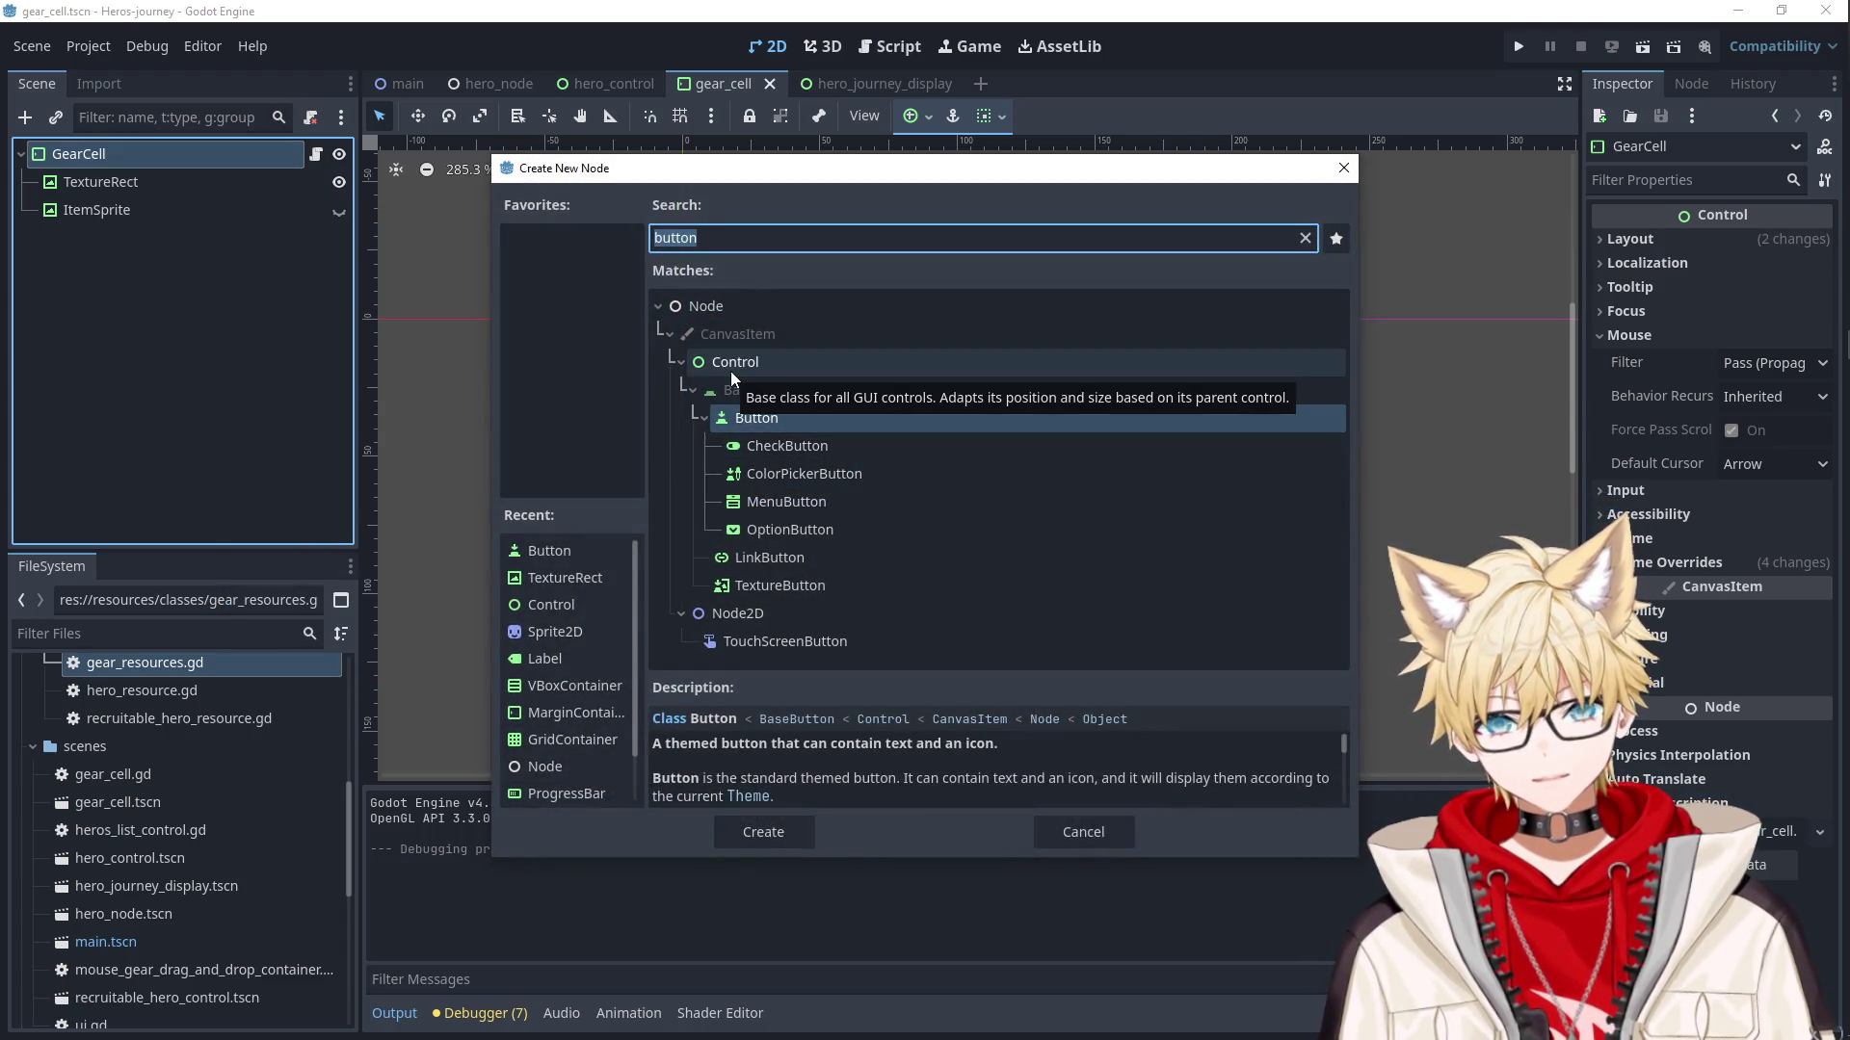
text(text)
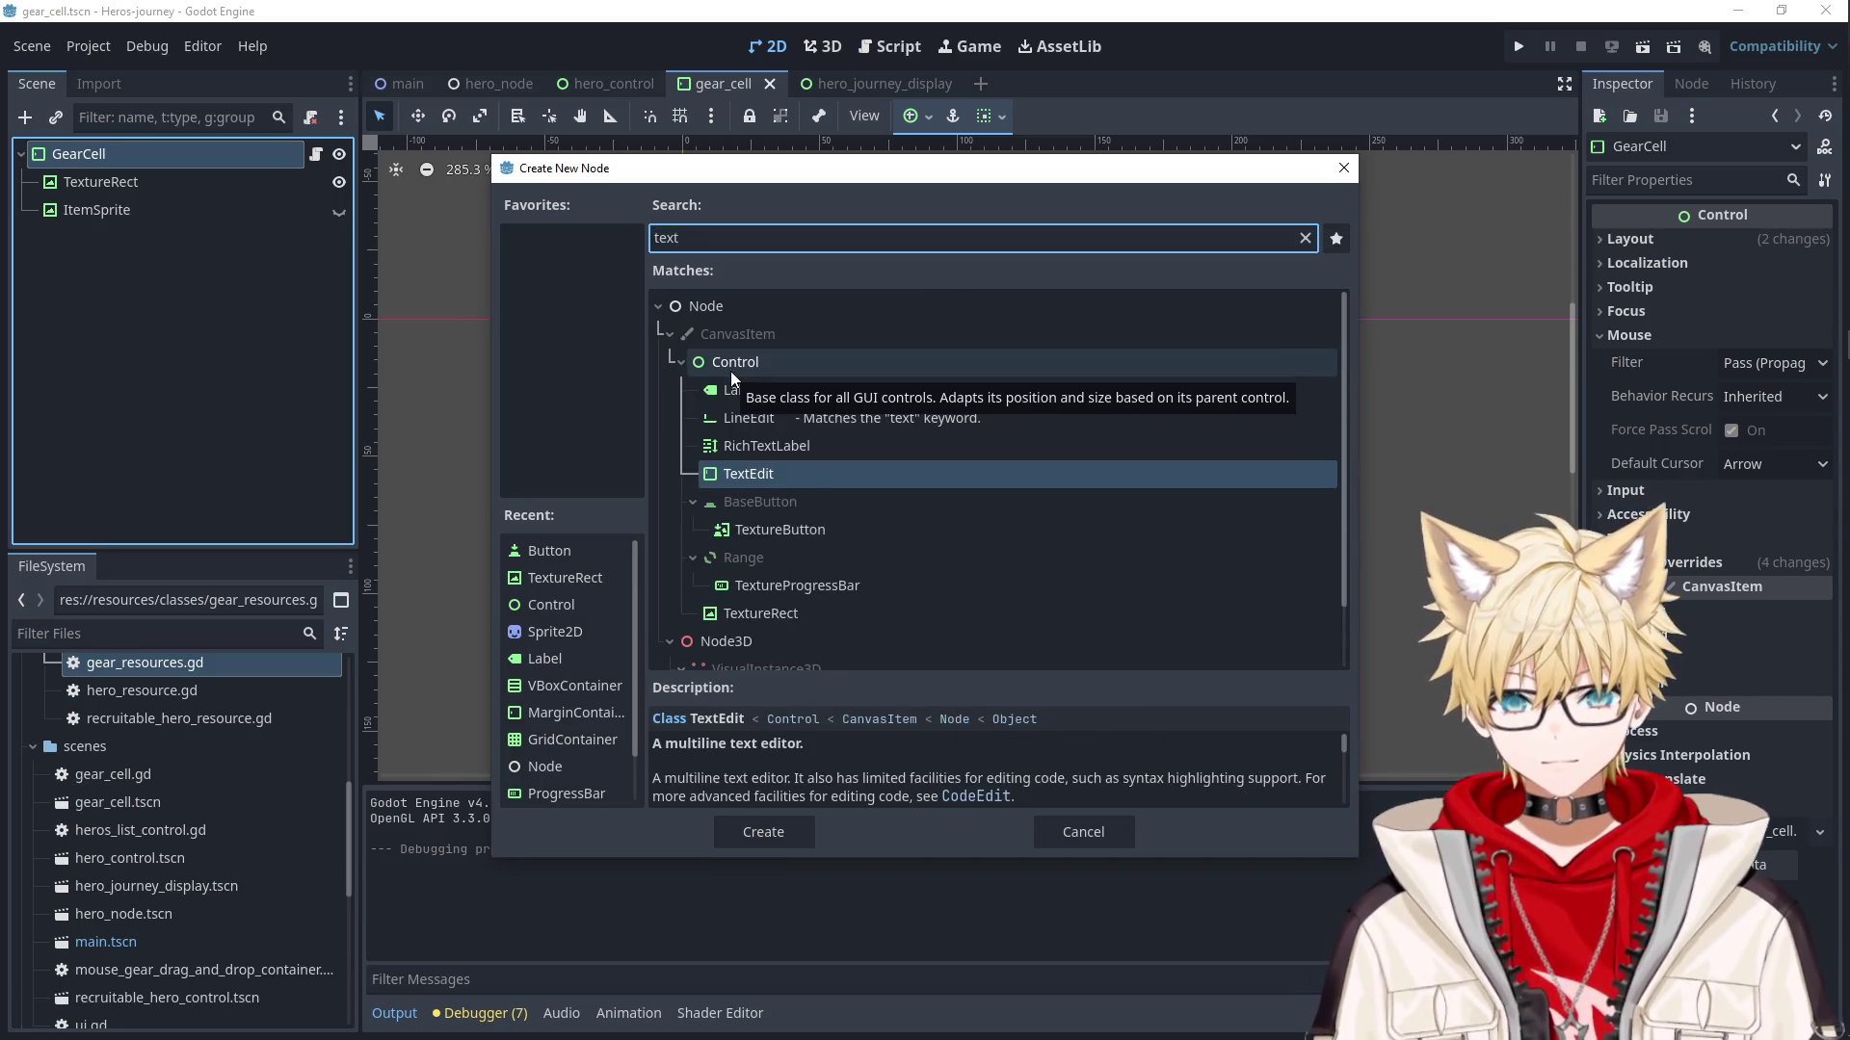
key(Down)
key(Down)
key(Down)
key(Return)
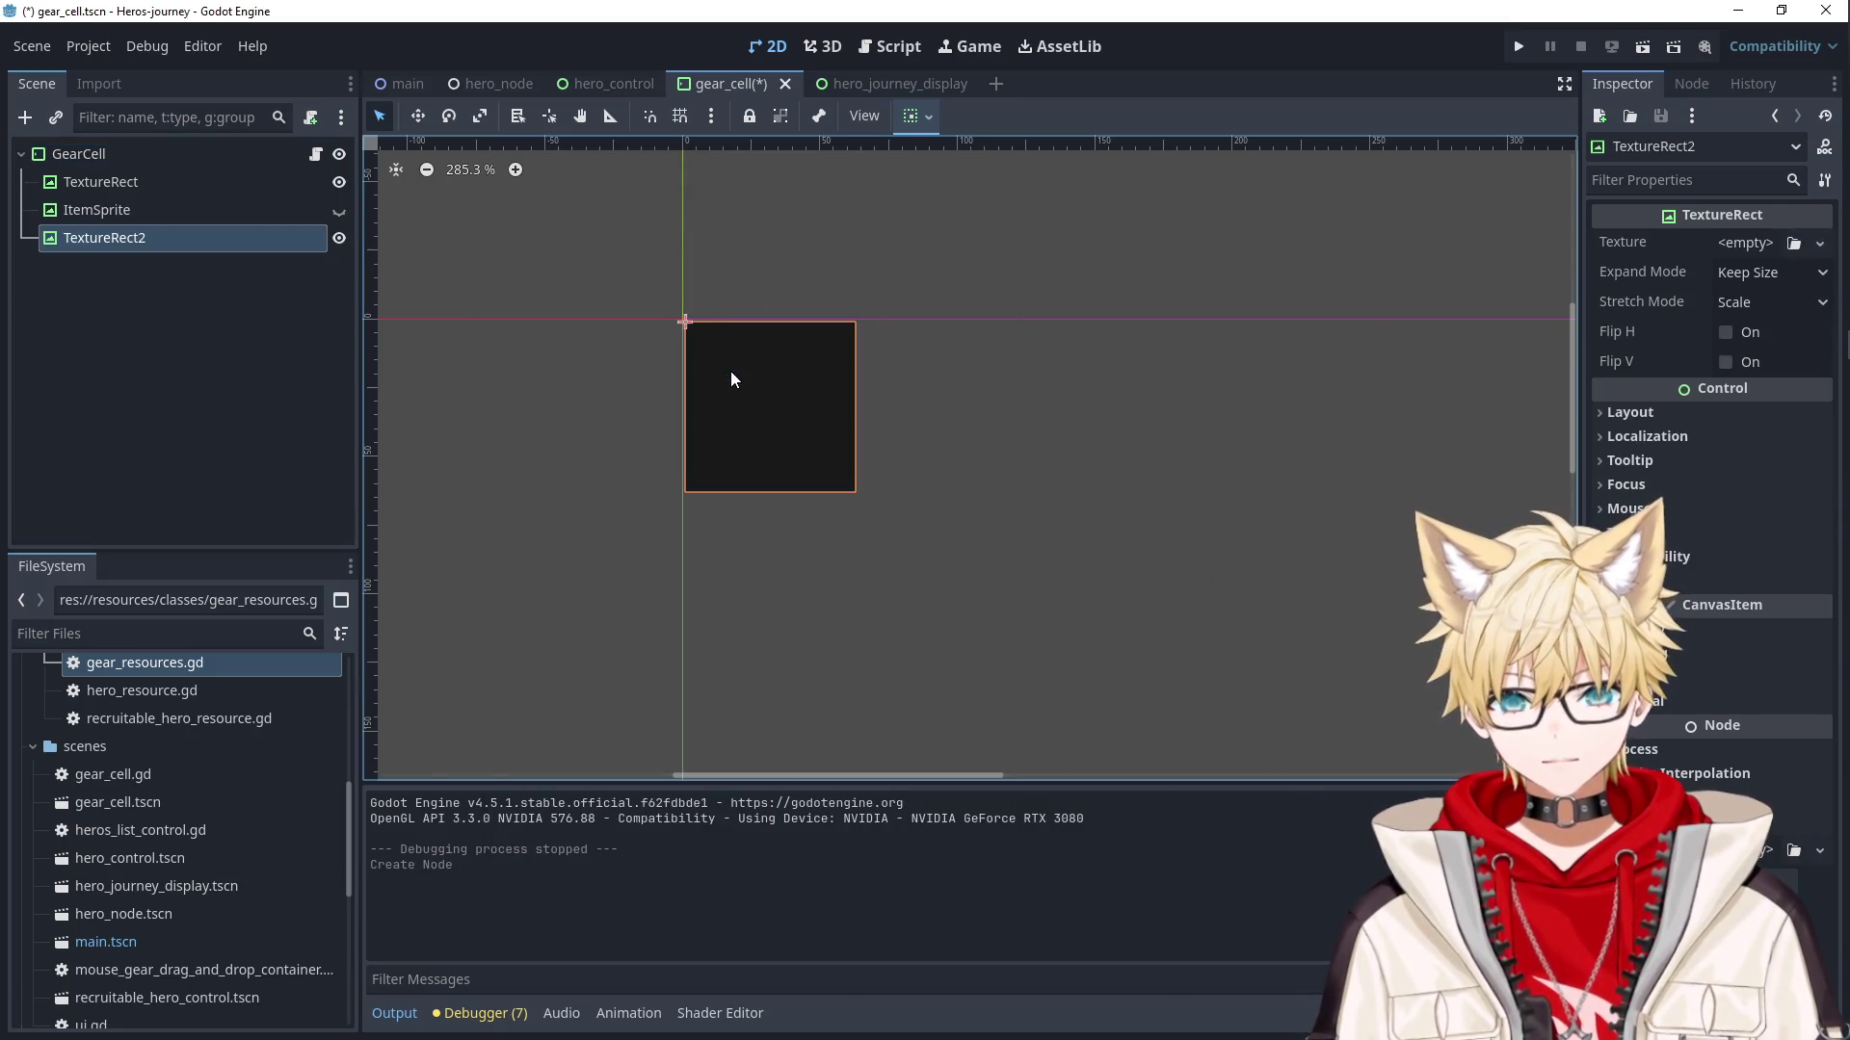
Compare the TextureRect nodes, undo adding TextureRect2, and bring up the Windows Start menu.
click(173, 159)
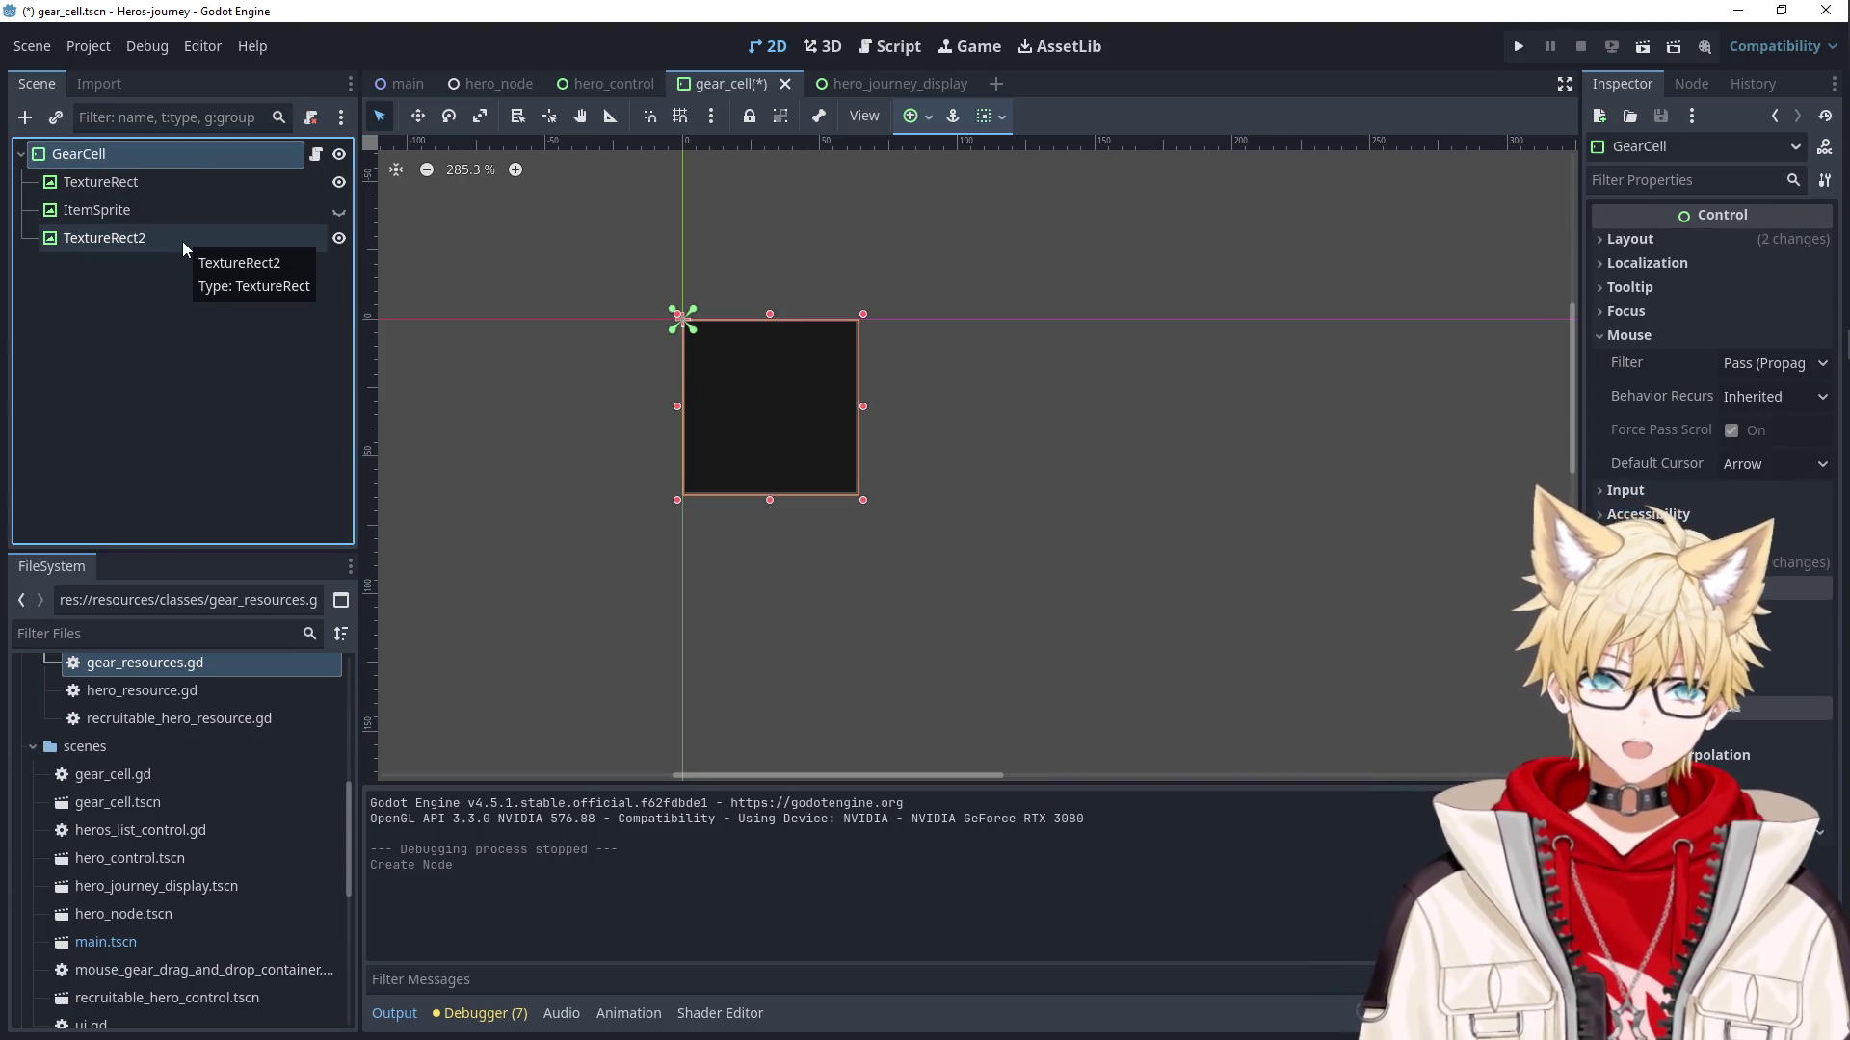
click(182, 240)
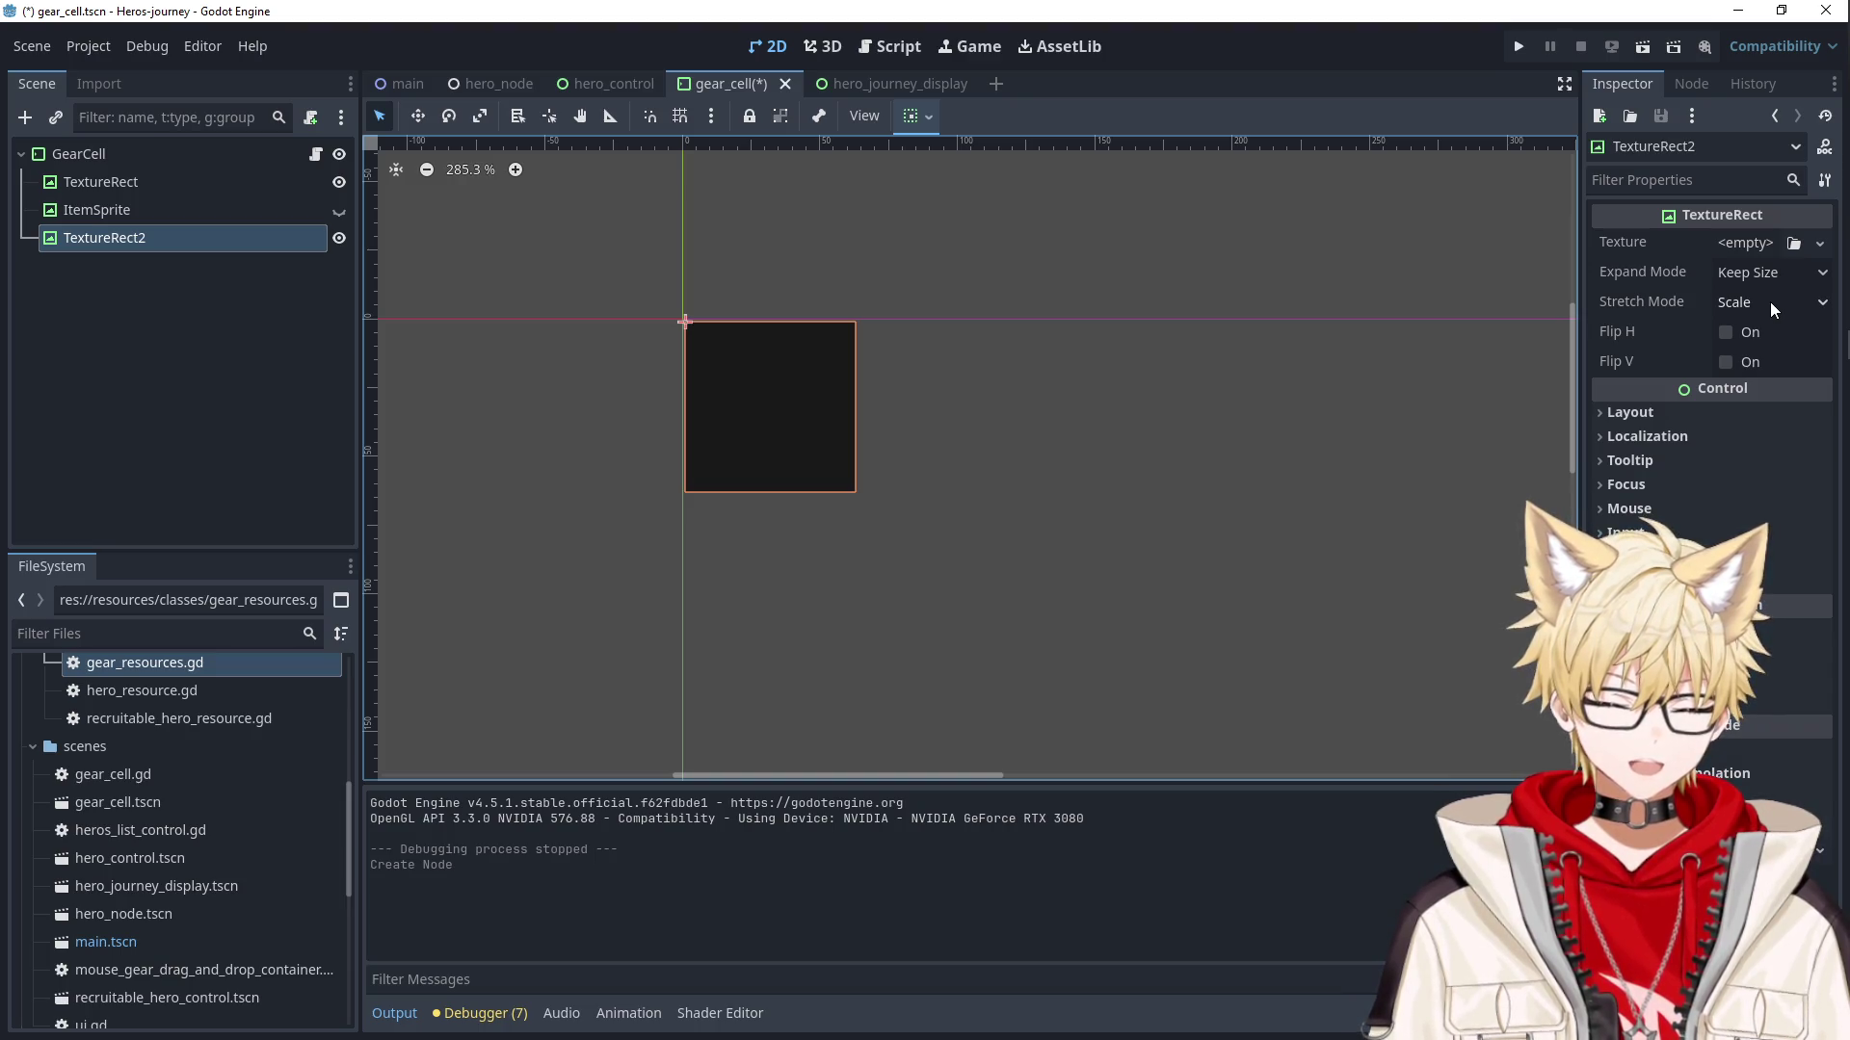
click(210, 181)
click(181, 157)
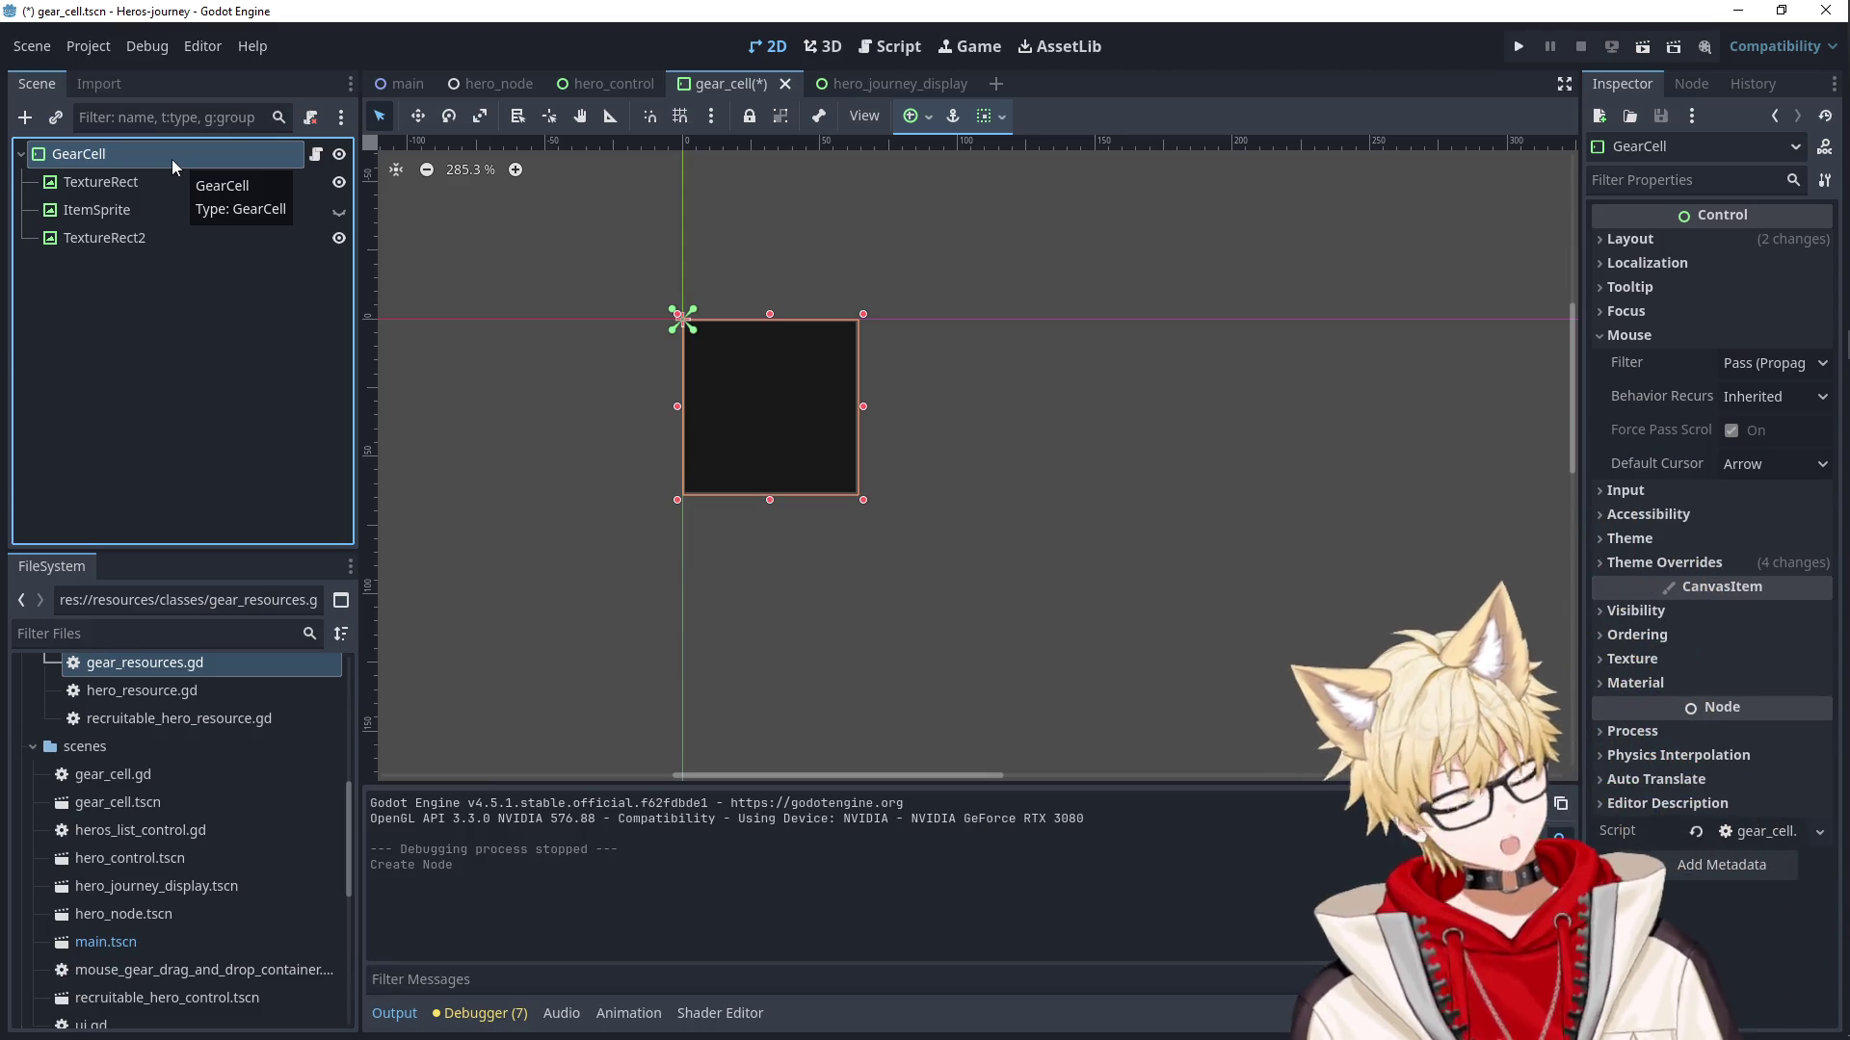
right_click(164, 163)
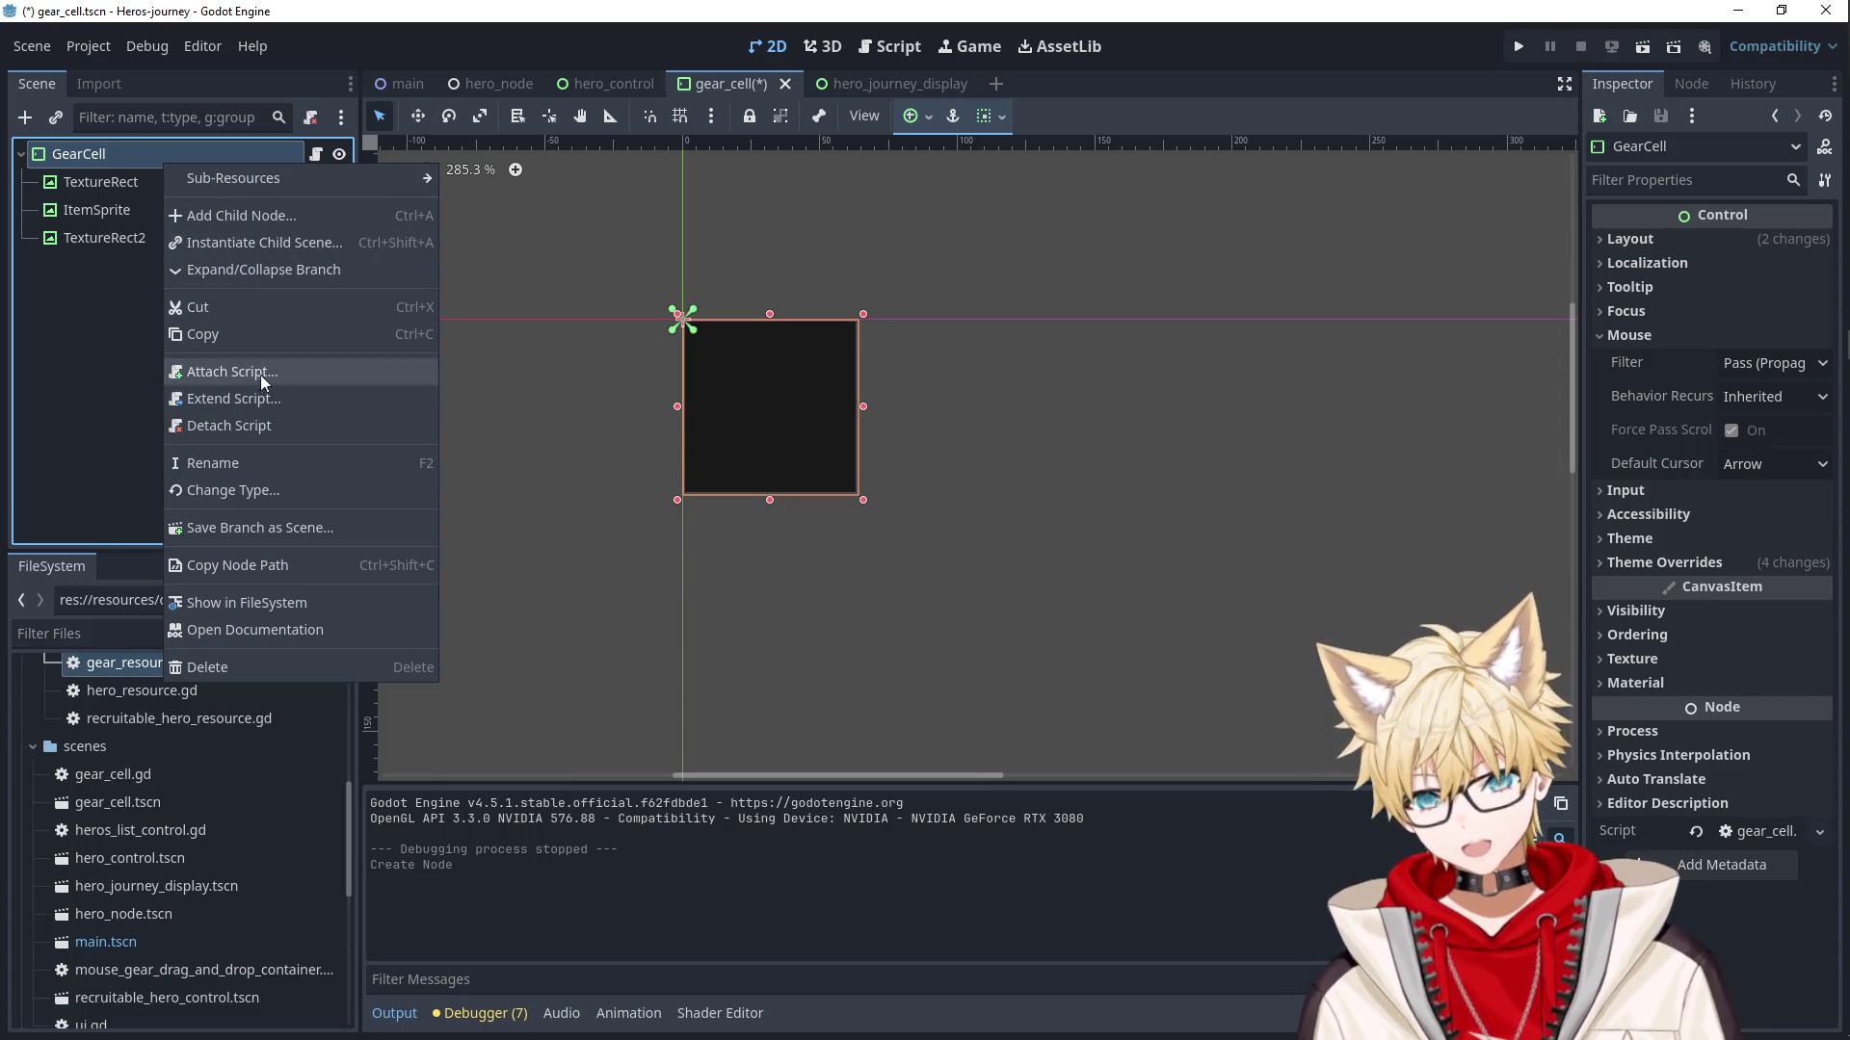
click(599, 350)
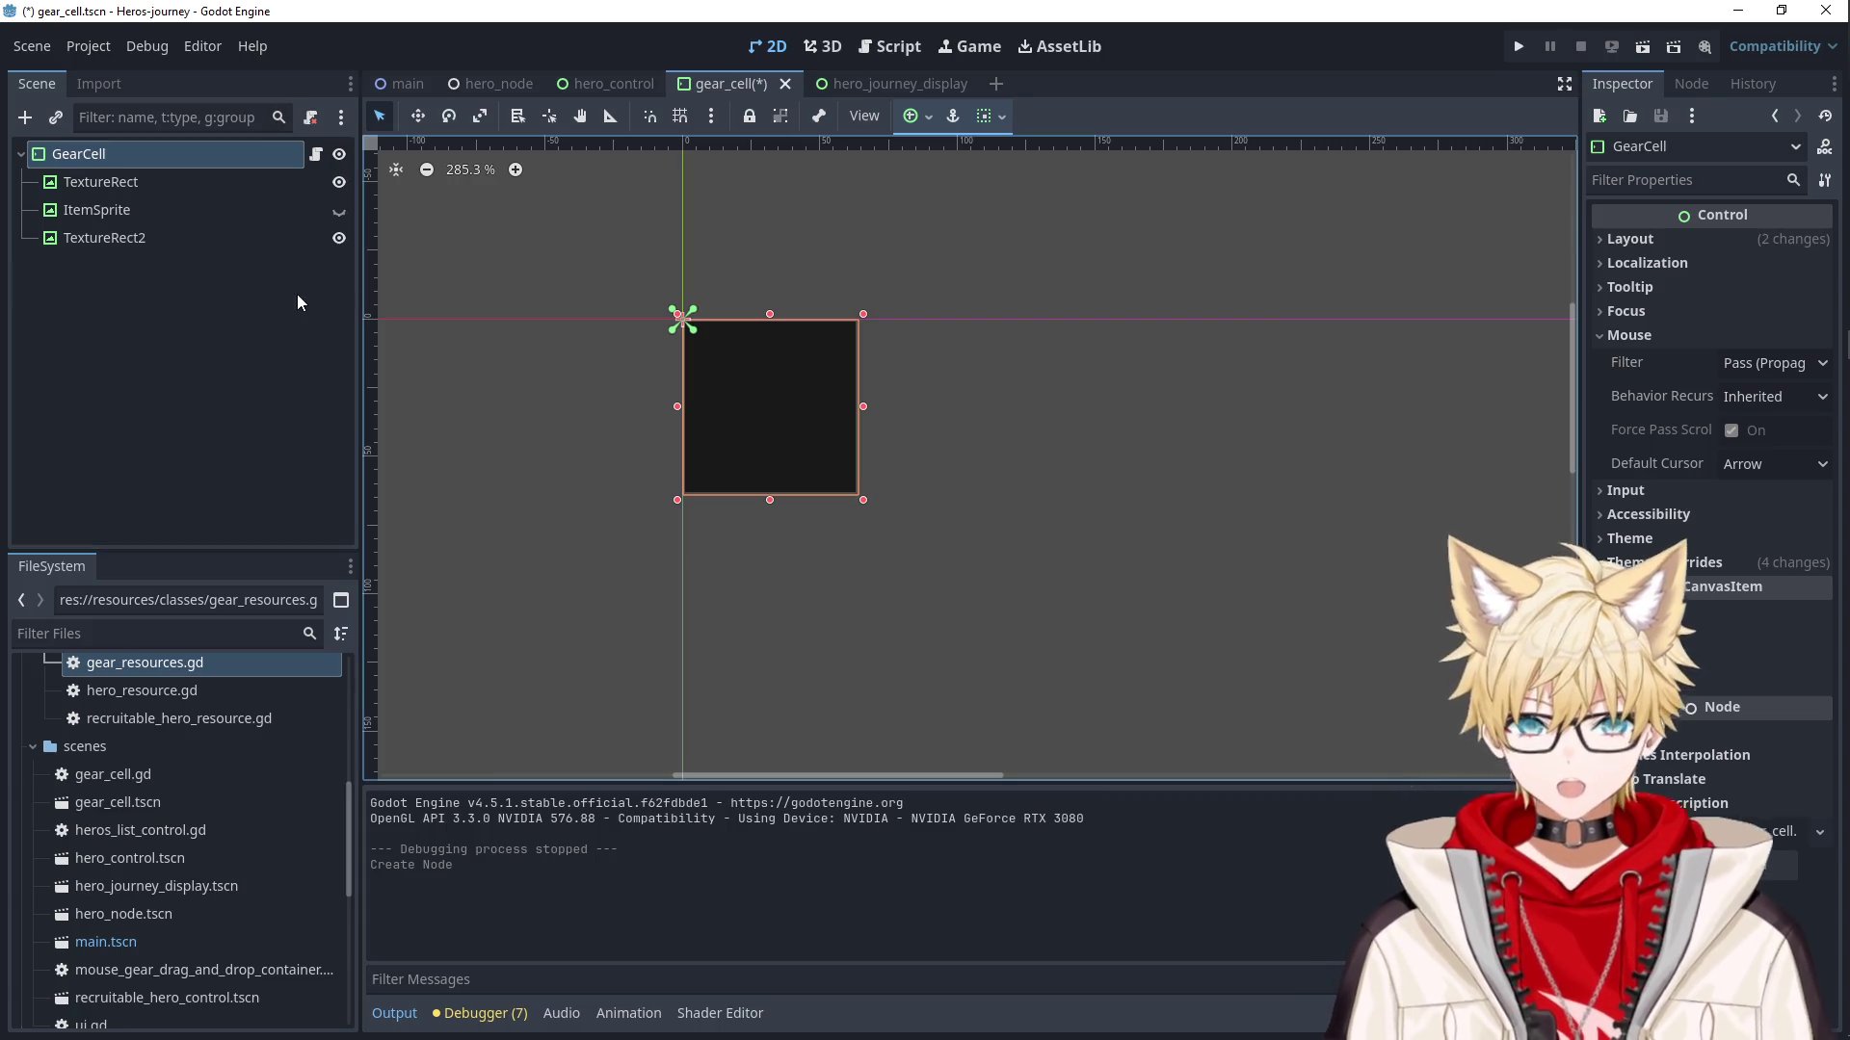
key(ctrl+z)
key(super)
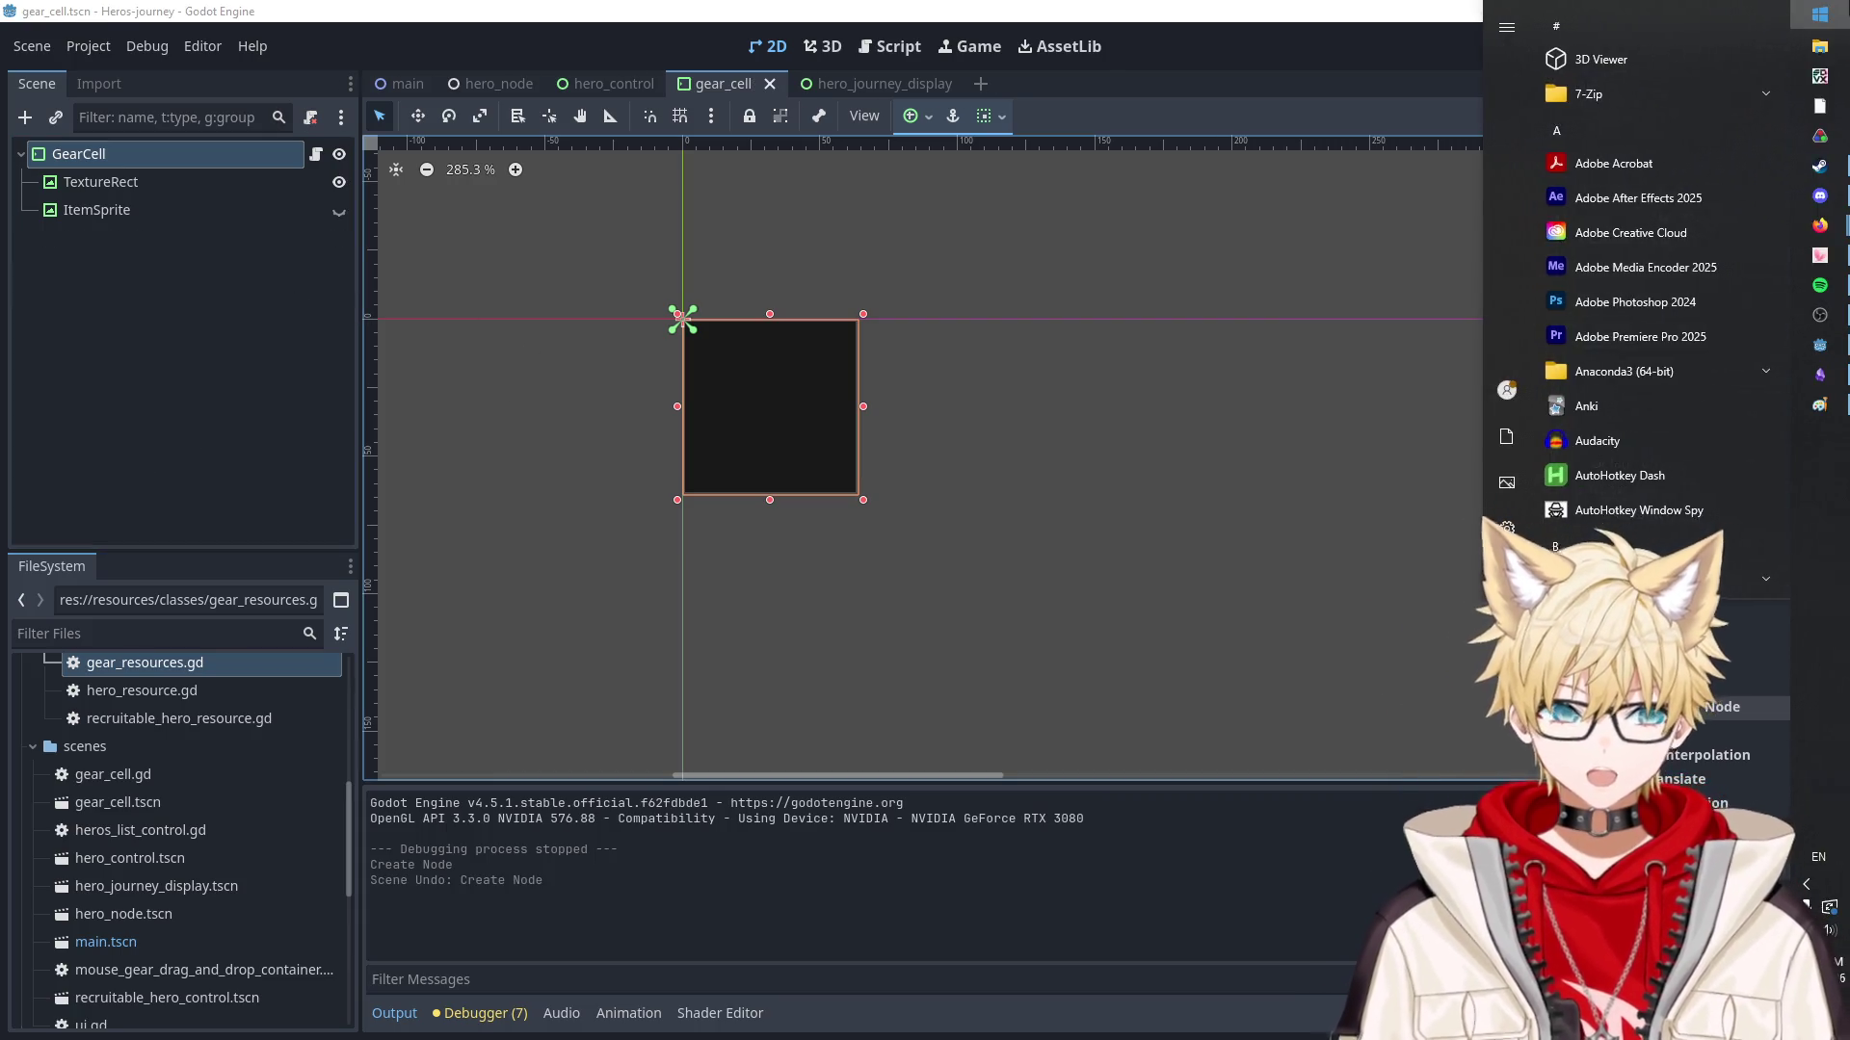
Launch Git Bash, enlarge its window, and change into the gwj-journey project folder.
text(git)
key(Return)
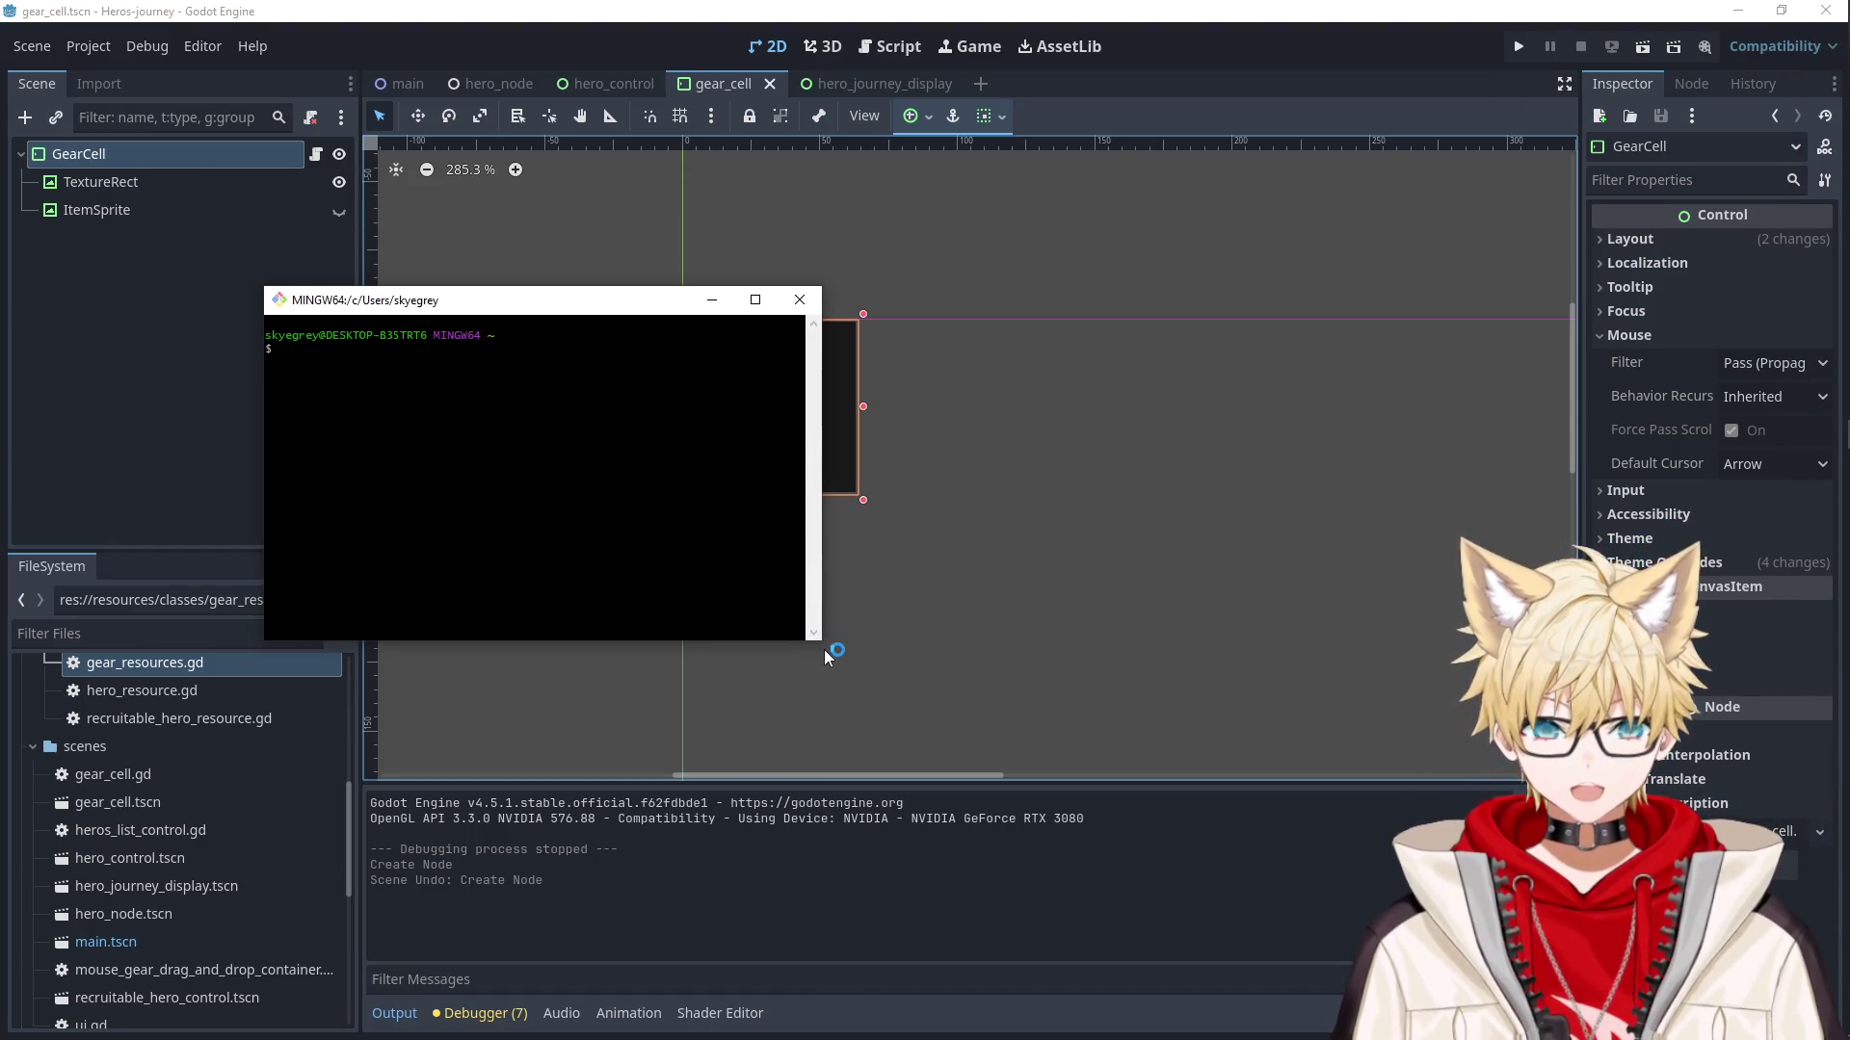
mouse_move(822, 642)
mouse_down()
mouse_move(1069, 711)
mouse_move(1293, 735)
mouse_up()
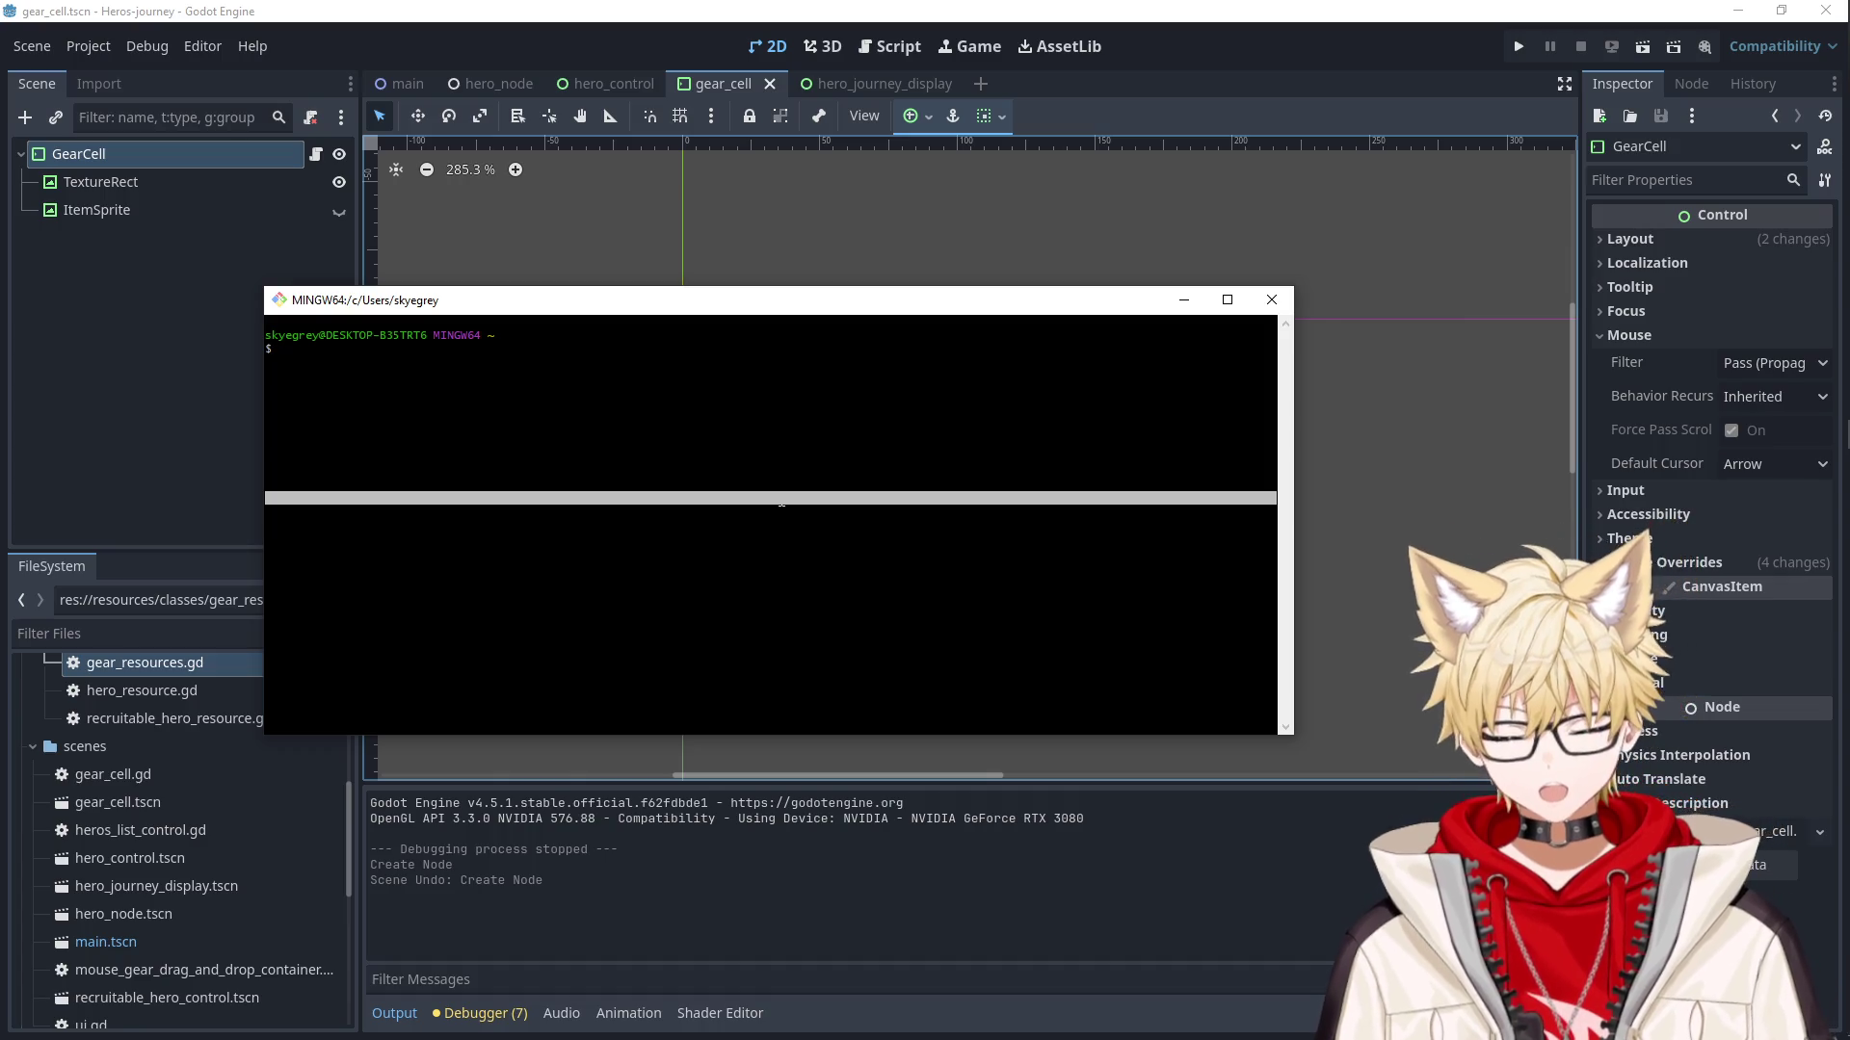
text(cd gwj)
key(Tab)
key(Return)
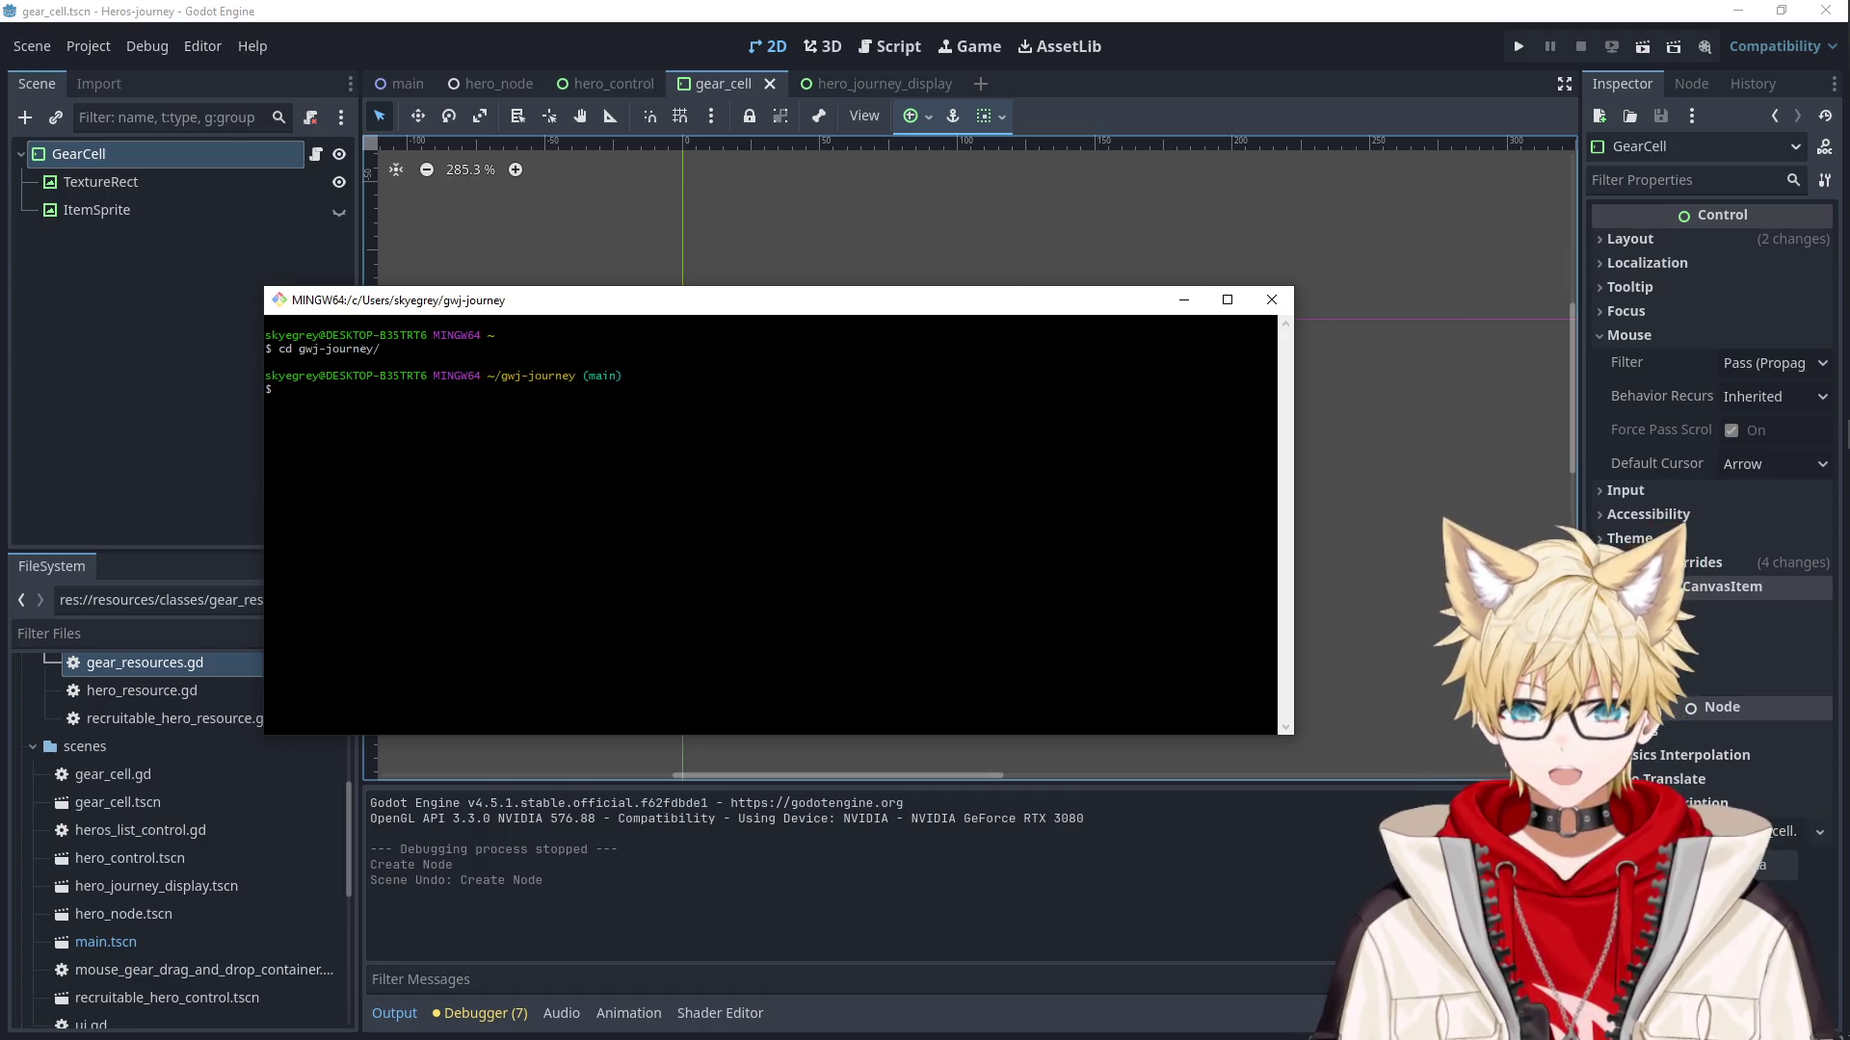
Stage all changes, commit them as 'Gear listing & equipping', and push to the remote.
text(atus)
key(Return)
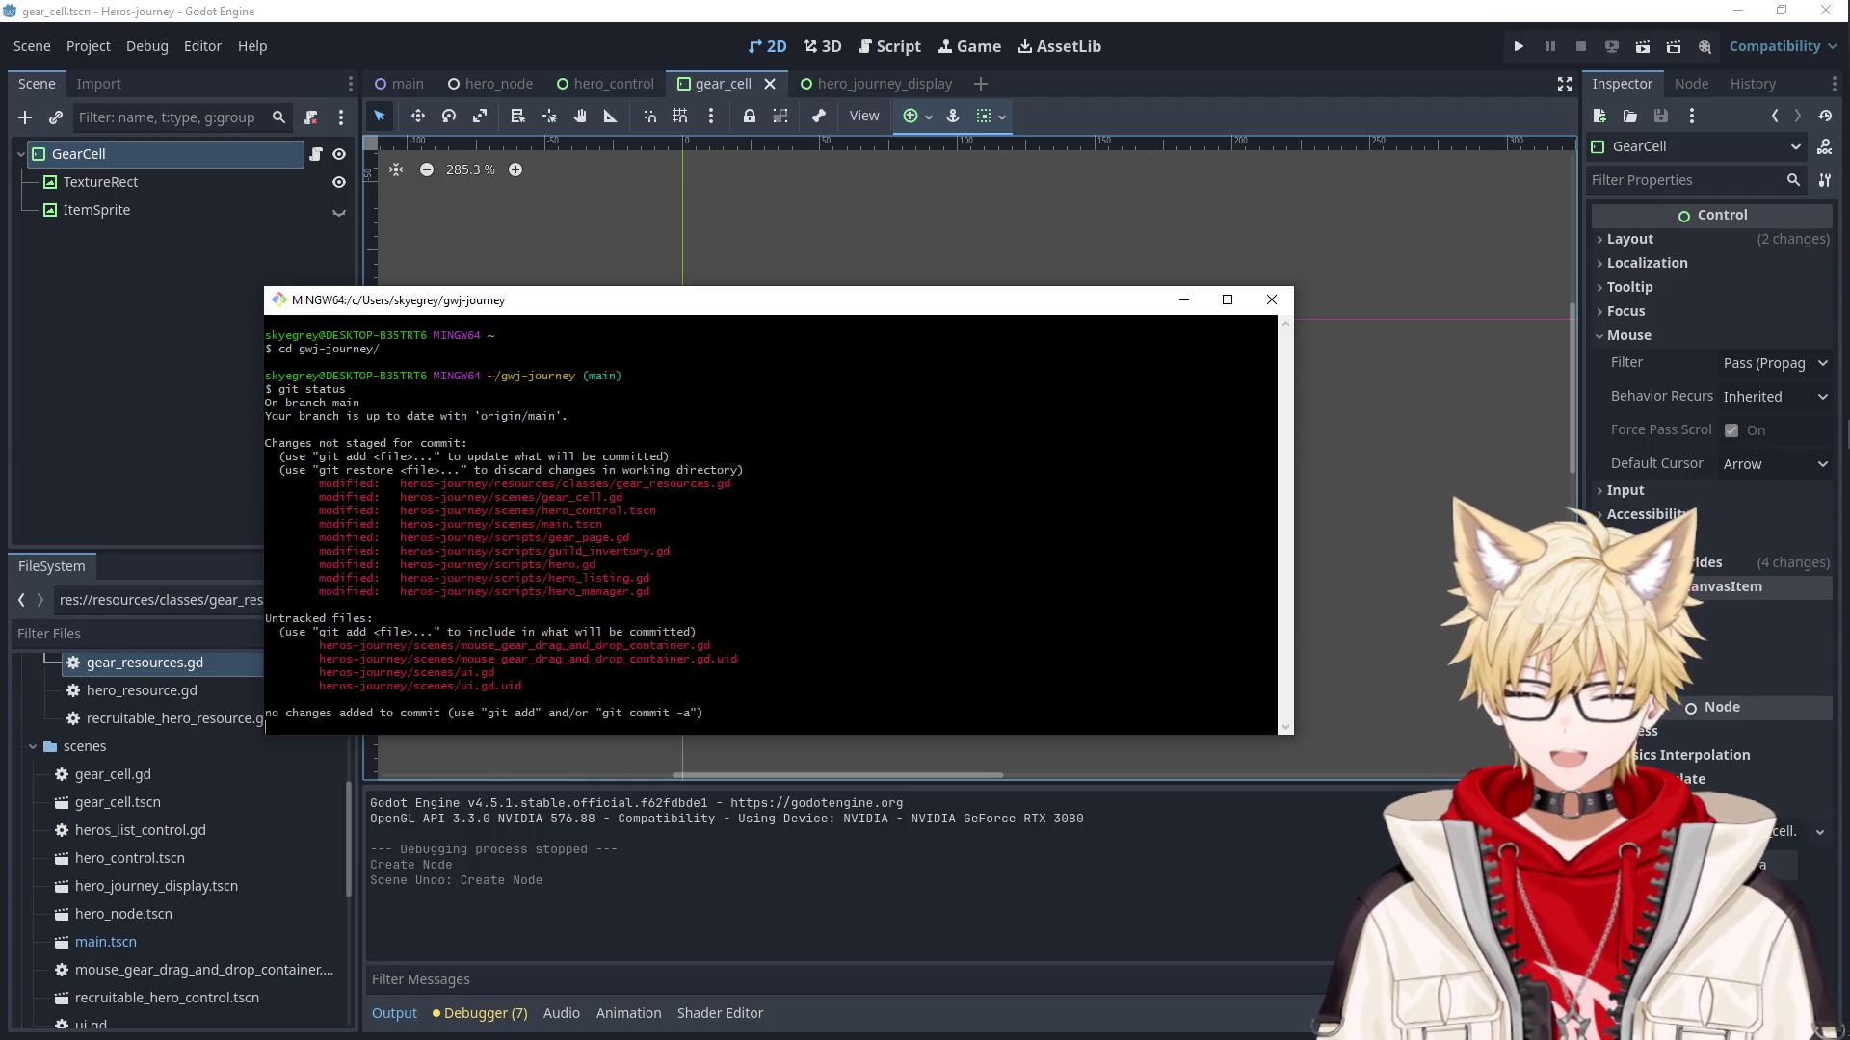
text(git add .)
key(Return)
text(git commit -m "Gear listing & e)
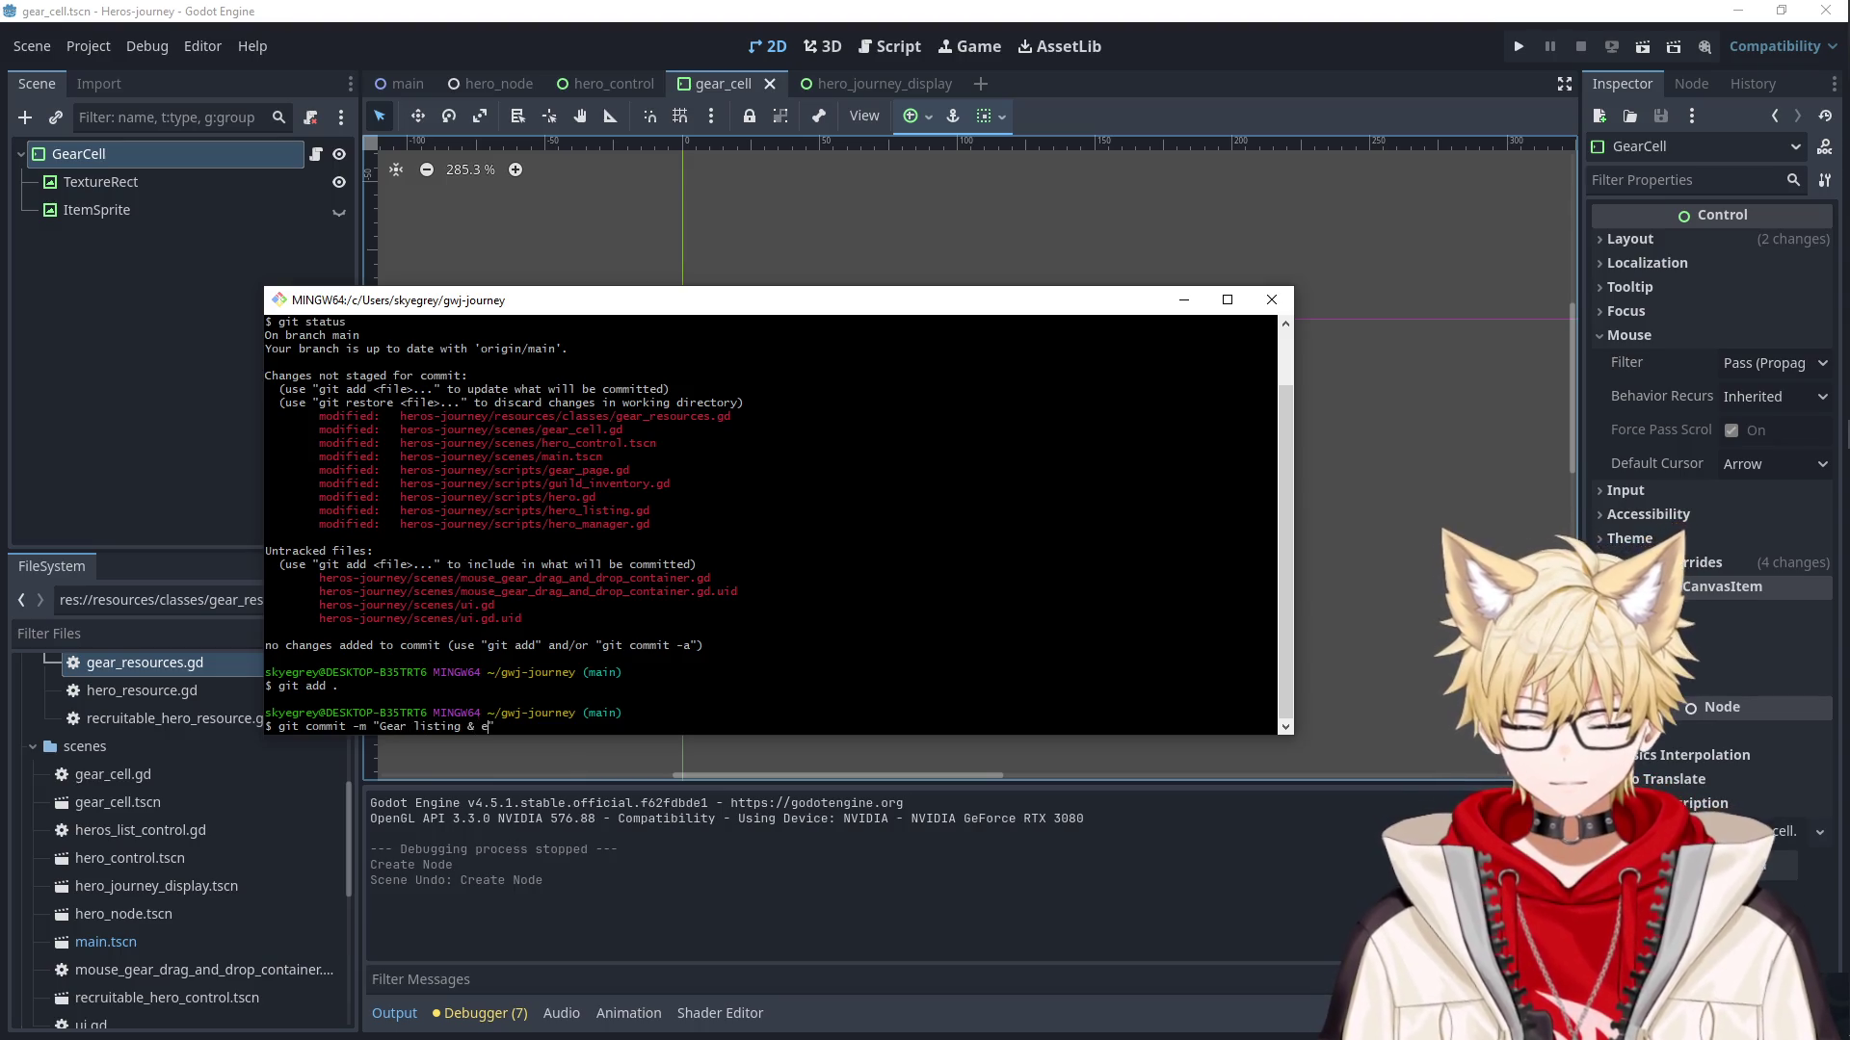
key(Return)
text(git push)
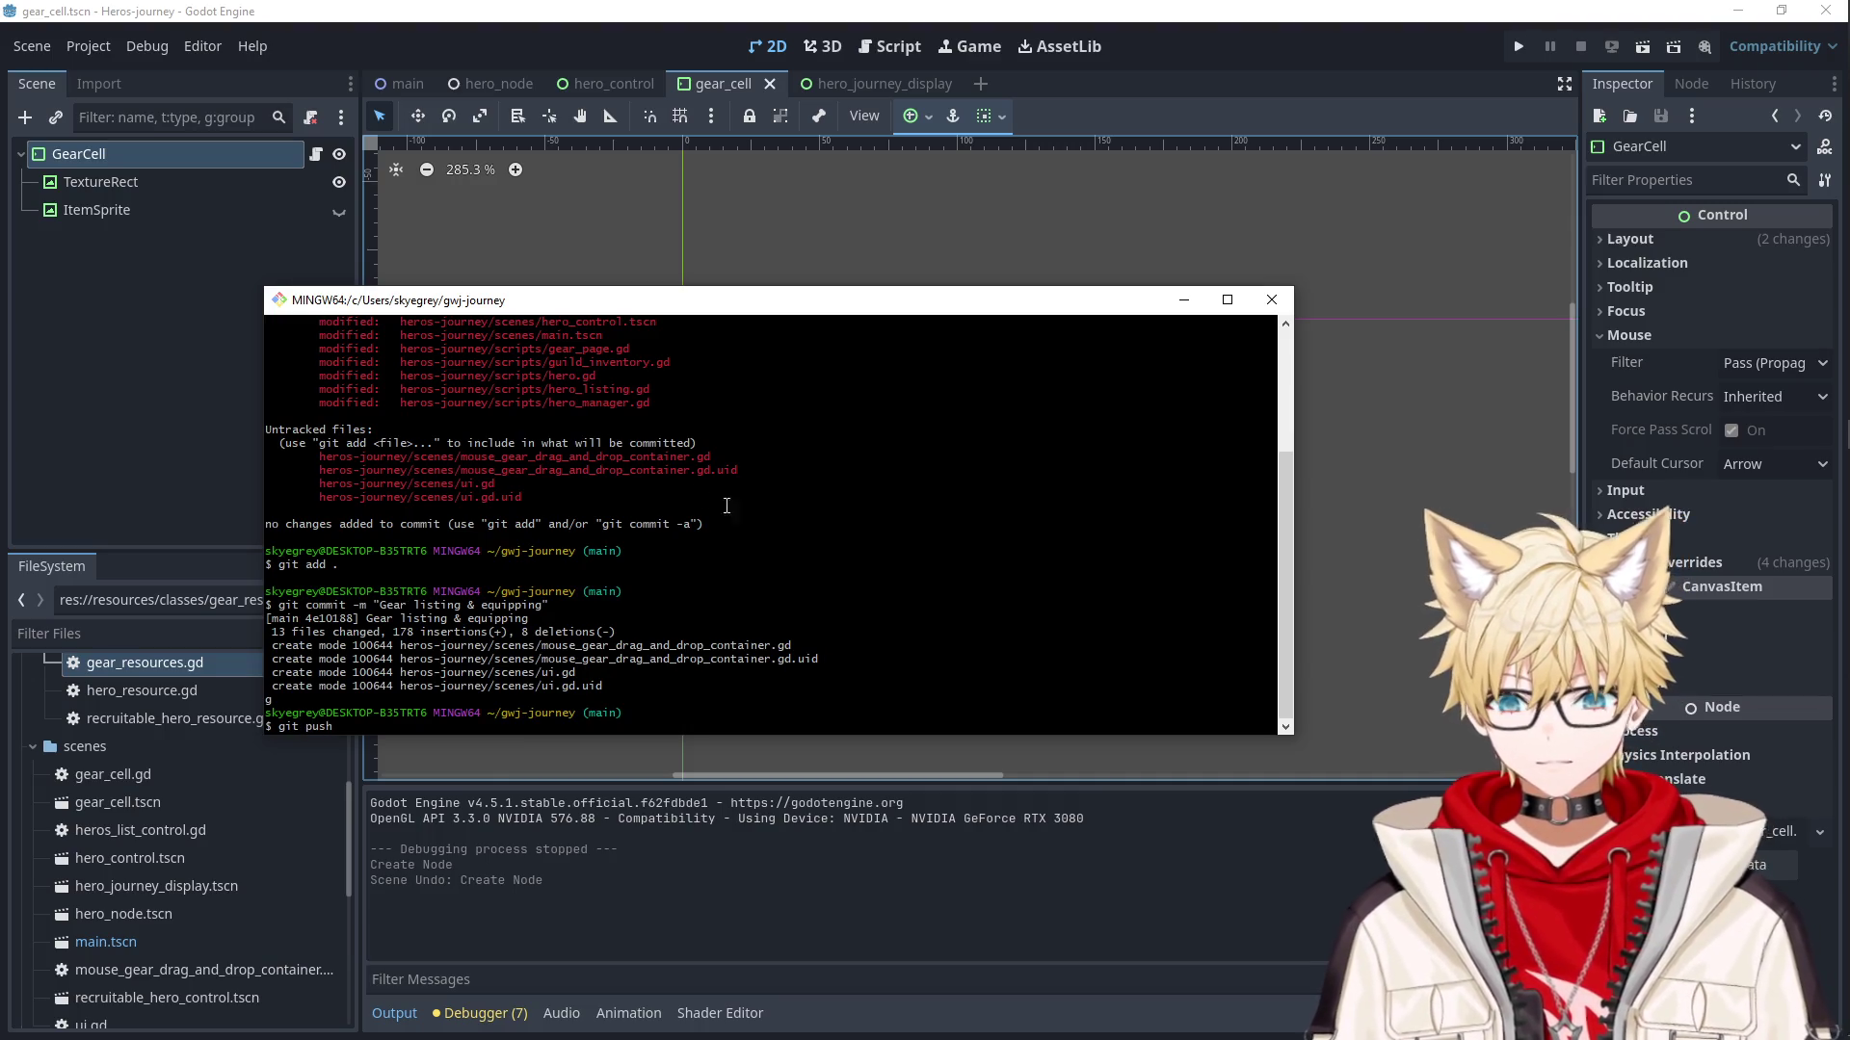
key(Return)
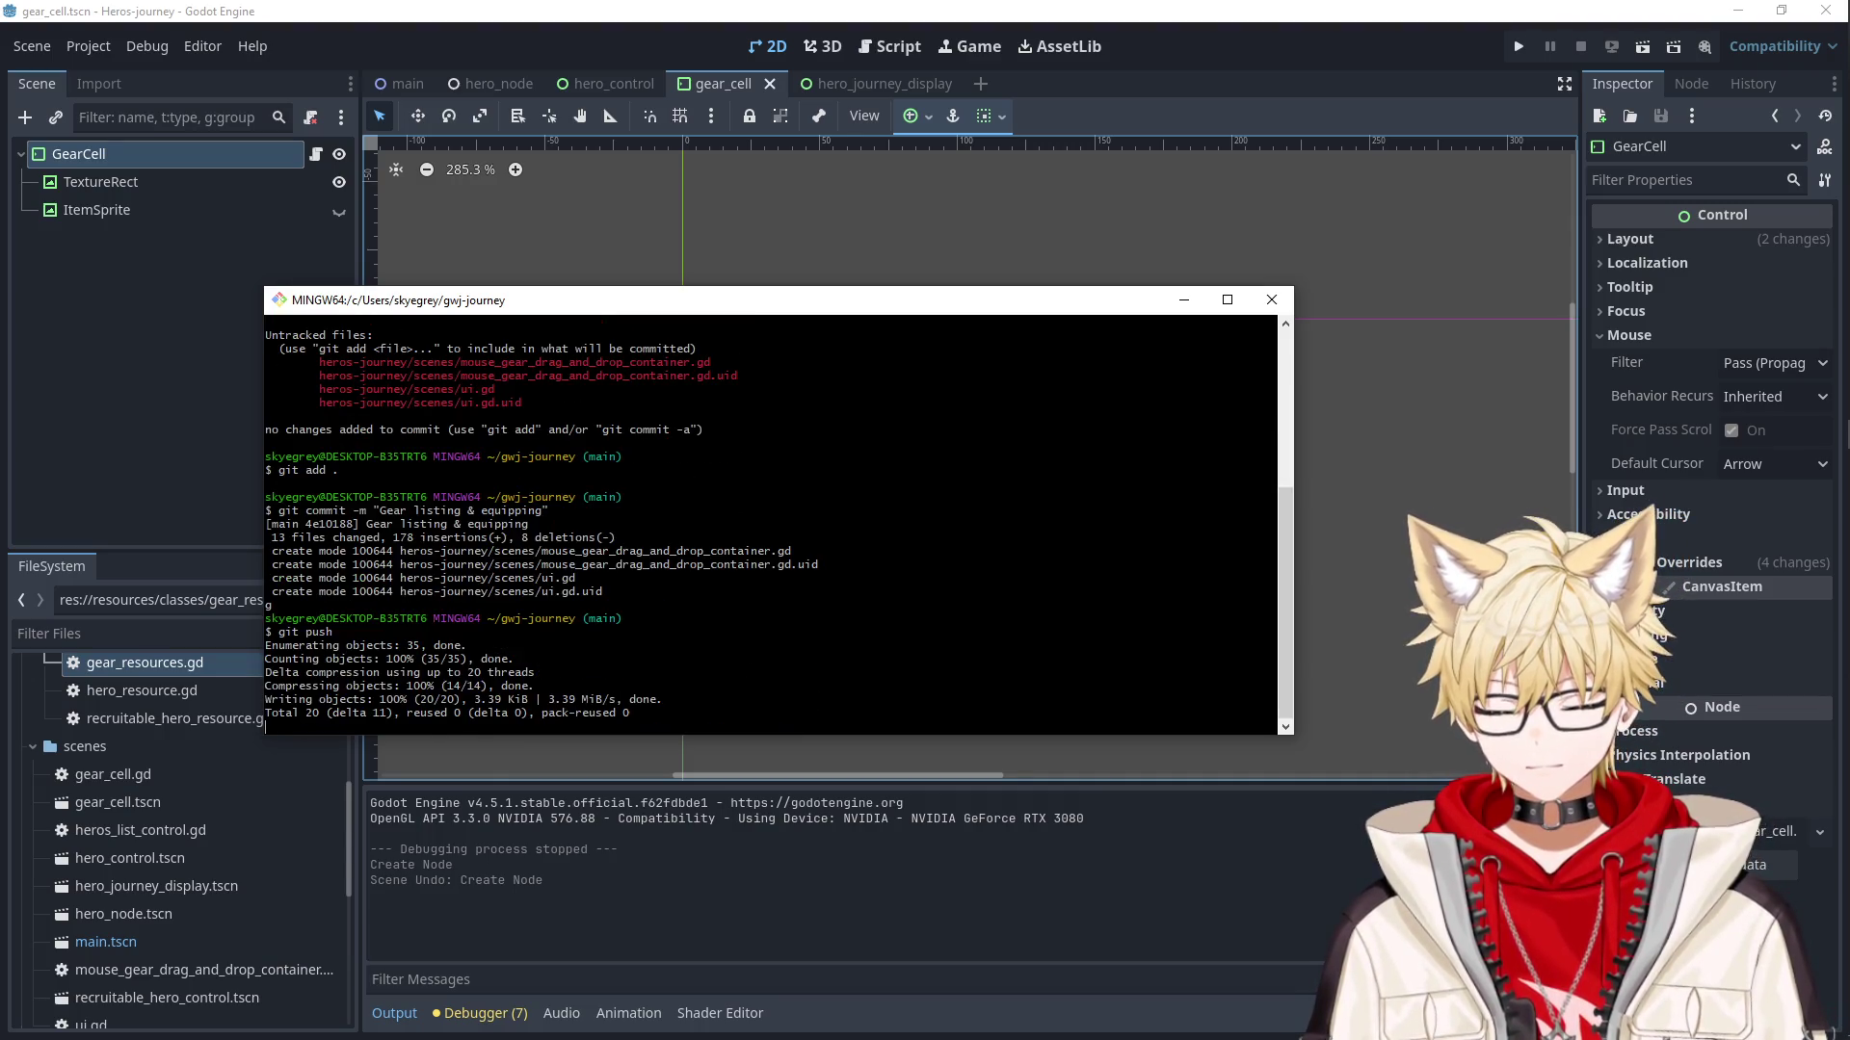
Confirm a clean working tree, create the gear-tooltips branch, and minimize the terminal.
text(git status)
key(Return)
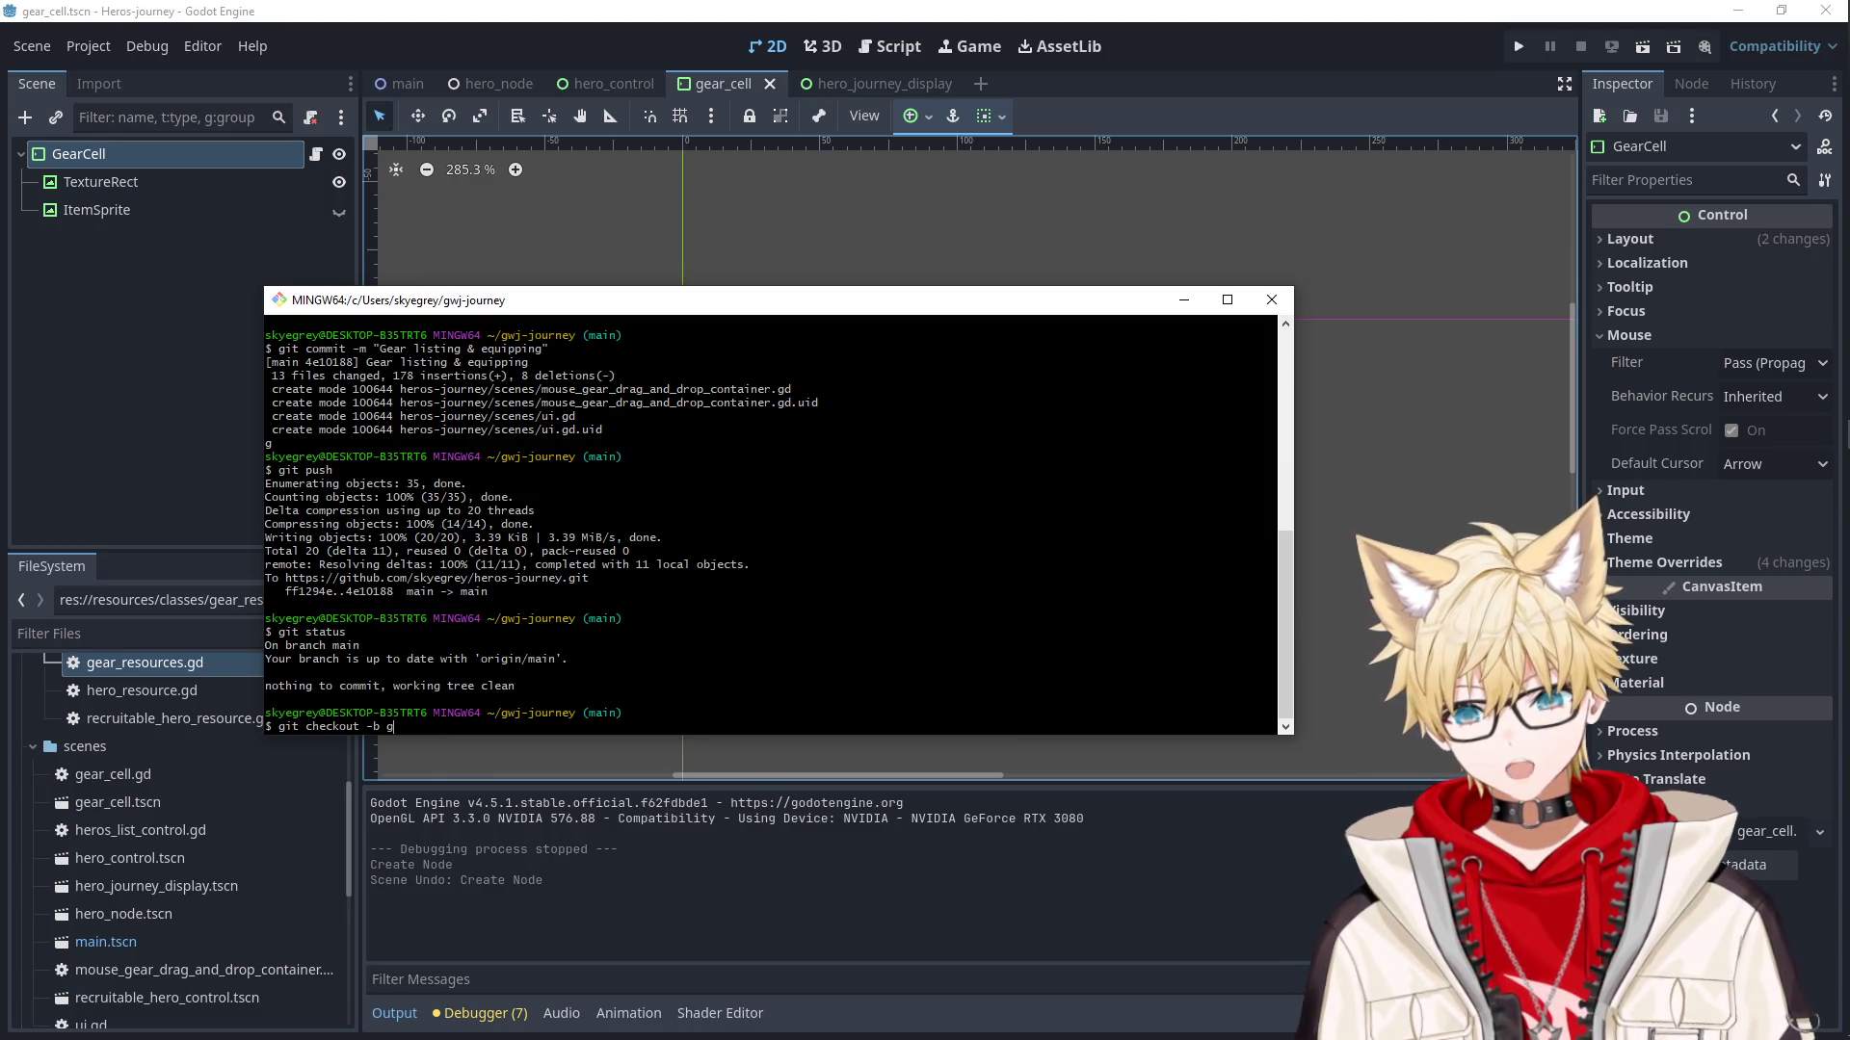
key(Return)
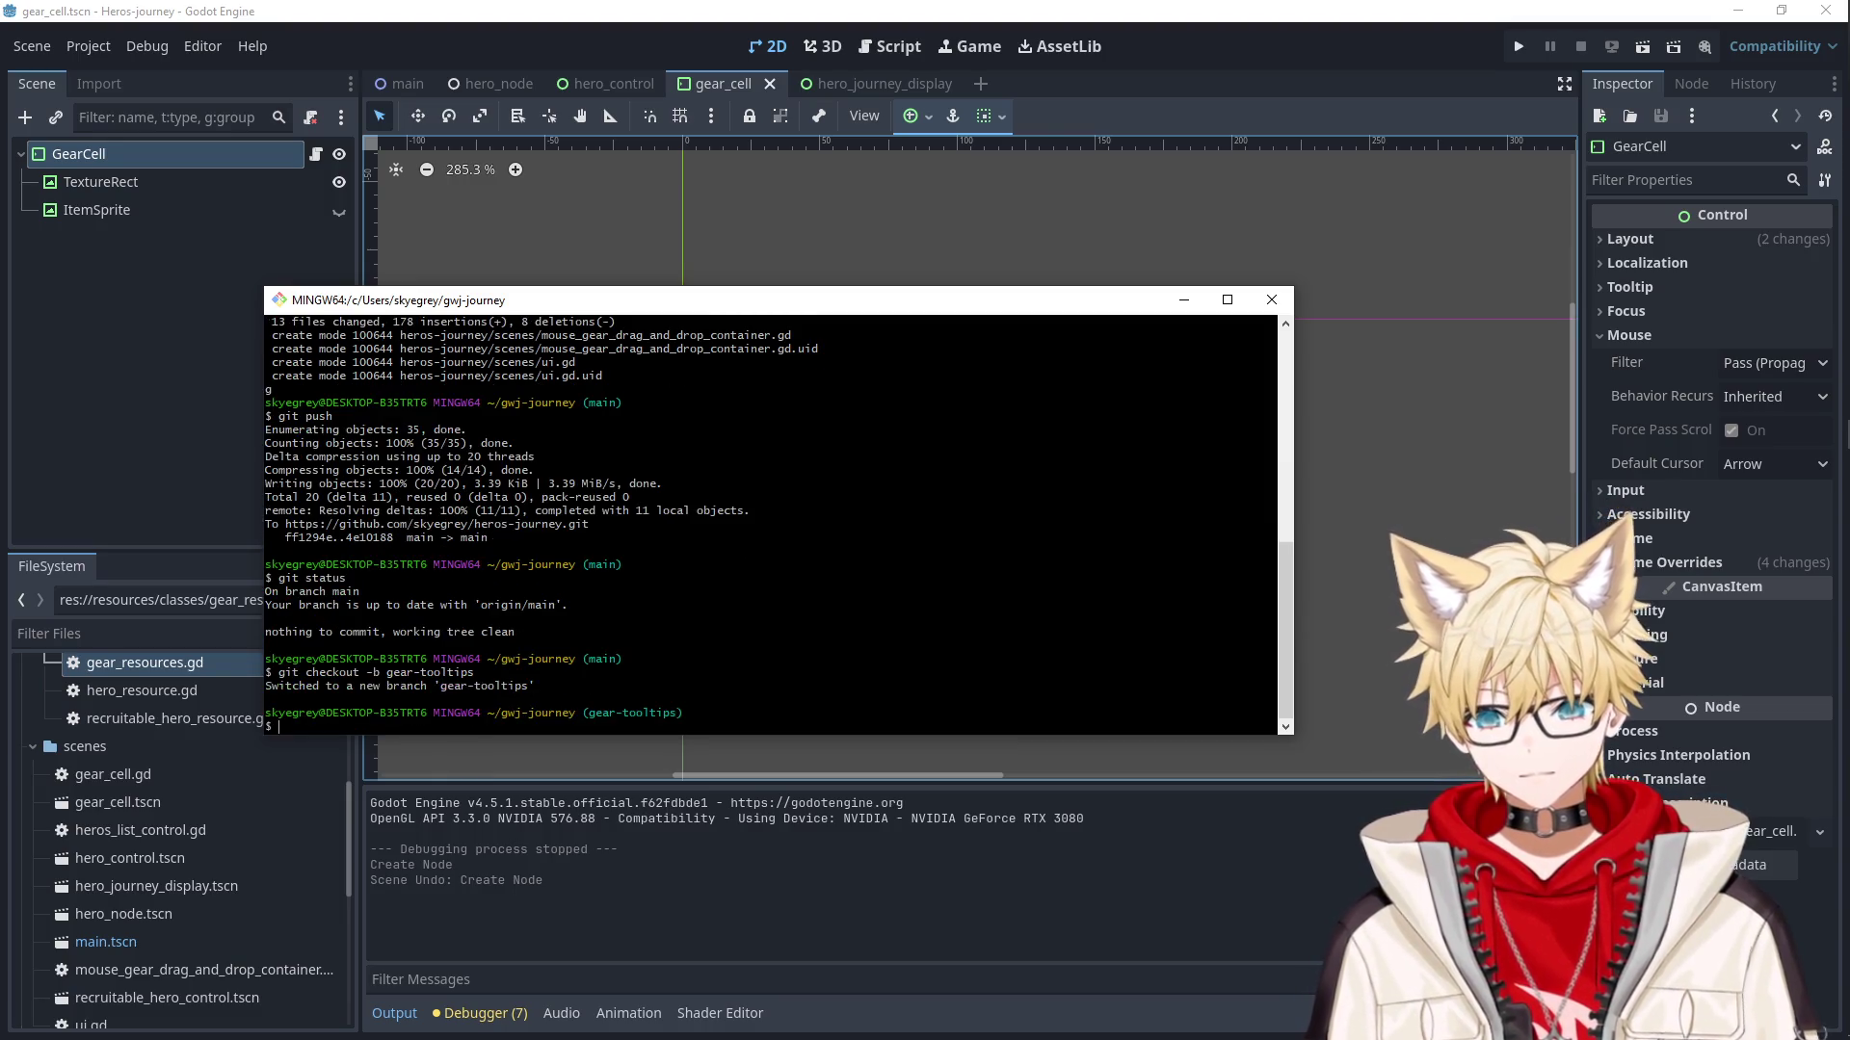
click(1184, 299)
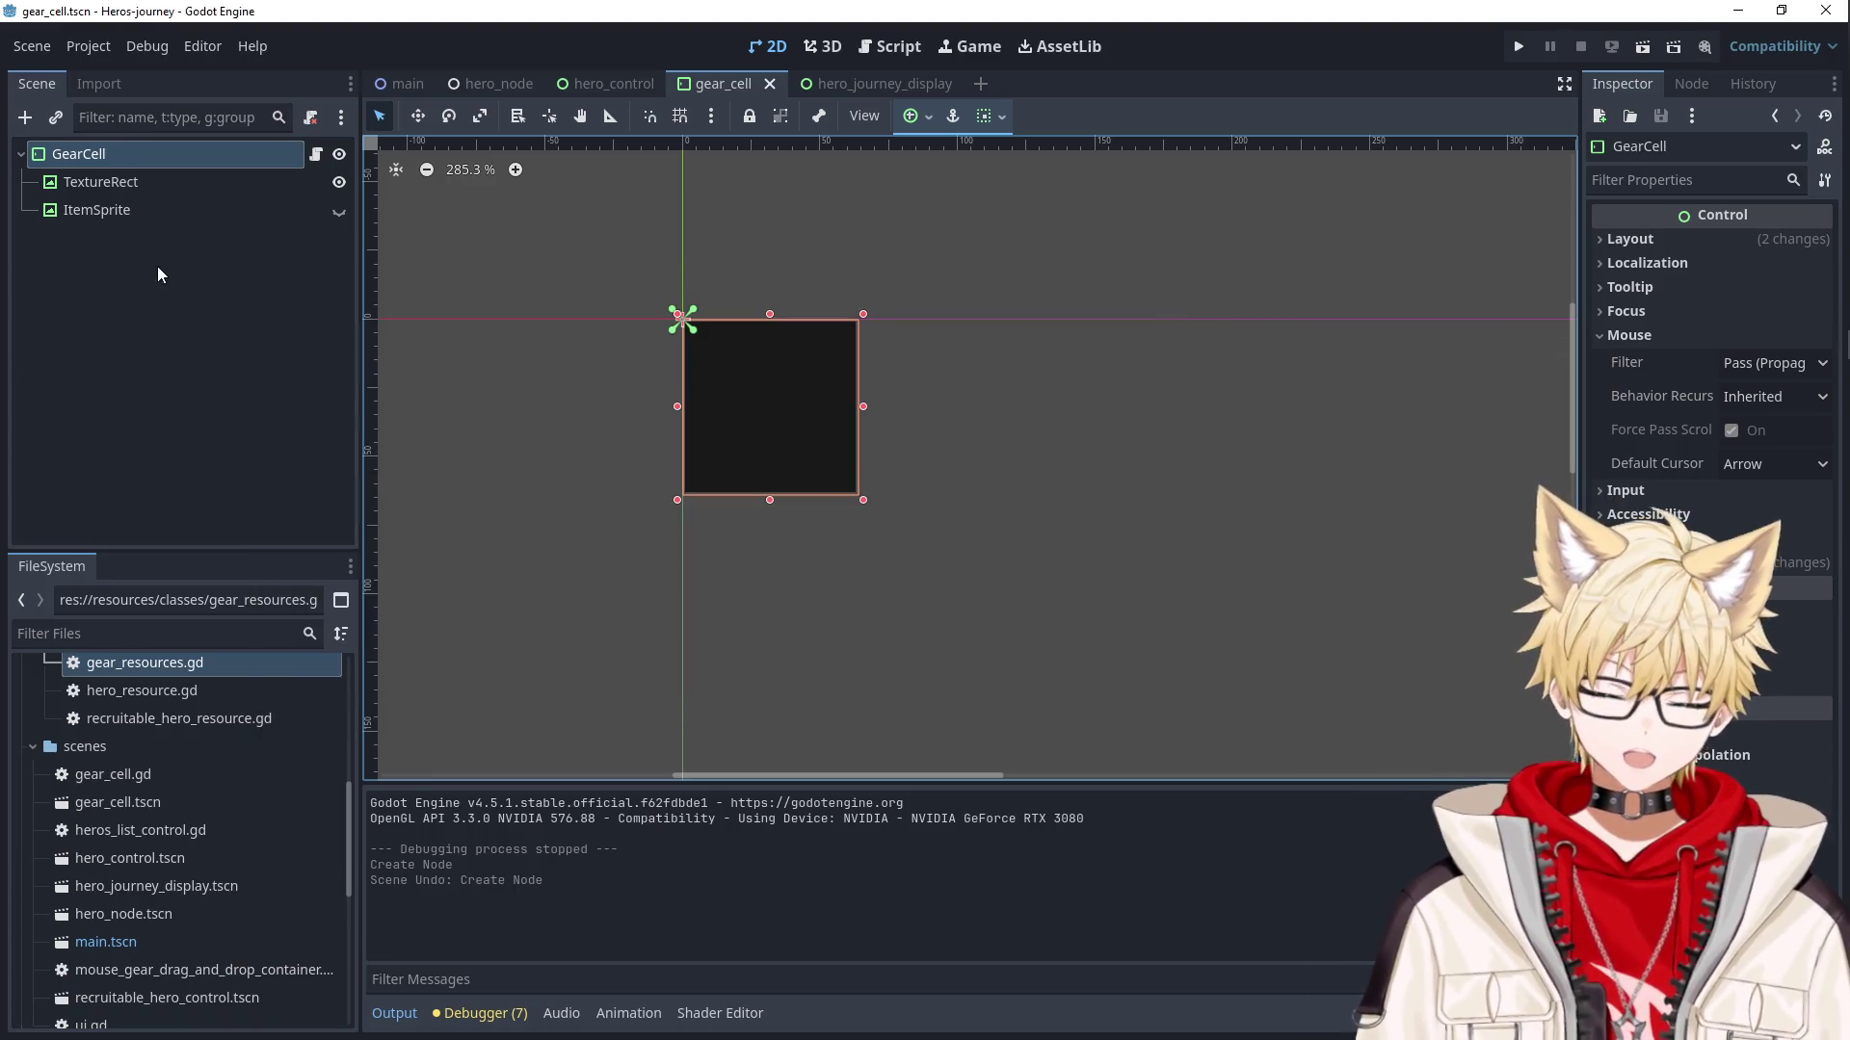
Start changing GearCell's type to Control, then cancel the change.
right_click(125, 161)
click(166, 493)
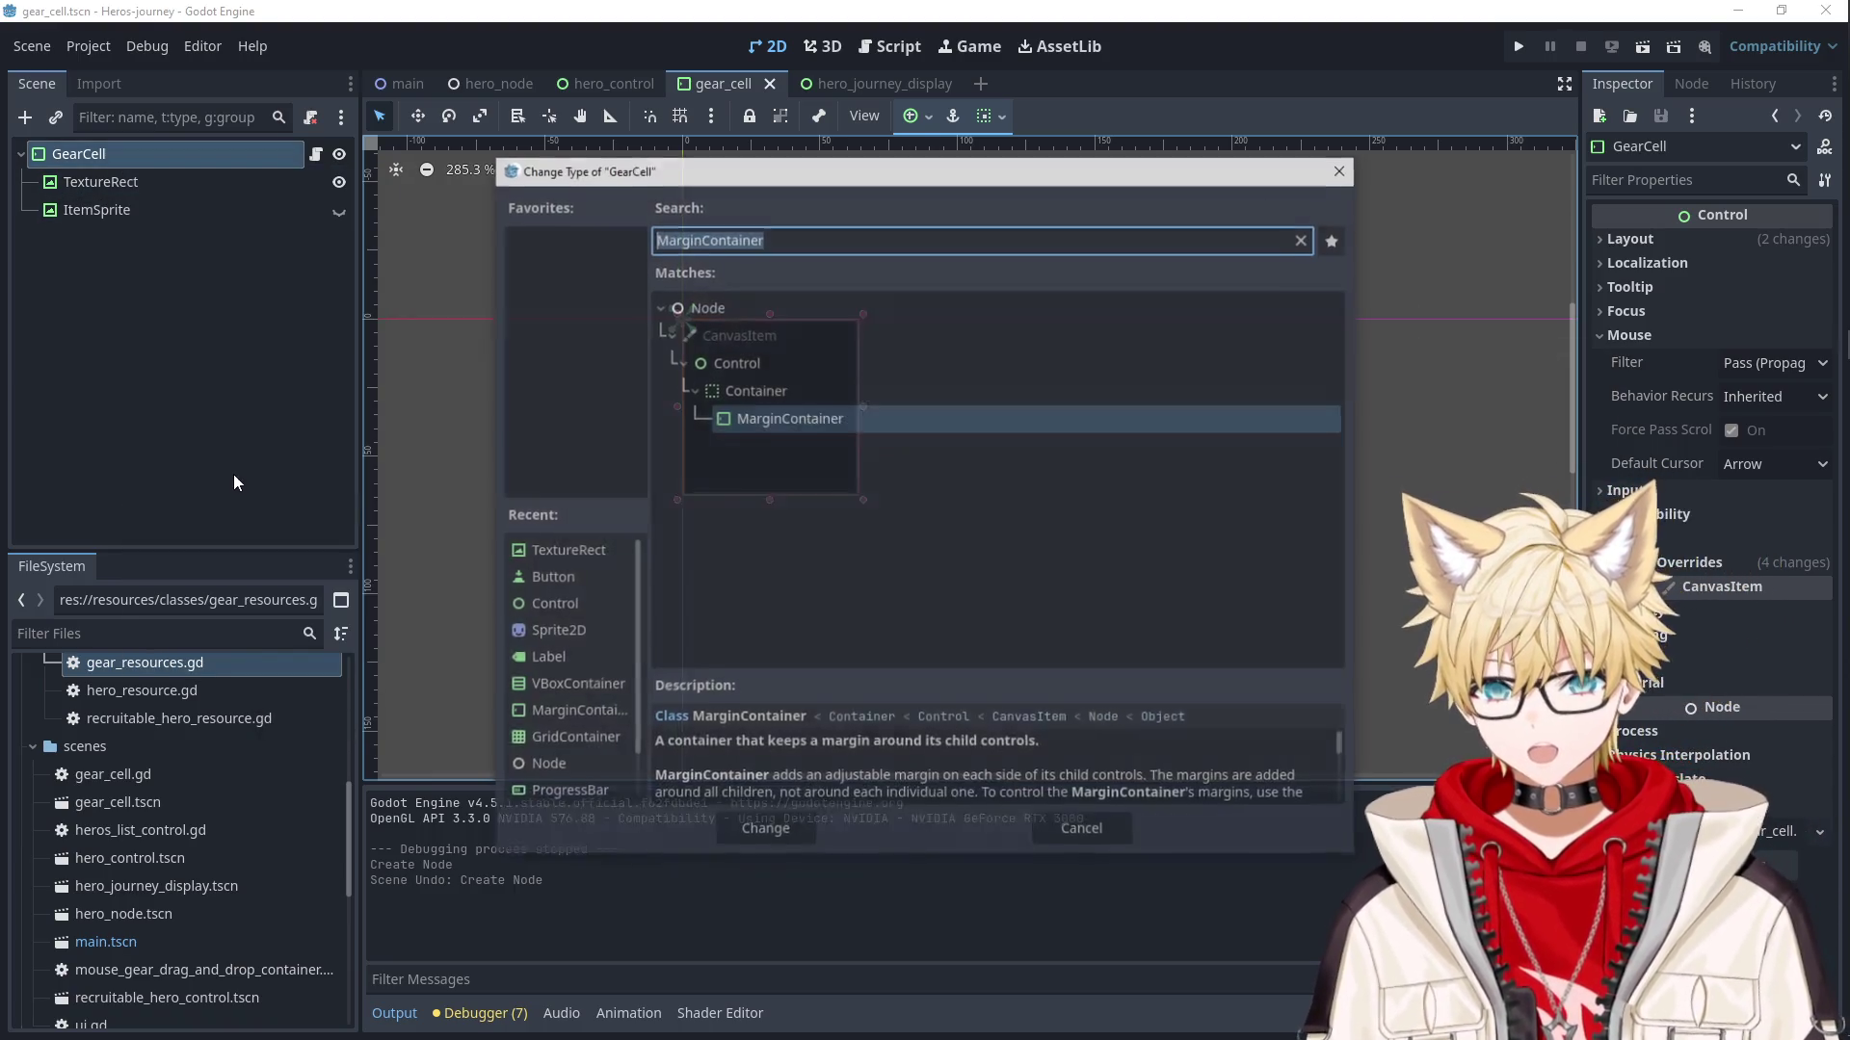
click(760, 366)
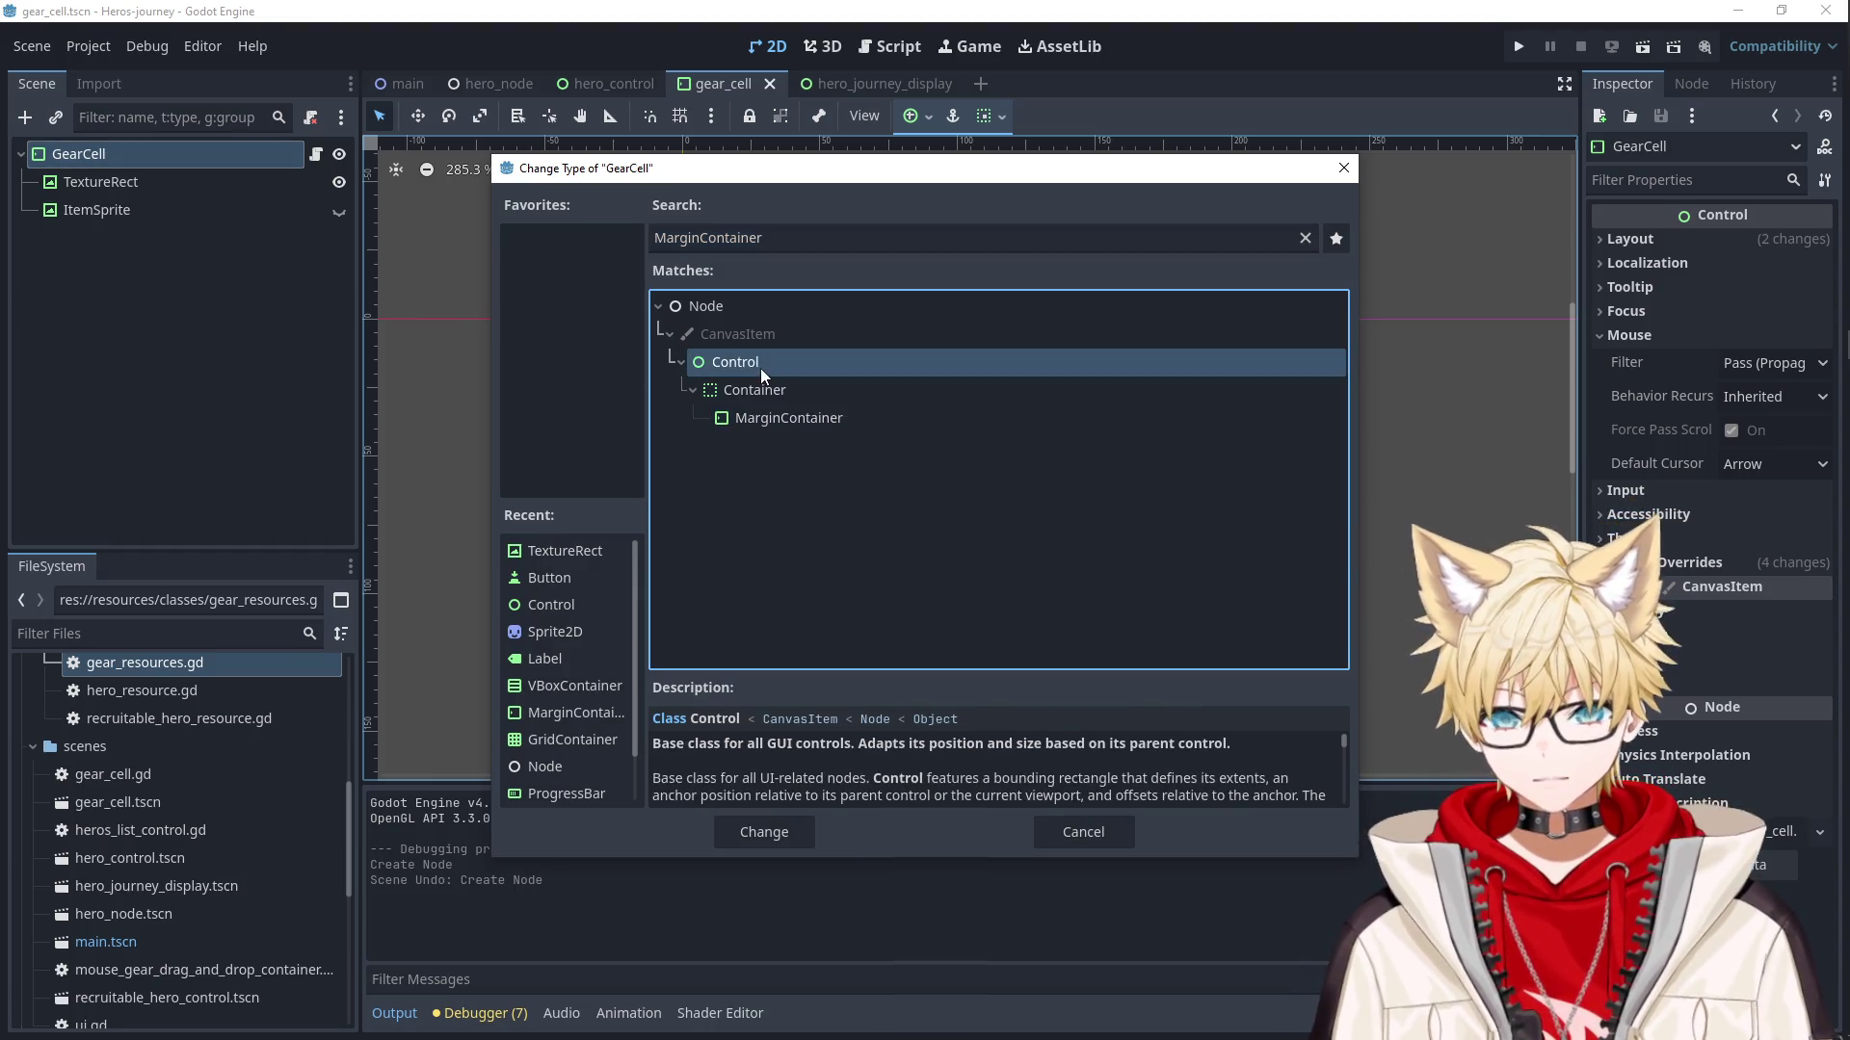
click(1083, 831)
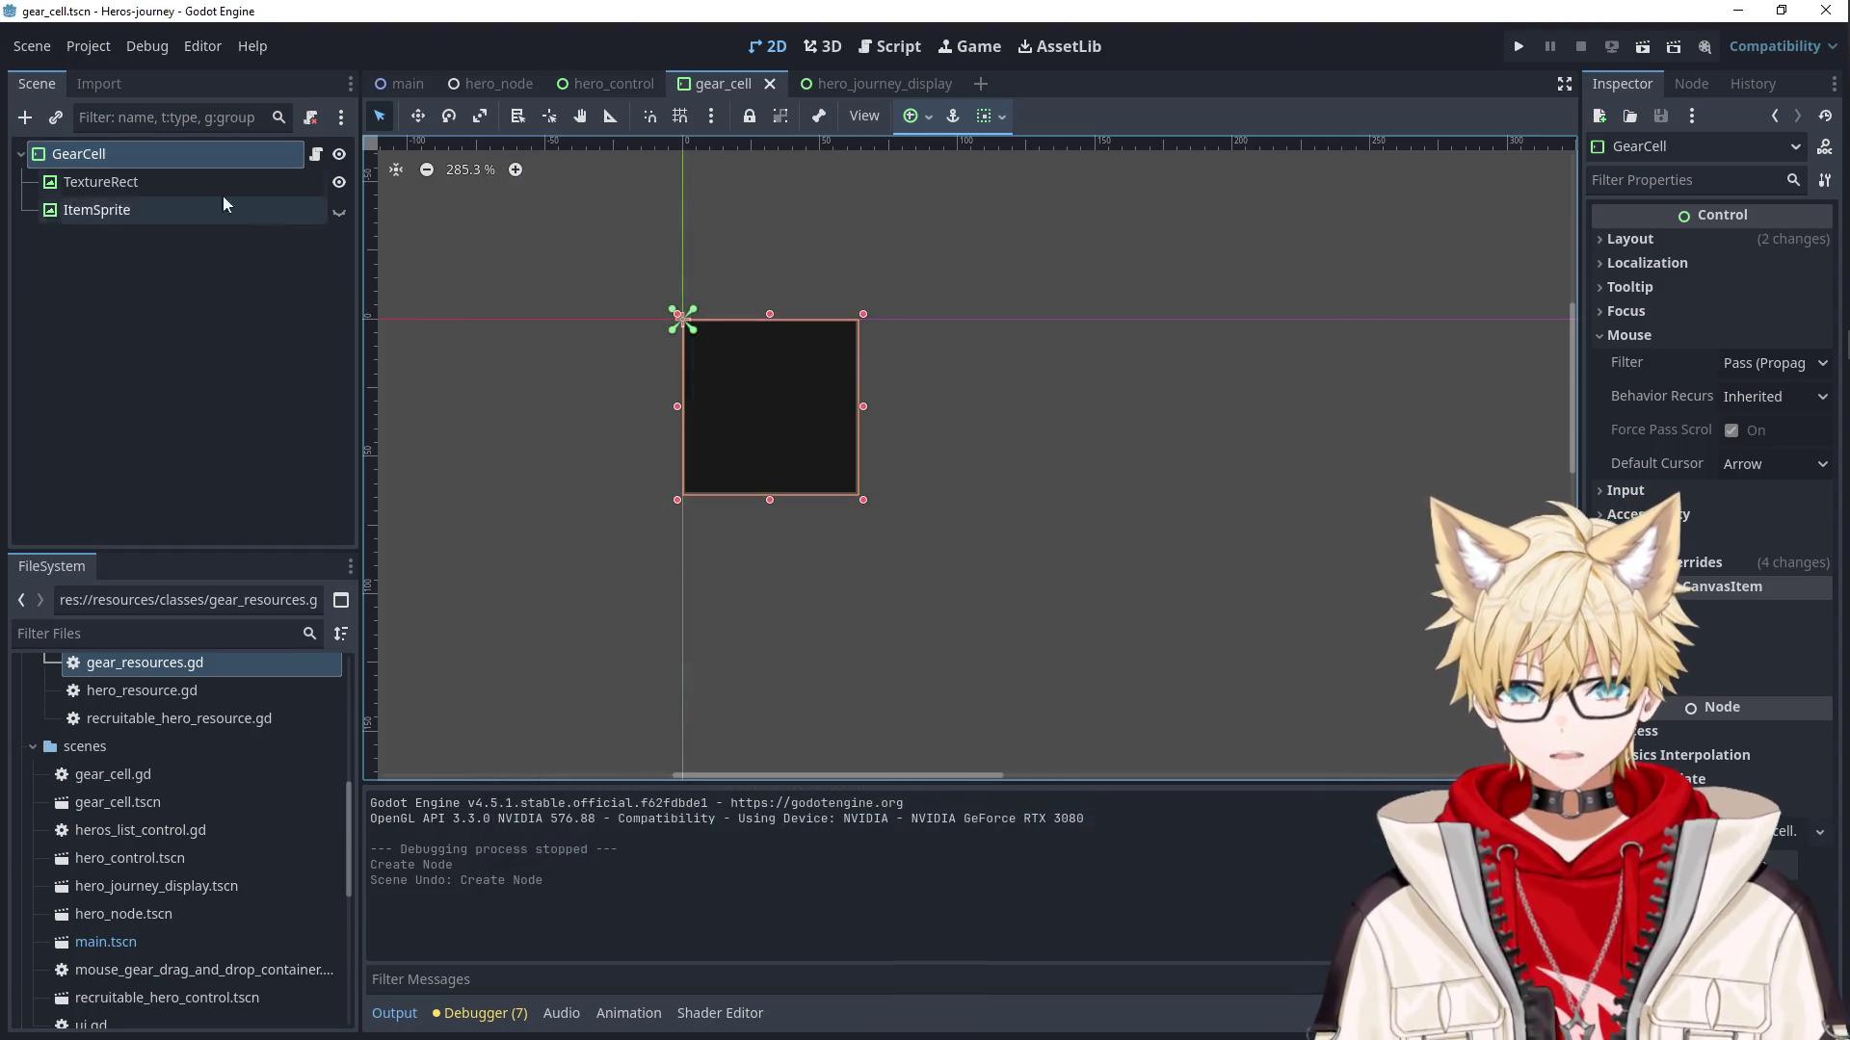
Change GearCell to Control, check TextureRect and ItemSprite, then undo the type change.
right_click(178, 162)
click(256, 499)
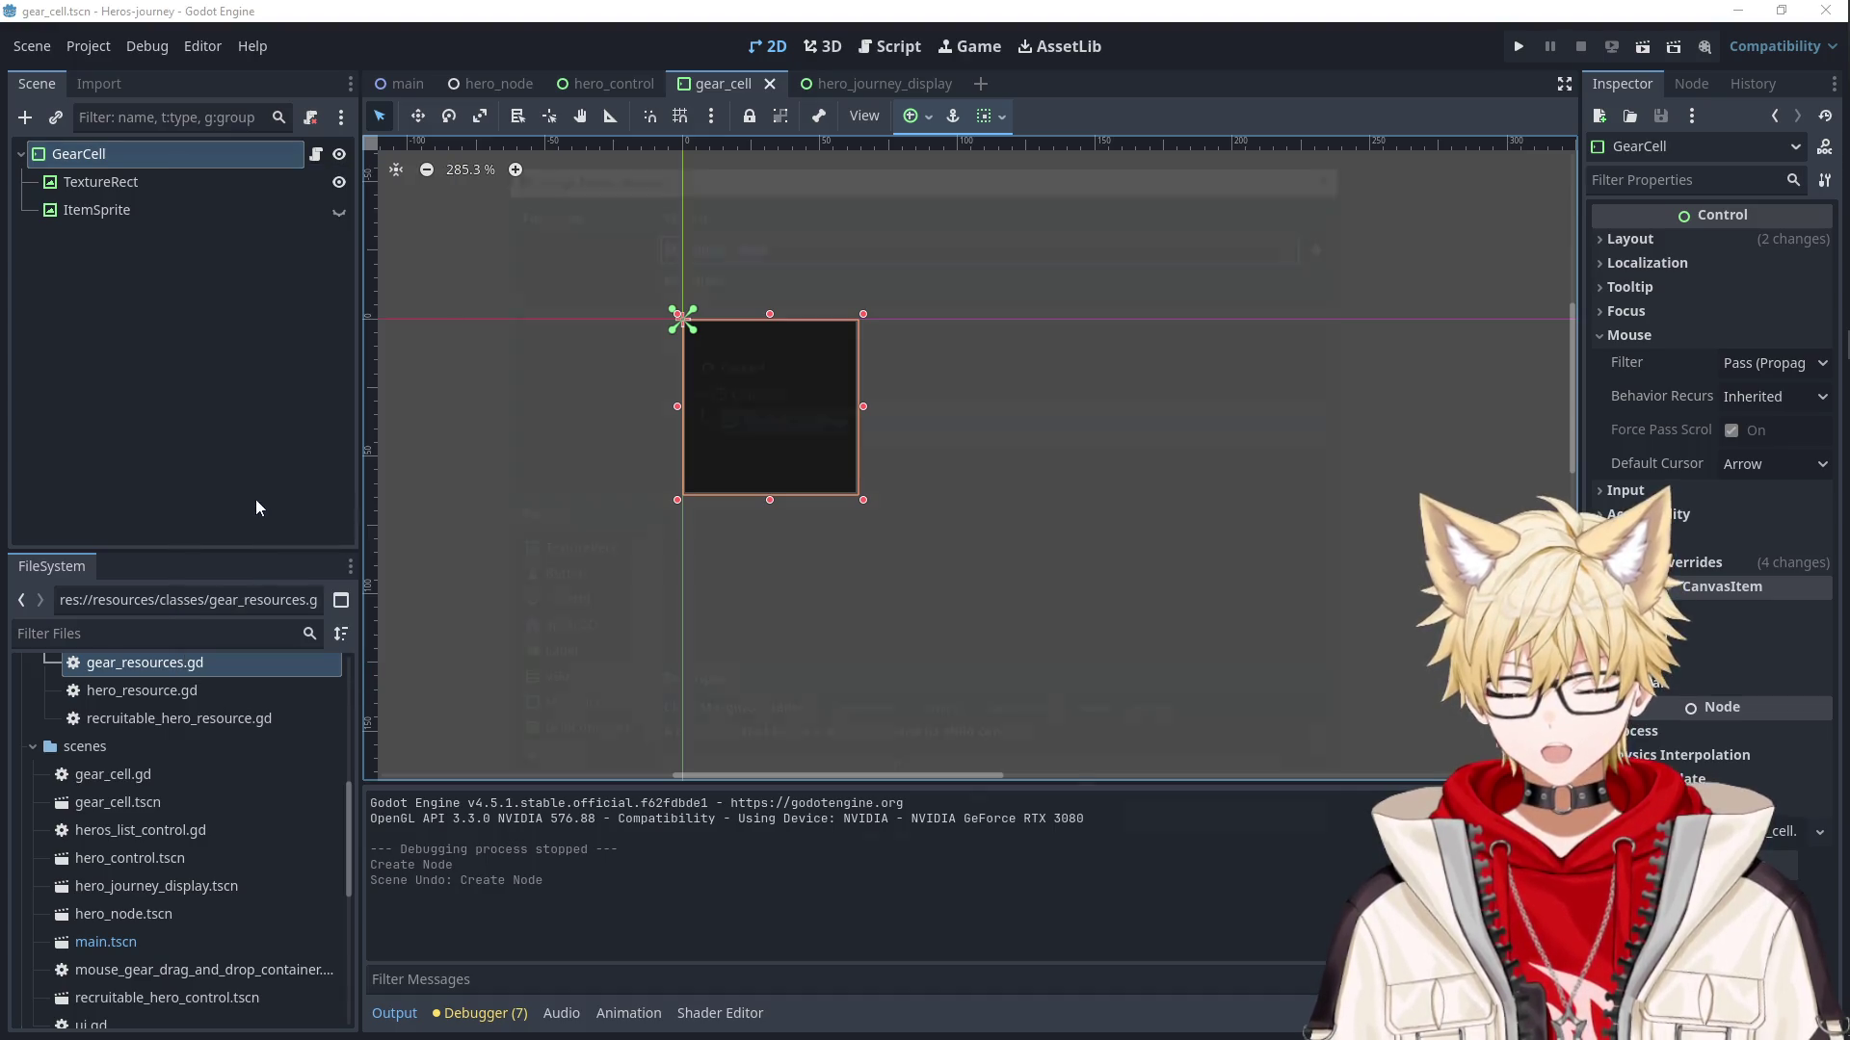
text(cono)
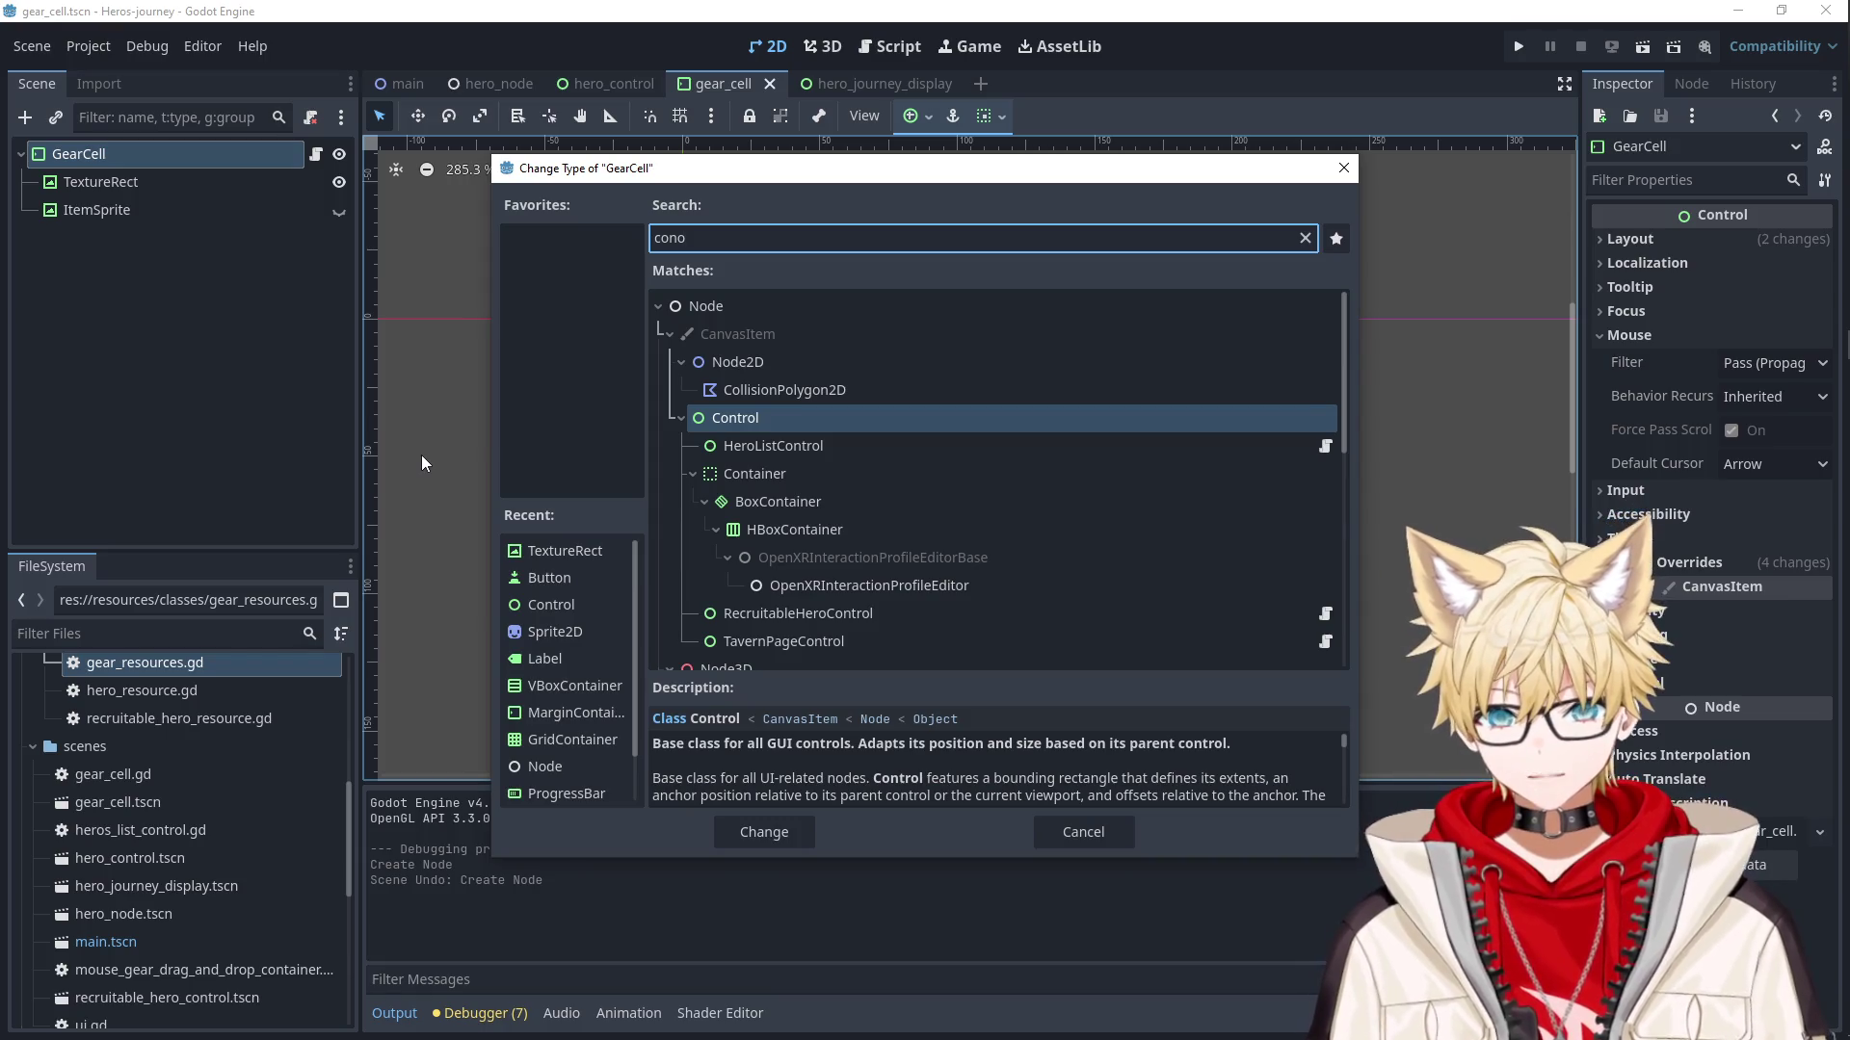
key(Return)
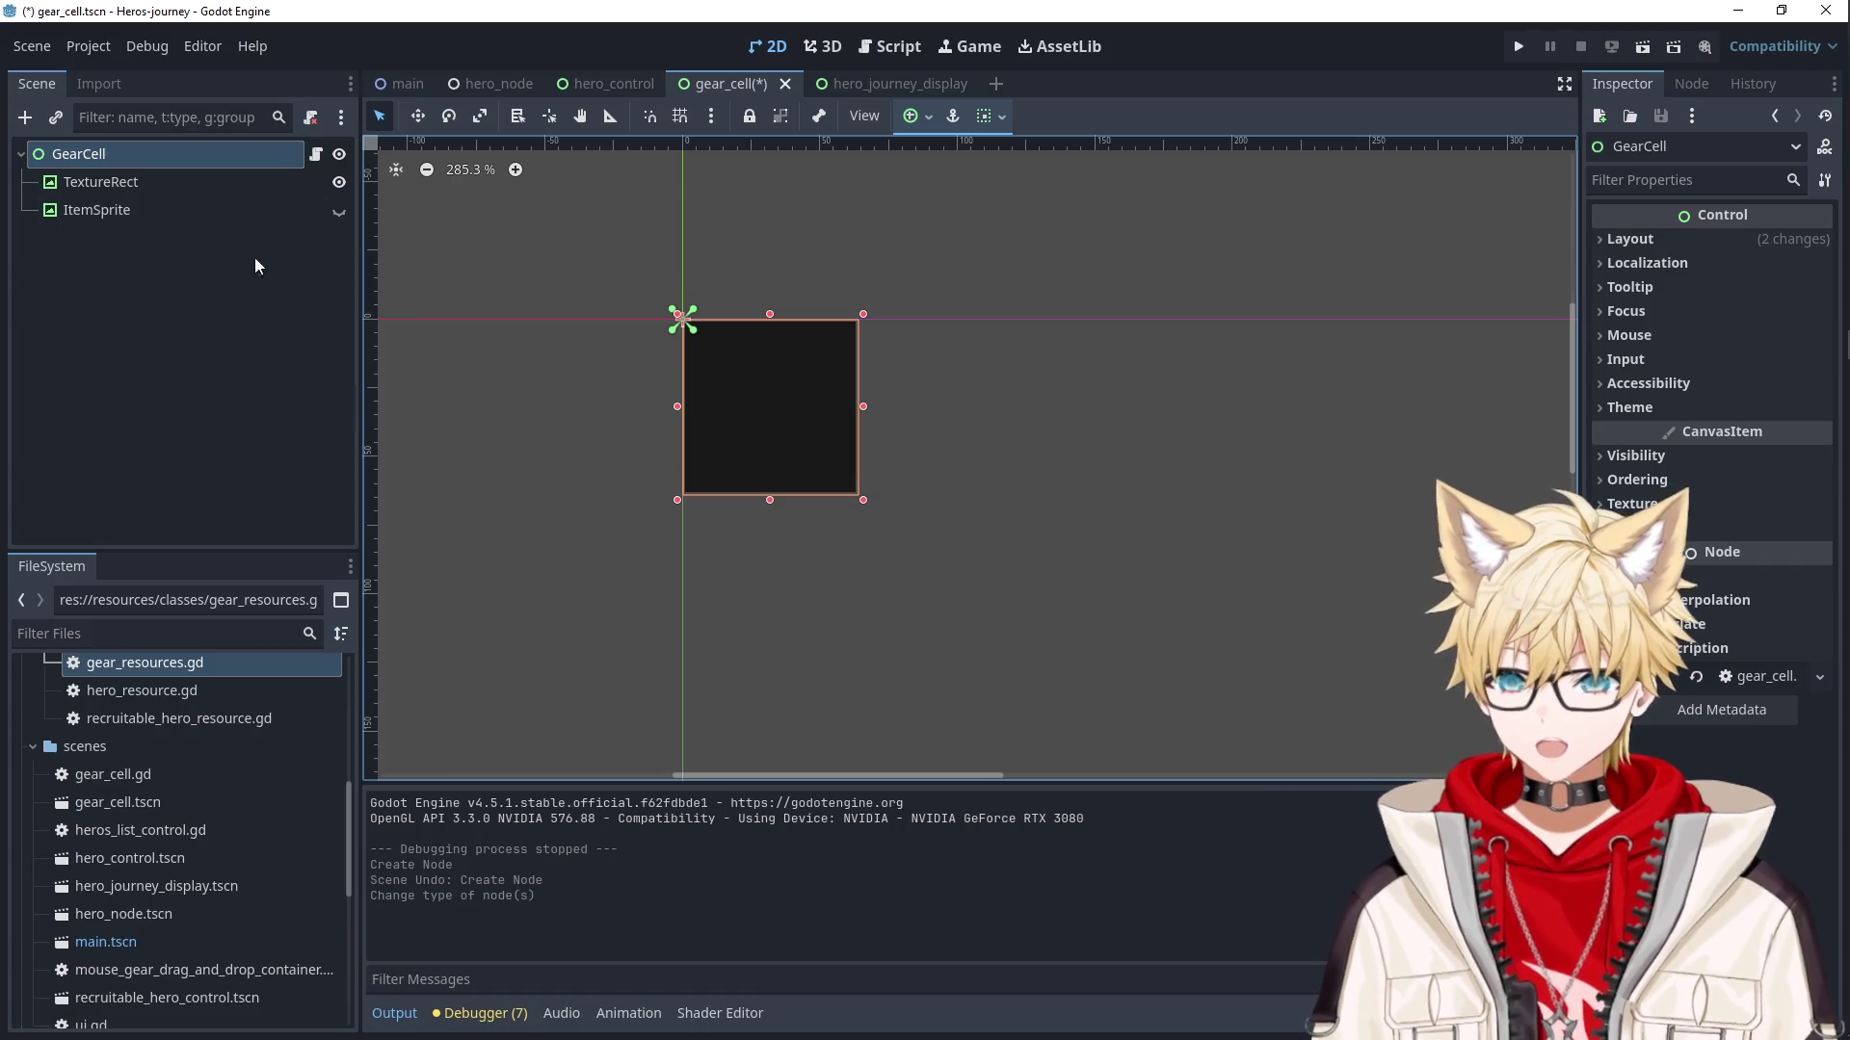
click(203, 179)
click(205, 206)
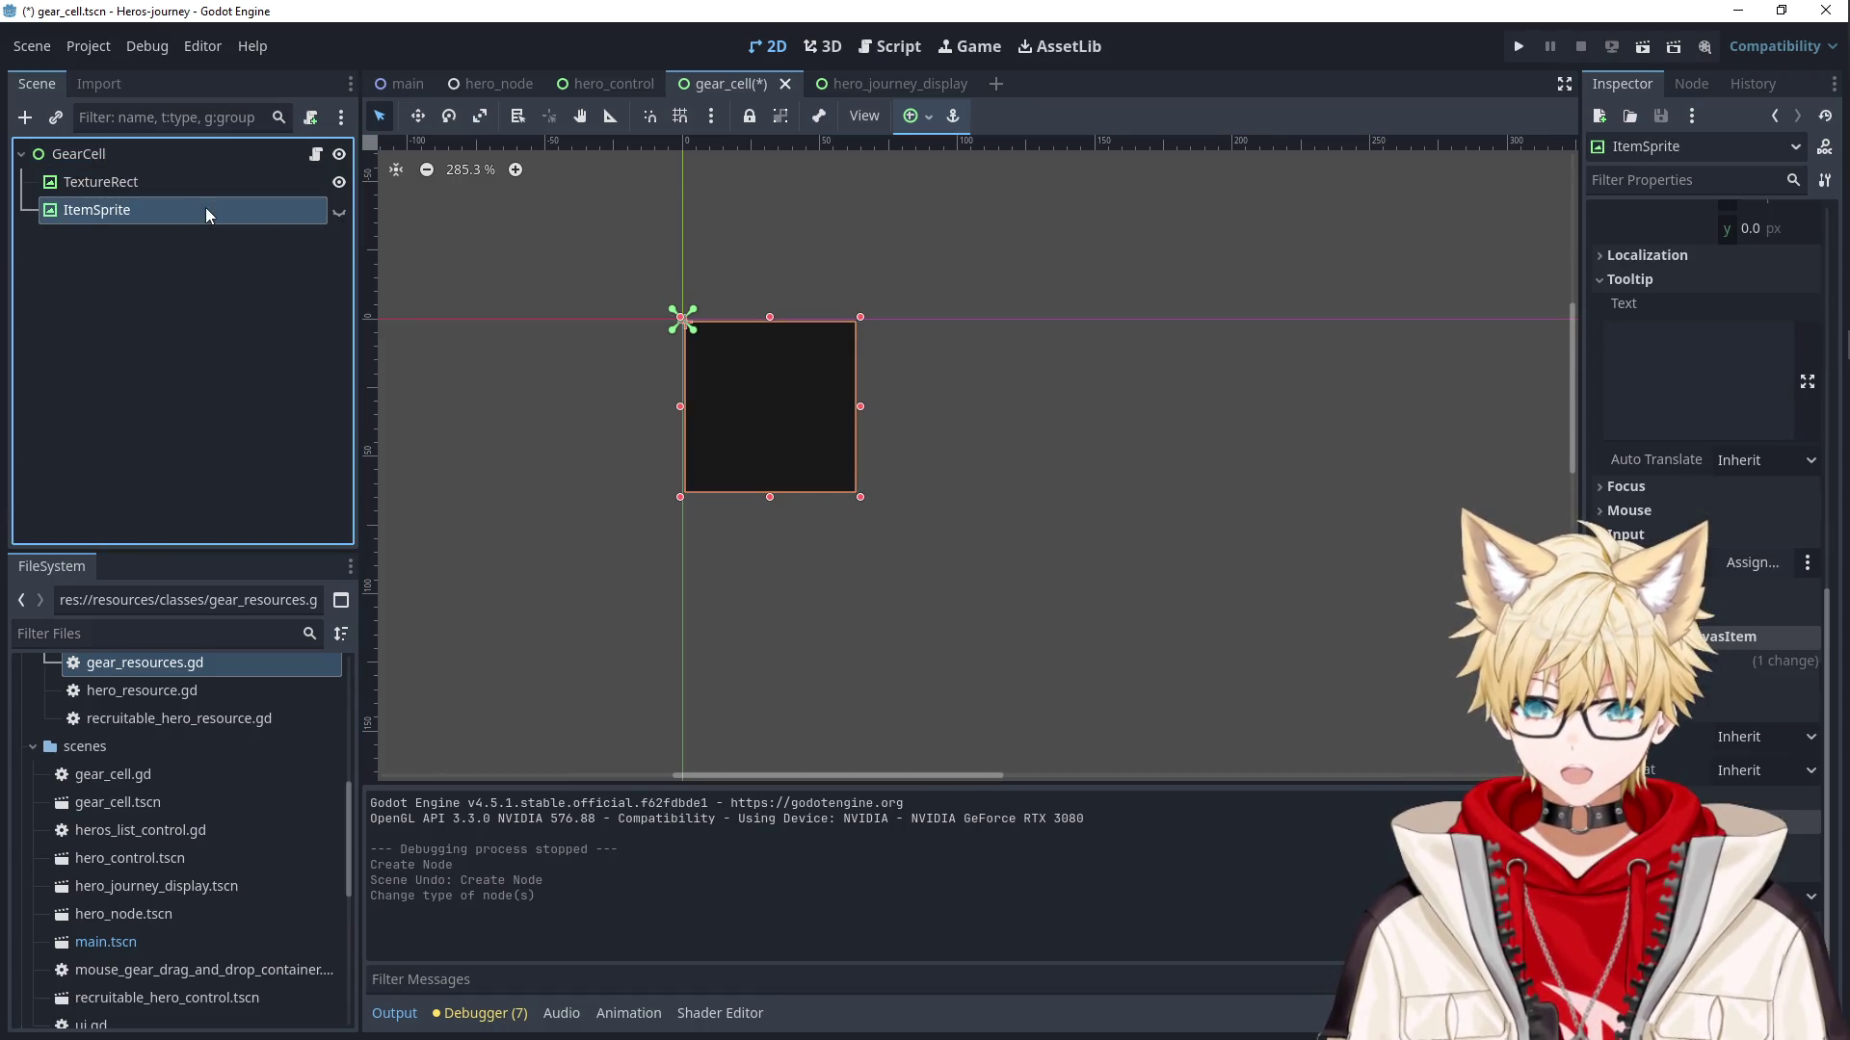
click(190, 183)
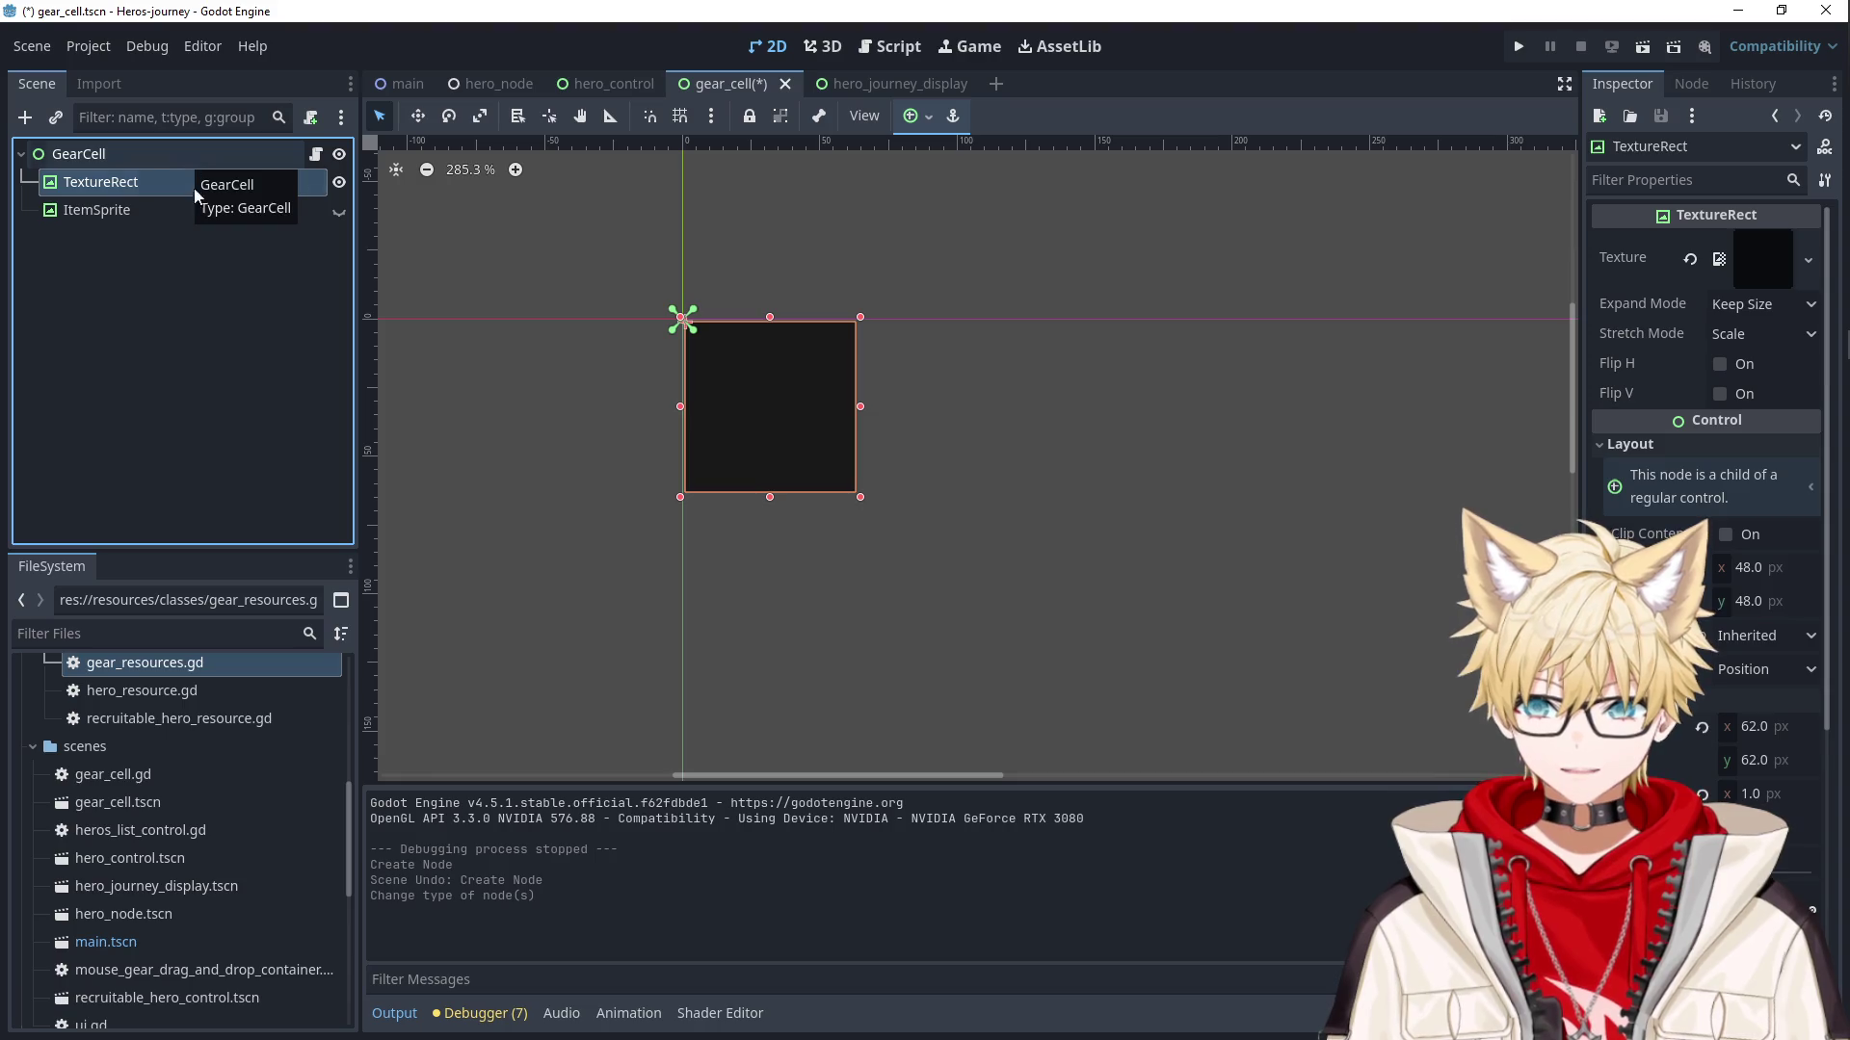
click(188, 287)
key(ctrl+z)
Add a Control child node under GearCell.
right_click(158, 160)
click(218, 213)
click(763, 831)
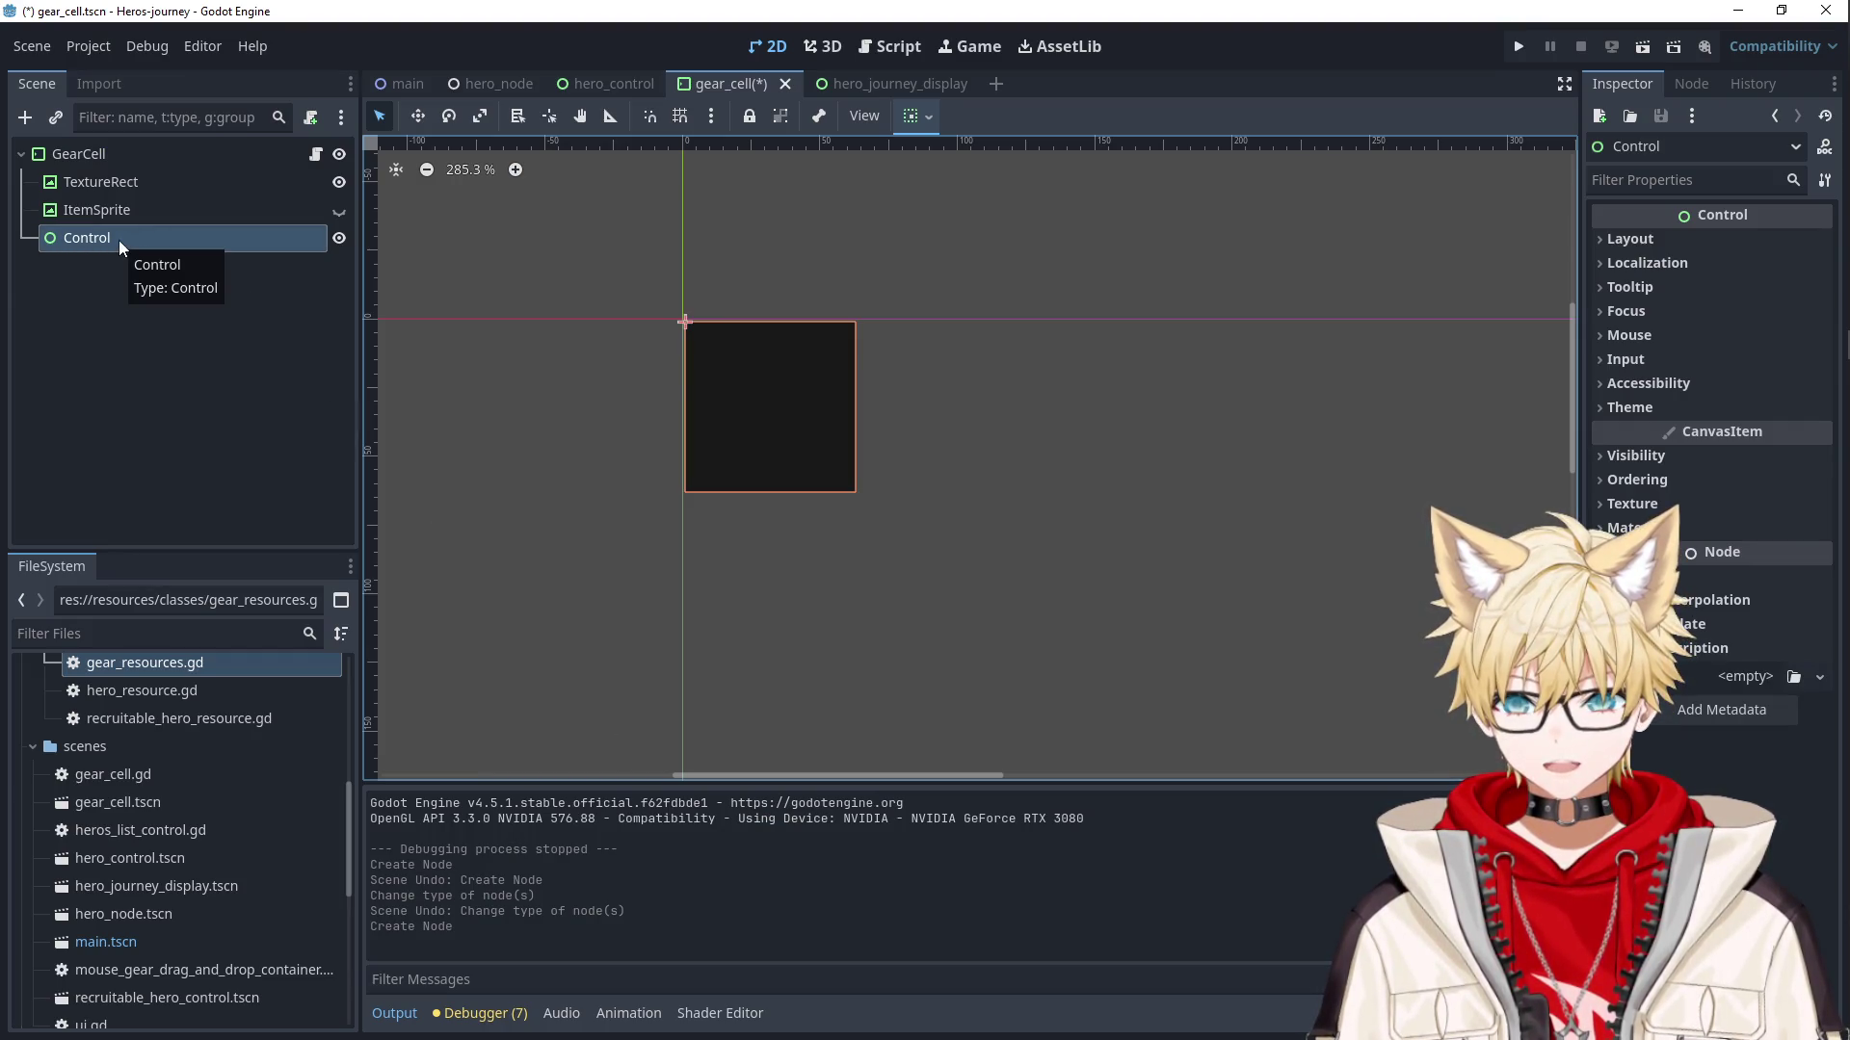
Filter GearCell's properties by 'margin' to reveal its four margin theme constants.
click(60, 156)
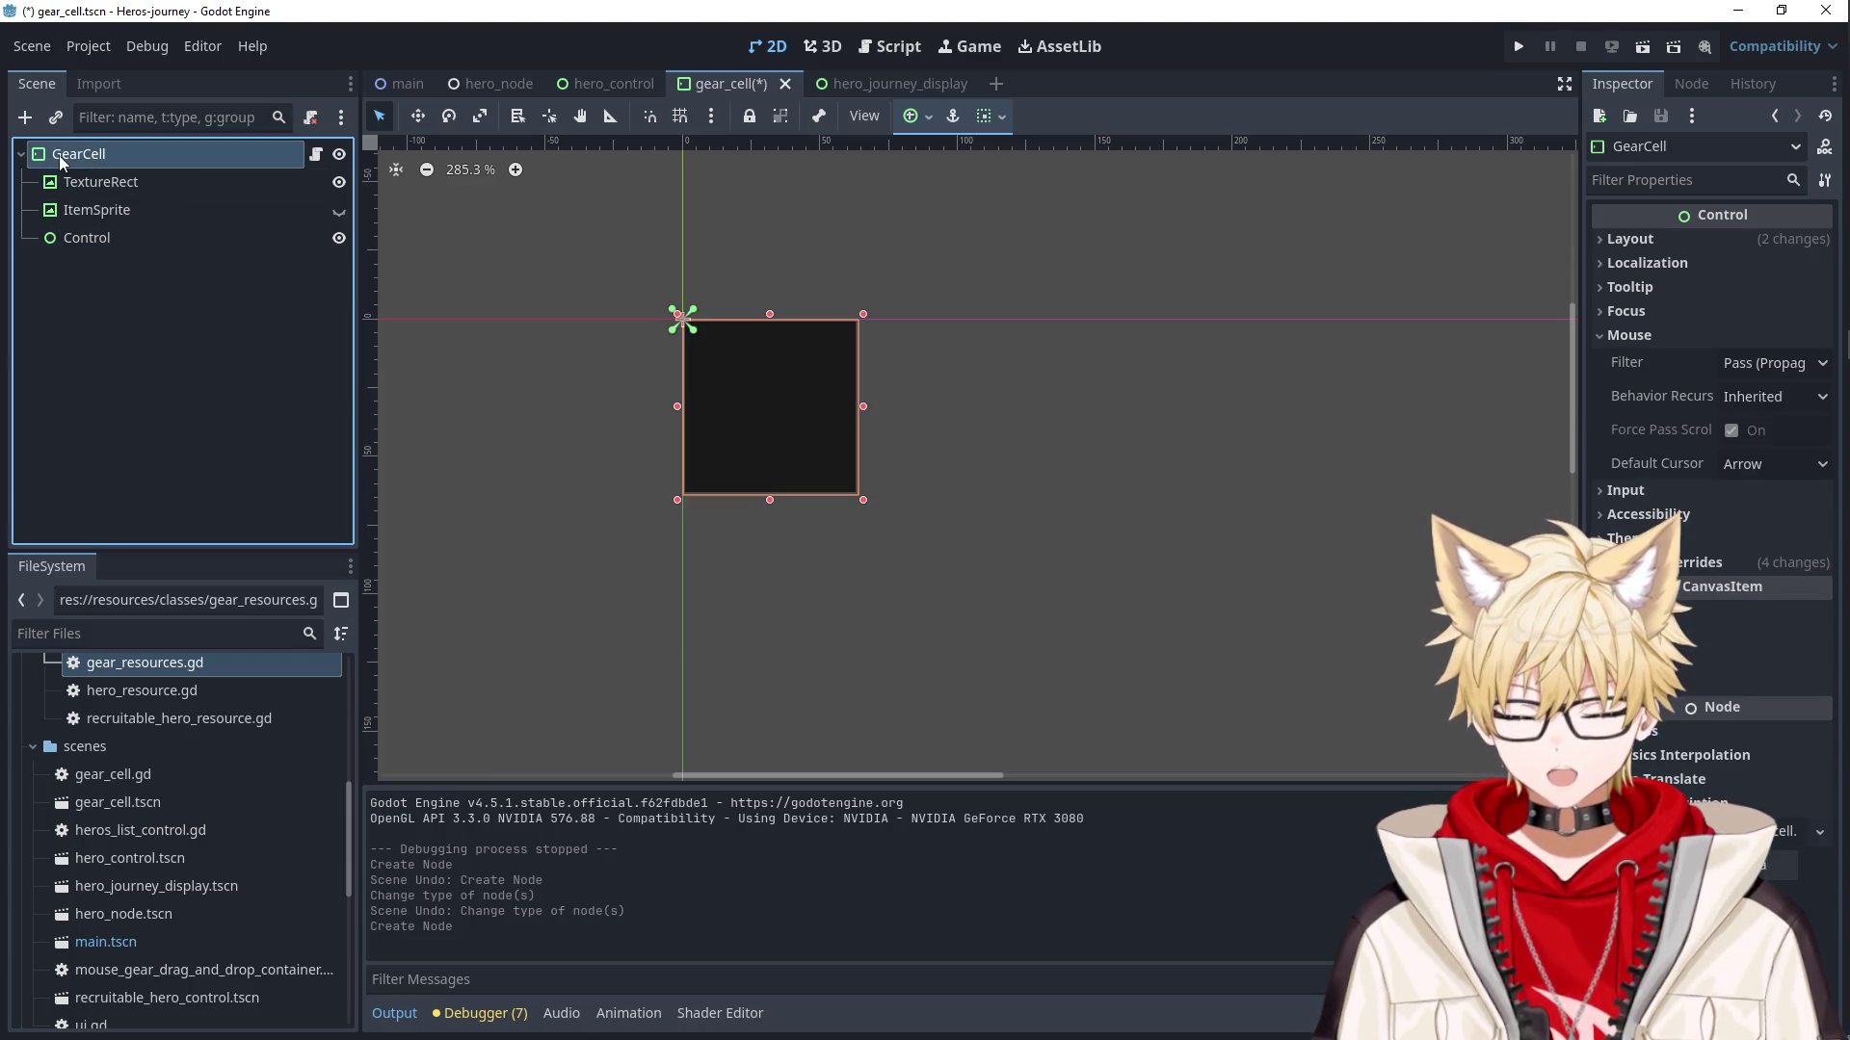
click(108, 299)
click(87, 162)
click(1701, 179)
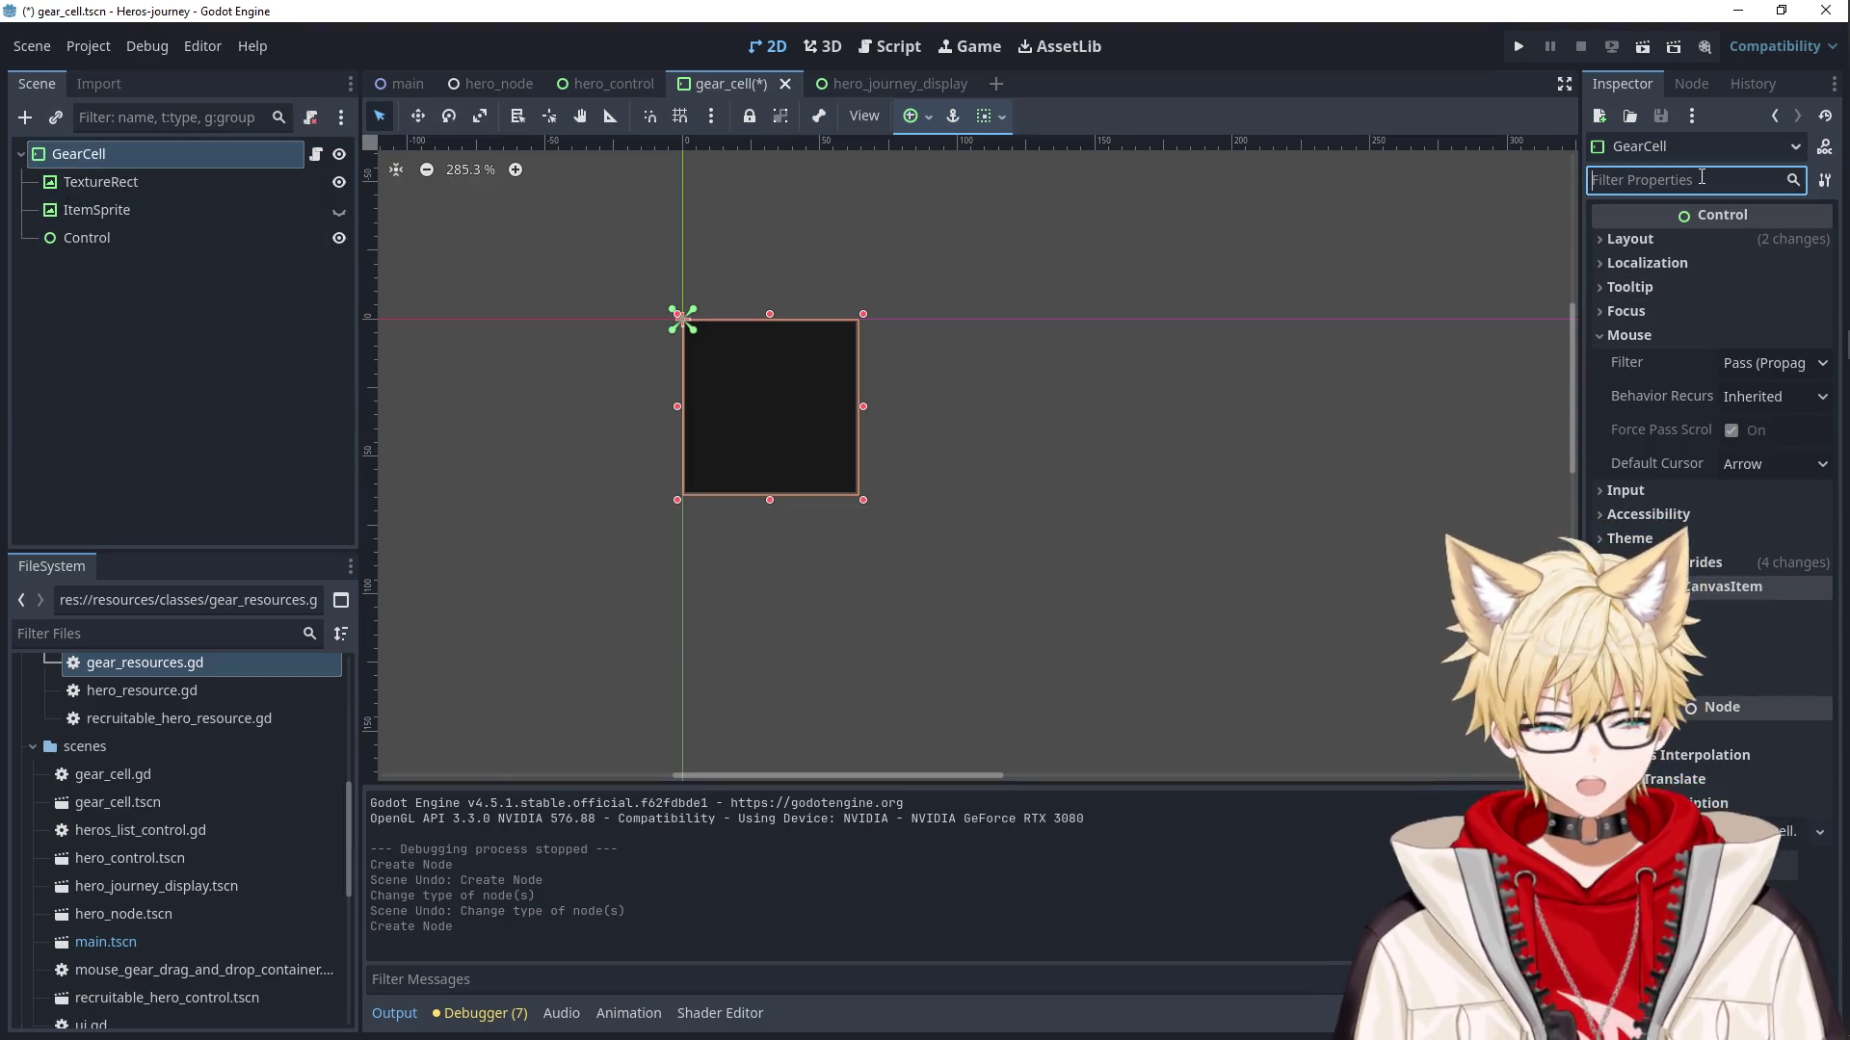
text(margin)
click(1661, 238)
click(1658, 259)
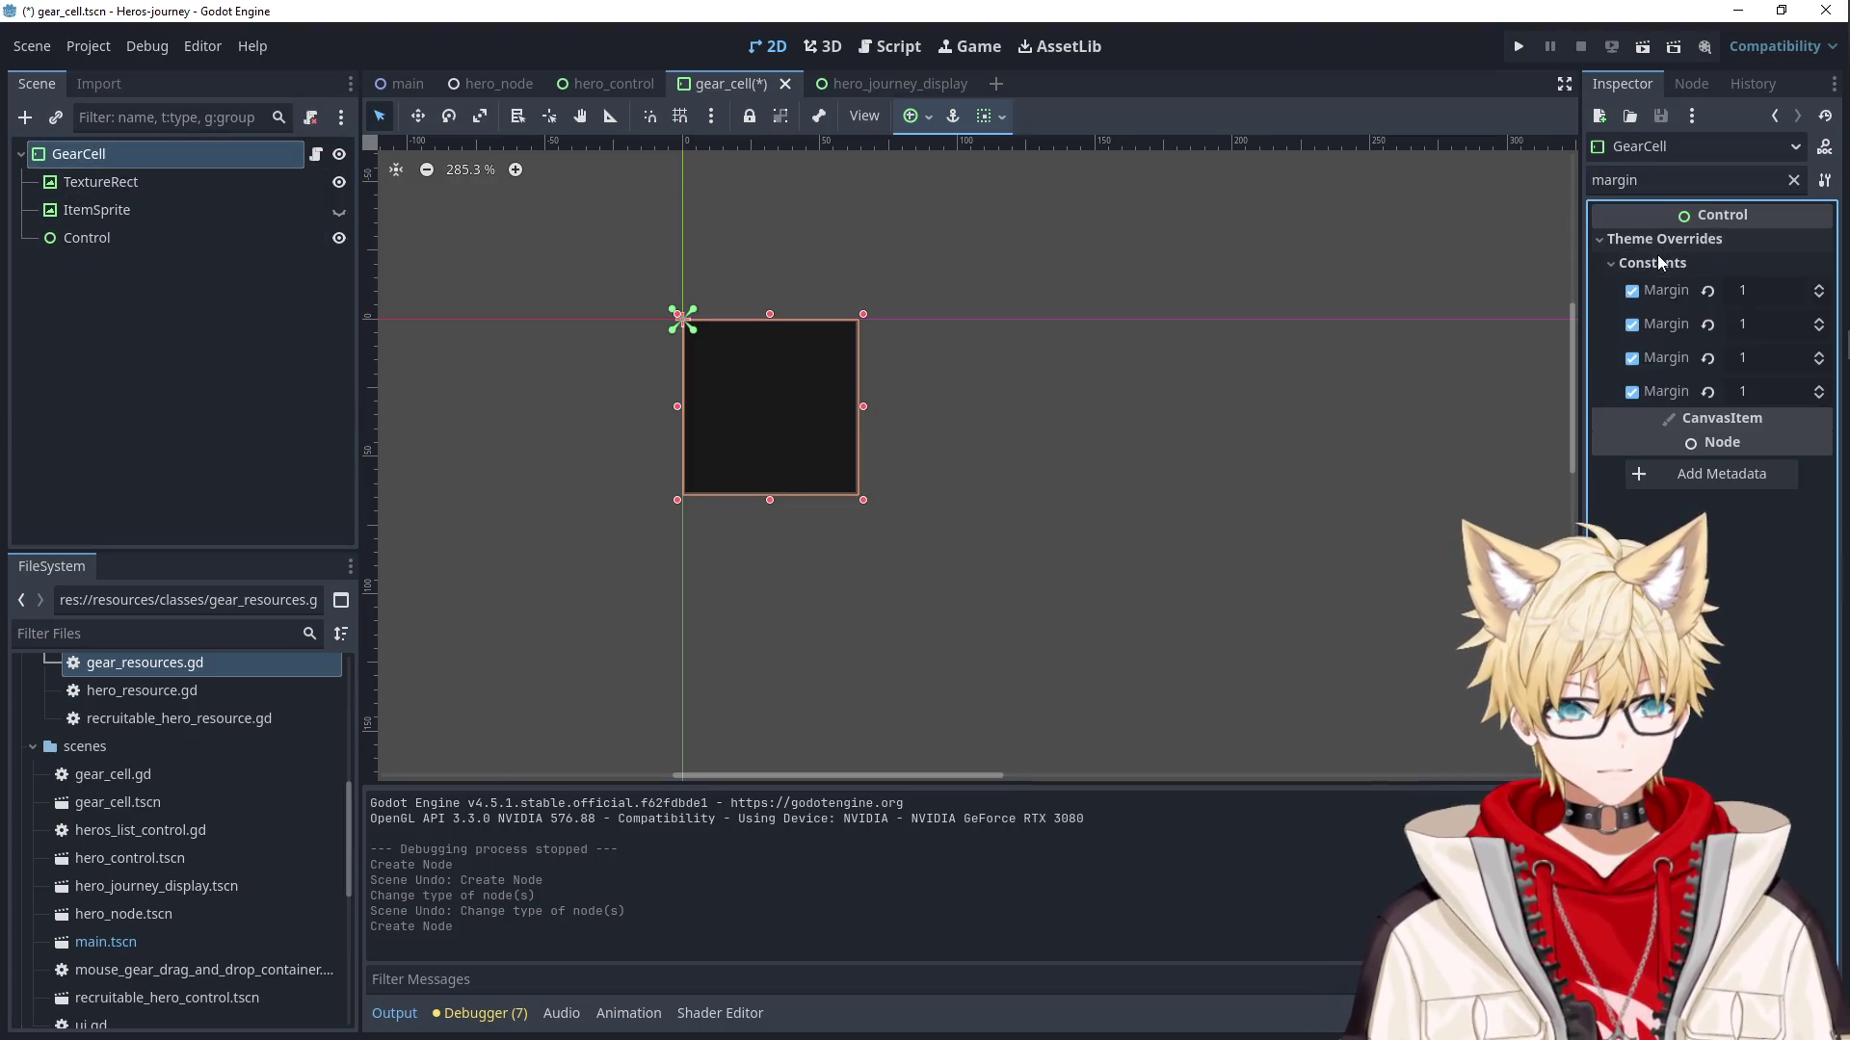
Delete the extra Control child node.
click(119, 243)
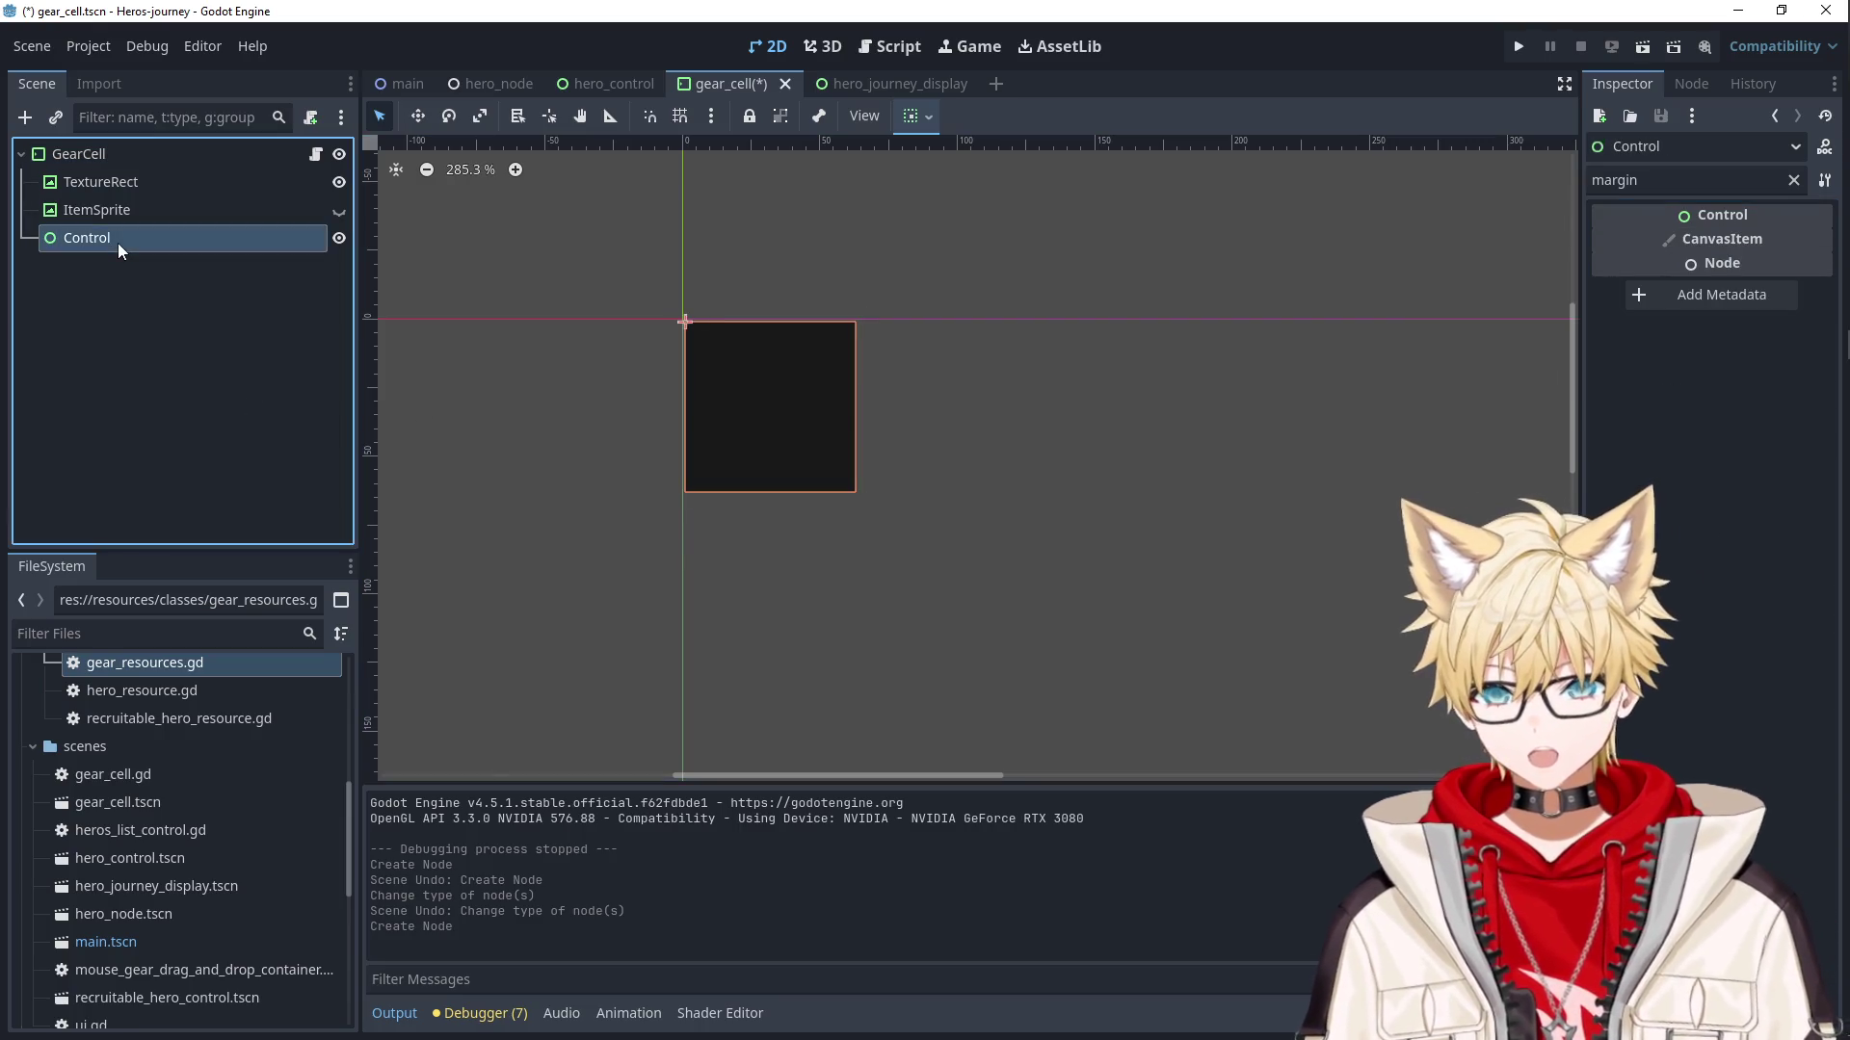
key(Delete)
click(870, 540)
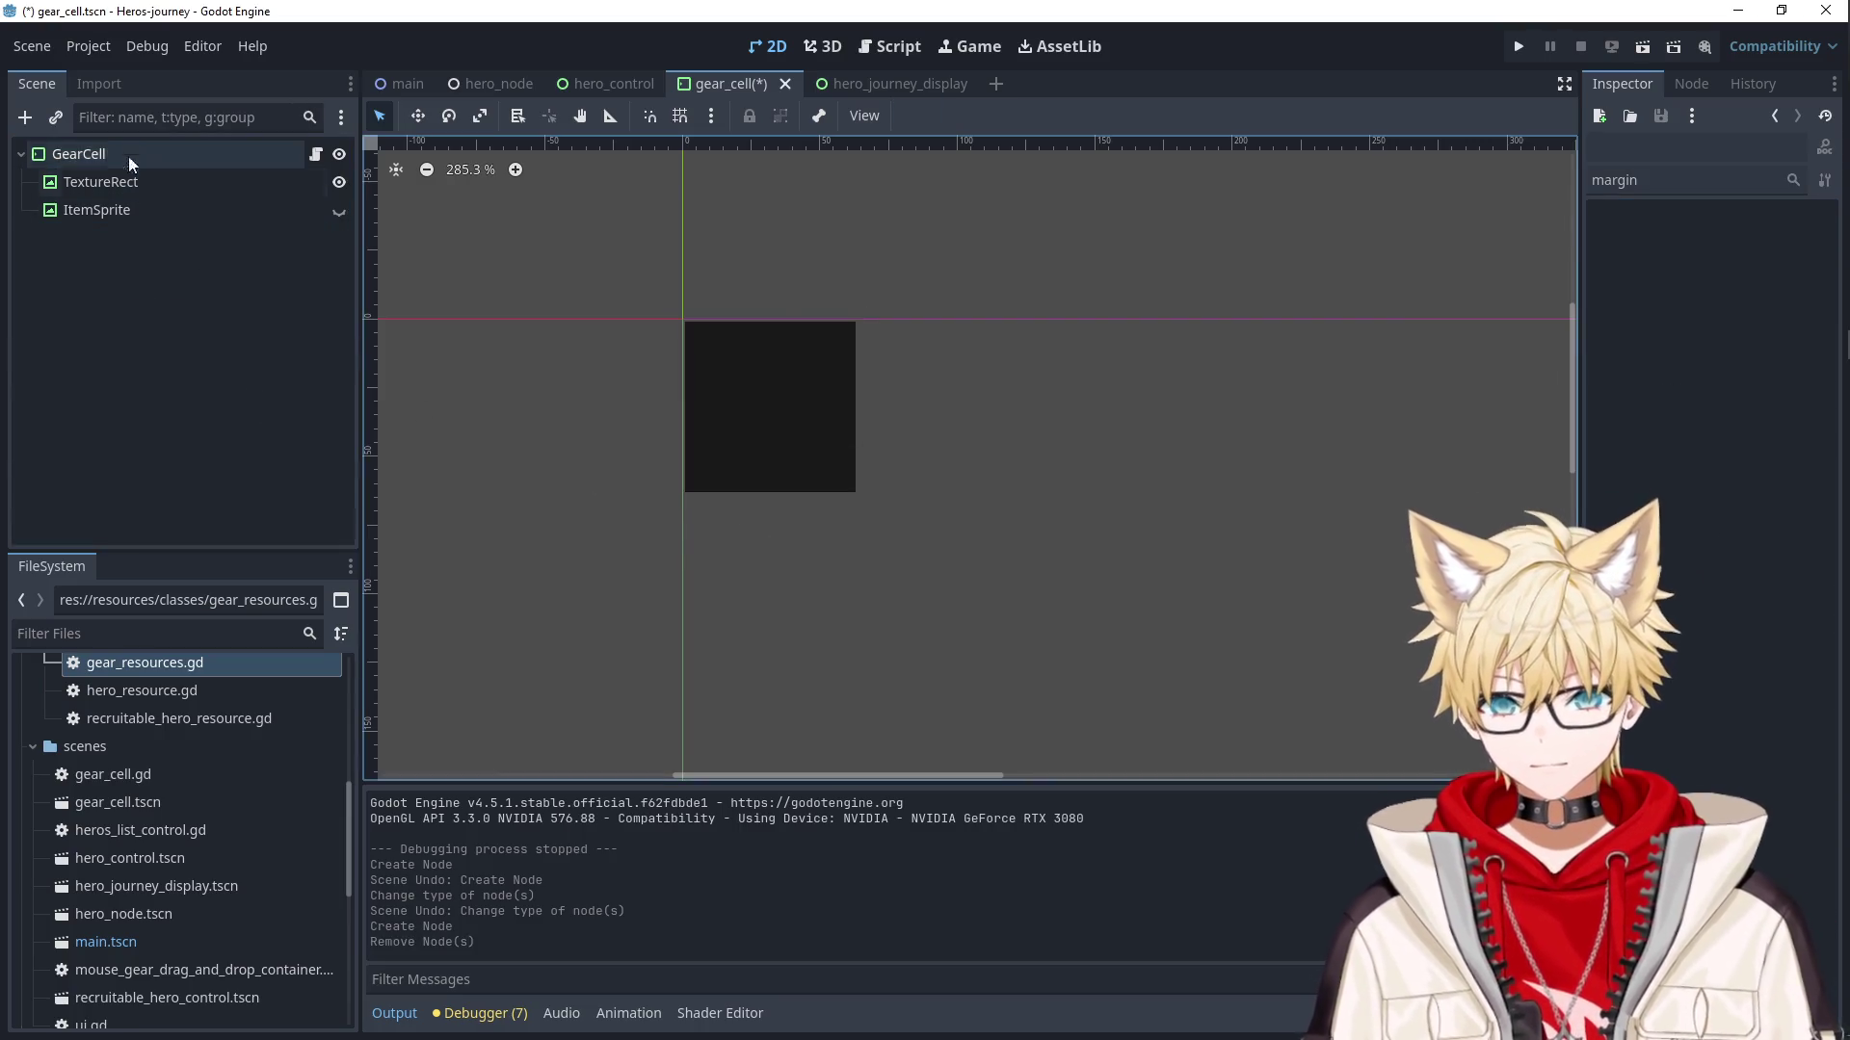
Change GearCell's node type to Control.
click(115, 154)
right_click(115, 154)
click(64, 299)
right_click(129, 148)
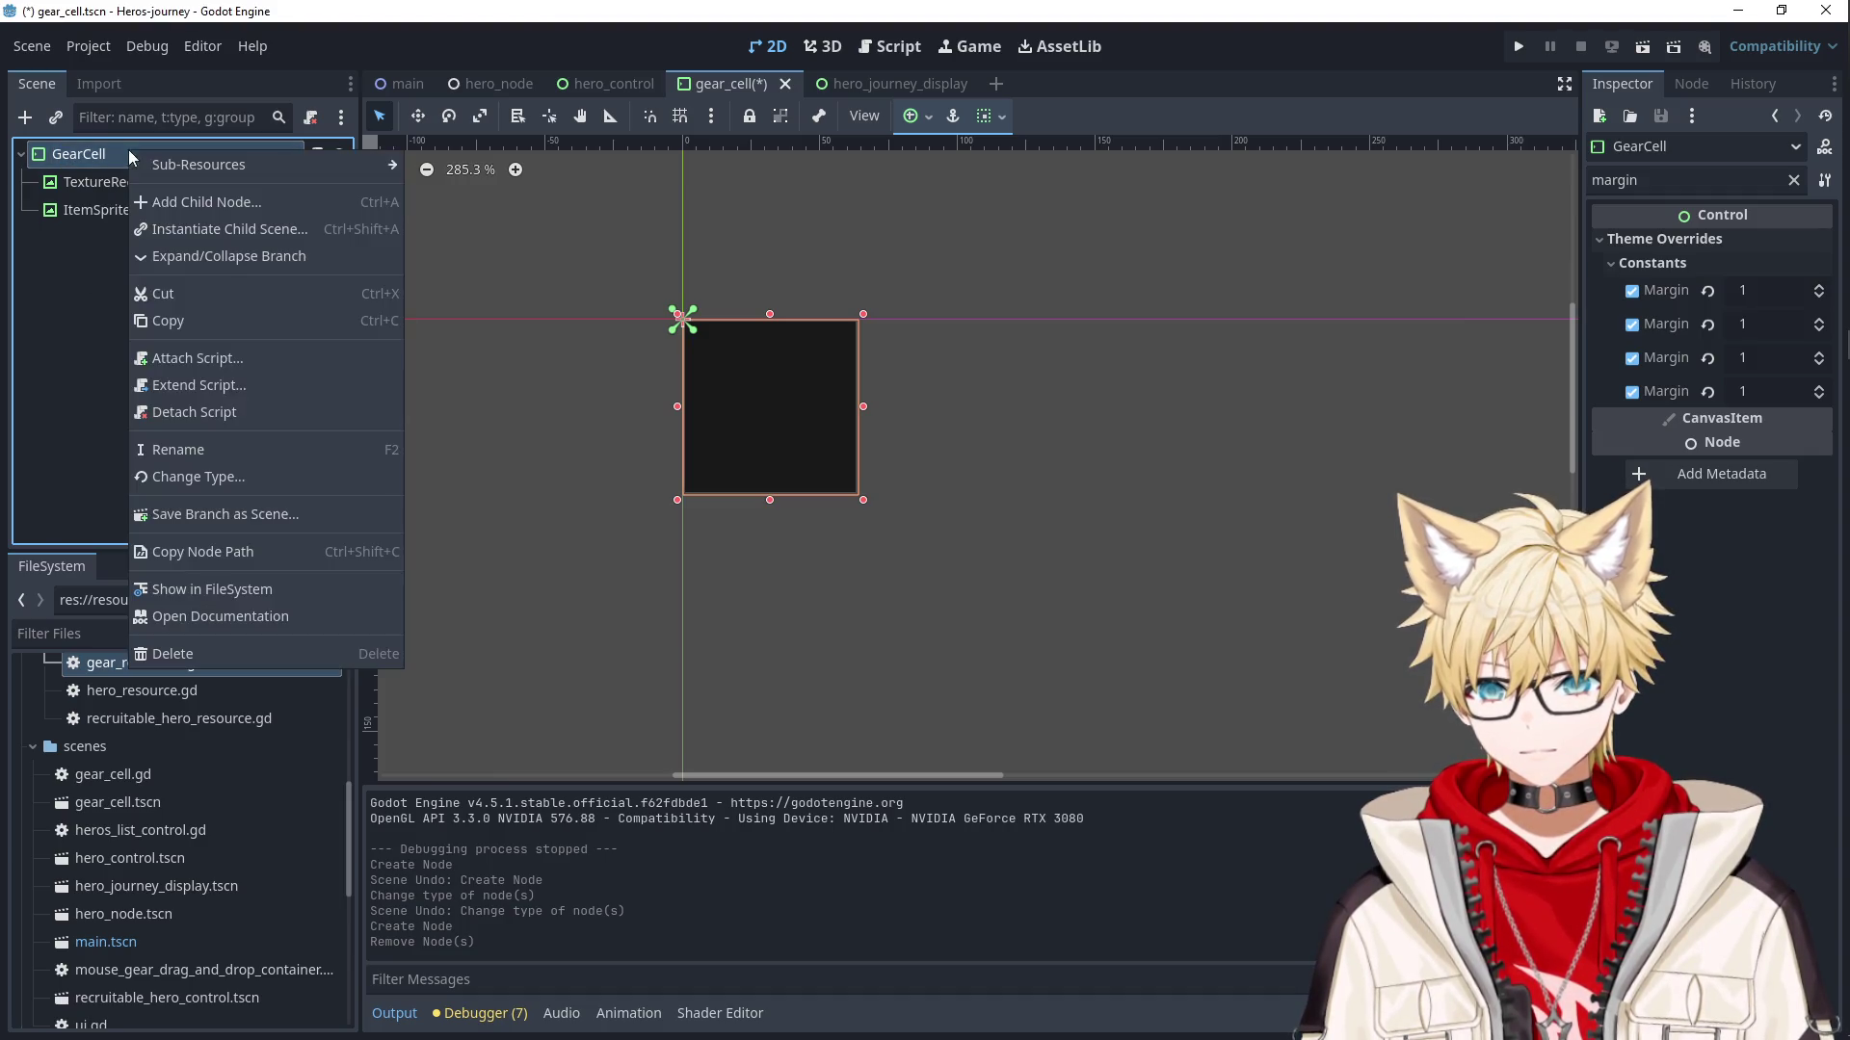
click(223, 486)
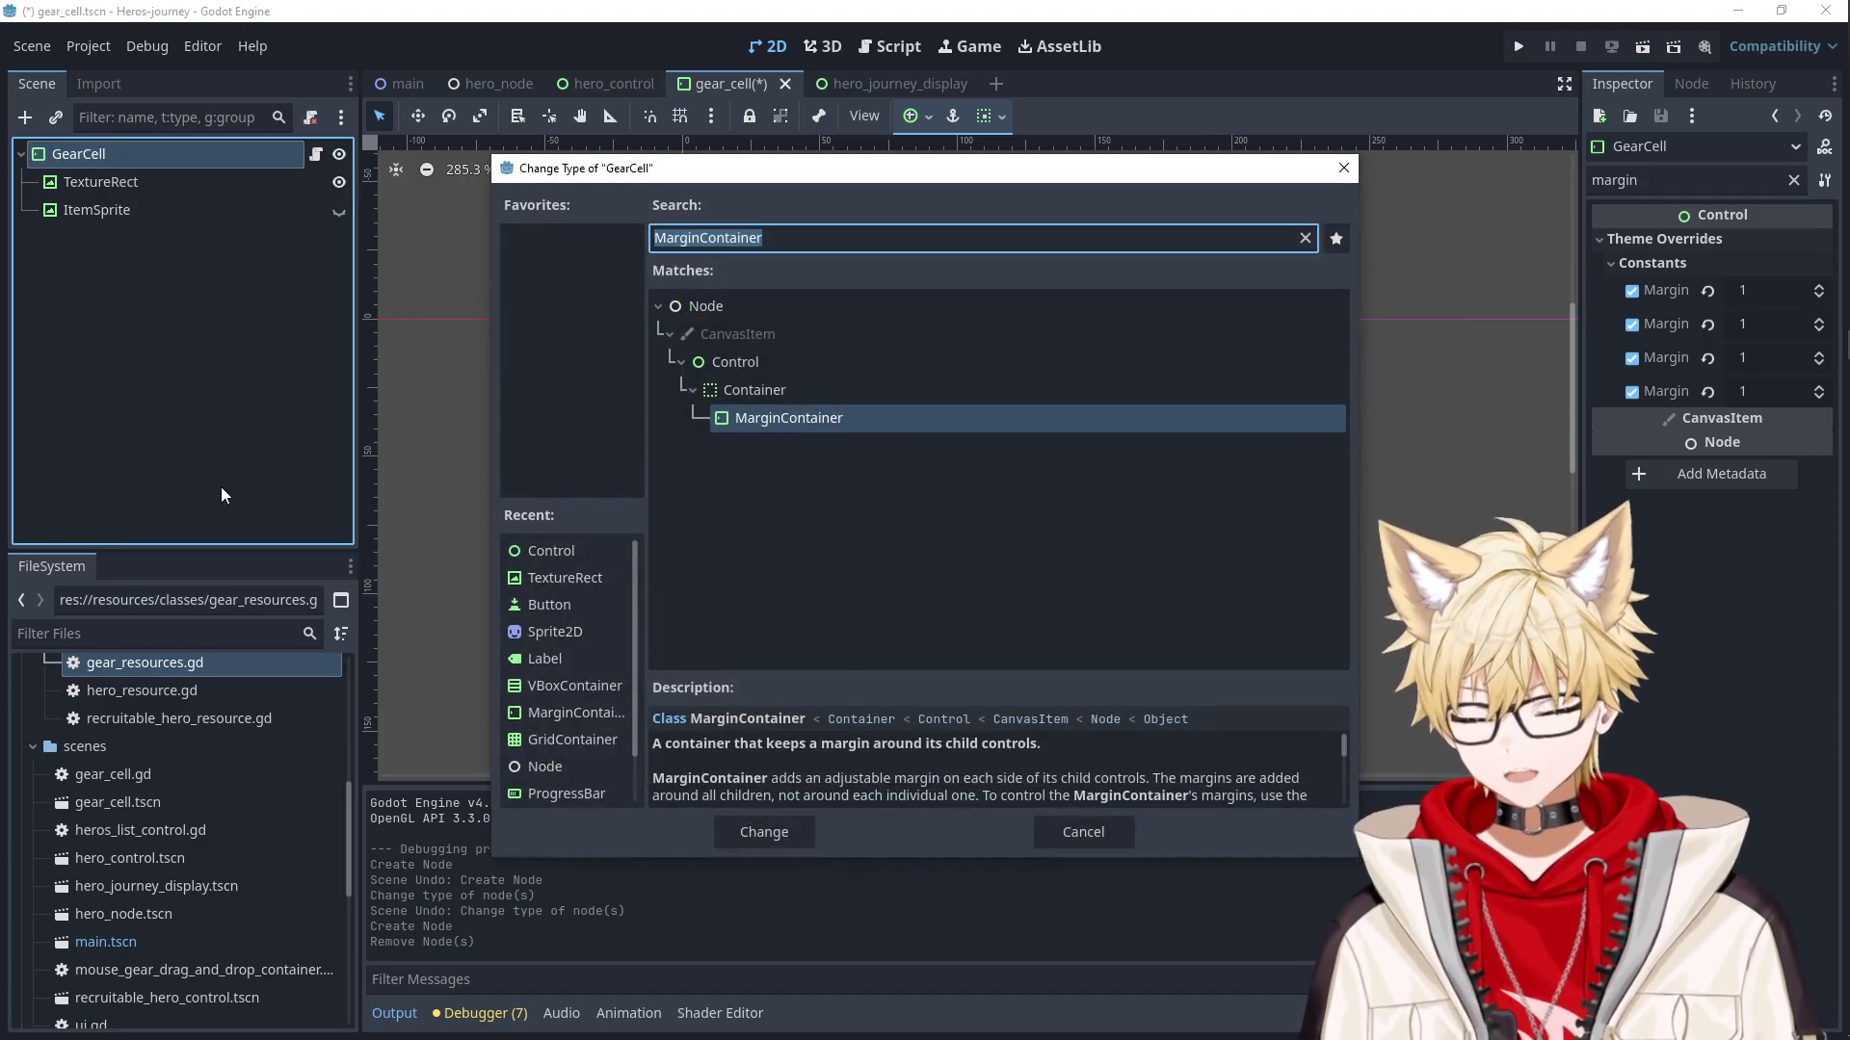
key(Up)
key(Up)
key(Return)
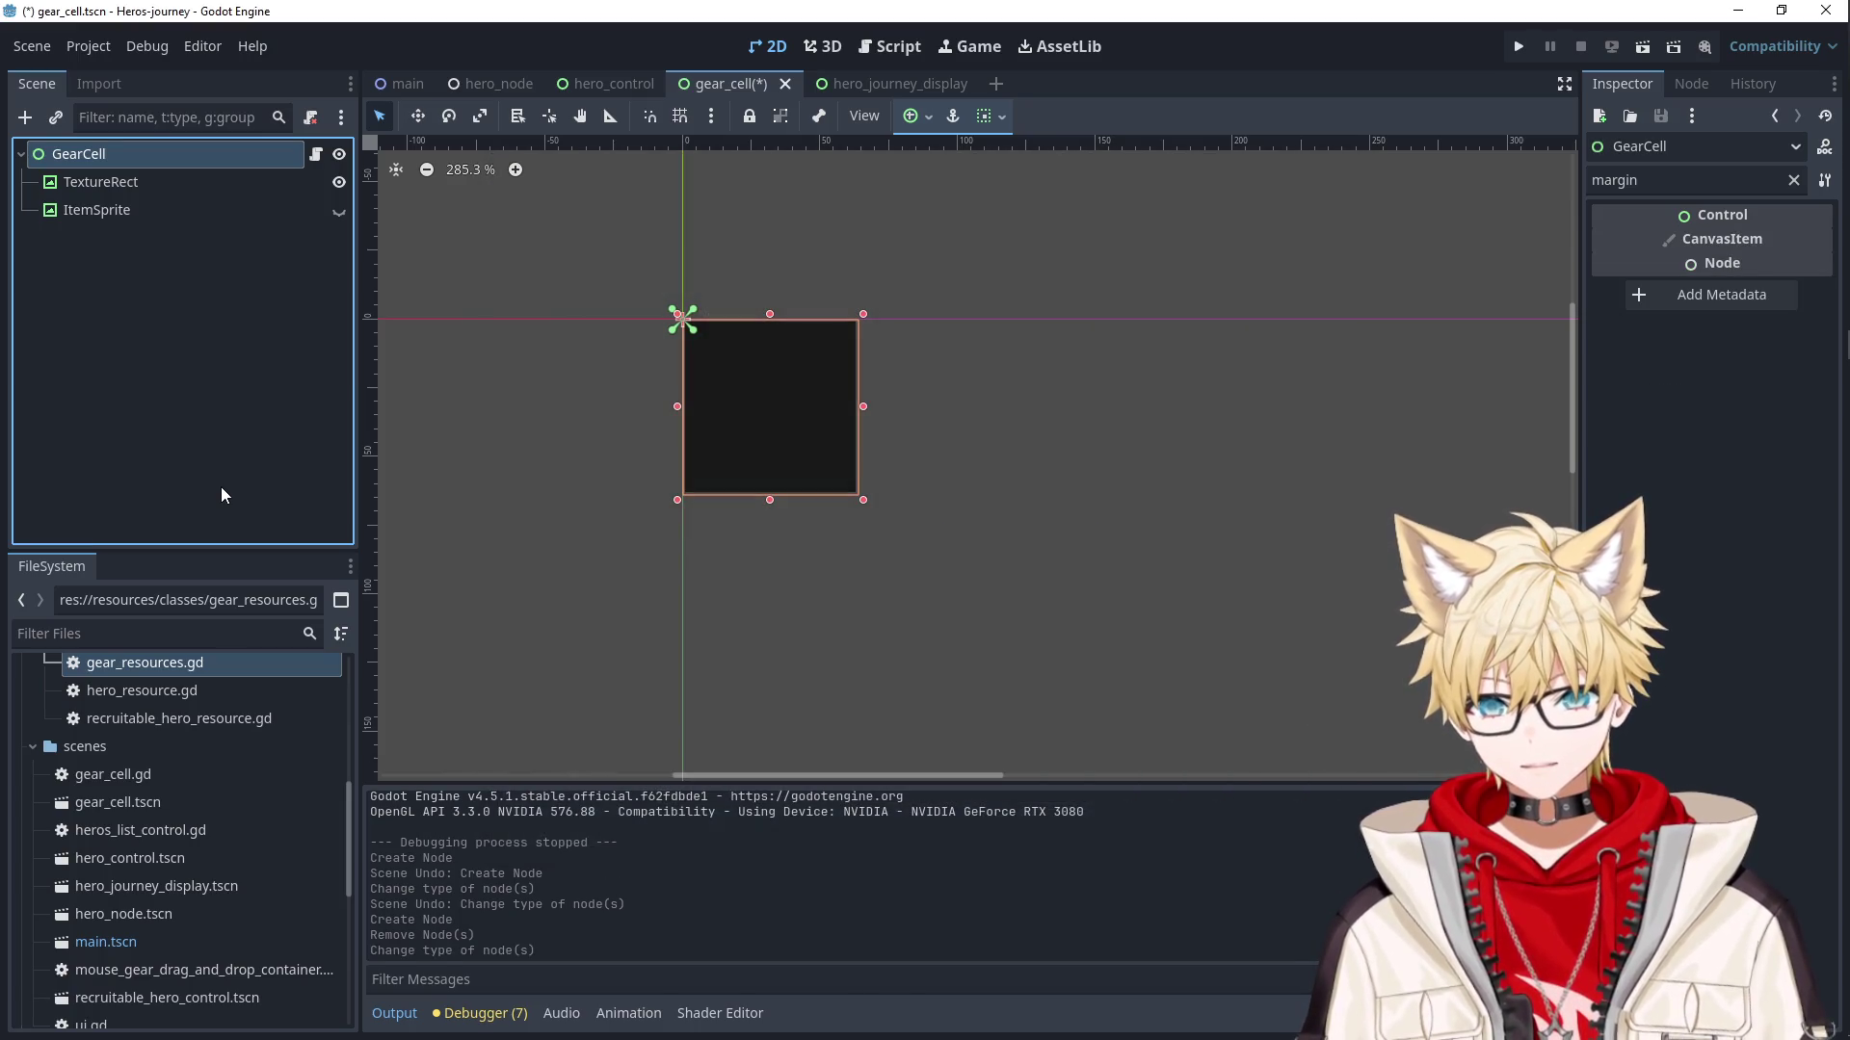
Add a MarginContainer child under GearCell.
click(154, 157)
right_click(154, 159)
click(207, 210)
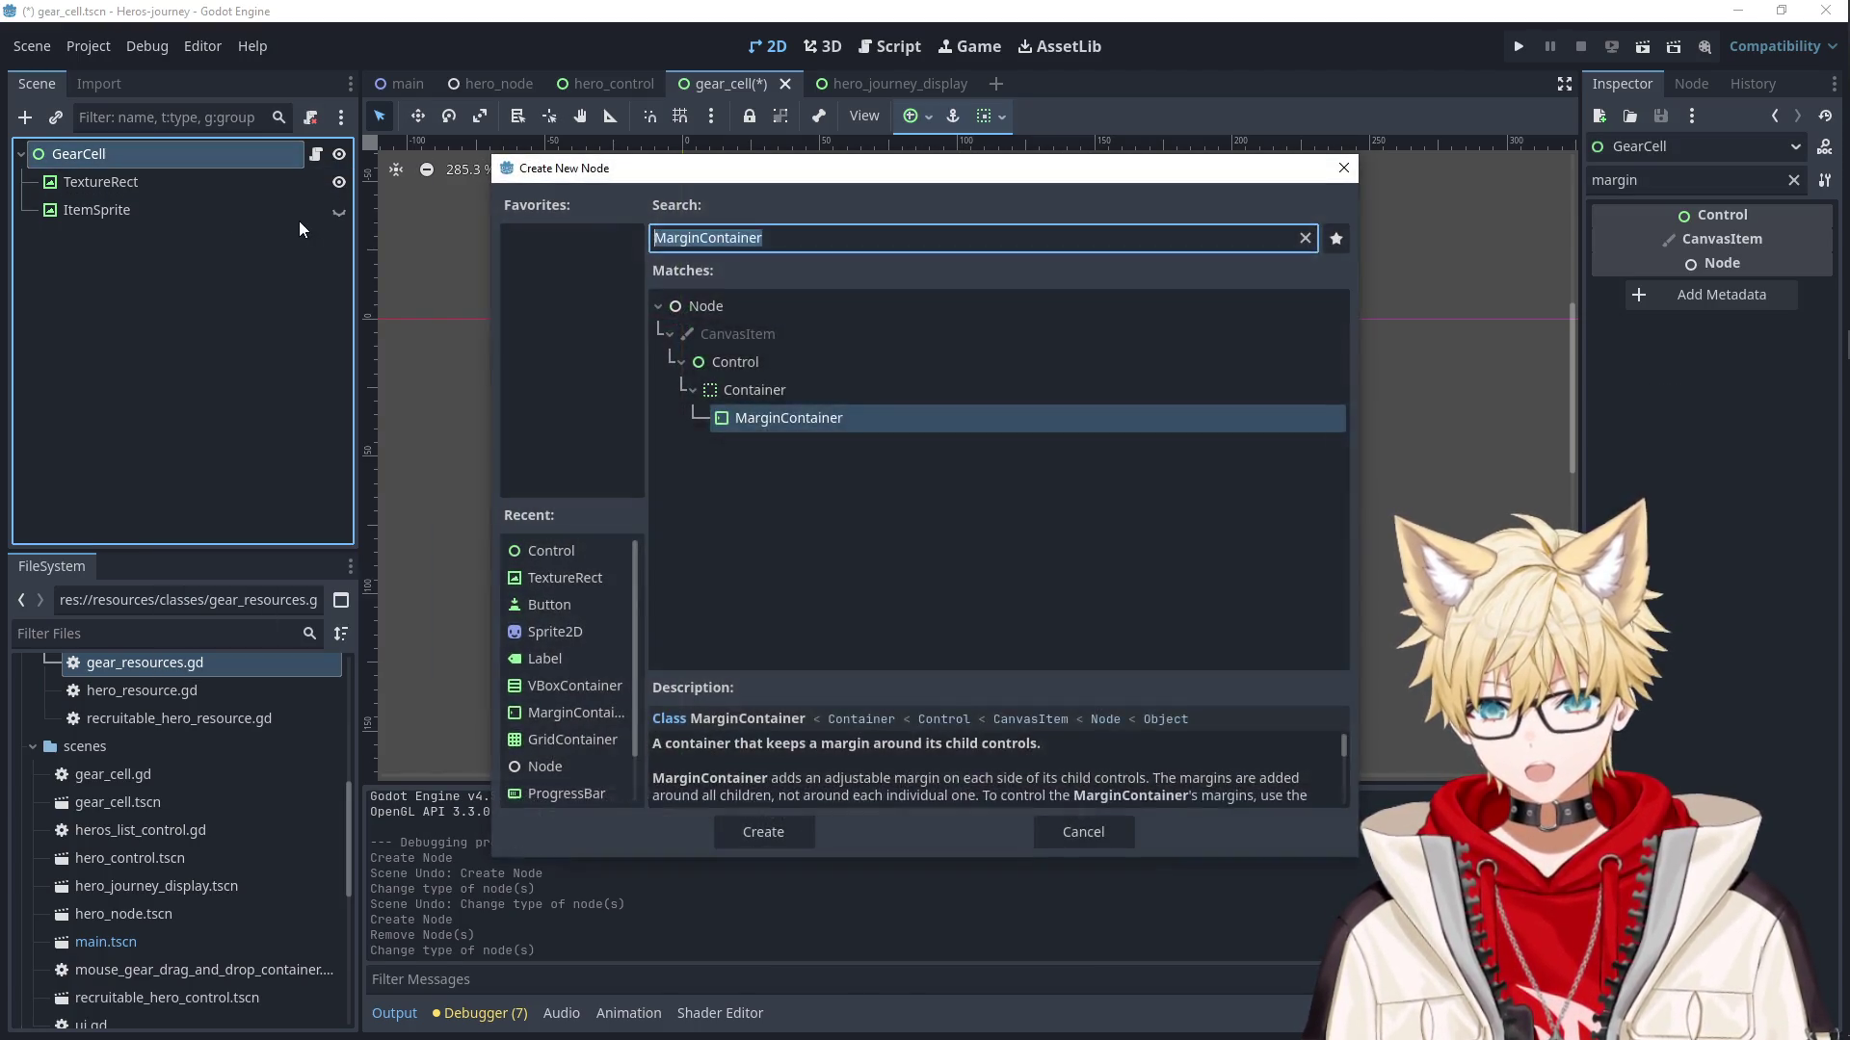
text(margin)
key(Return)
Move TextureRect and ItemSprite into the MarginContainer and open gear_cell.gd.
click(159, 180)
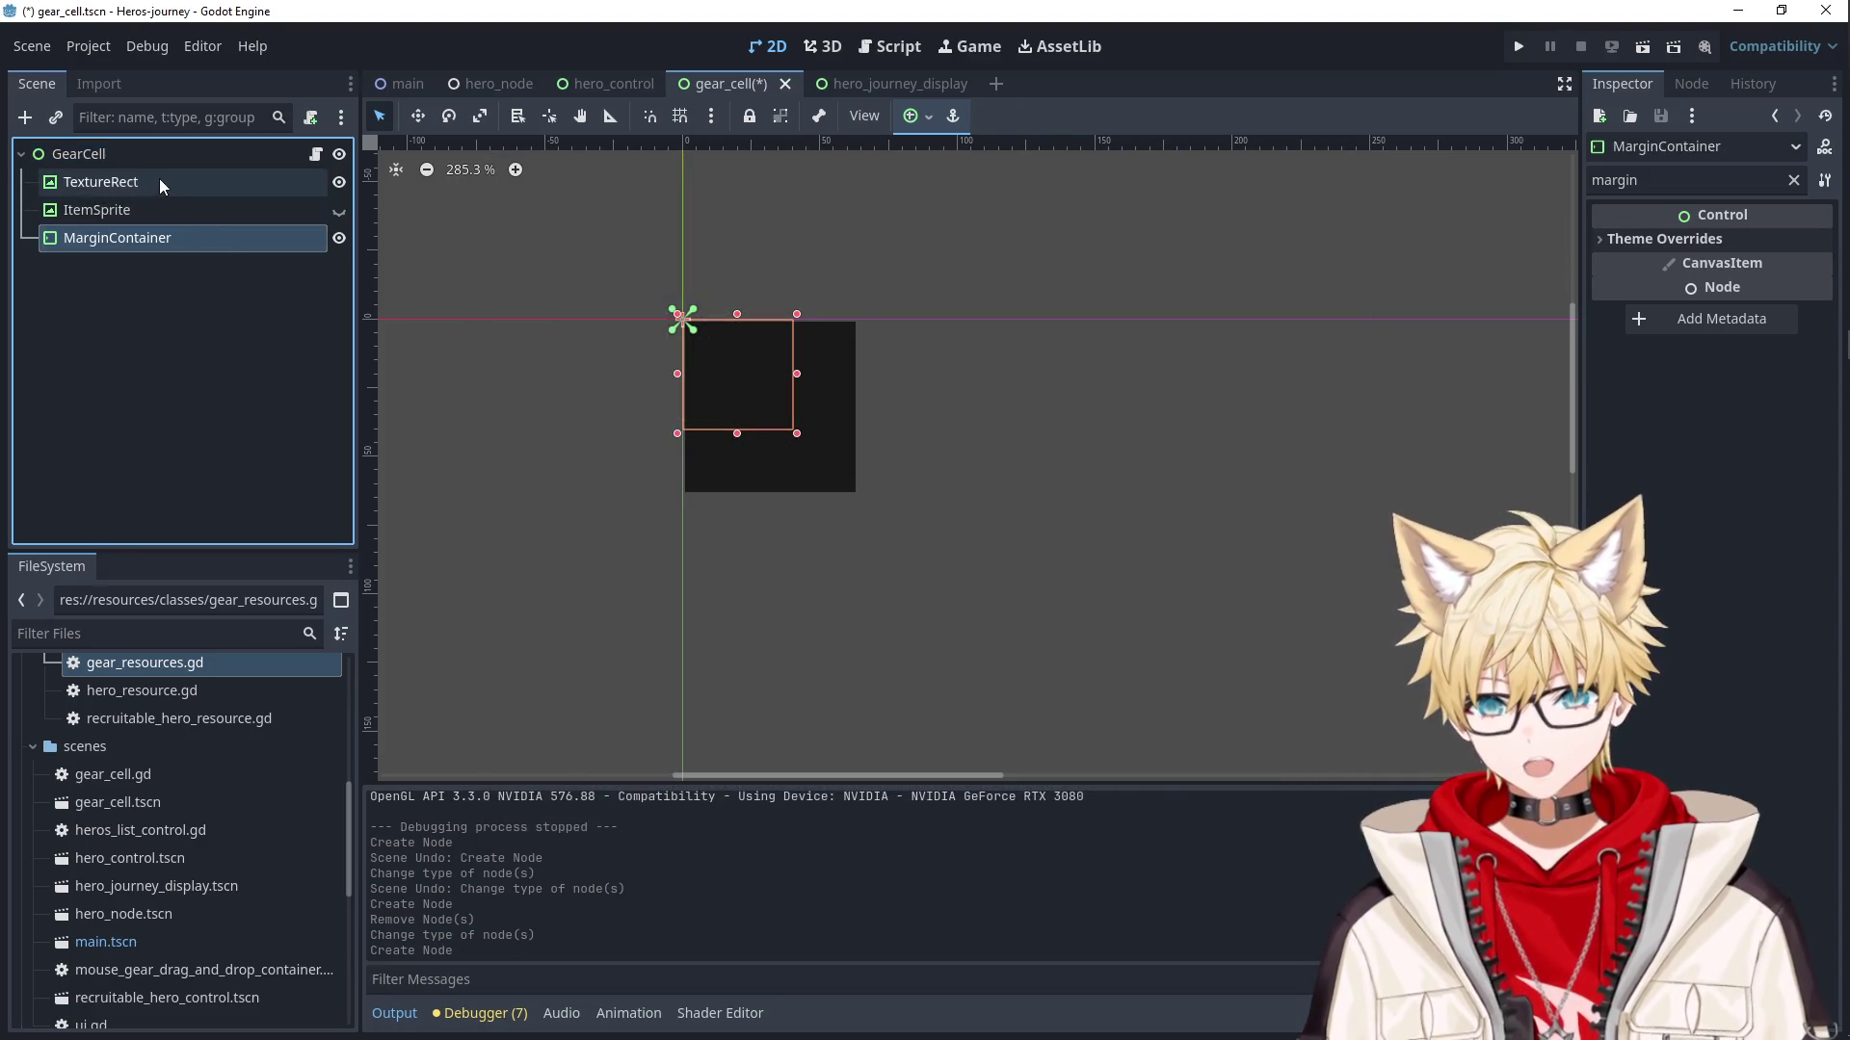
shift+click(153, 209)
drag(150, 203, 159, 239)
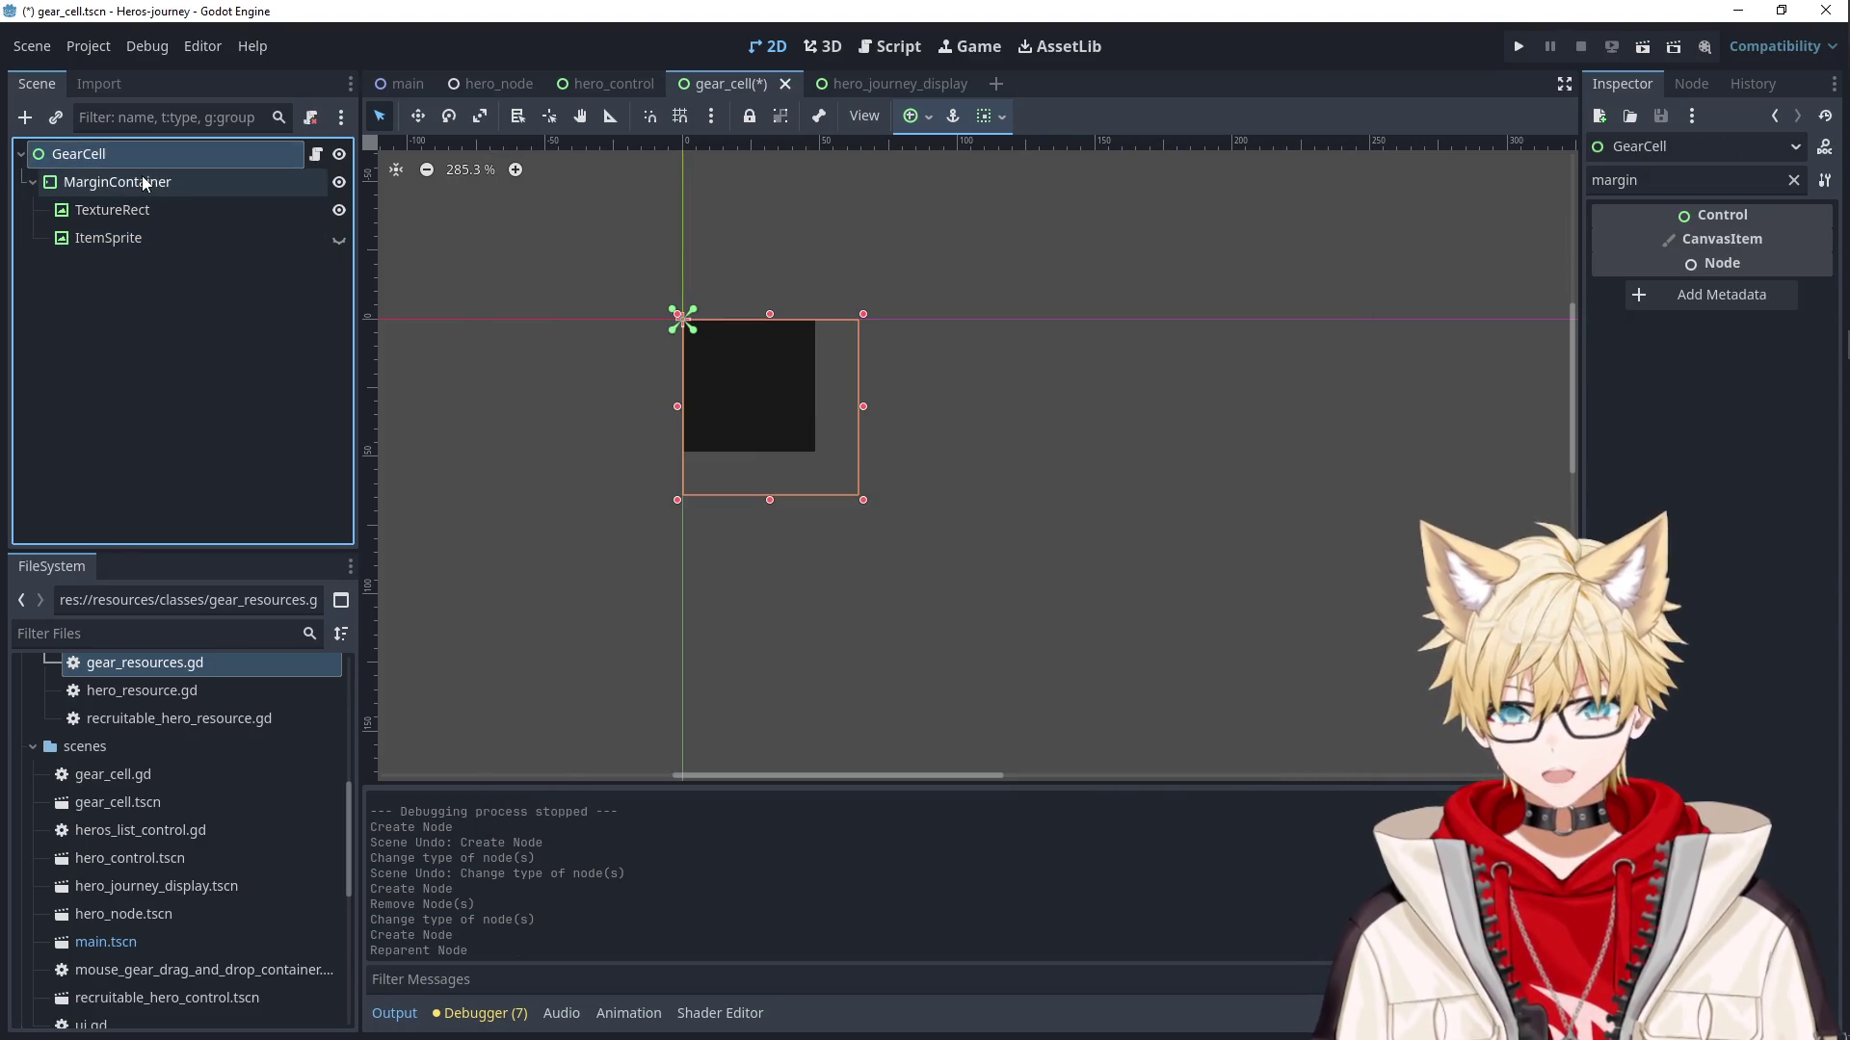
click(316, 154)
scroll(1023, 157, up, 5)
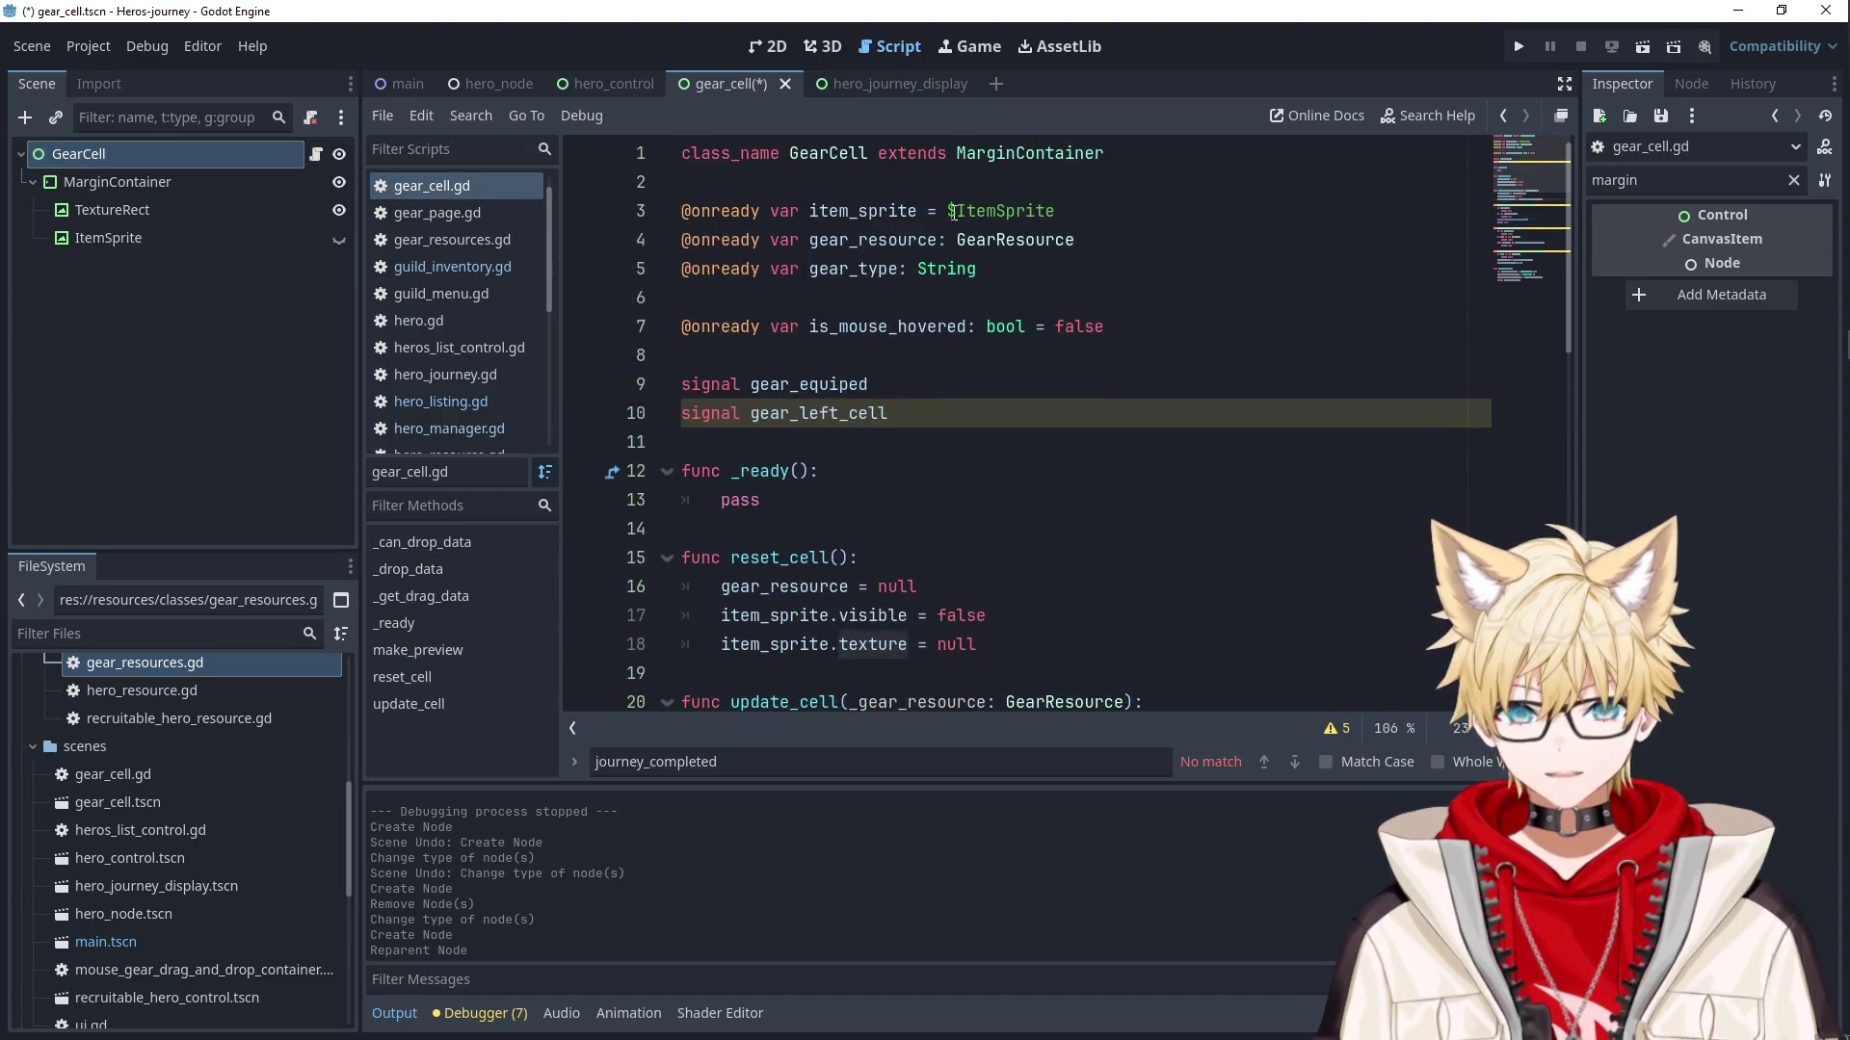
Change the script's base class on line 1 to Control.
double_click(1023, 157)
text(Control)
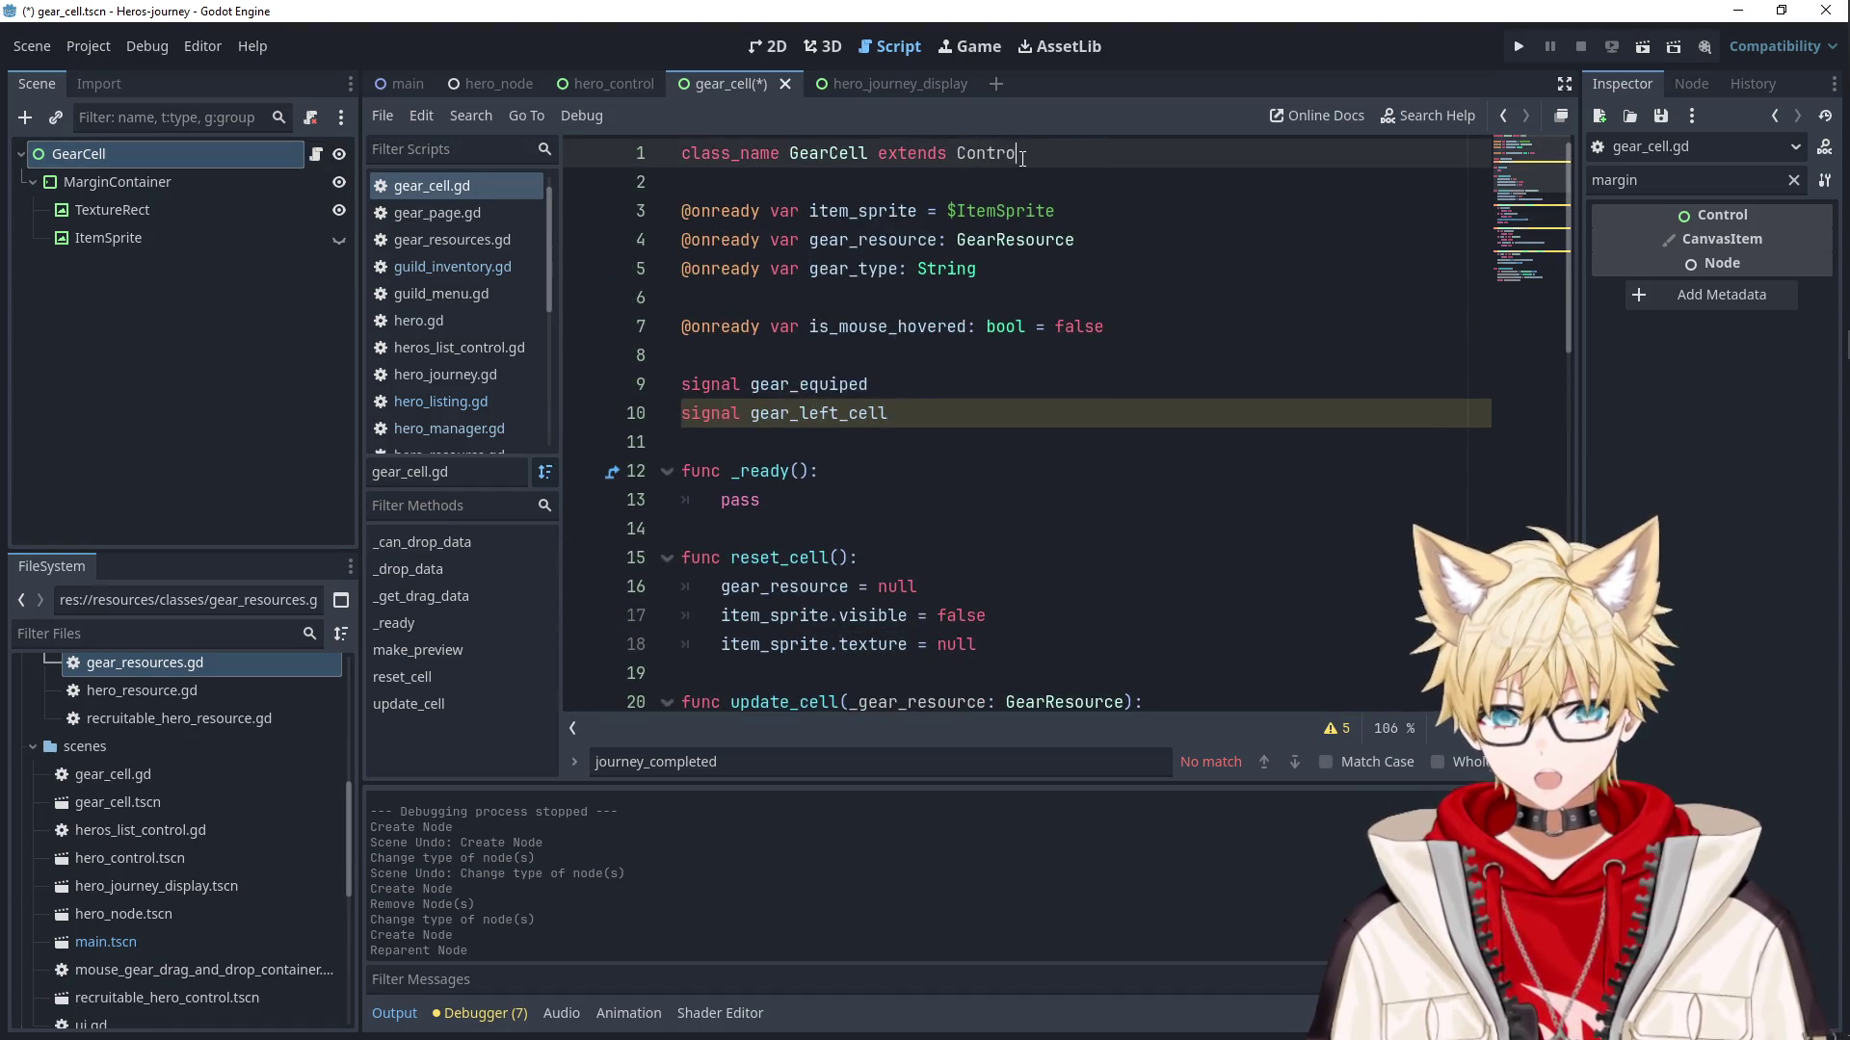
key(Escape)
Give ItemSprite a unique name, replace its old declaration with an onready %ItemSprite reference, and save.
drag(1055, 211, 681, 211)
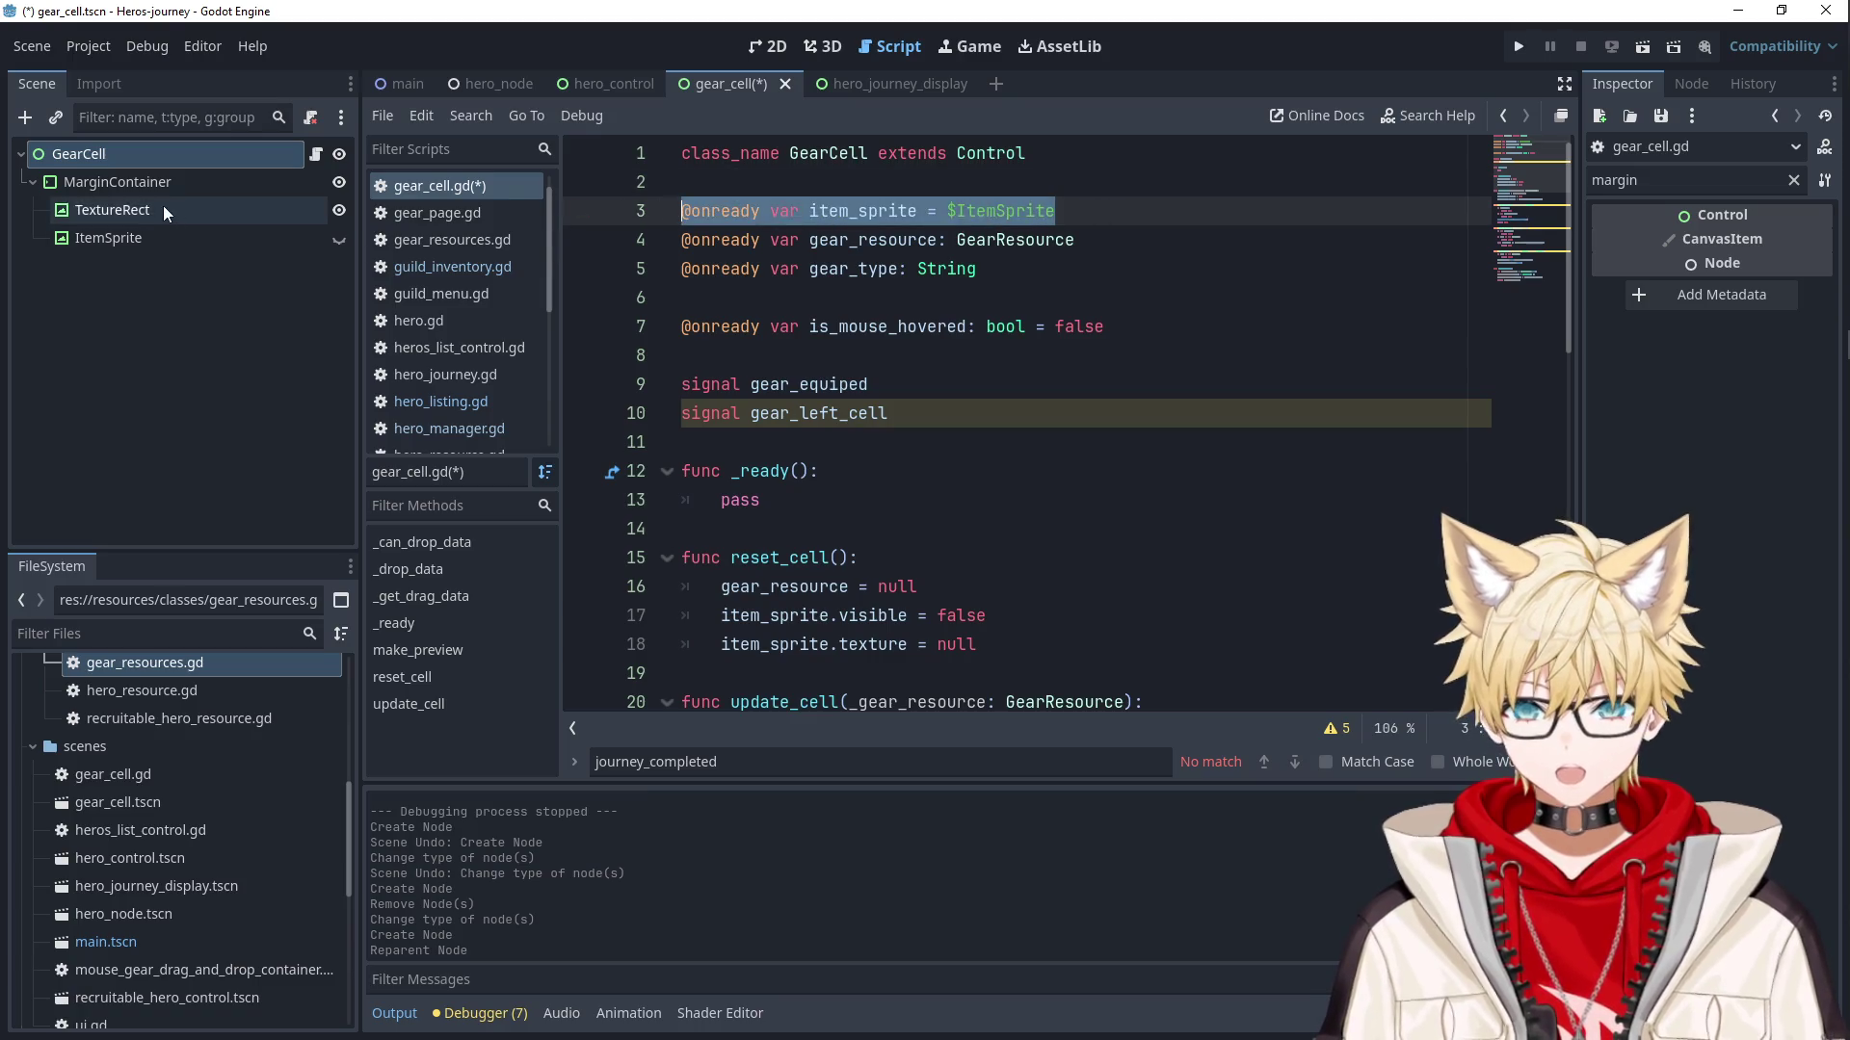
click(164, 205)
click(131, 242)
right_click(129, 239)
click(217, 739)
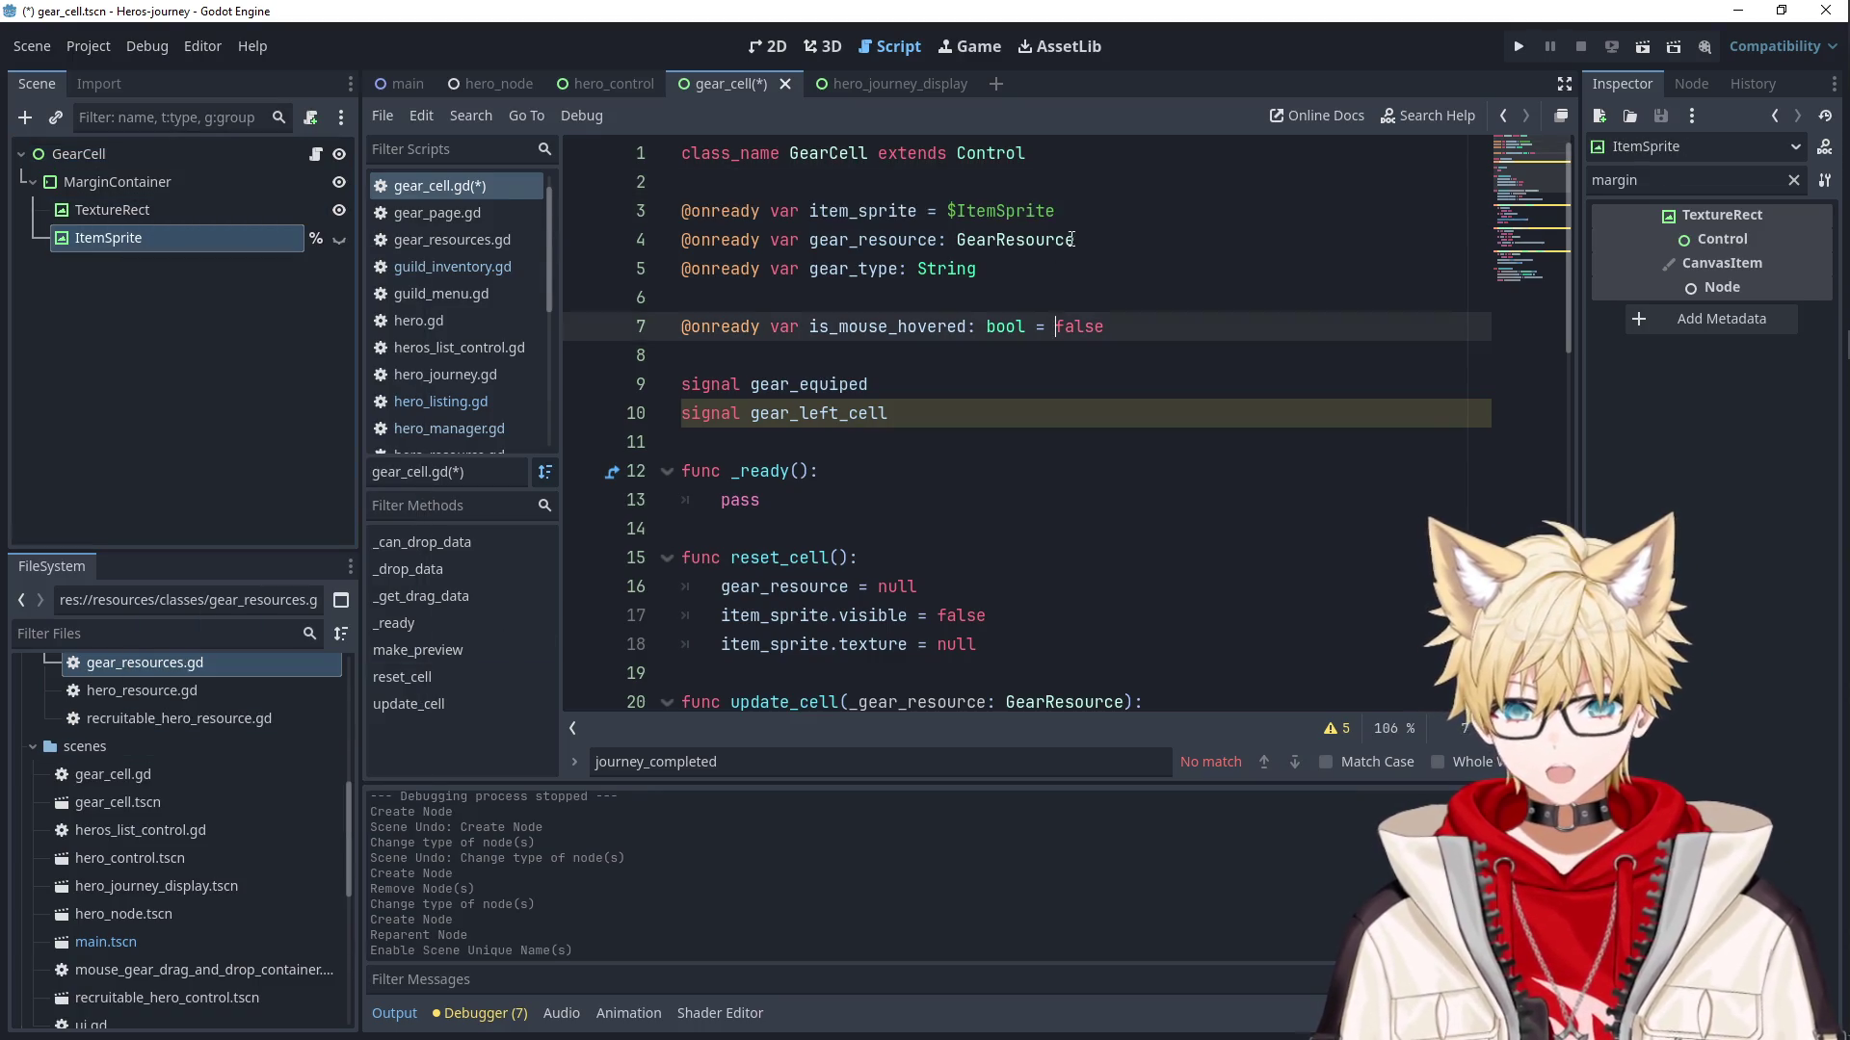
key(BackSpace)
key(BackSpace)
key(BackSpace)
drag(188, 250, 941, 189)
key(alt+Down)
key(Up)
key(ctrl+s)
Open the script warnings and review the unused gear_left_cell signal warning.
scroll(855, 422, down, 10)
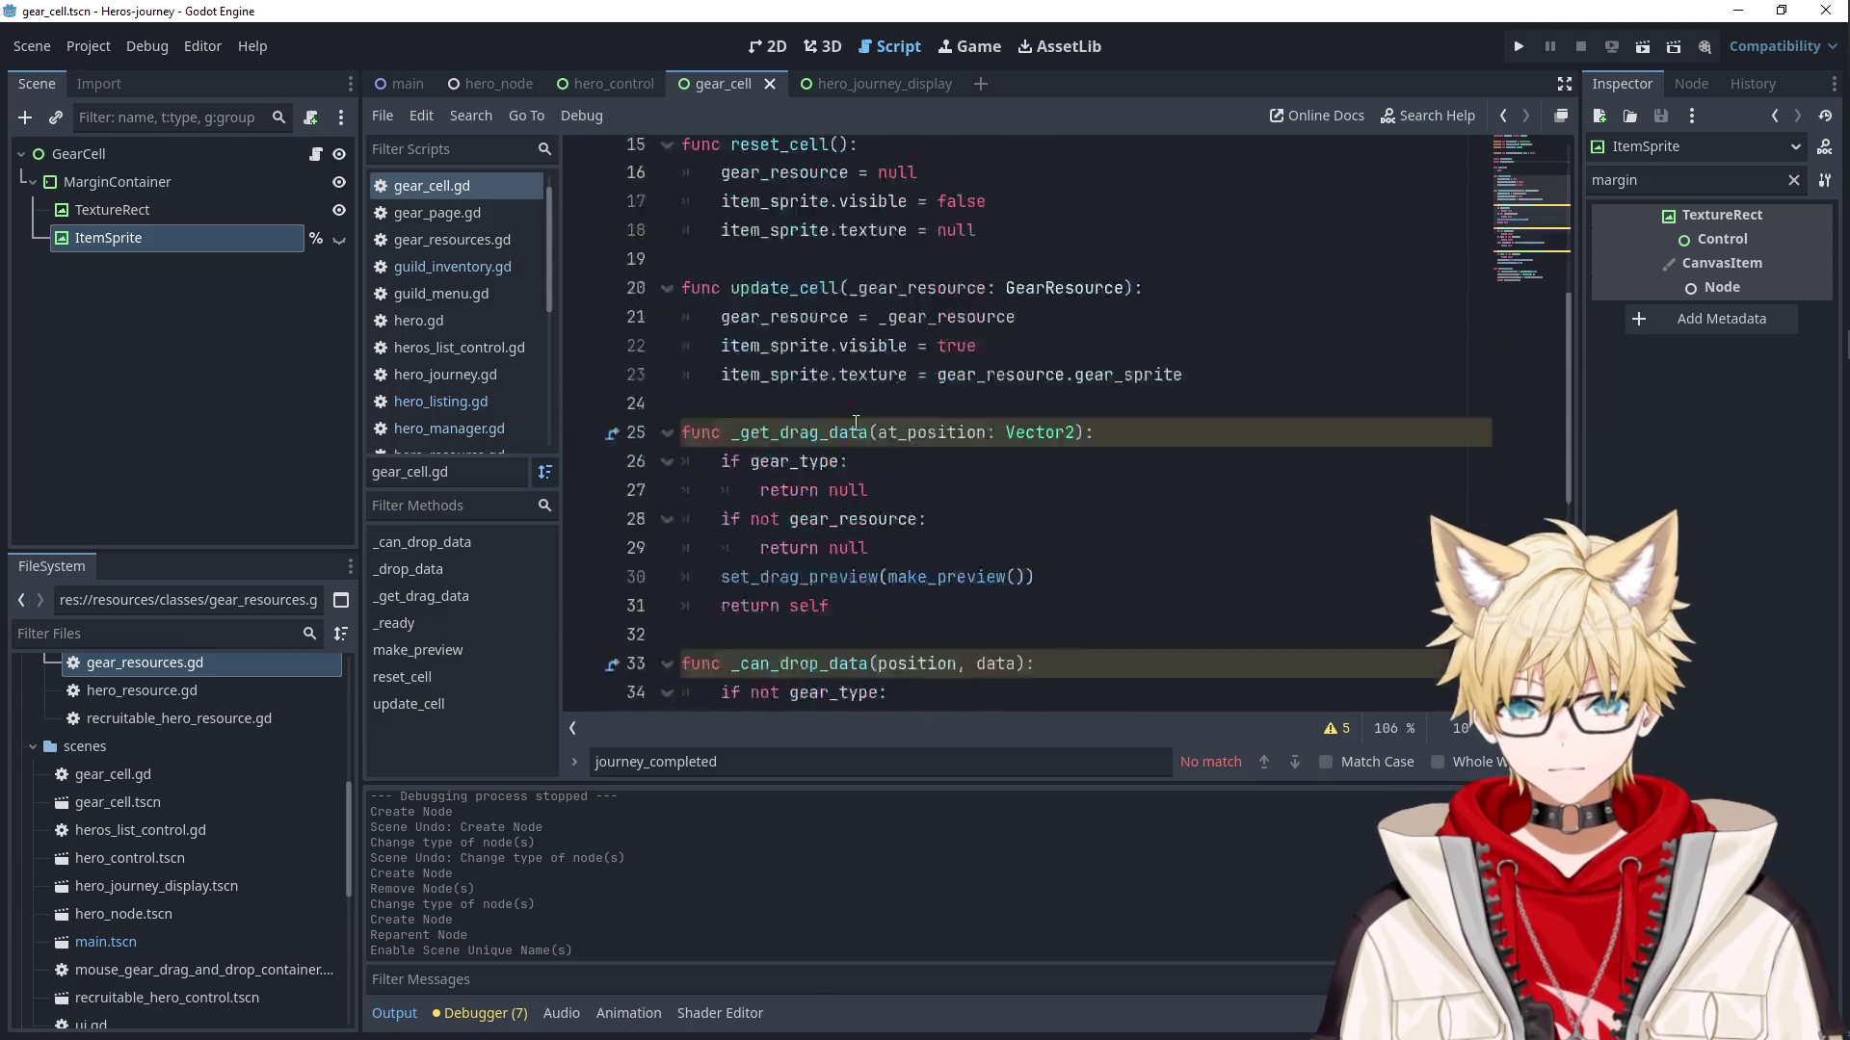
scroll(855, 422, up, 11)
click(798, 415)
key(End)
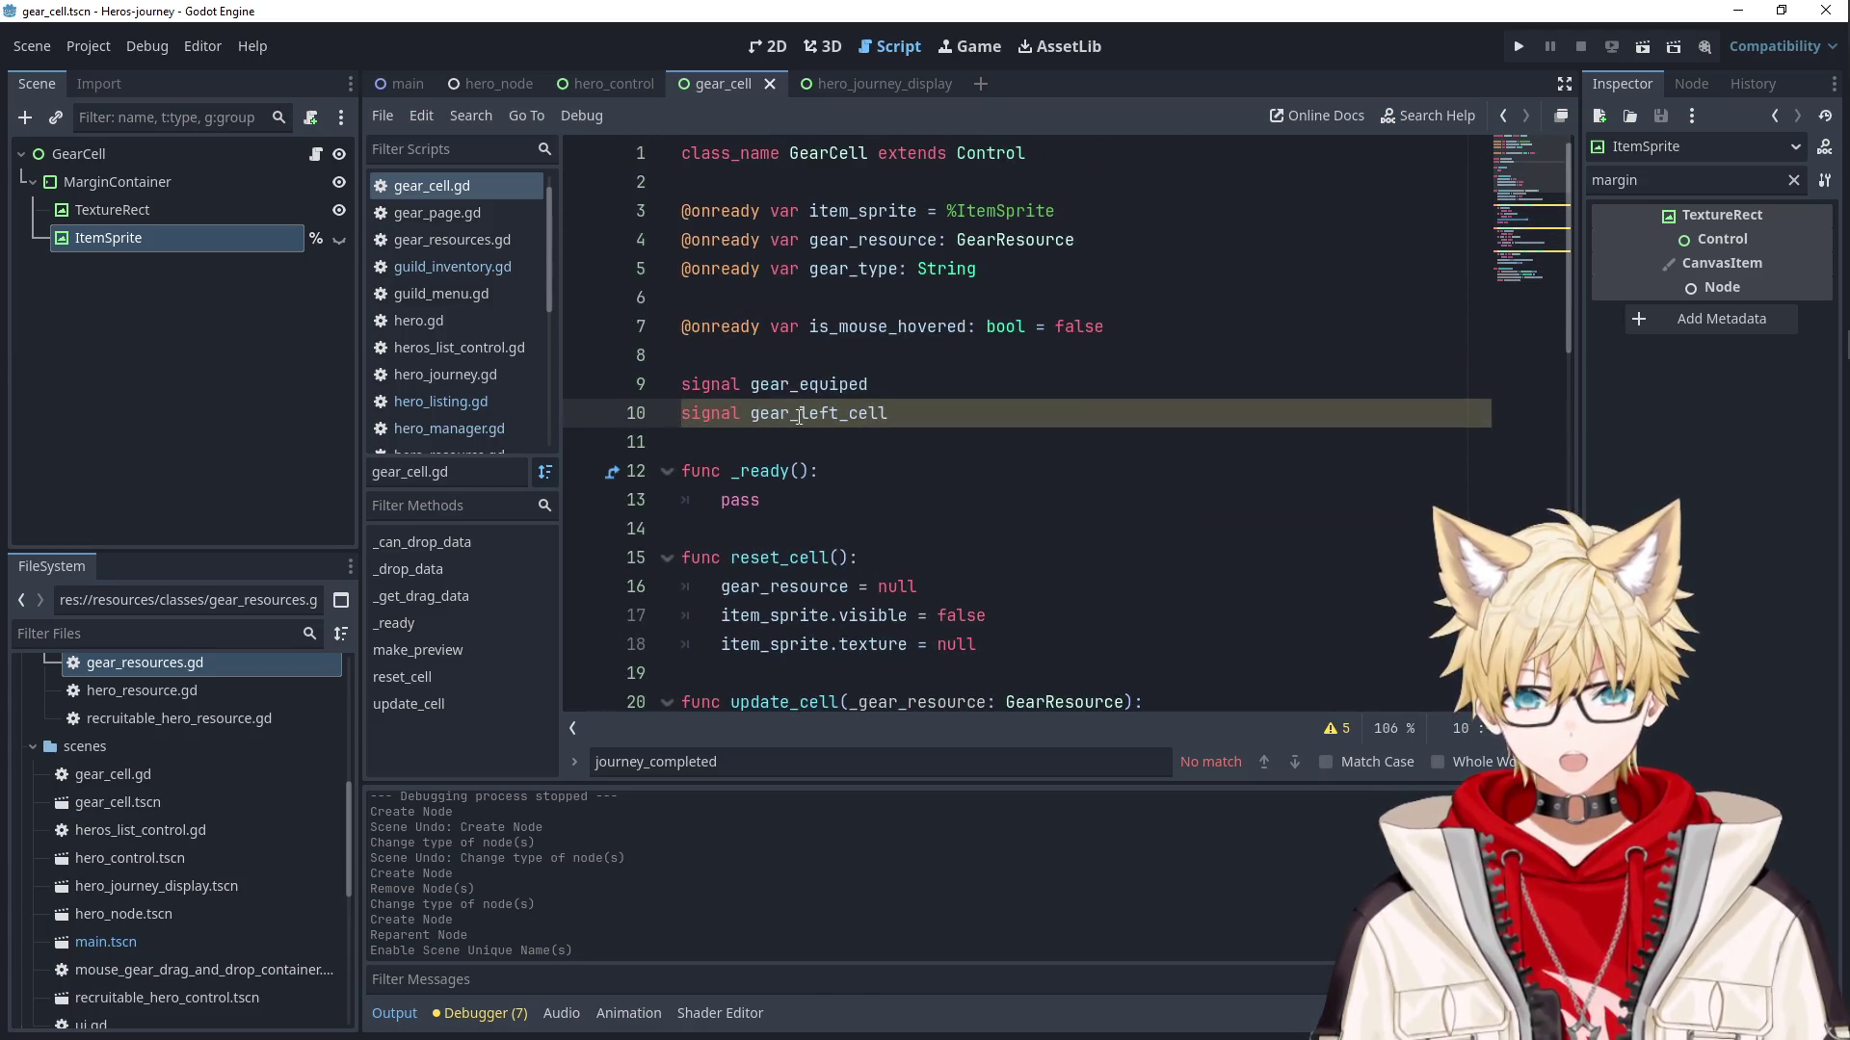
click(1335, 729)
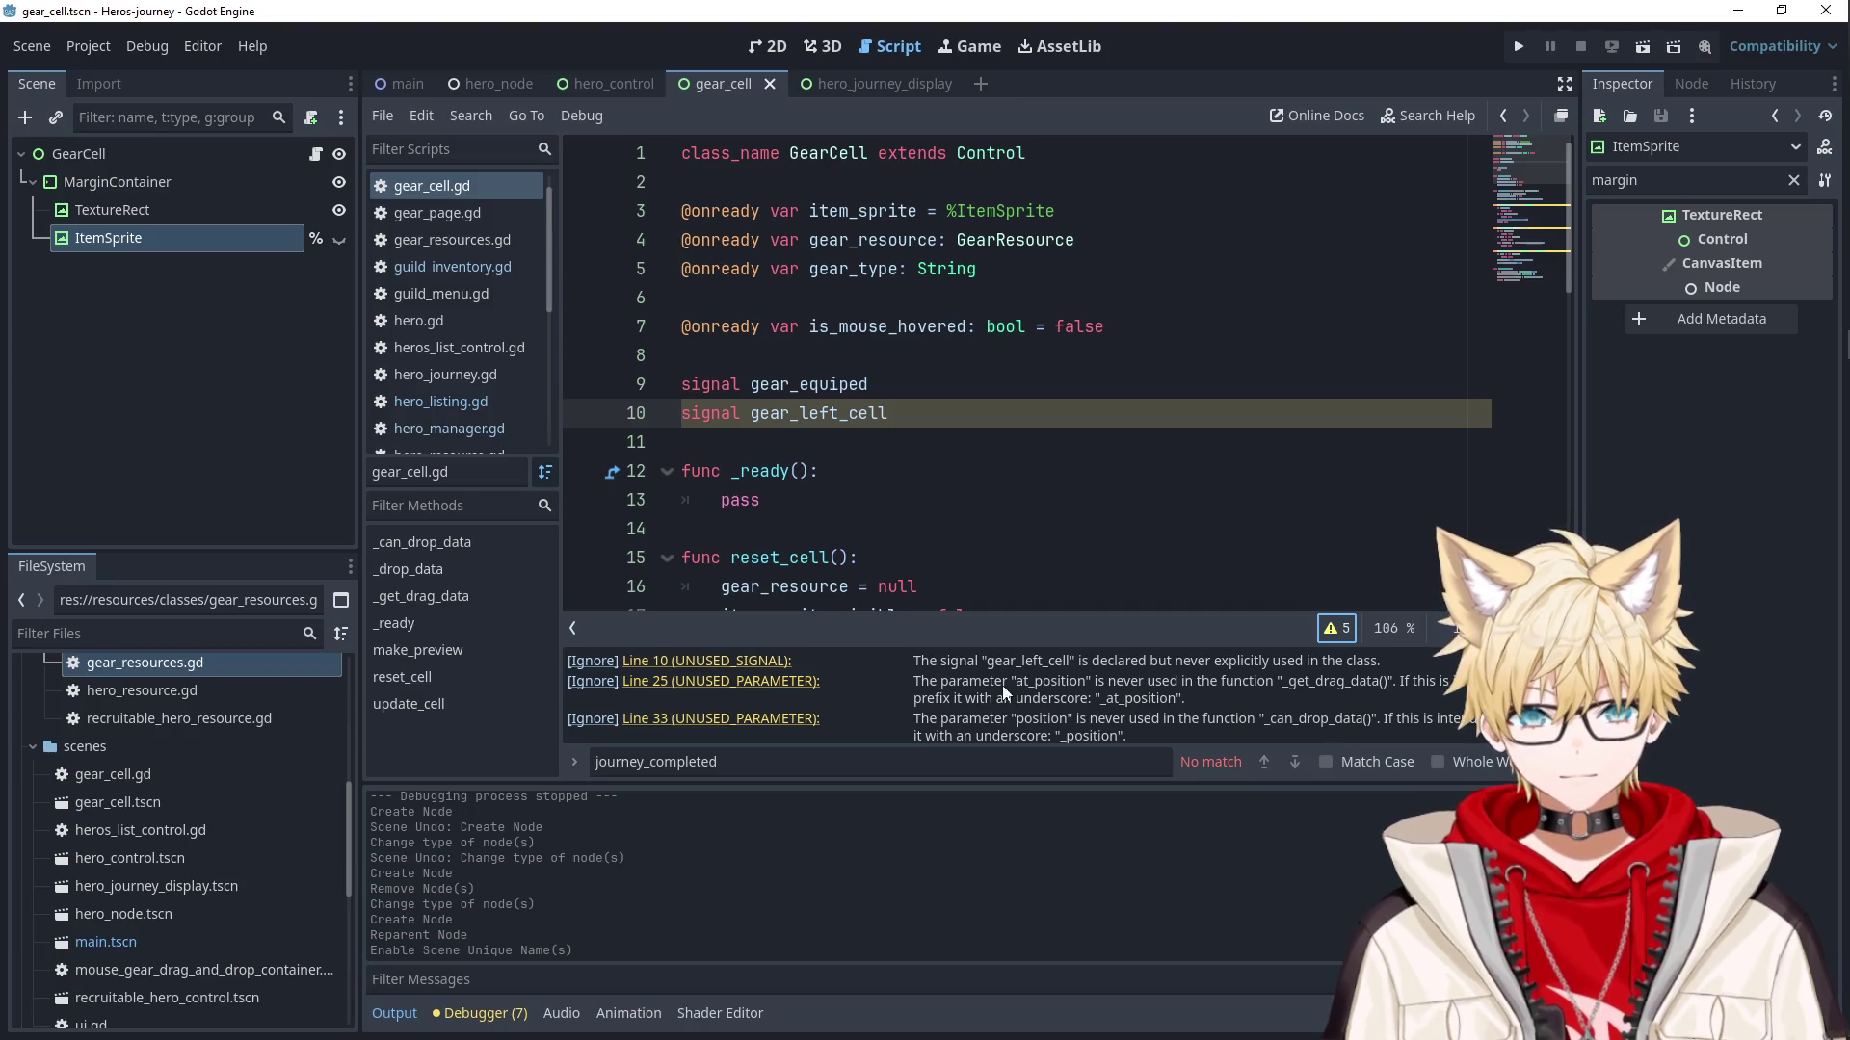
click(732, 663)
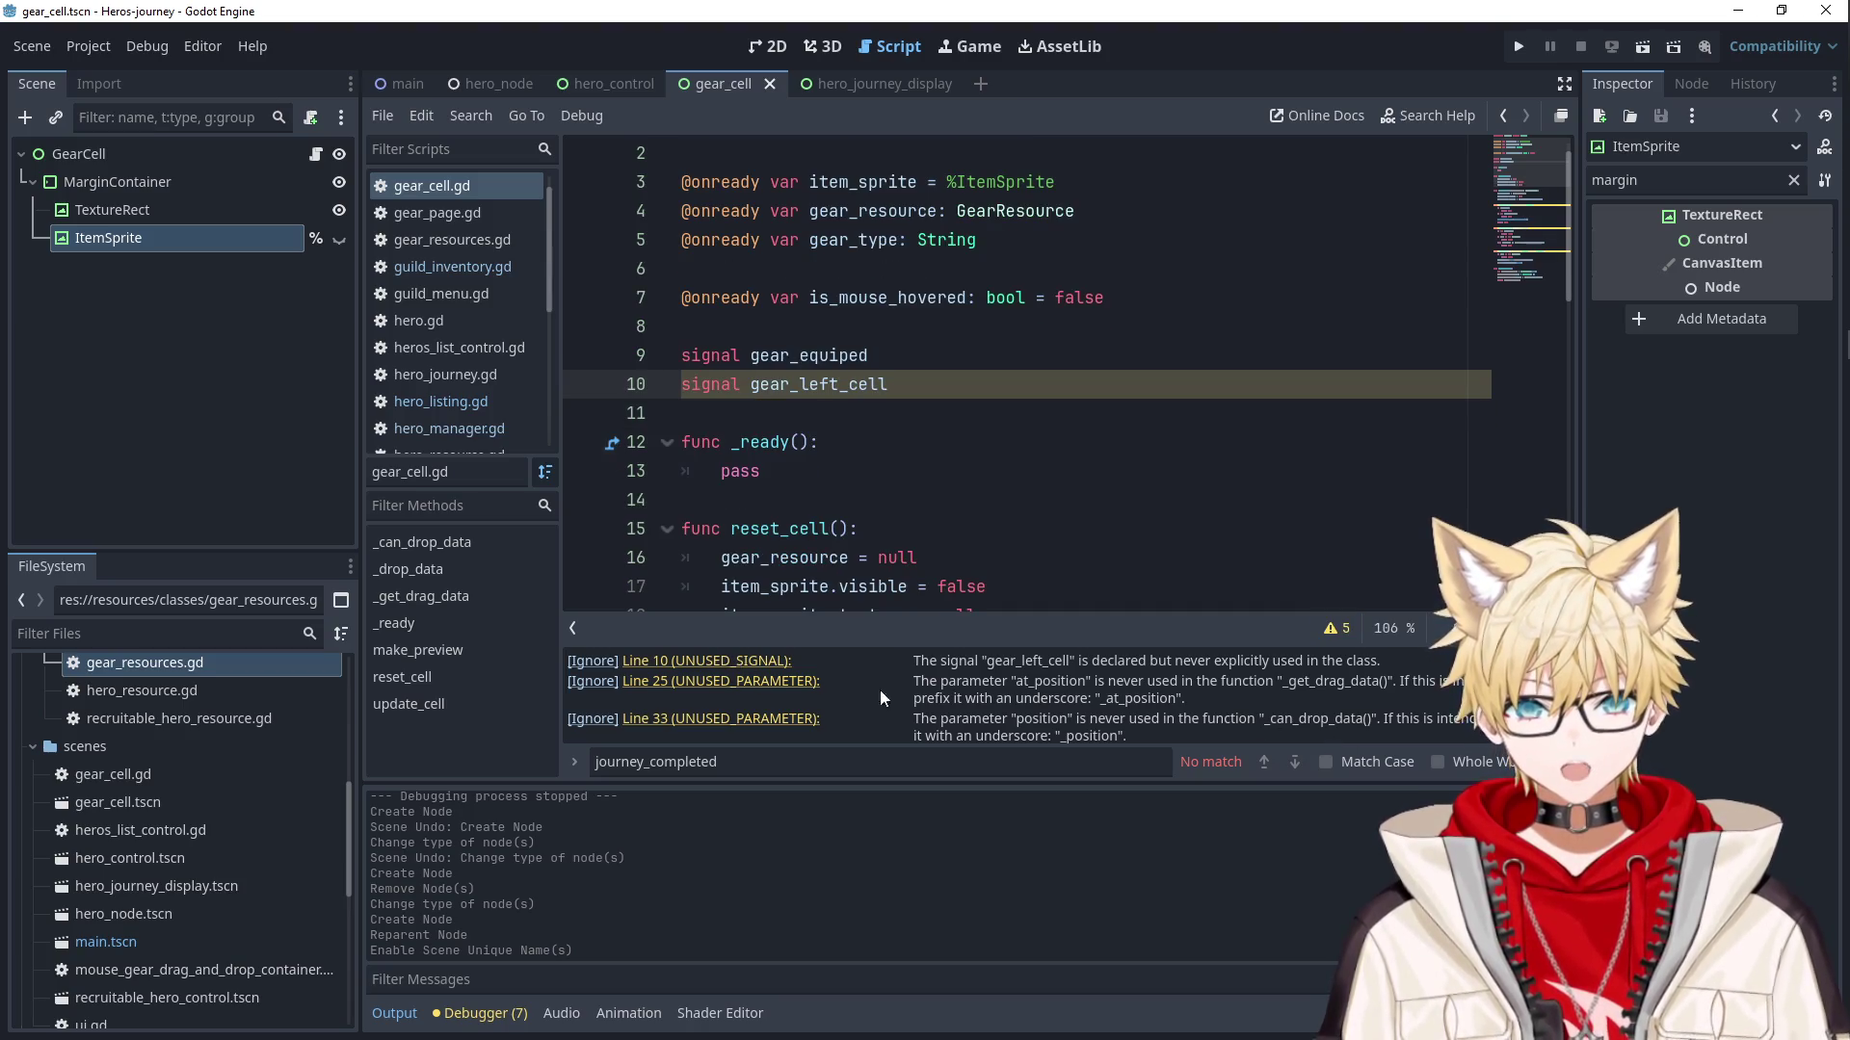
scroll(827, 426, down, 12)
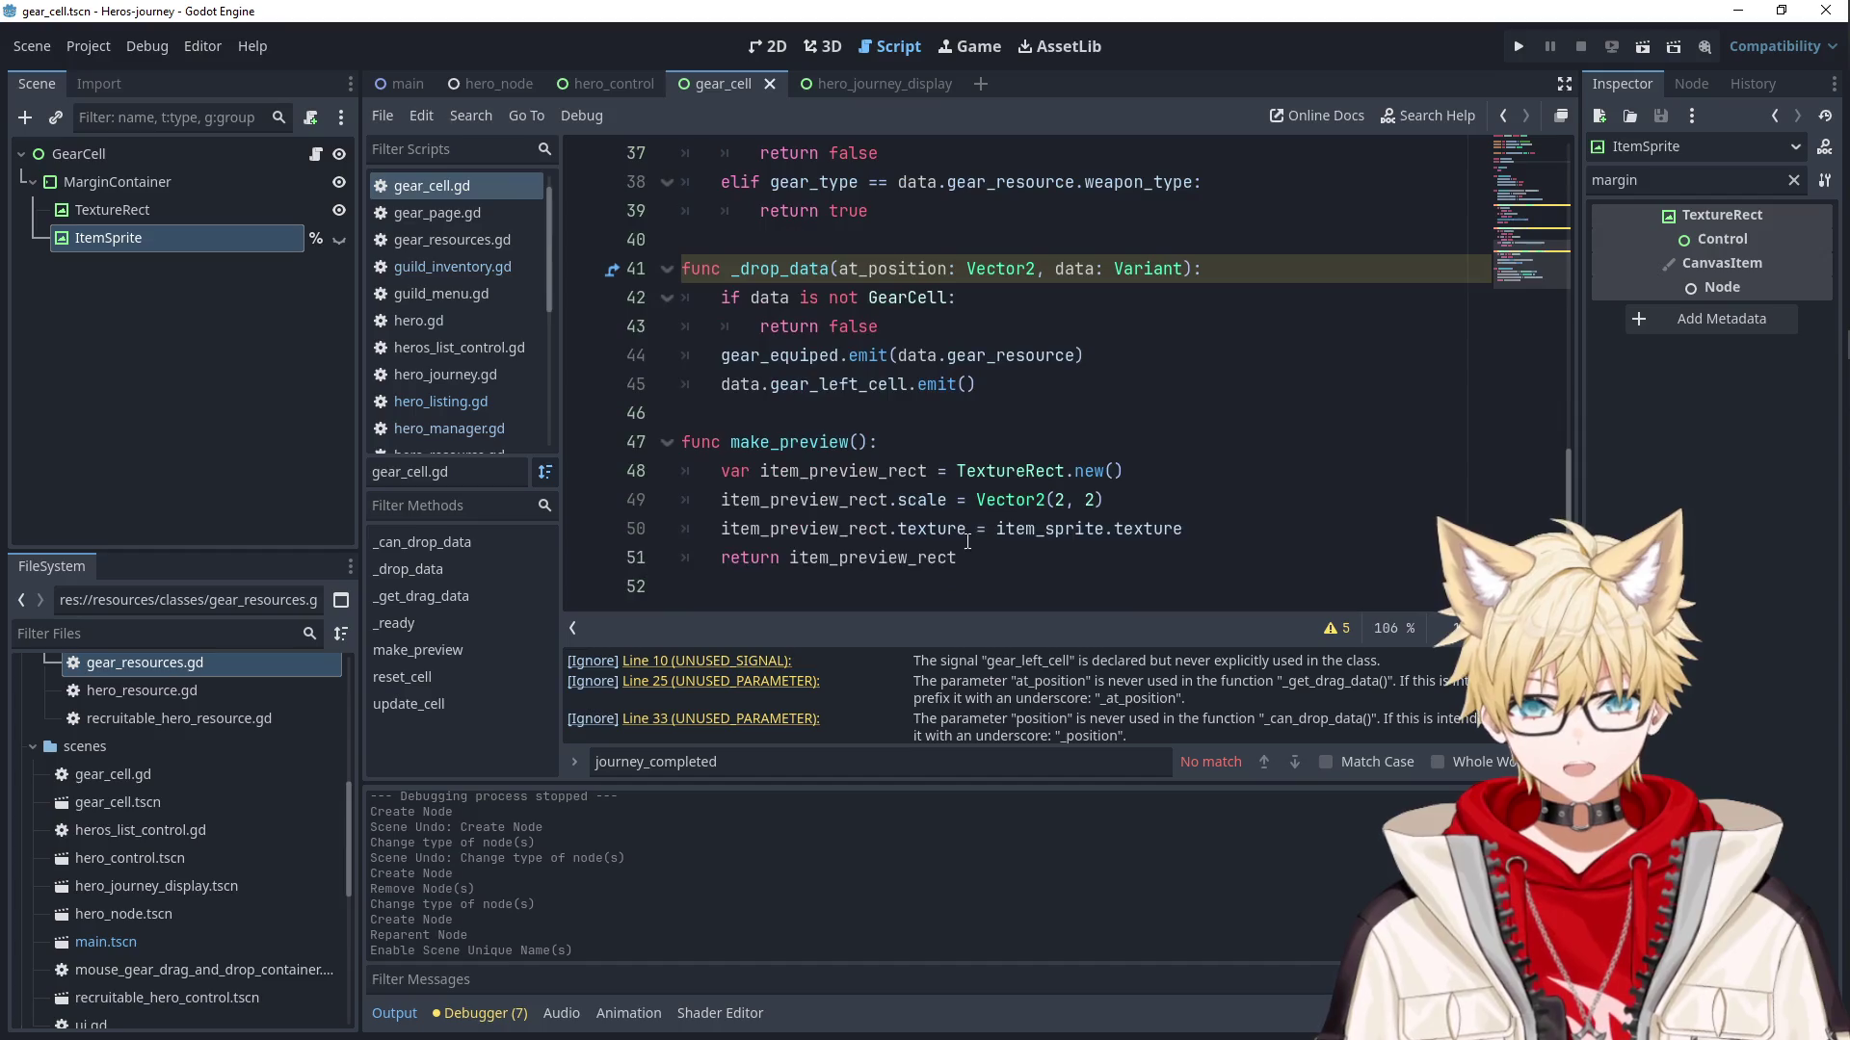
double_click(793, 385)
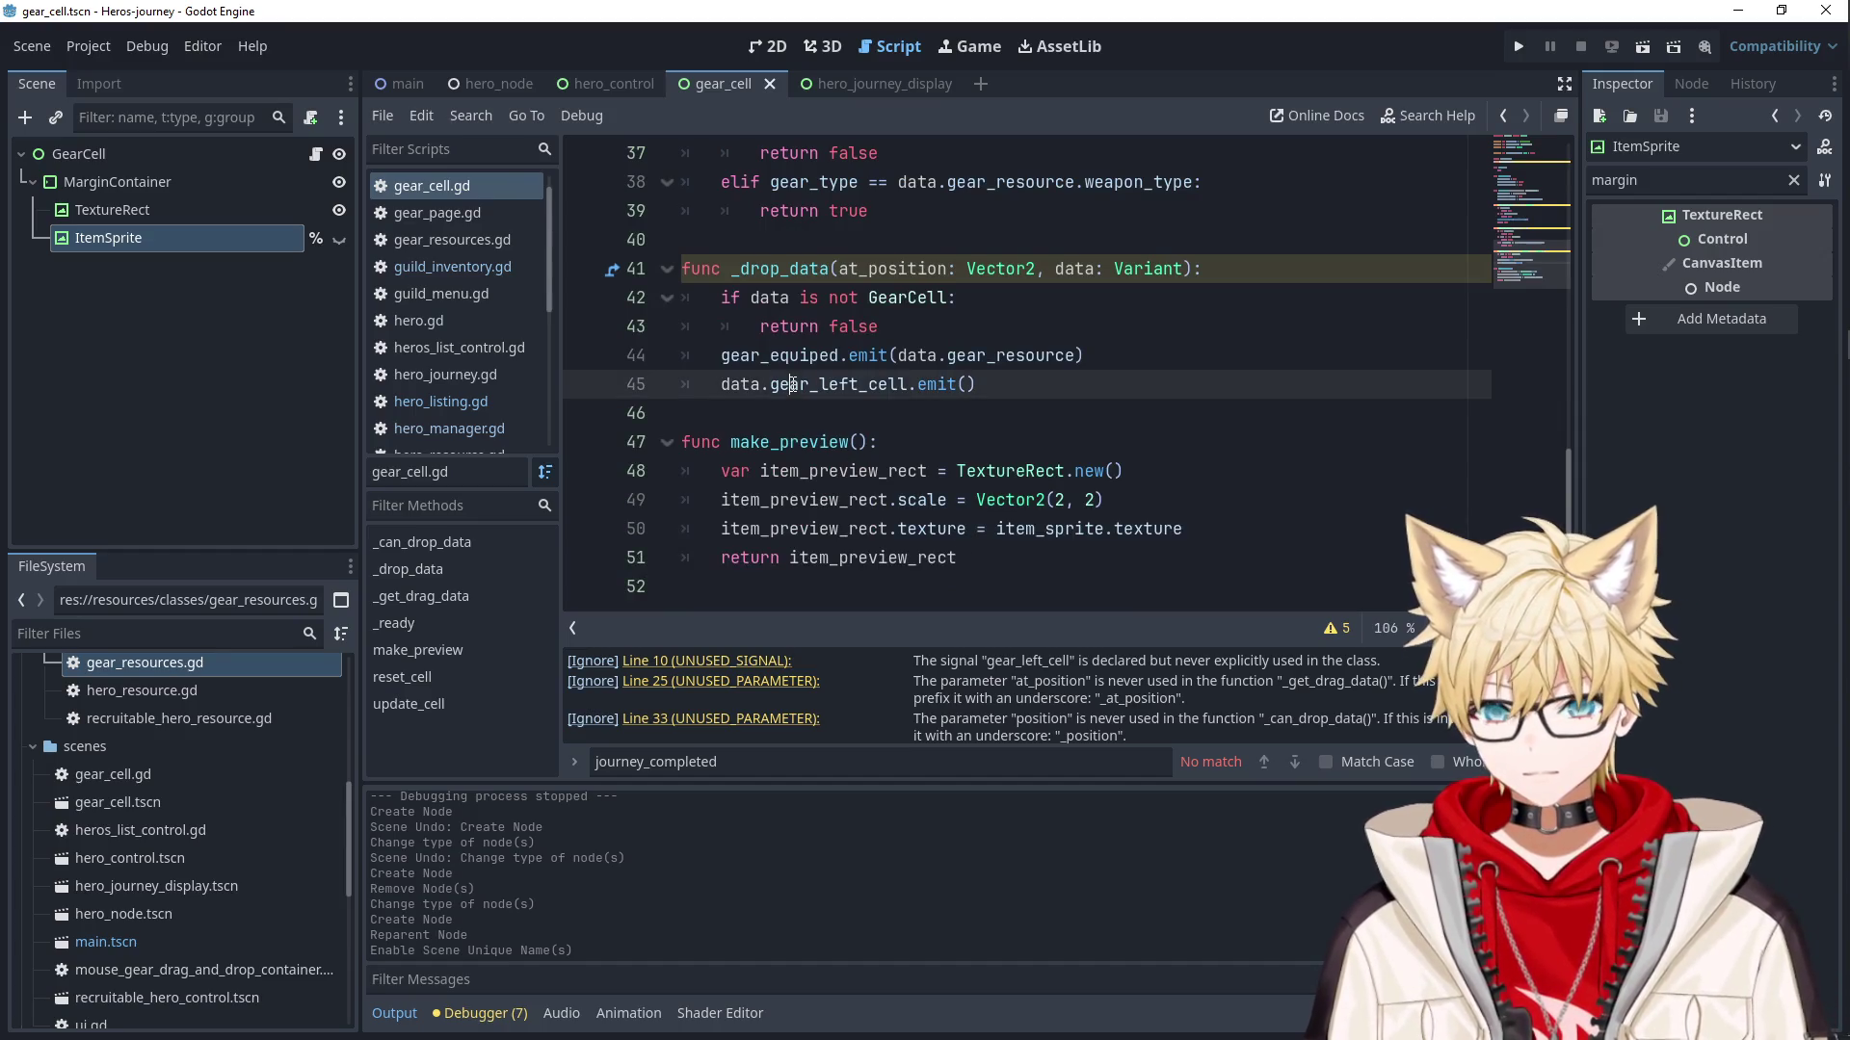
Review the unused-parameter warnings on lines 25 and 33, then return to the 2D scene.
click(776, 682)
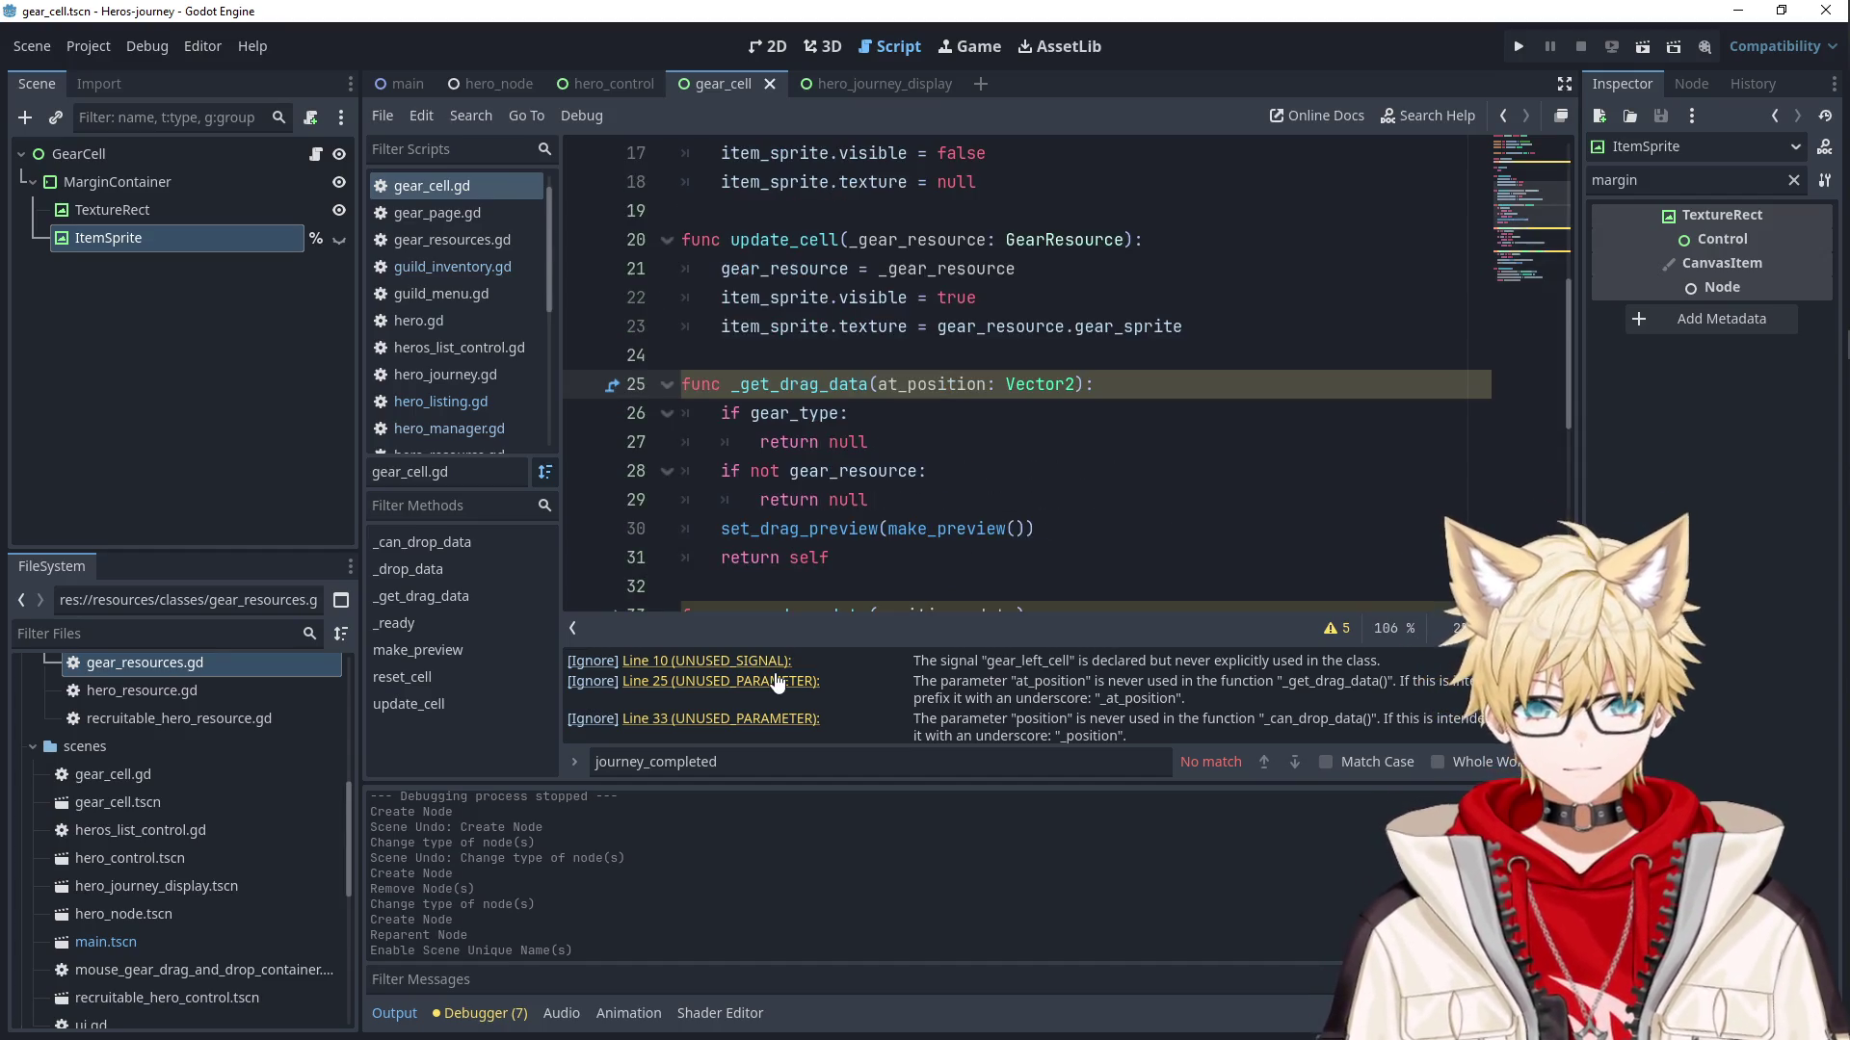
click(722, 719)
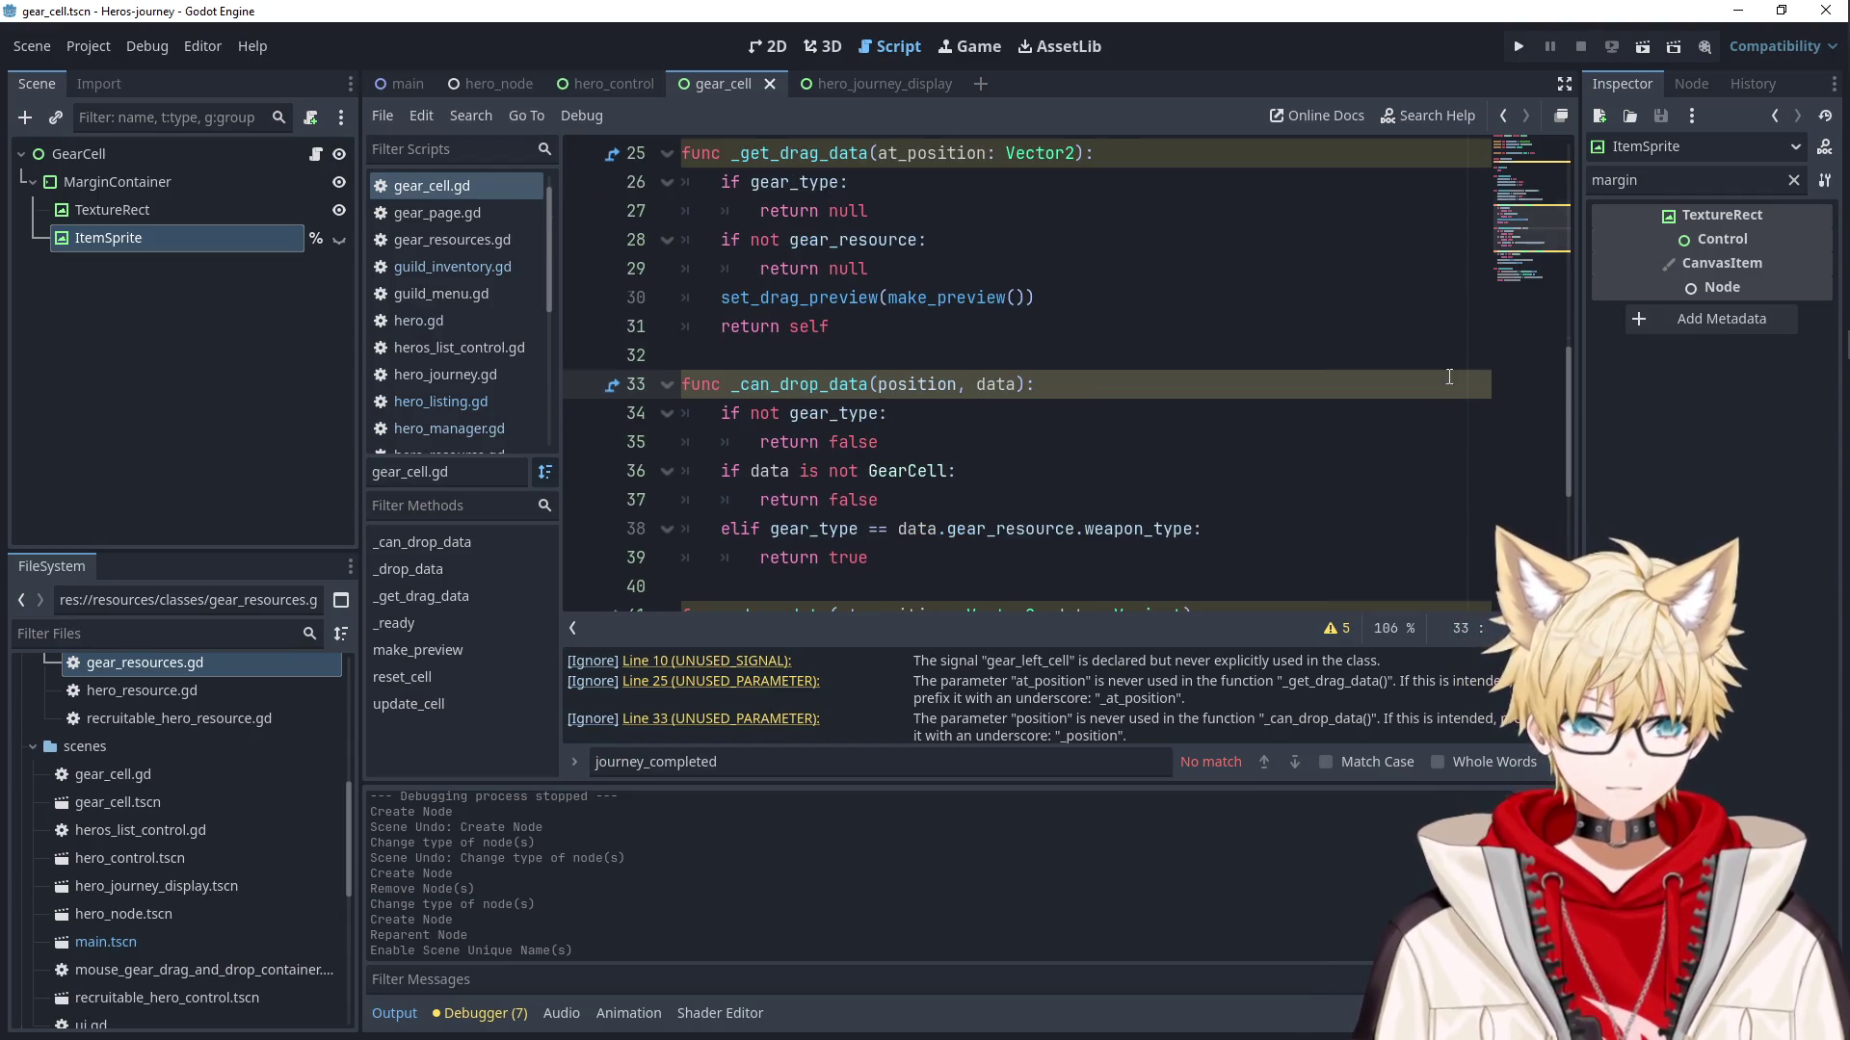
click(706, 661)
click(1011, 326)
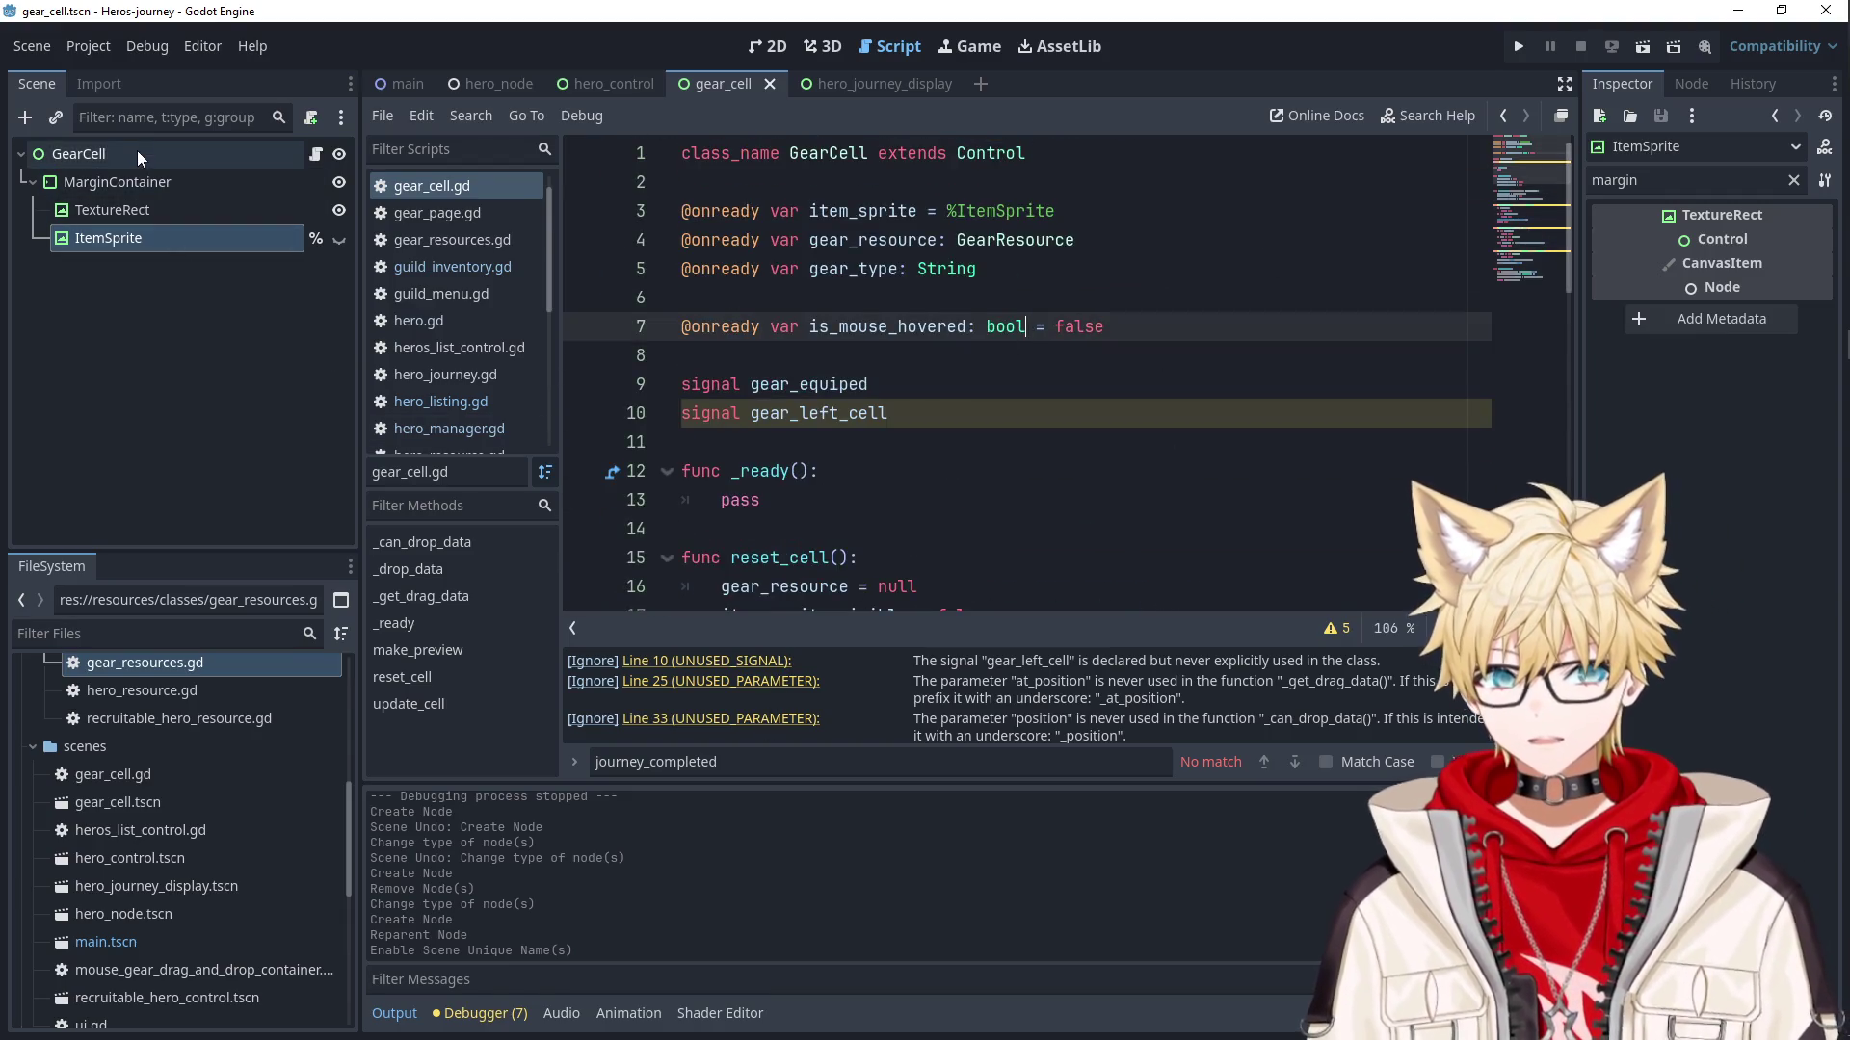
click(262, 154)
click(761, 48)
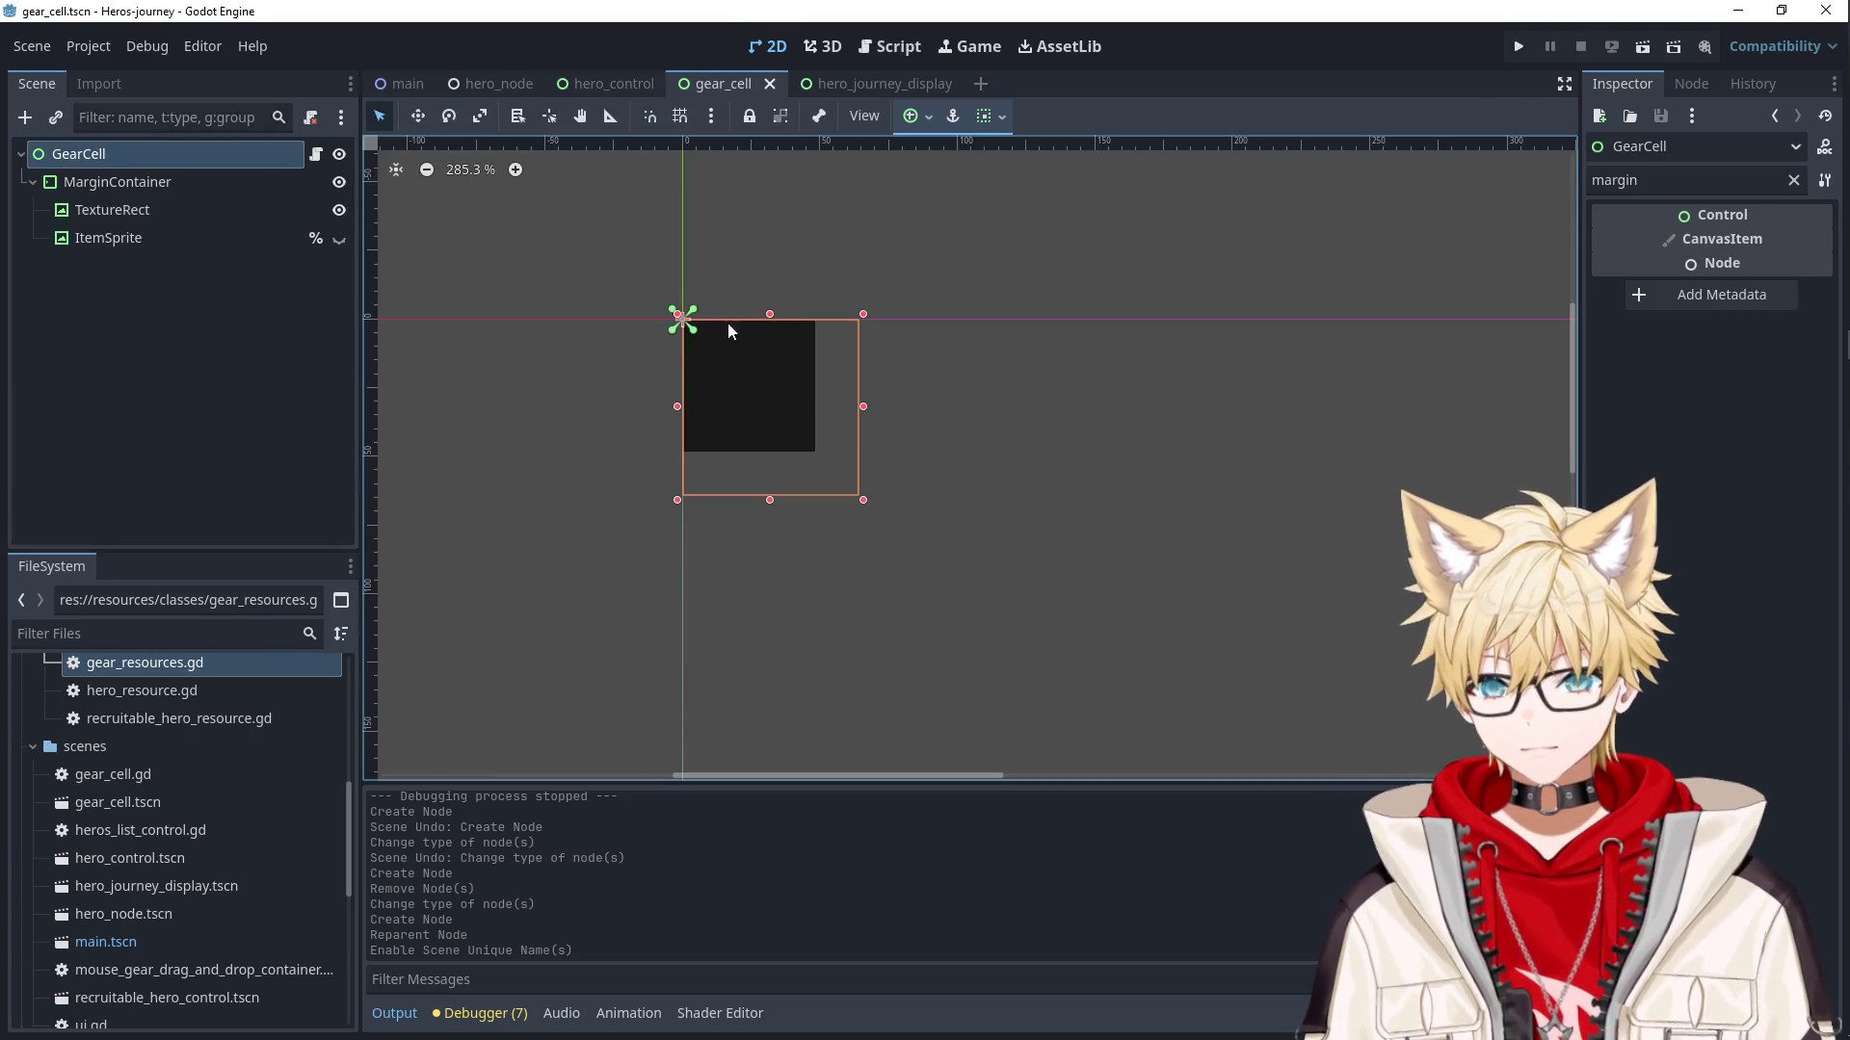
Filter properties by 'mini' to check Custom Minimum Size and confirm GearCell's 64×64 size.
click(222, 182)
click(251, 156)
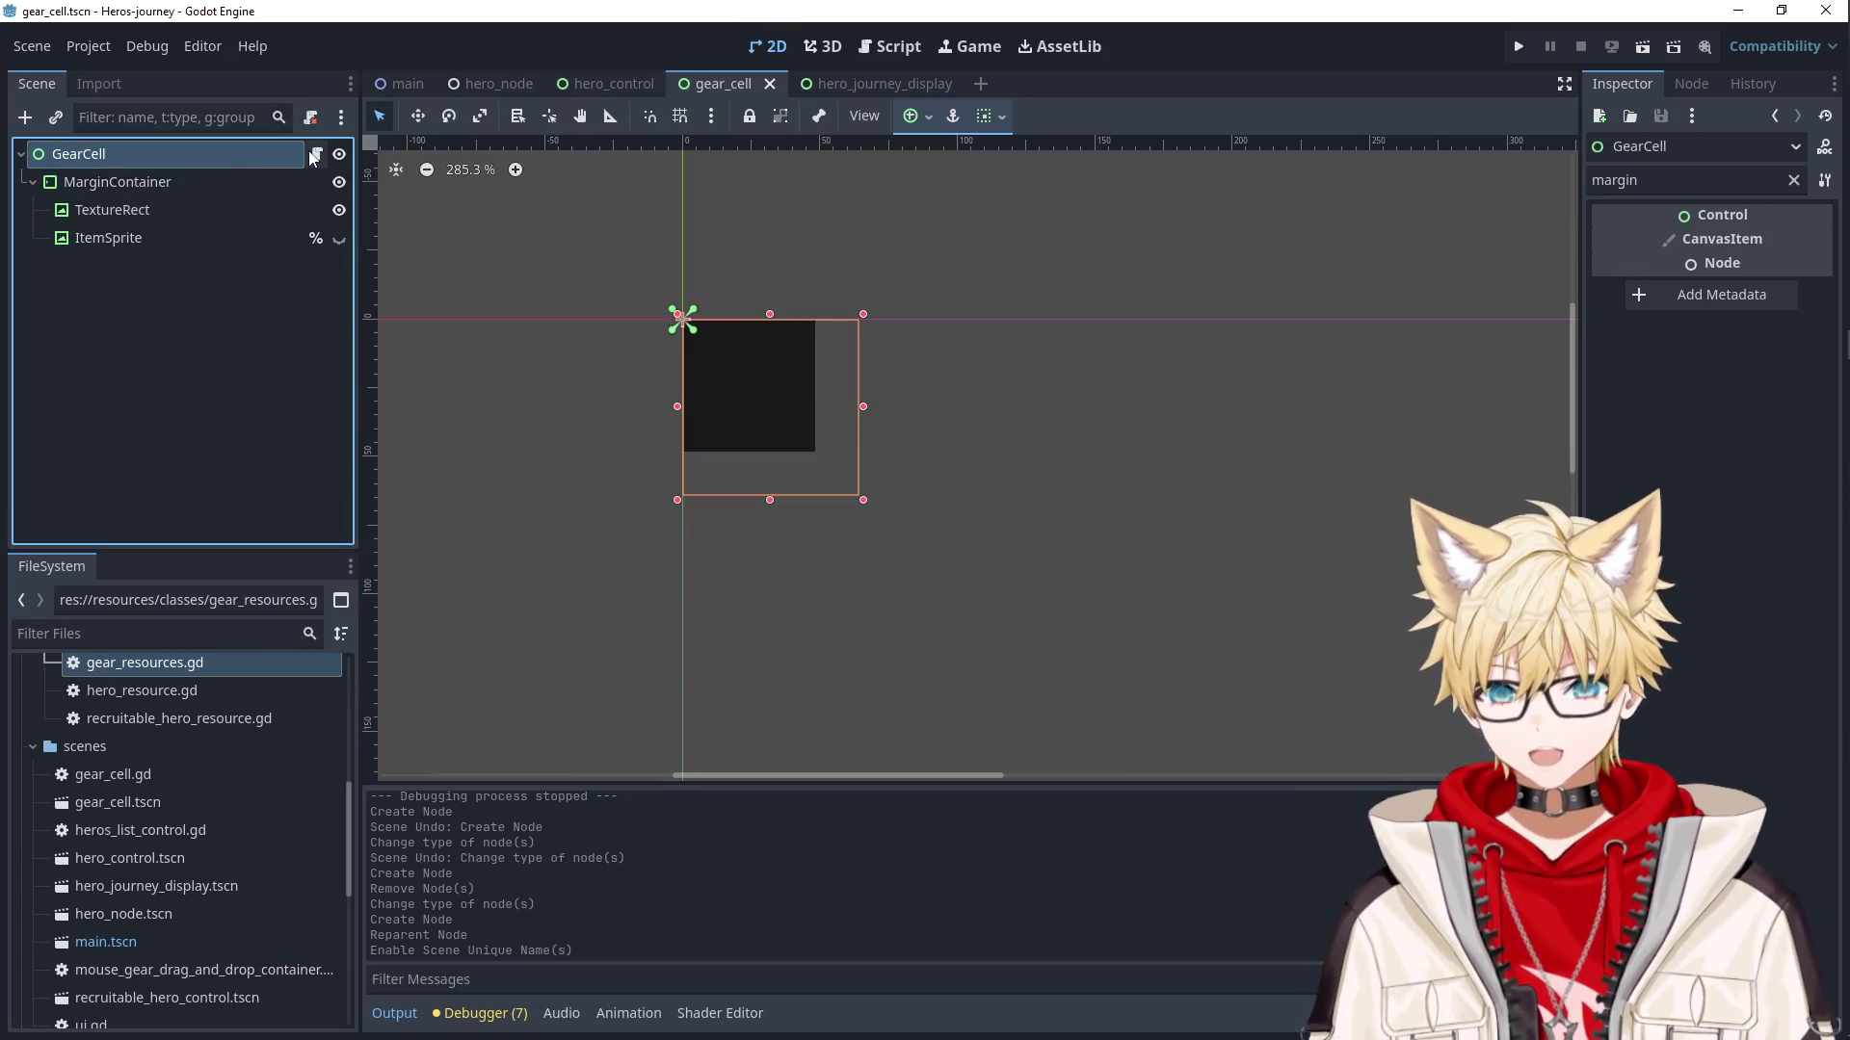
click(1793, 180)
click(244, 183)
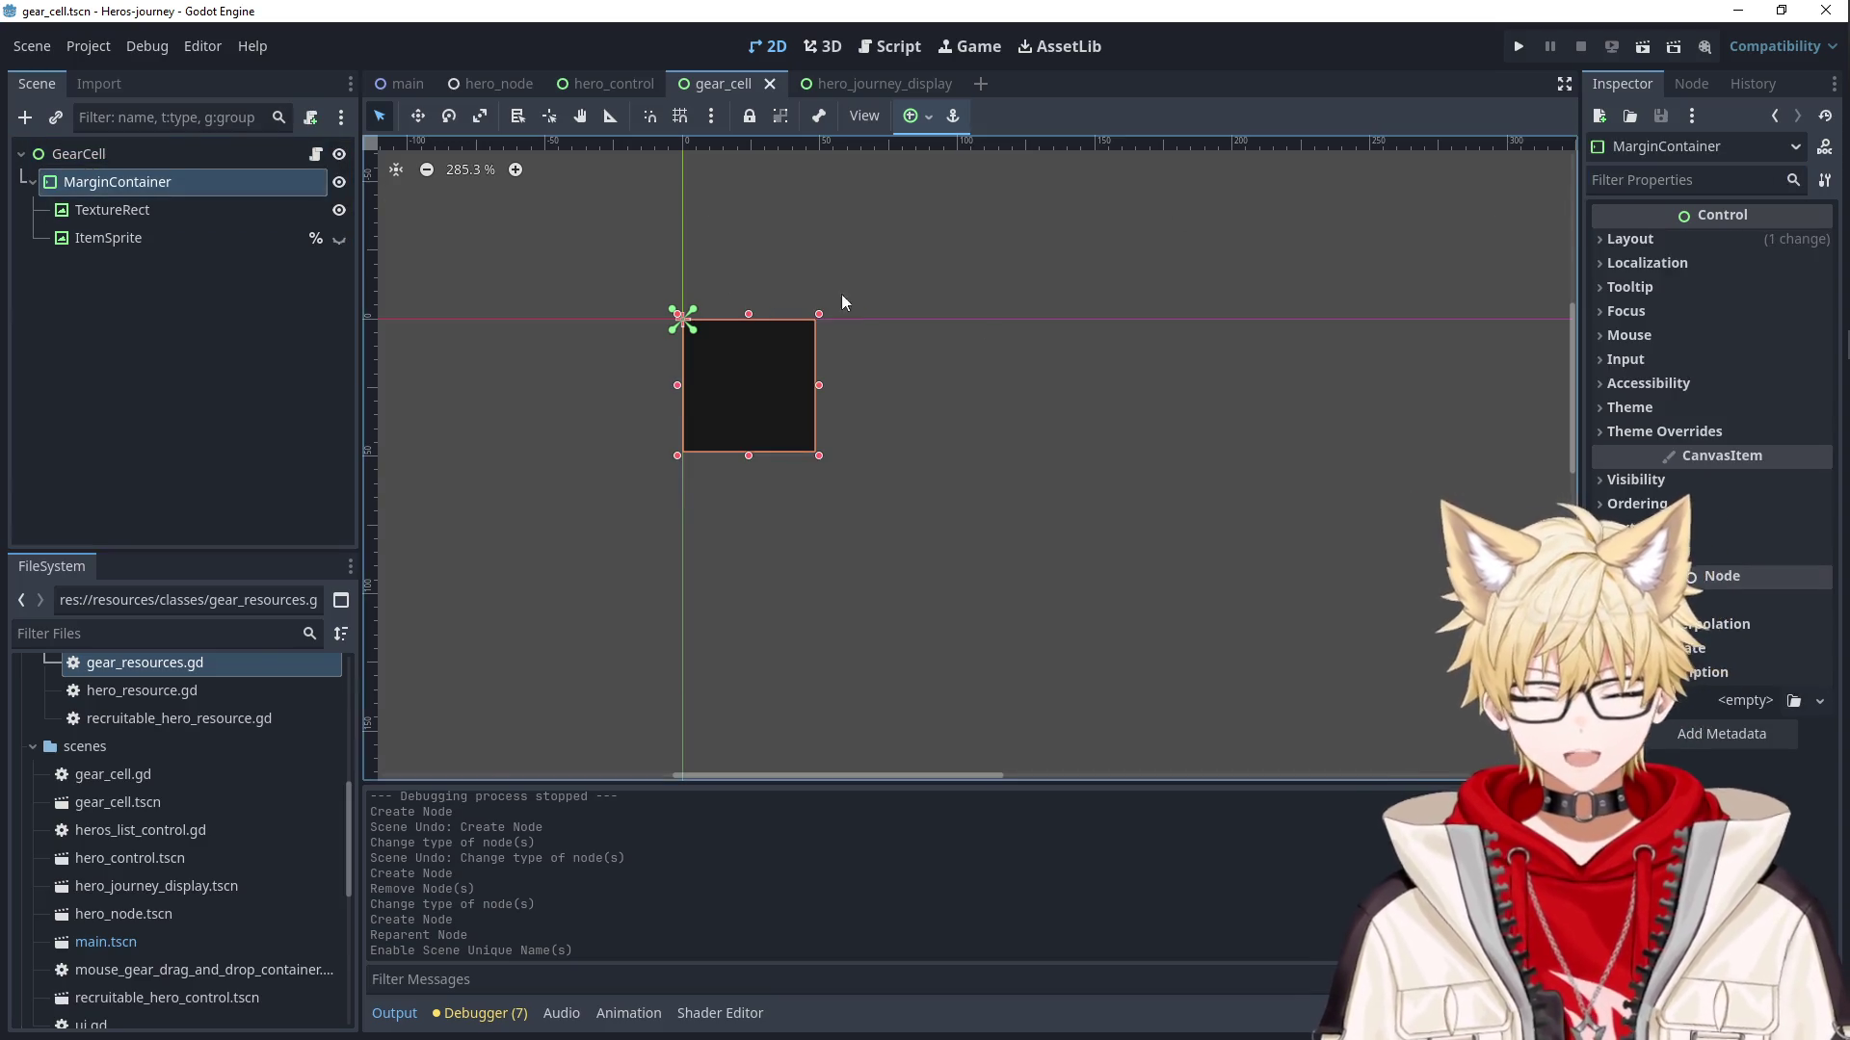
click(1682, 189)
text(mini)
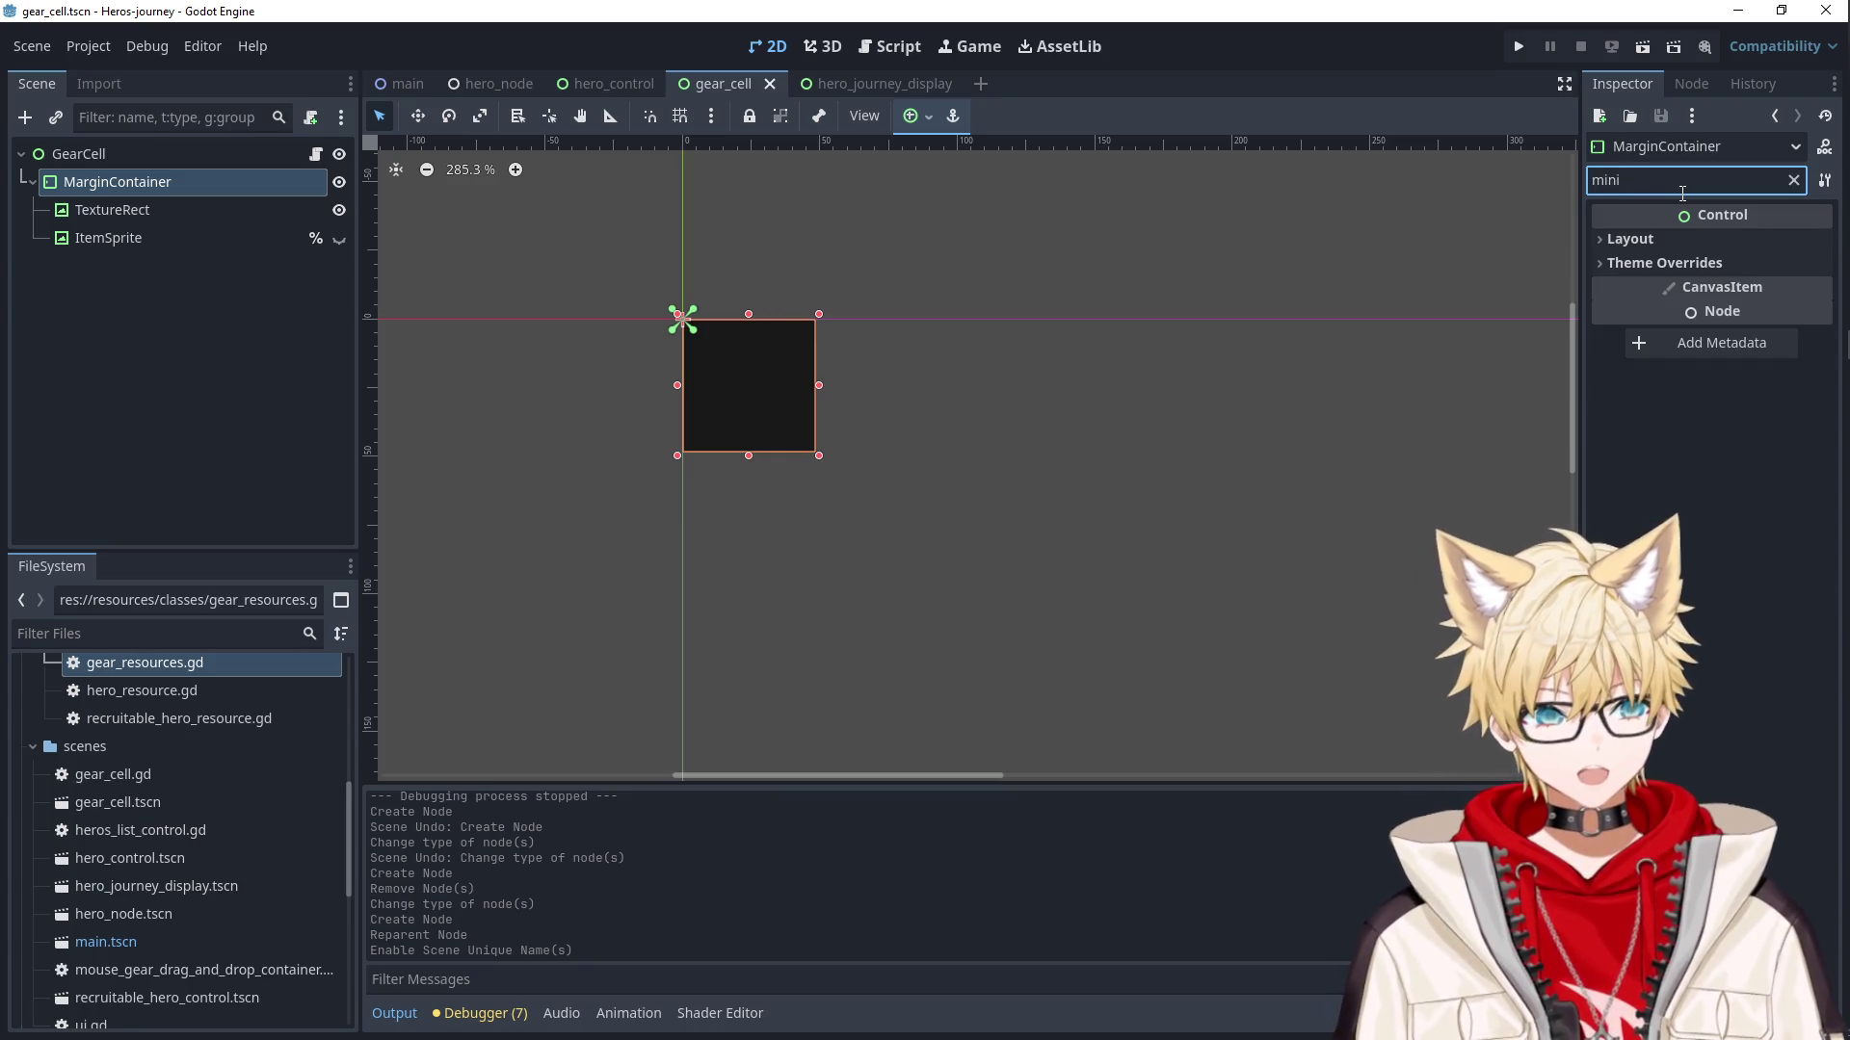
click(1637, 241)
click(1643, 388)
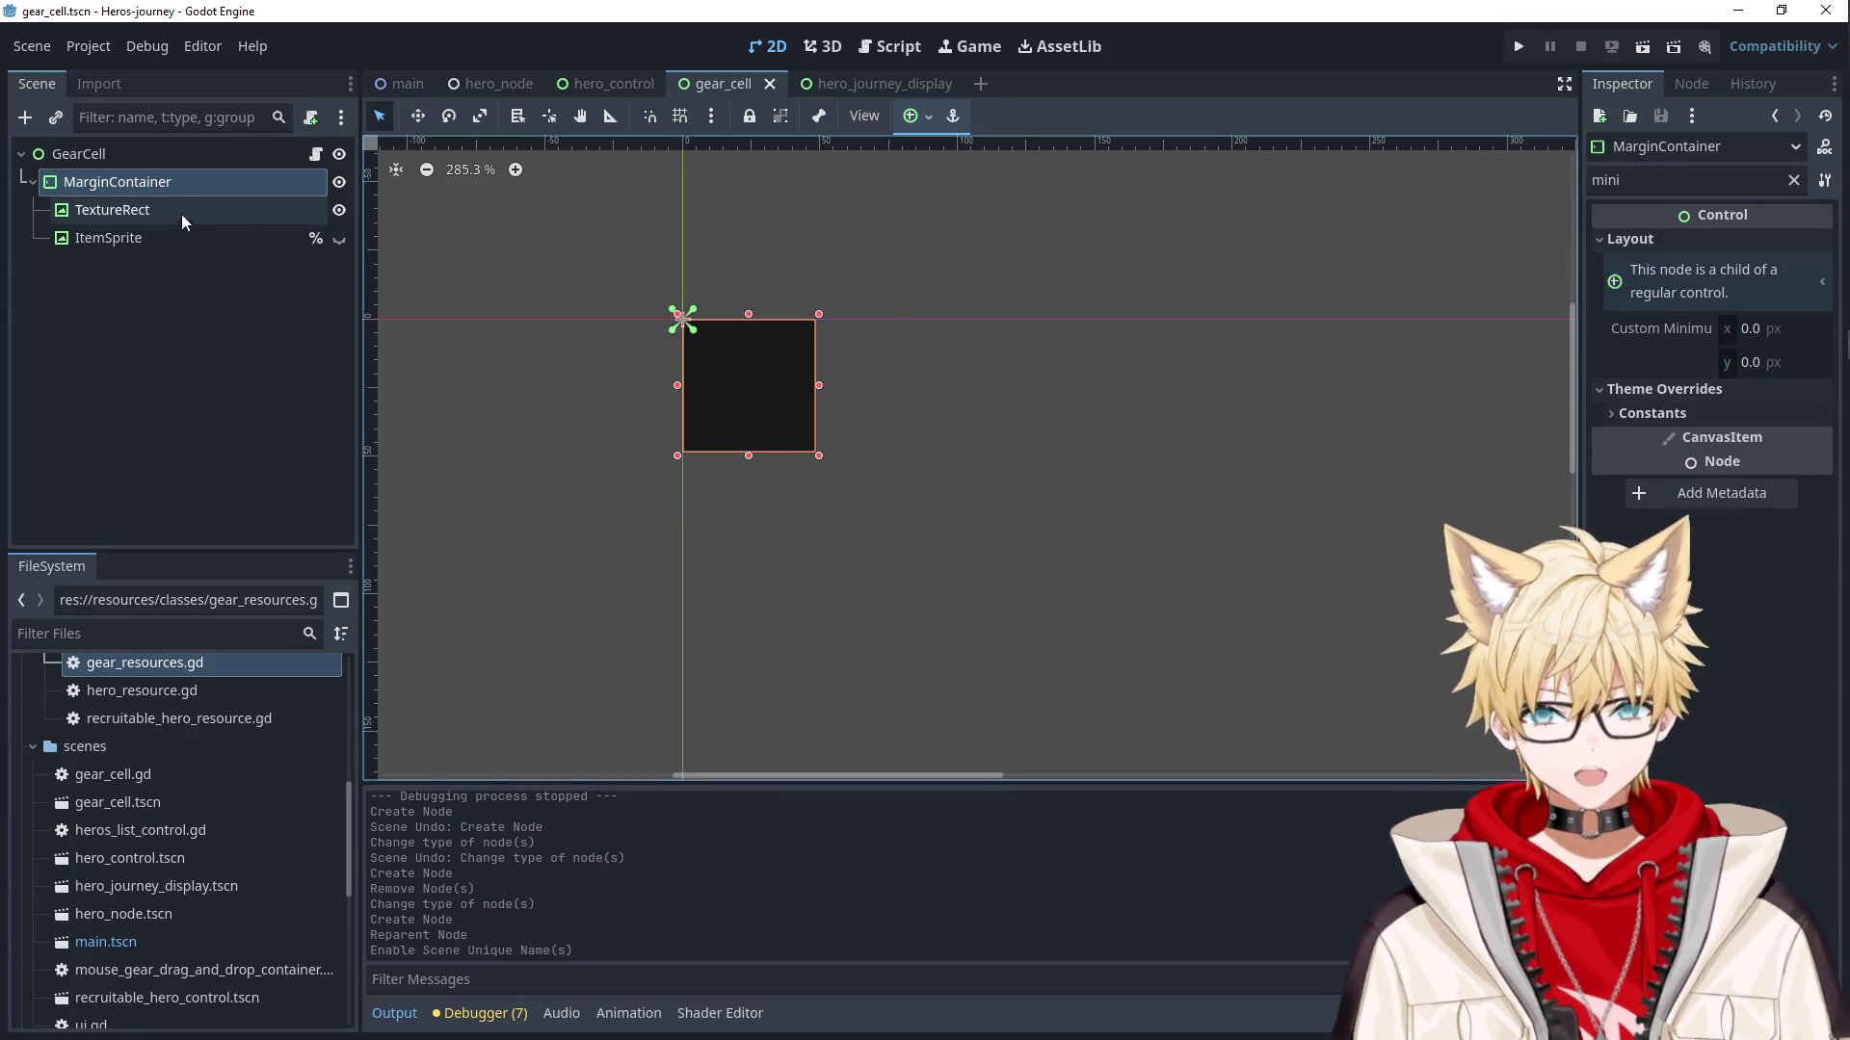
click(150, 162)
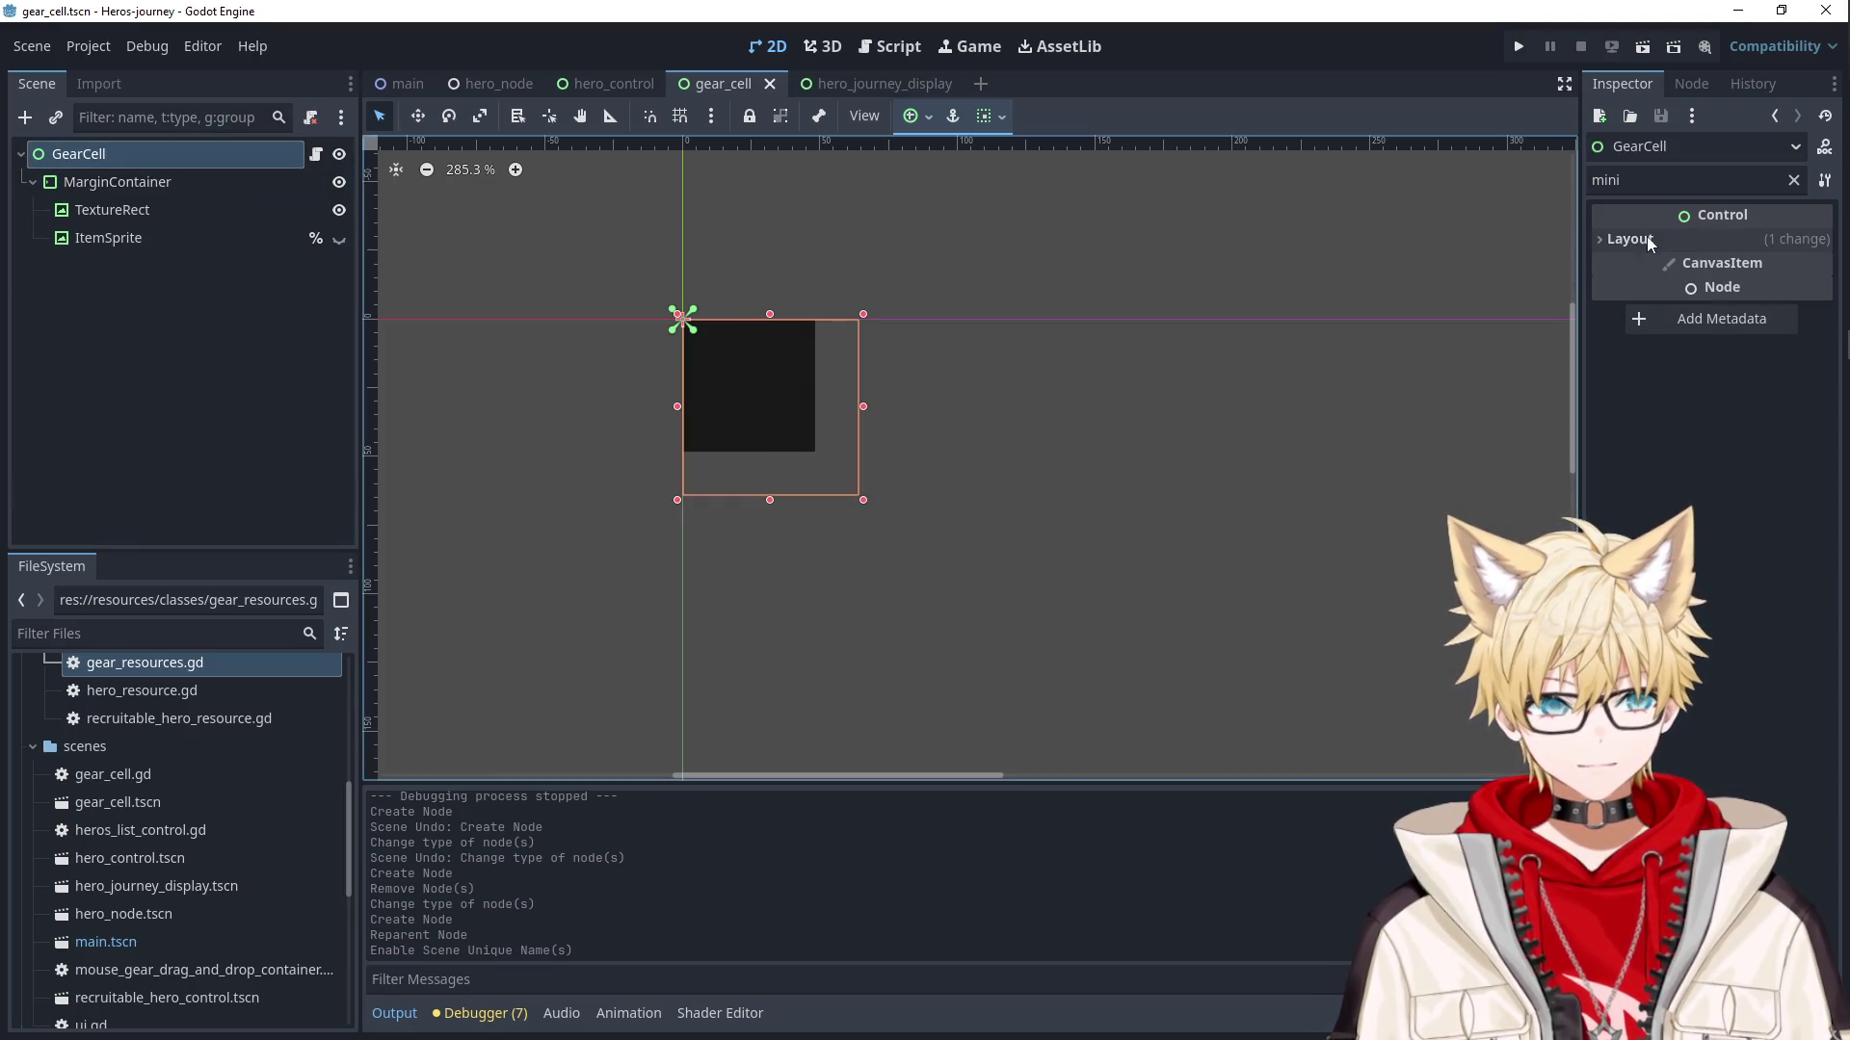
Apply the Full Rect anchor preset to MarginContainer and run the game with F5.
click(156, 185)
click(915, 116)
click(1028, 293)
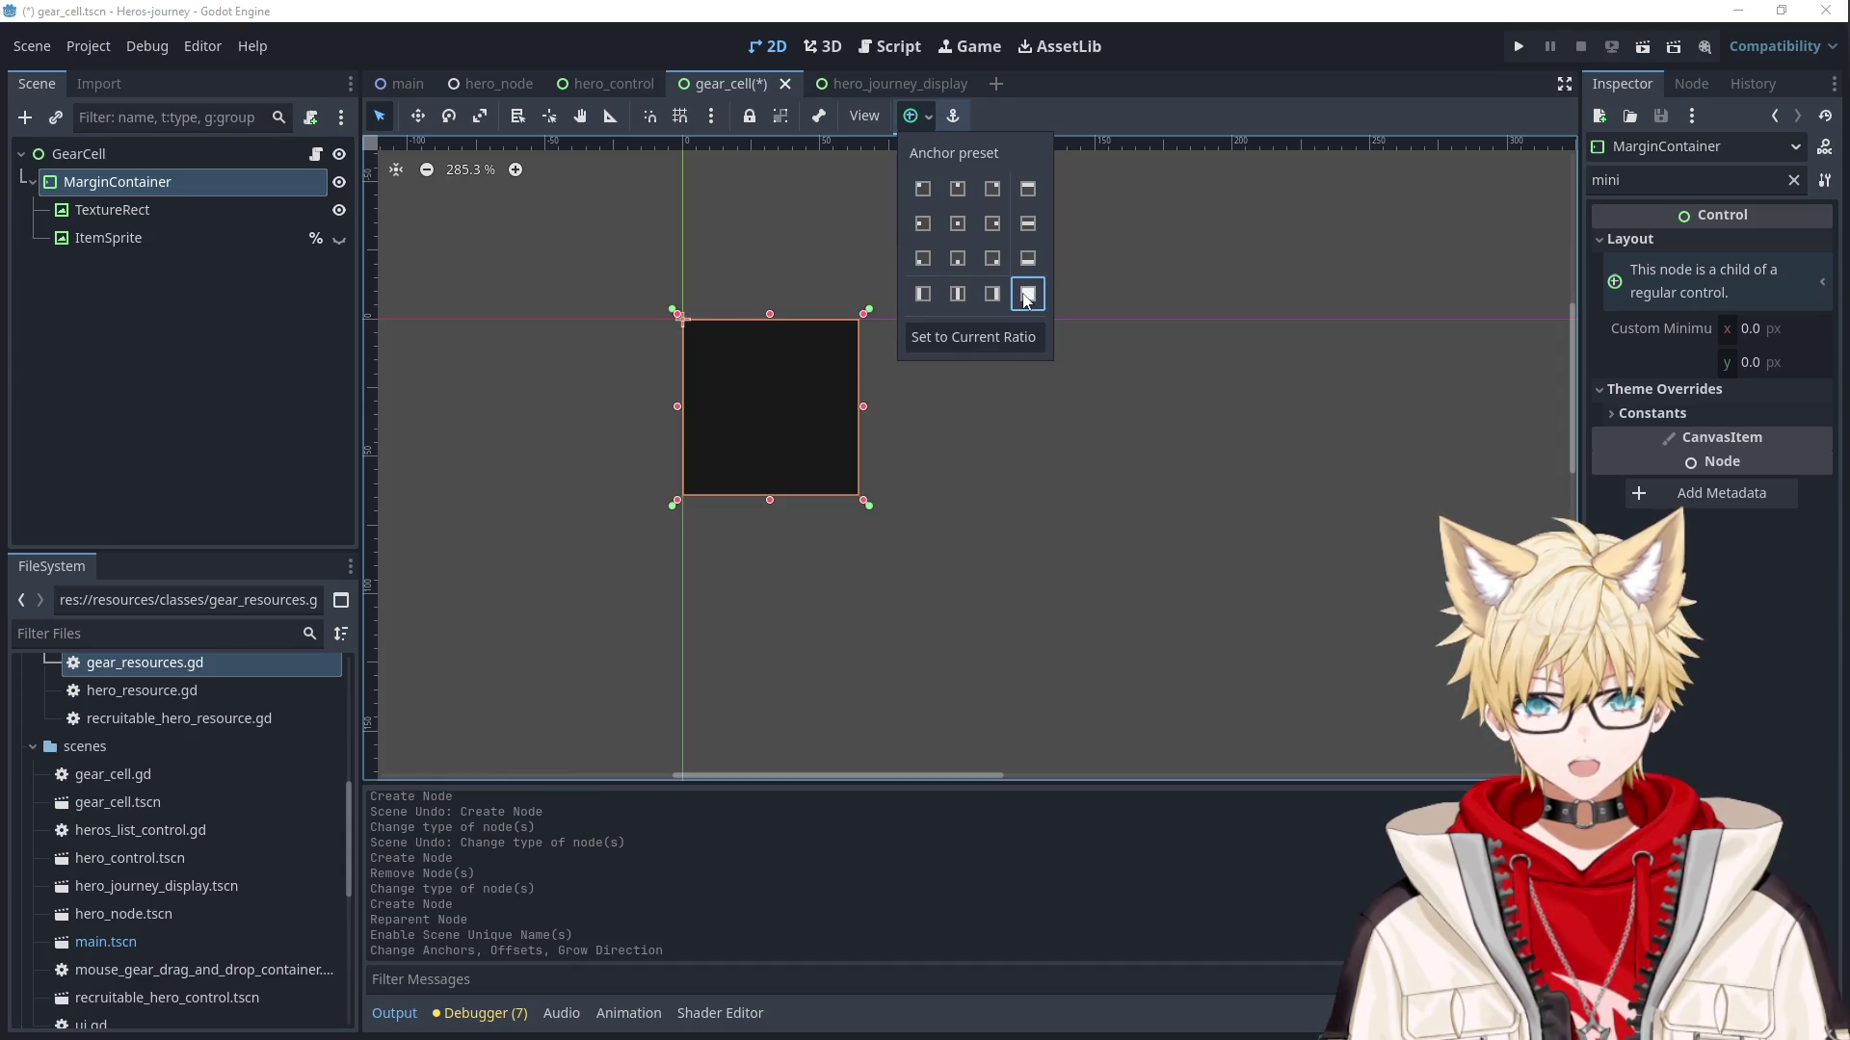
key(F5)
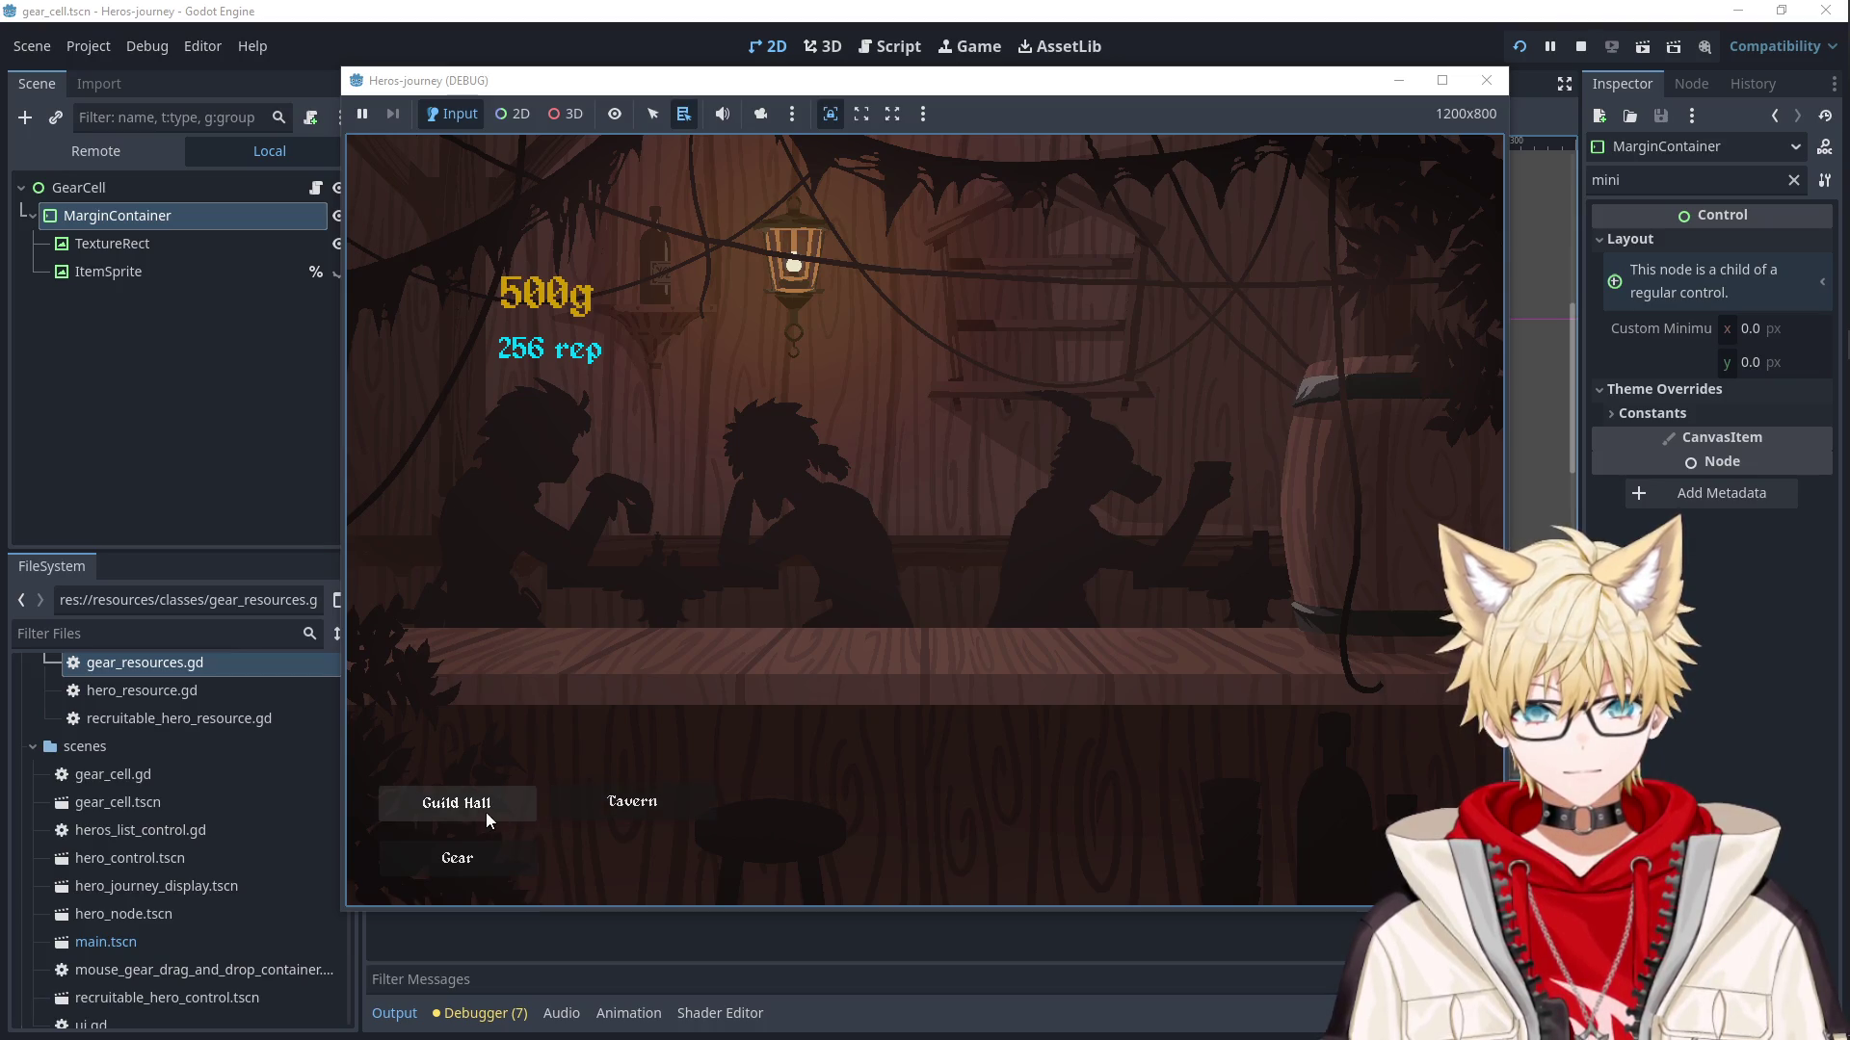
Open Gear in the running game and recruit a hero from the Tavern.
click(527, 856)
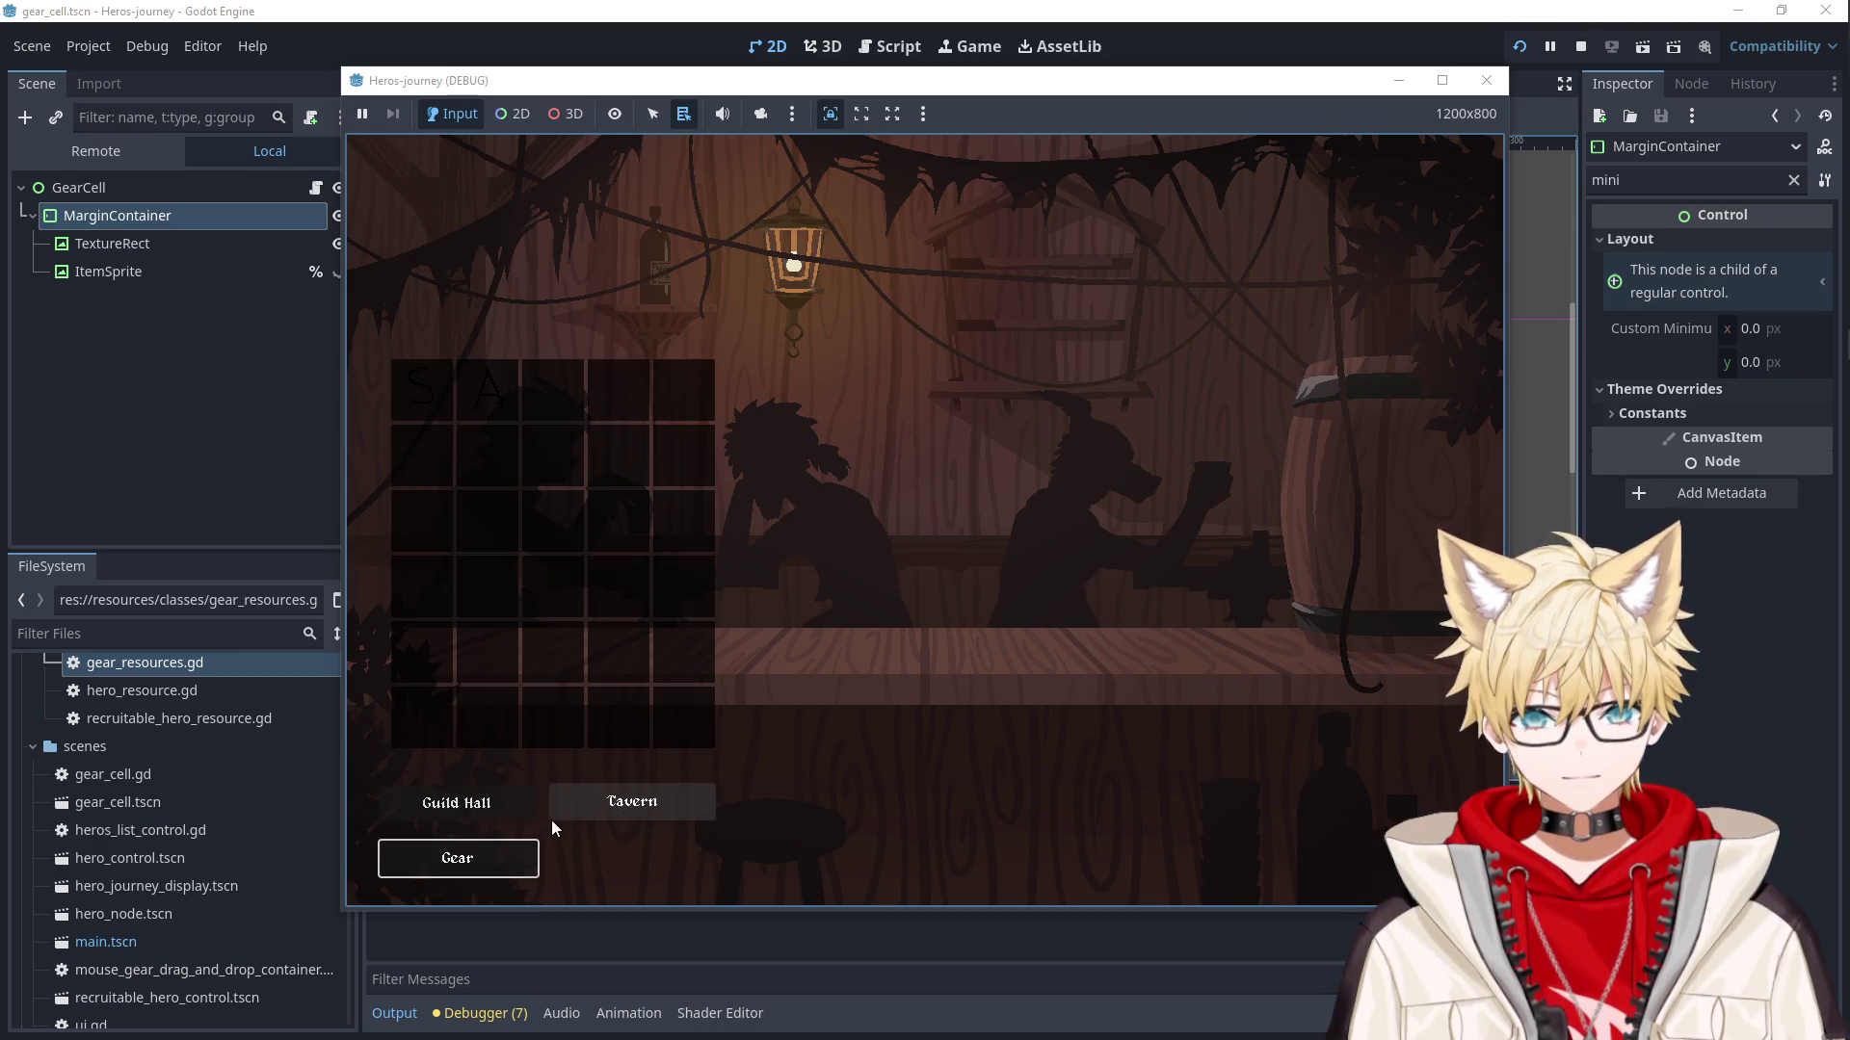
click(632, 812)
click(628, 460)
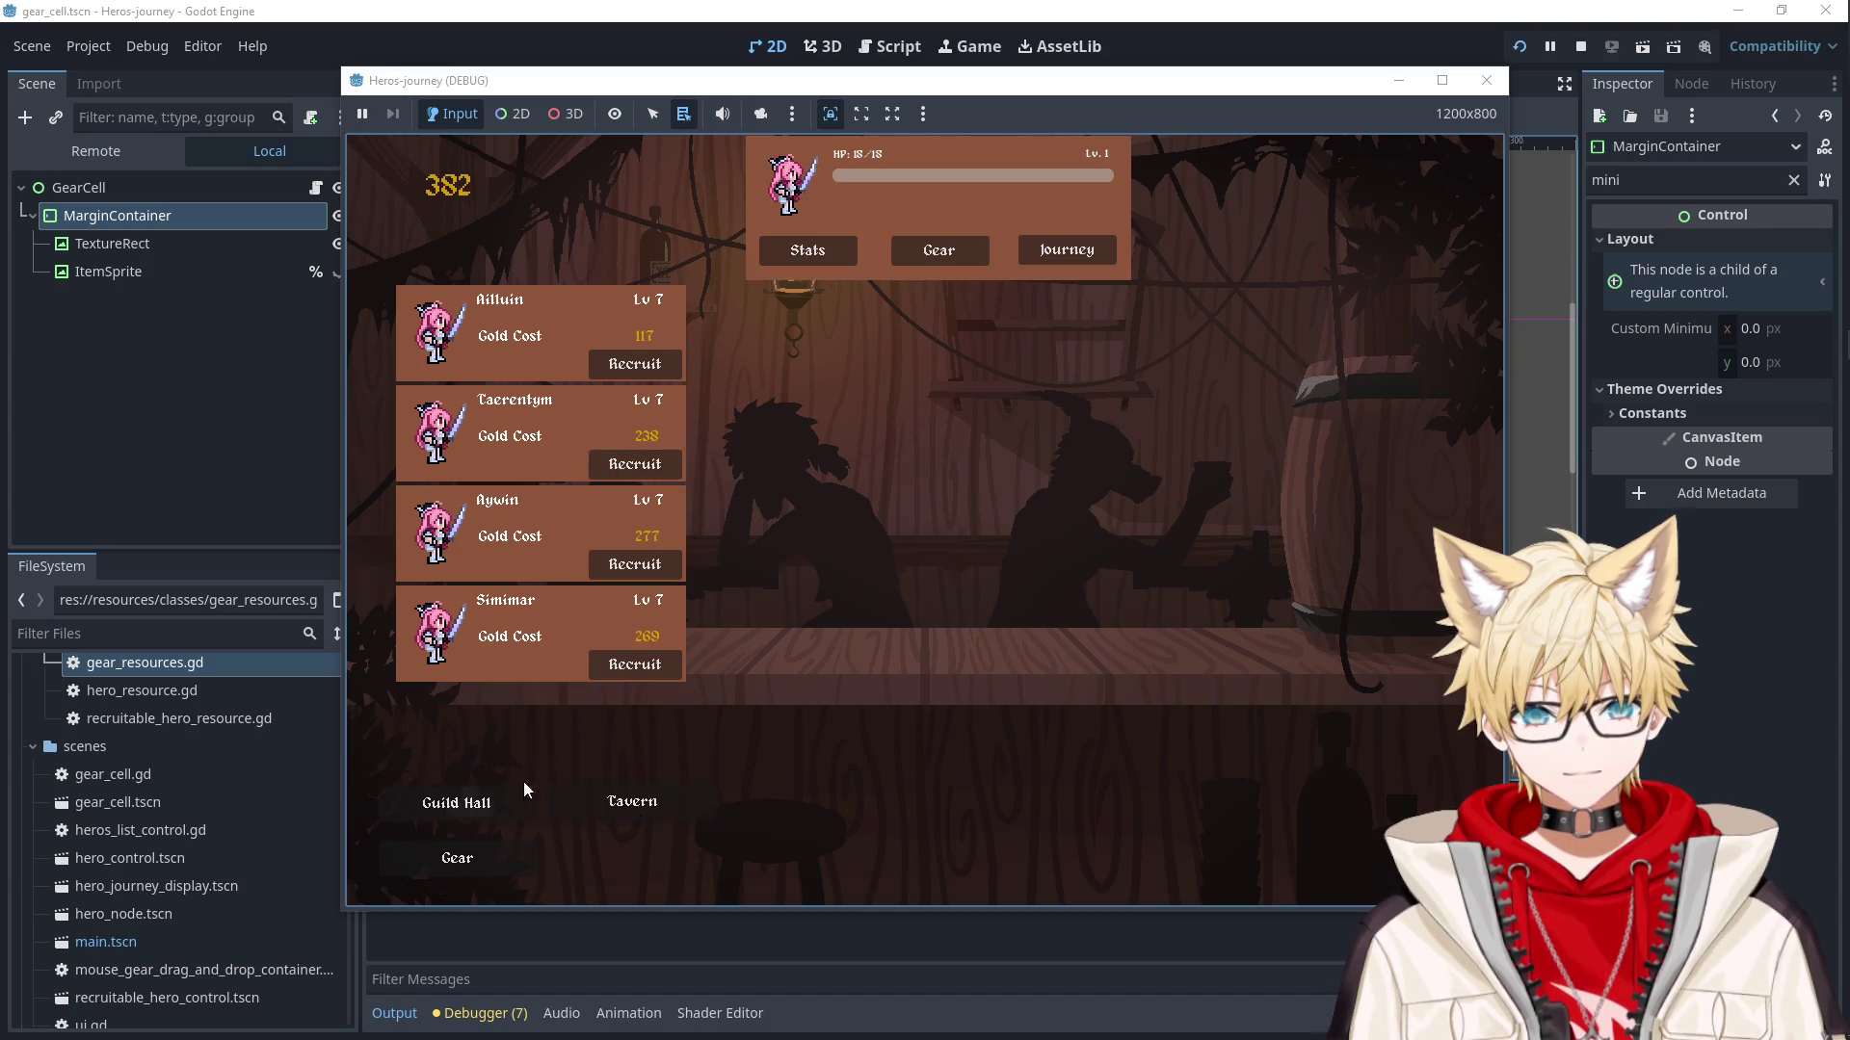
click(500, 846)
Equip the A item into Armor, try the S item on Weapon, then stop with F8.
click(908, 248)
drag(499, 396, 846, 376)
drag(433, 403, 966, 379)
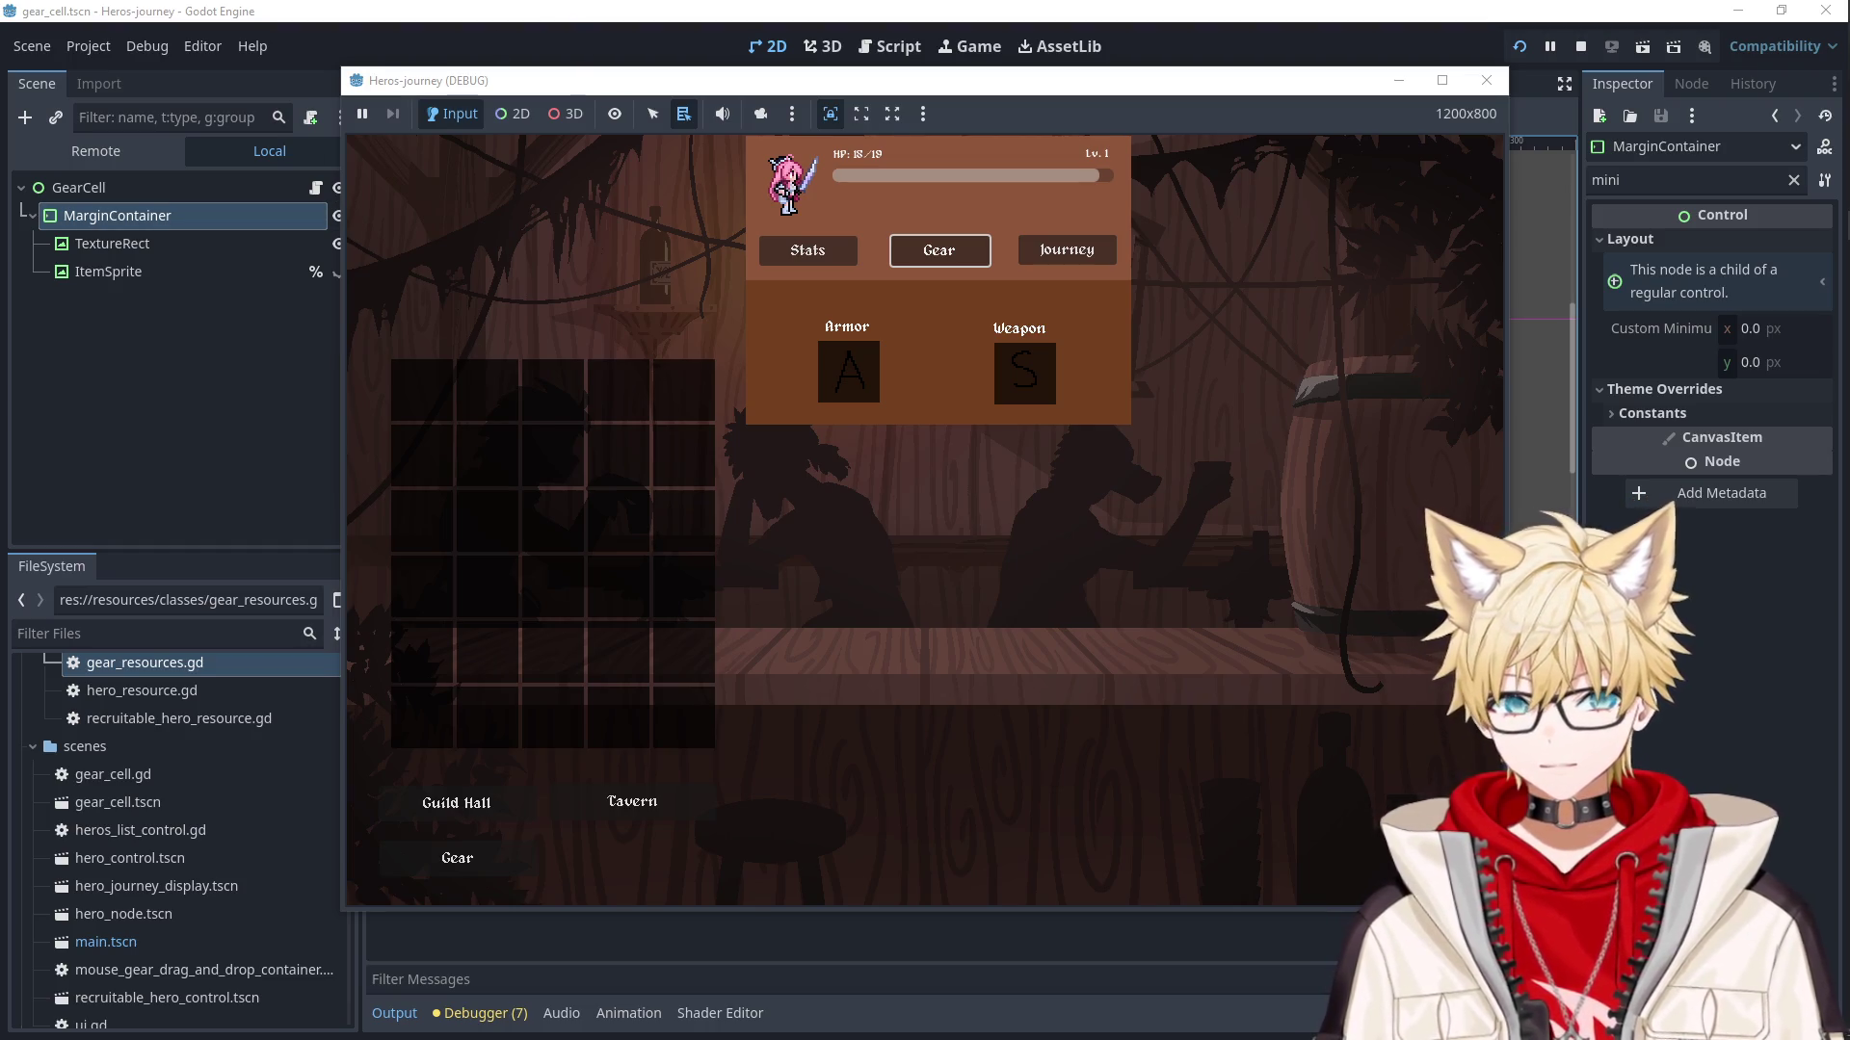
key(F8)
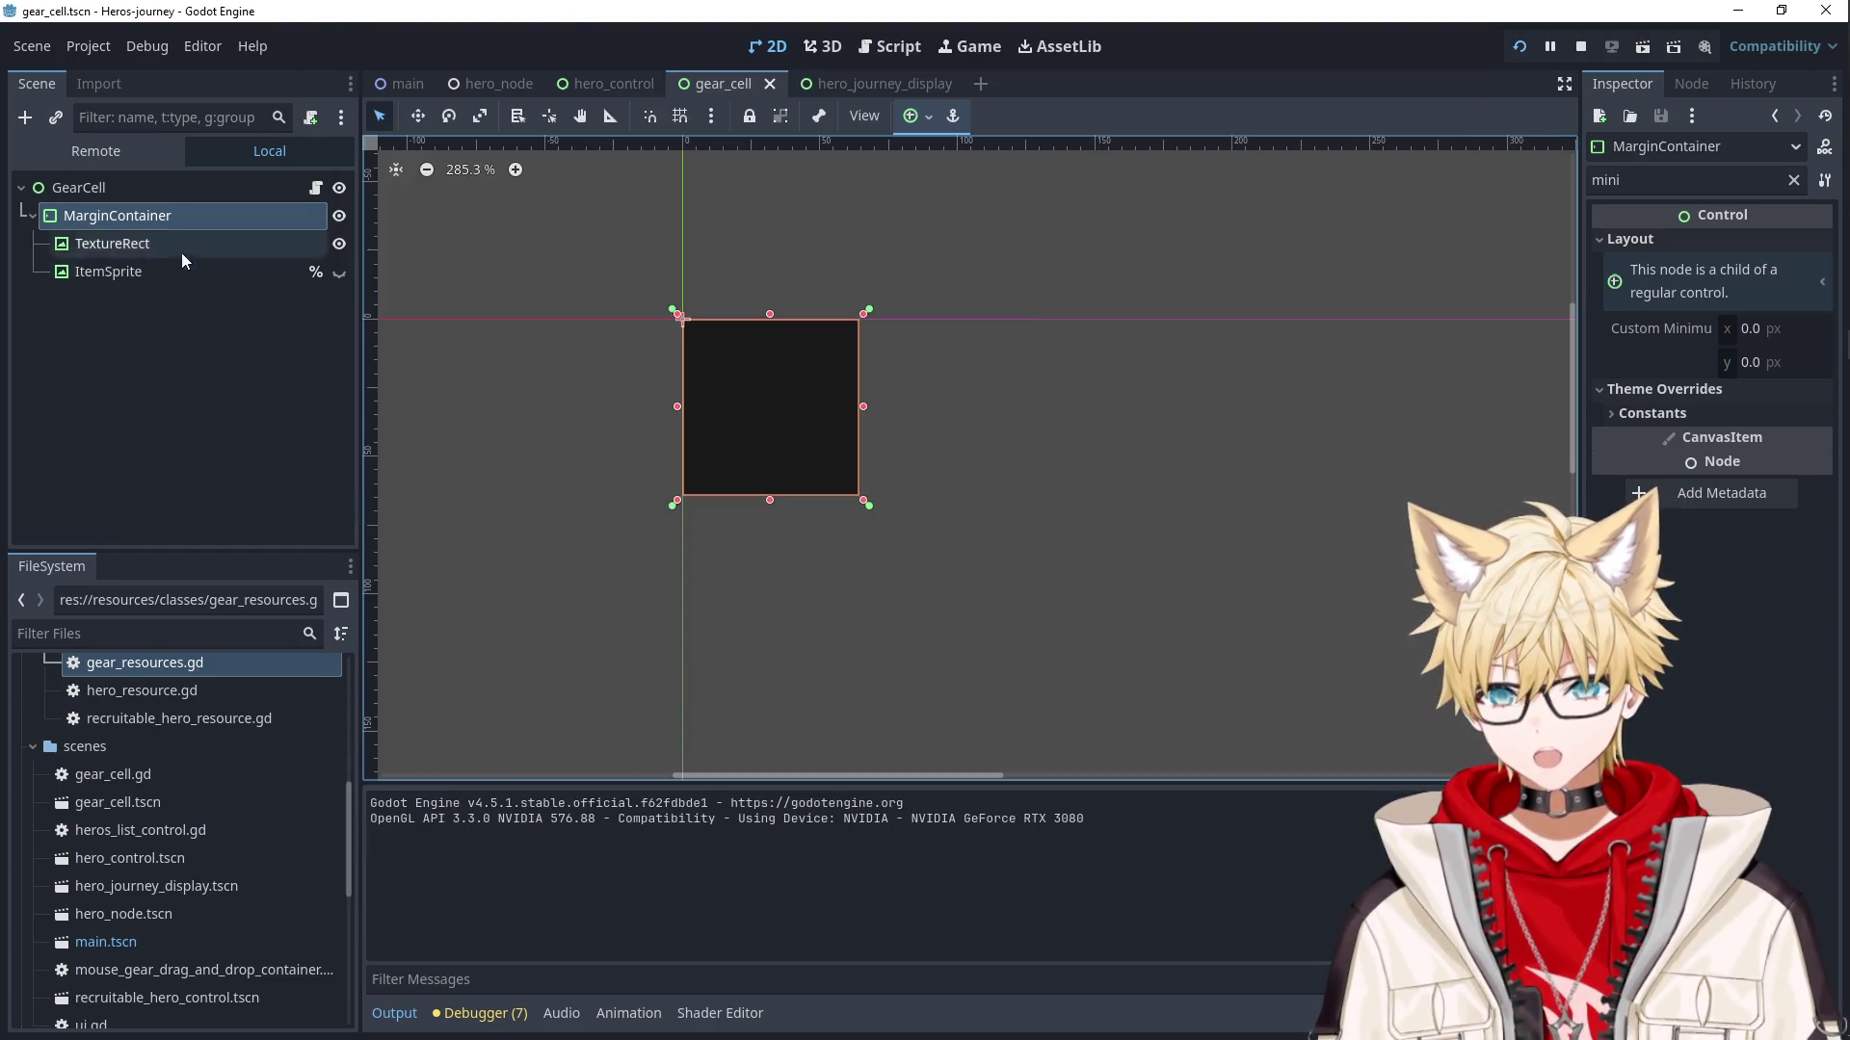
Add a TextureRect child under GearCell.
click(143, 189)
right_click(142, 189)
click(183, 207)
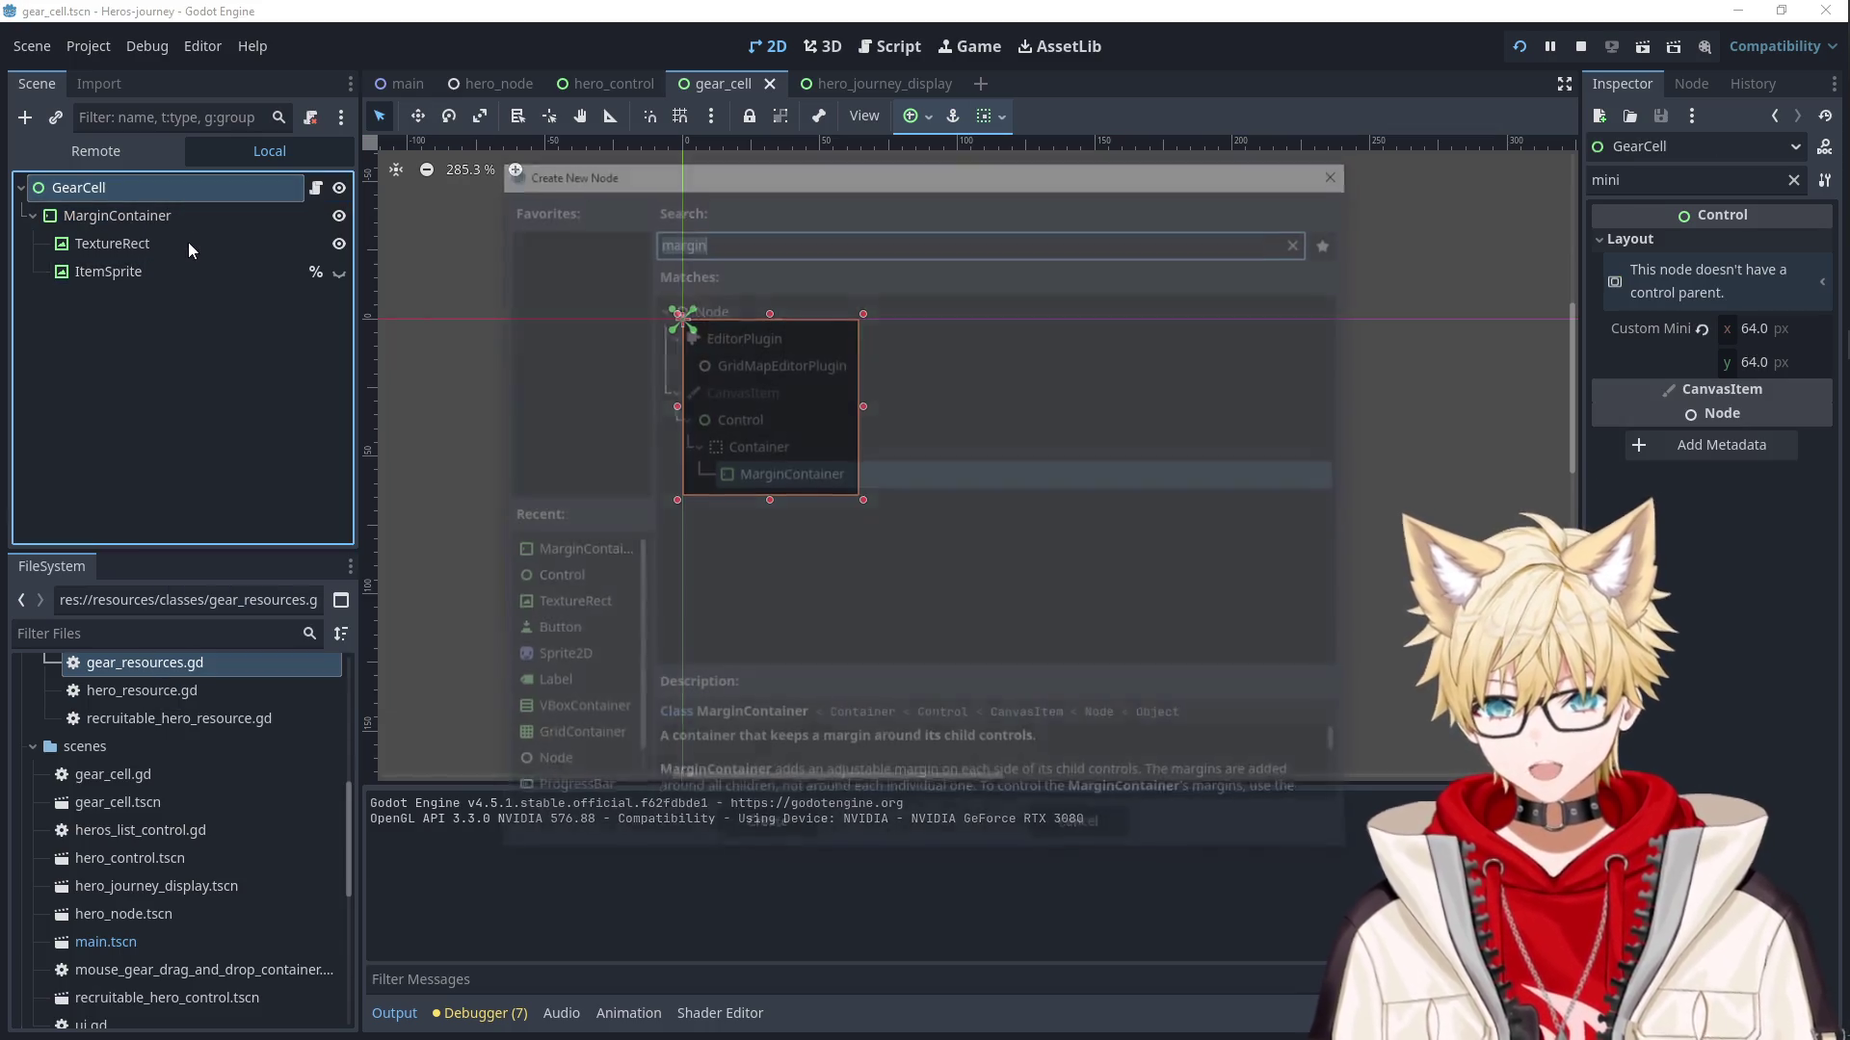
text(text)
key(Down)
key(Down)
key(Down)
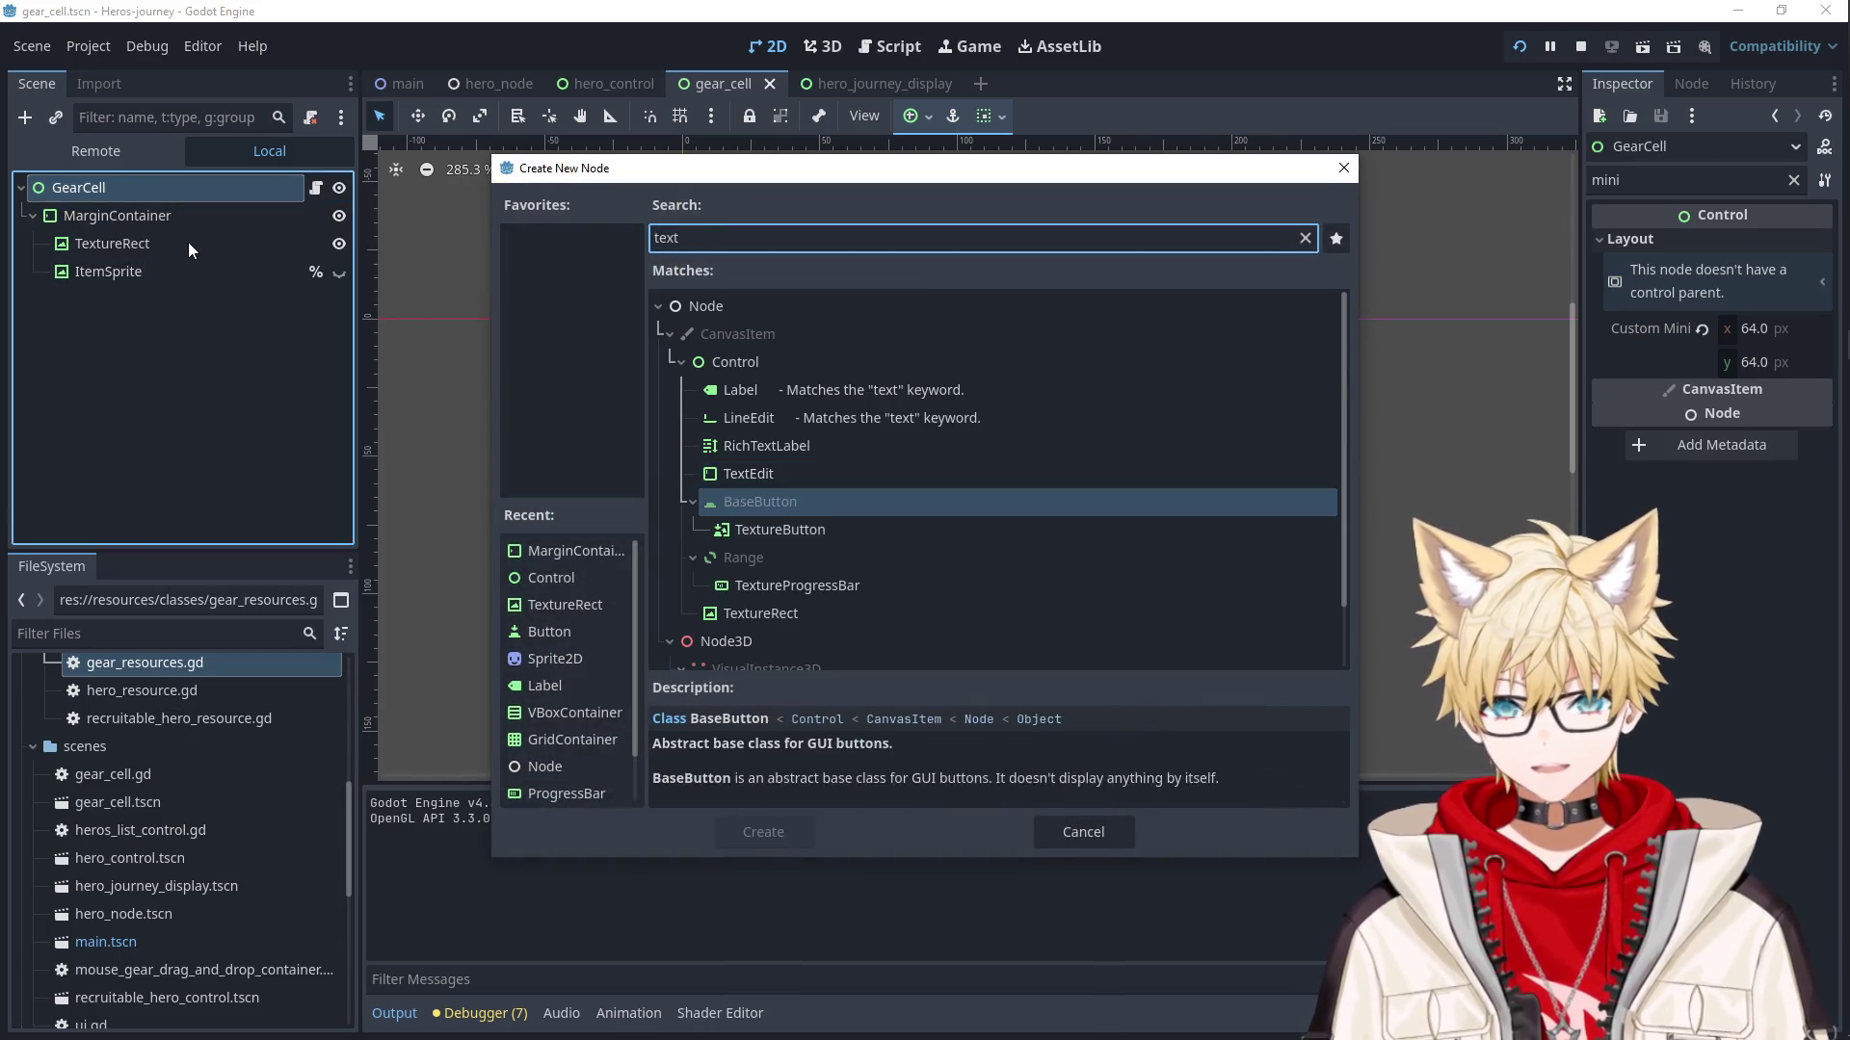
key(Return)
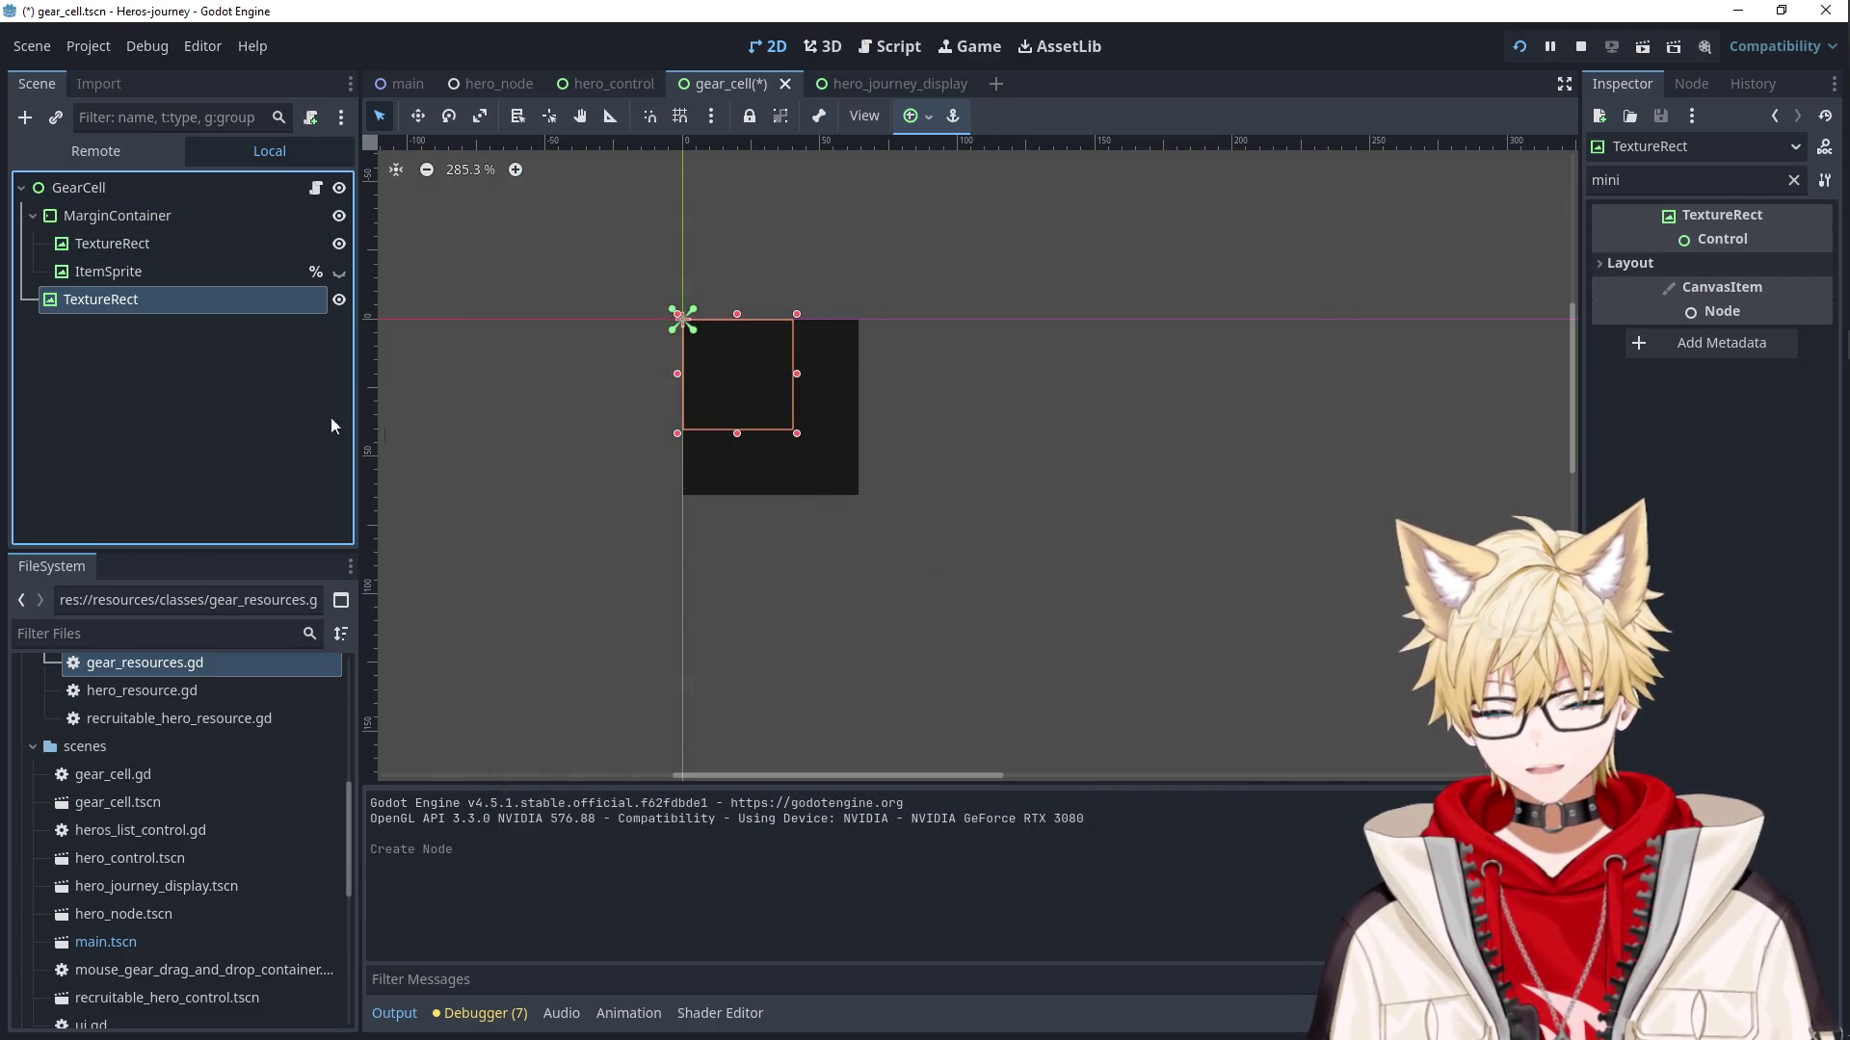
scroll(963, 501, down, 2)
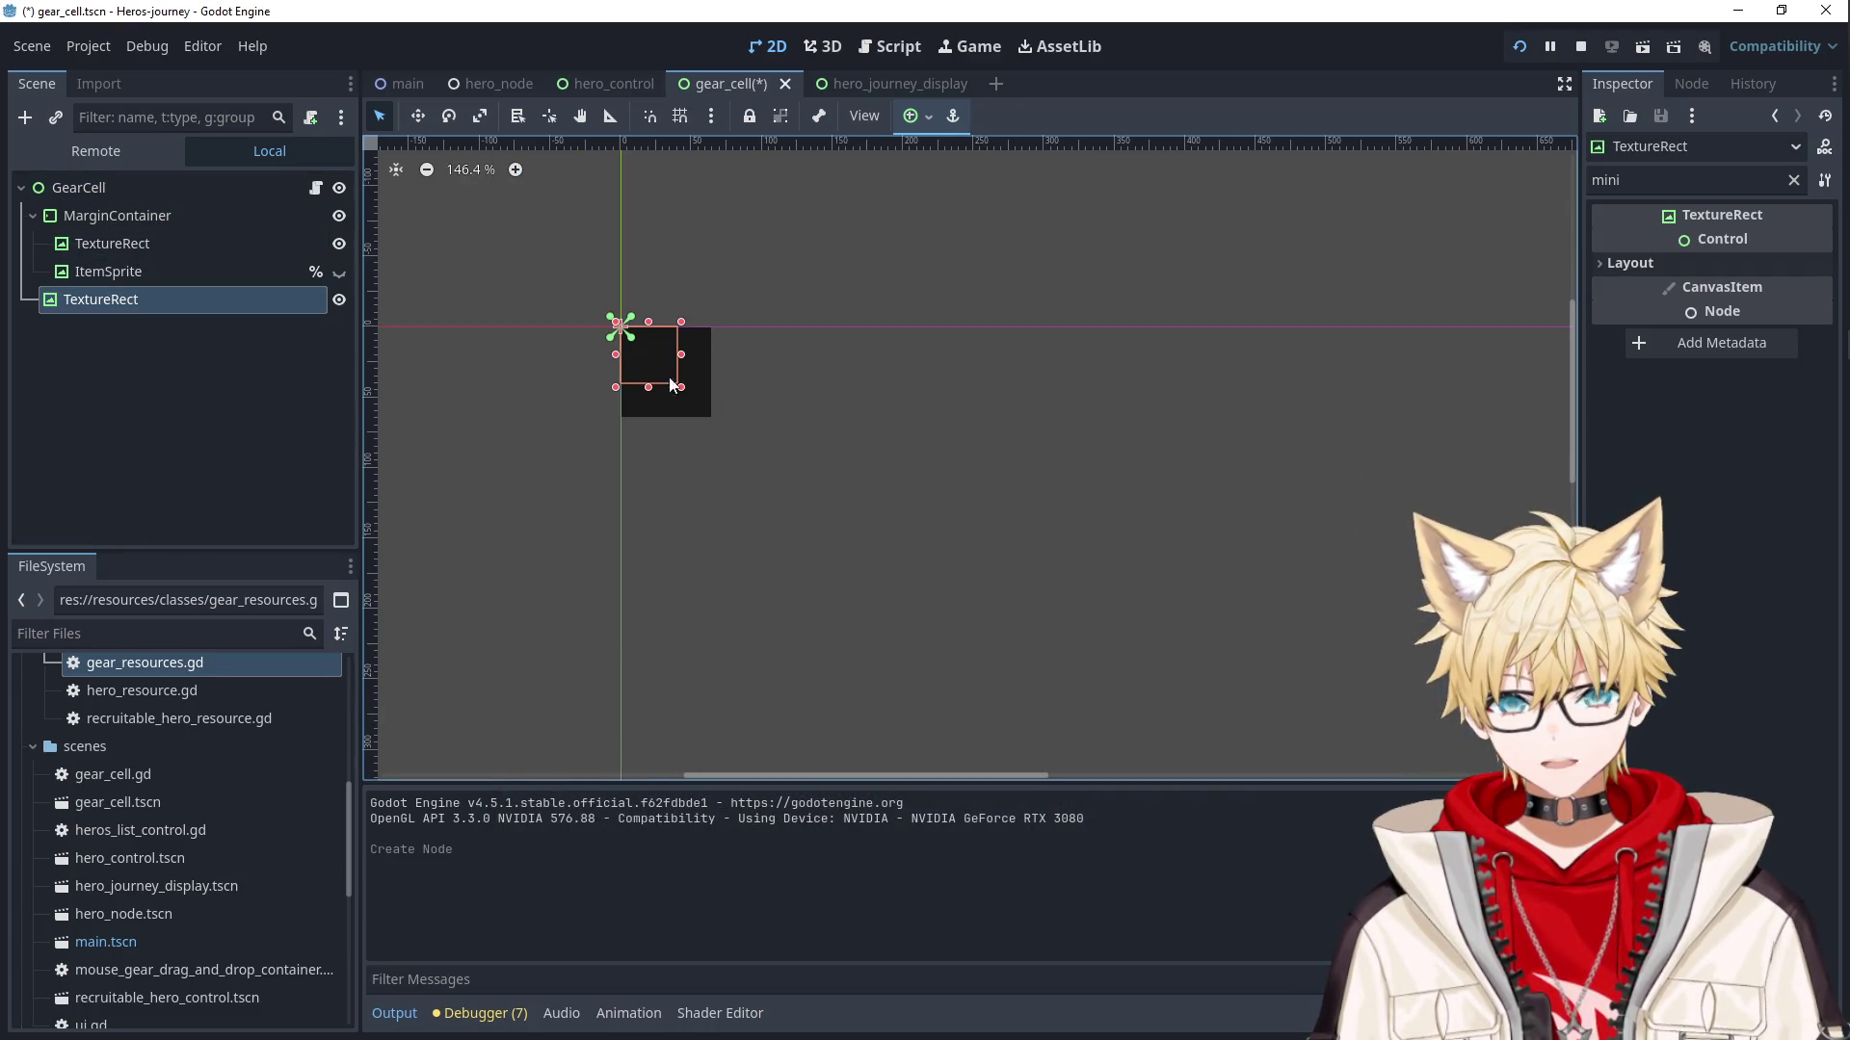
Place the TextureRect at (66, 70), resize it to 231×154, and rename it Tooltip.
mouse_move(665, 382)
mouse_down()
mouse_move(744, 429)
mouse_move(748, 472)
mouse_up()
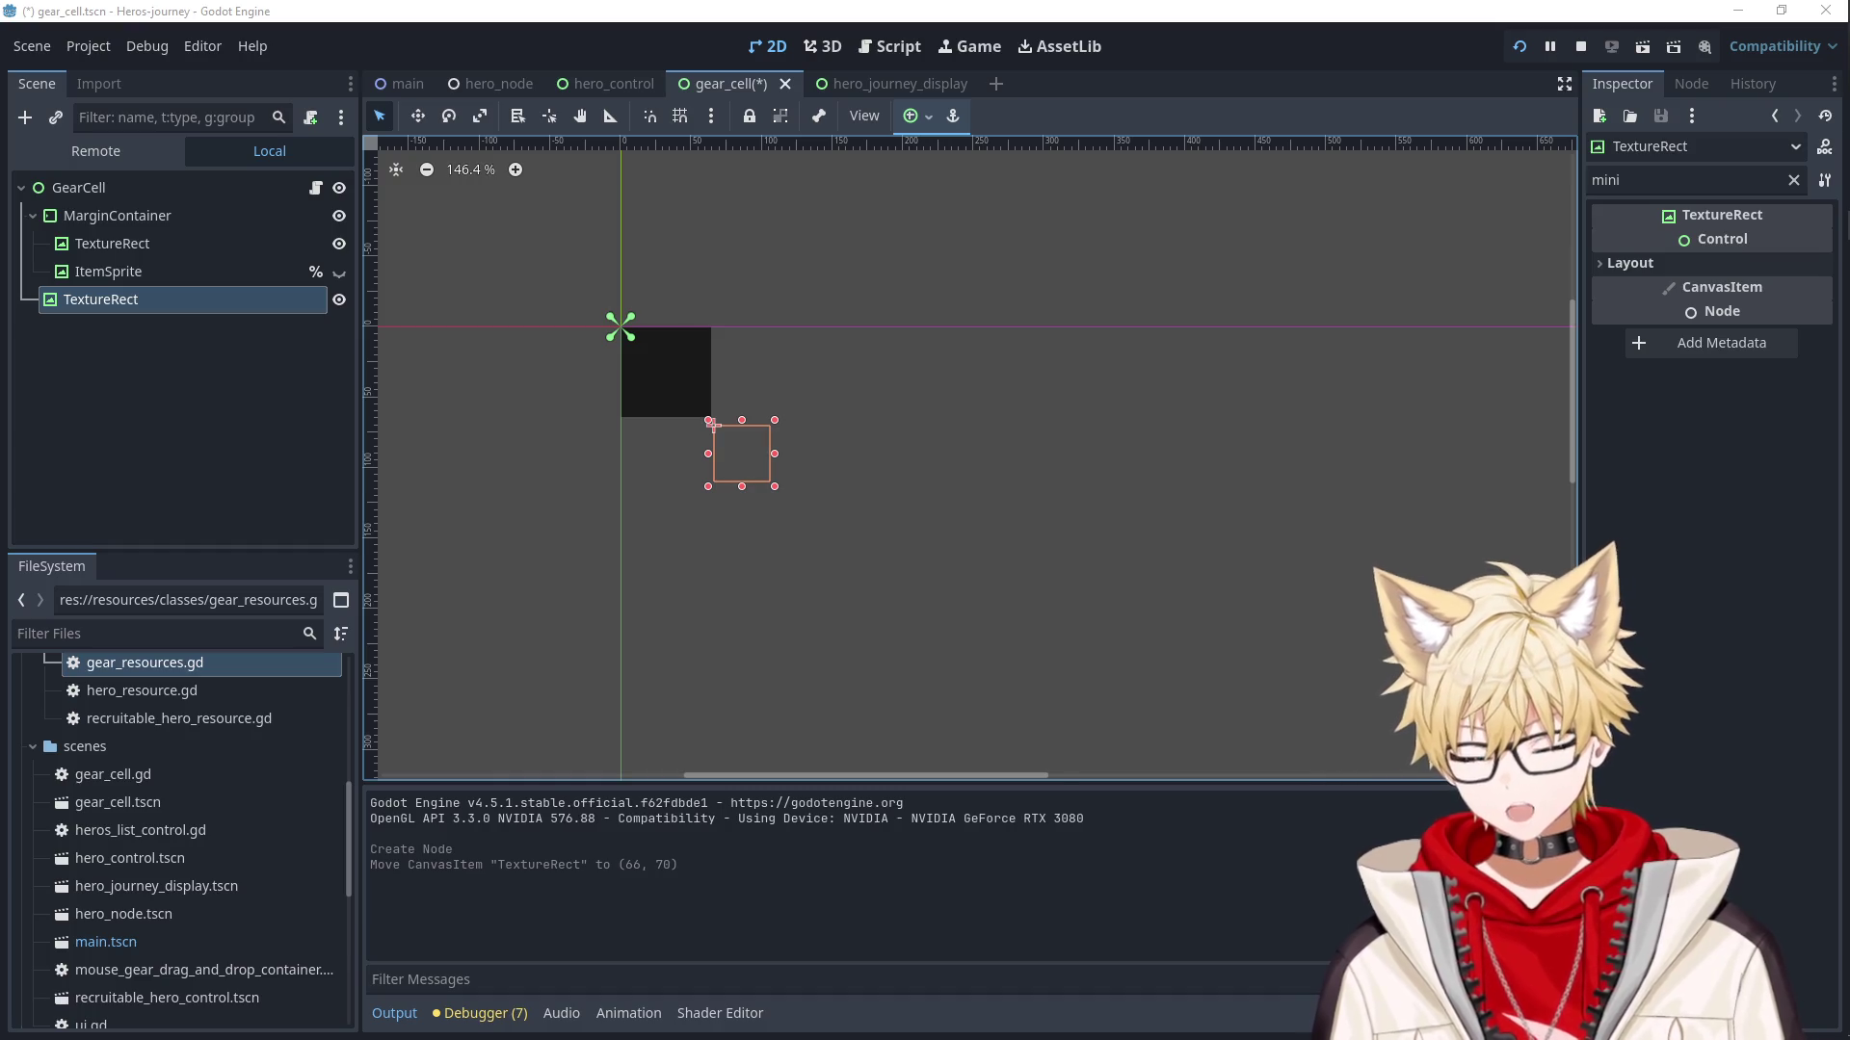
mouse_move(777, 493)
mouse_down()
mouse_move(1117, 695)
mouse_move(1154, 696)
mouse_move(1058, 691)
mouse_move(1043, 647)
mouse_up()
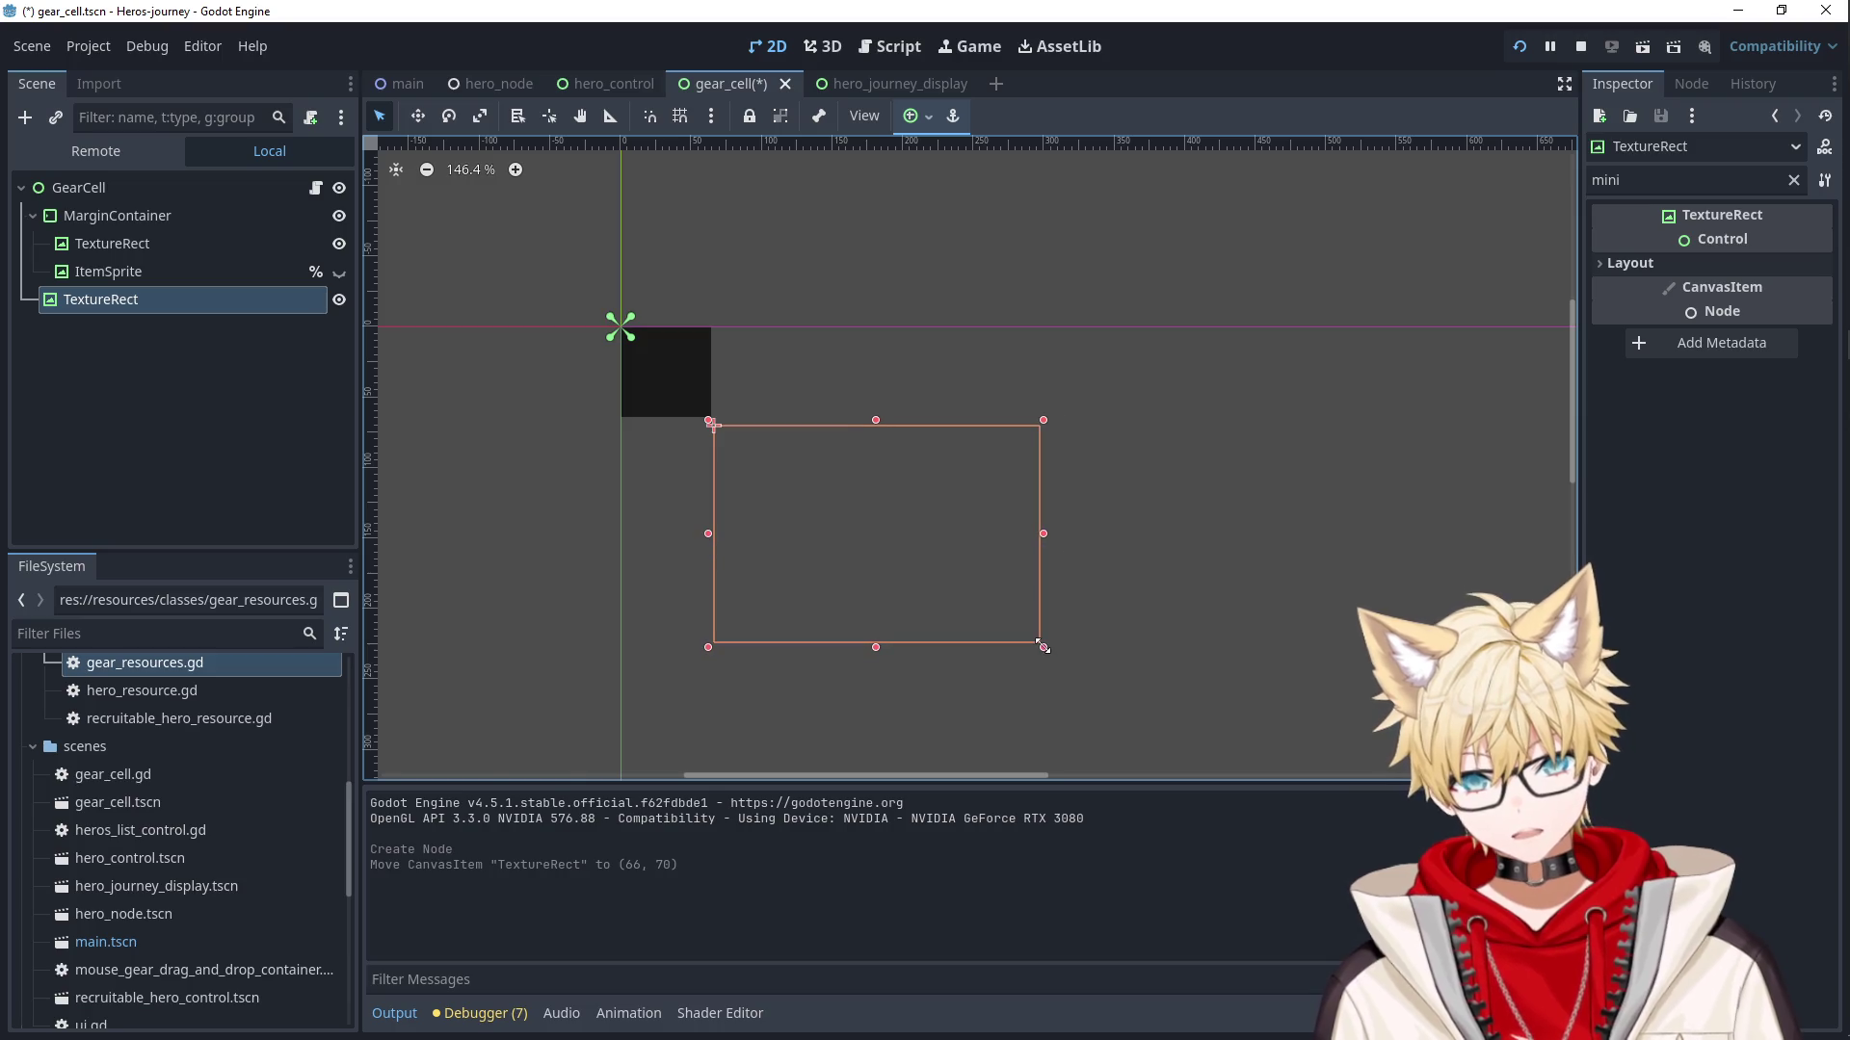
double_click(152, 309)
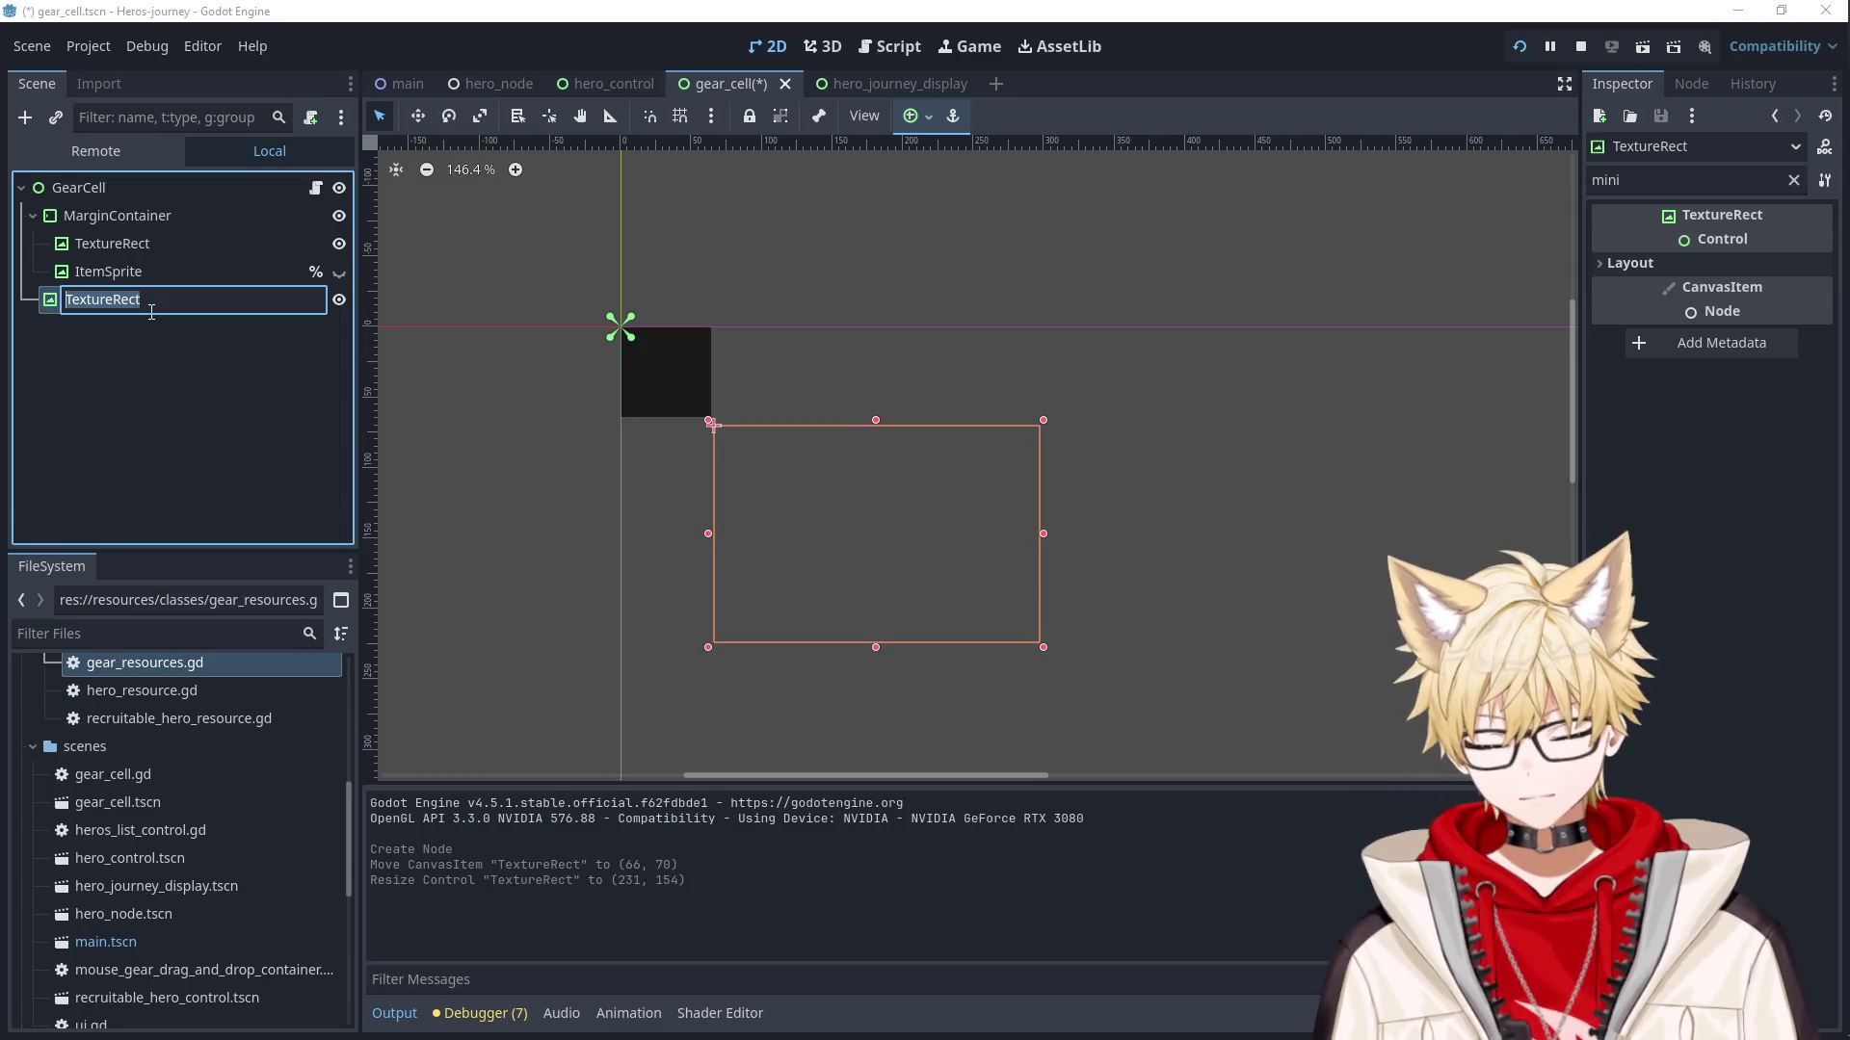
text(Tooltip)
key(Return)
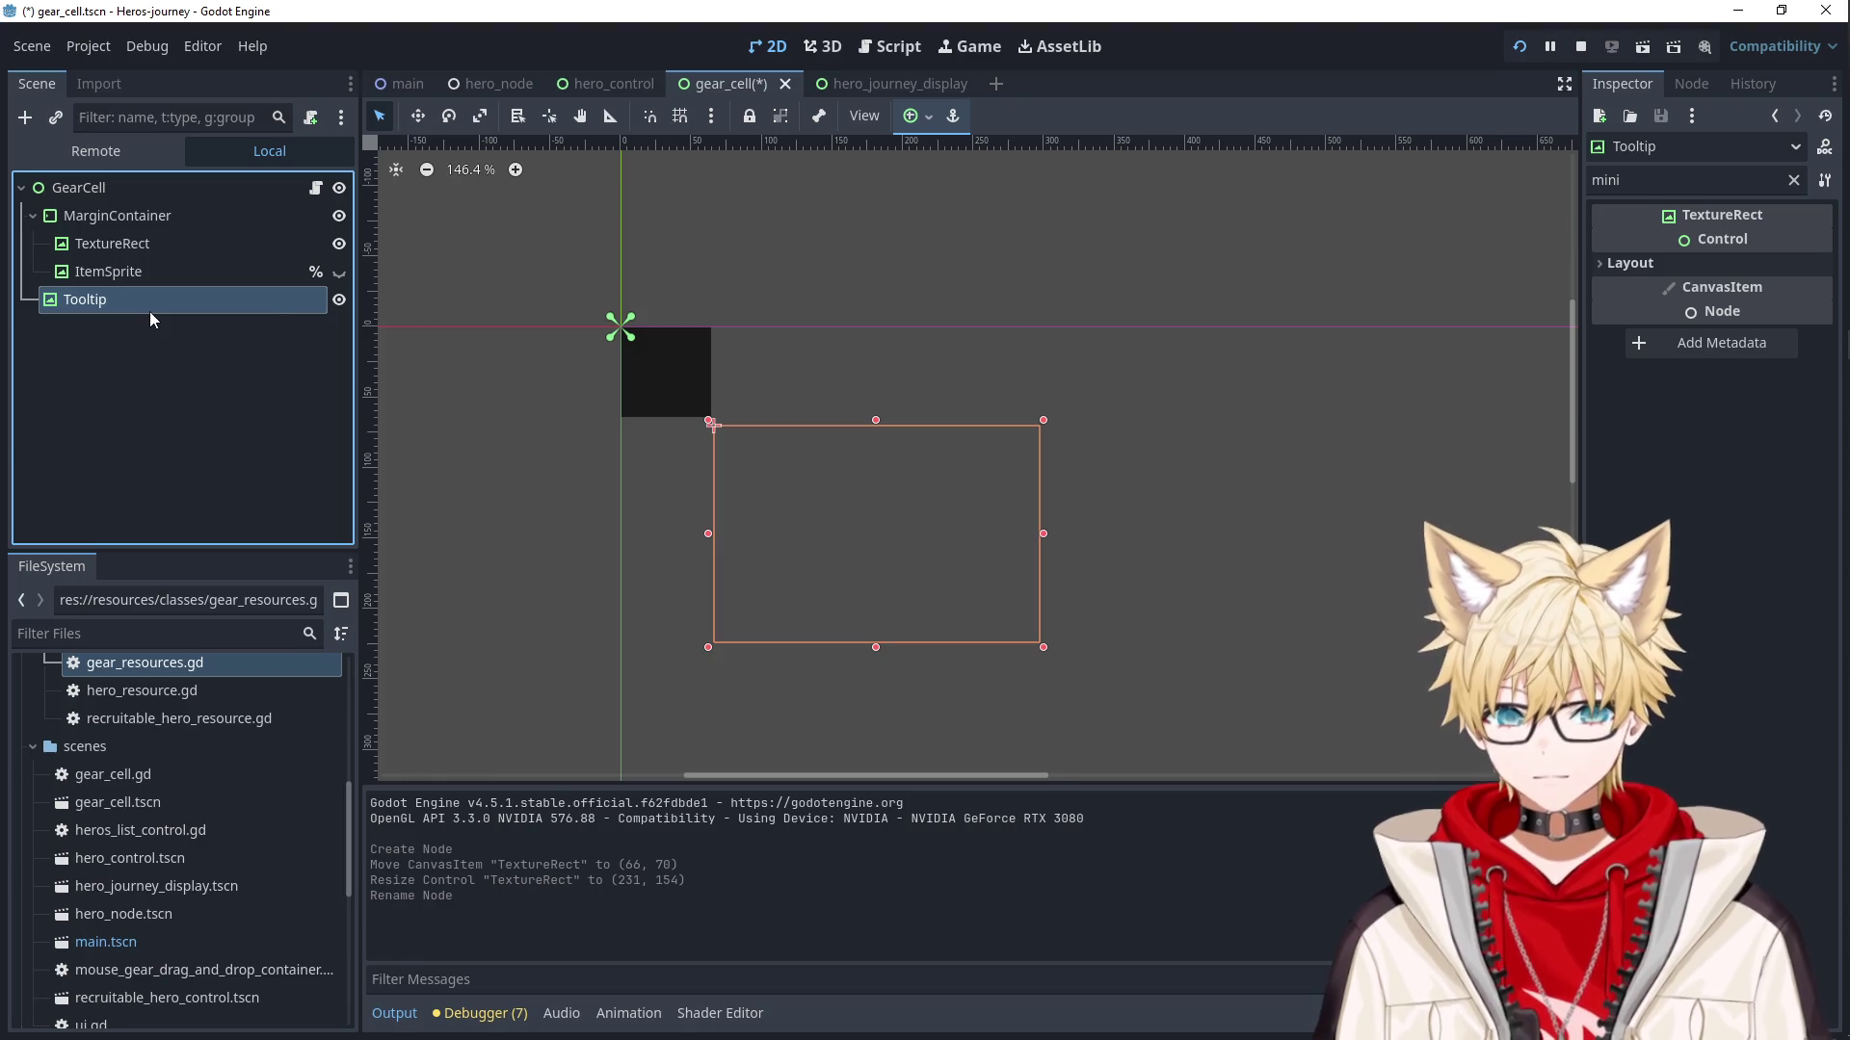
right_click(156, 306)
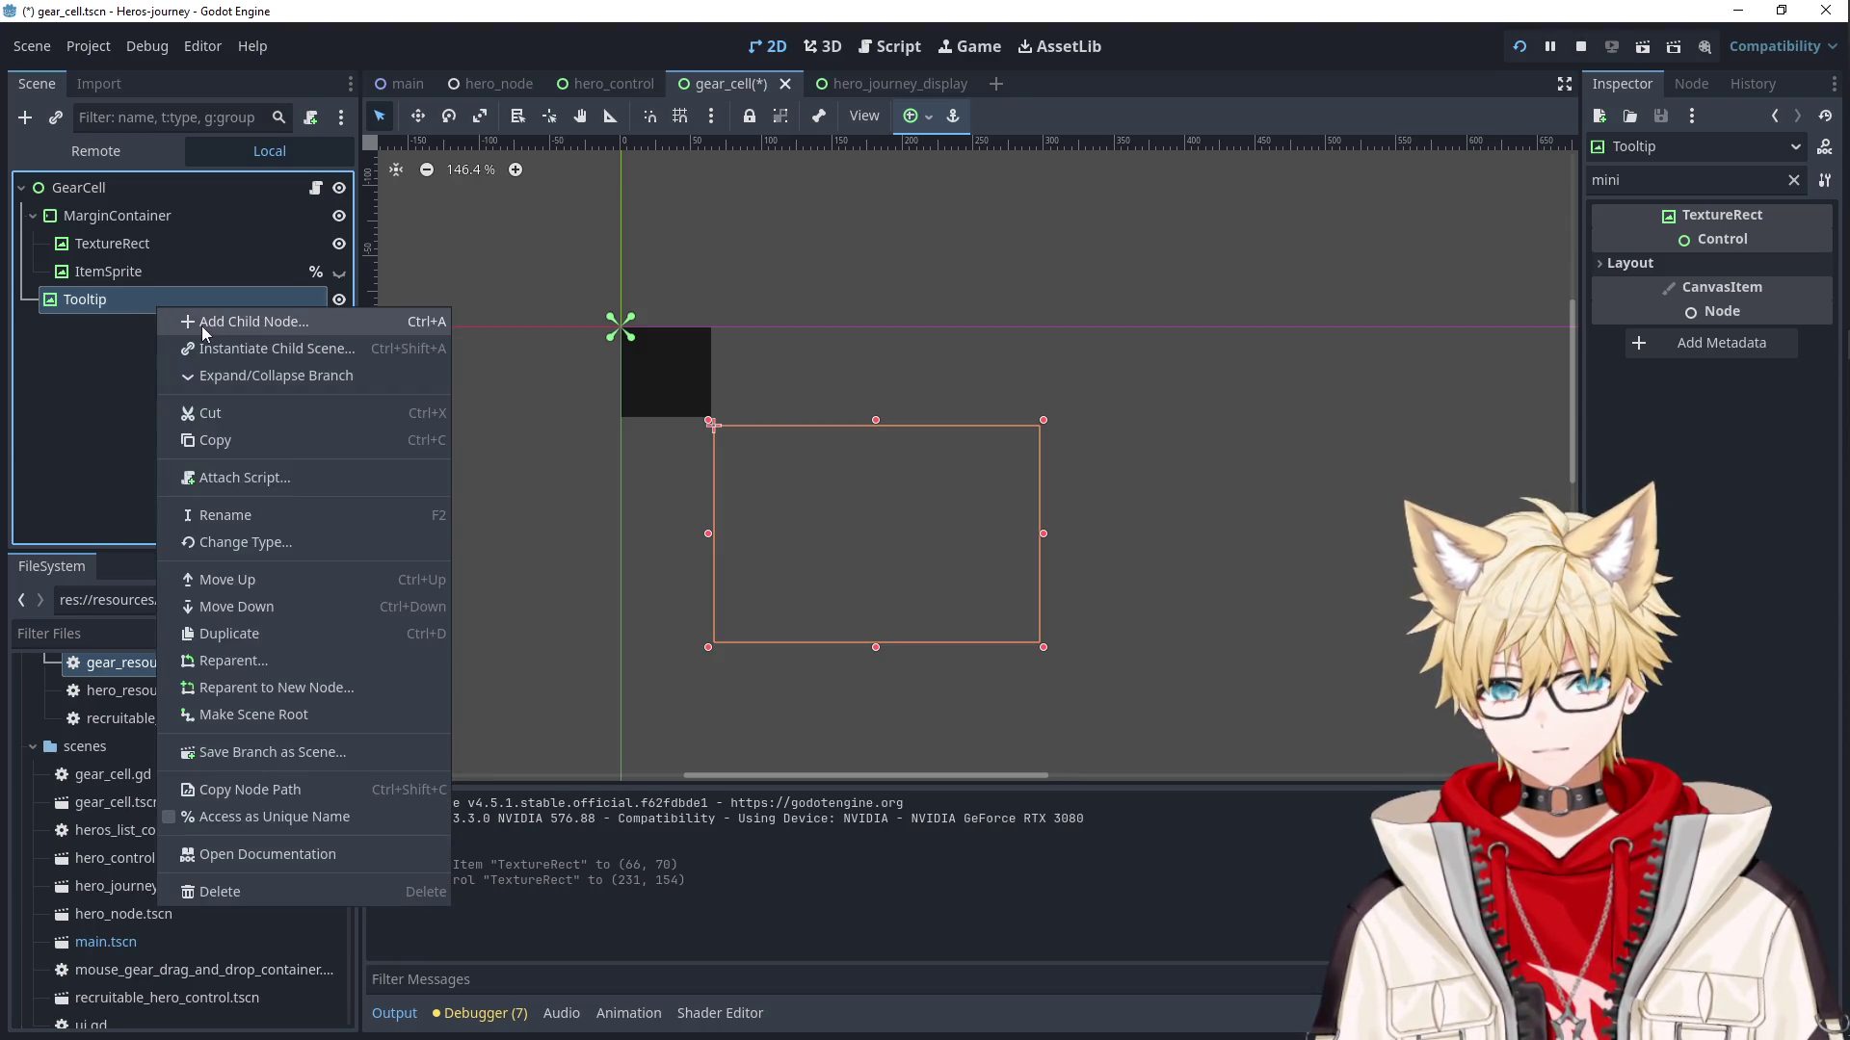
Create a Label child under Tooltip and keep its default name 'Label'.
click(202, 328)
click(741, 389)
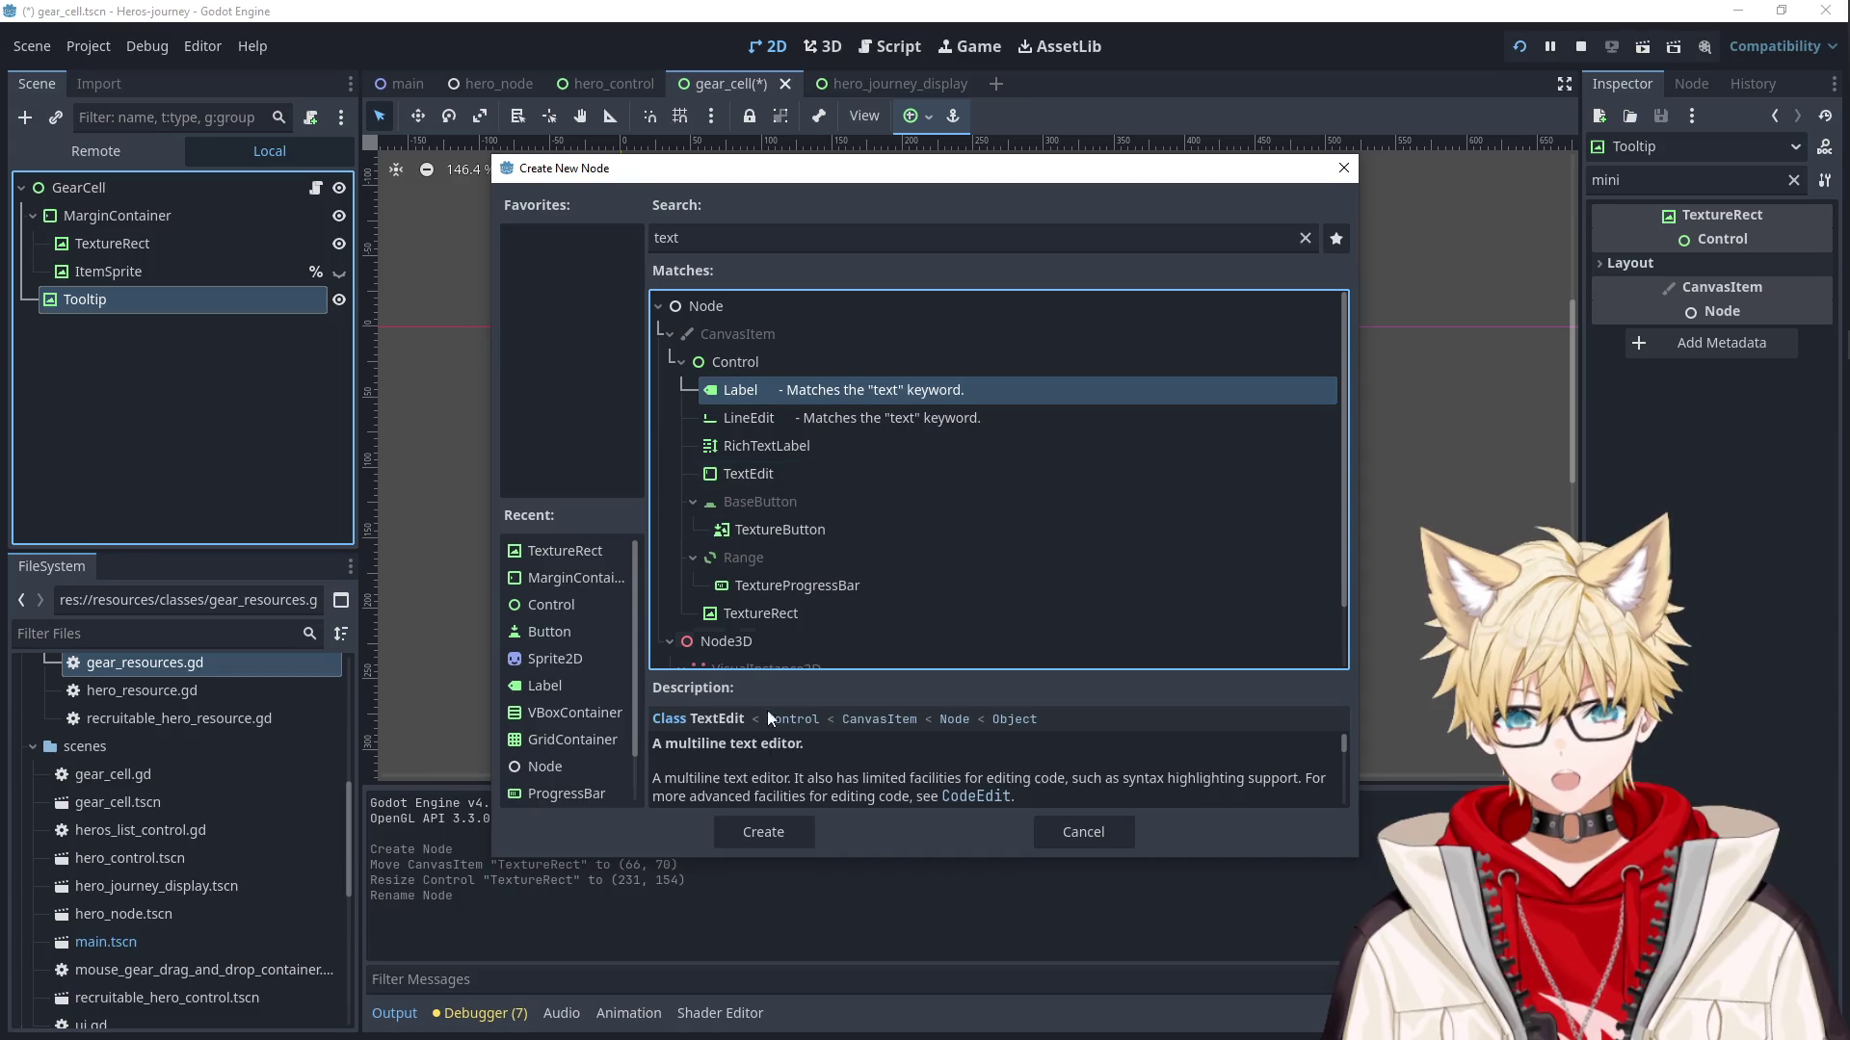
click(767, 834)
double_click(136, 328)
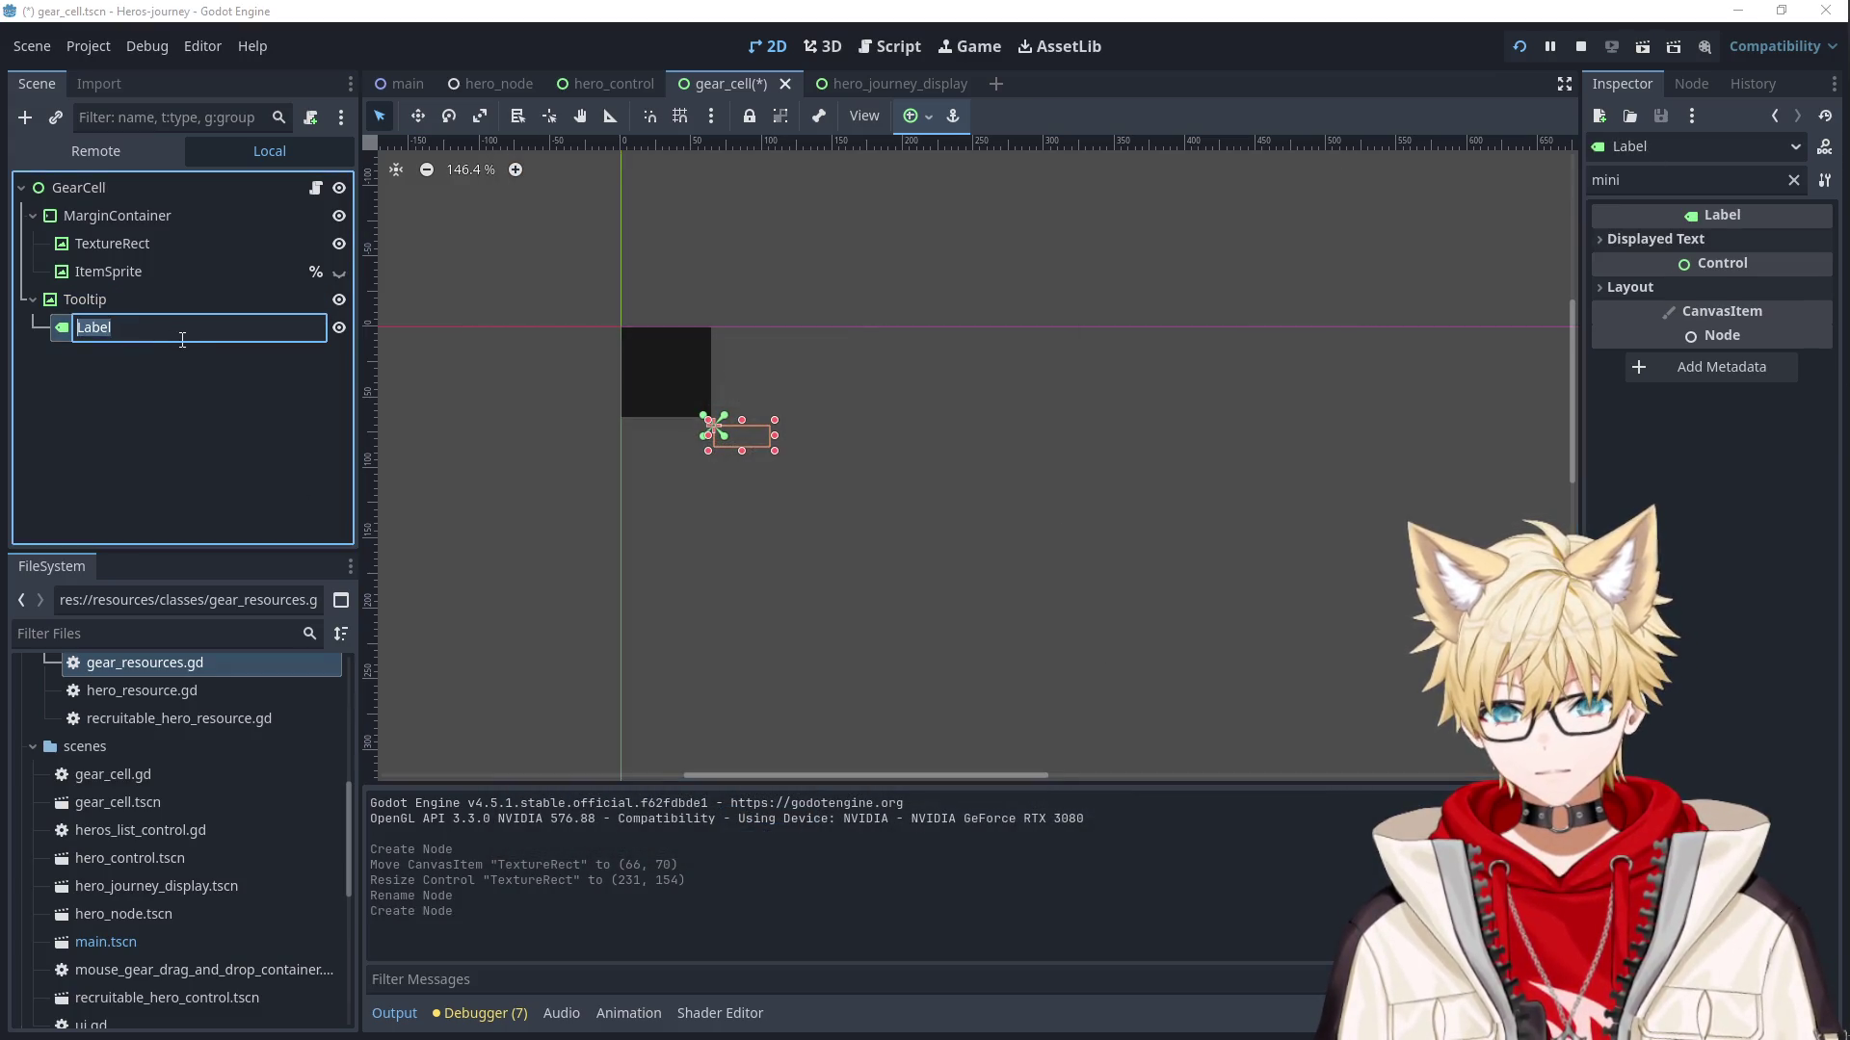
key(Return)
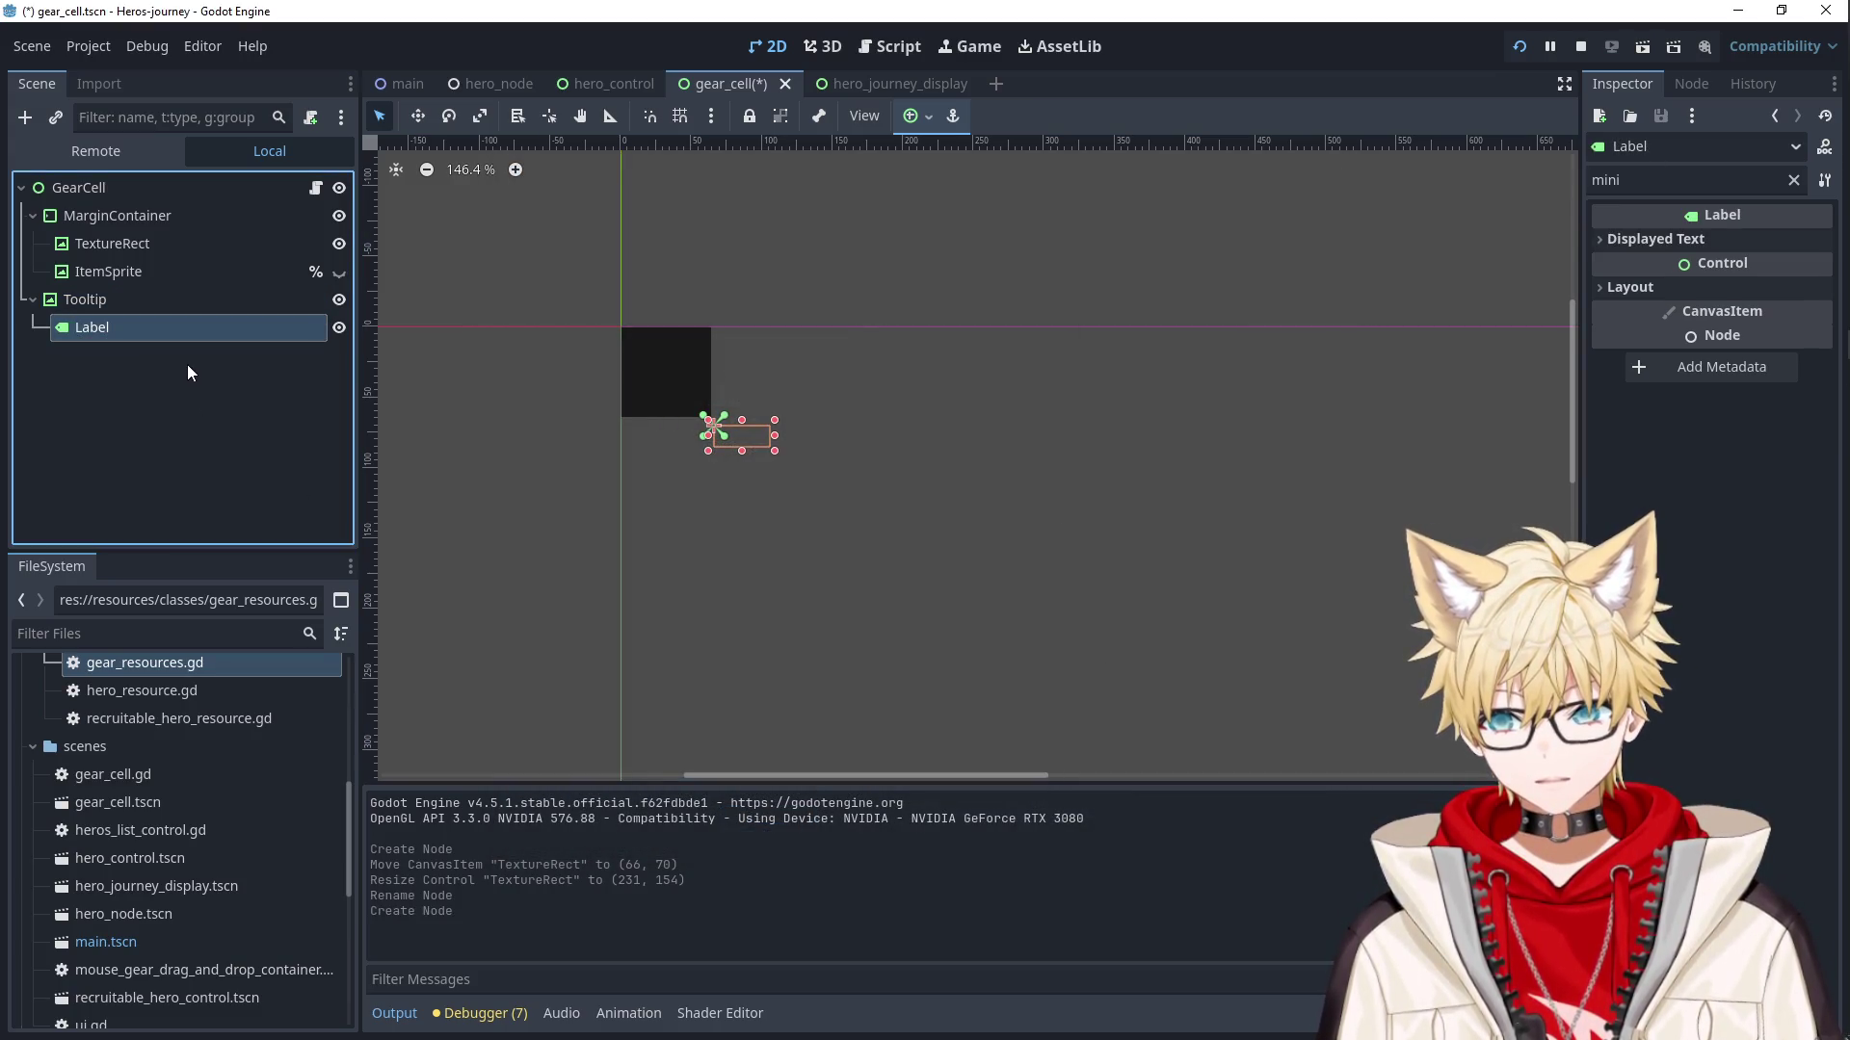
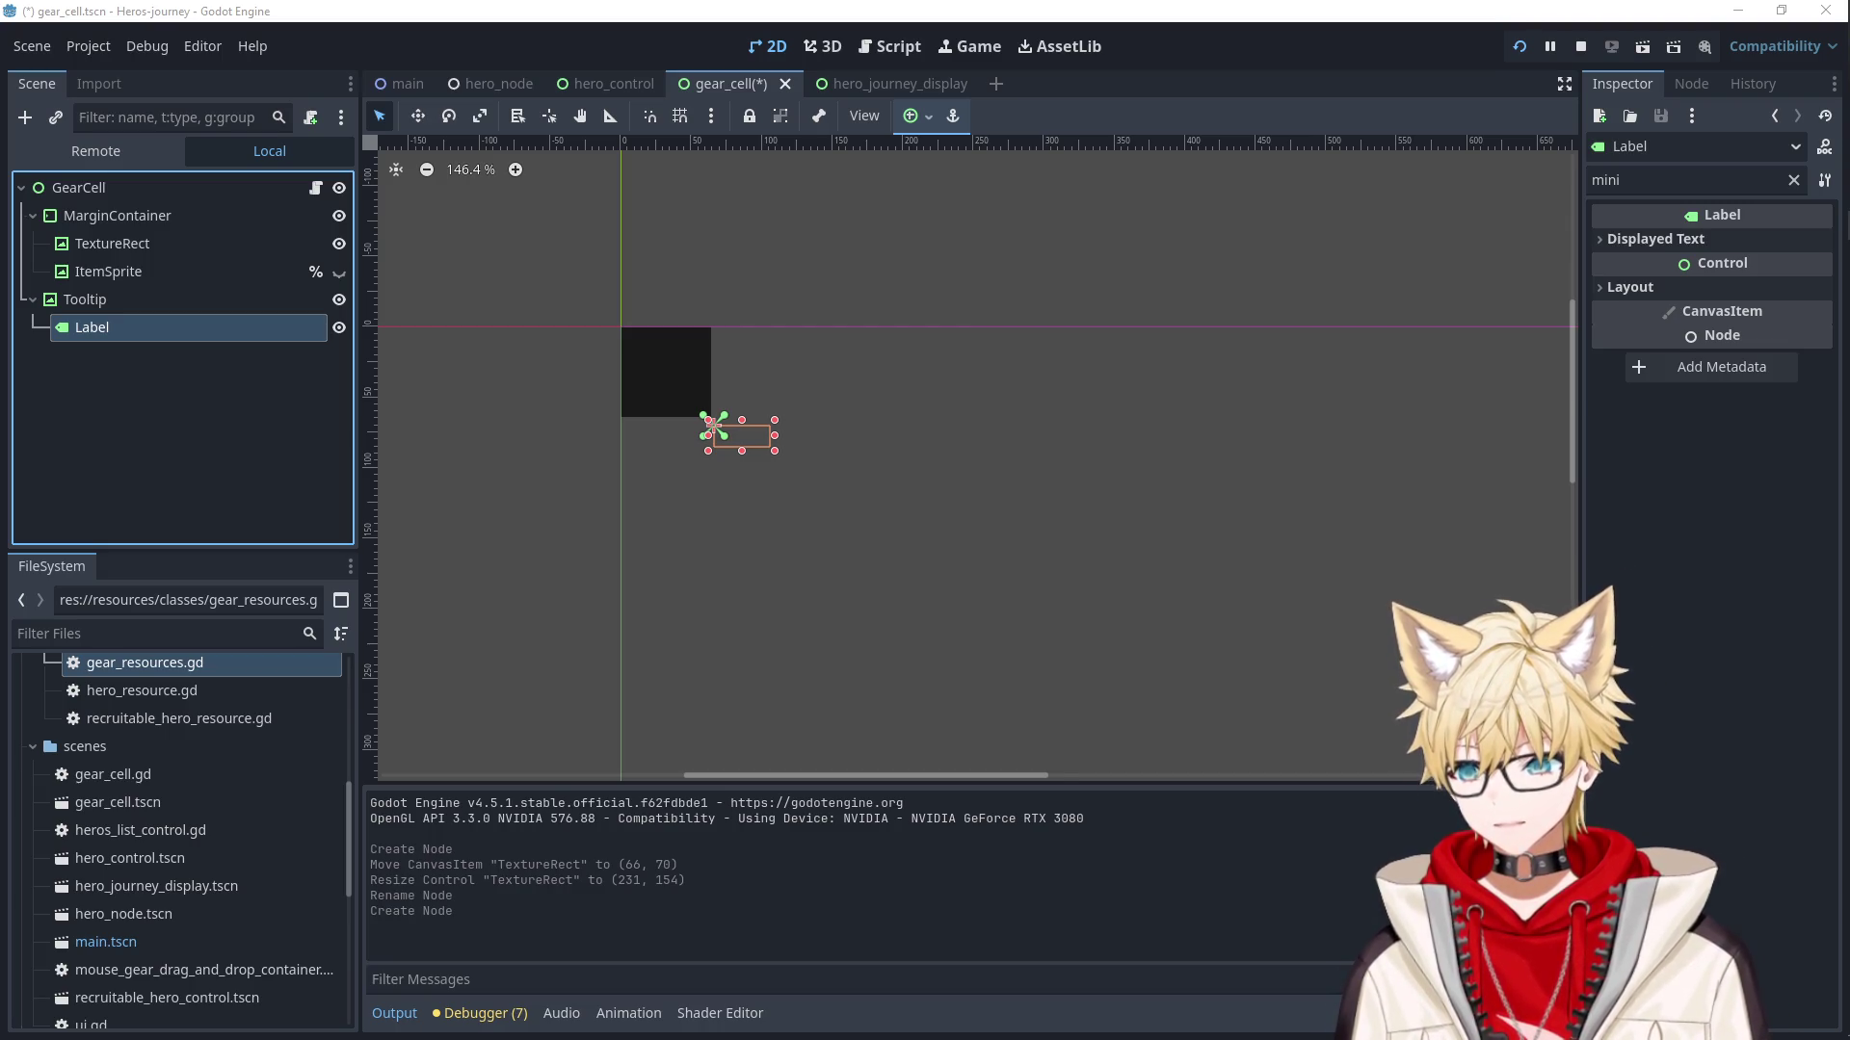
Apply item-cell-bg.png as the Tooltip node's background texture.
click(141, 302)
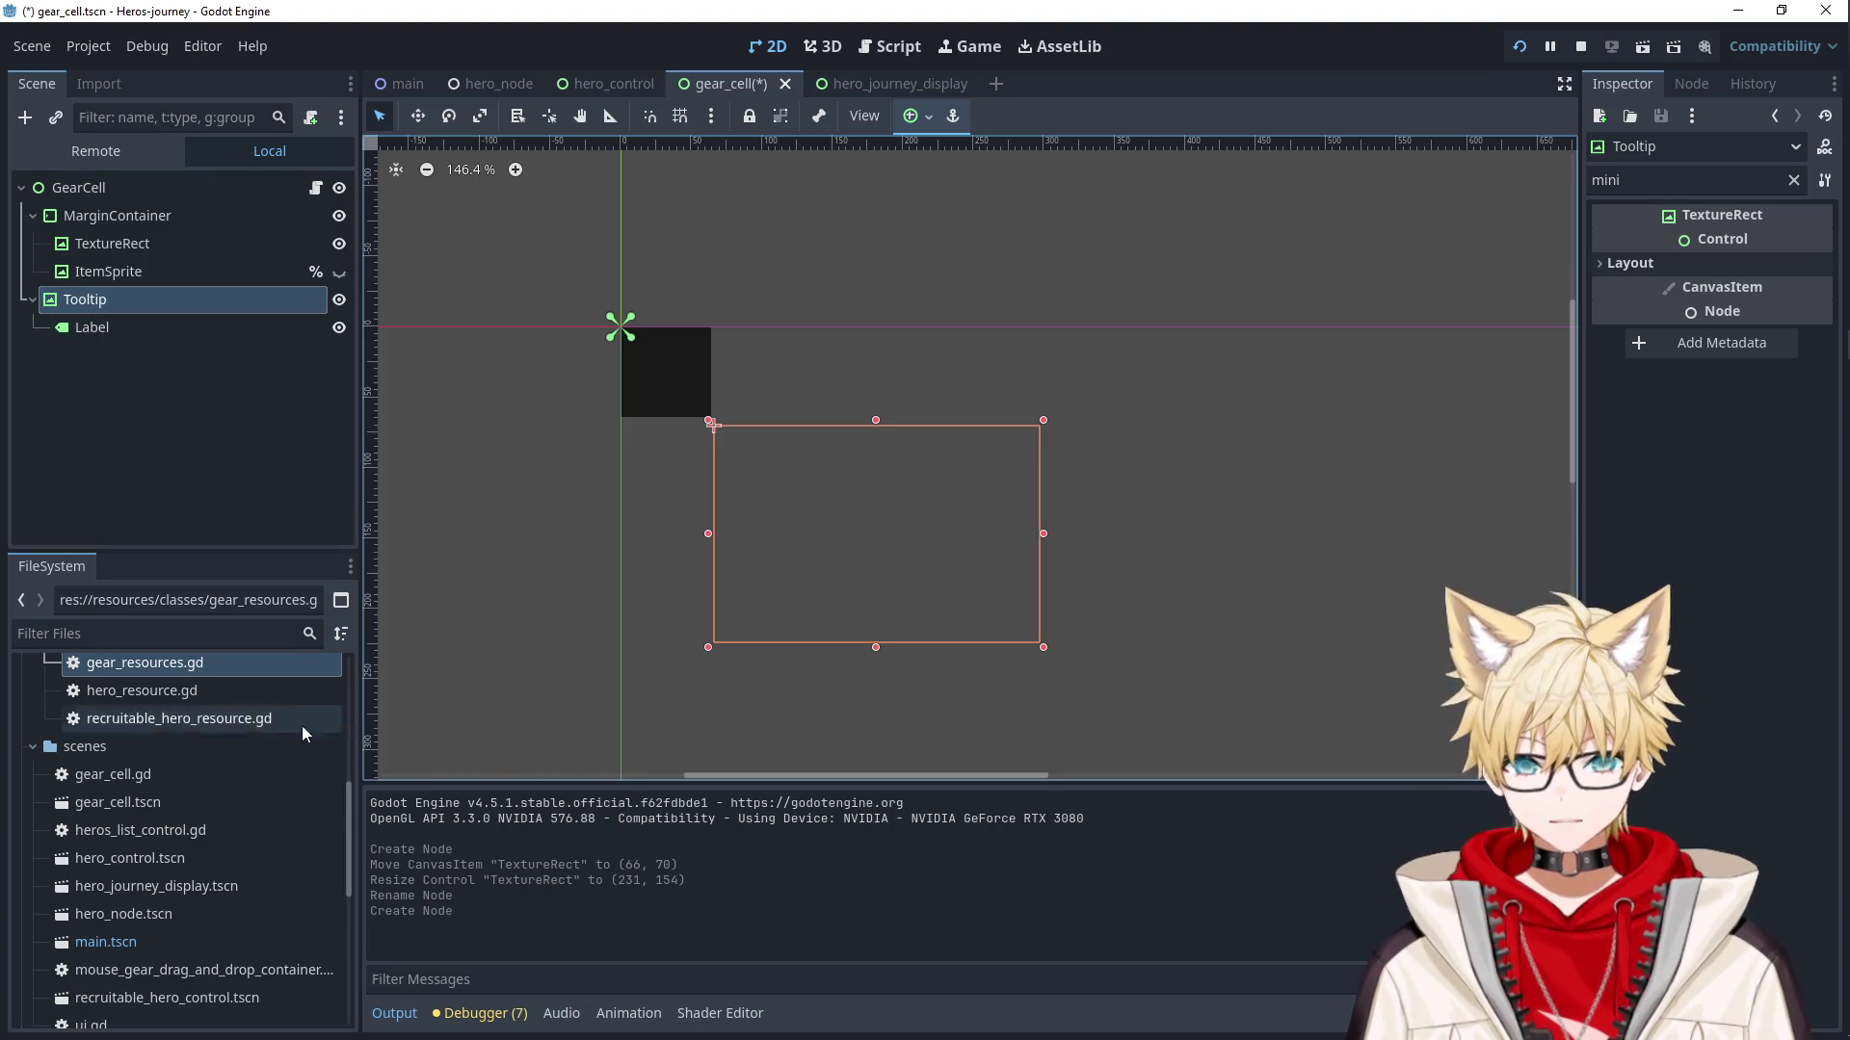
scroll(183, 794, up, 5)
click(44, 807)
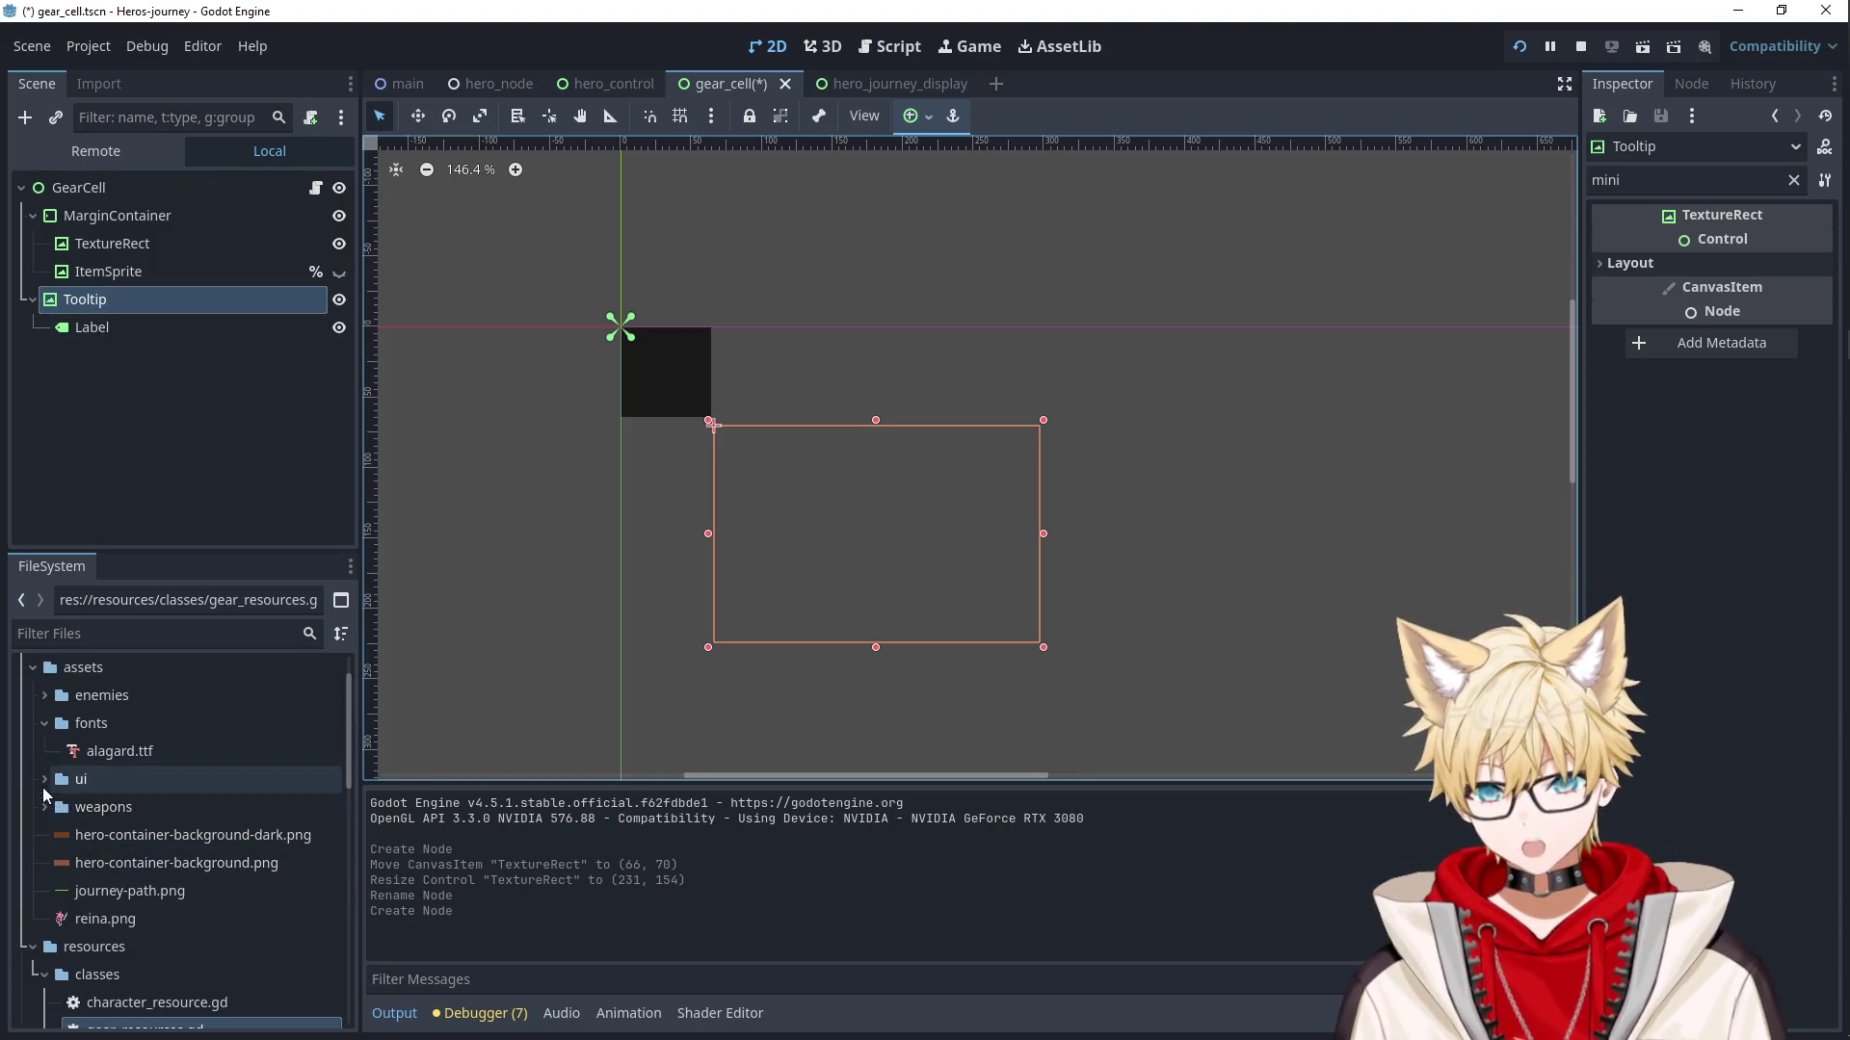
click(43, 779)
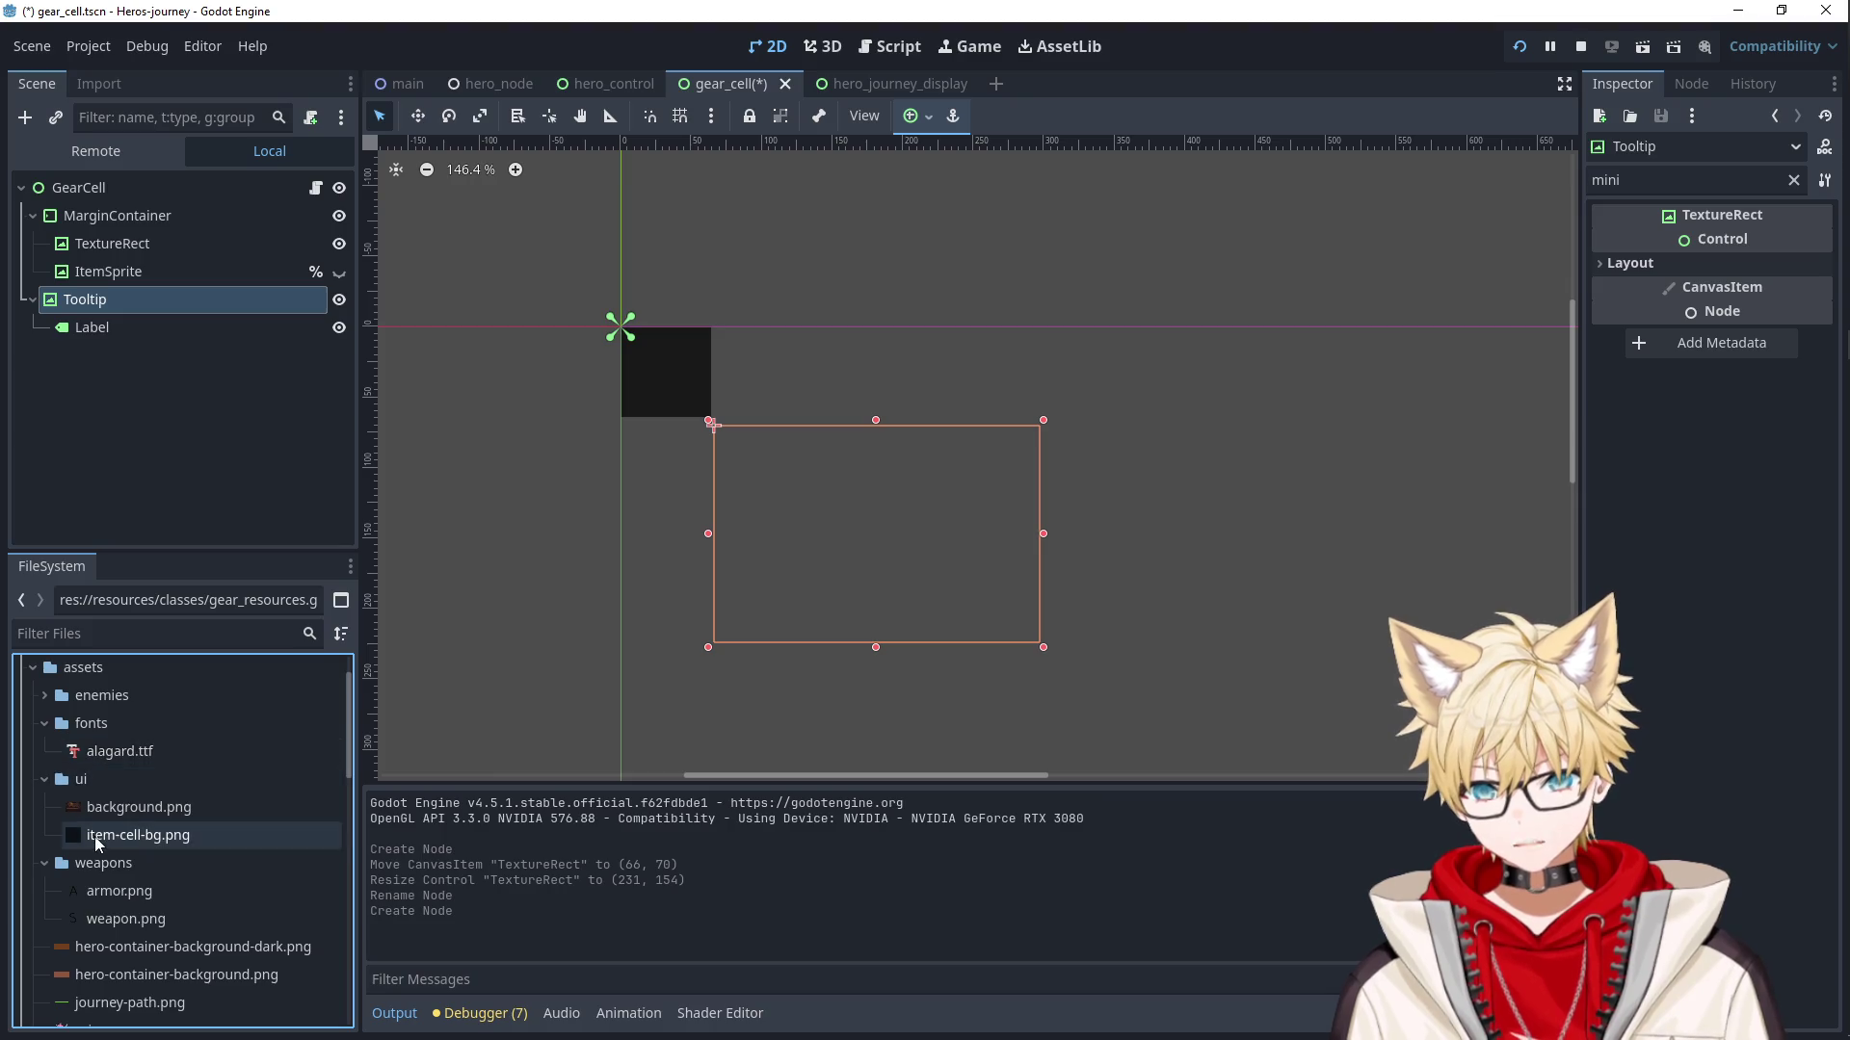
drag(102, 838, 123, 306)
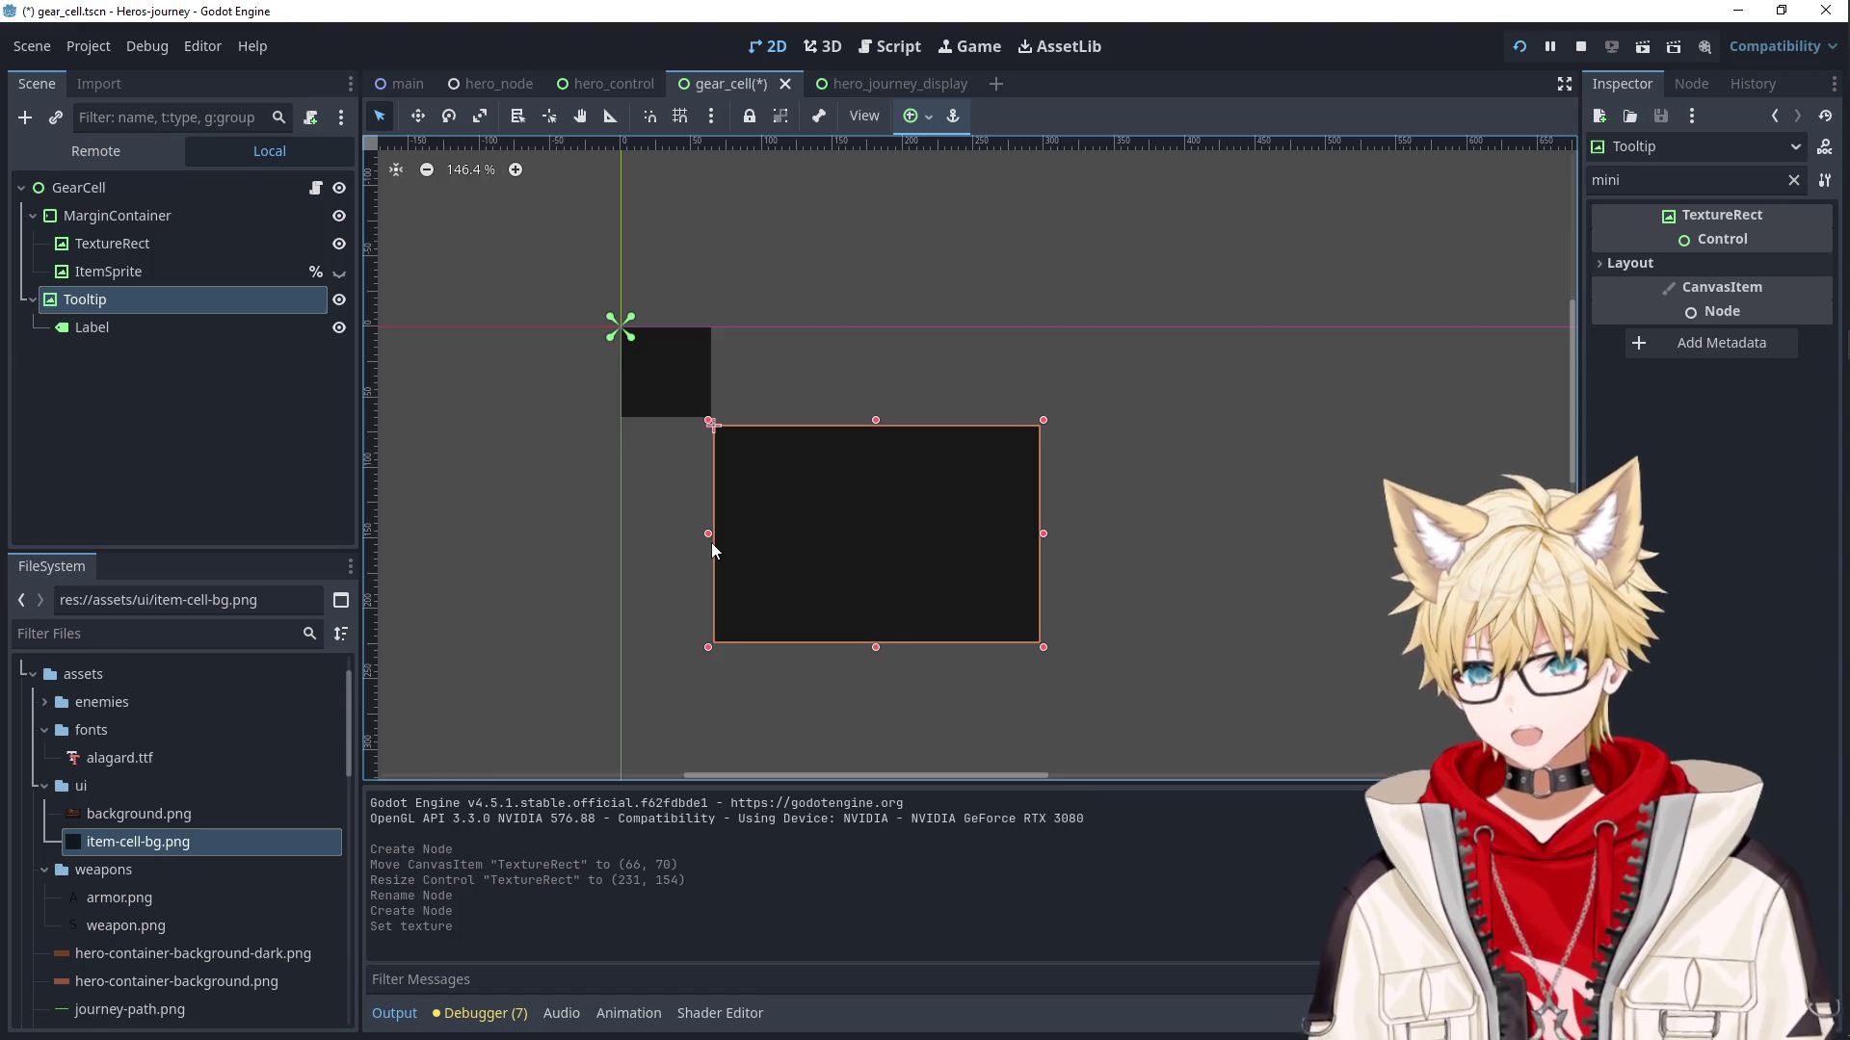
Move the Tooltip rect to position (64, 64).
click(646, 516)
click(824, 520)
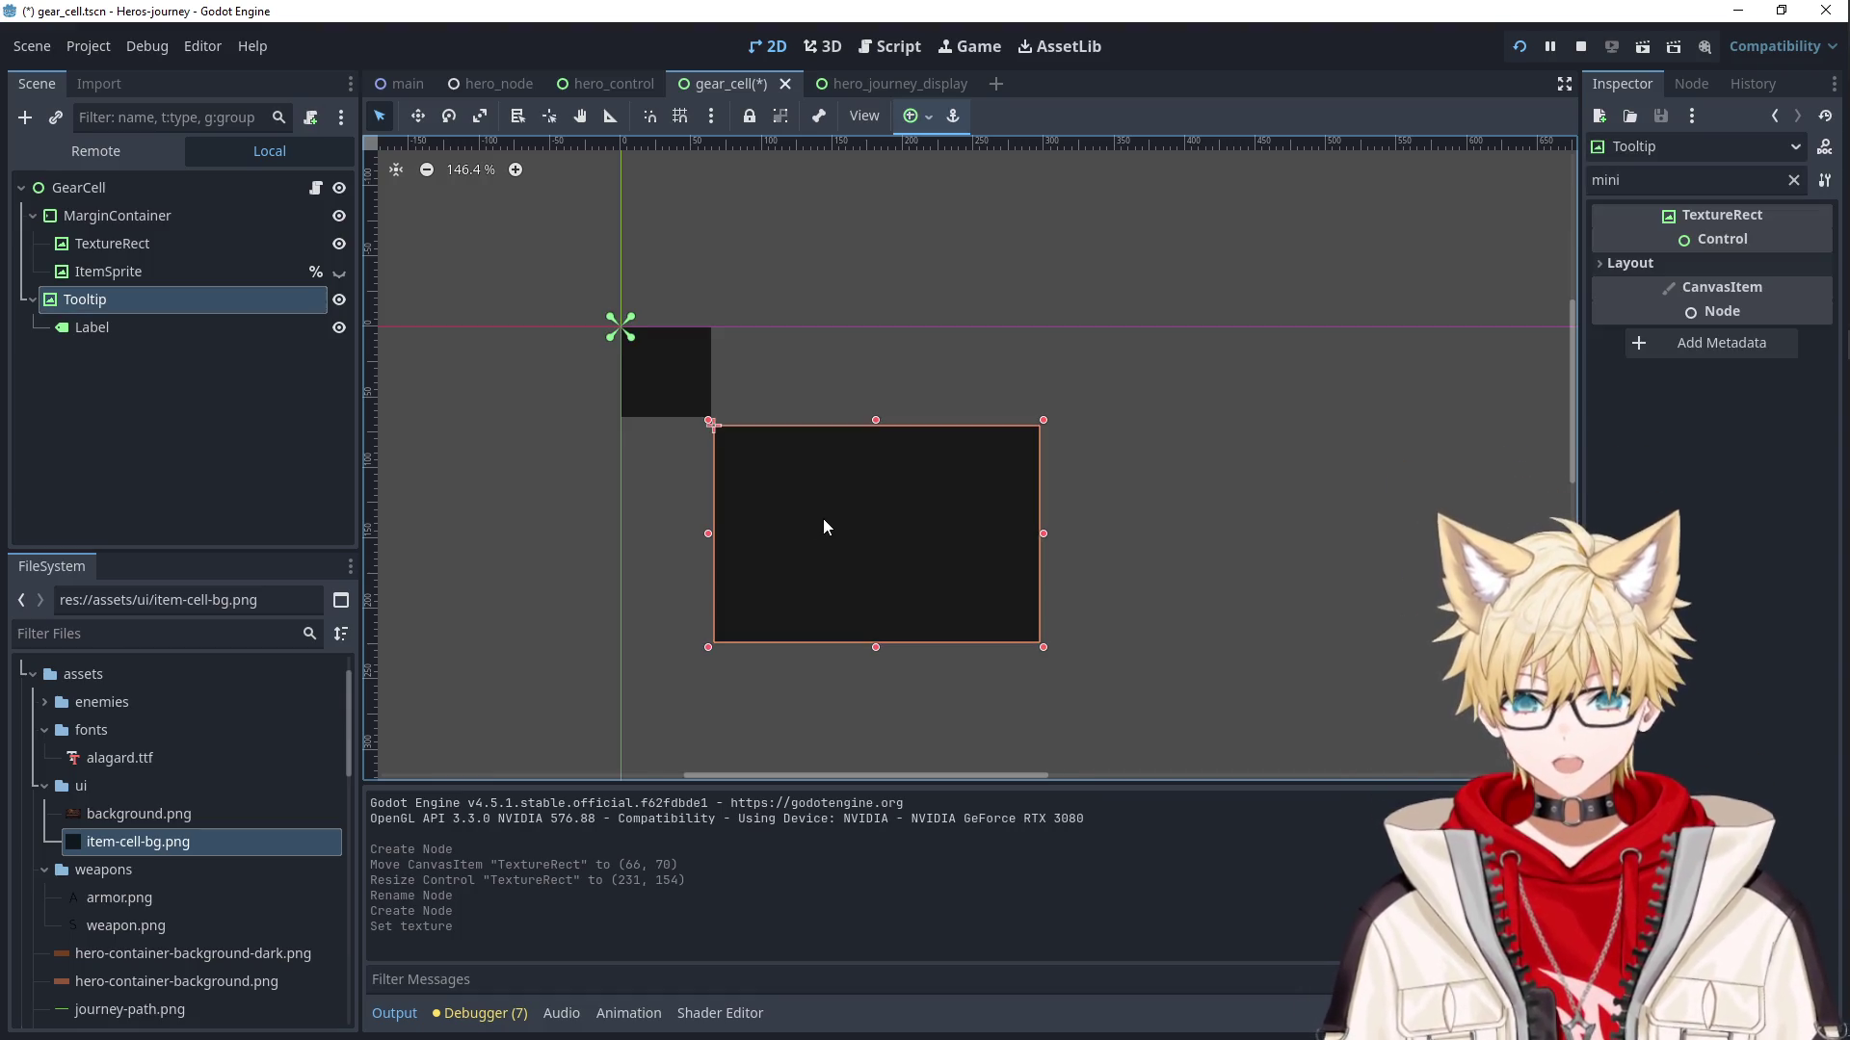
drag(813, 518, 809, 493)
scroll(805, 495, up, 5)
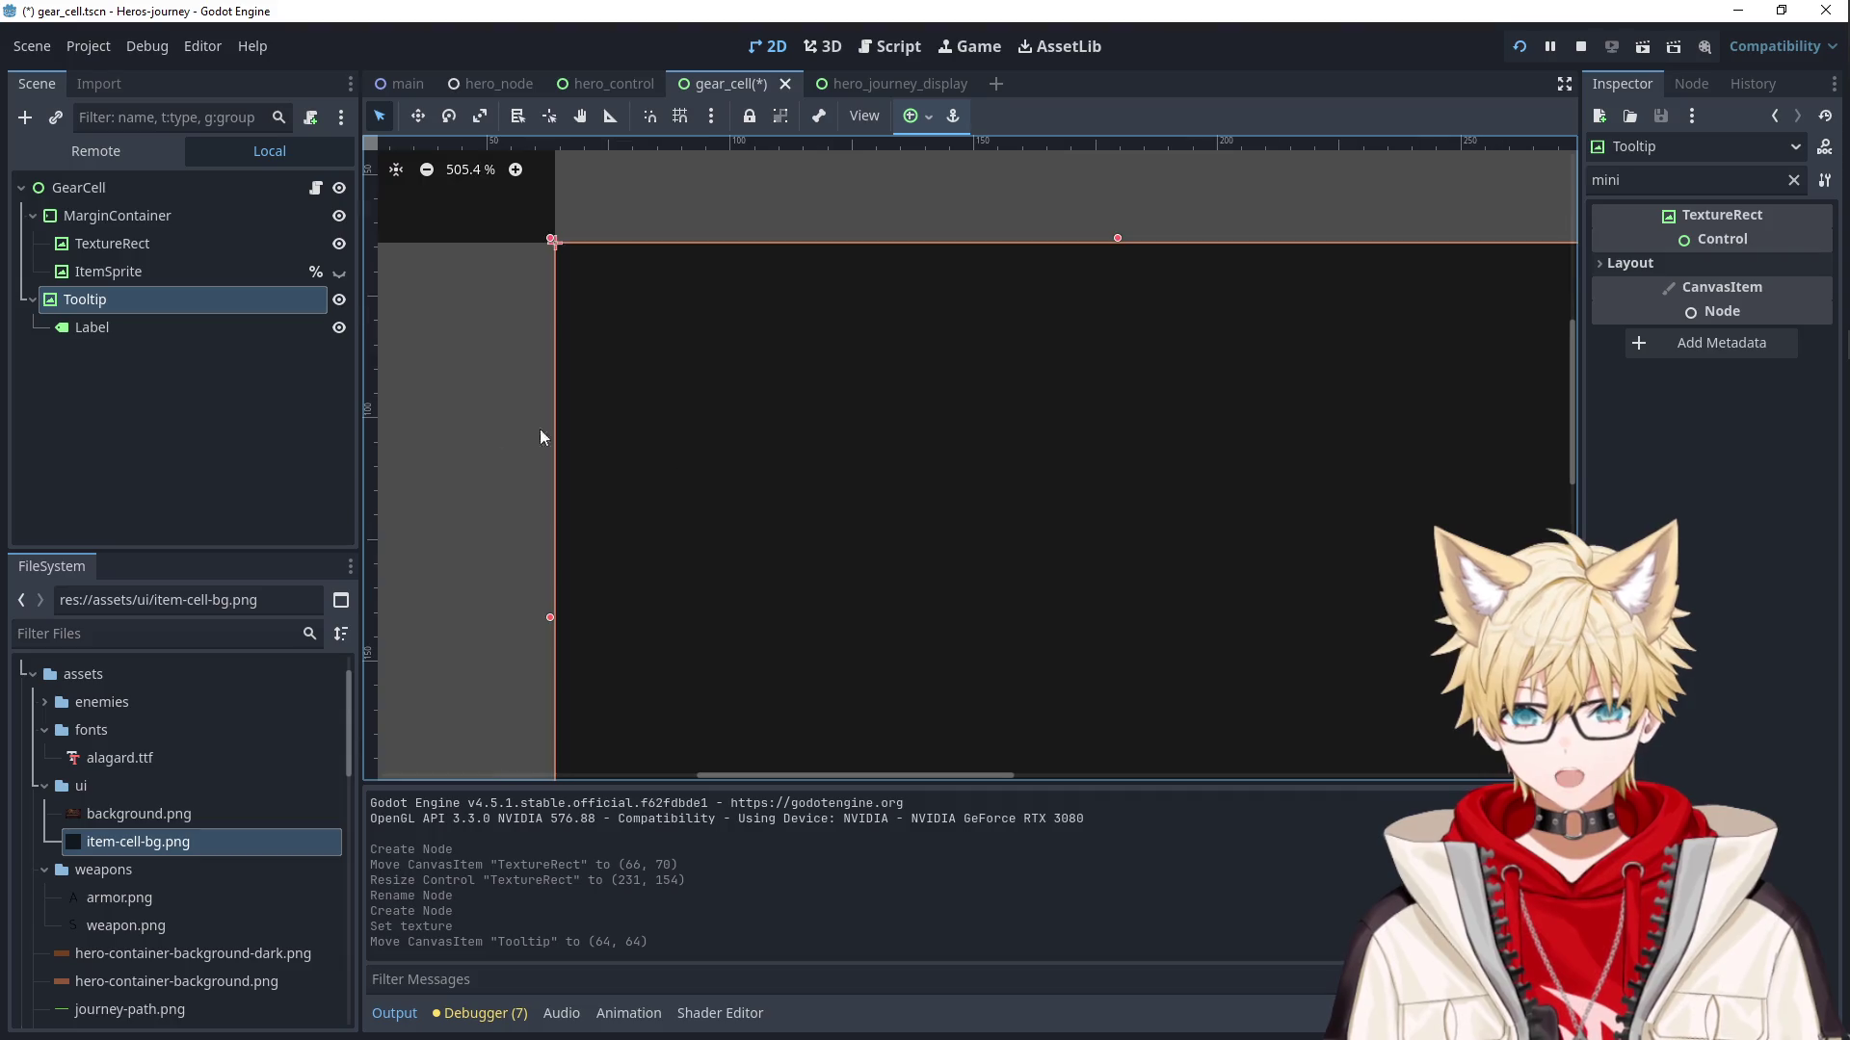
mouse_move(592, 522)
mouse_down()
mouse_move(818, 446)
mouse_move(764, 500)
mouse_up()
click(771, 332)
click(693, 414)
click(664, 487)
click(711, 484)
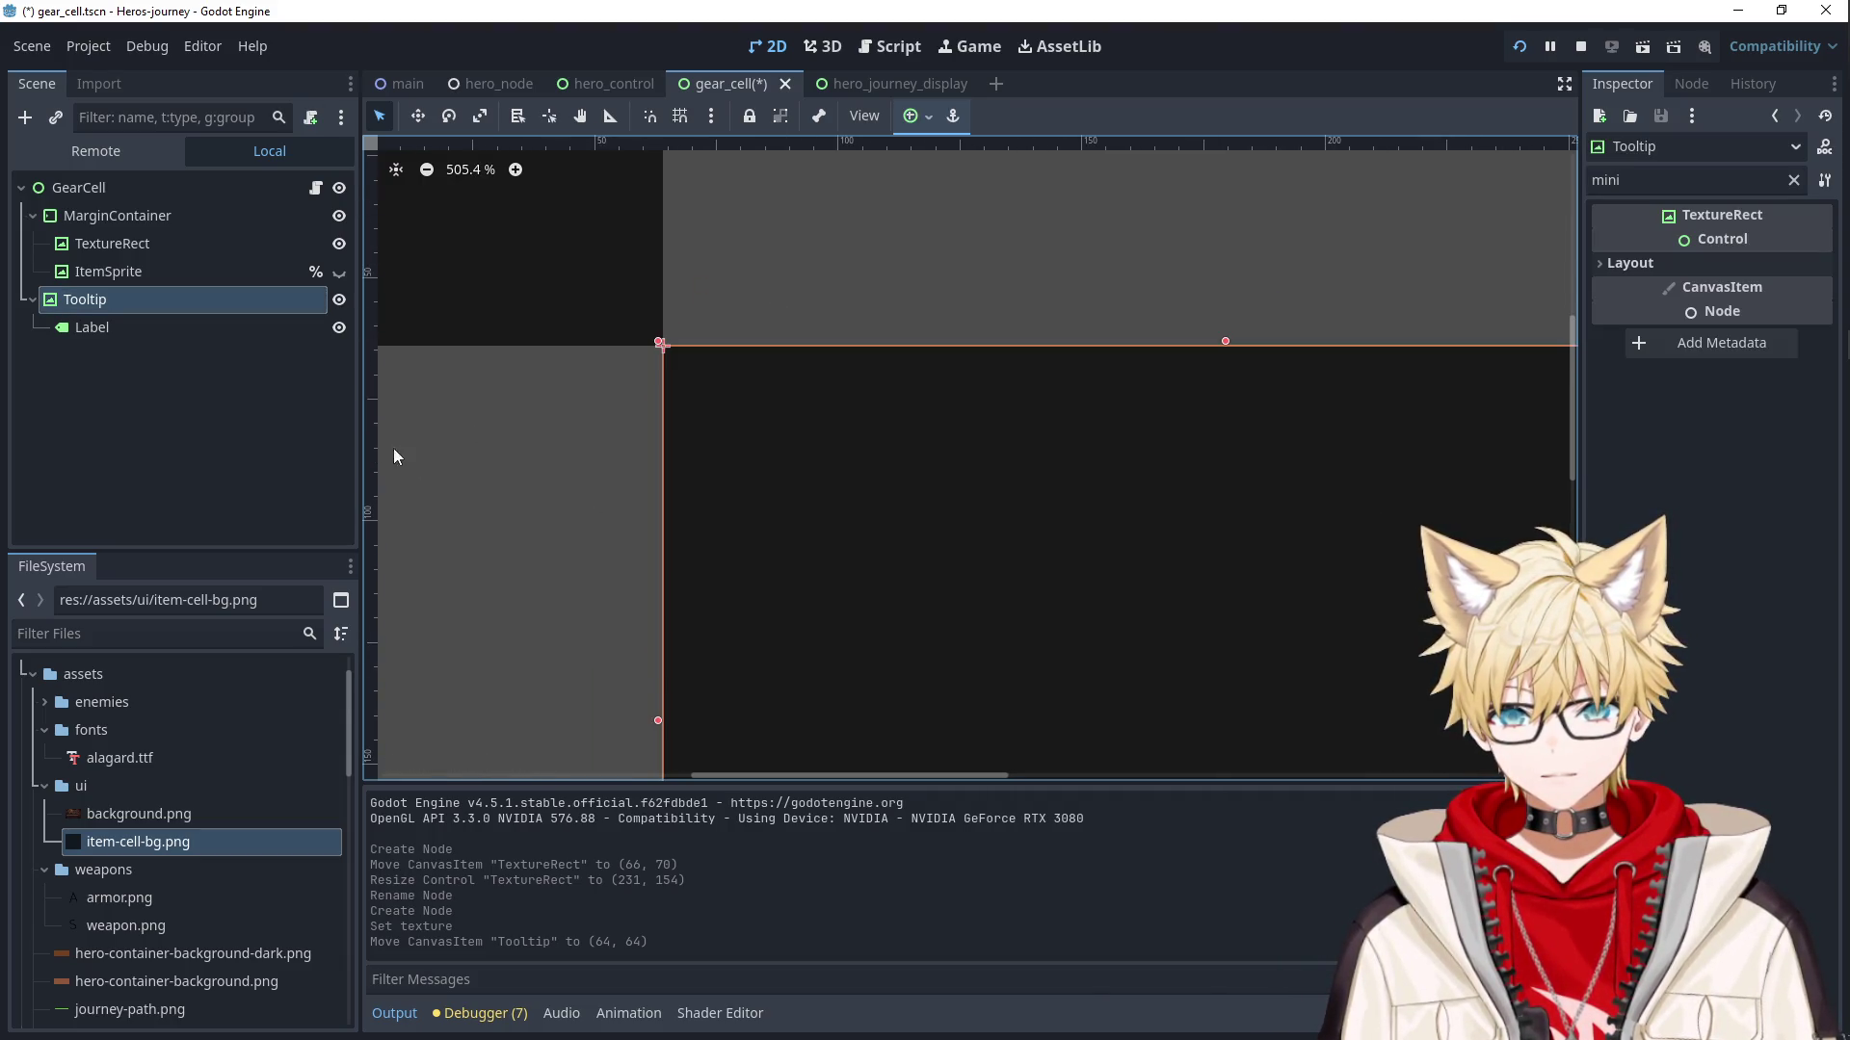
scroll(565, 470, down, 3)
scroll(565, 470, down, 3)
click(546, 383)
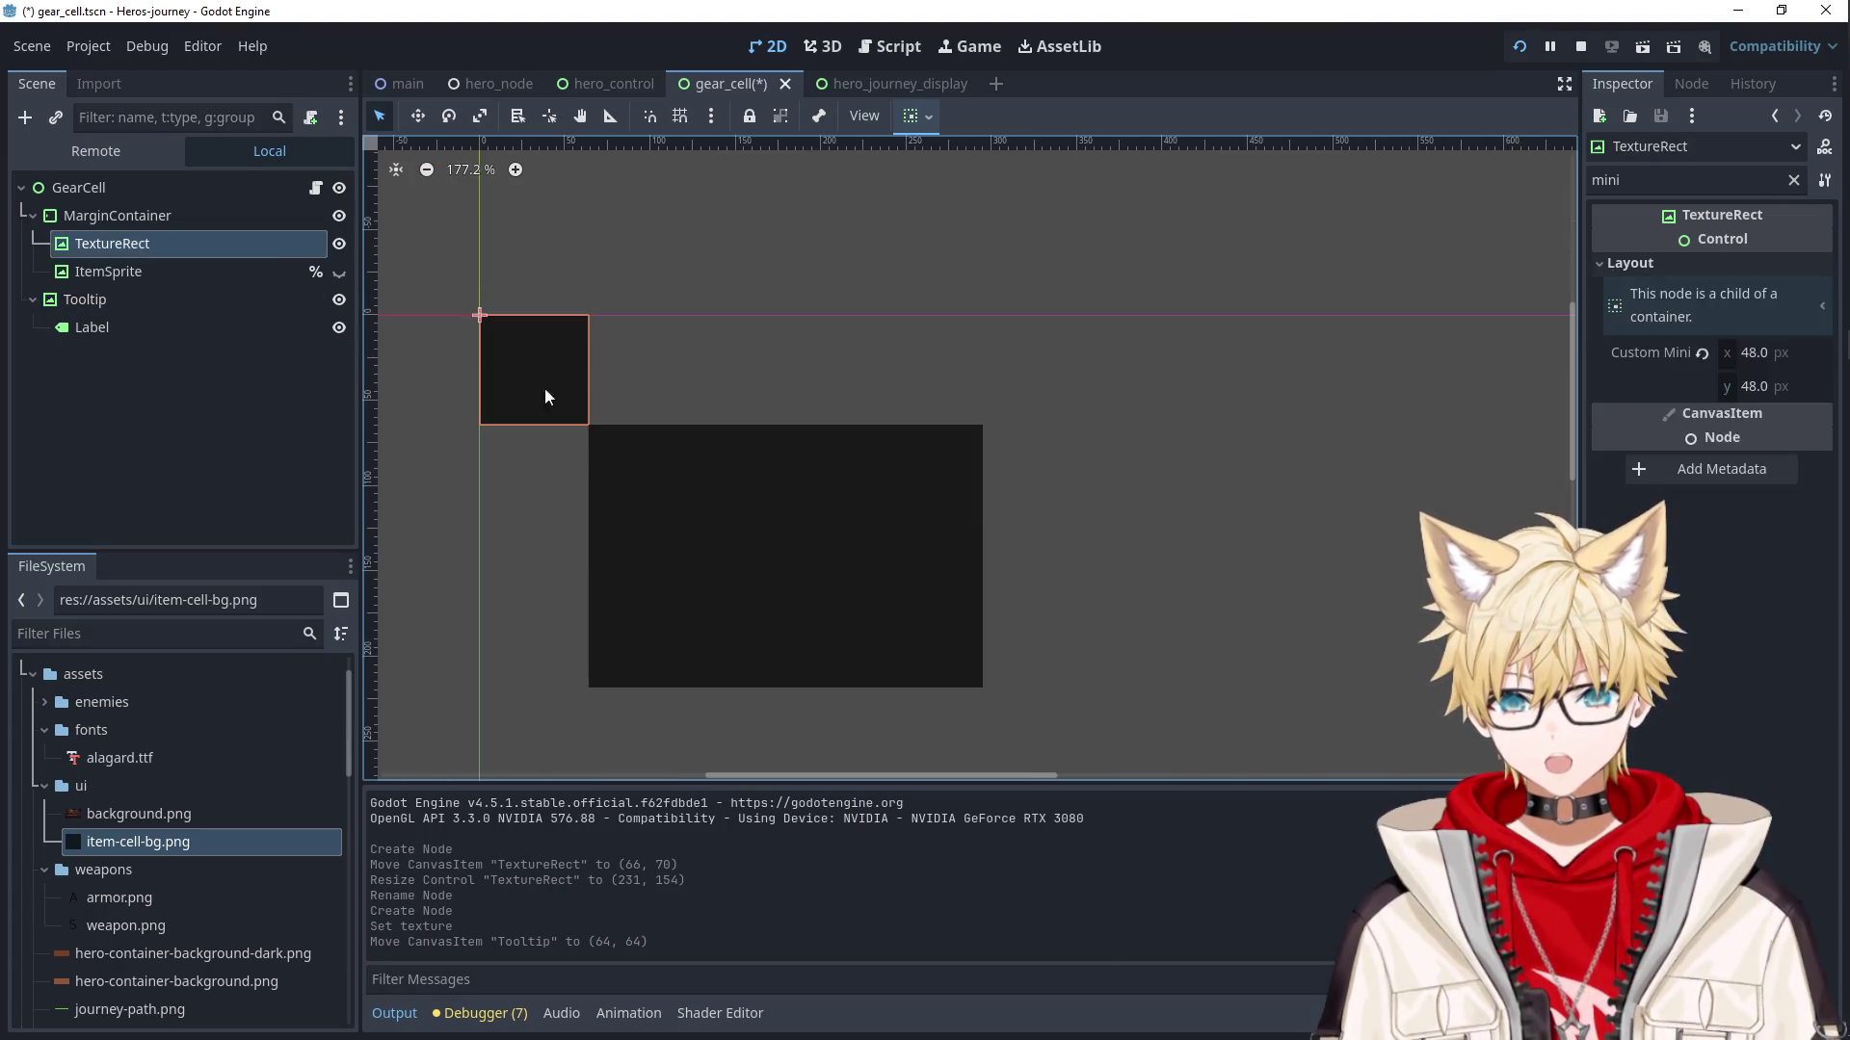
click(690, 512)
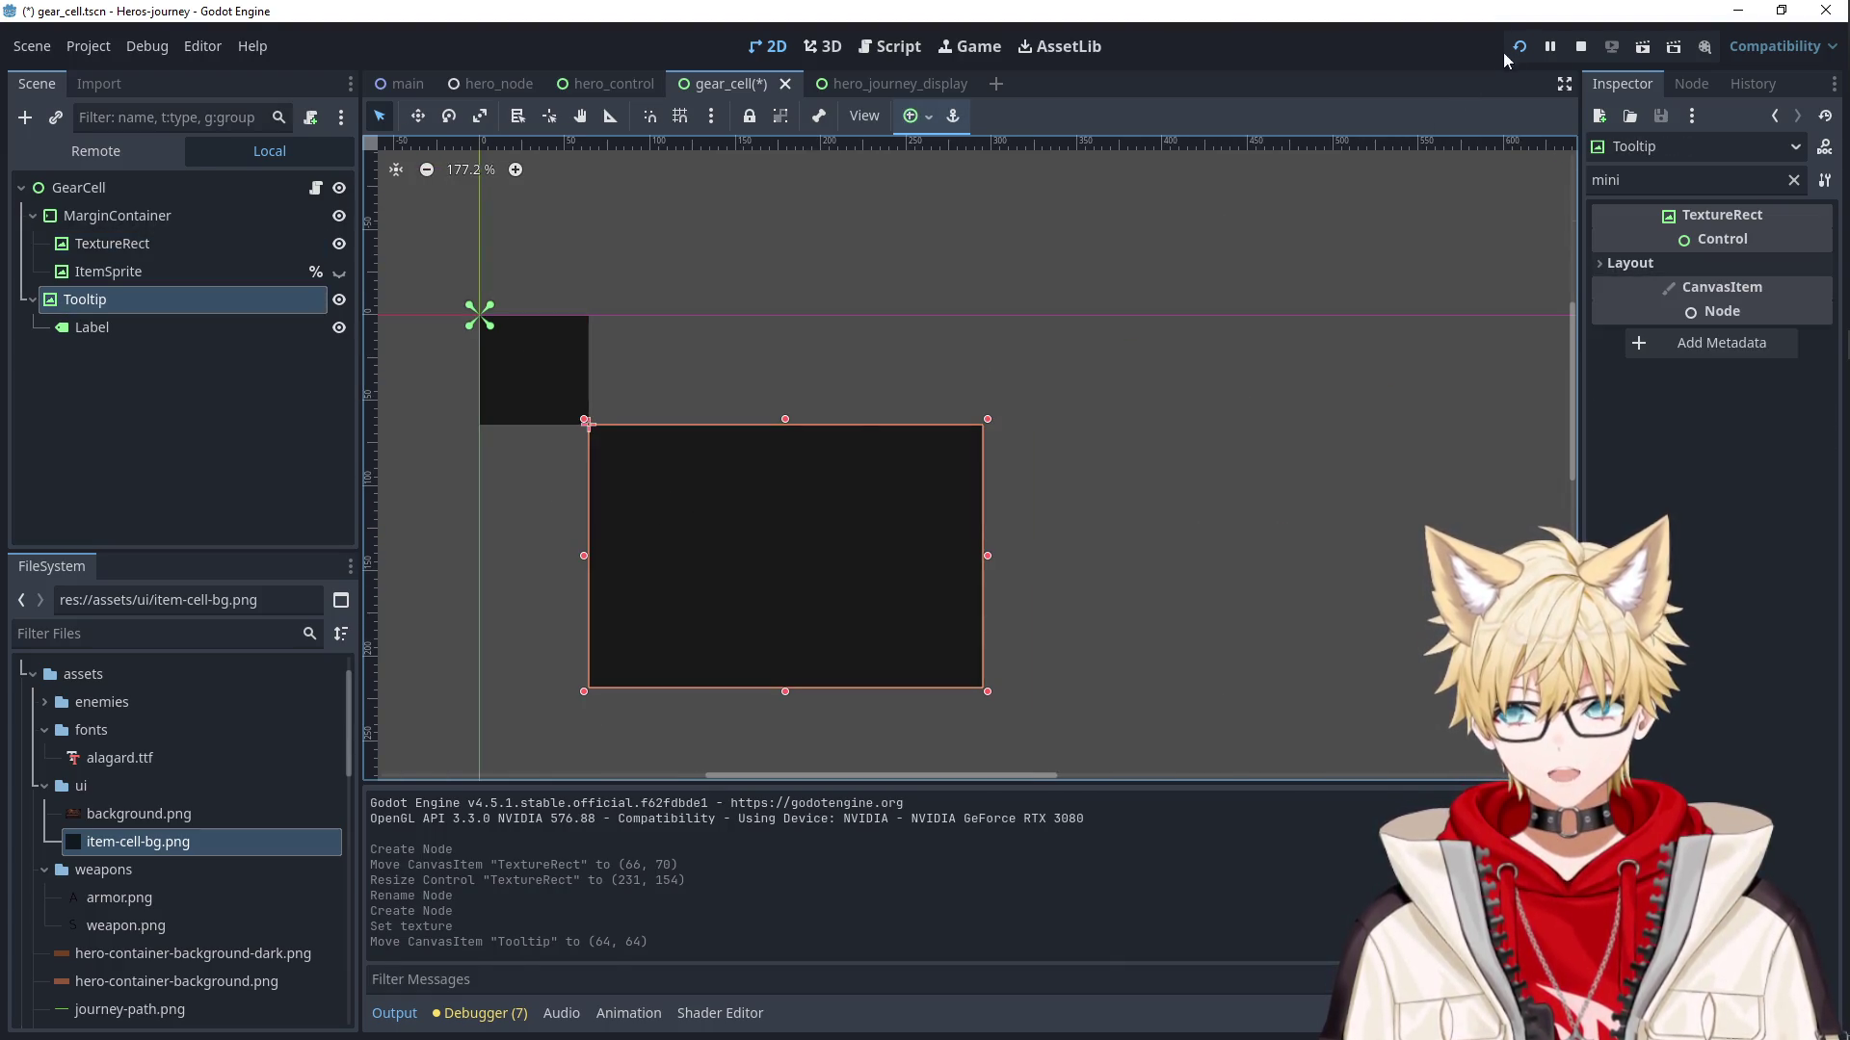
Run the game, check the tooltip on the Gear screen, then close the game.
click(1518, 46)
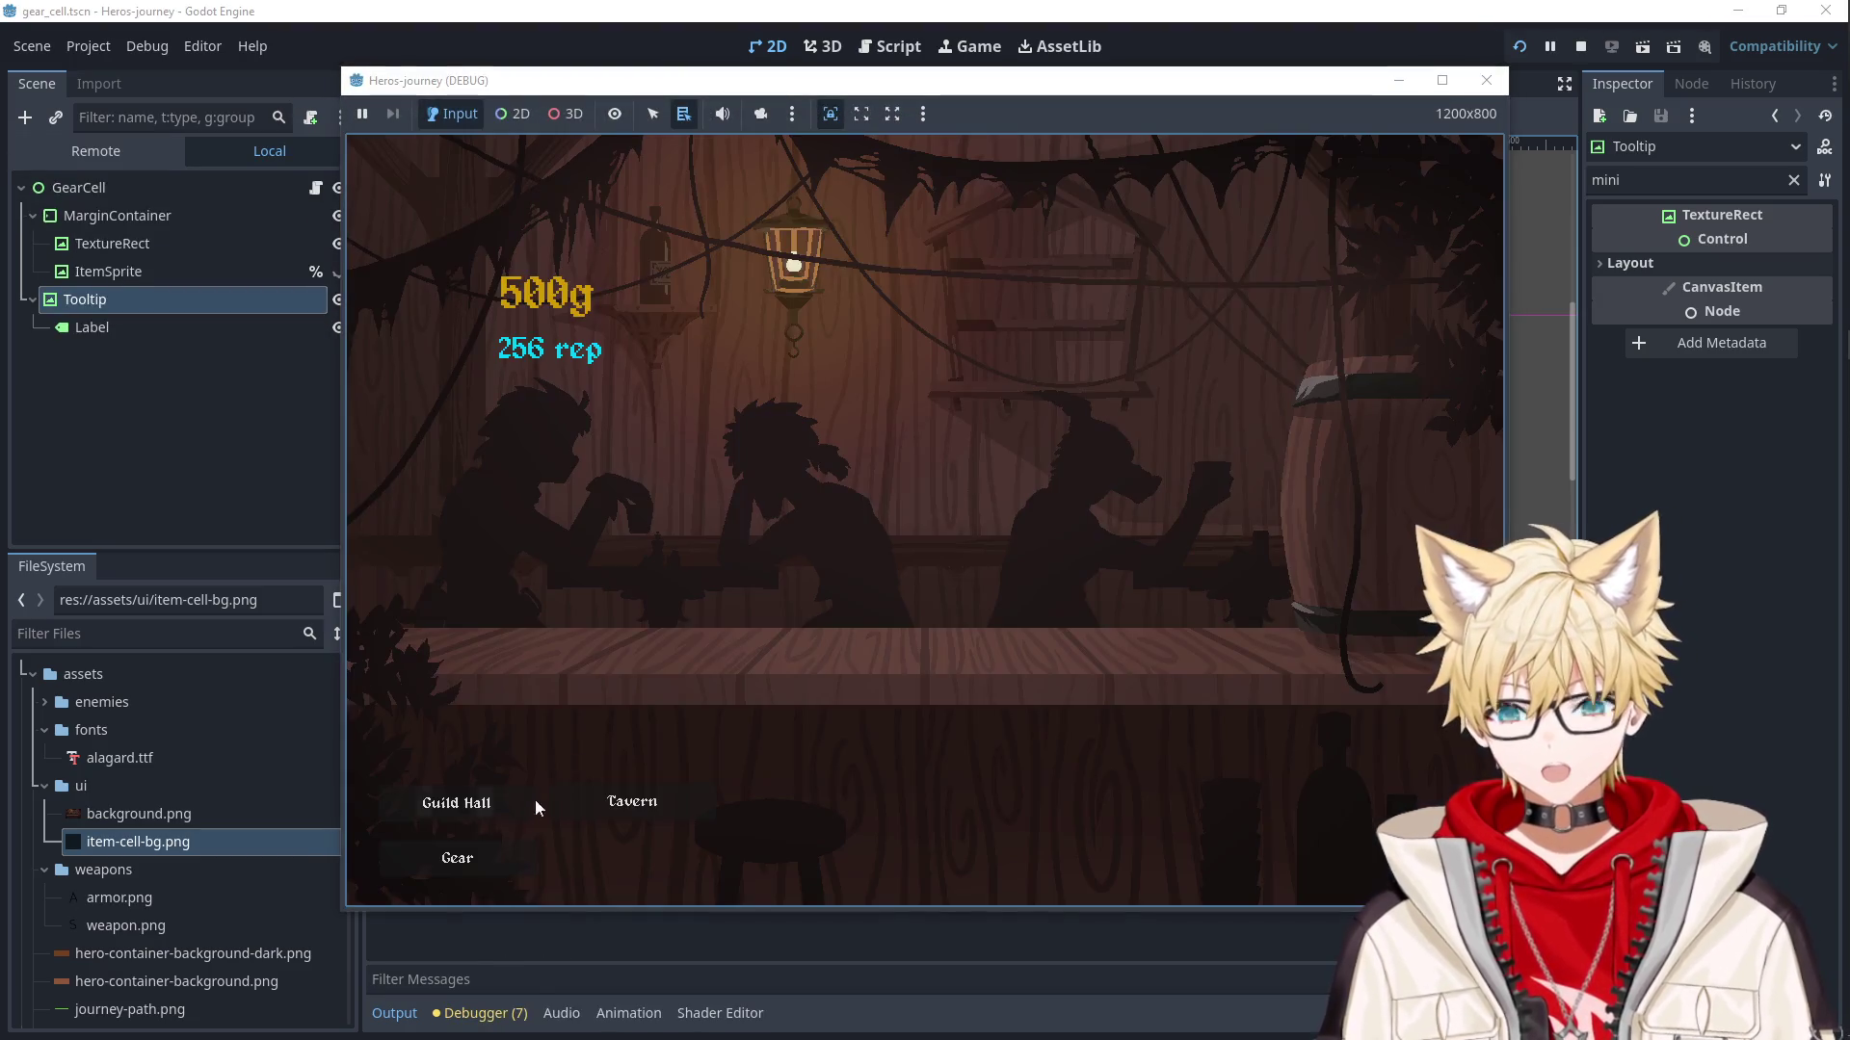
click(489, 847)
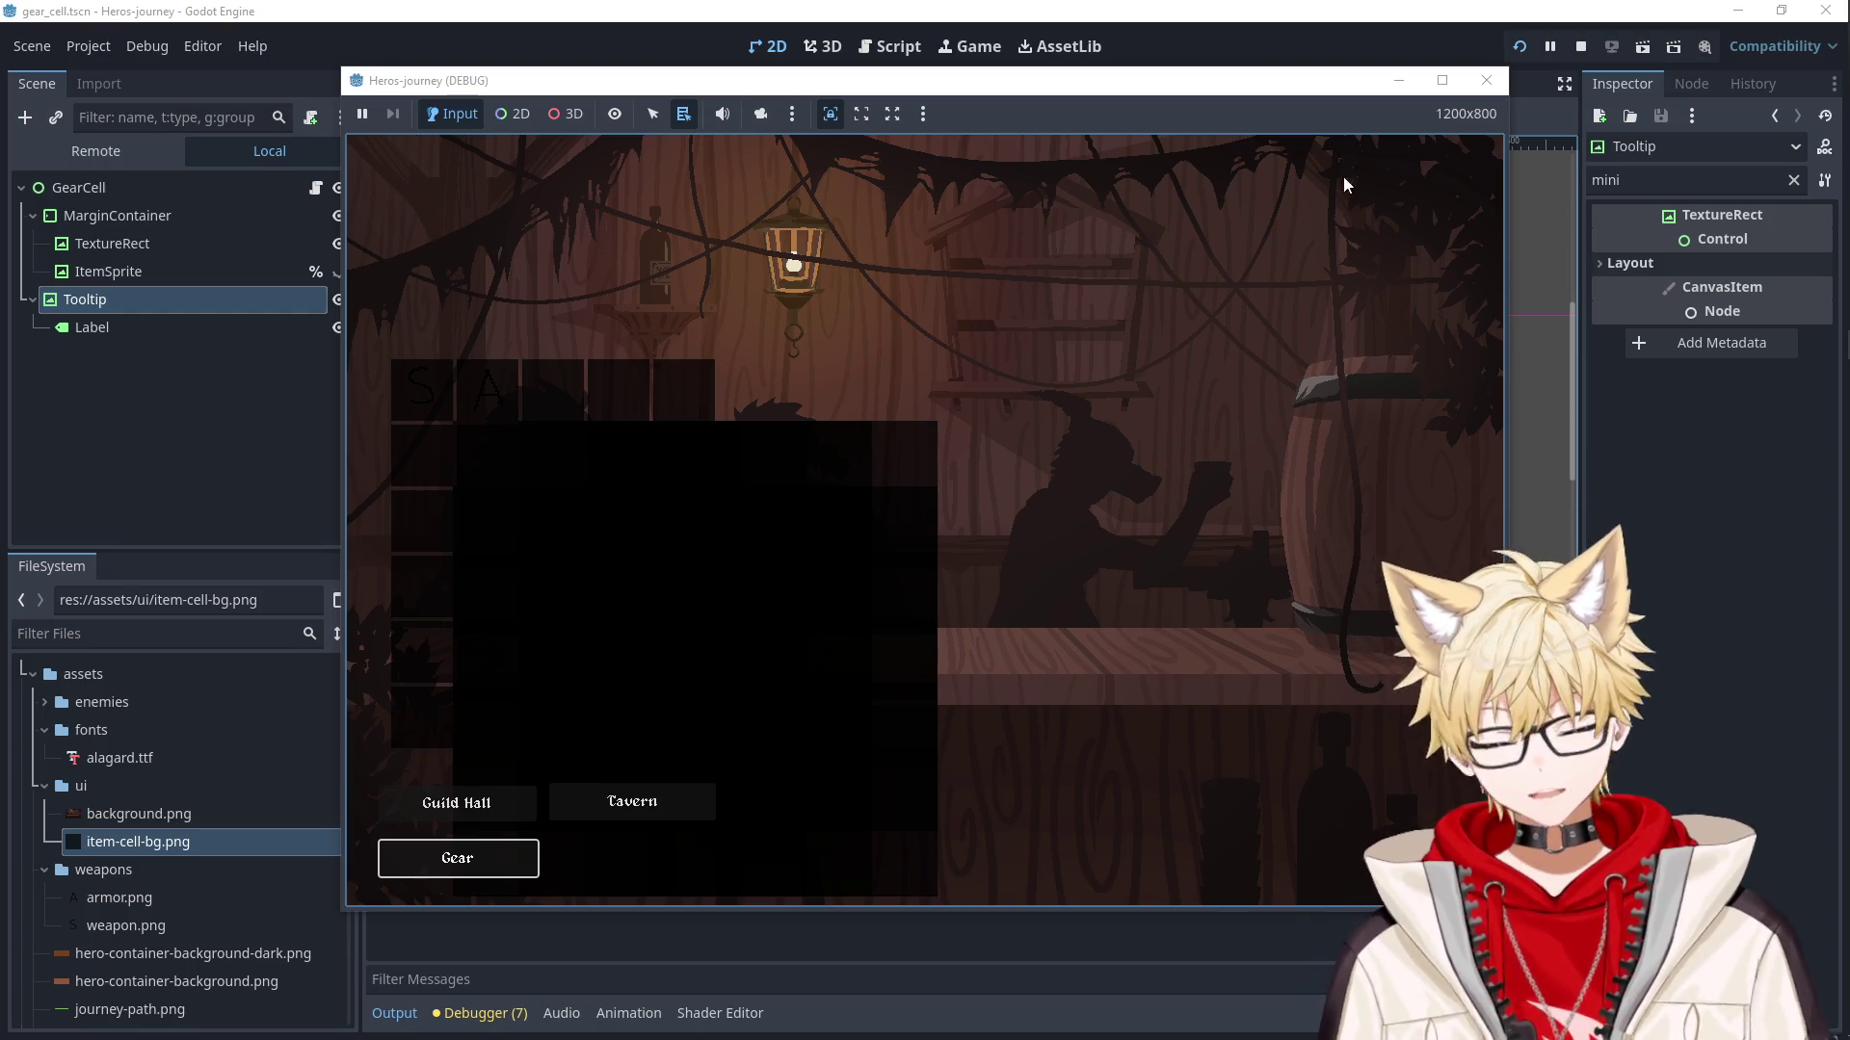
click(1580, 46)
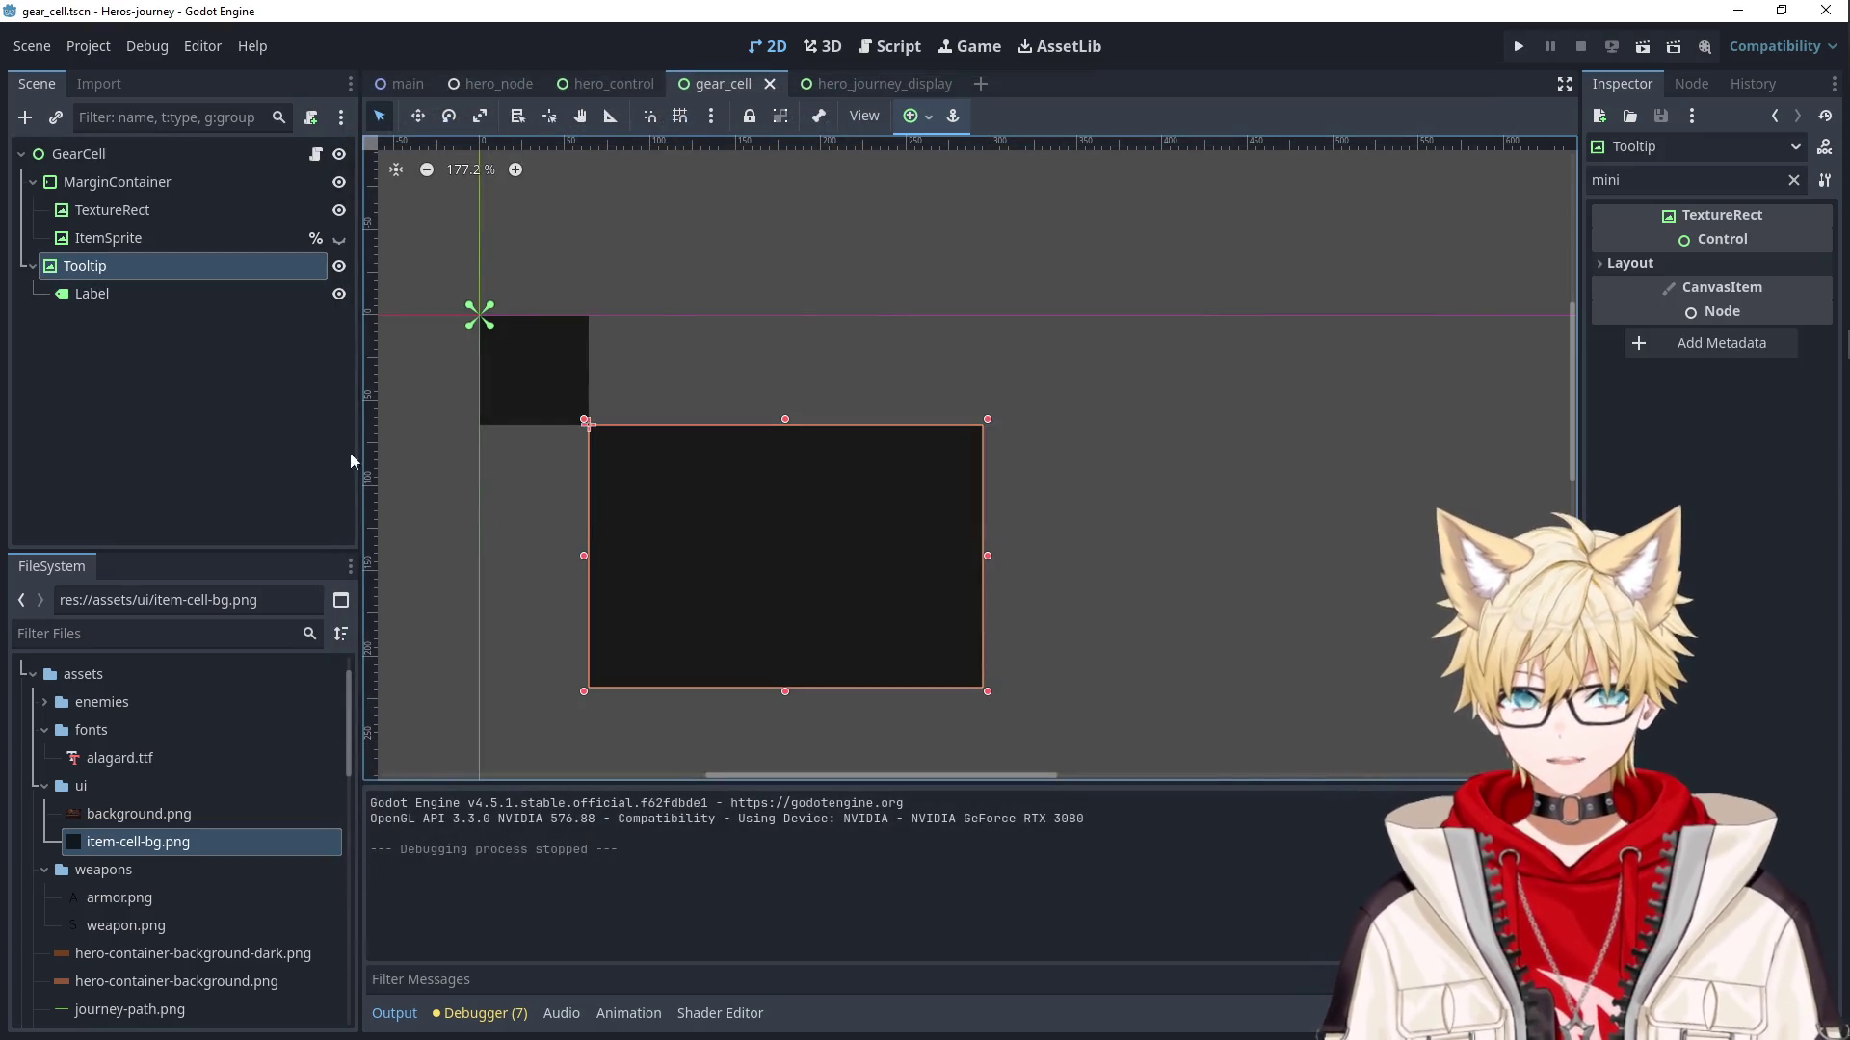
Add a VBoxContainer as a child of the Tooltip node.
click(173, 291)
right_click(177, 277)
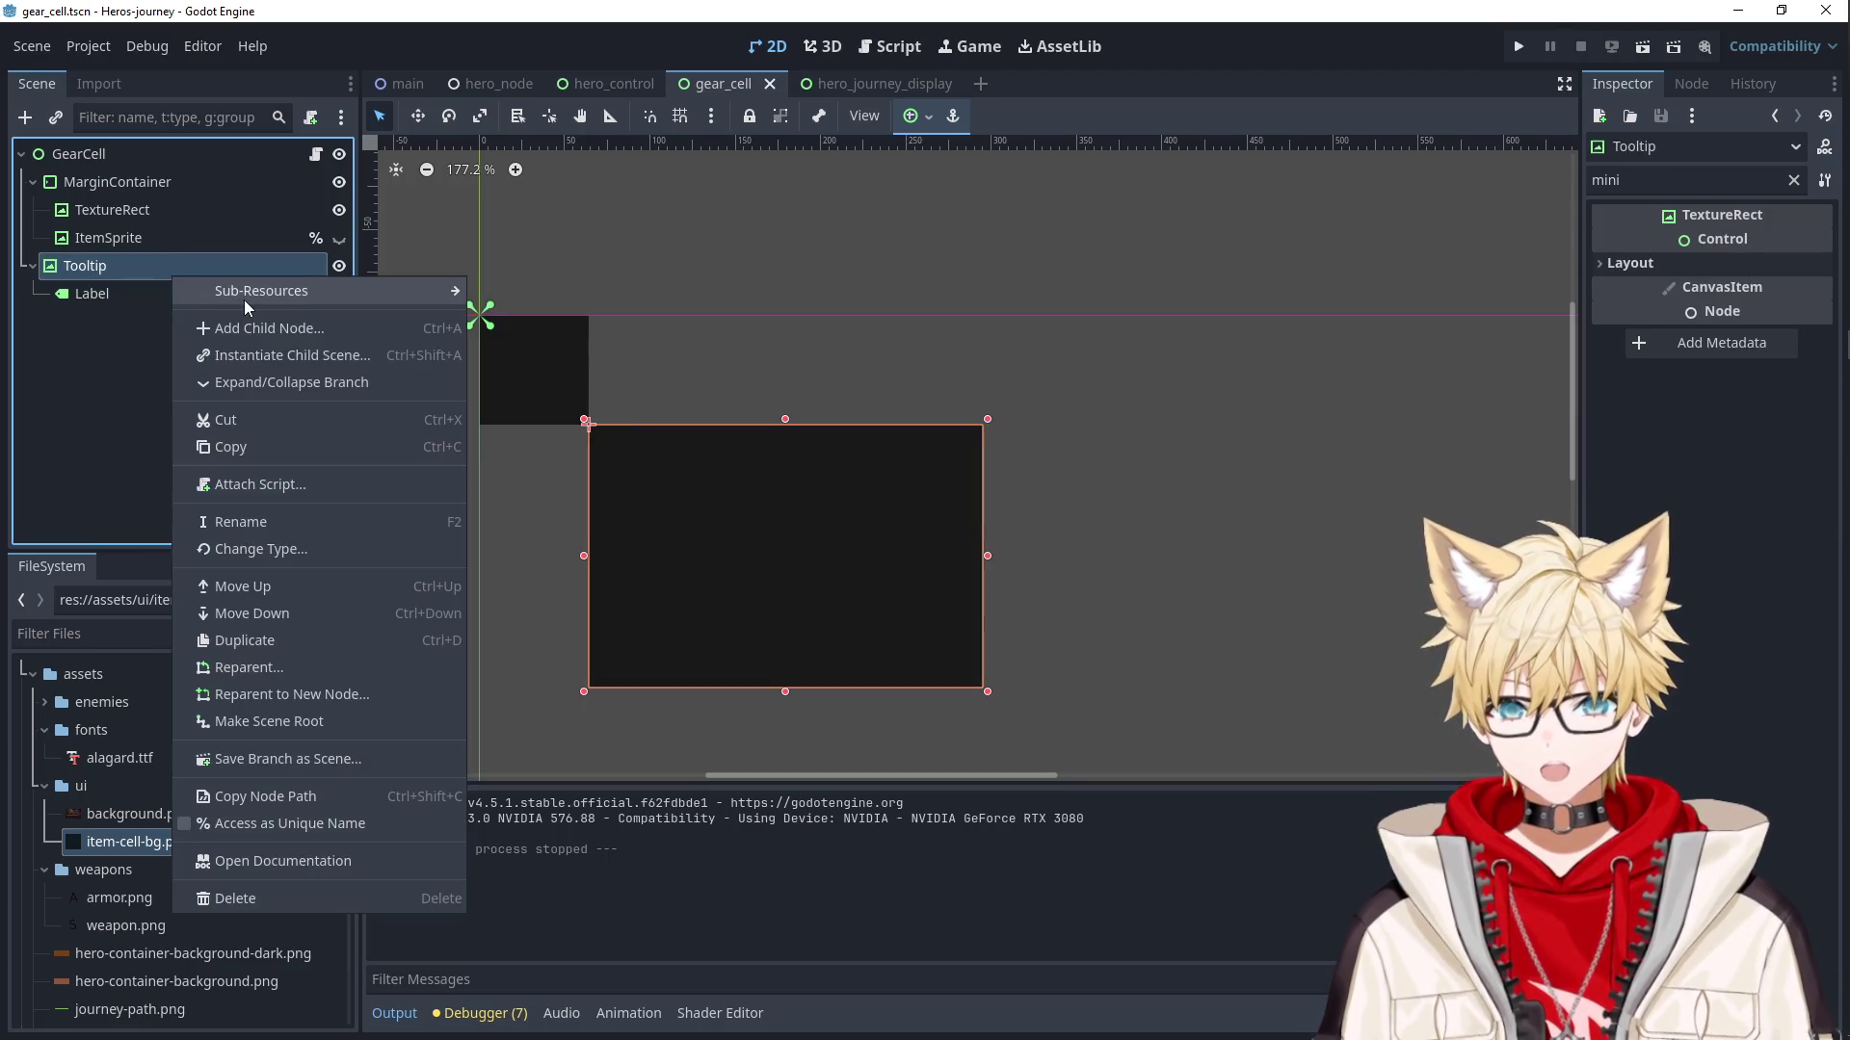
click(245, 295)
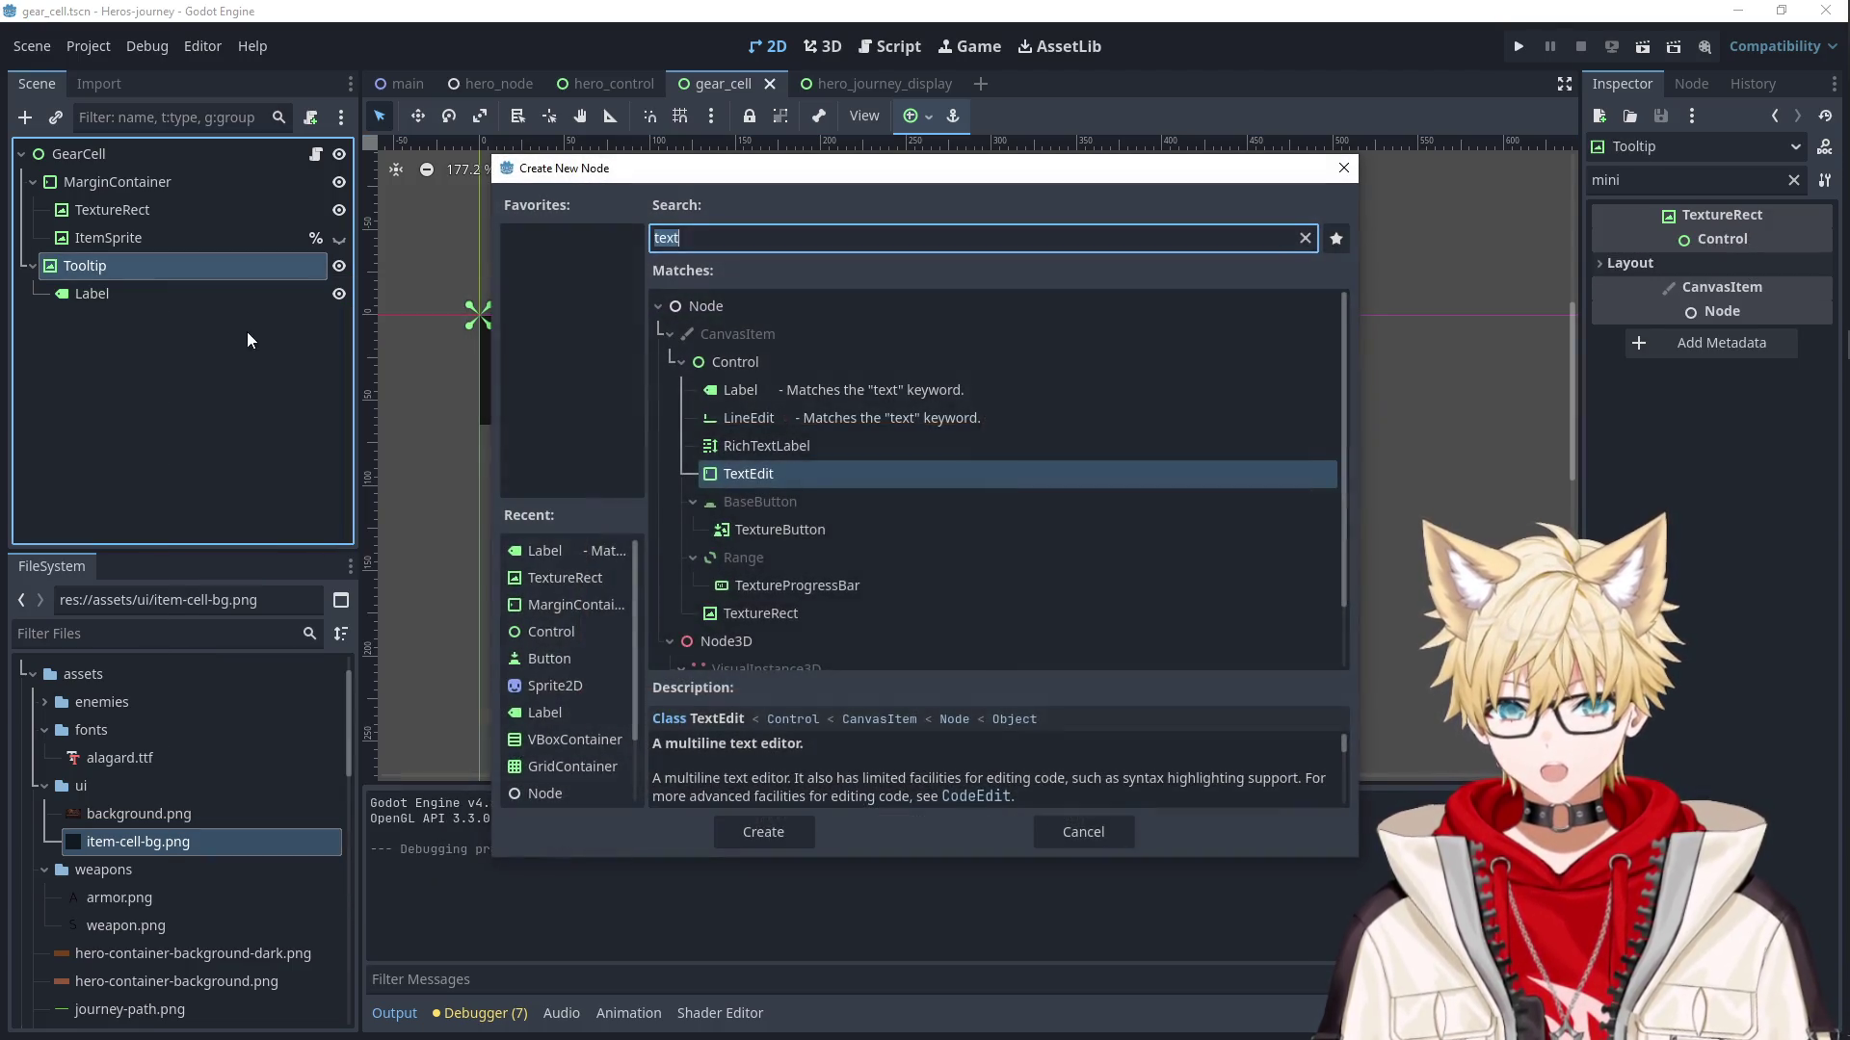
text(vbox)
double_click(798, 441)
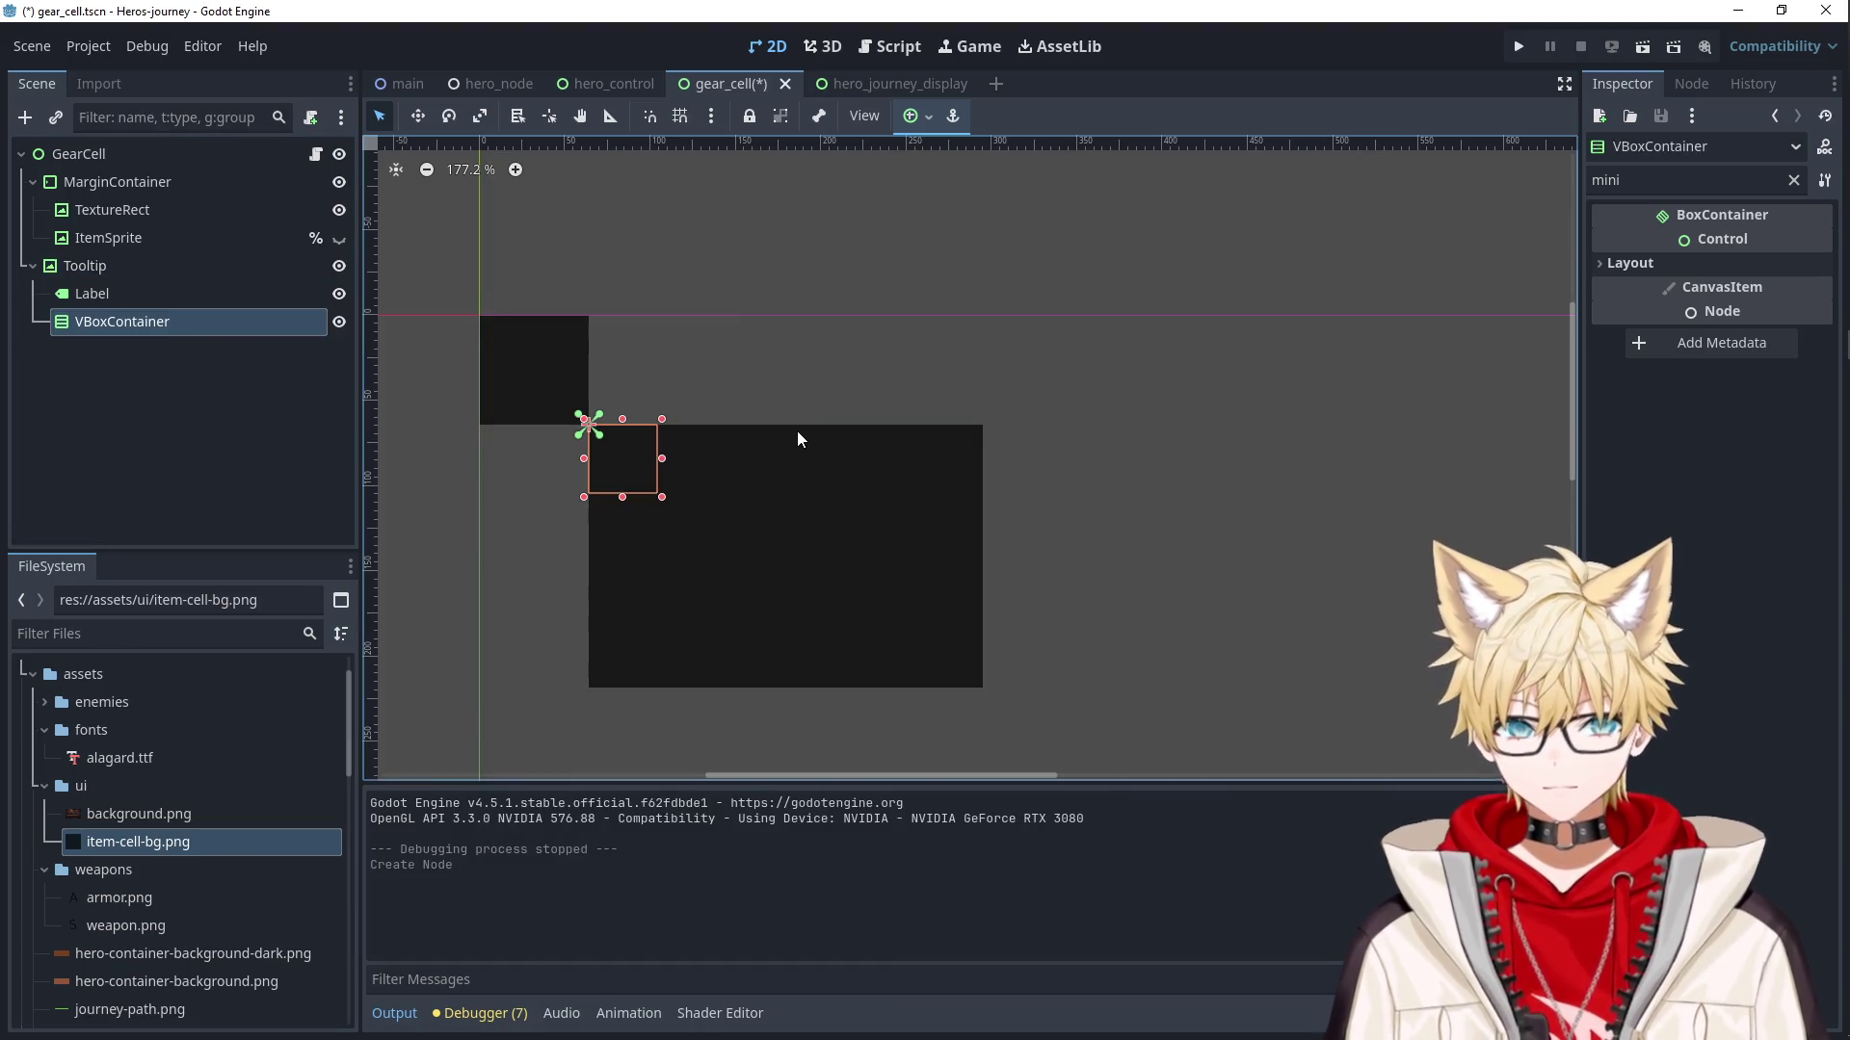
mouse_move(193, 328)
mouse_down()
mouse_move(168, 285)
mouse_move(123, 280)
mouse_up()
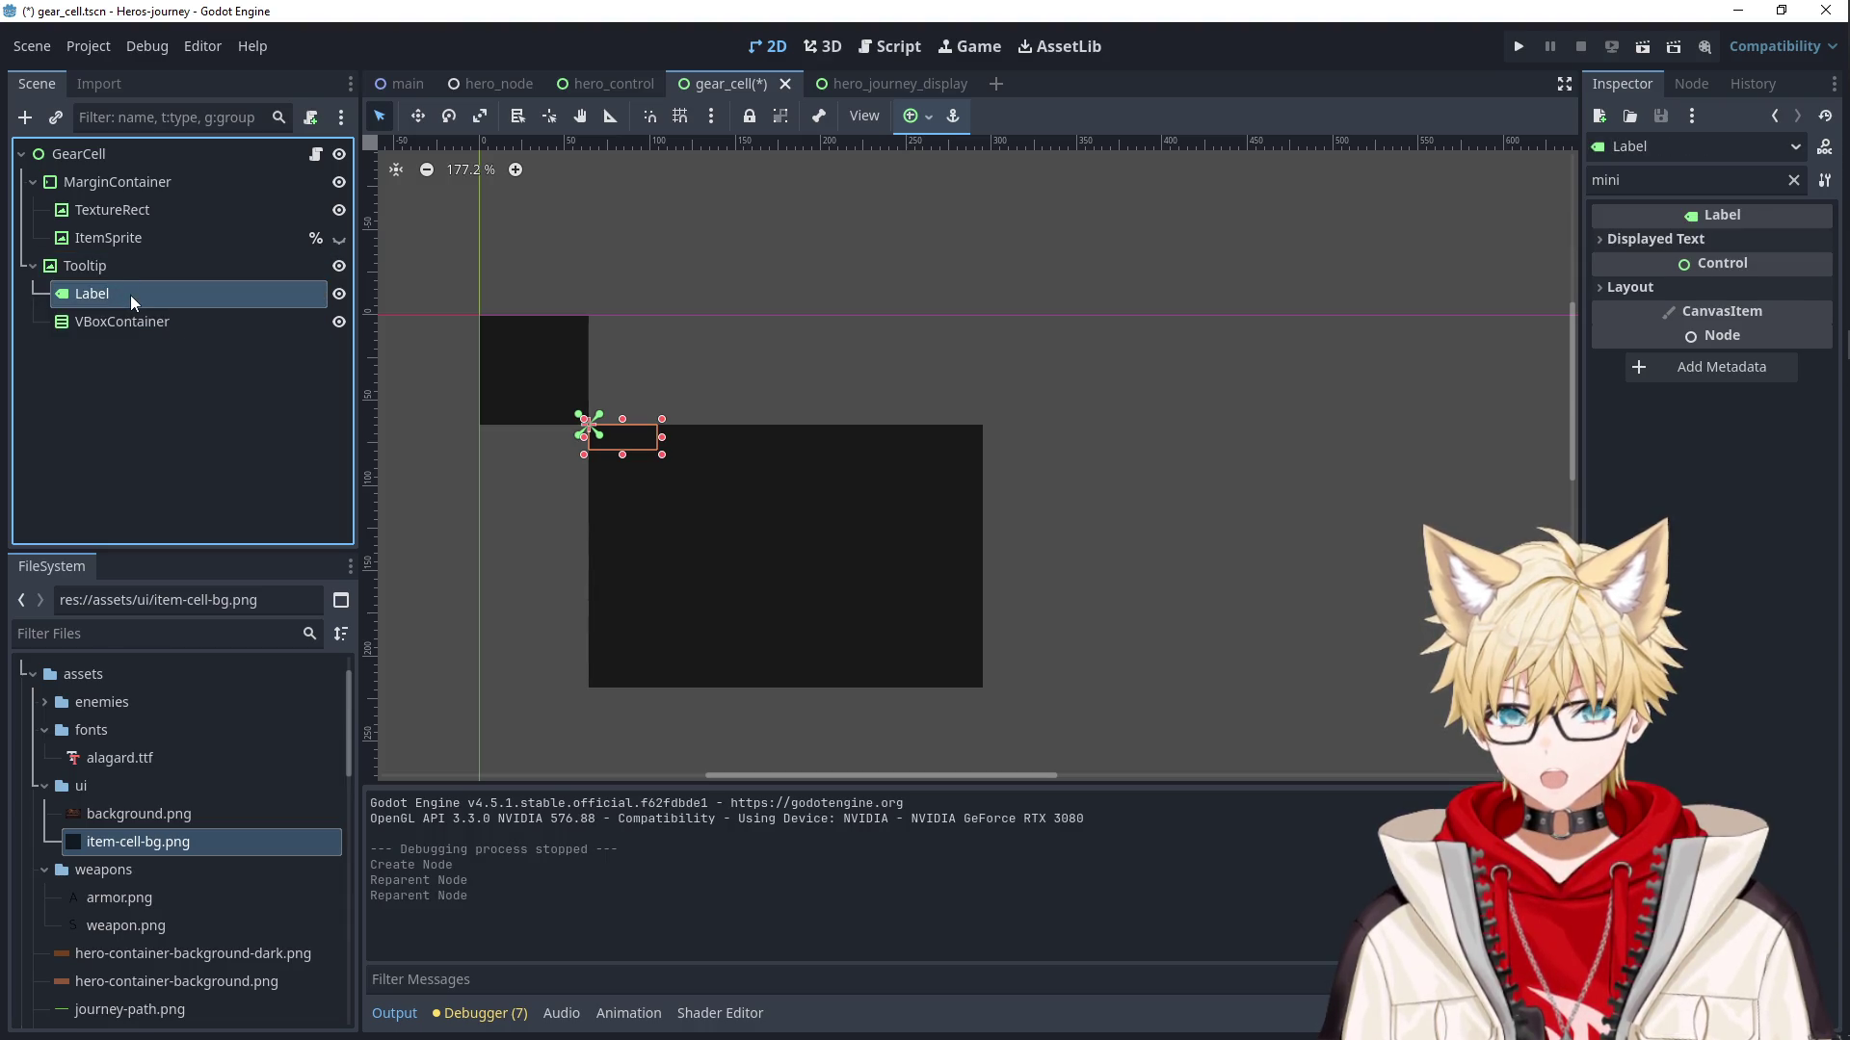
Widen the Label to about 94×22, place it top-left in the tooltip, and set its text to Armor.
mouse_move(663, 459)
mouse_down()
mouse_move(757, 467)
mouse_move(726, 463)
mouse_up()
click(189, 271)
click(208, 297)
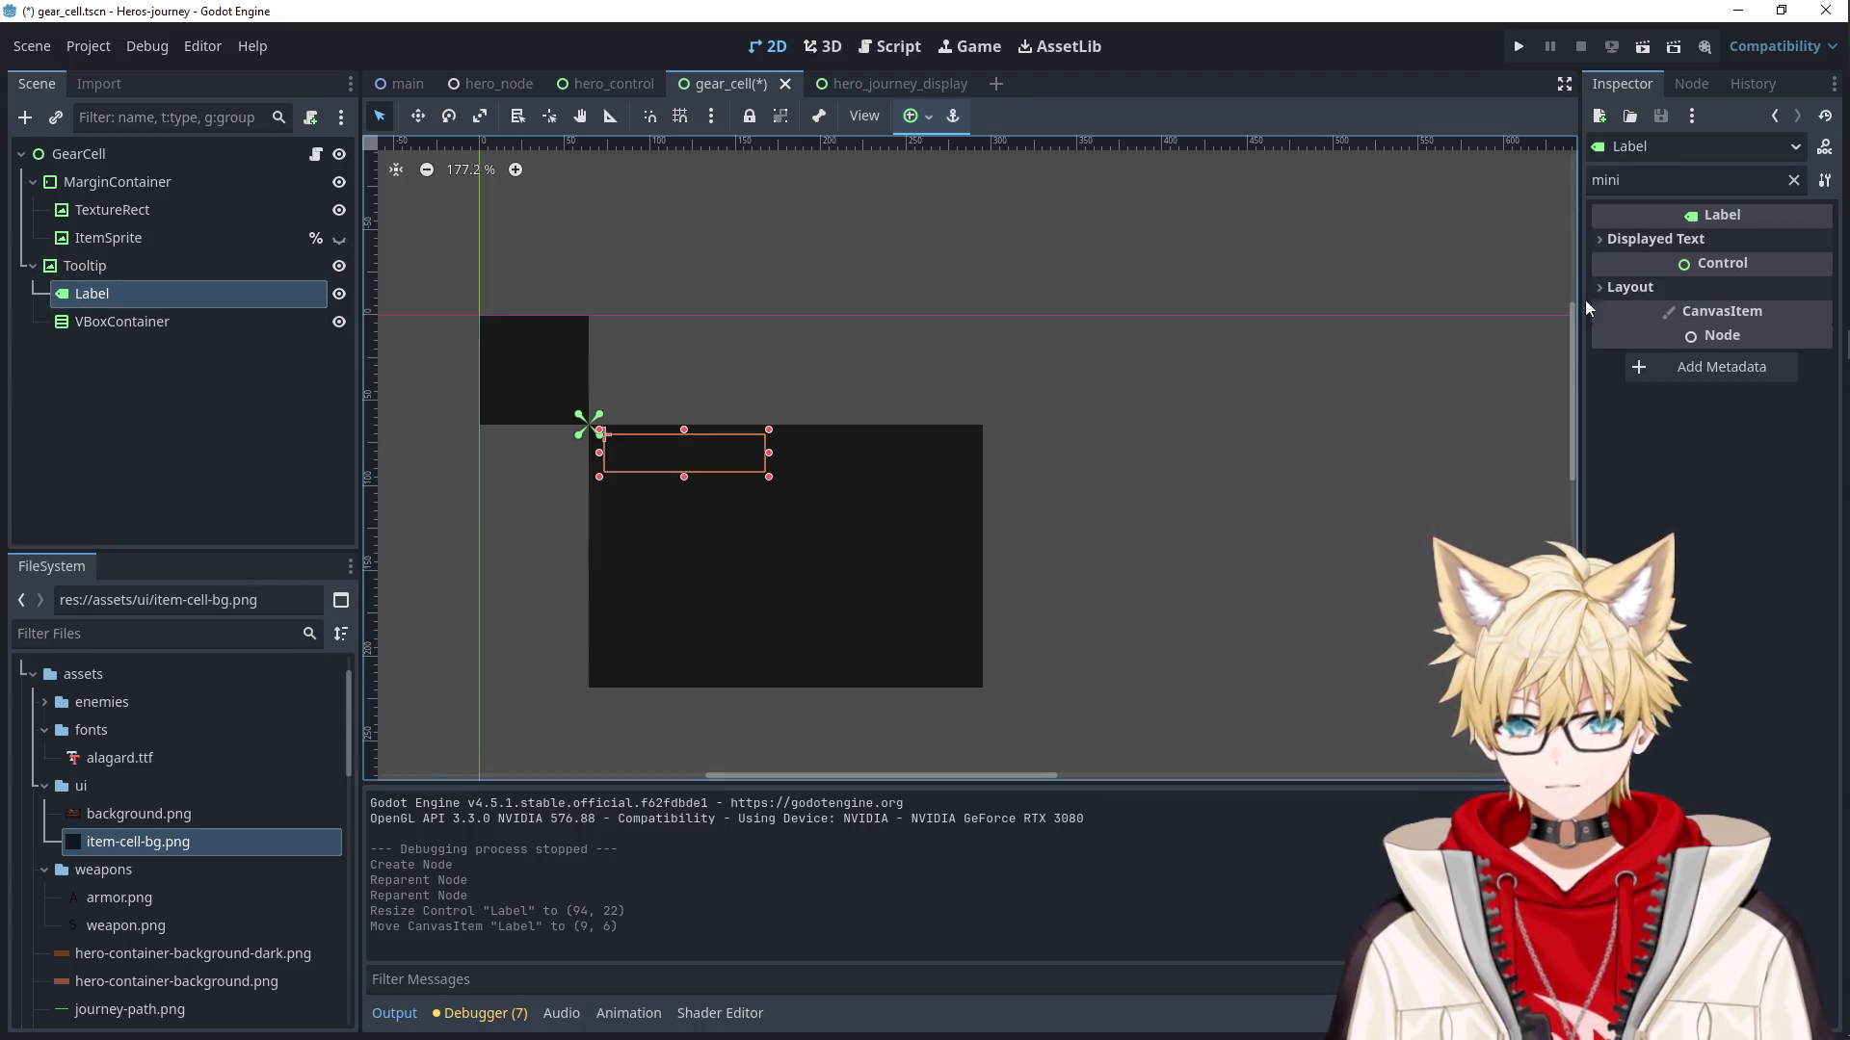
click(1793, 180)
click(1679, 277)
text(Armor)
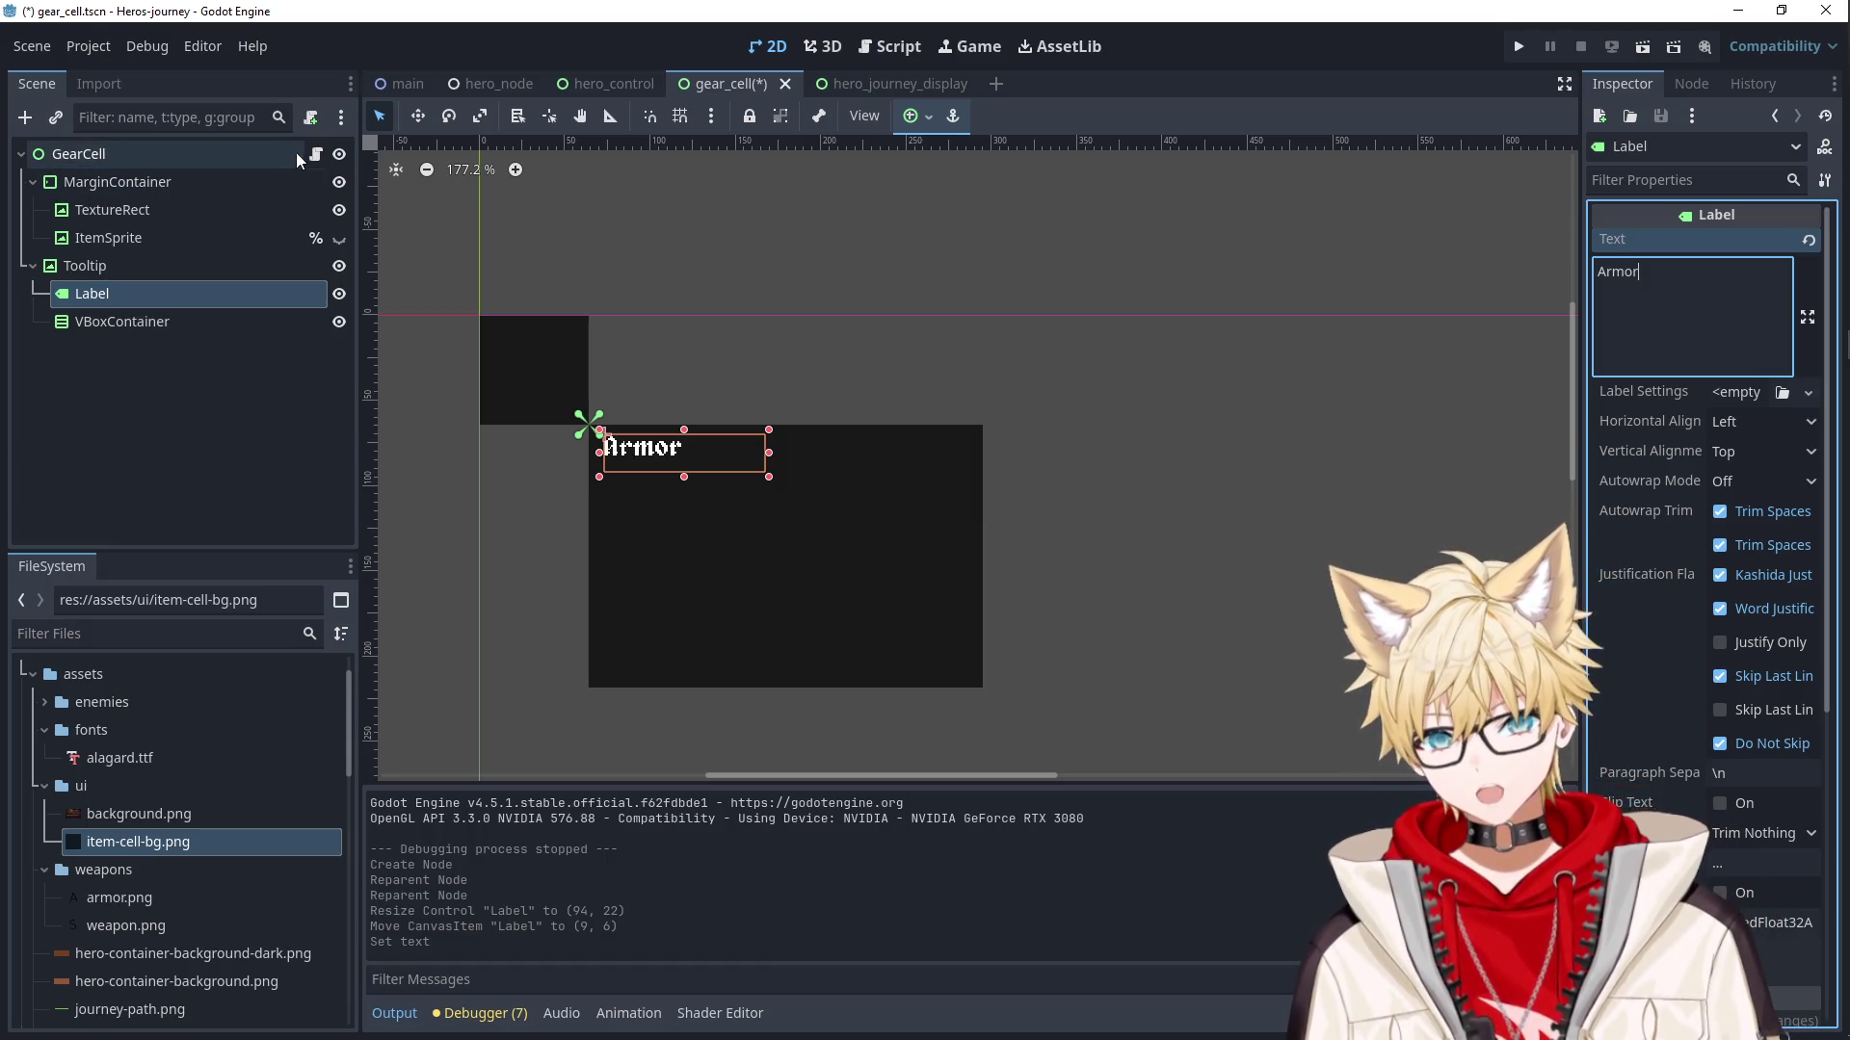
click(267, 184)
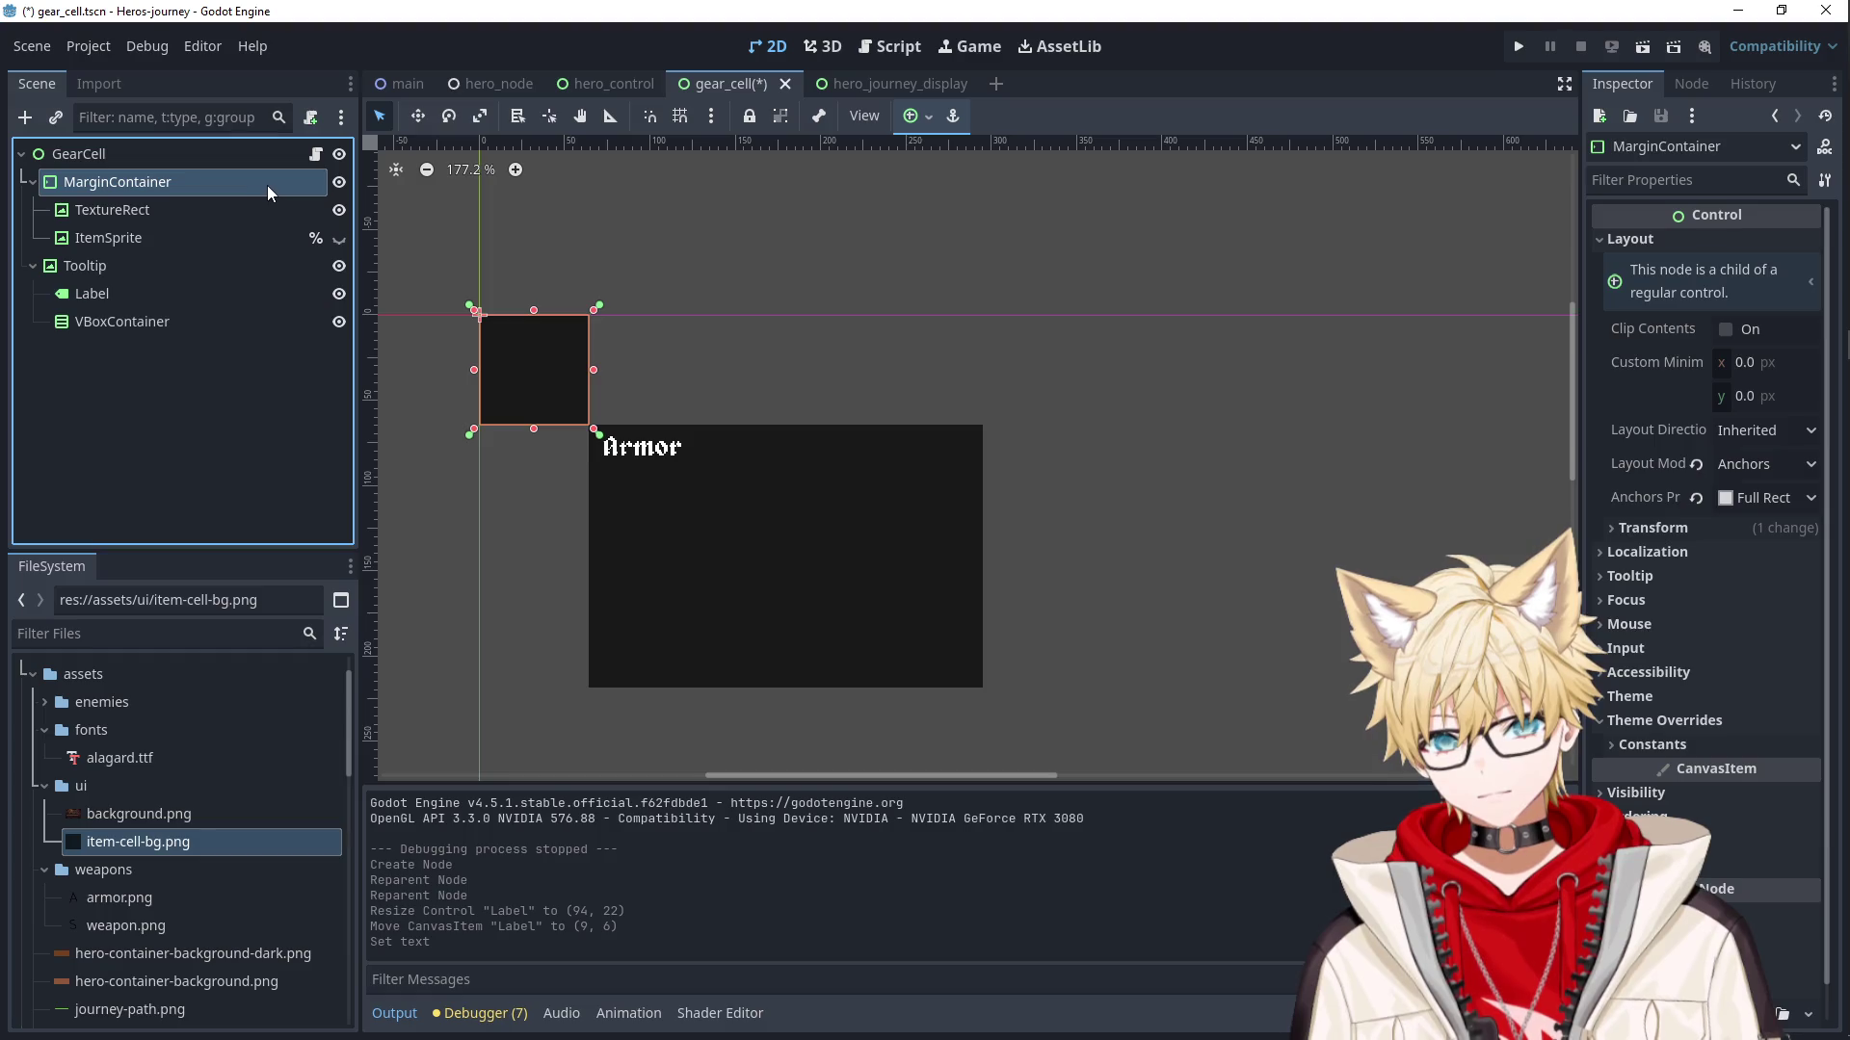
Open the Control class reference from the gear cell script's class line.
click(1691, 84)
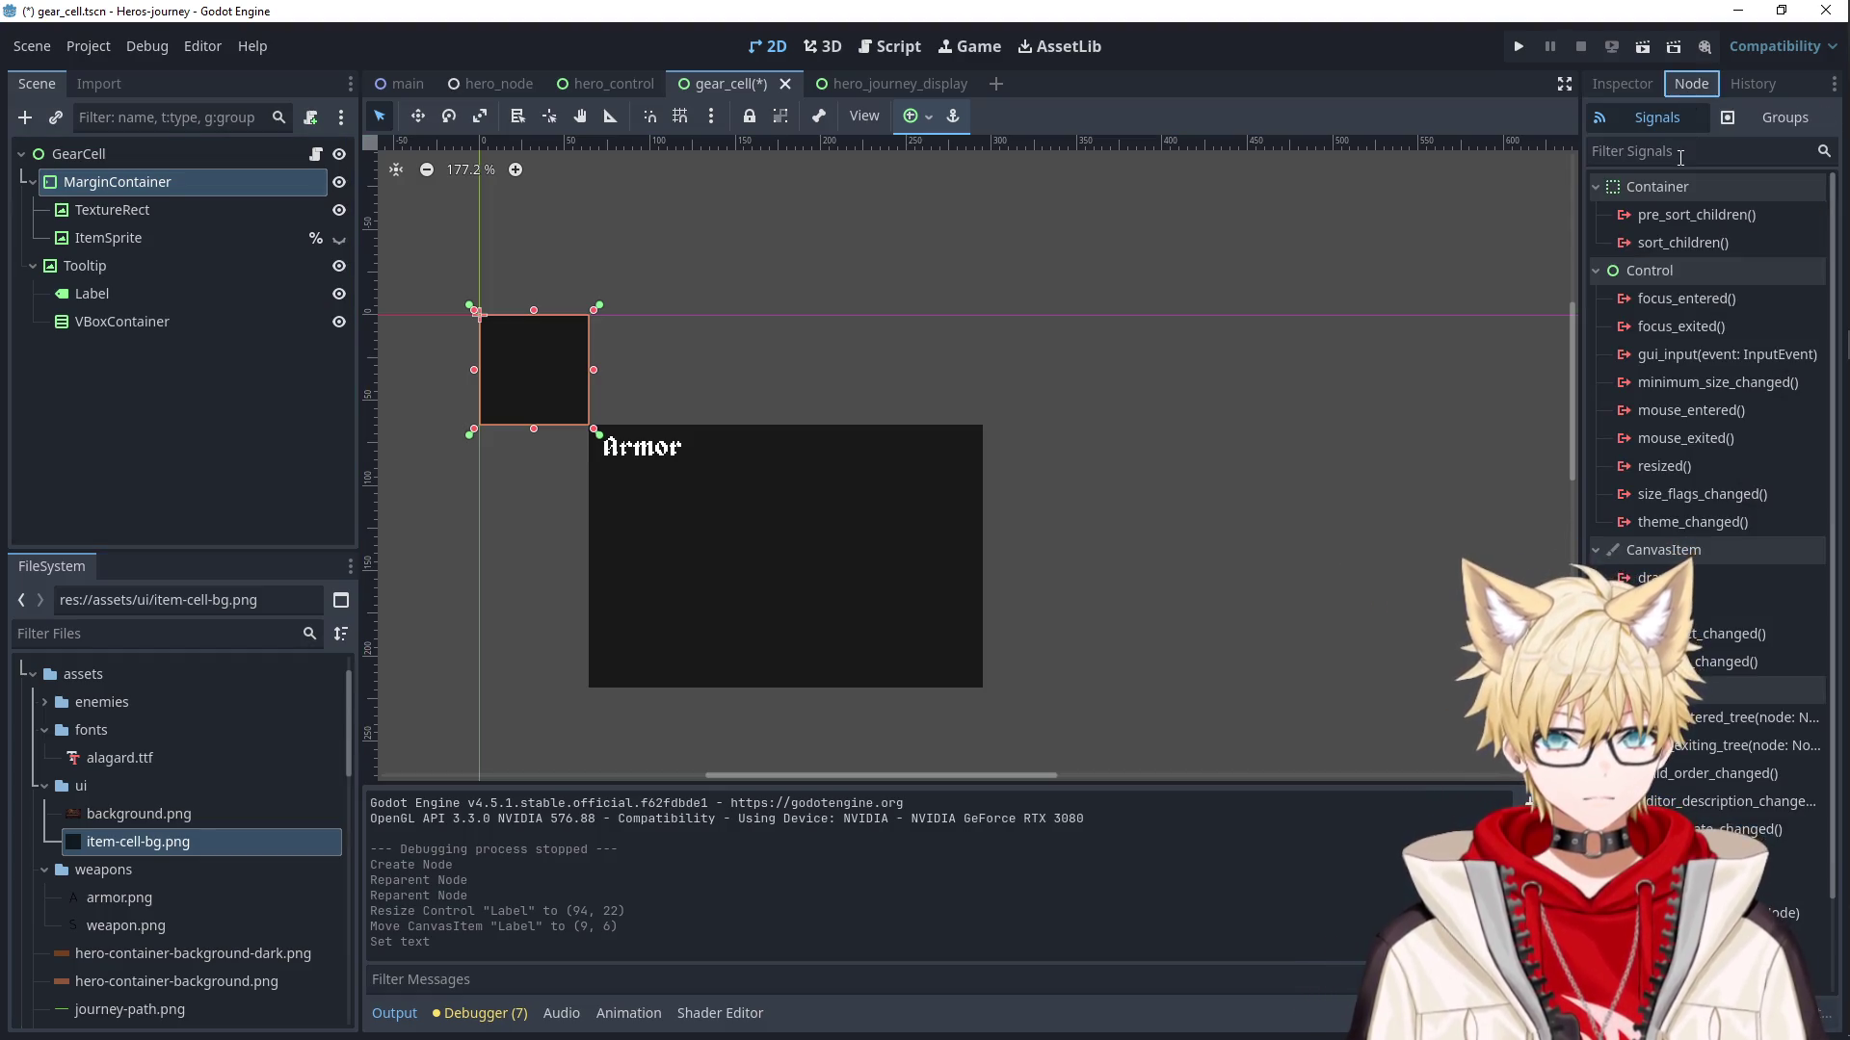
click(315, 154)
double_click(1001, 157)
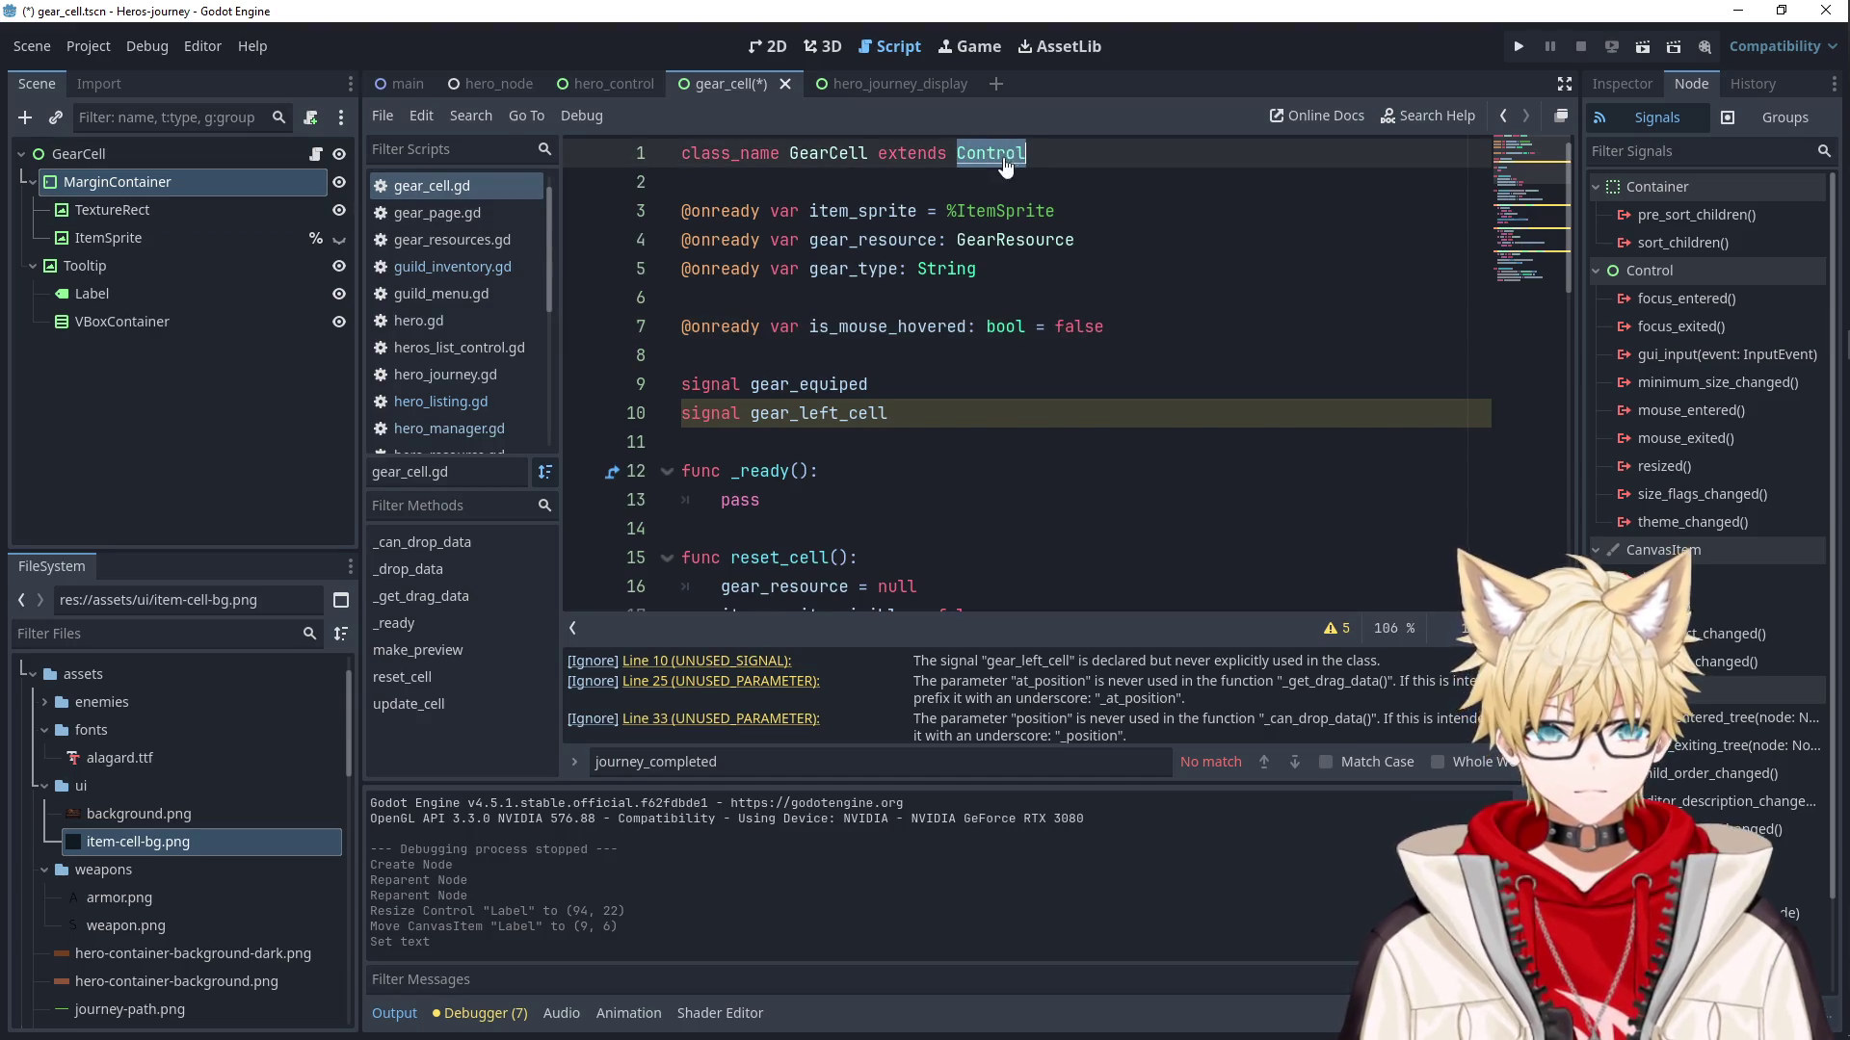
ctrl+click(1002, 159)
Find the tooltip_text description in the docs, then undo the Label's Armor text.
key(ctrl+f)
text(tooltip)
scroll(991, 408, up, 2)
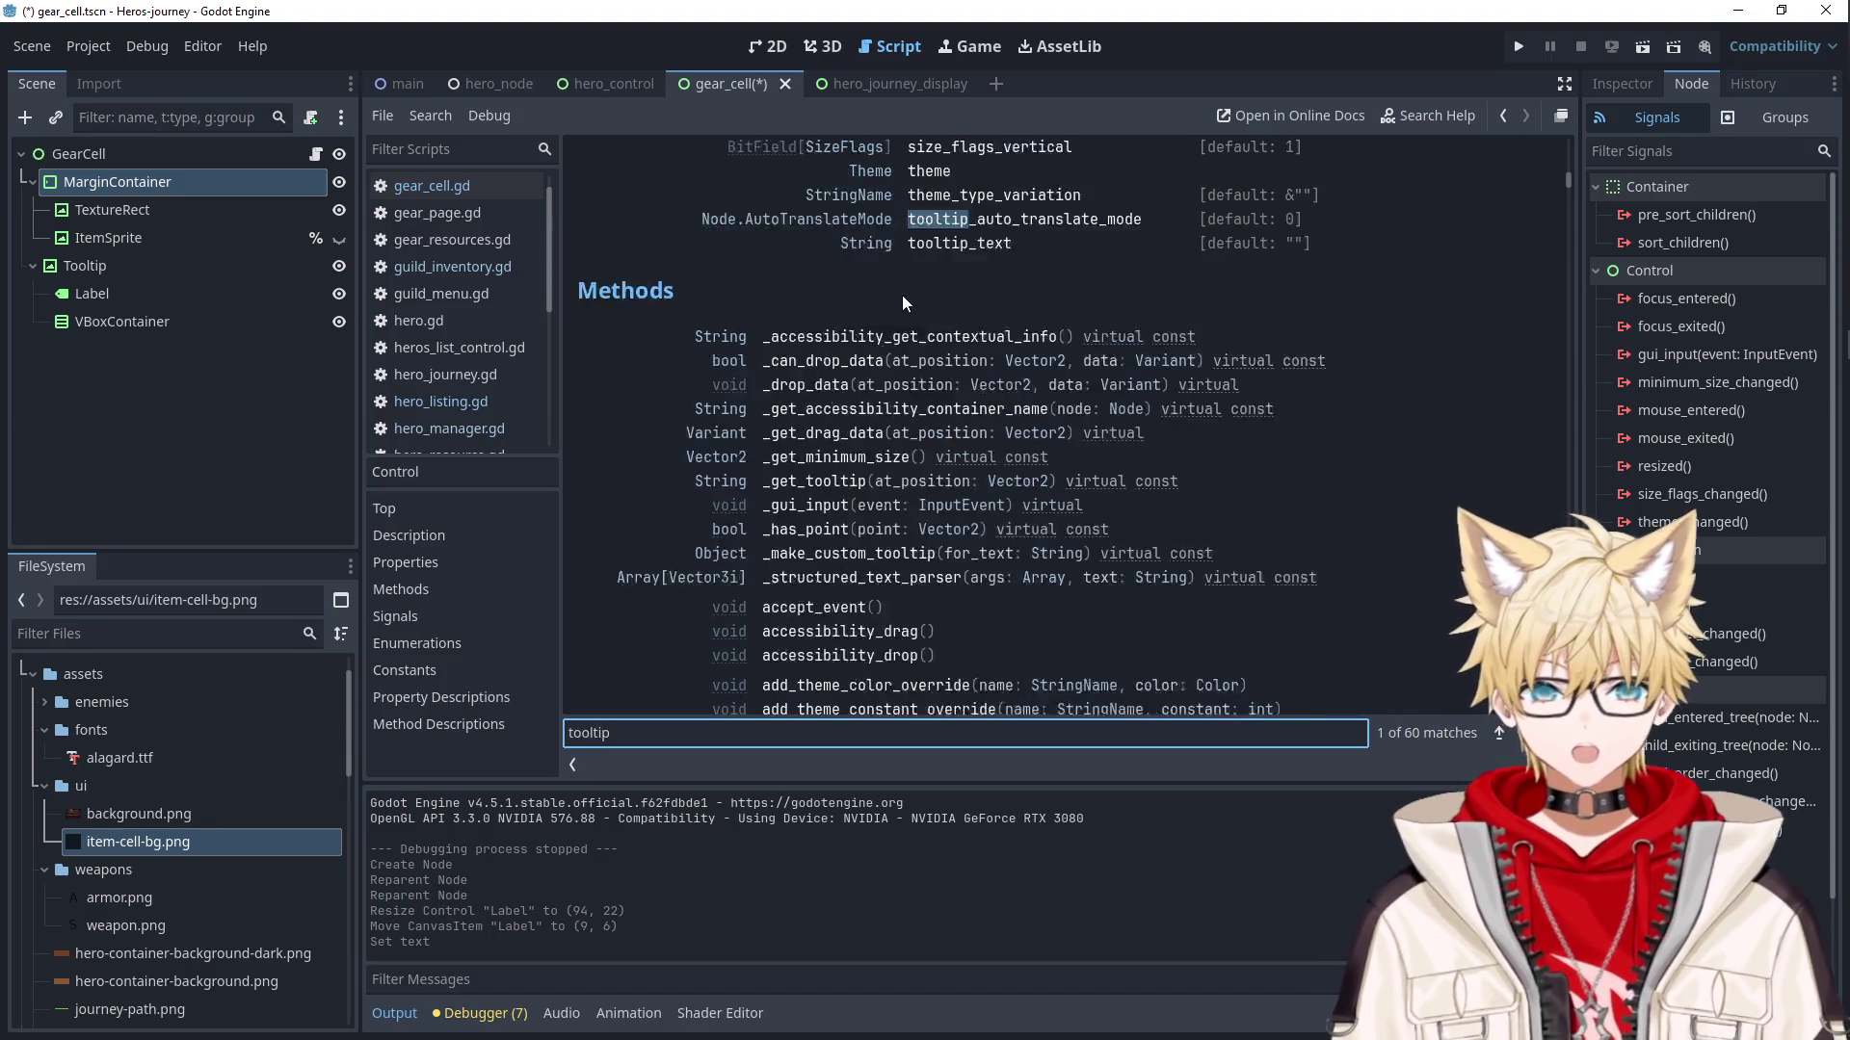
click(978, 321)
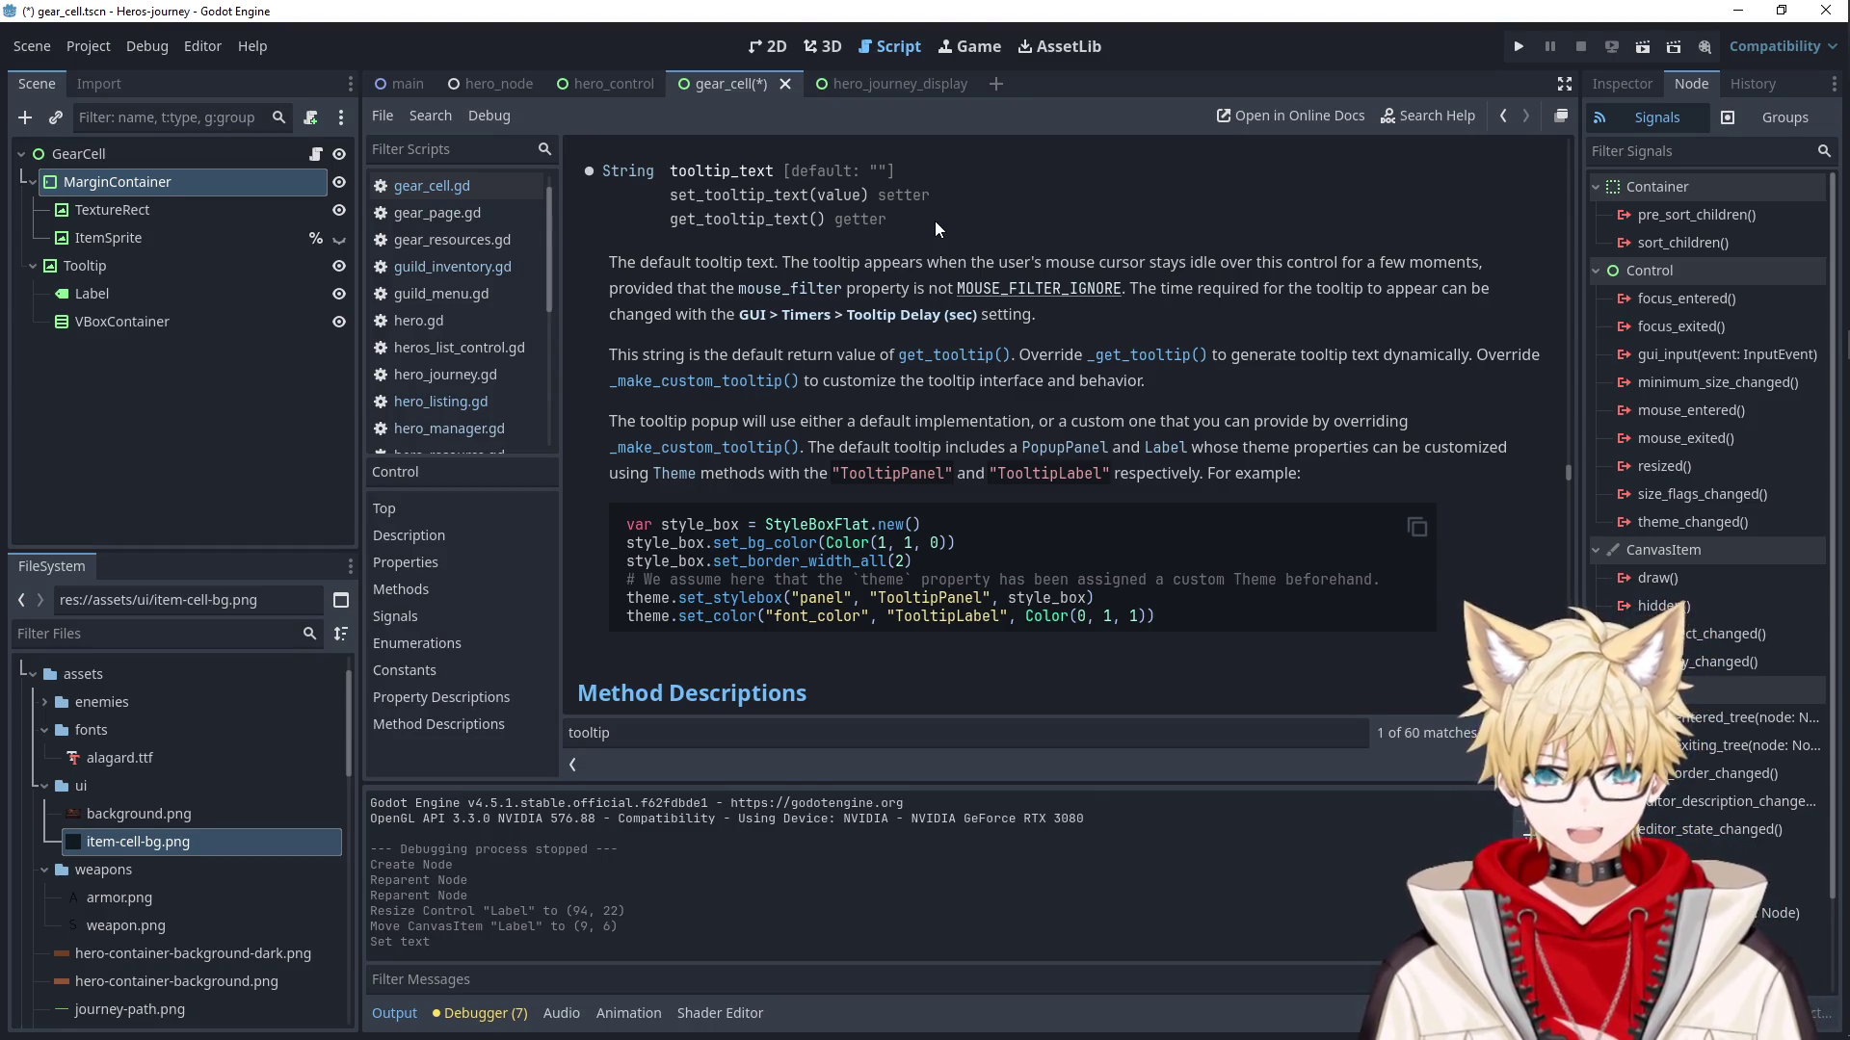
click(114, 443)
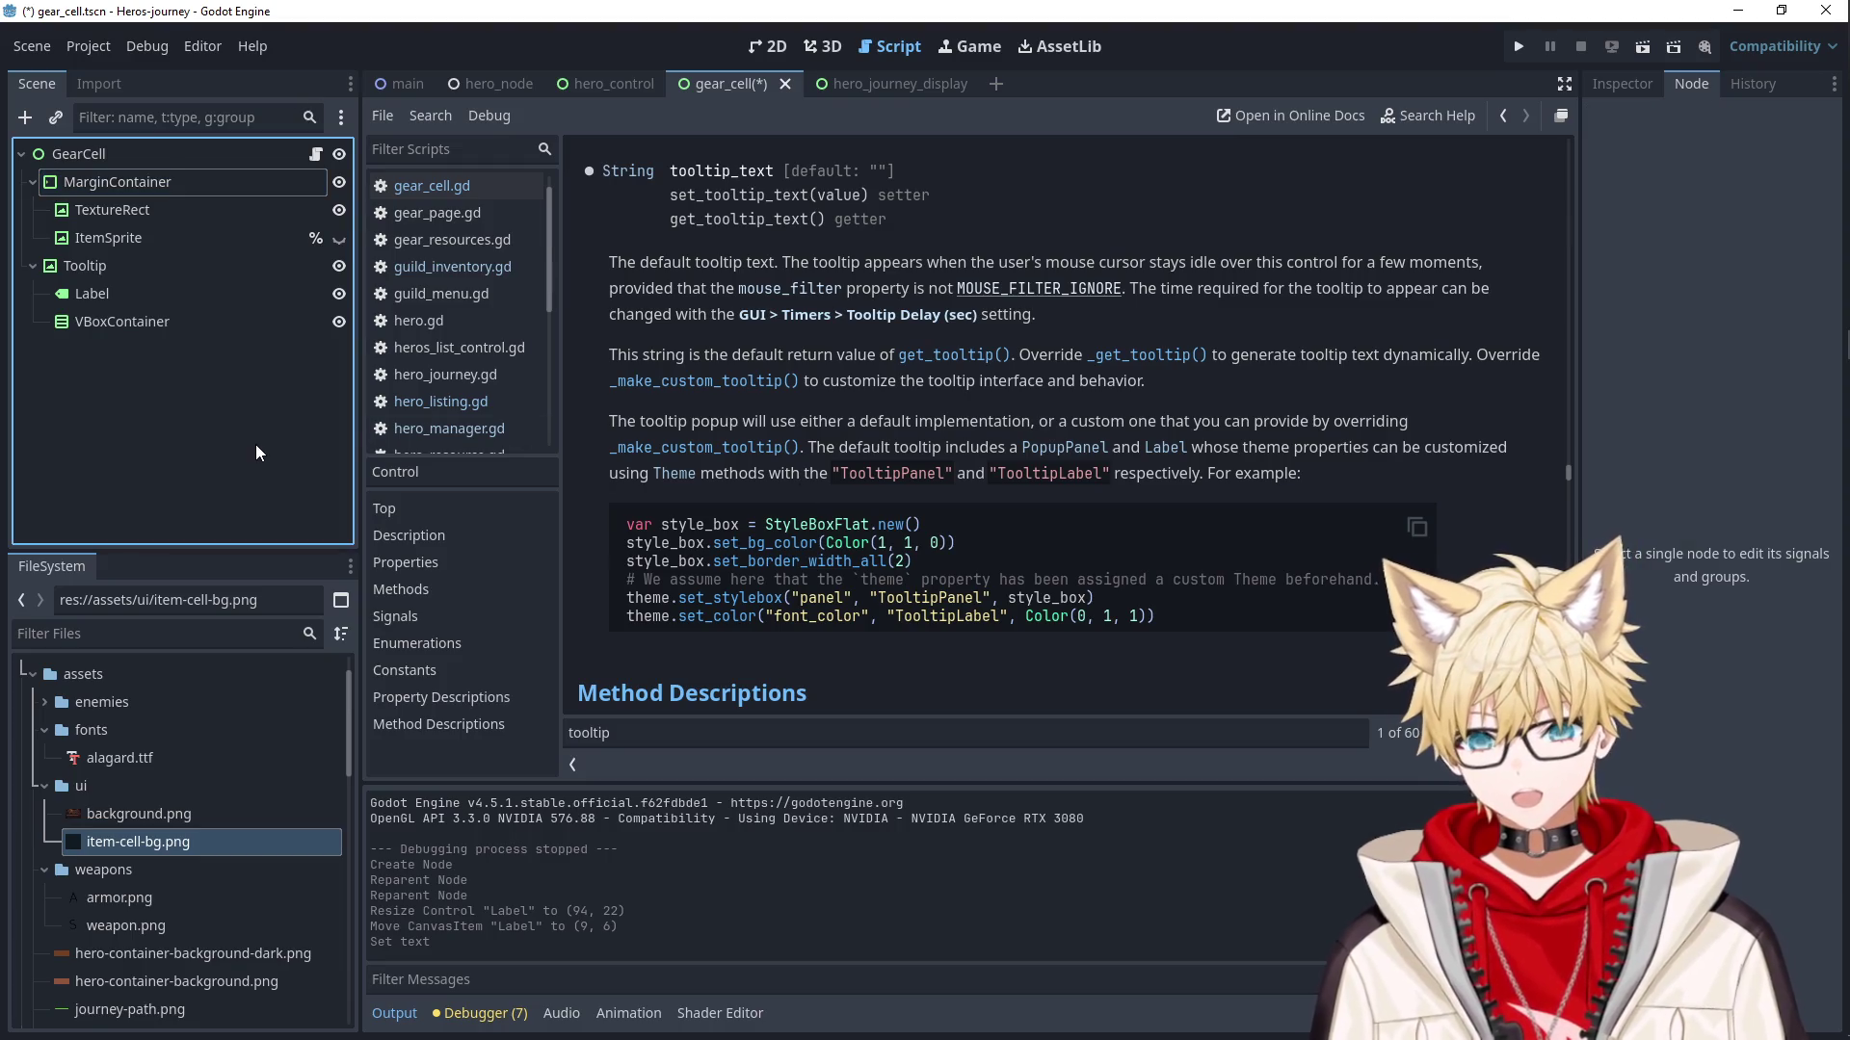
key(ctrl+z)
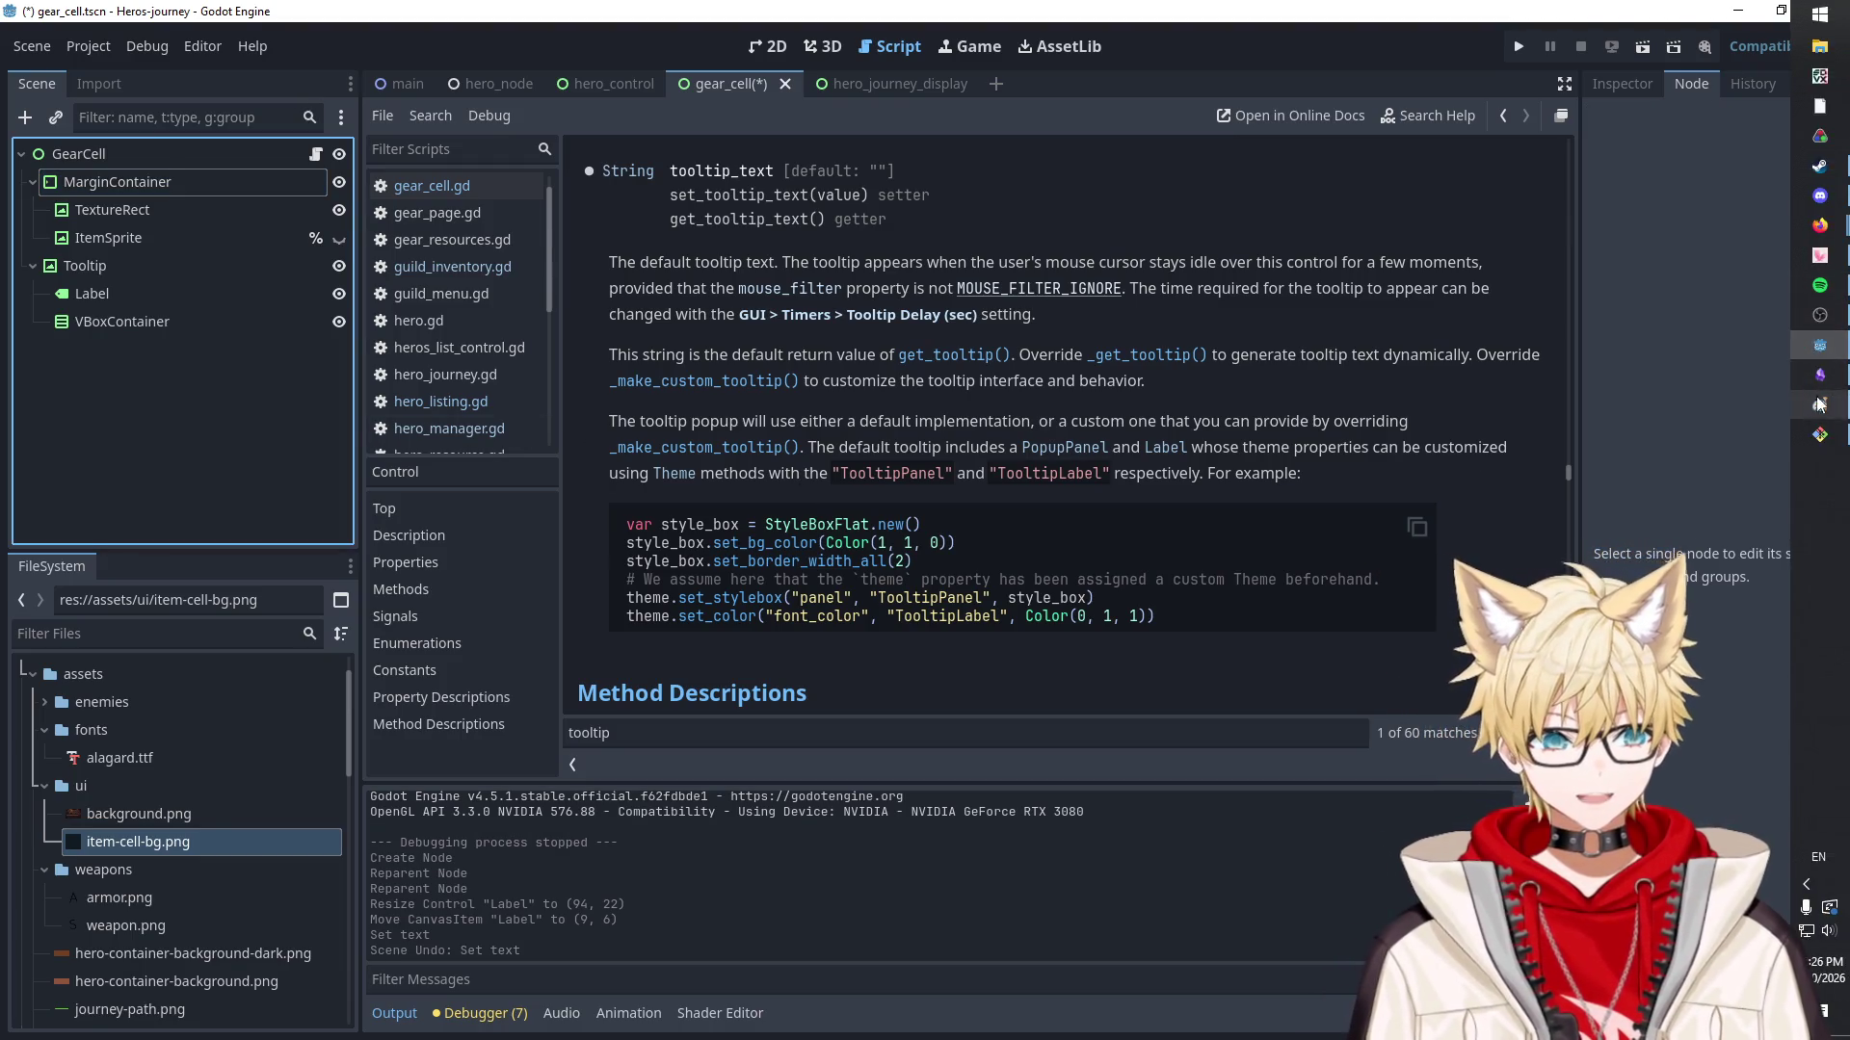
Run git checkout main in the git terminal.
click(1838, 431)
text(git checkout main)
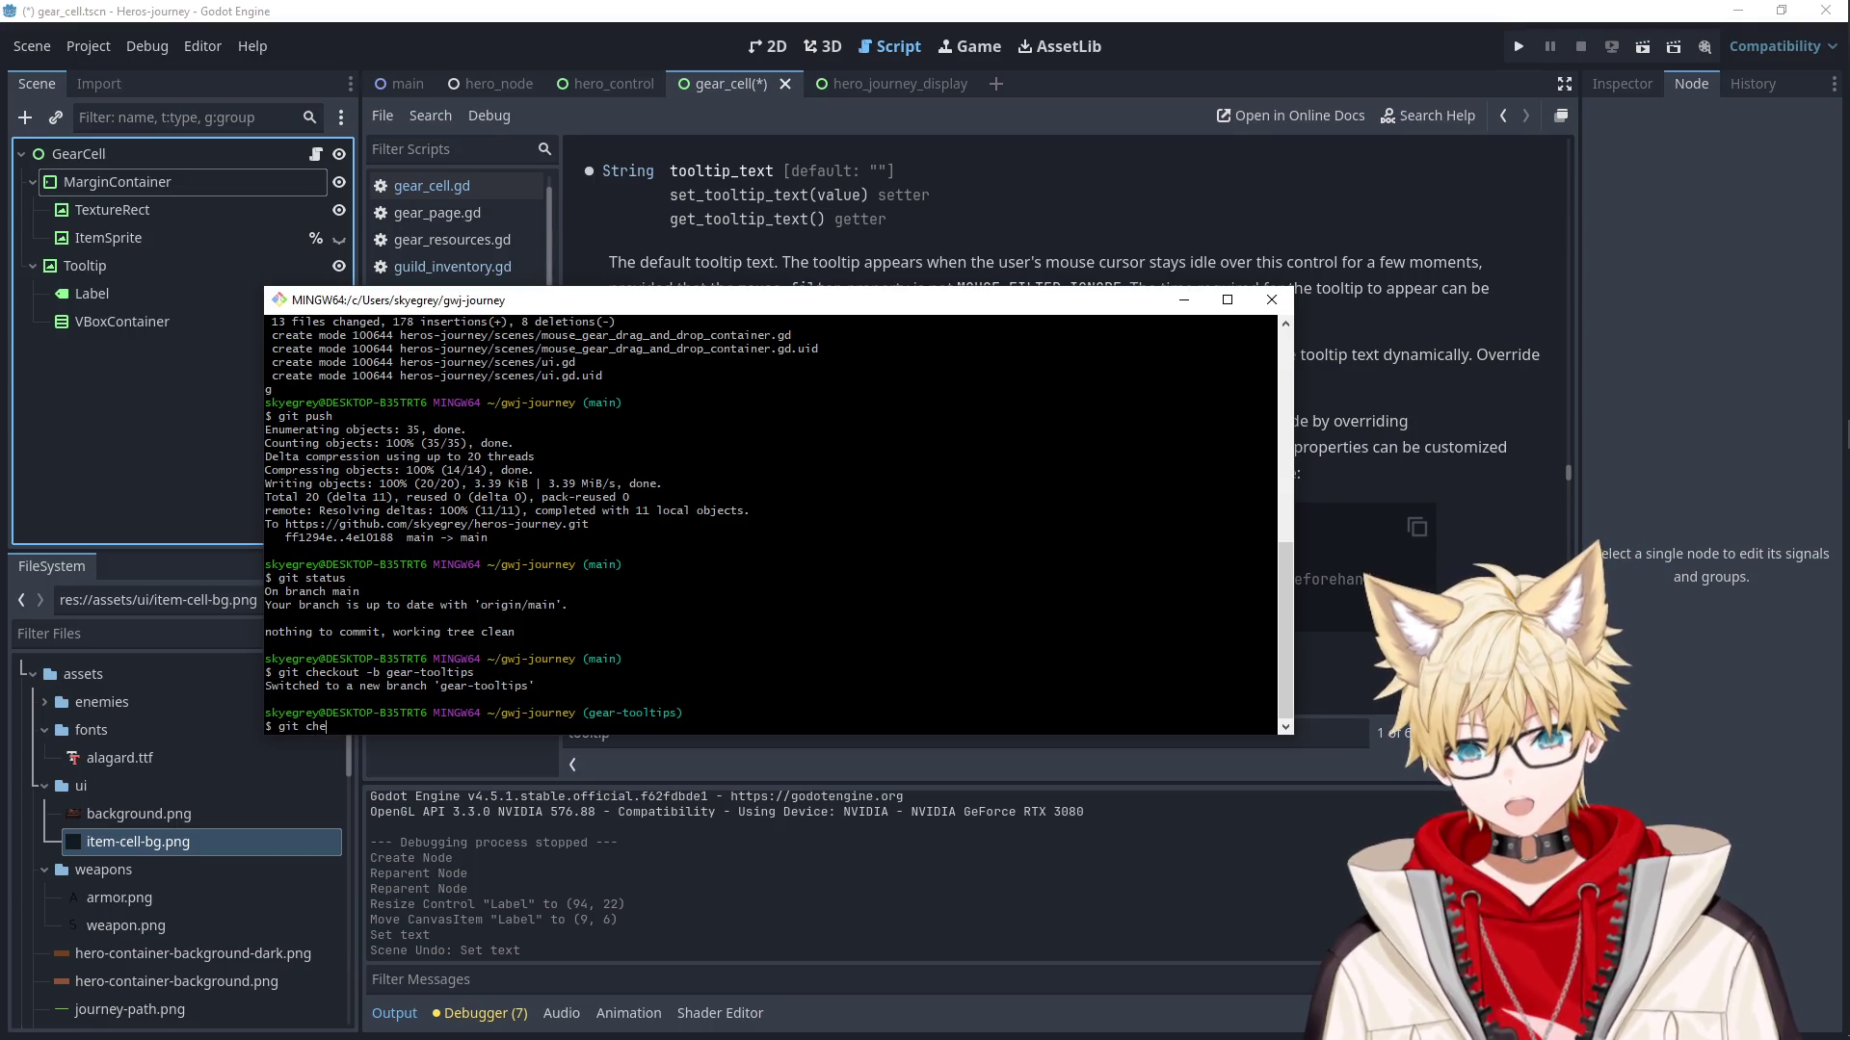
key(Return)
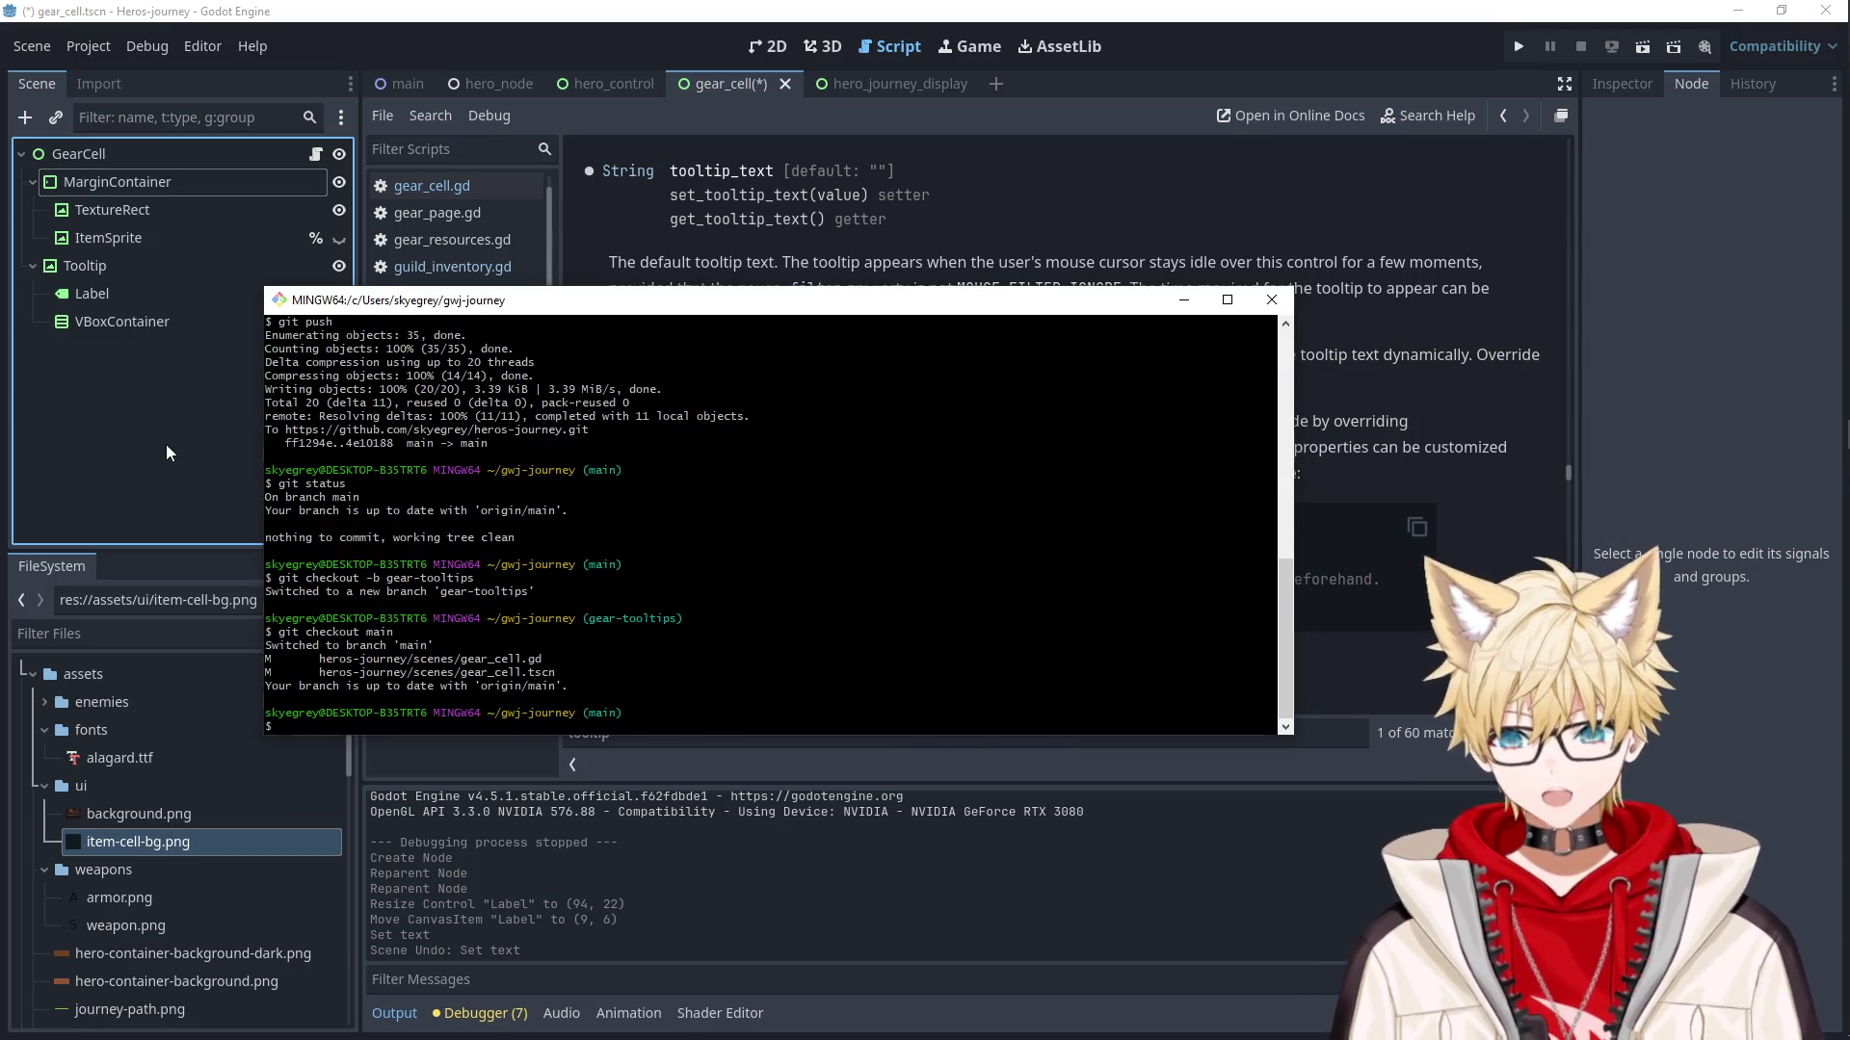
Reload the current project without saving the gear_cell scene changes.
click(159, 455)
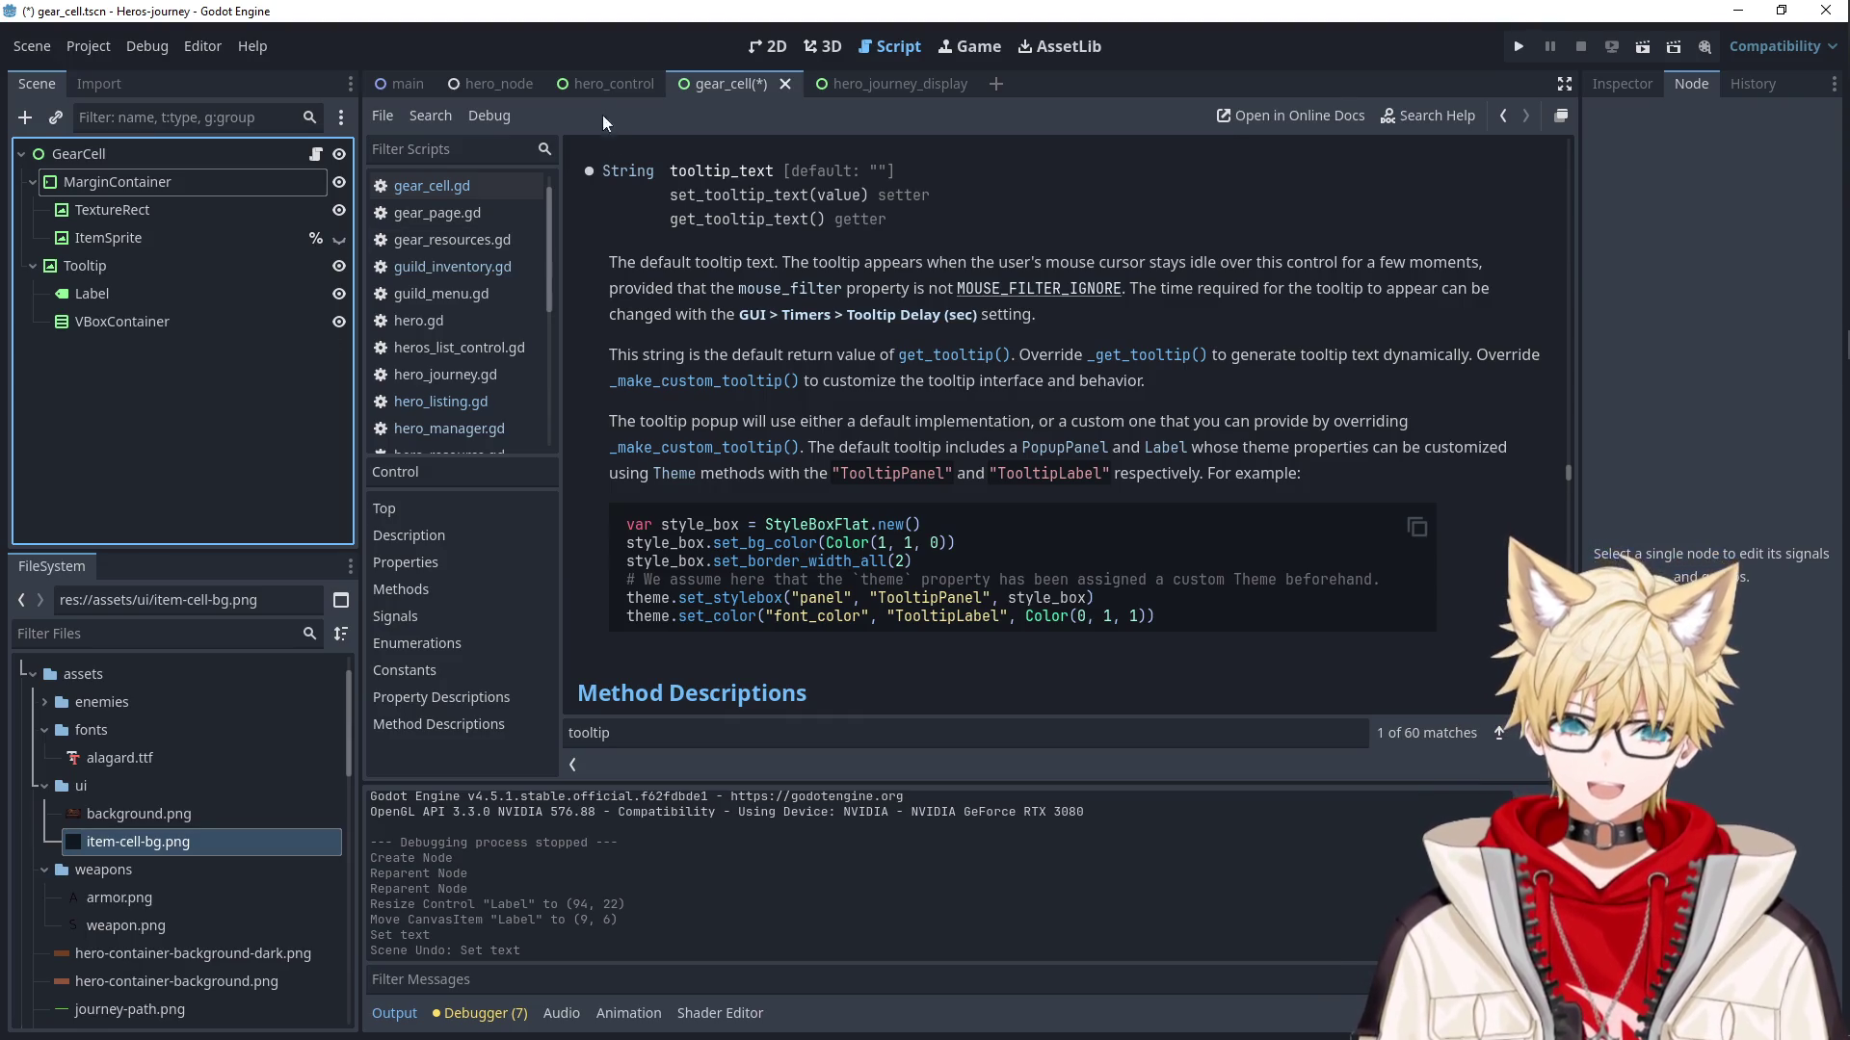
click(767, 47)
click(888, 46)
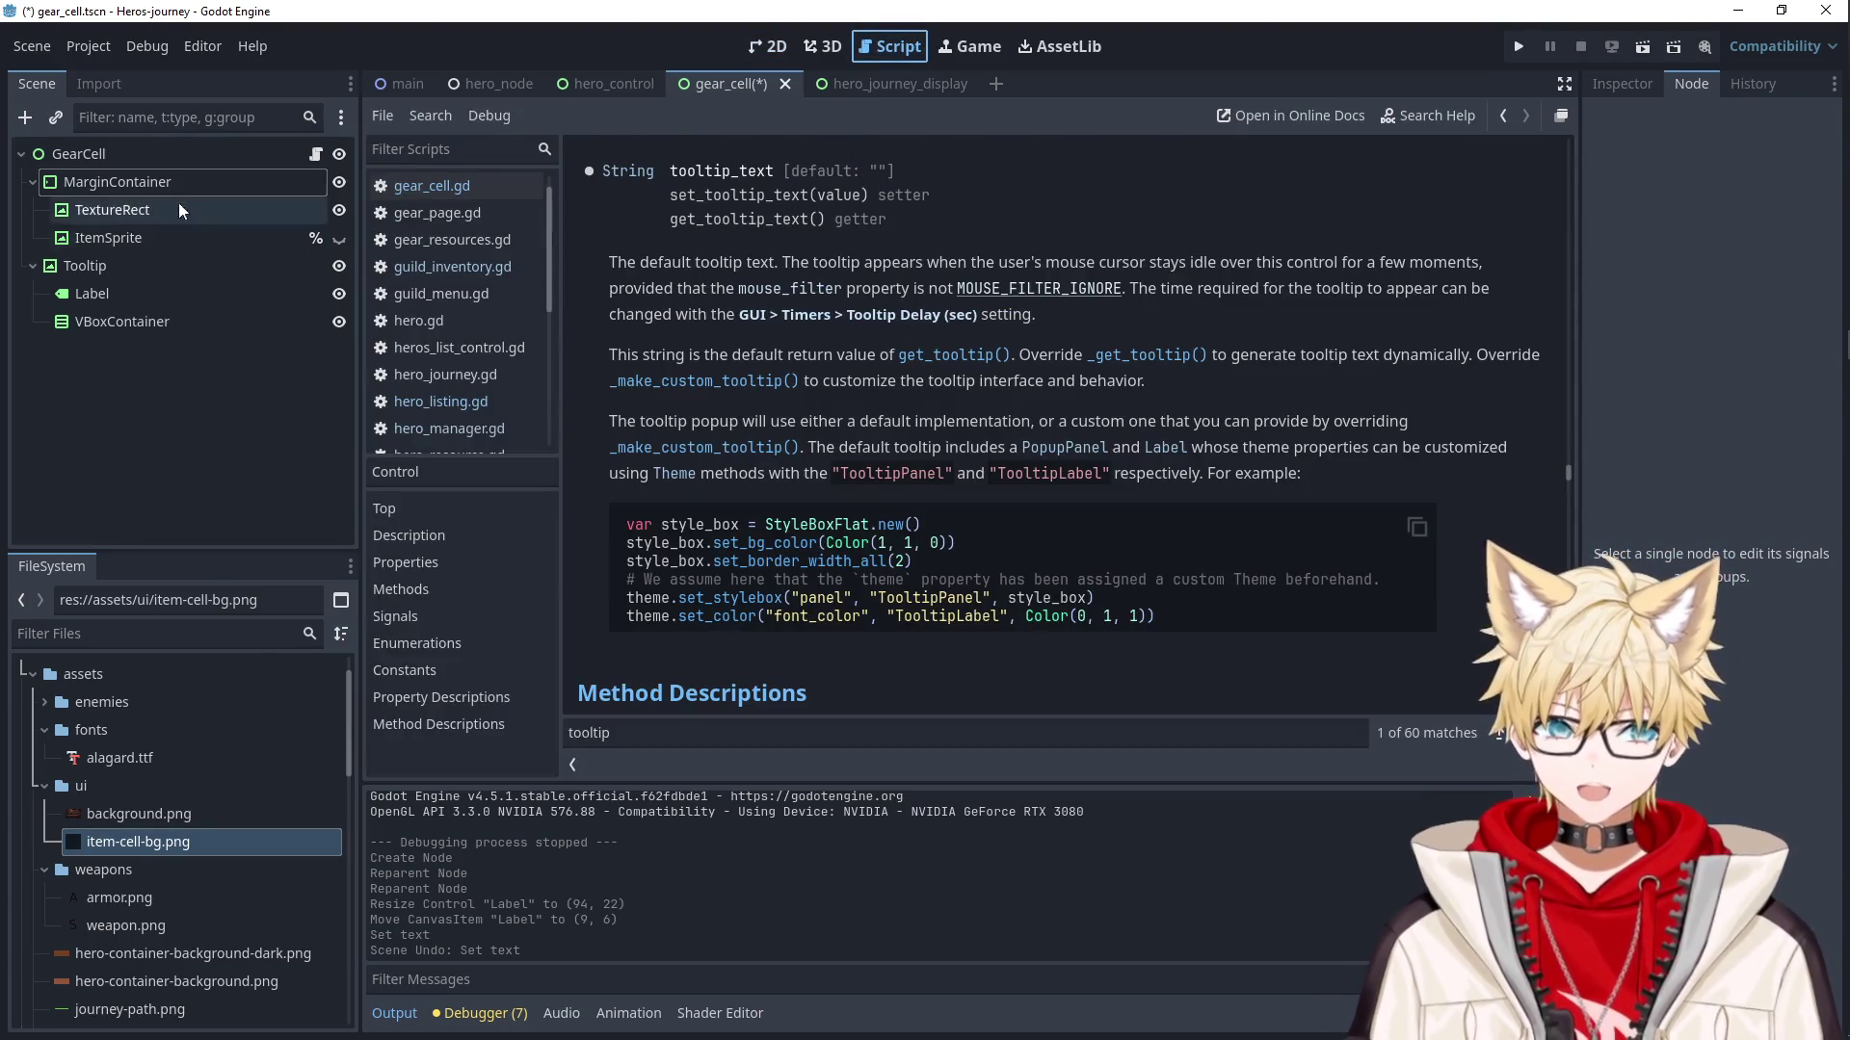
click(318, 155)
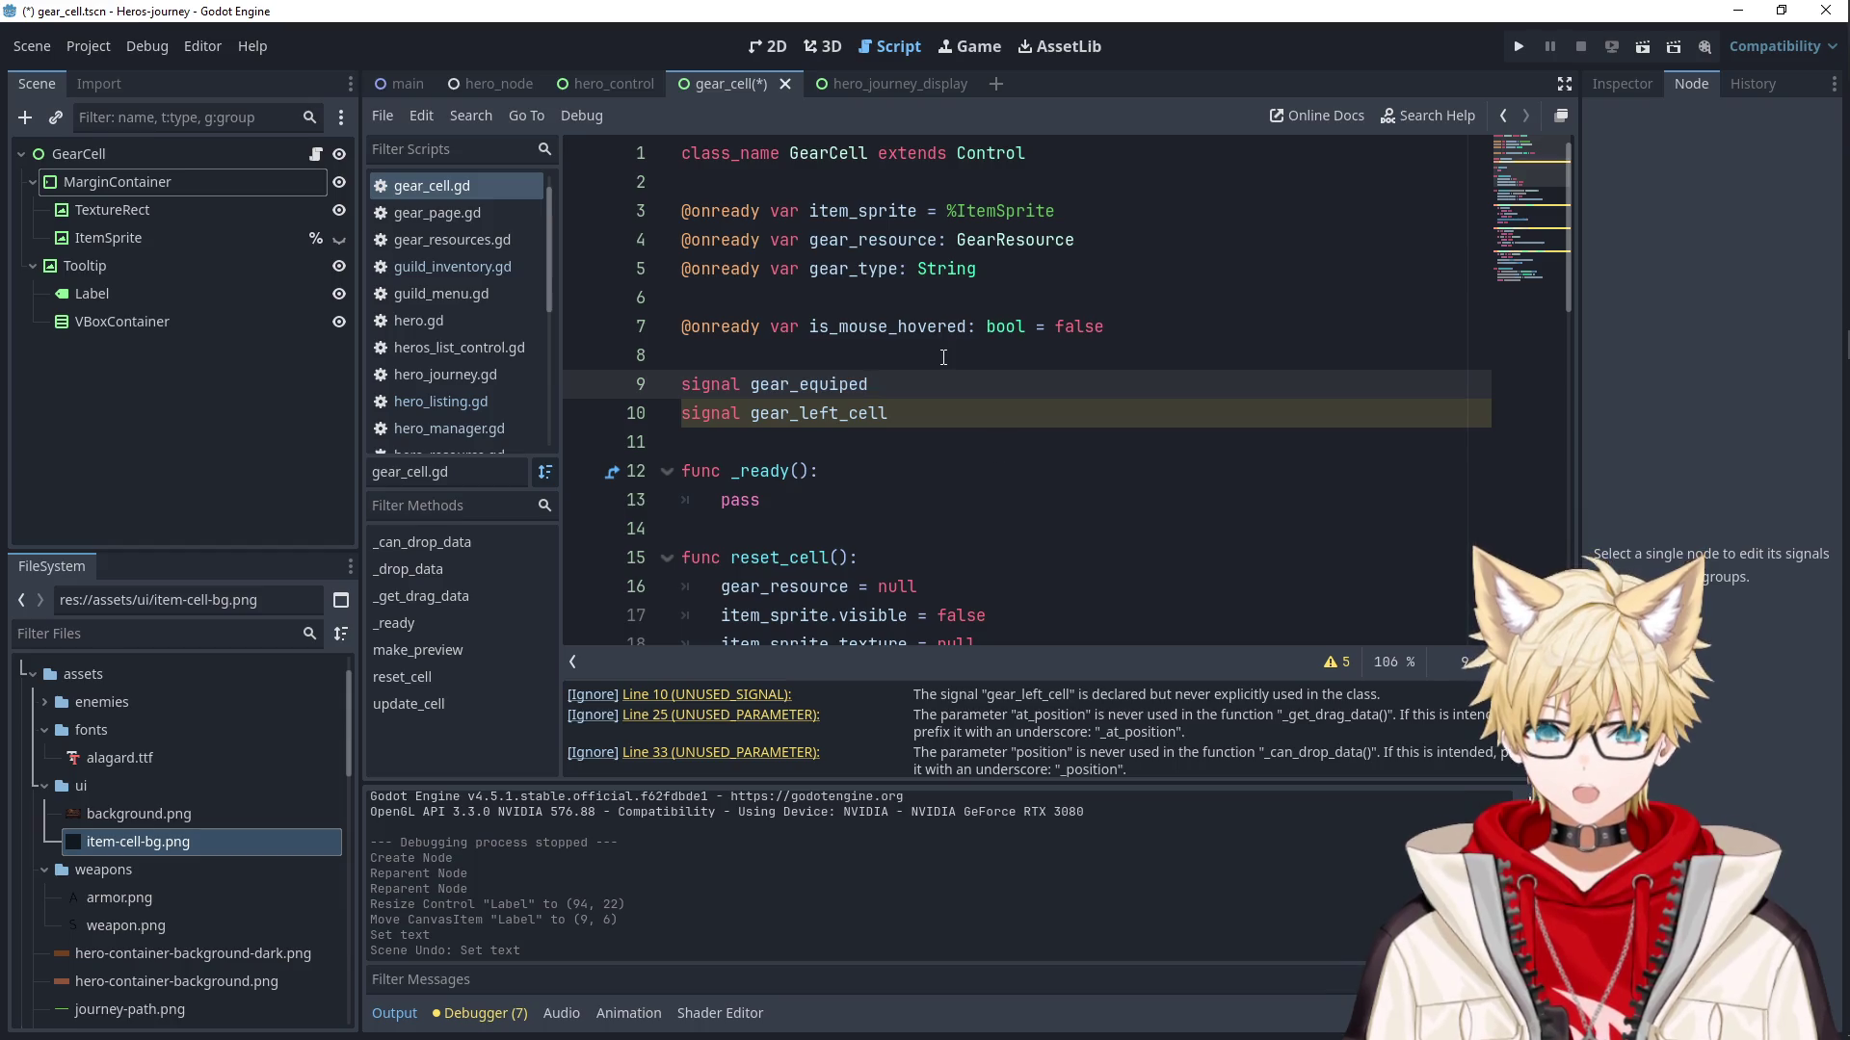
click(78, 42)
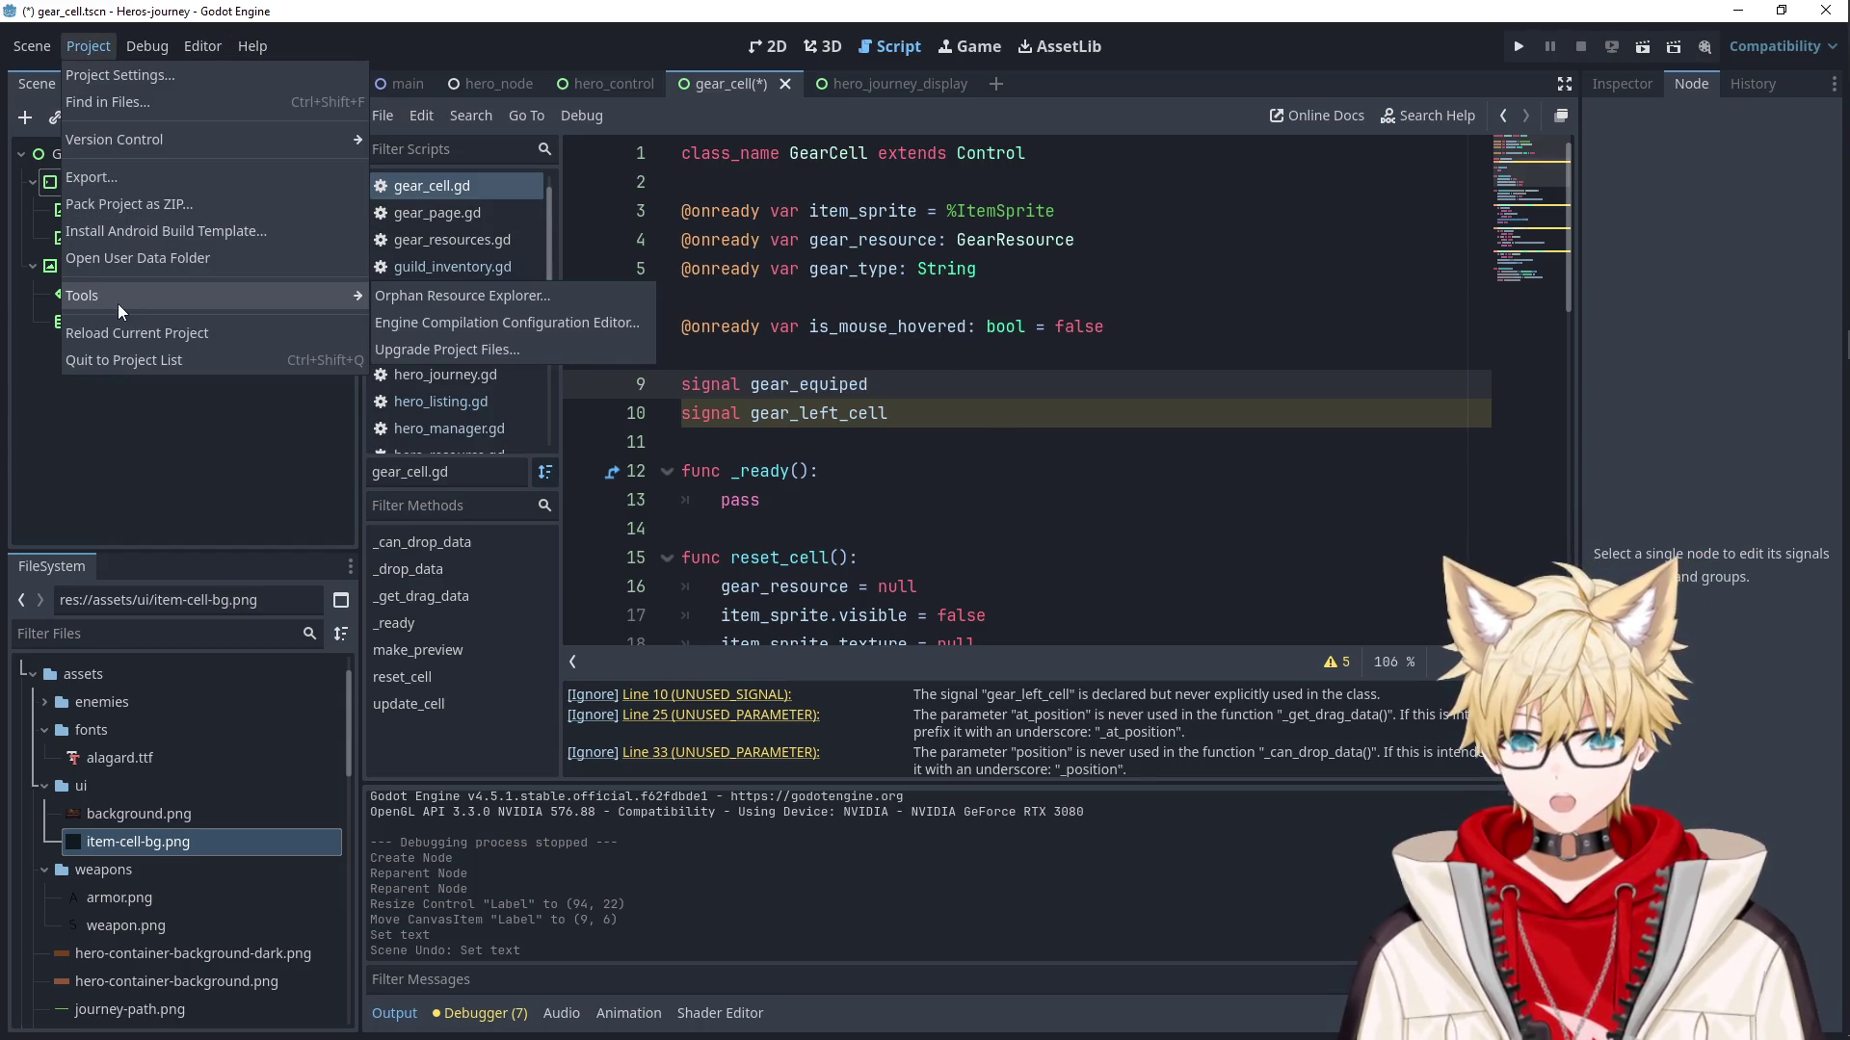
click(118, 334)
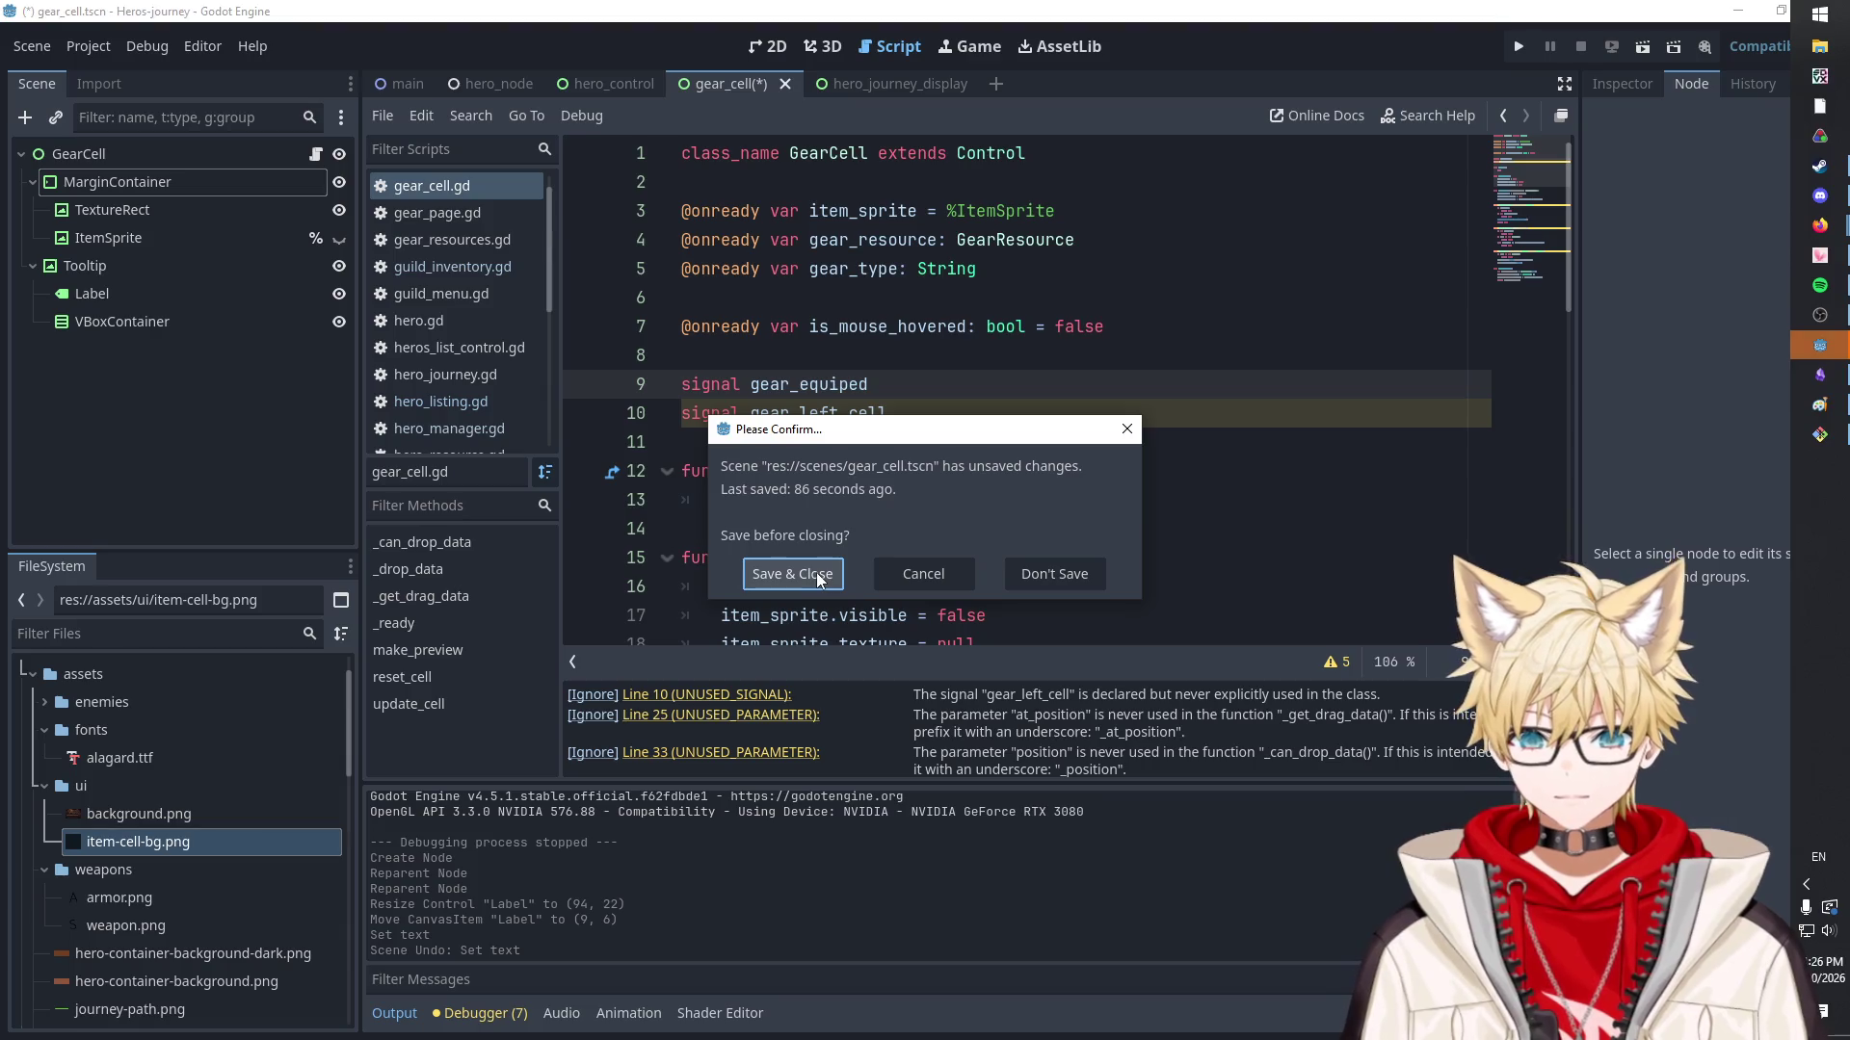
click(1048, 576)
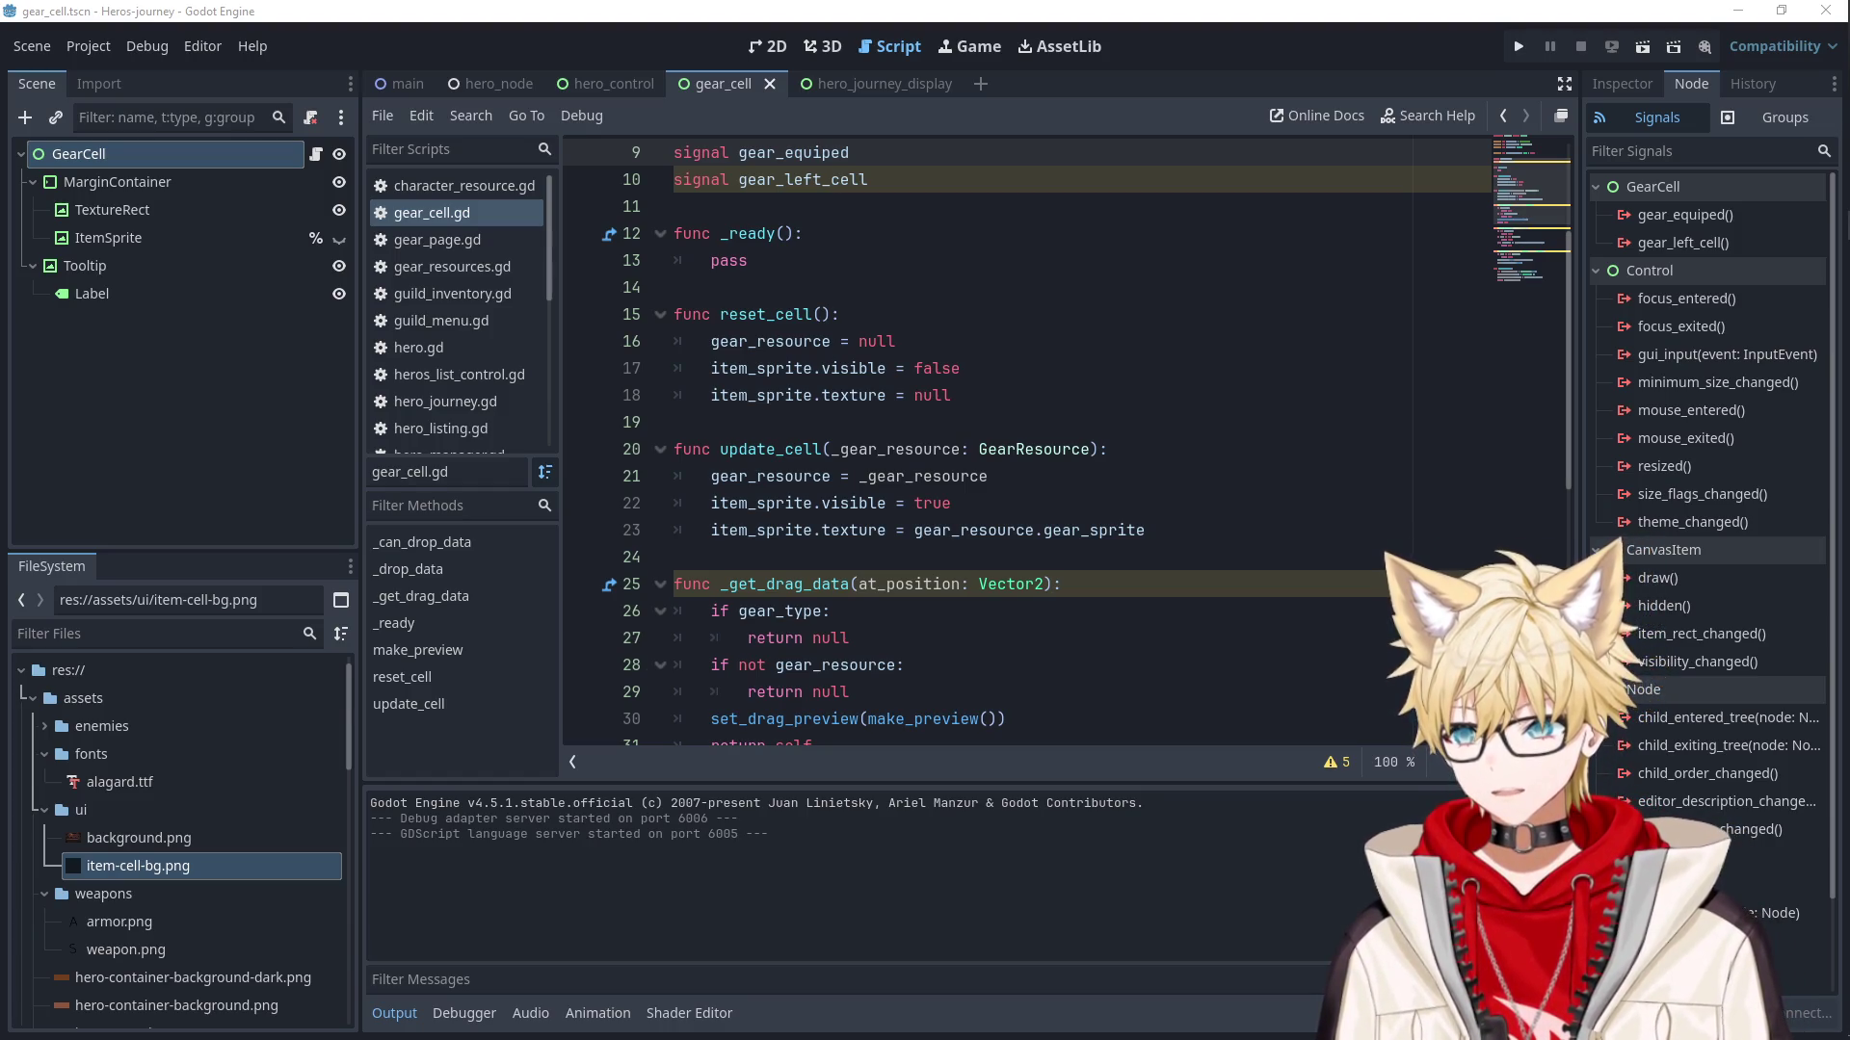
Run git status and git restore heros-journey/ in Git Bash to discard the changes.
click(813, 424)
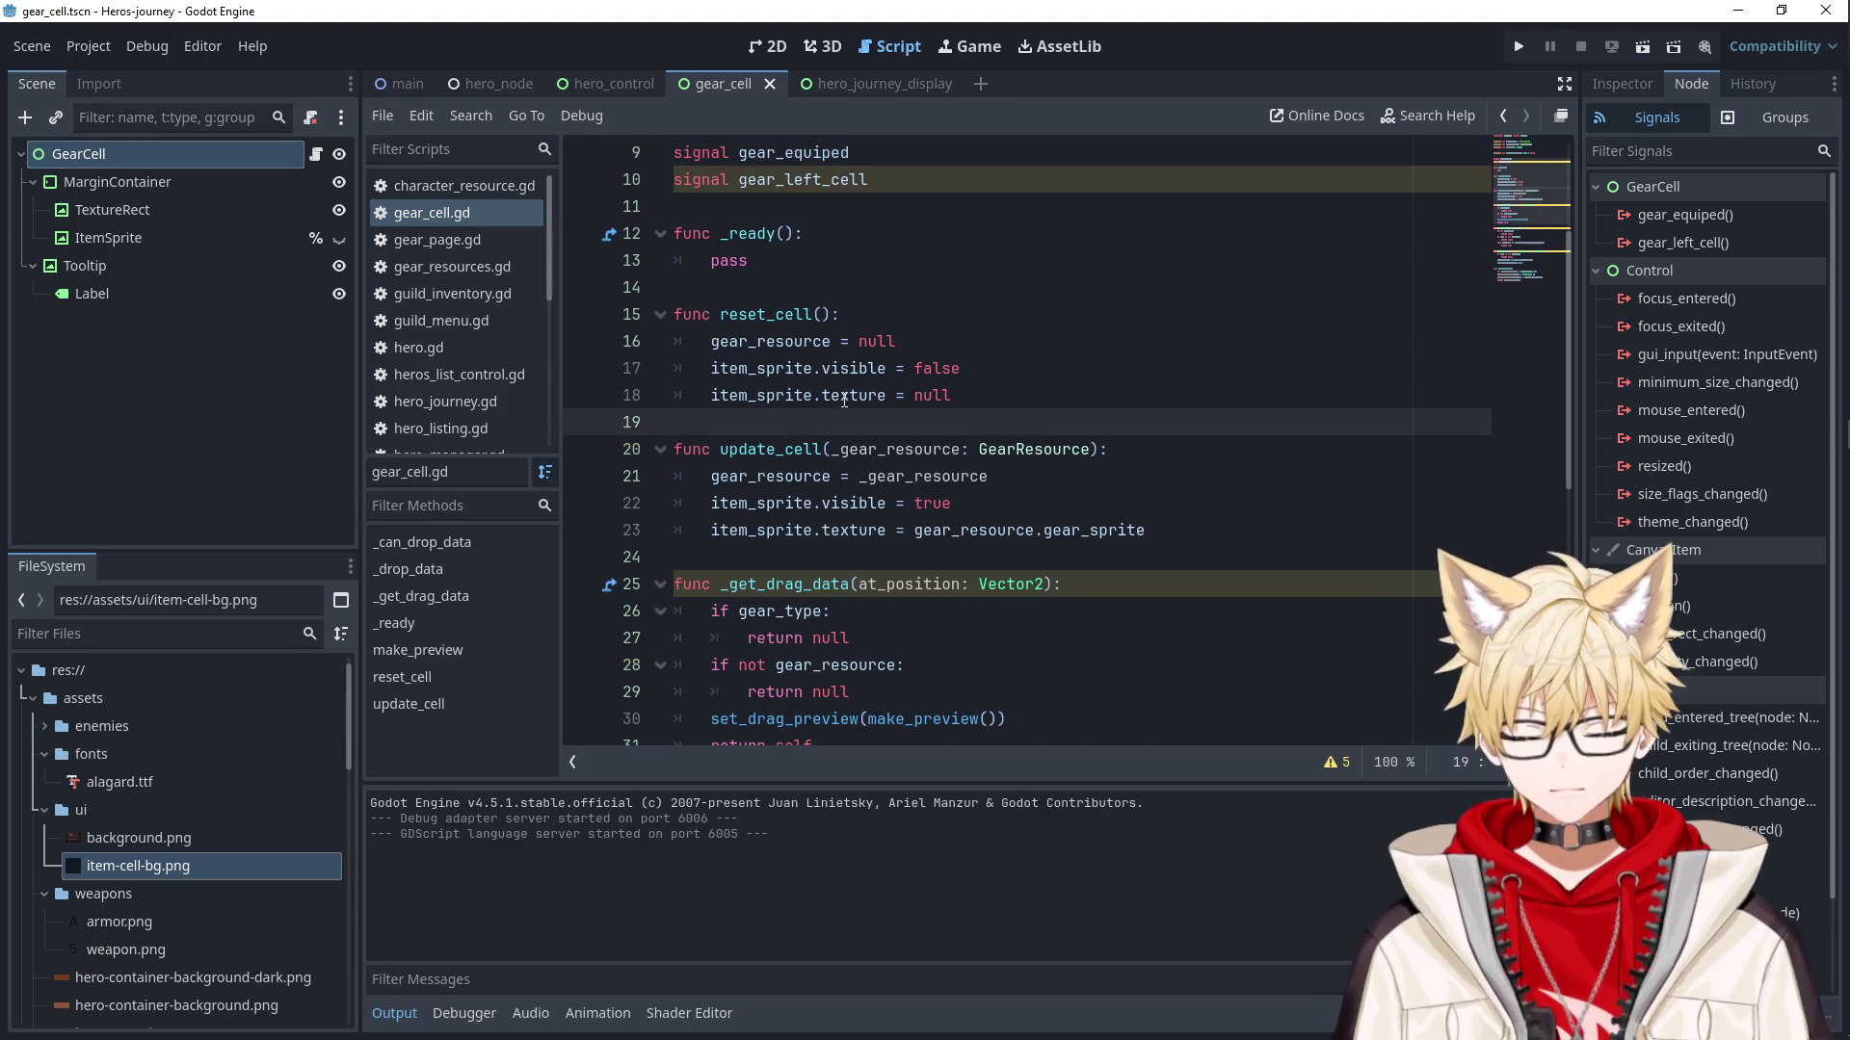
scroll(794, 377, up, 3)
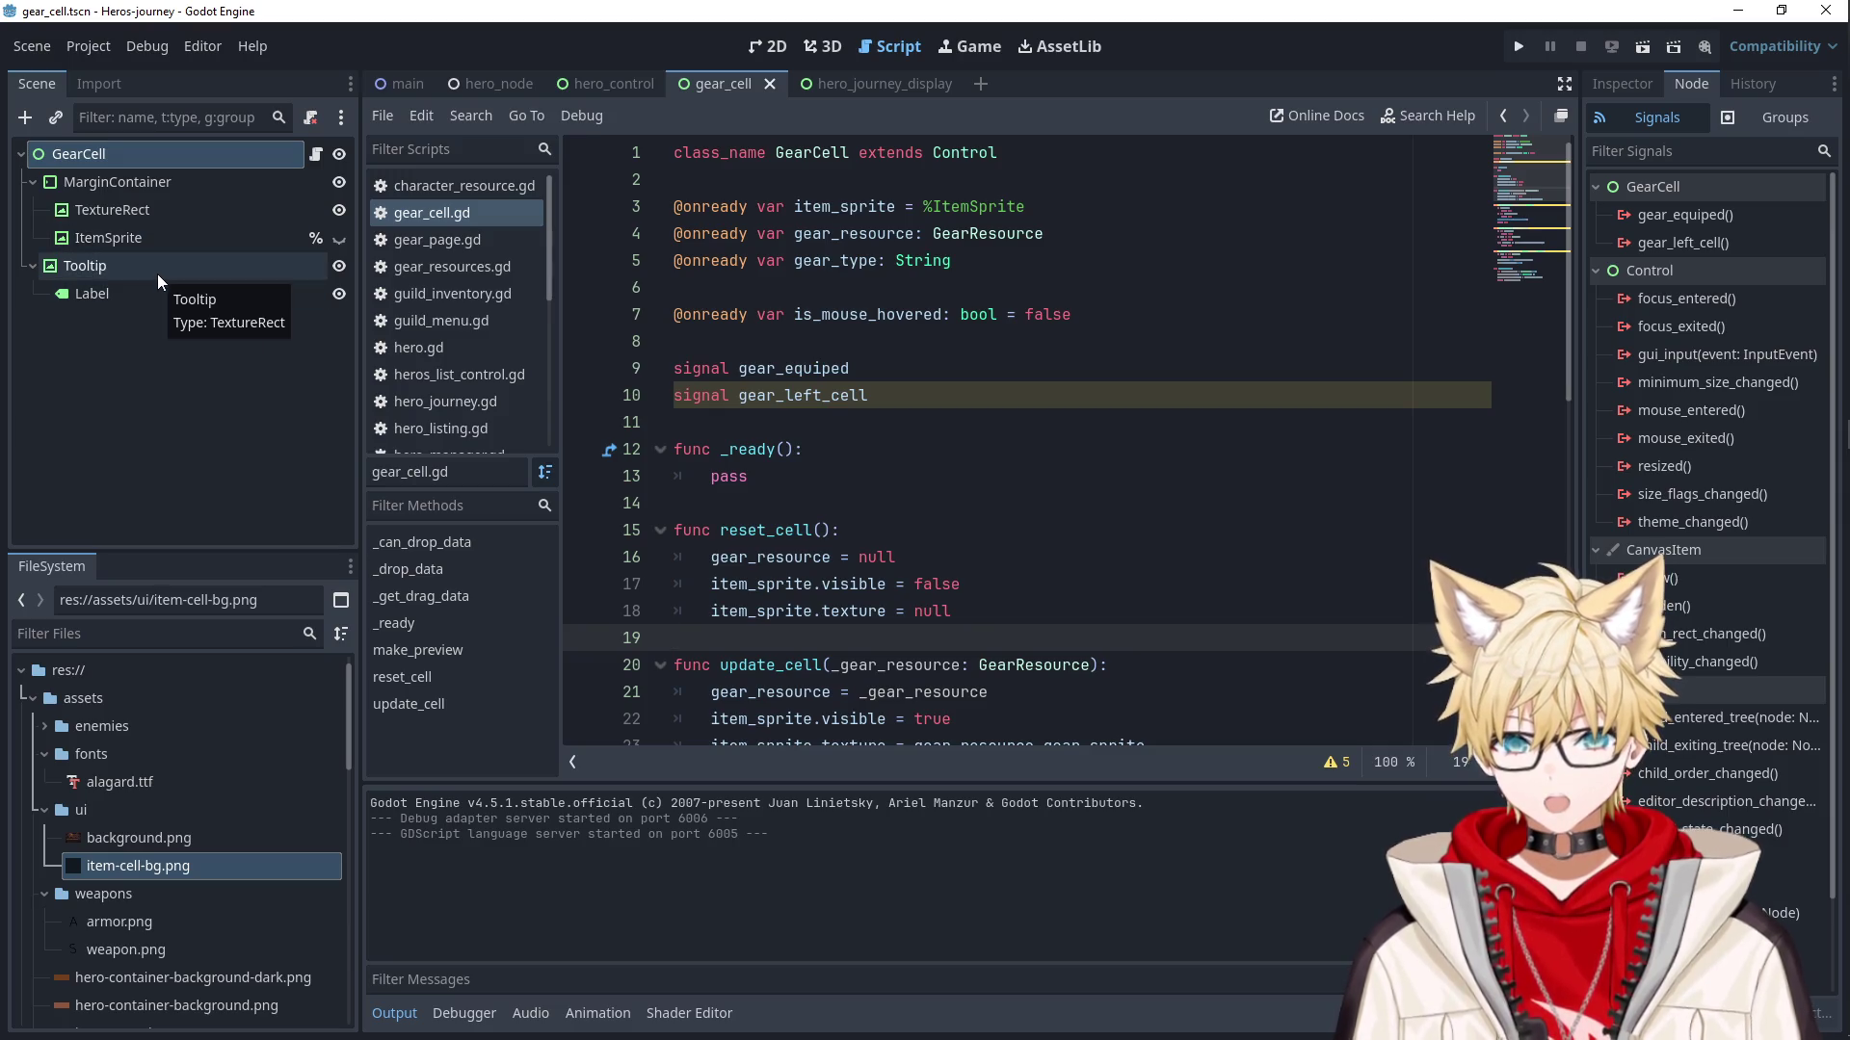
click(195, 408)
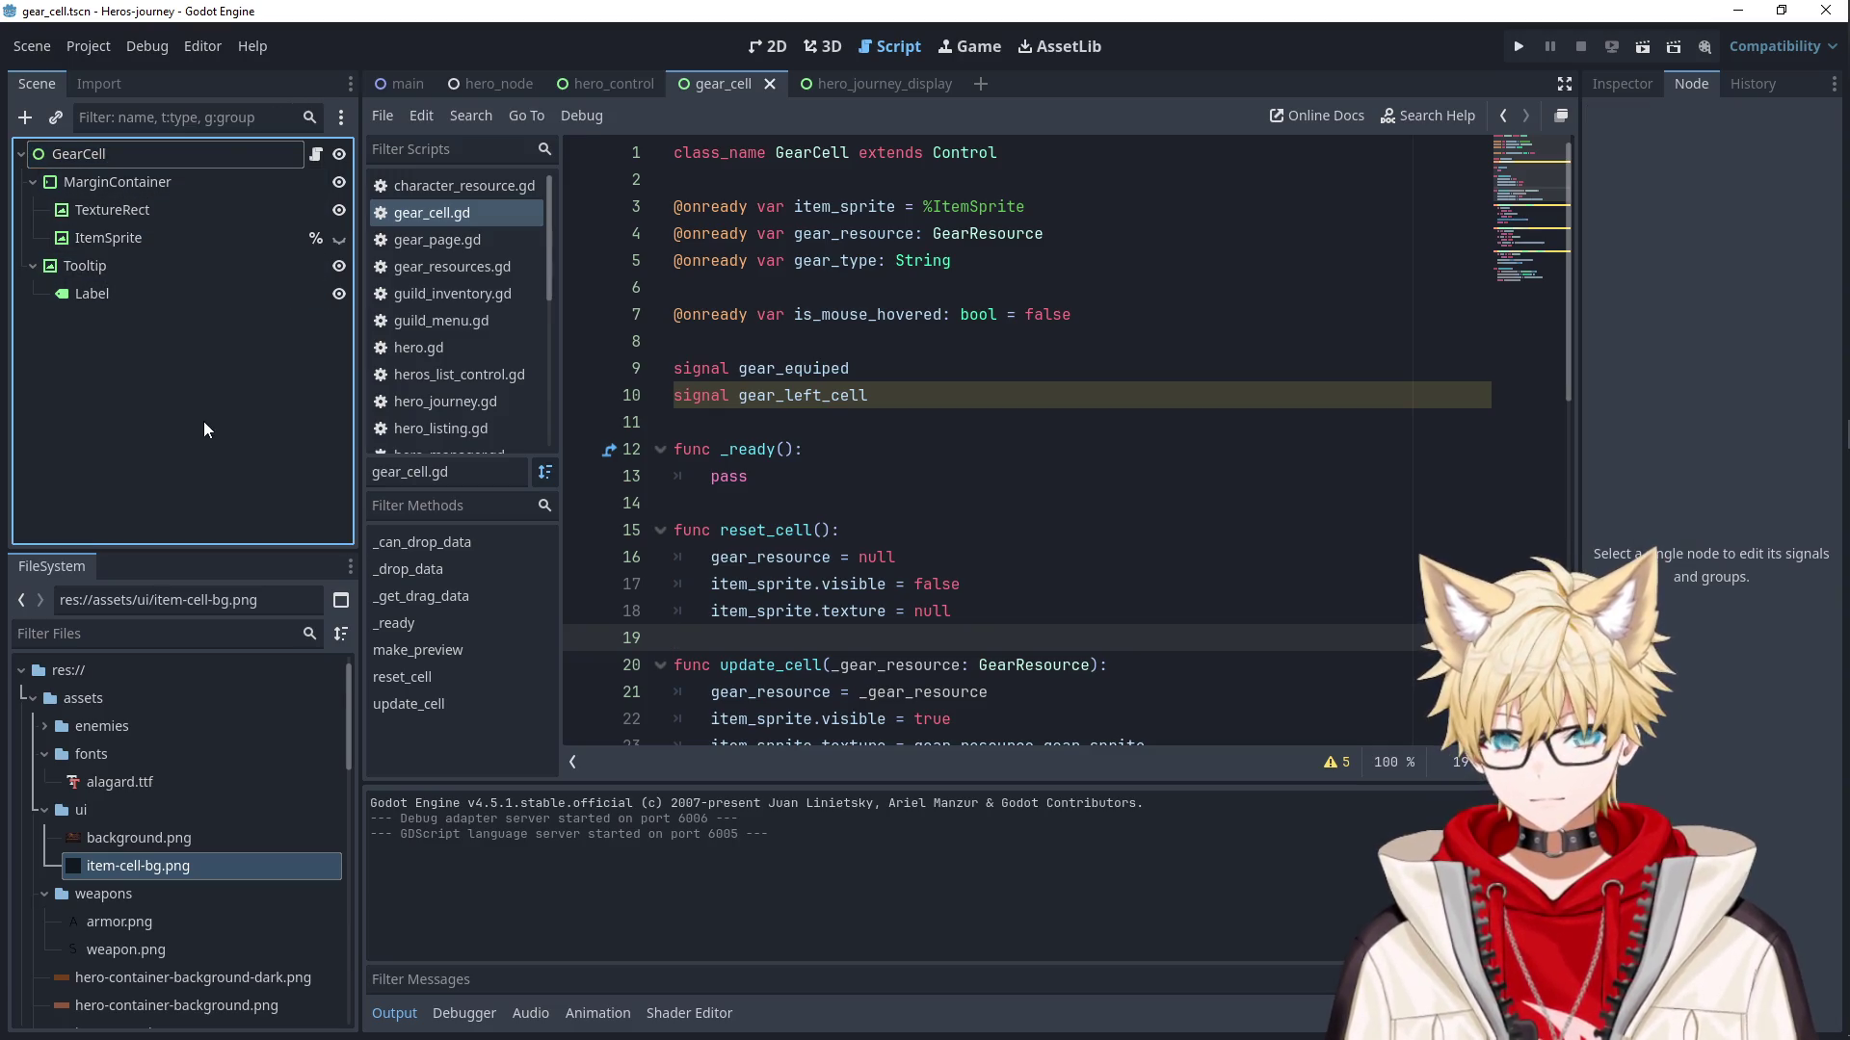
click(168, 160)
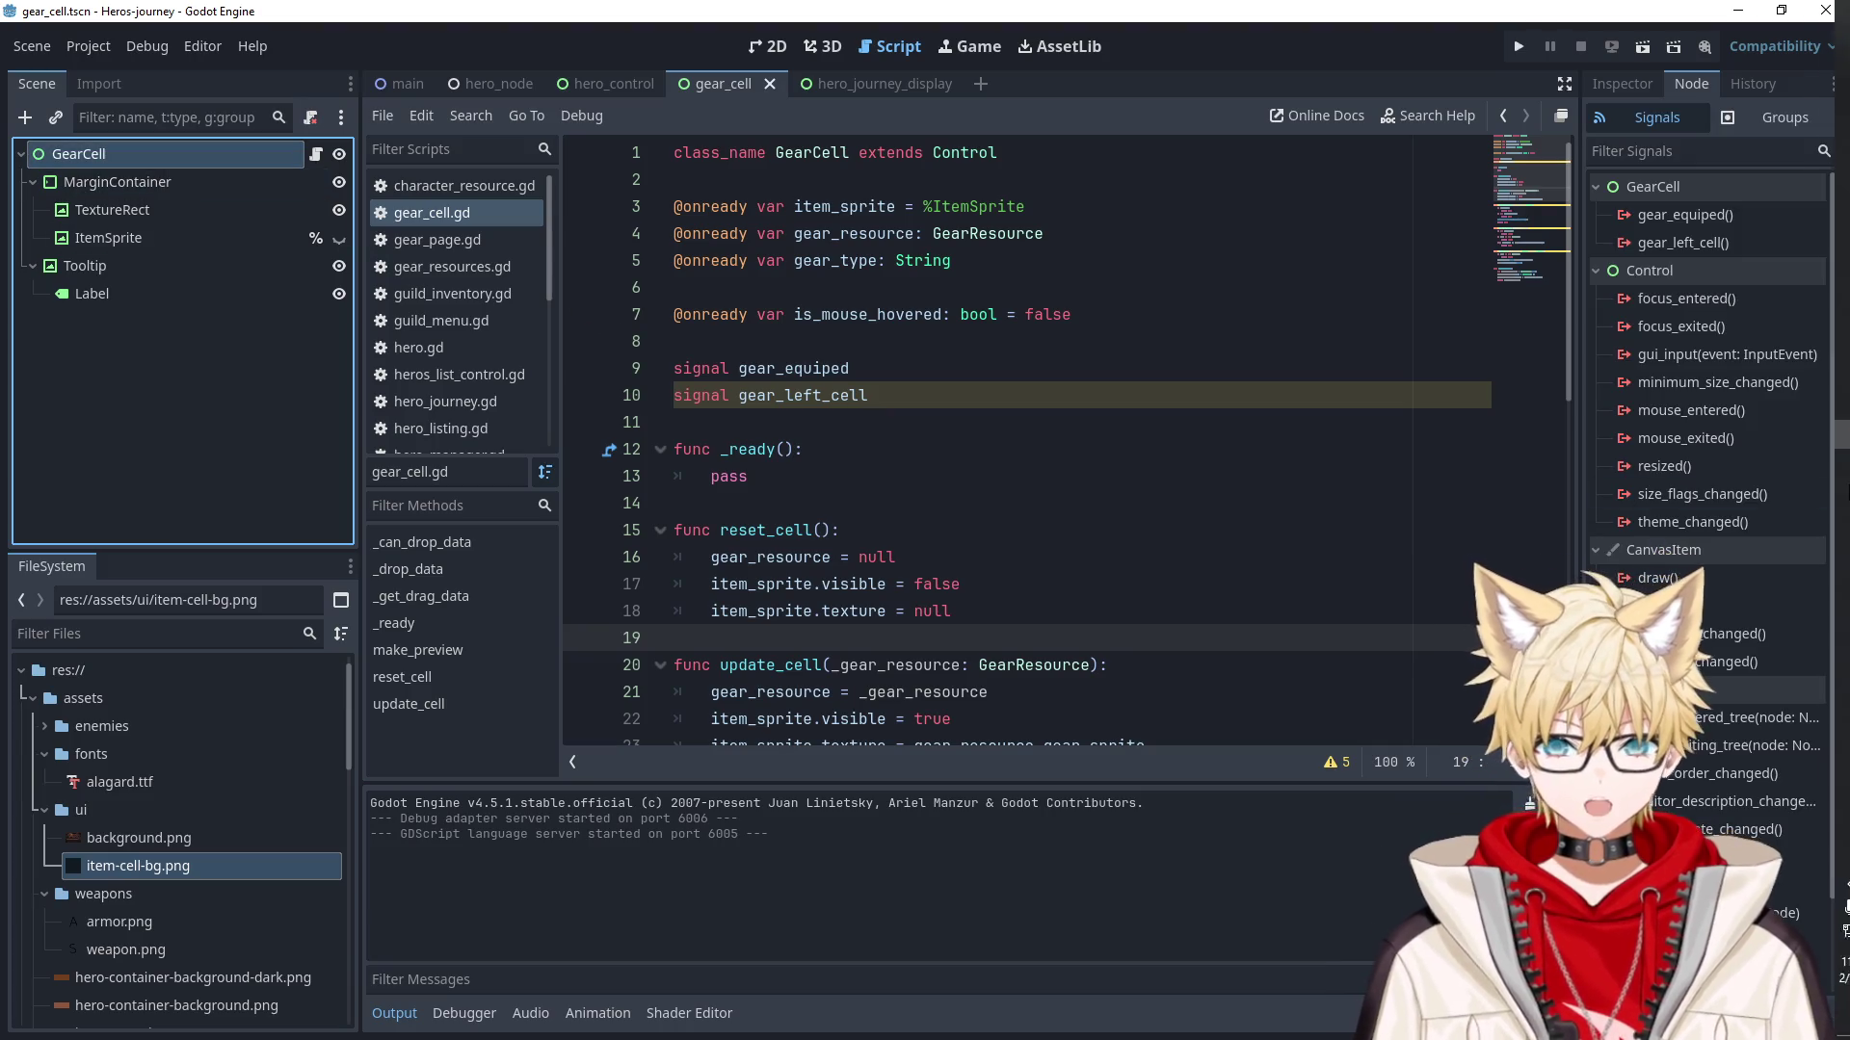
key(alt+Tab)
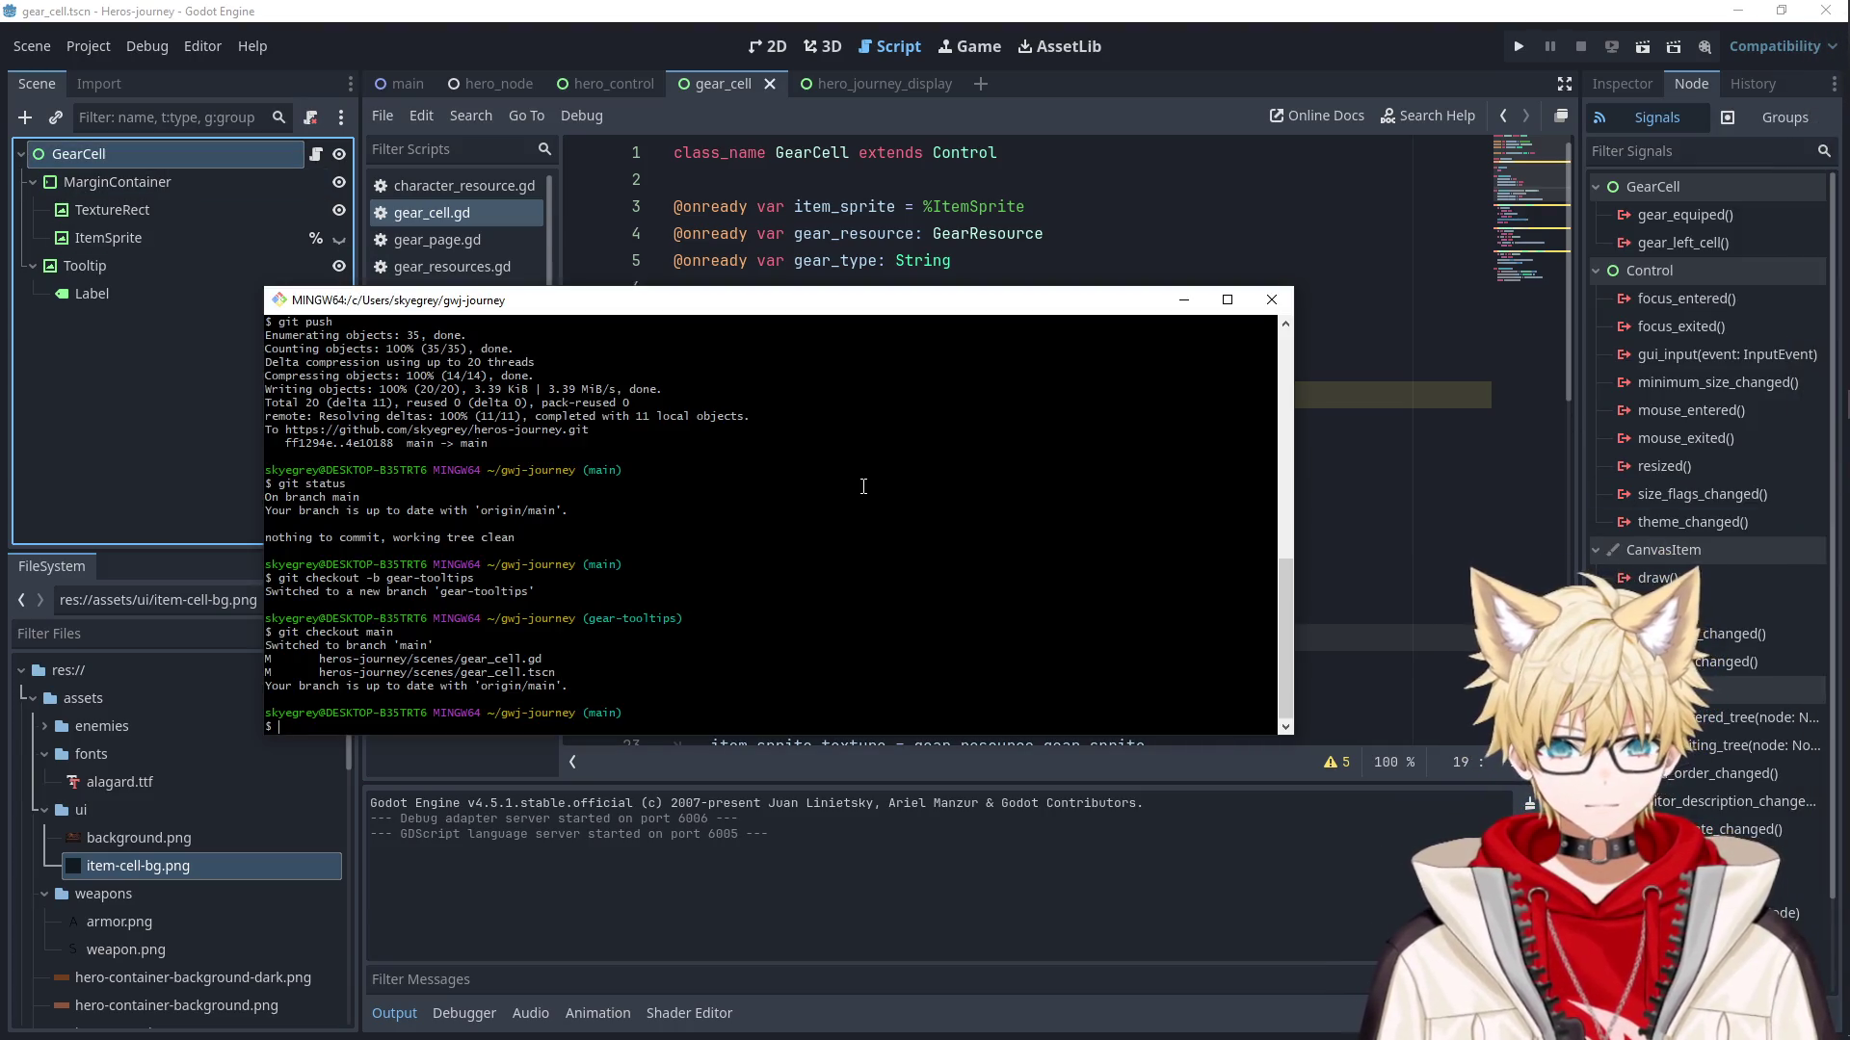
text(tatus)
key(Return)
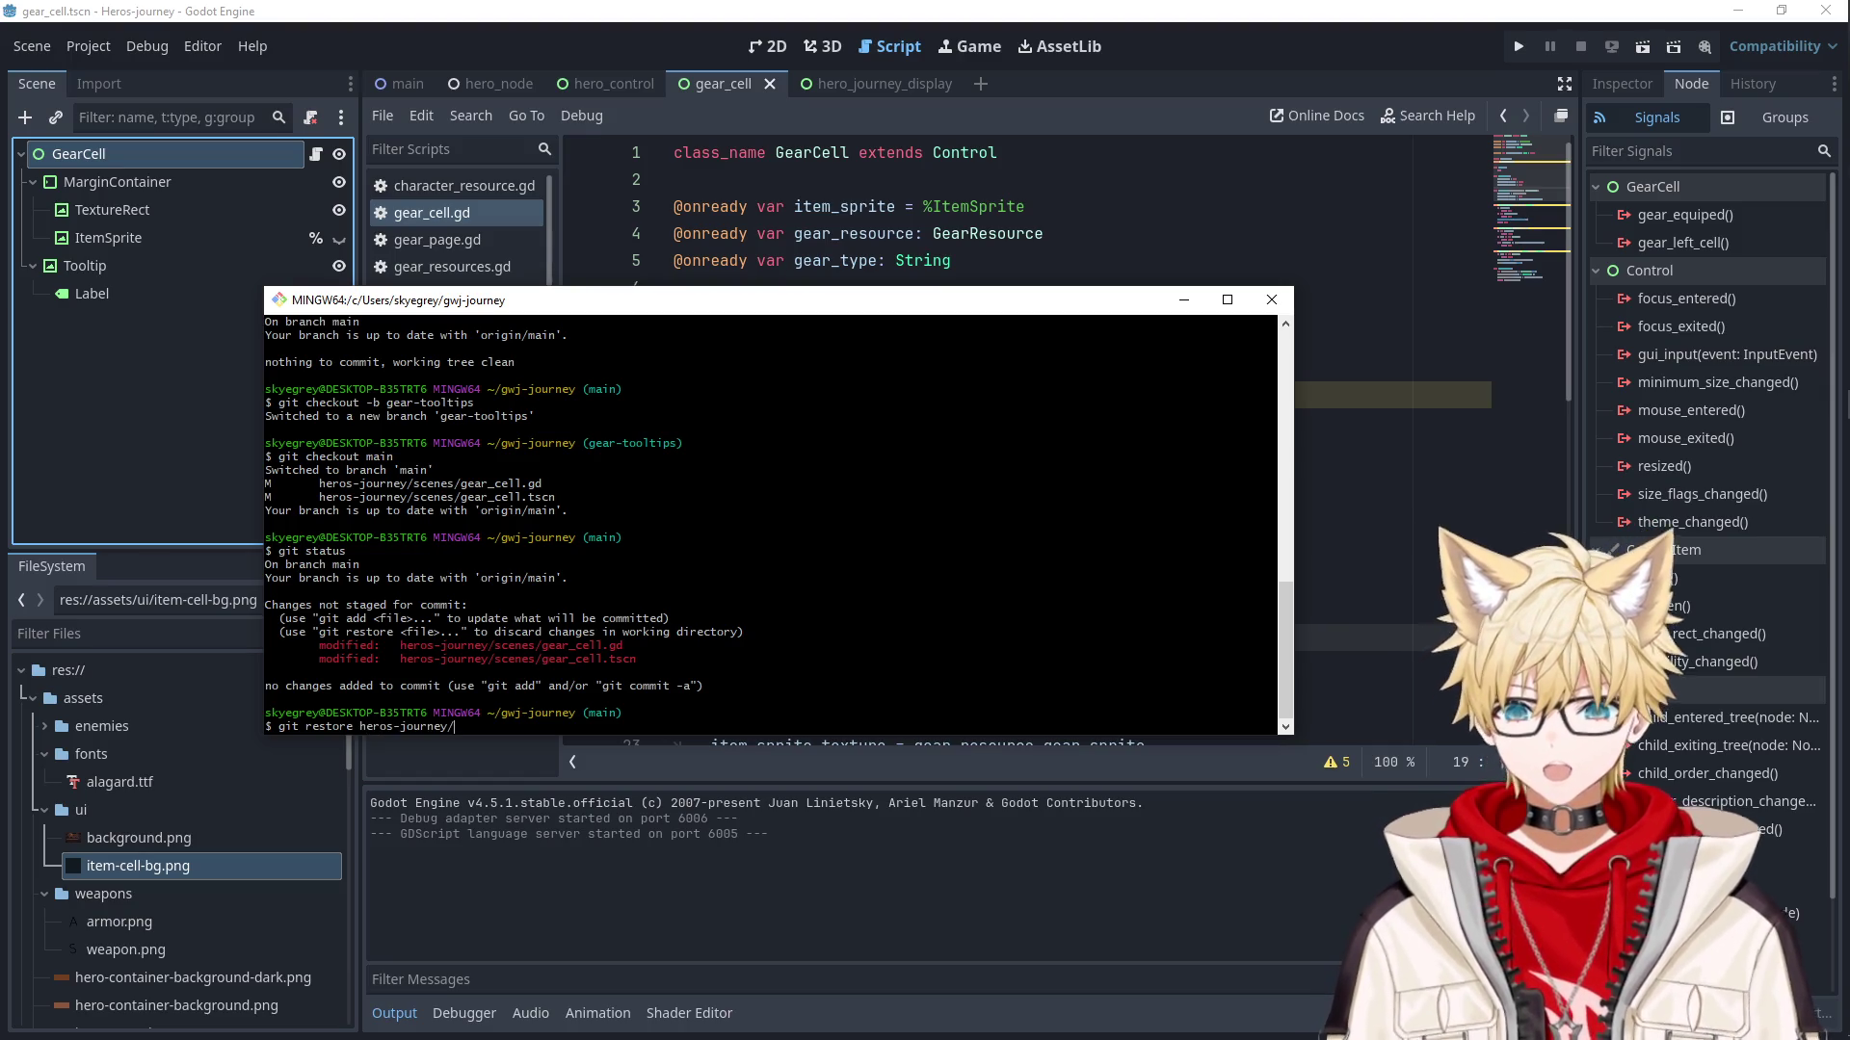
key(Return)
Reload the restored gear_cell scene and script from disk in Godot.
click(118, 378)
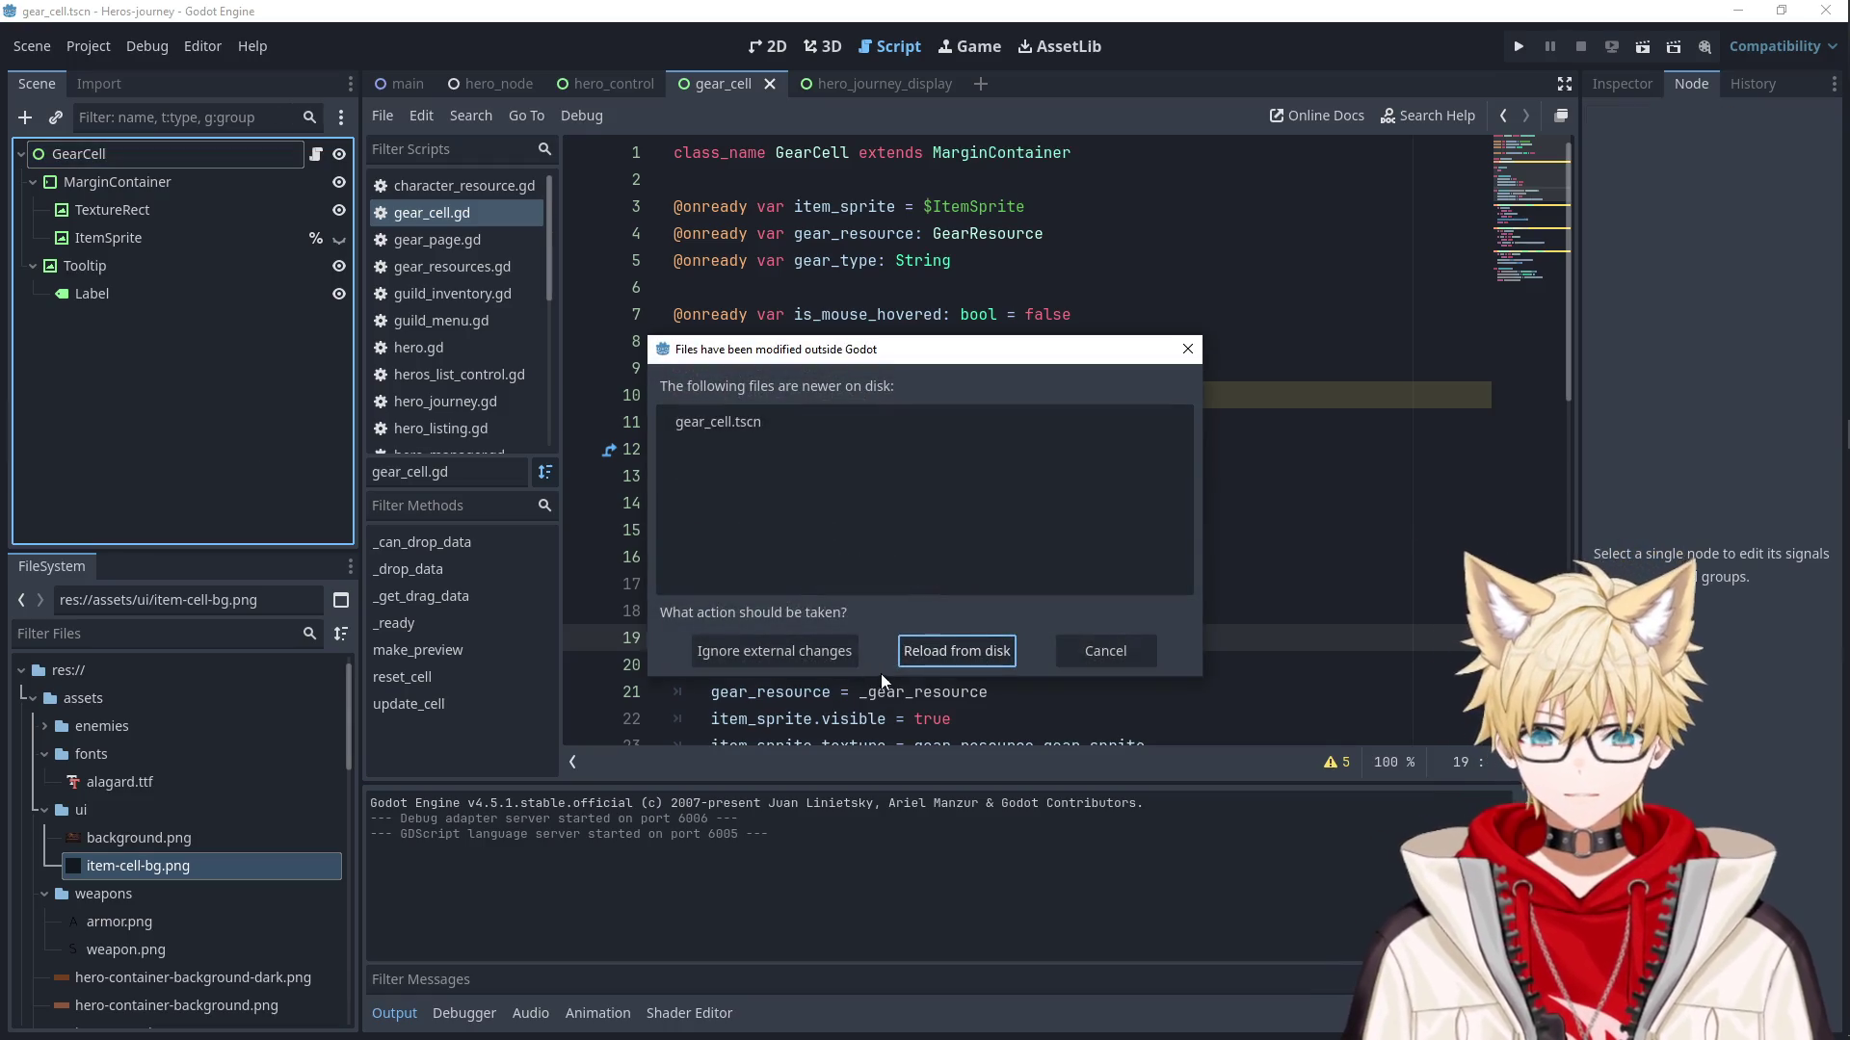
click(940, 661)
click(279, 152)
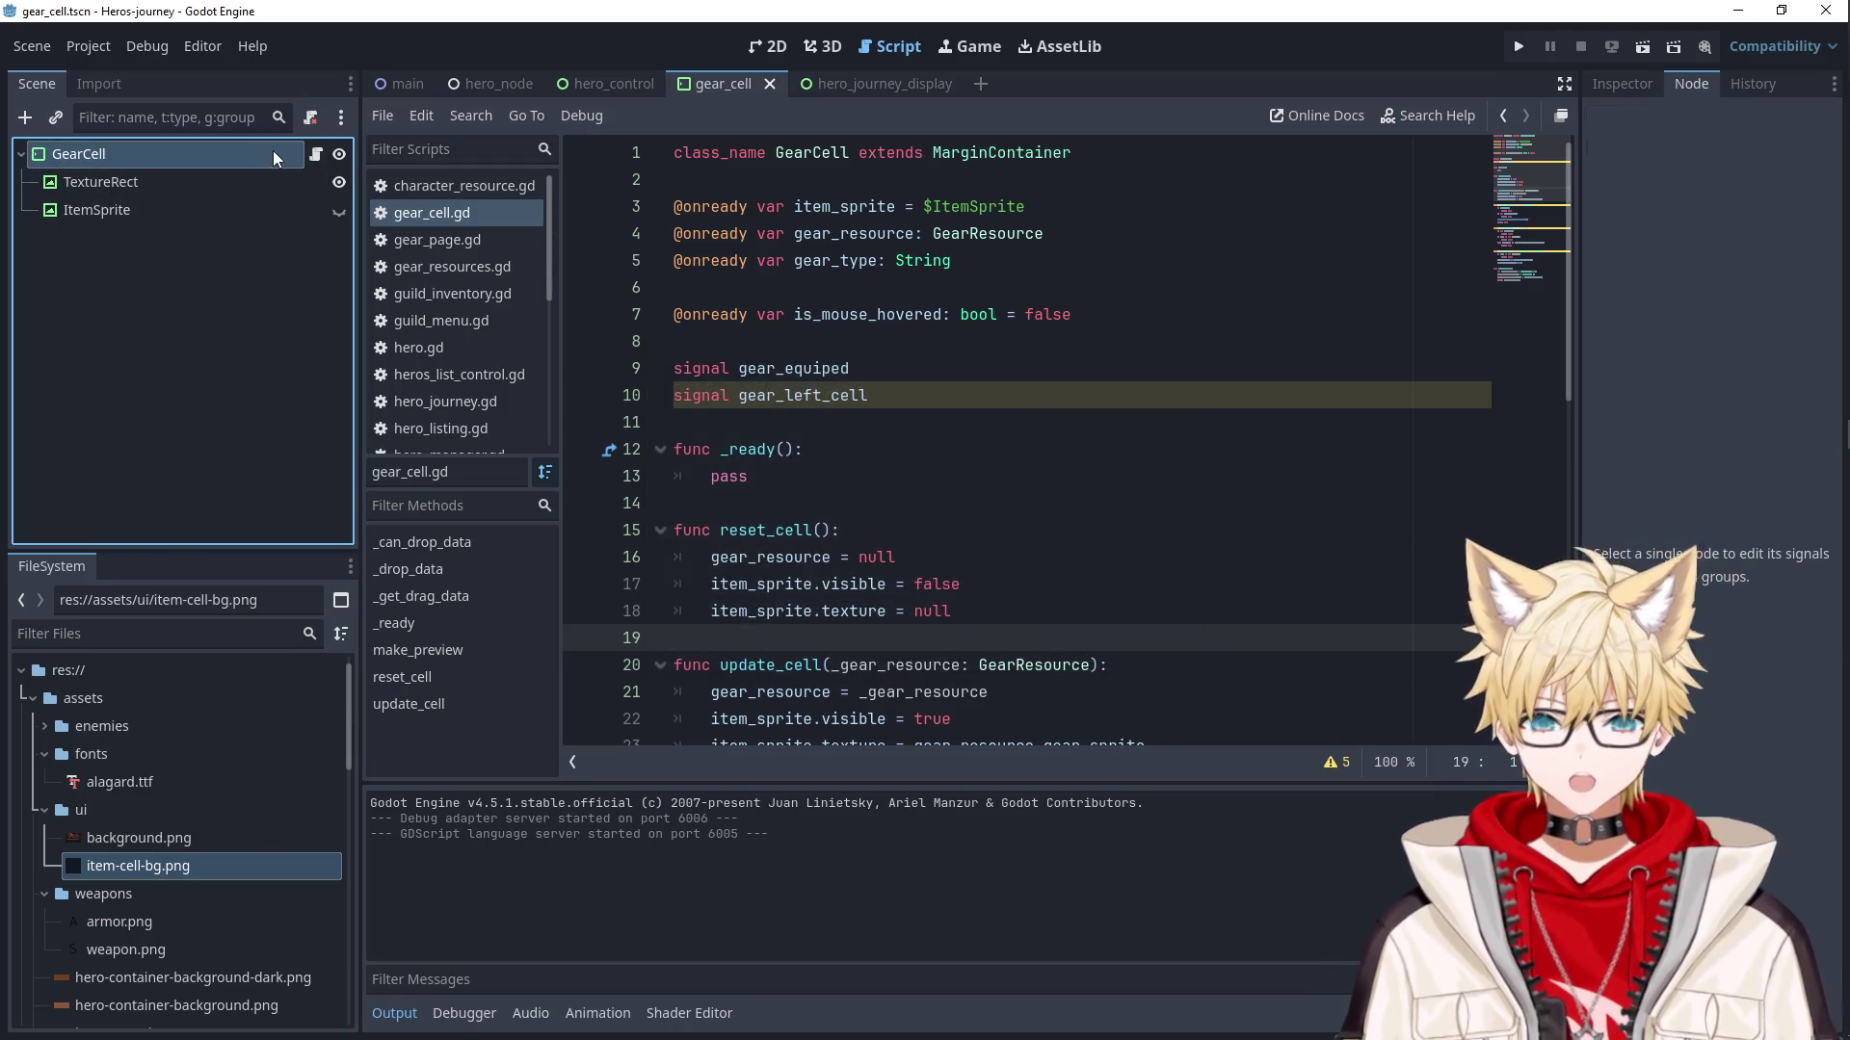
Open the MarginContainer class reference and search it for tooltip.
click(1136, 371)
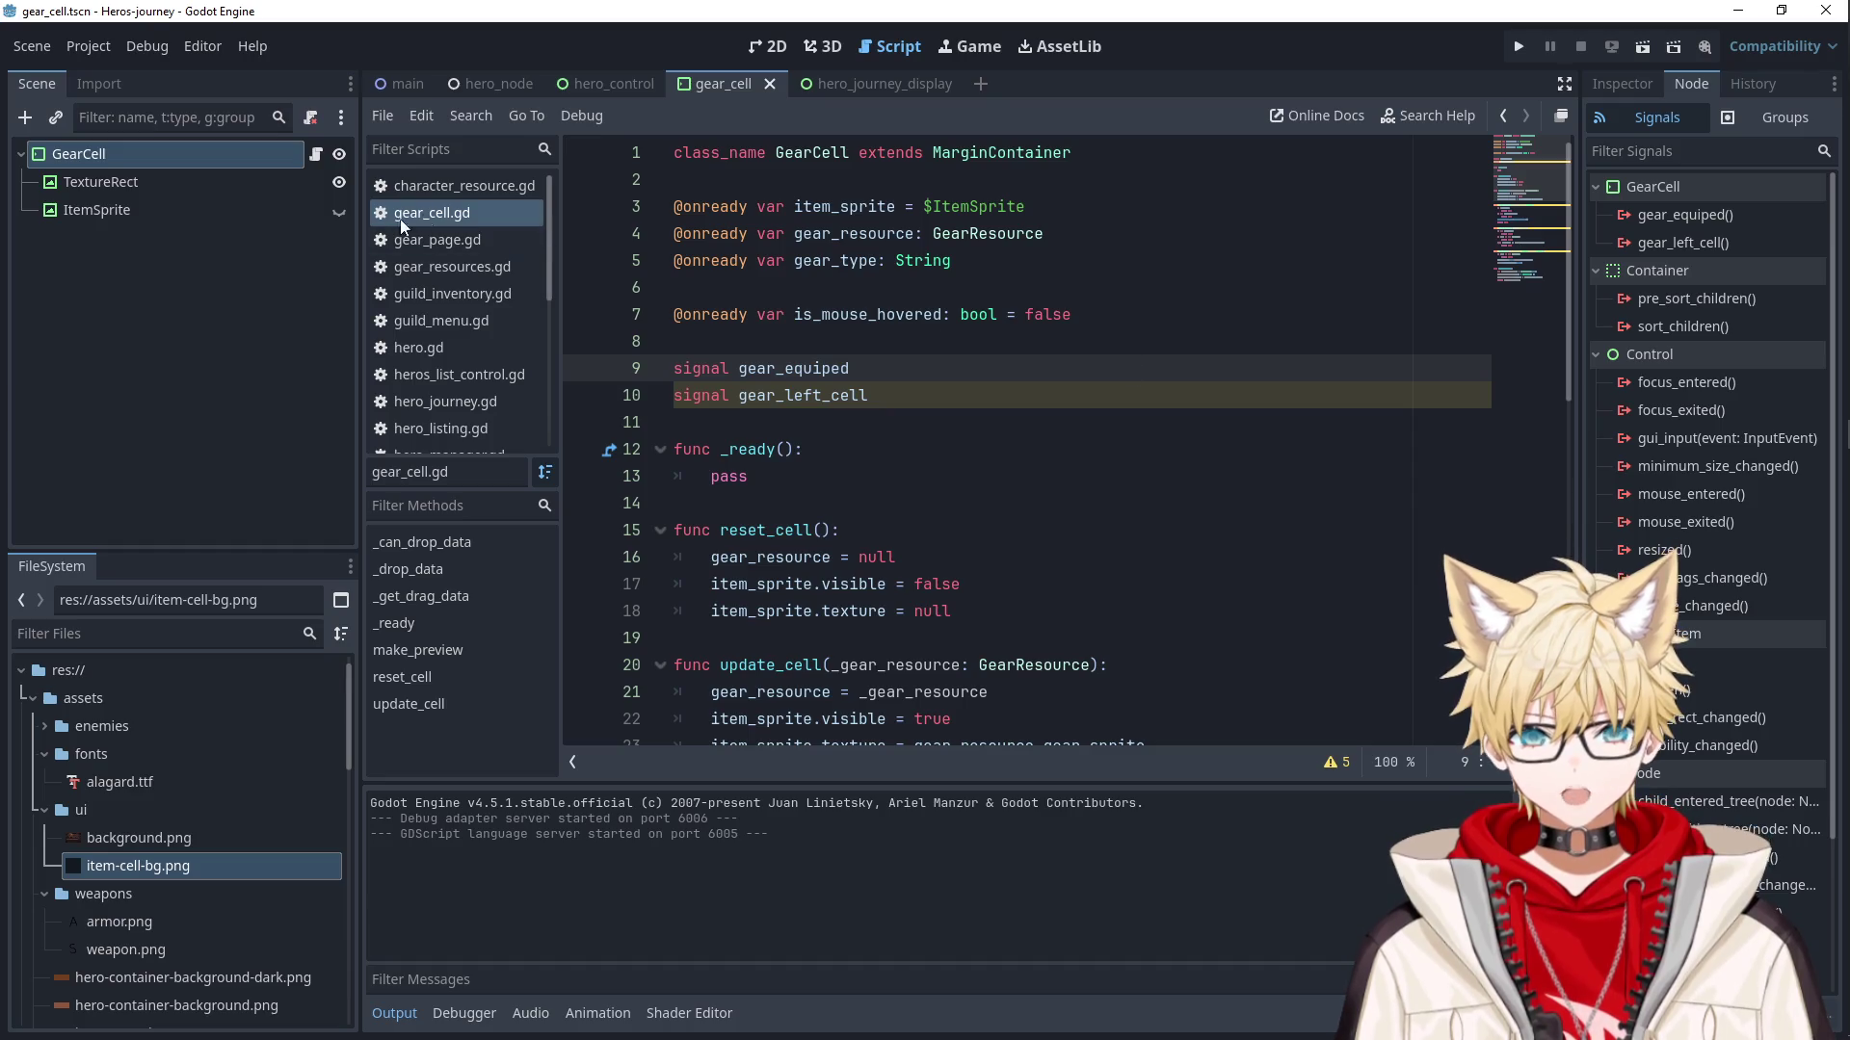
click(997, 153)
ctrl+click(987, 154)
key(ctrl+f)
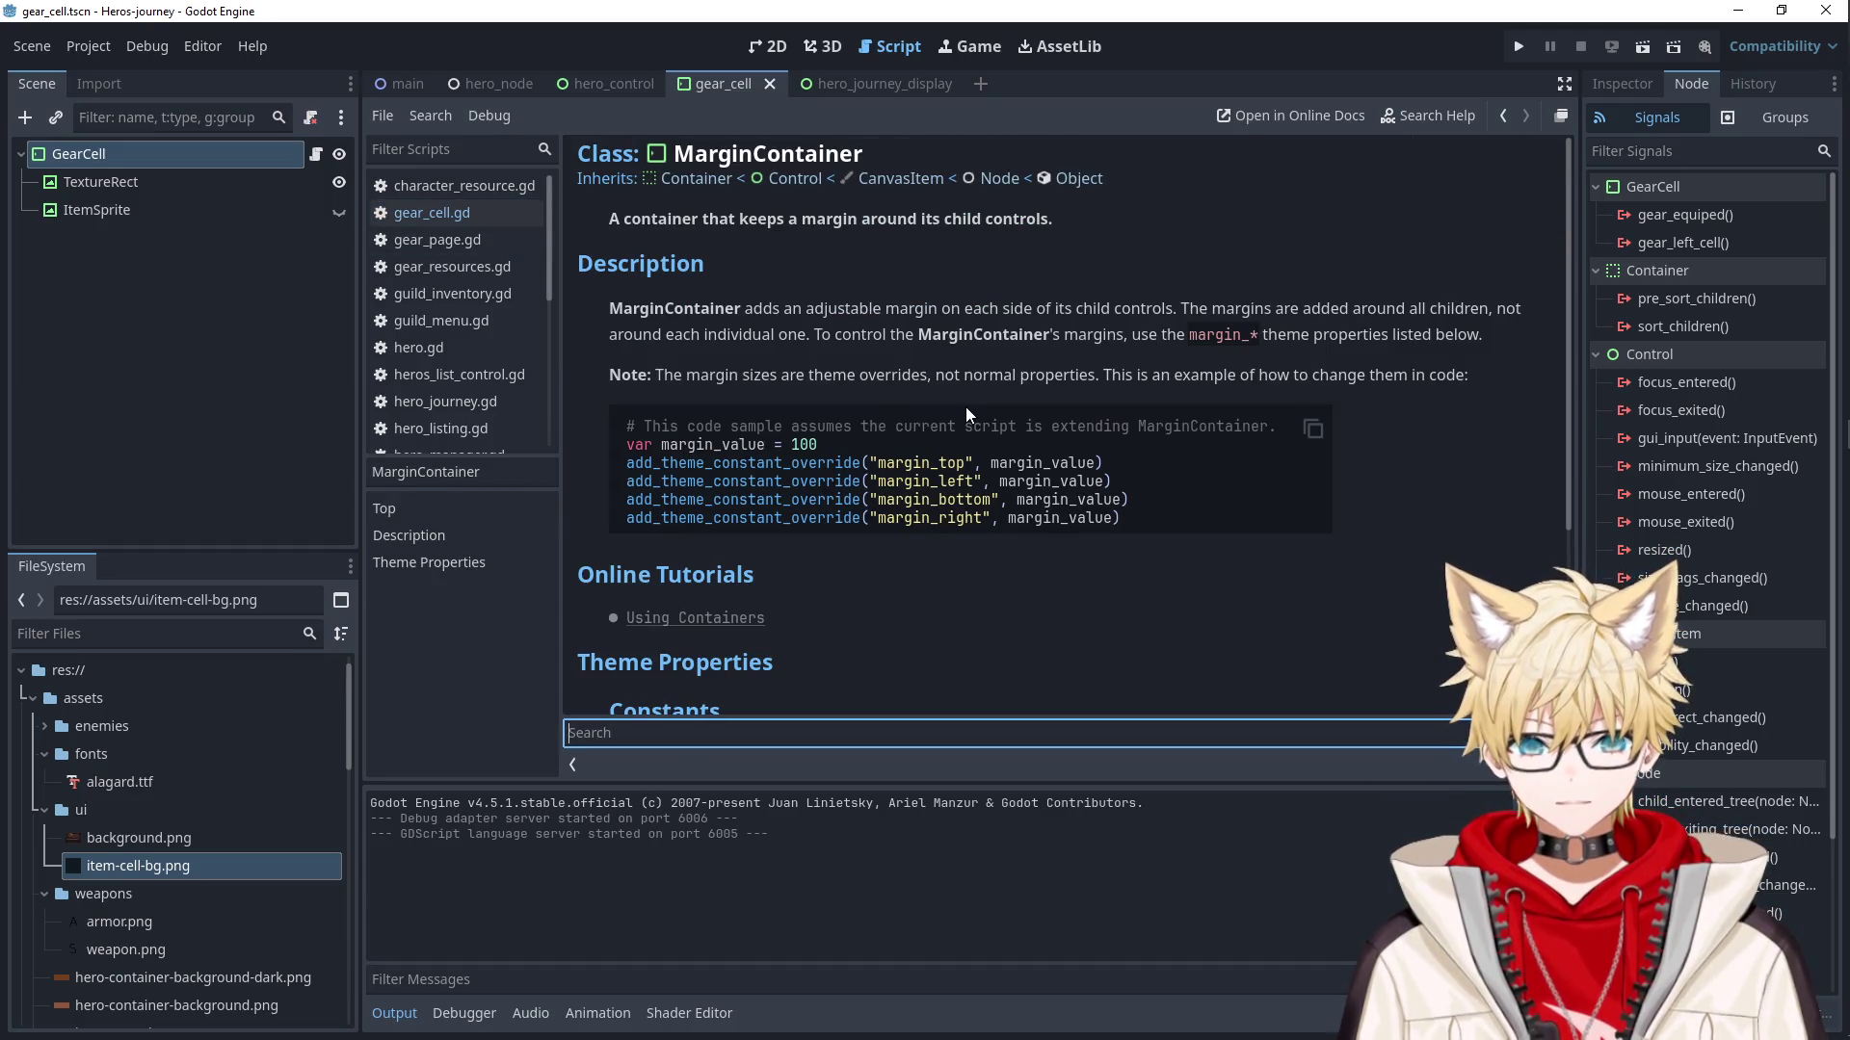
text(tooltip)
scroll(1559, 217, up, 3)
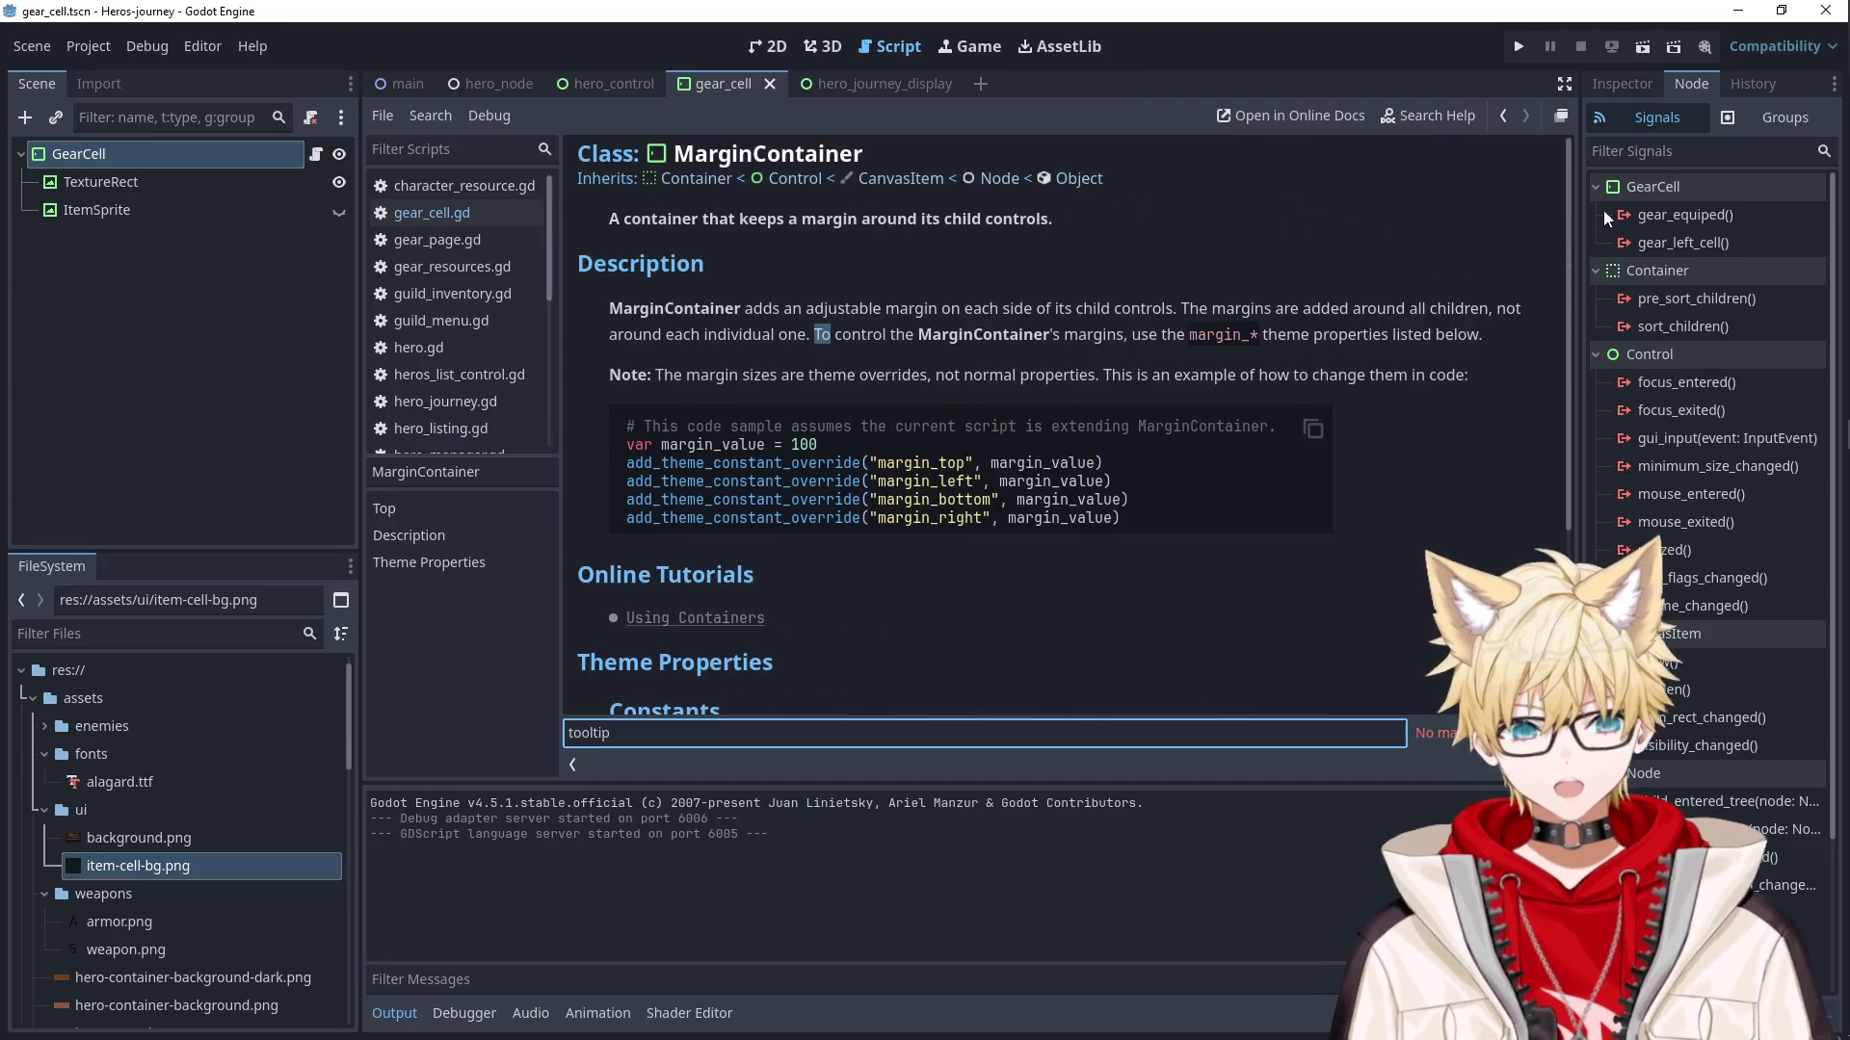
Filter GearCell's Inspector properties by 'tooltip' to show its Tooltip settings.
click(1619, 84)
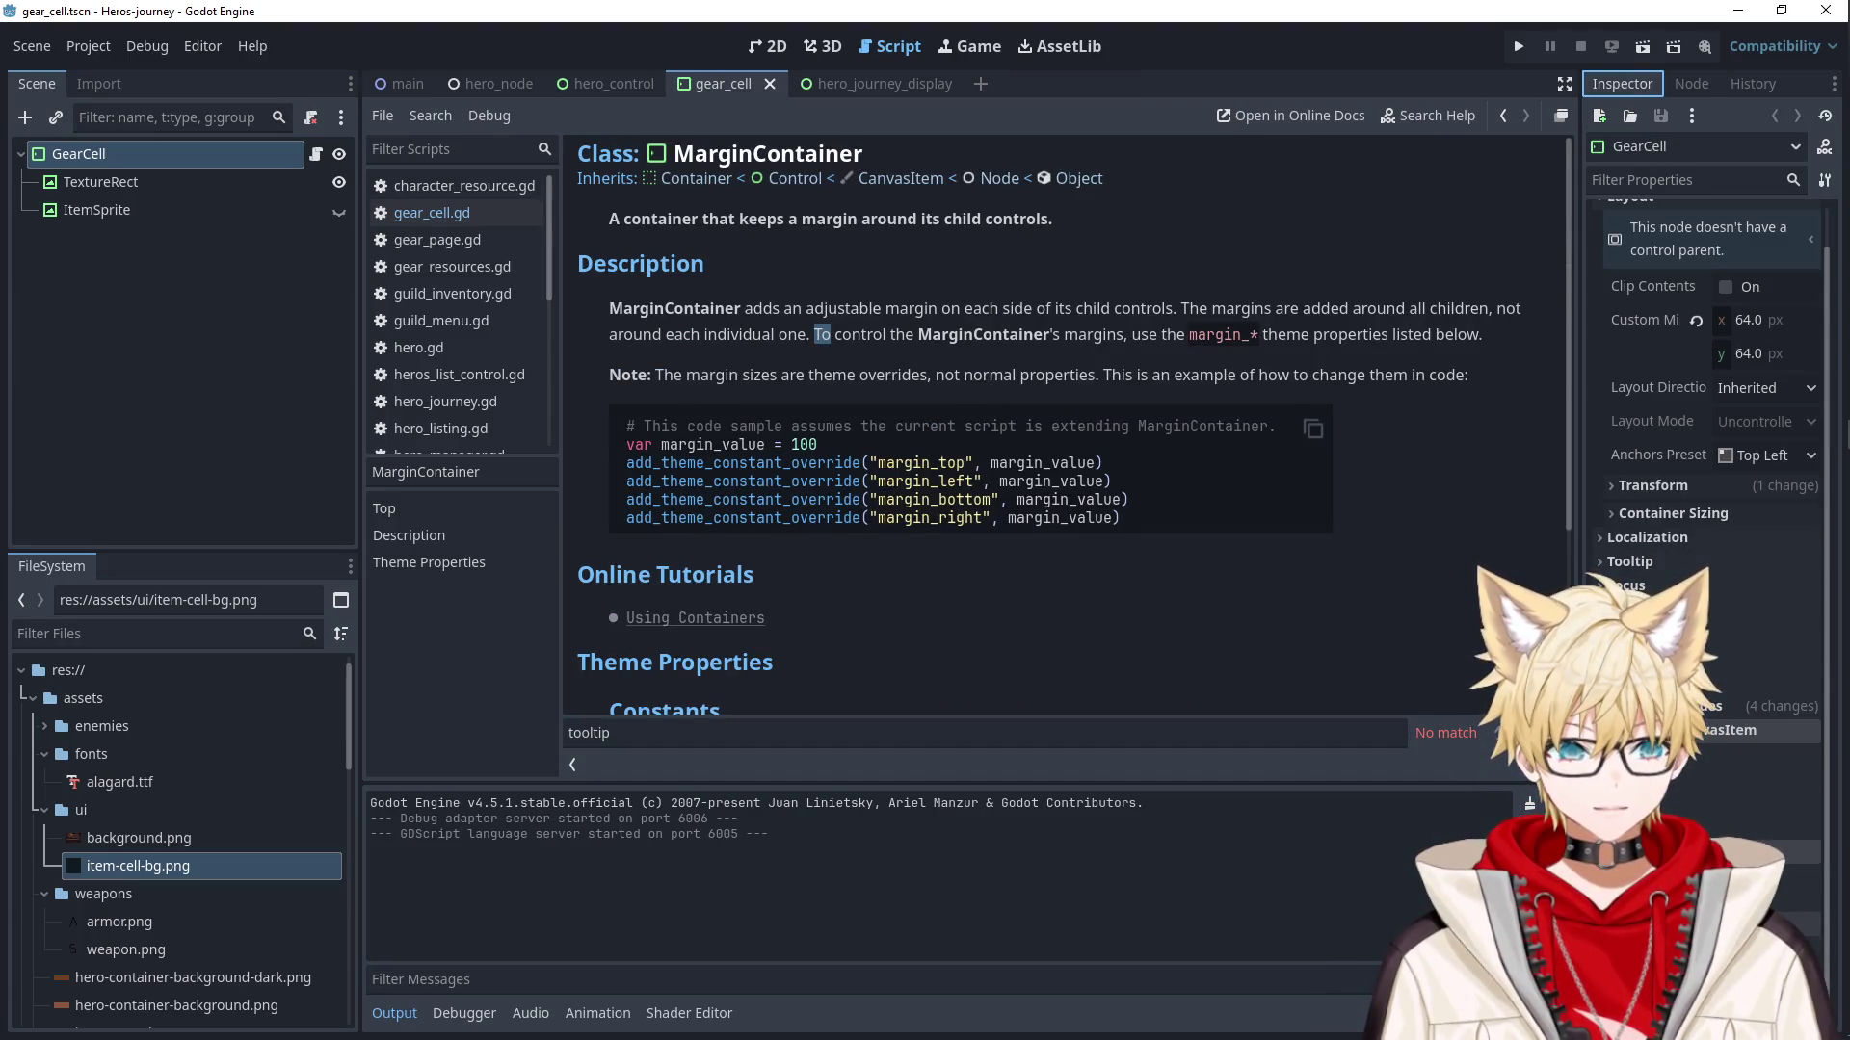
click(1638, 586)
click(1673, 176)
text(tooltip)
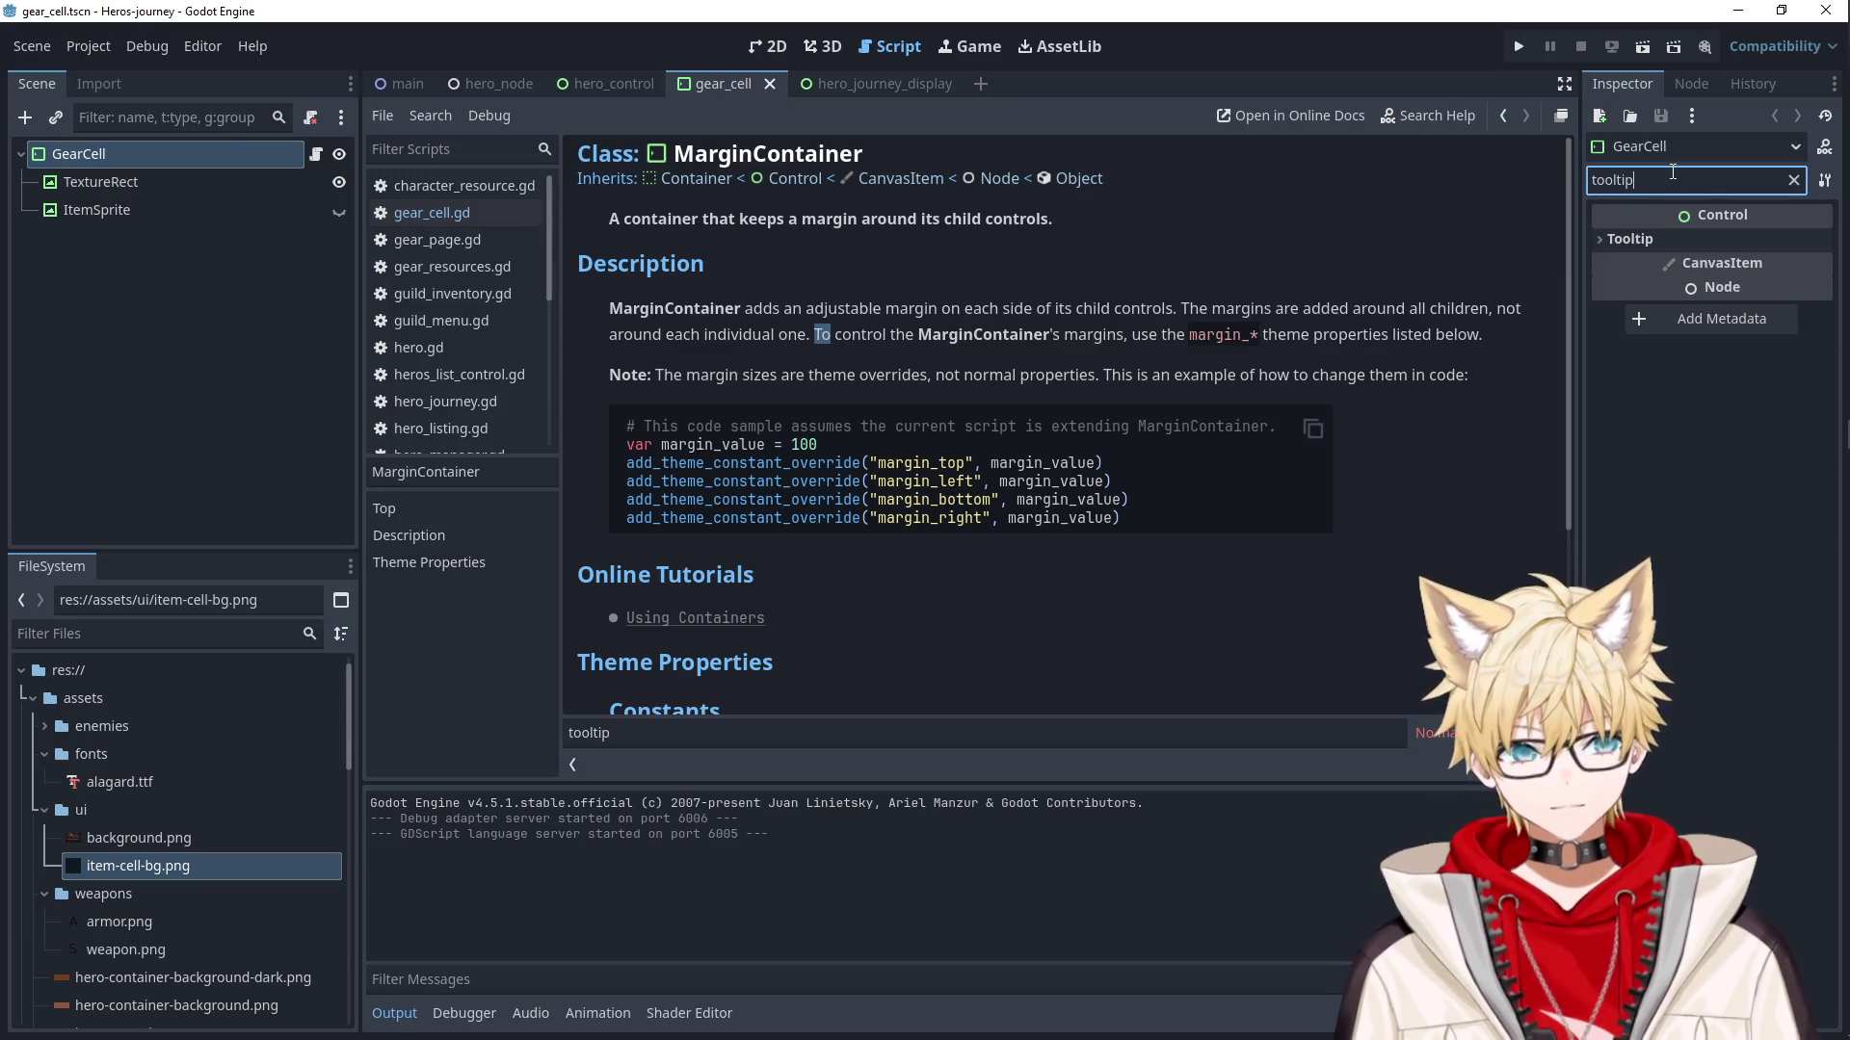
mouse_move(1815, 294)
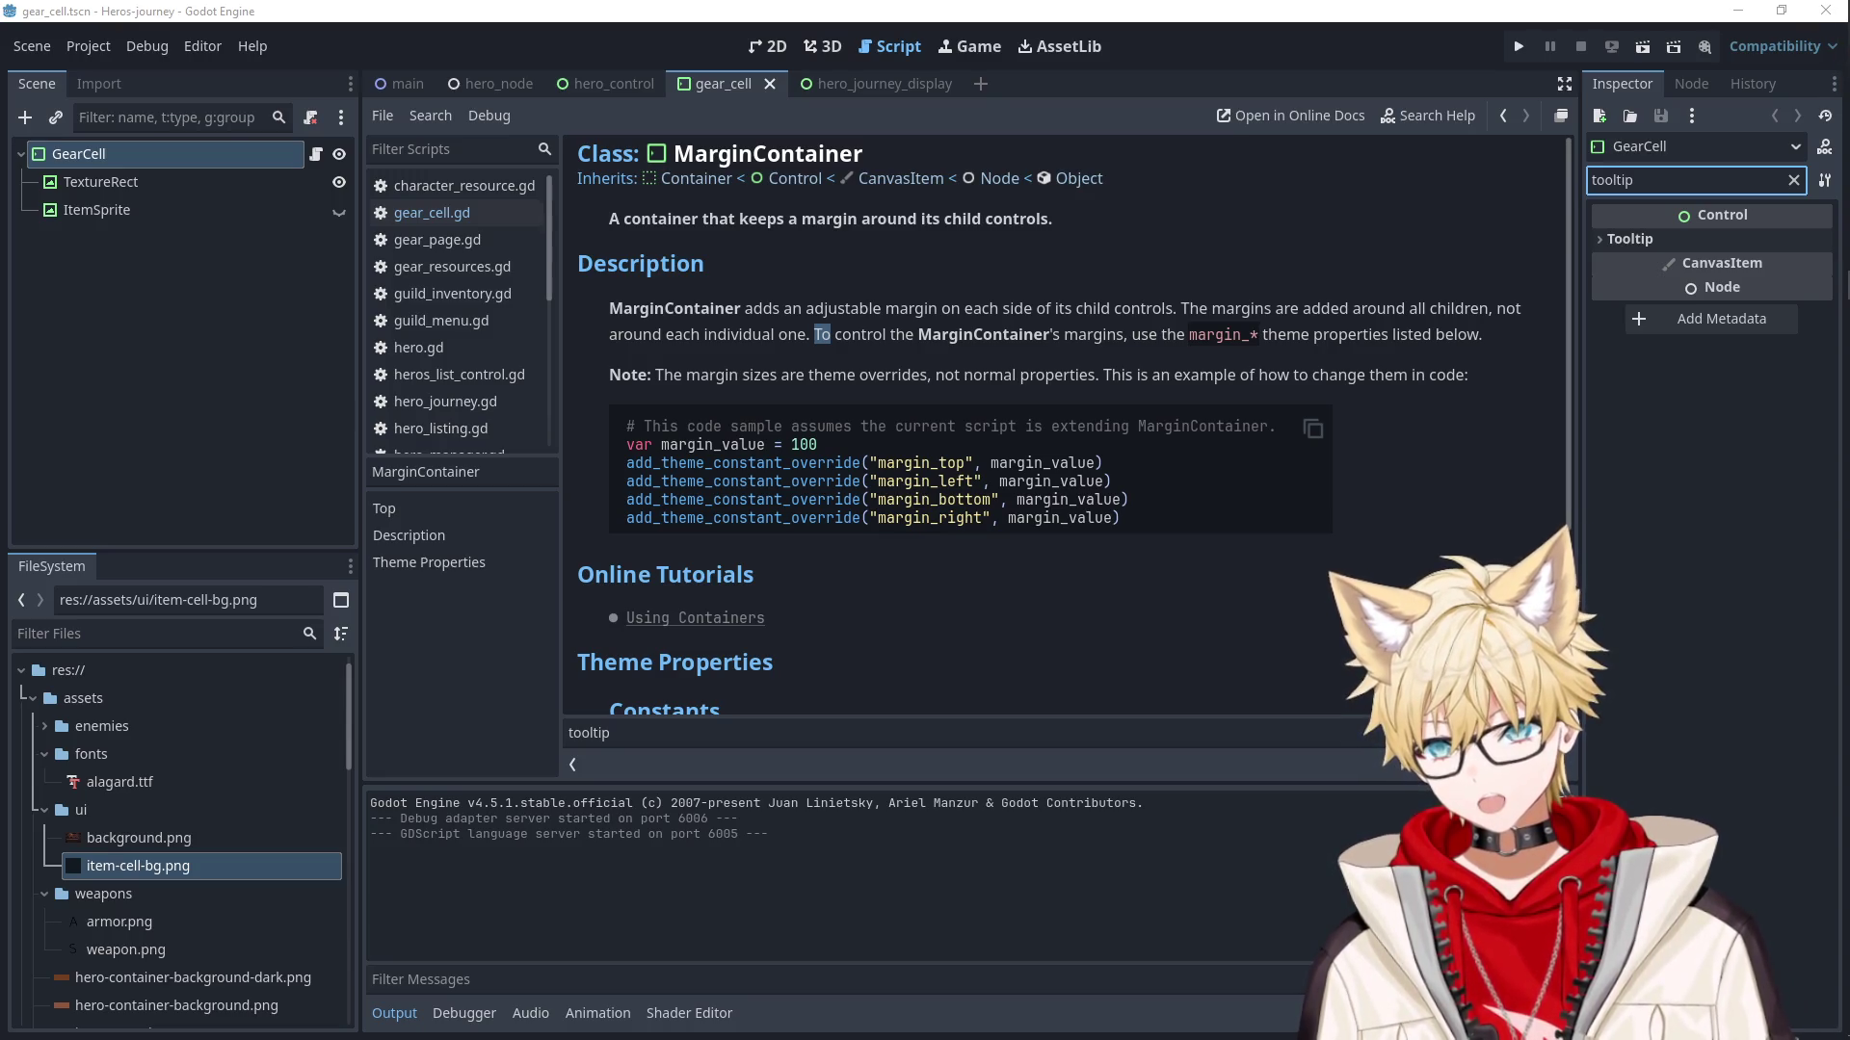
key(alt+Tab)
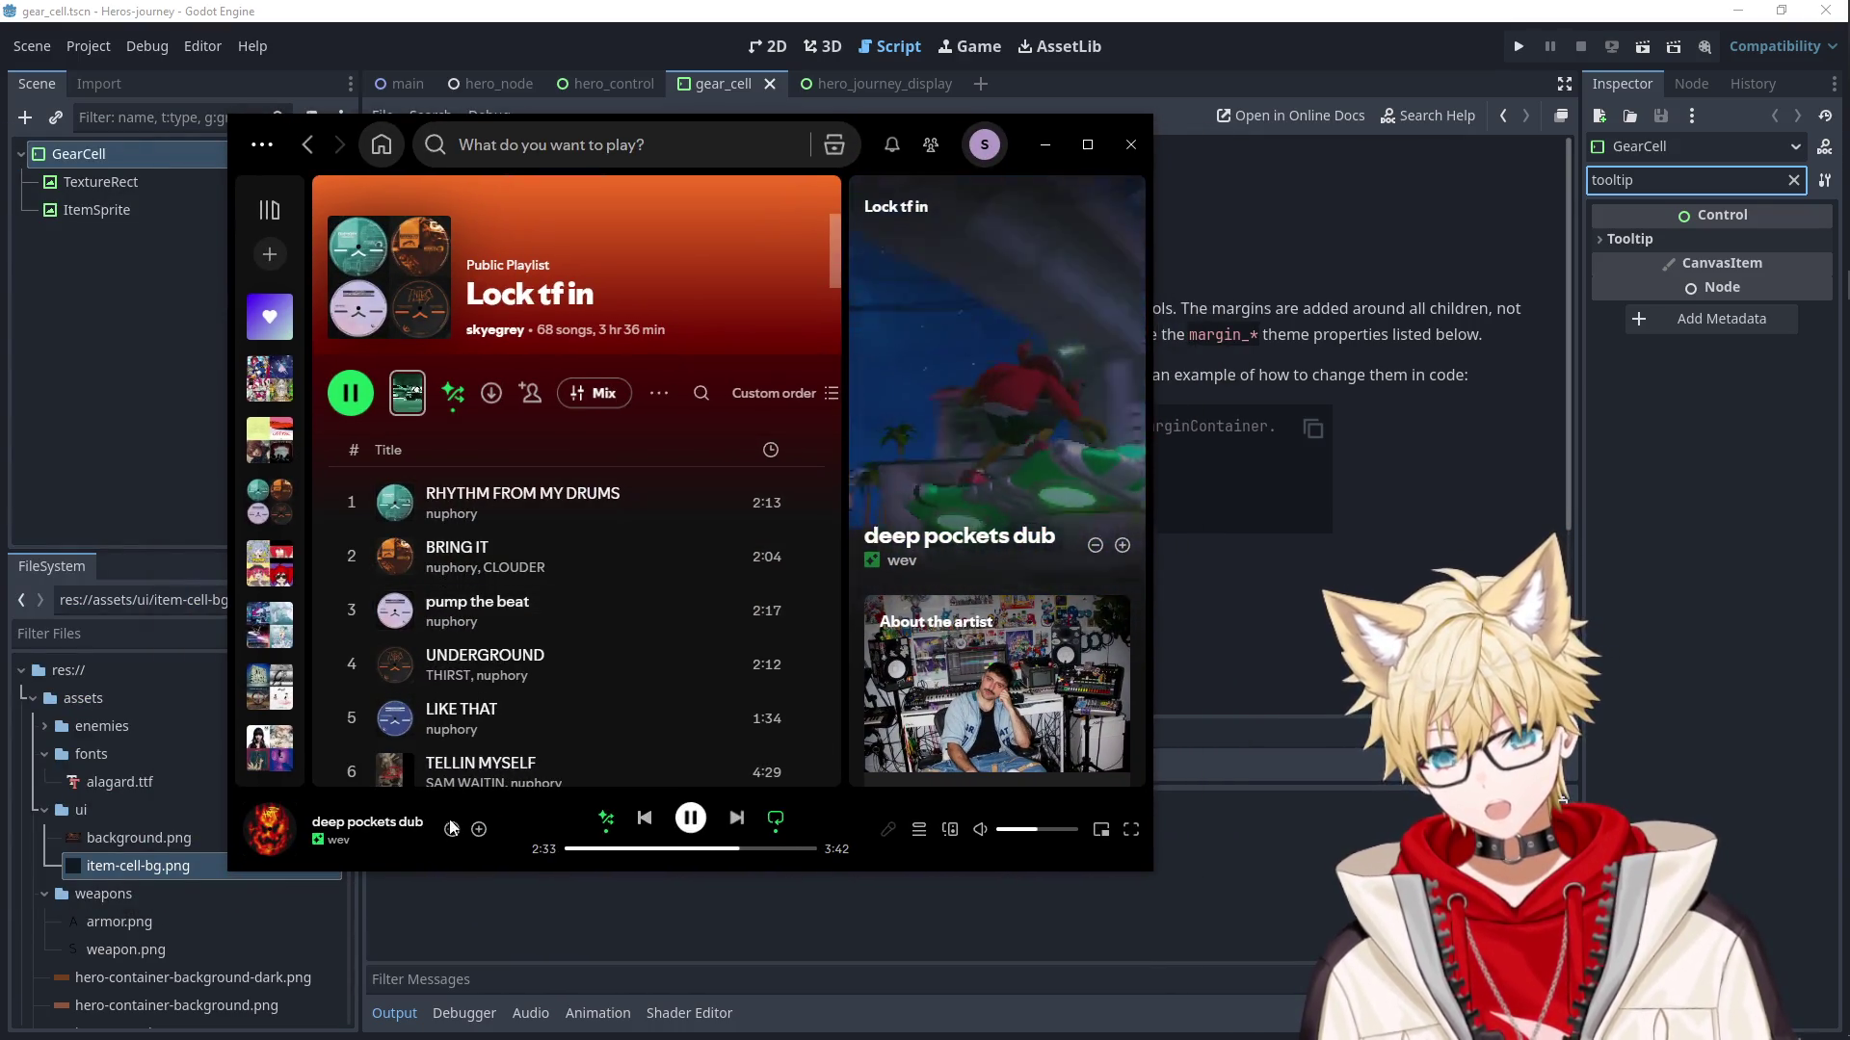
Stop recommending 'deep pockets dub' in the playlist, skip it, and hide Spotify.
click(452, 830)
key(alt+Tab)
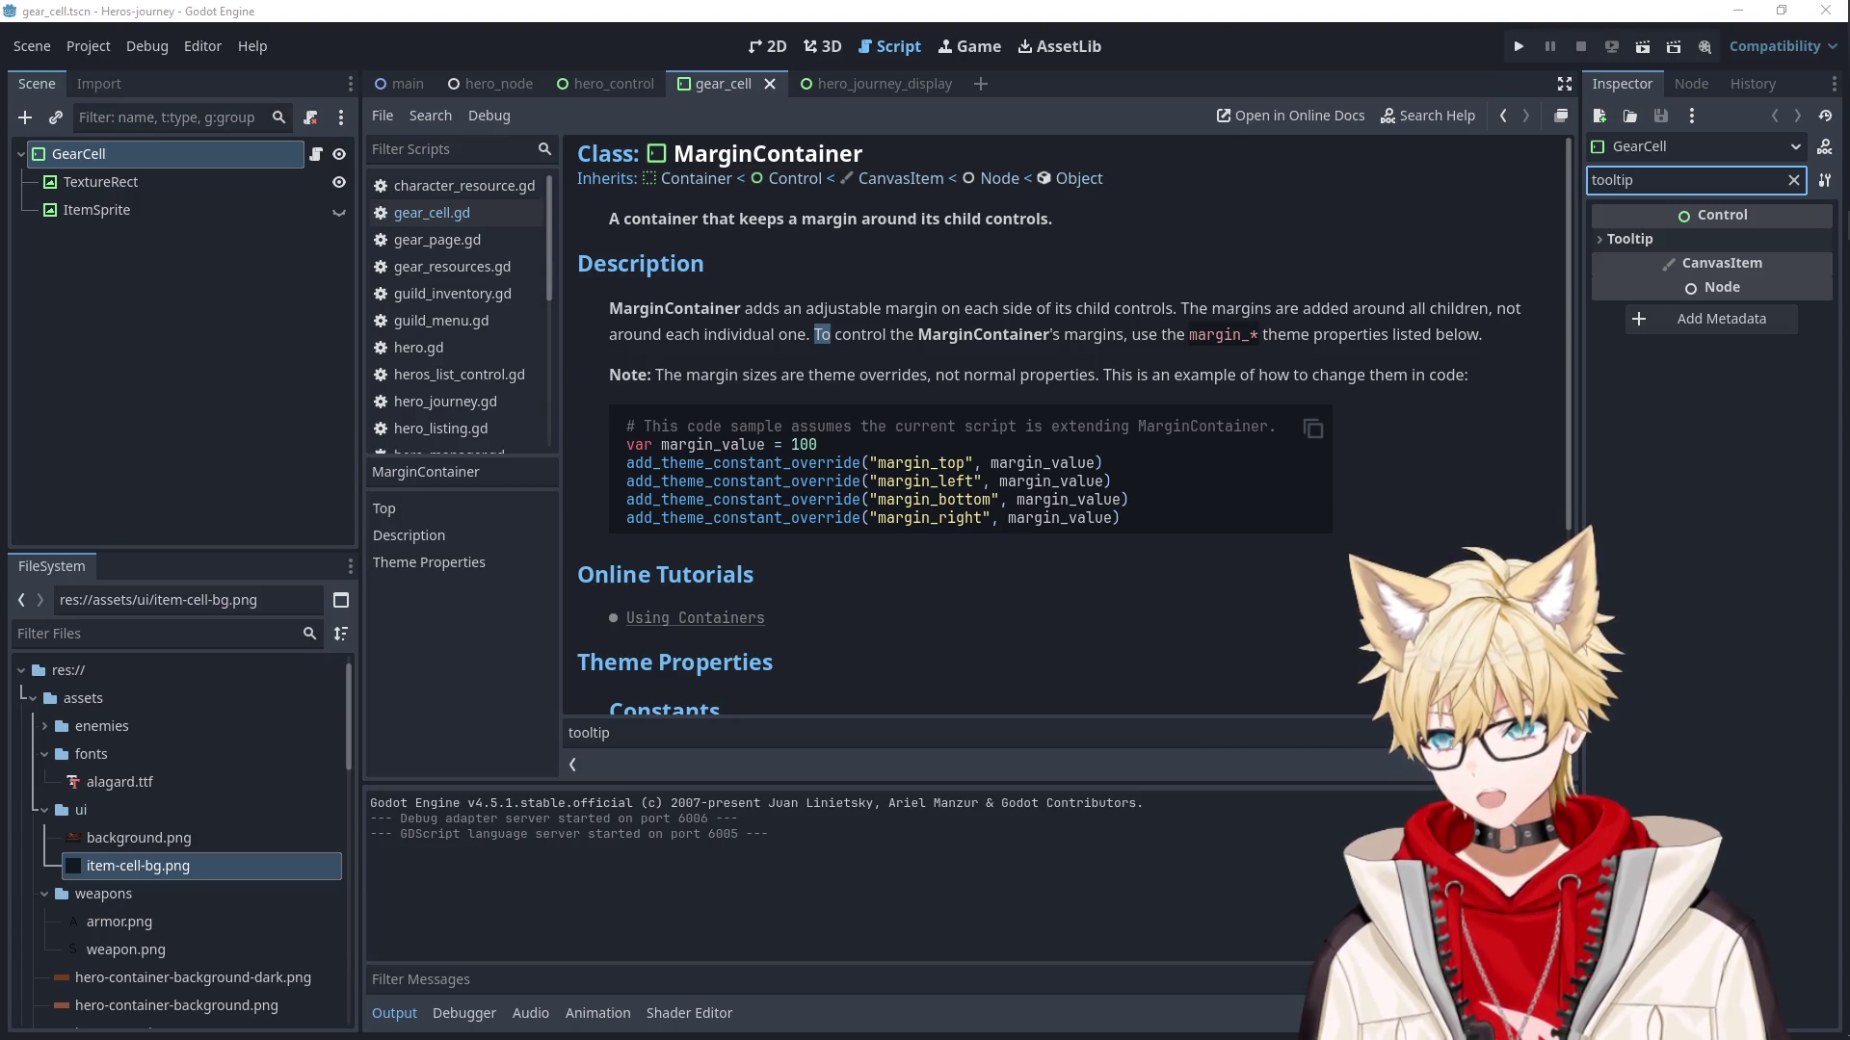
Set GearCell's tooltip text to Test.
click(862, 565)
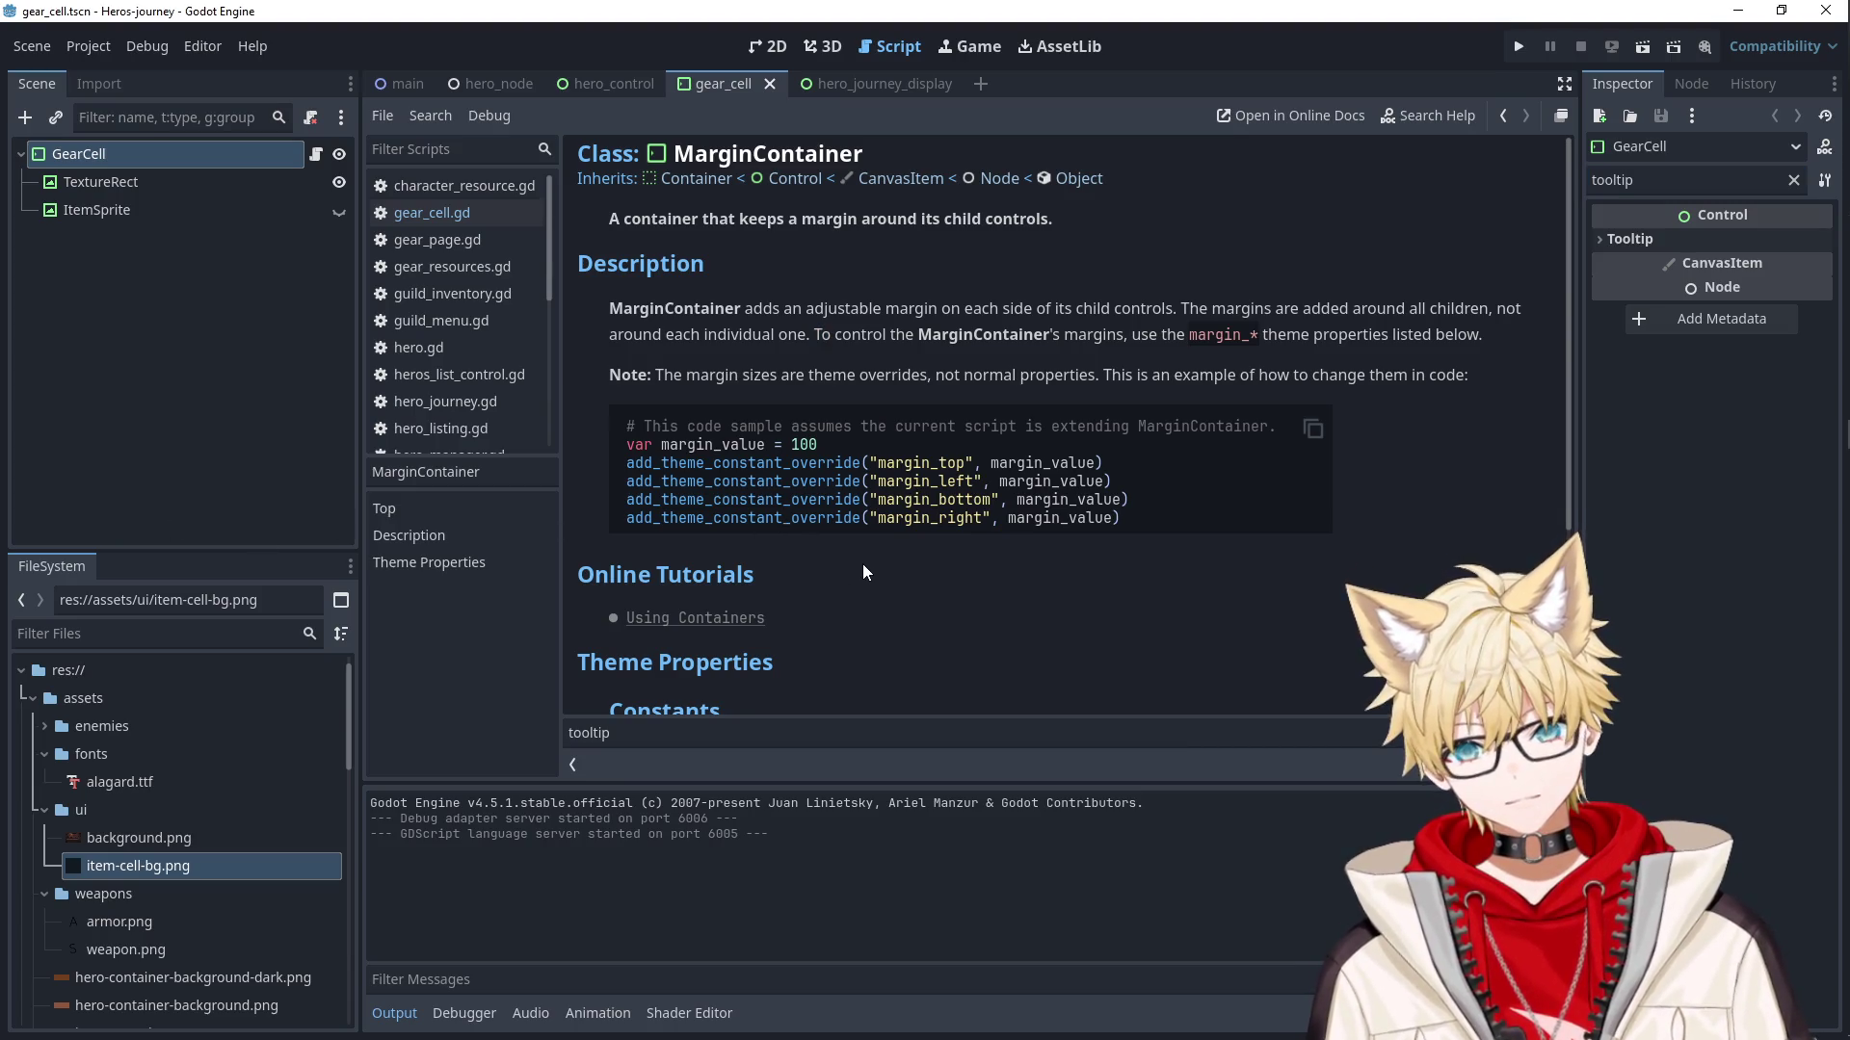
click(1628, 239)
click(1640, 318)
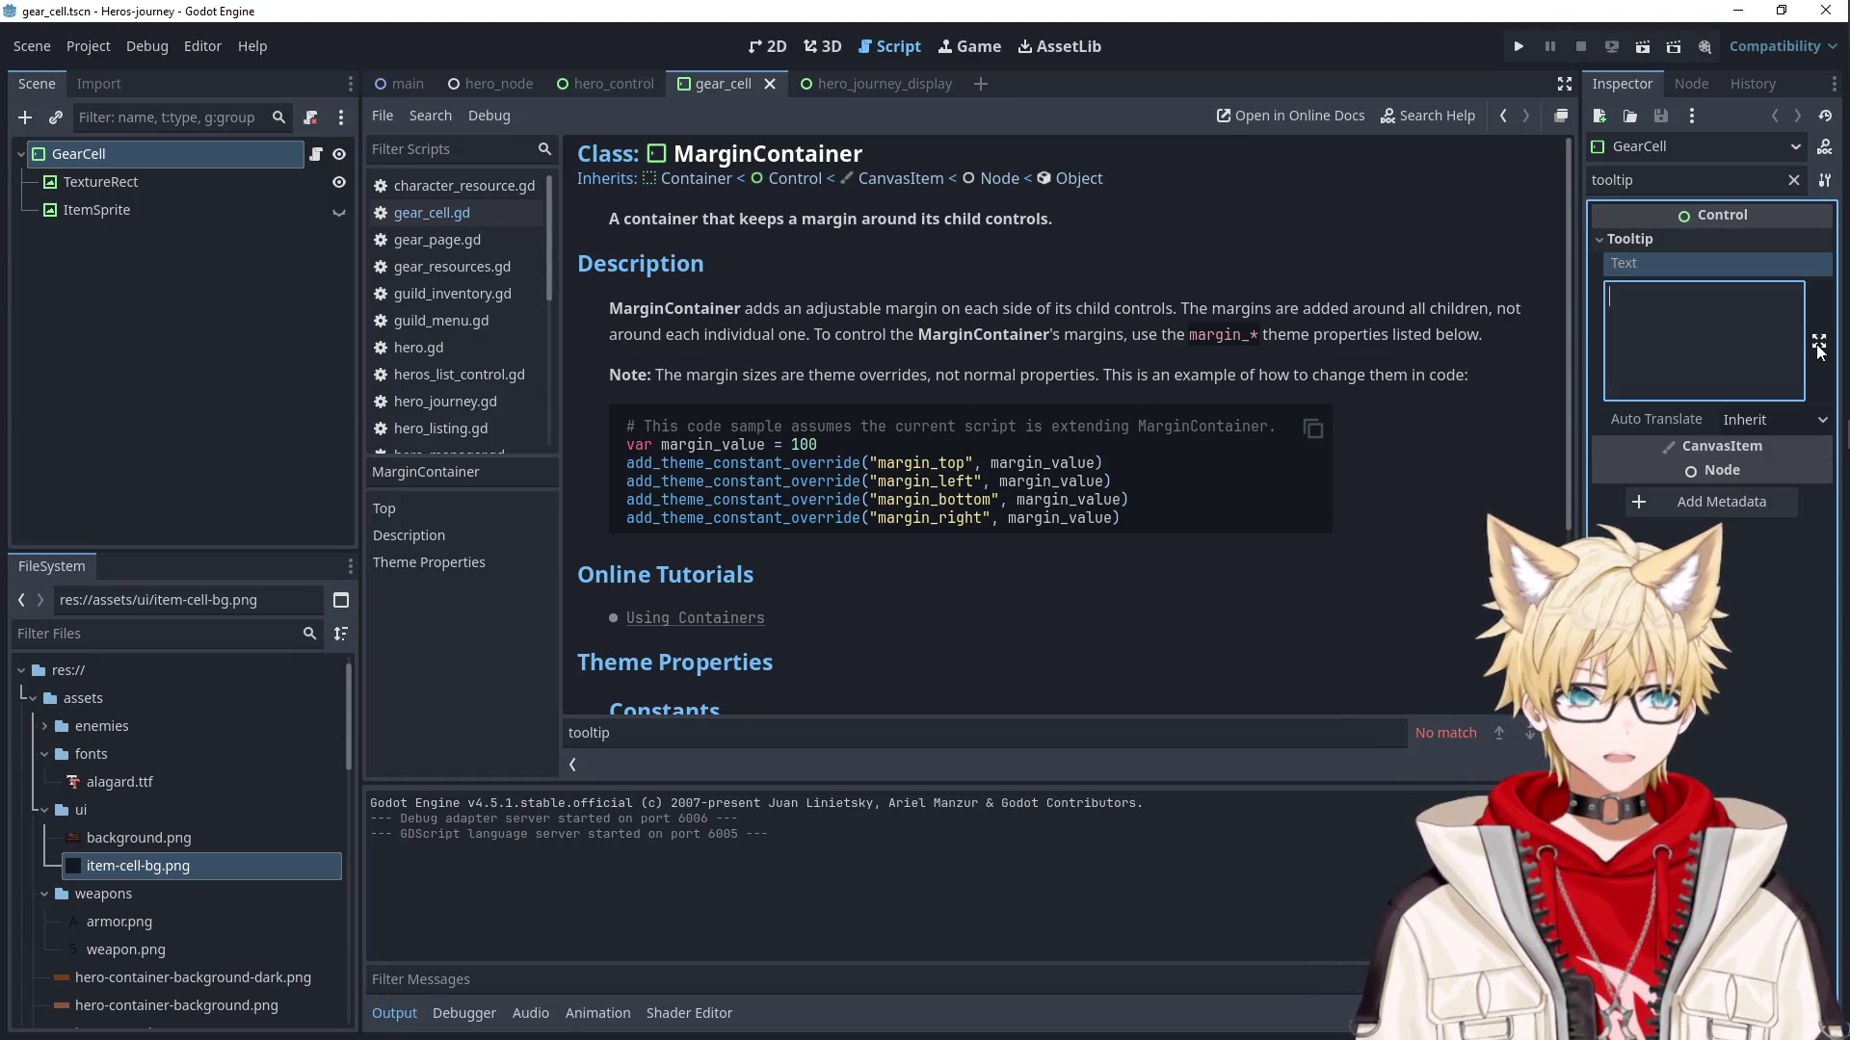
text(Test)
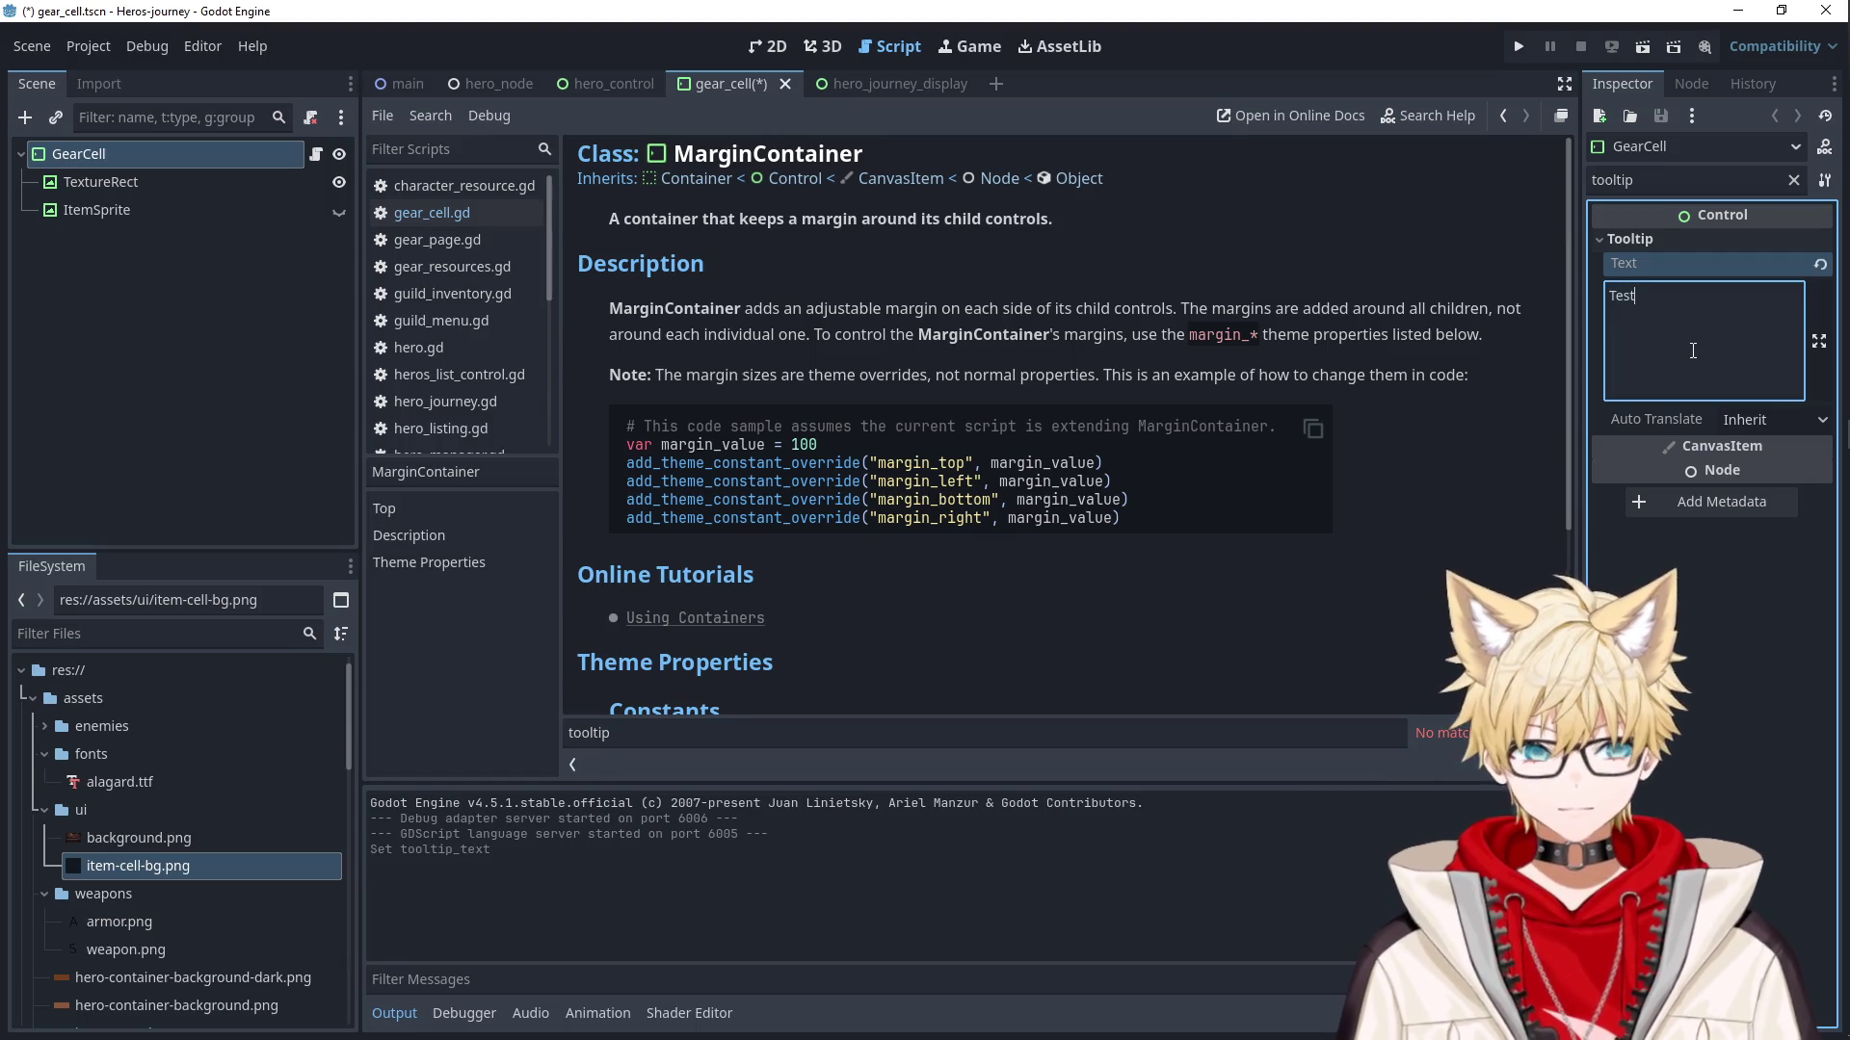
Run the game and check the Test tooltip over a gear cell on the Gear screen.
click(773, 49)
key(F5)
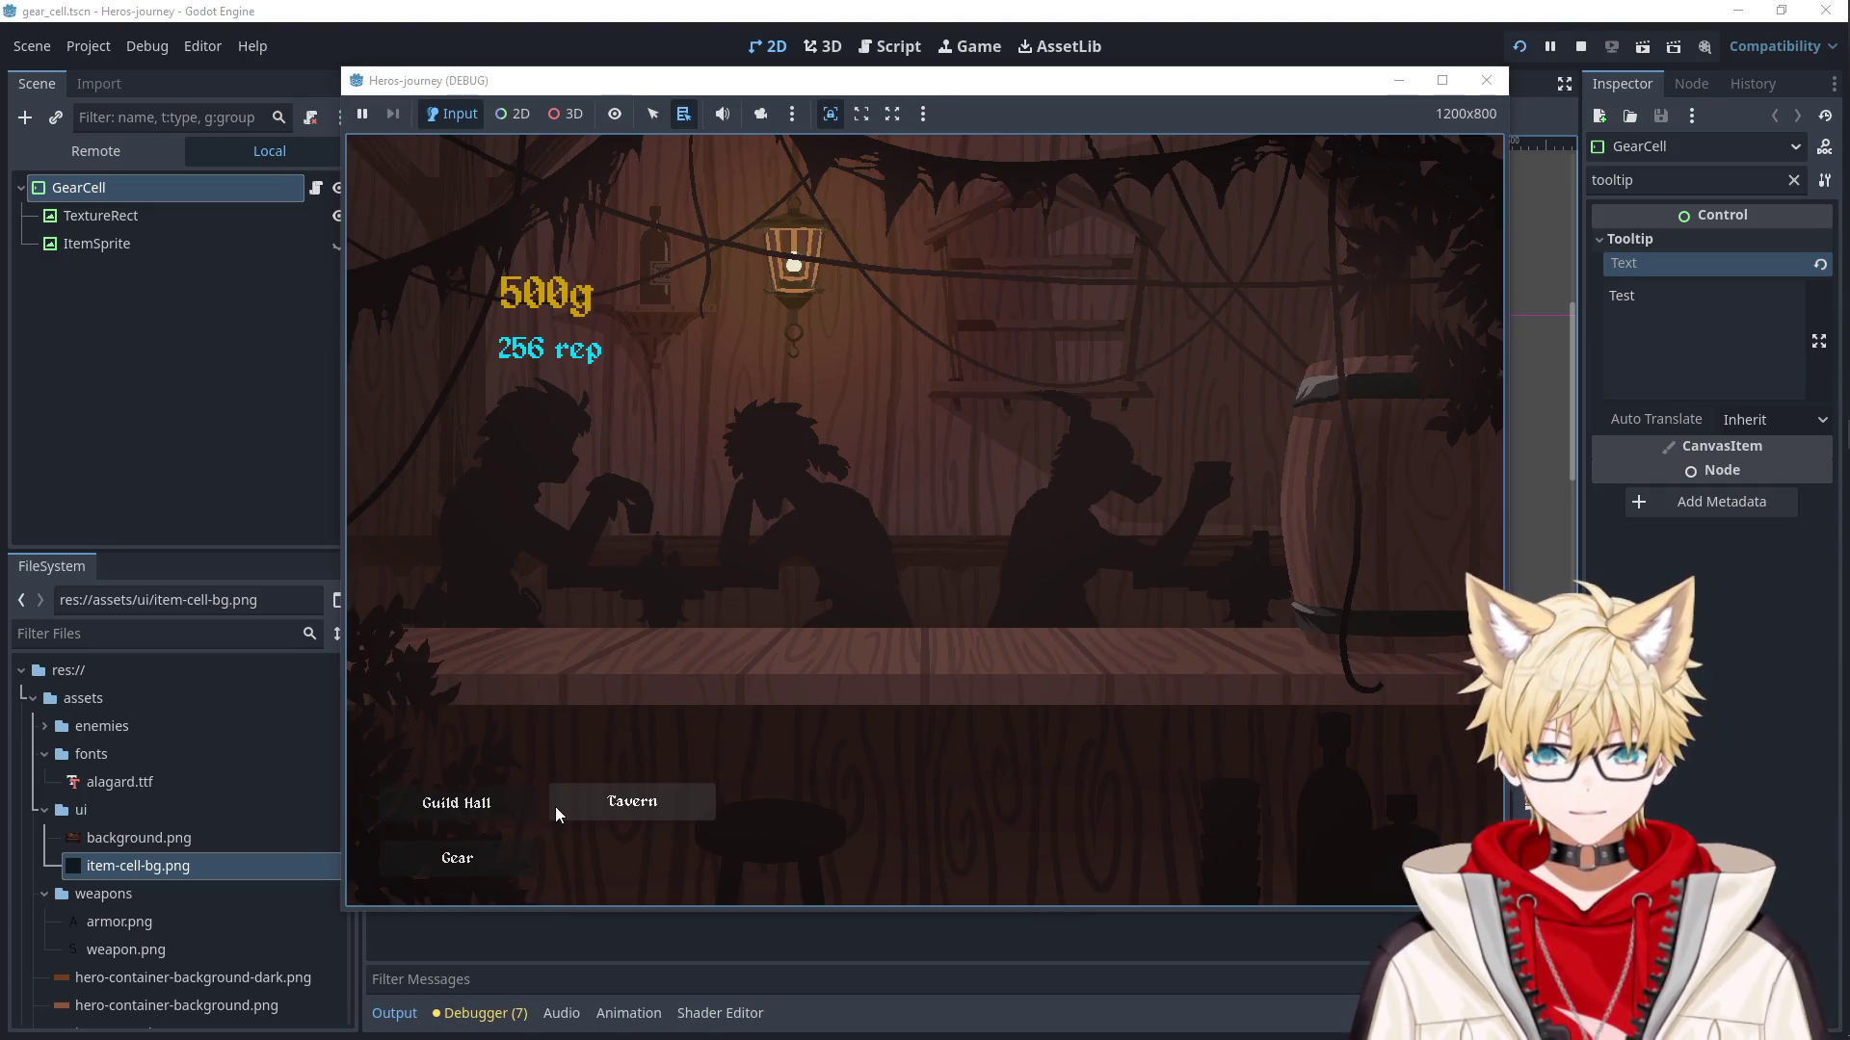
click(514, 854)
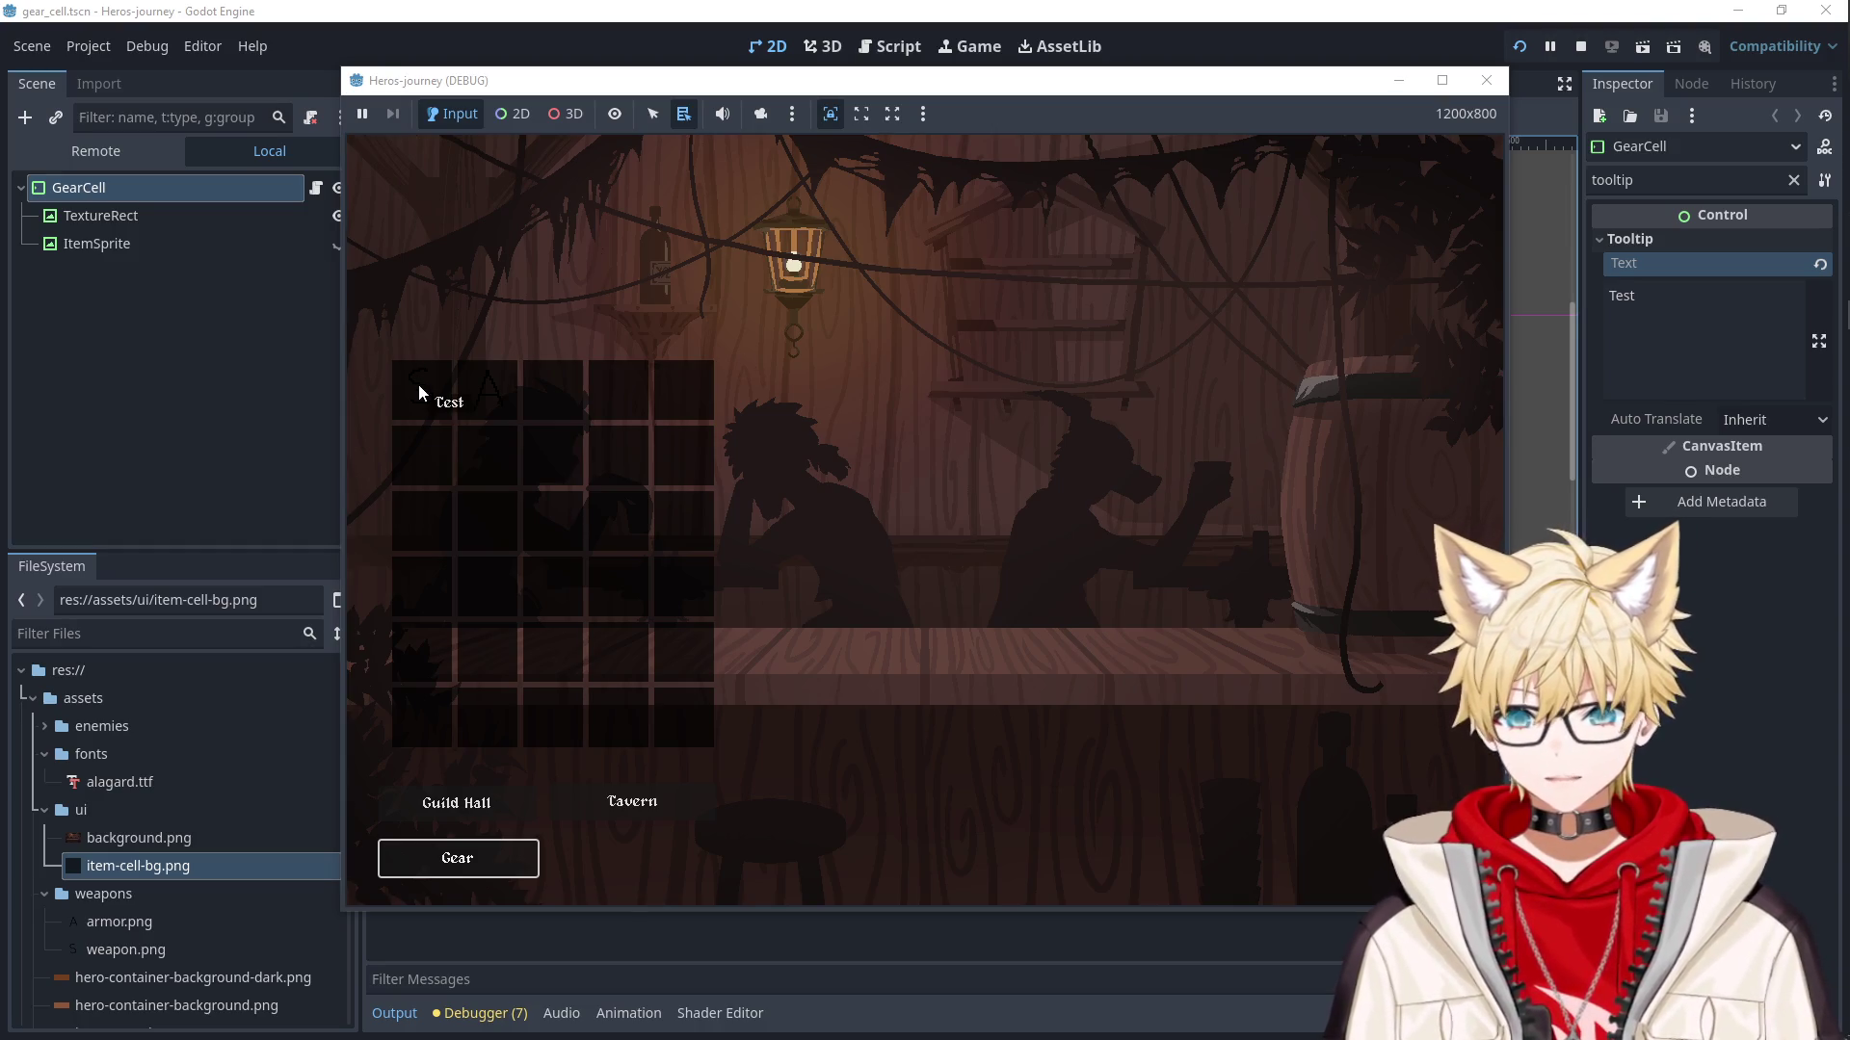
click(1655, 314)
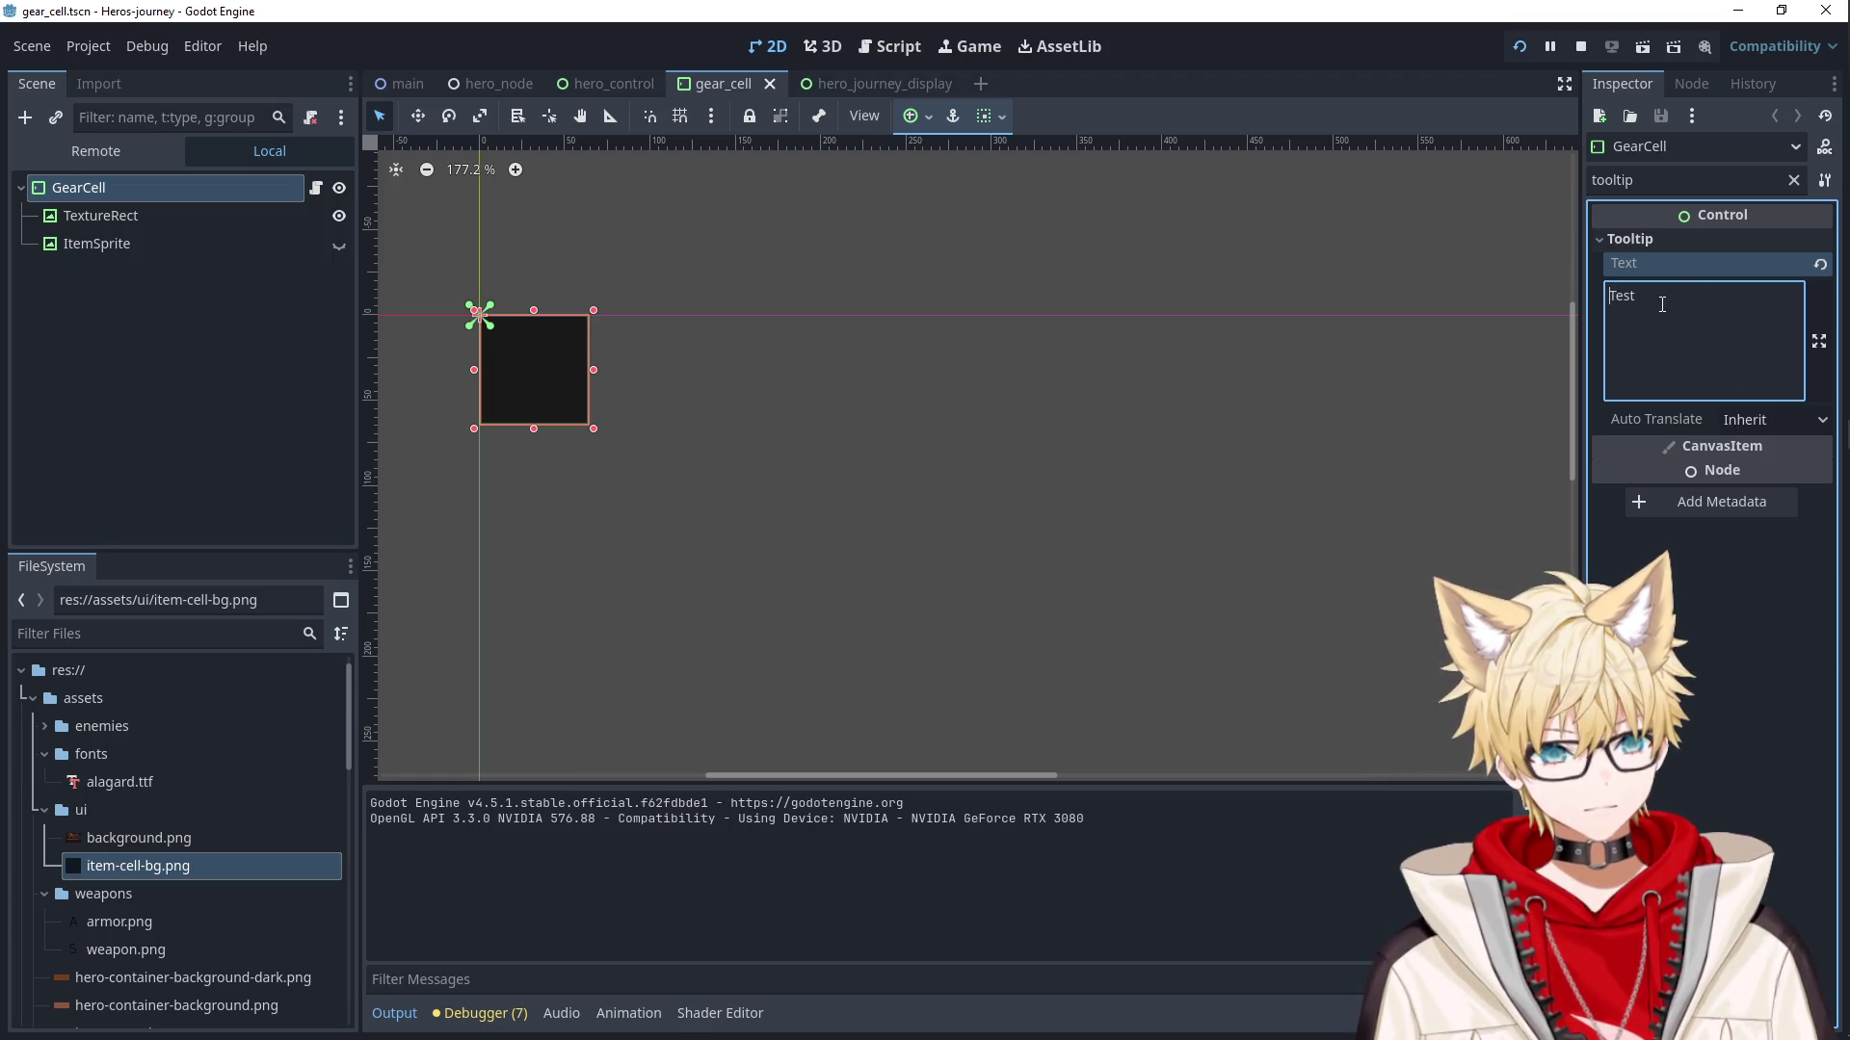
Clear GearCell's tooltip text again.
mouse_move(1820, 224)
click(1686, 96)
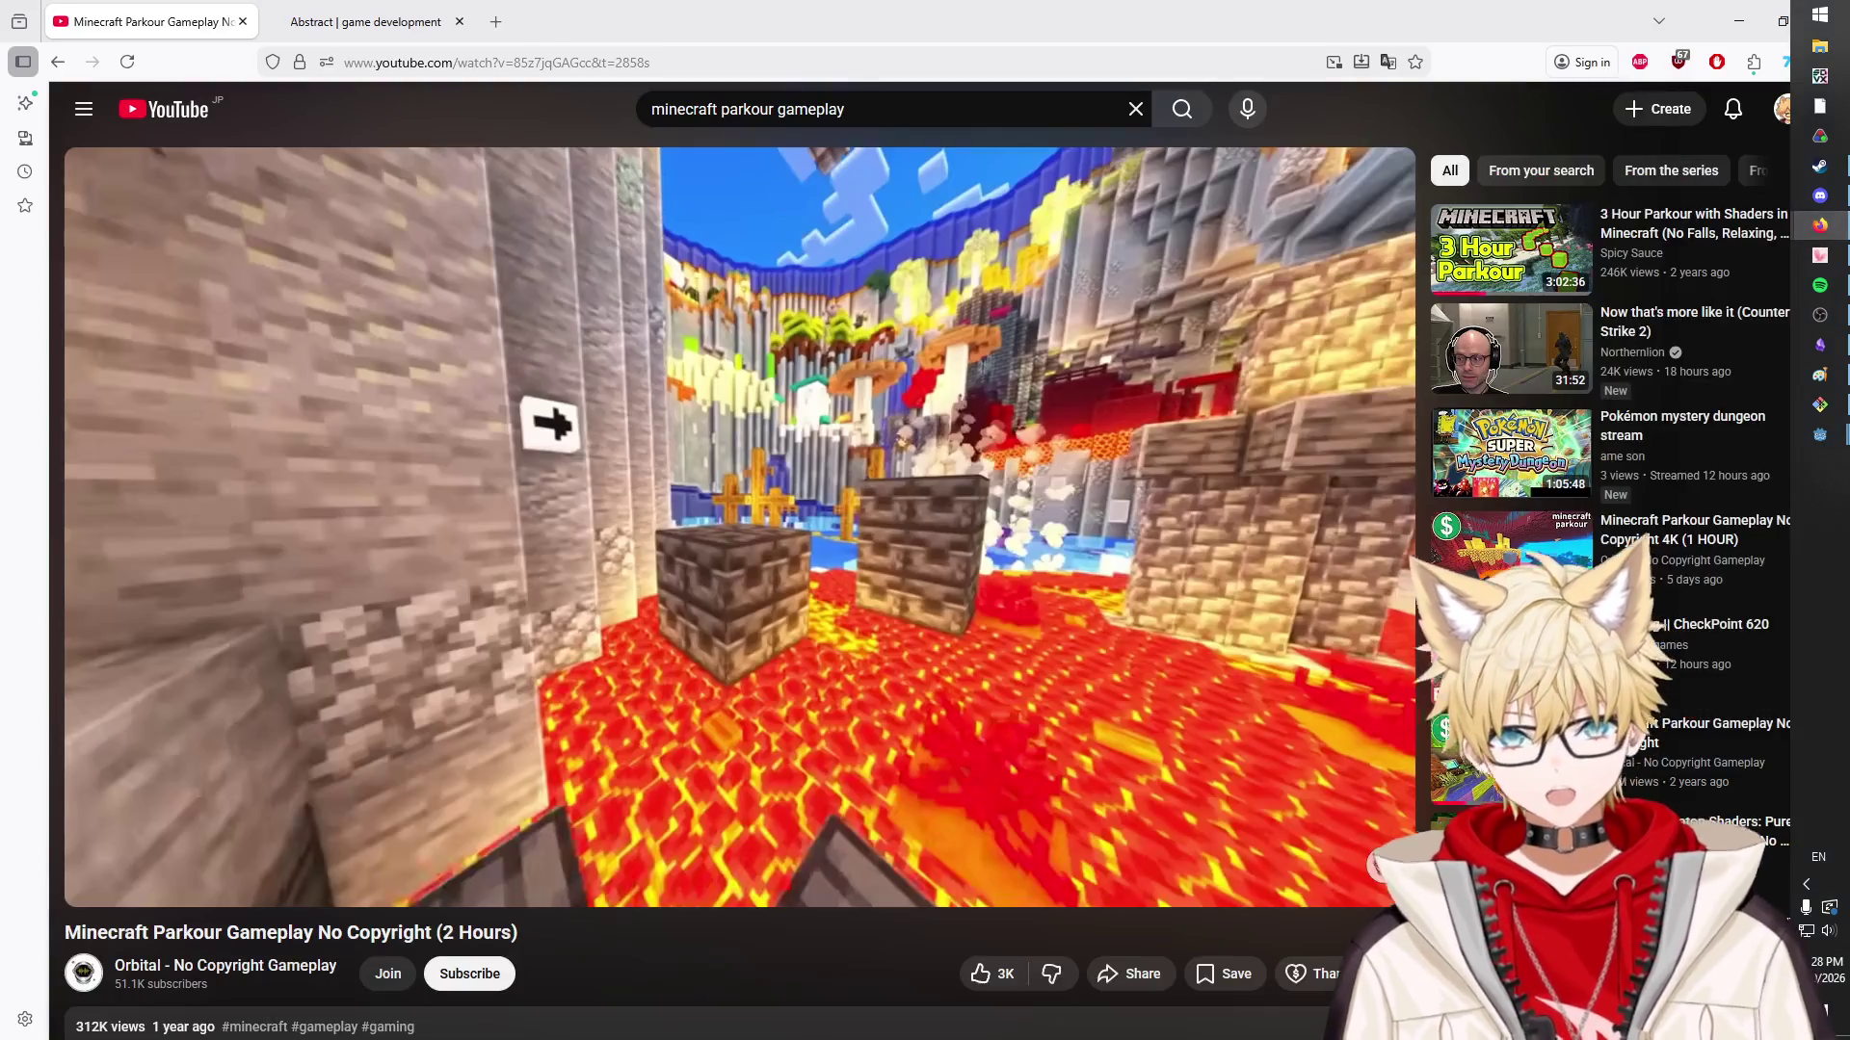
mouse_move(1833, 448)
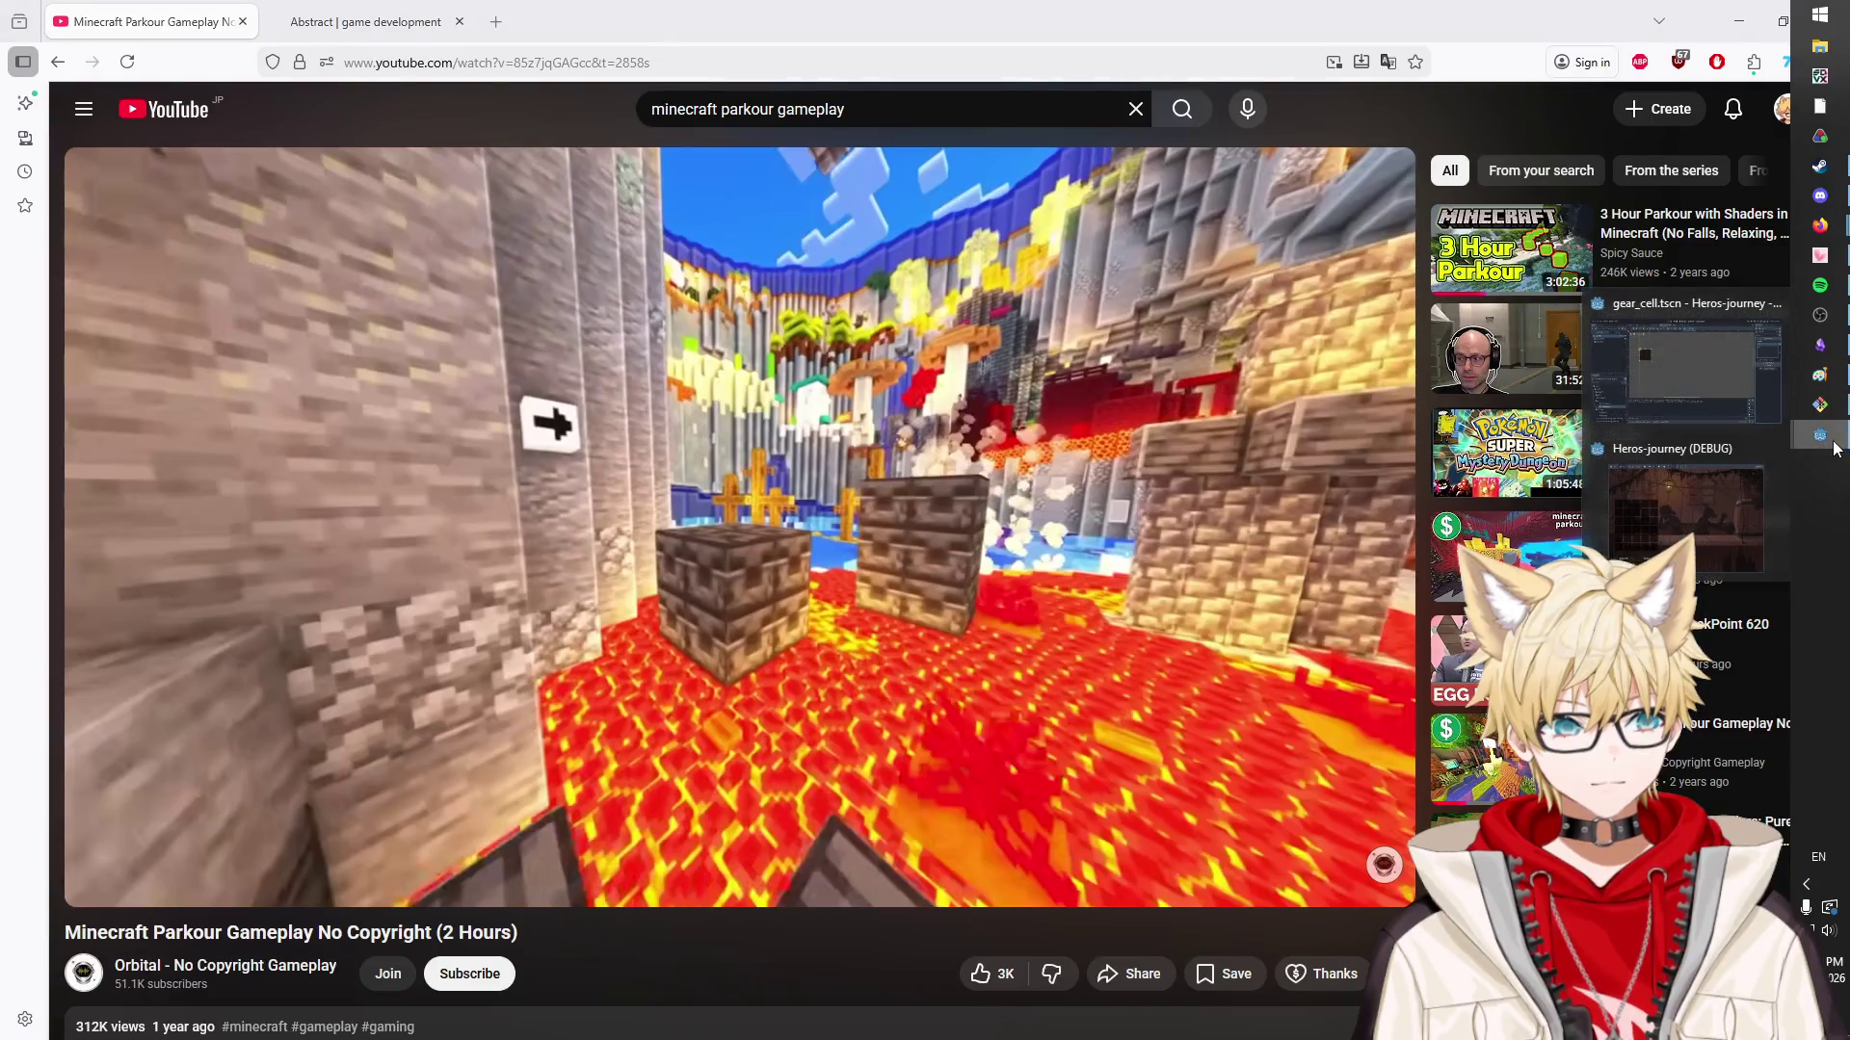
click(1702, 390)
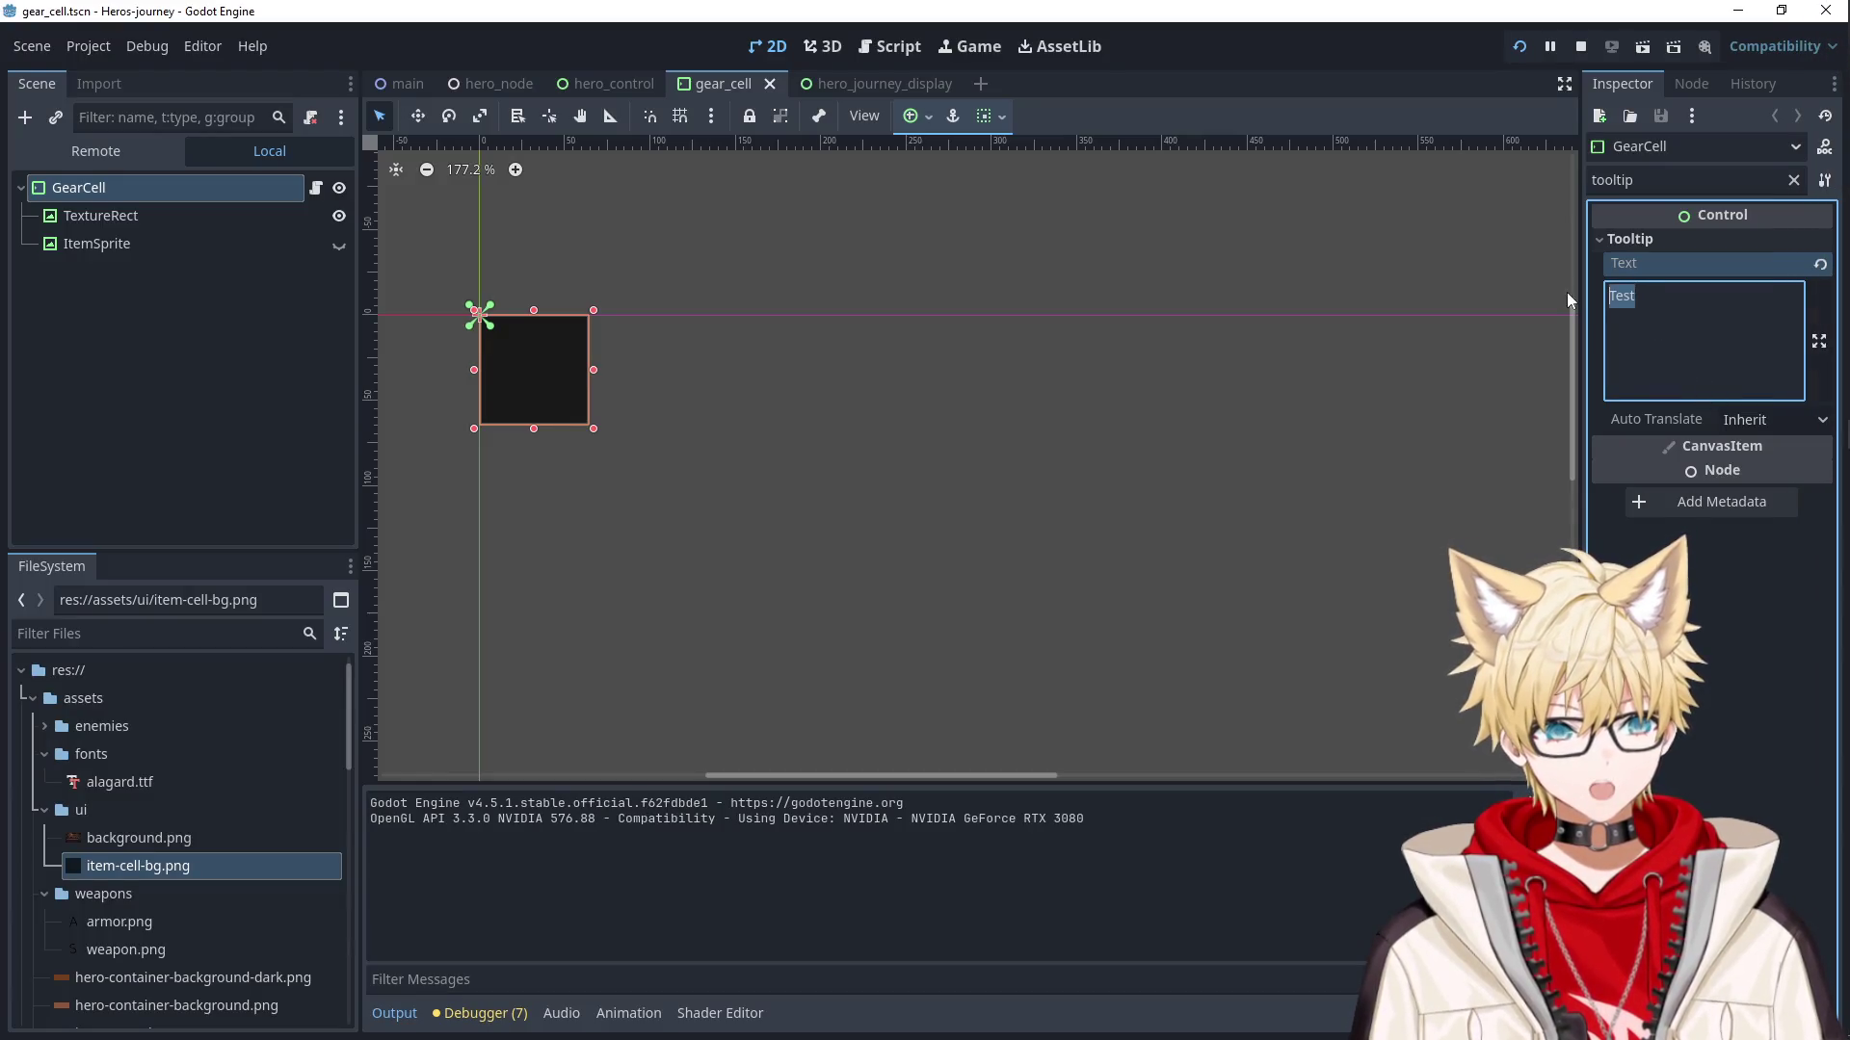
key(BackSpace)
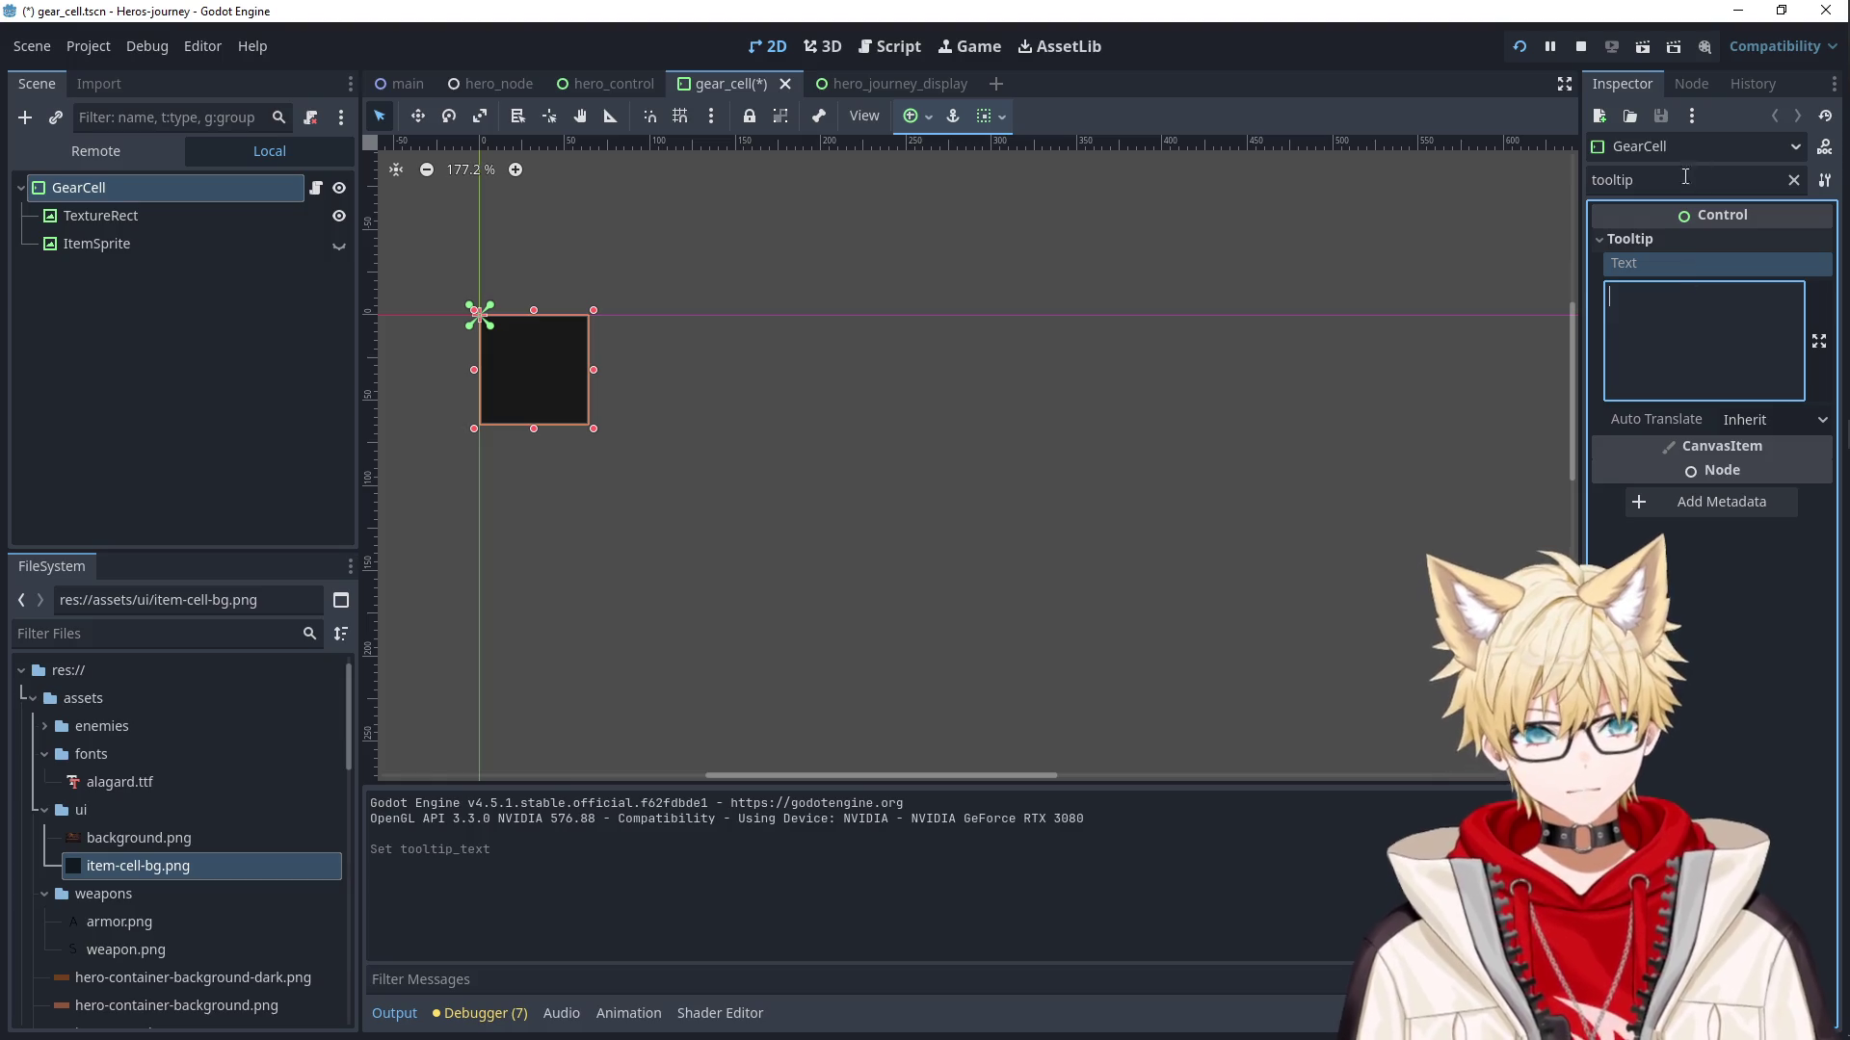
Filter to theme properties and assign GearCell a new Theme resource.
text(theme)
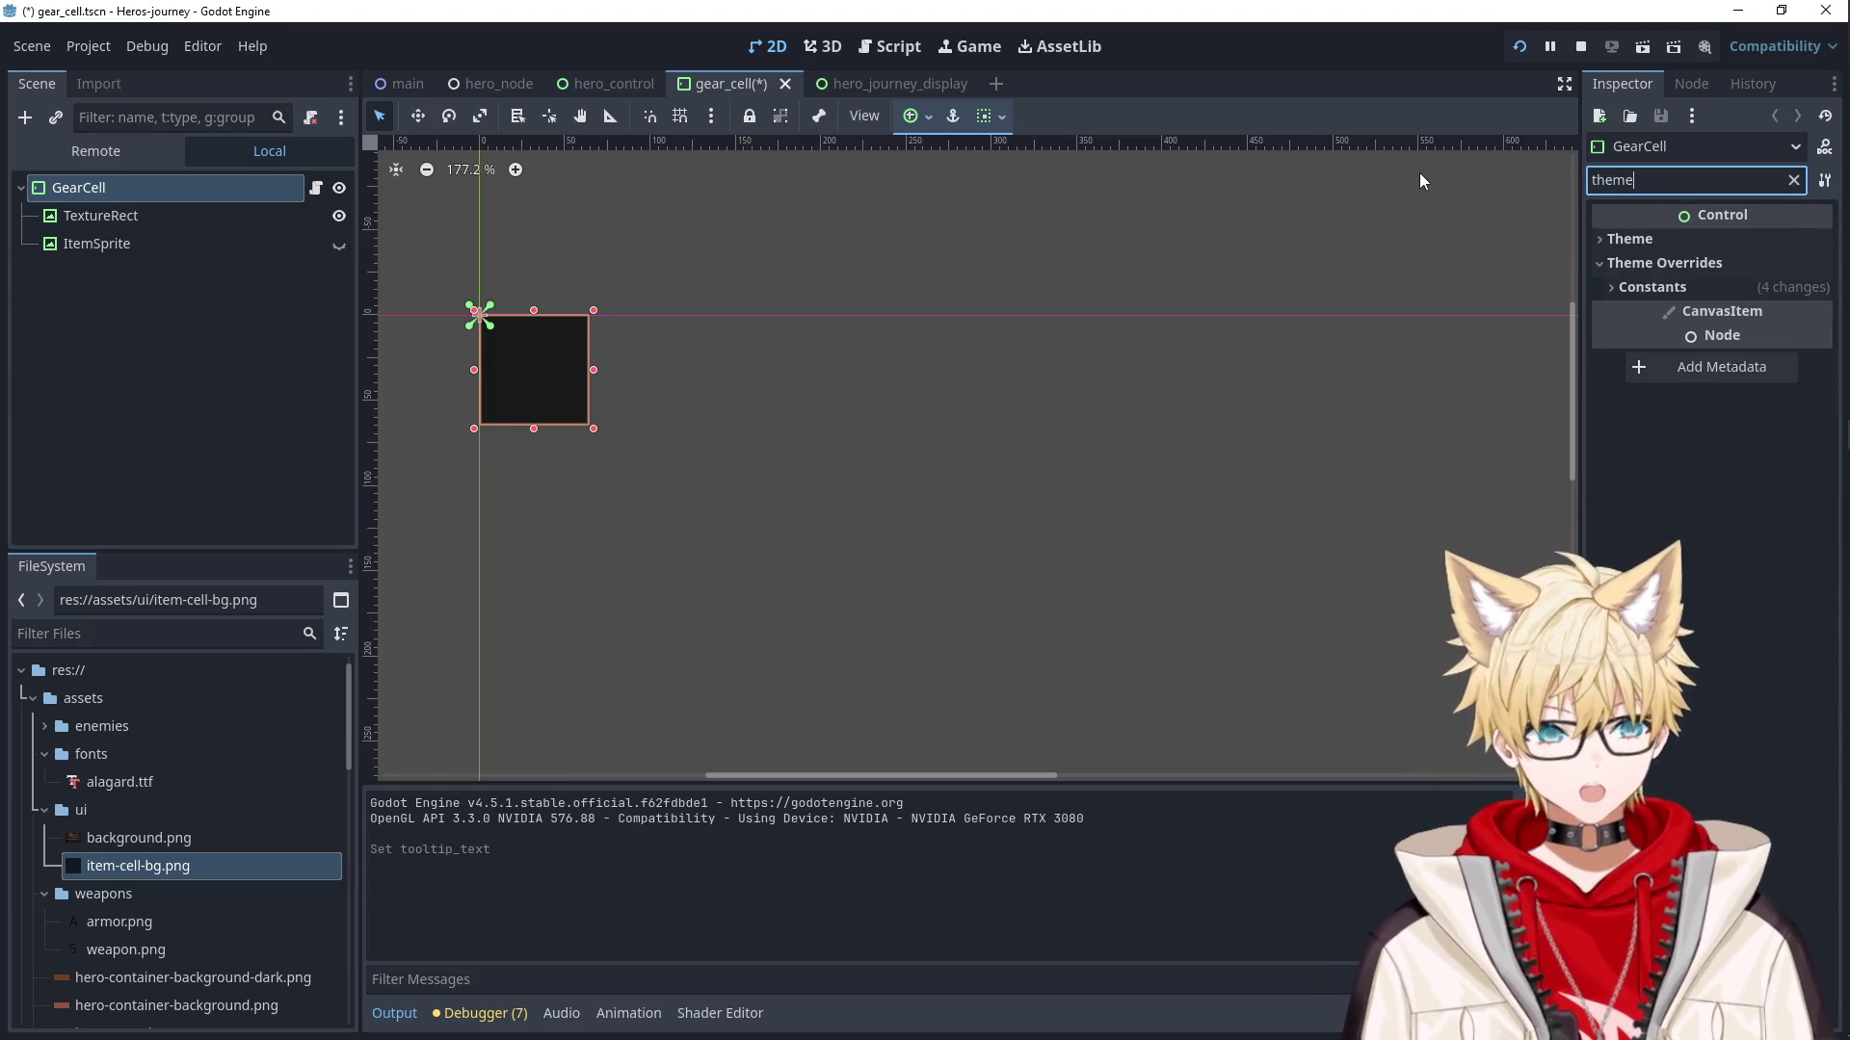
click(1645, 287)
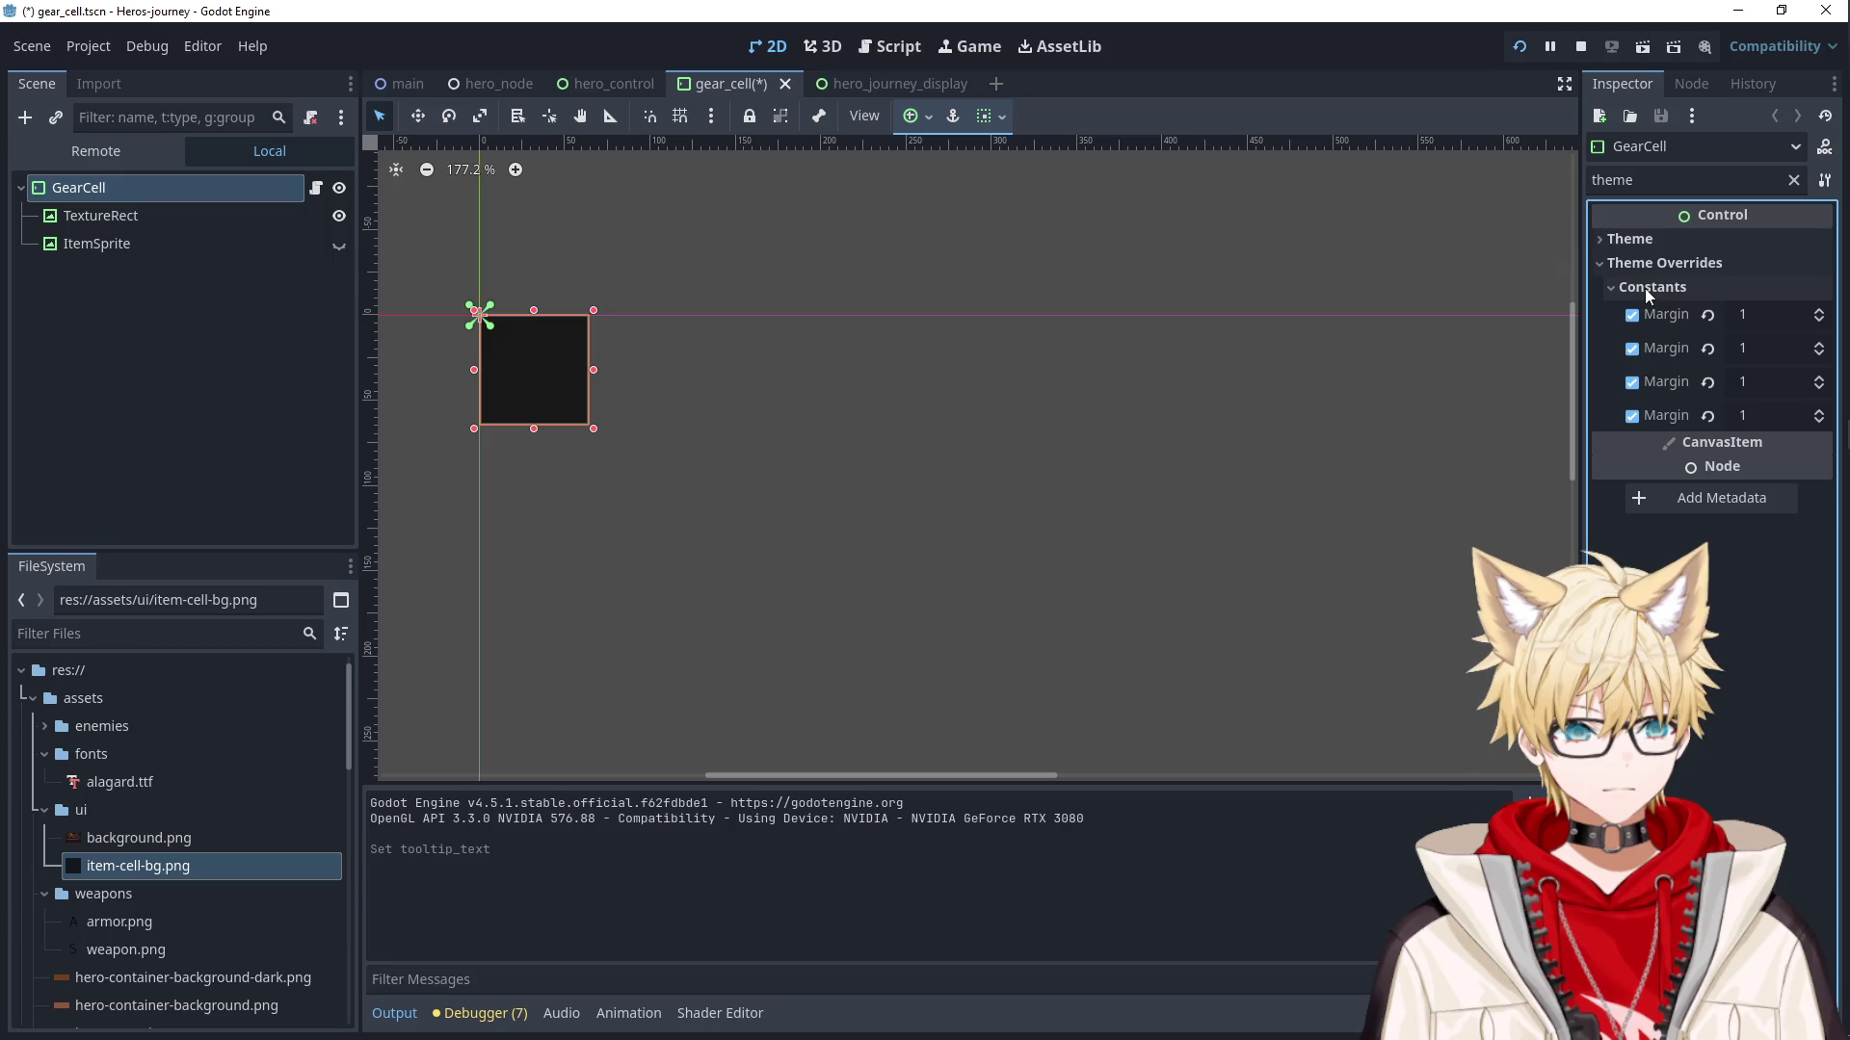
click(1651, 245)
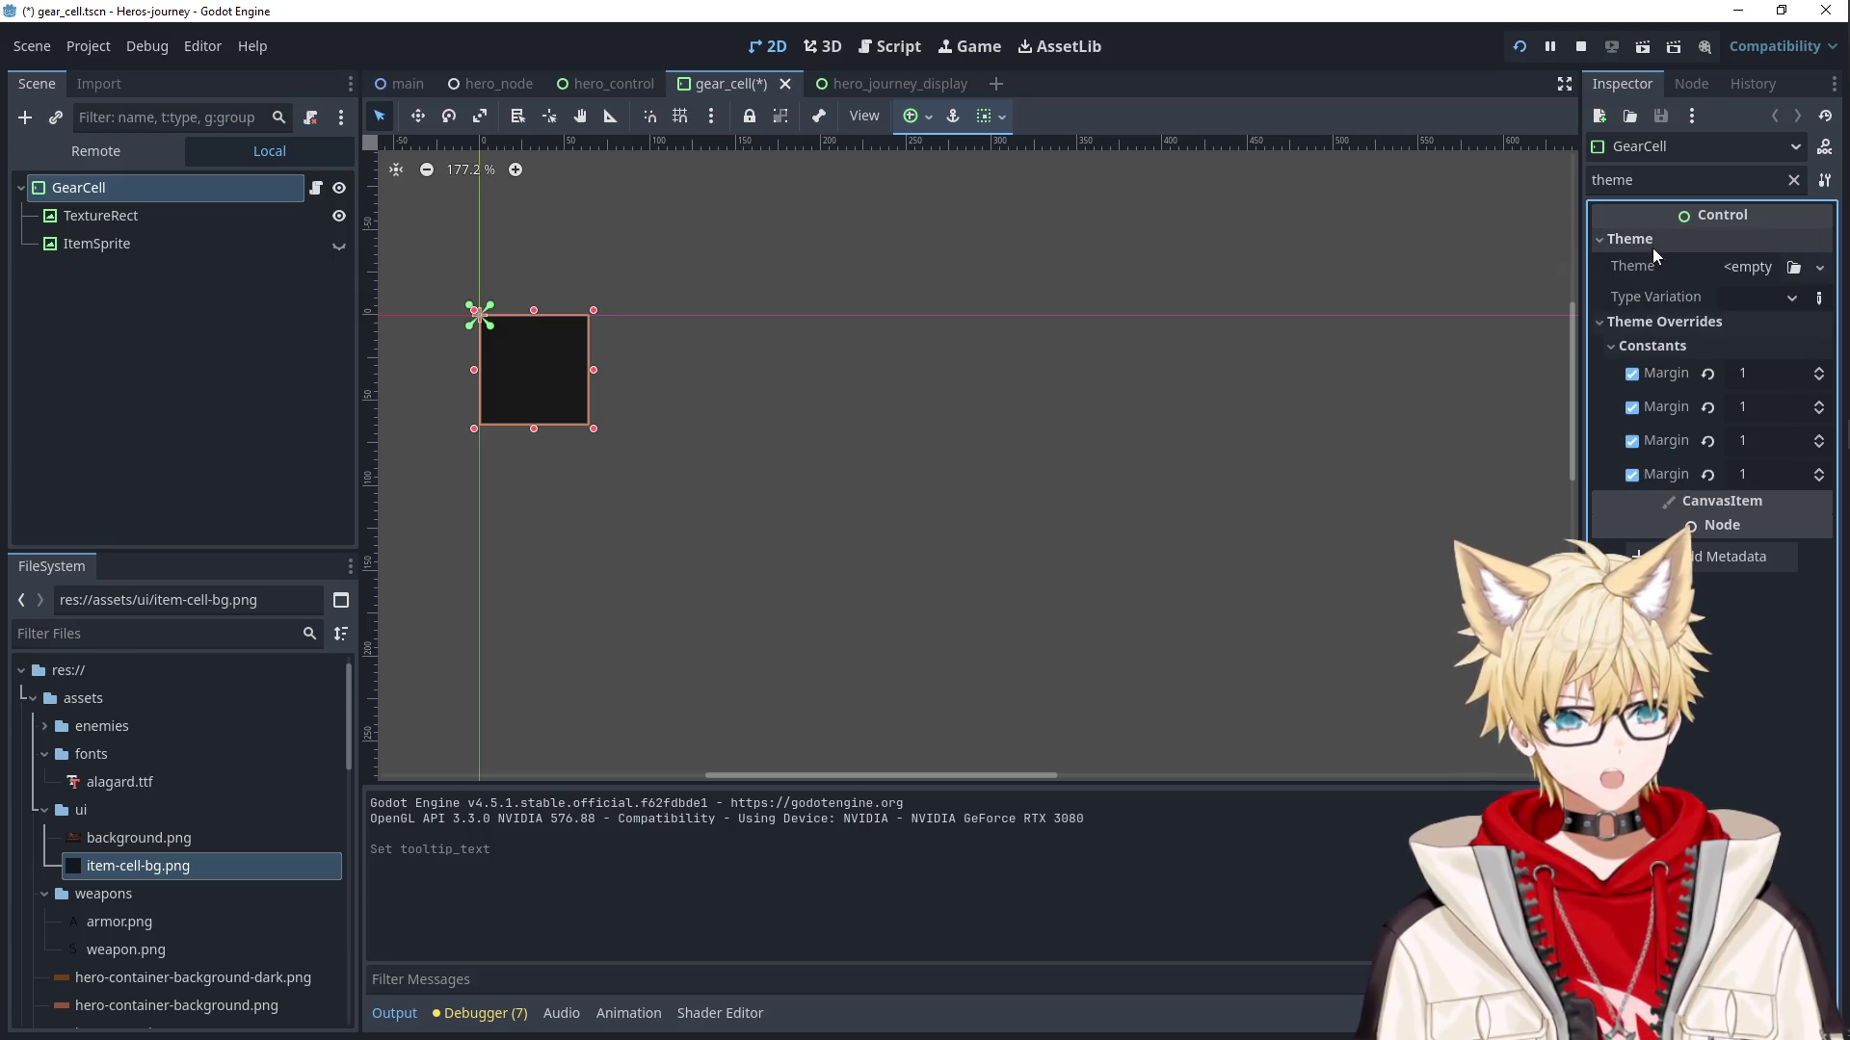
click(1759, 266)
click(1755, 298)
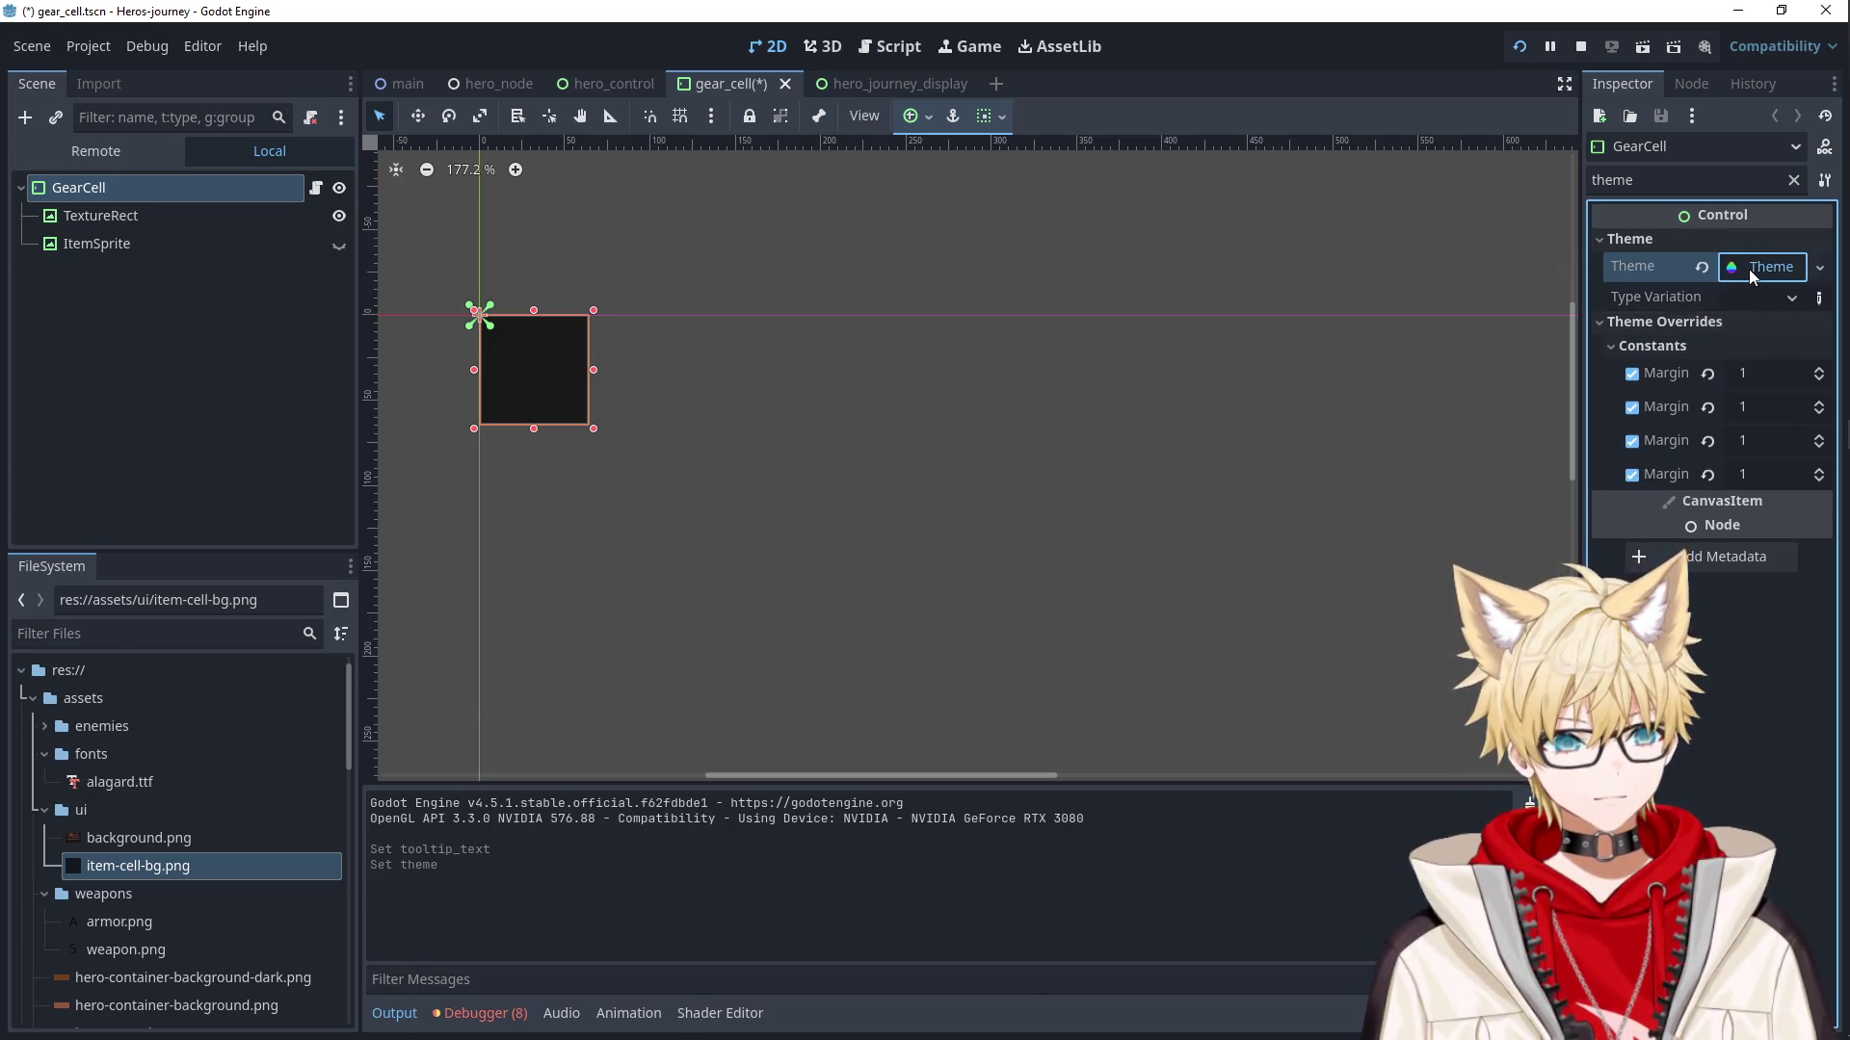
click(1748, 269)
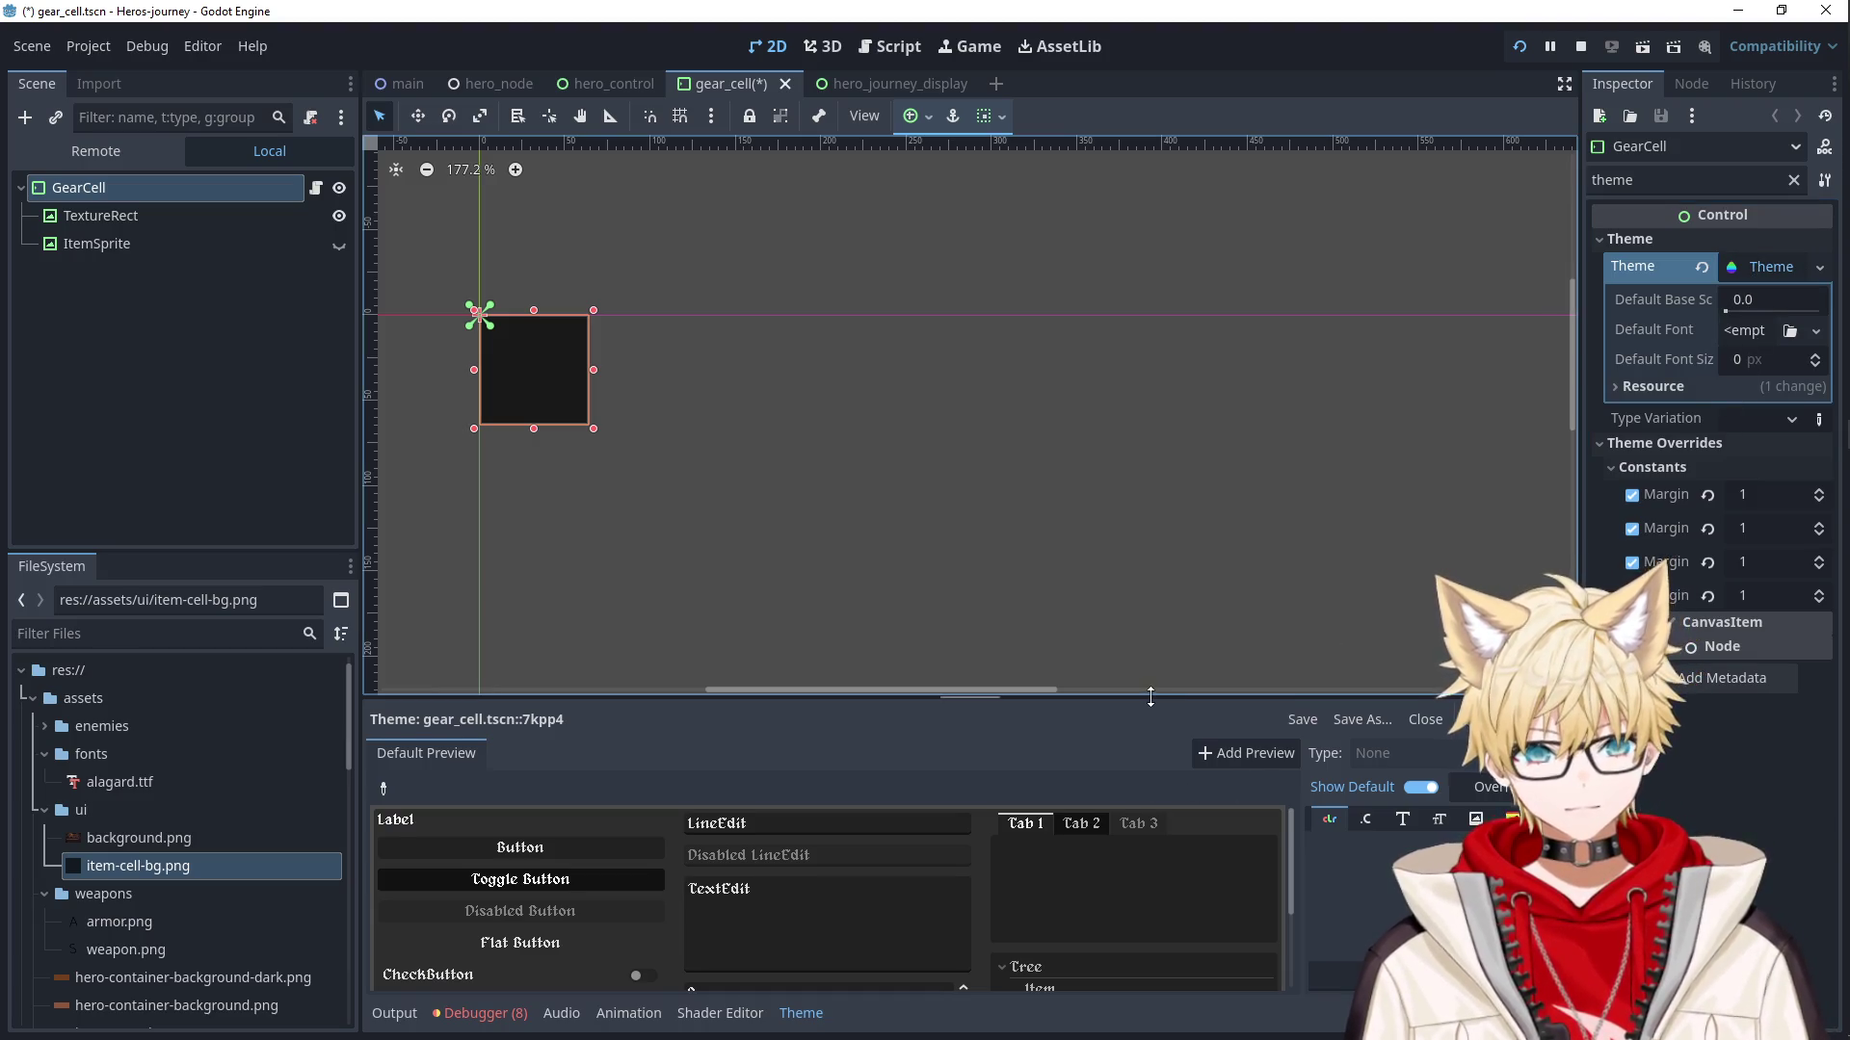
Enlarge the Theme editor panel and try out its preview controls.
drag(1146, 701, 1143, 480)
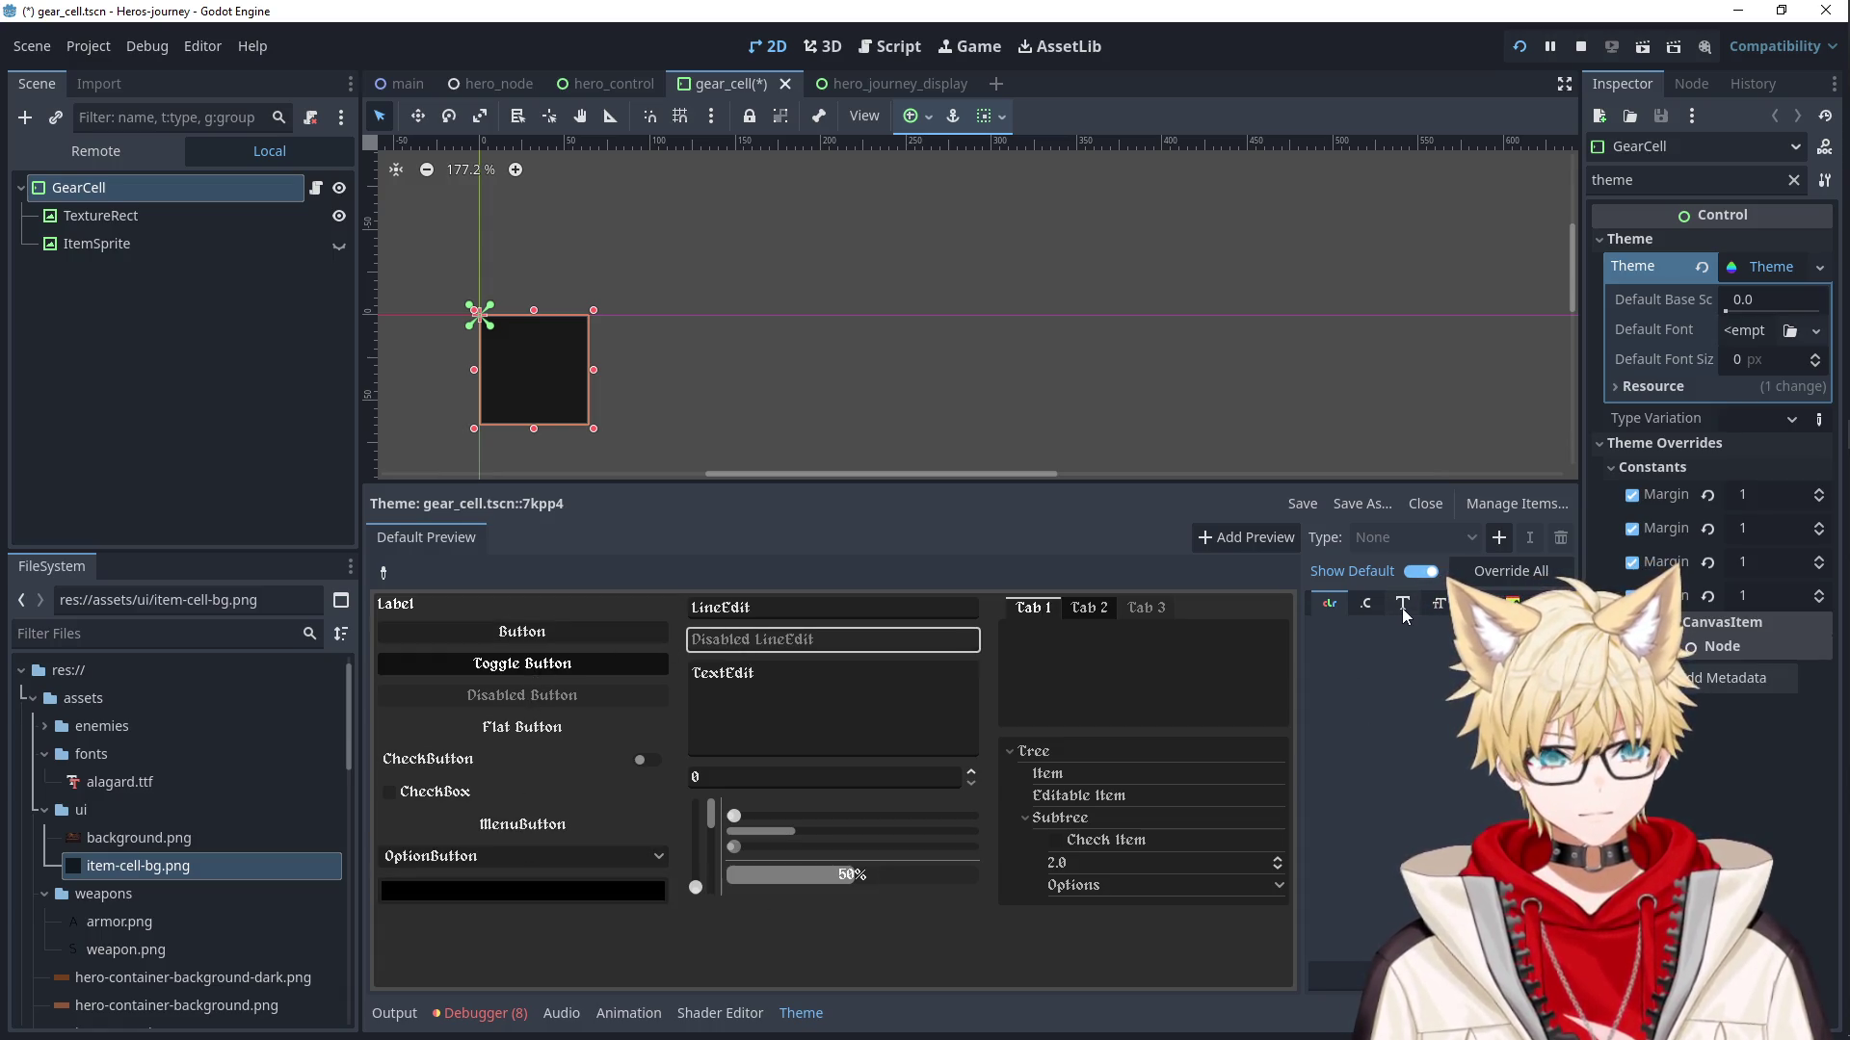
click(1668, 386)
click(1762, 267)
click(1762, 267)
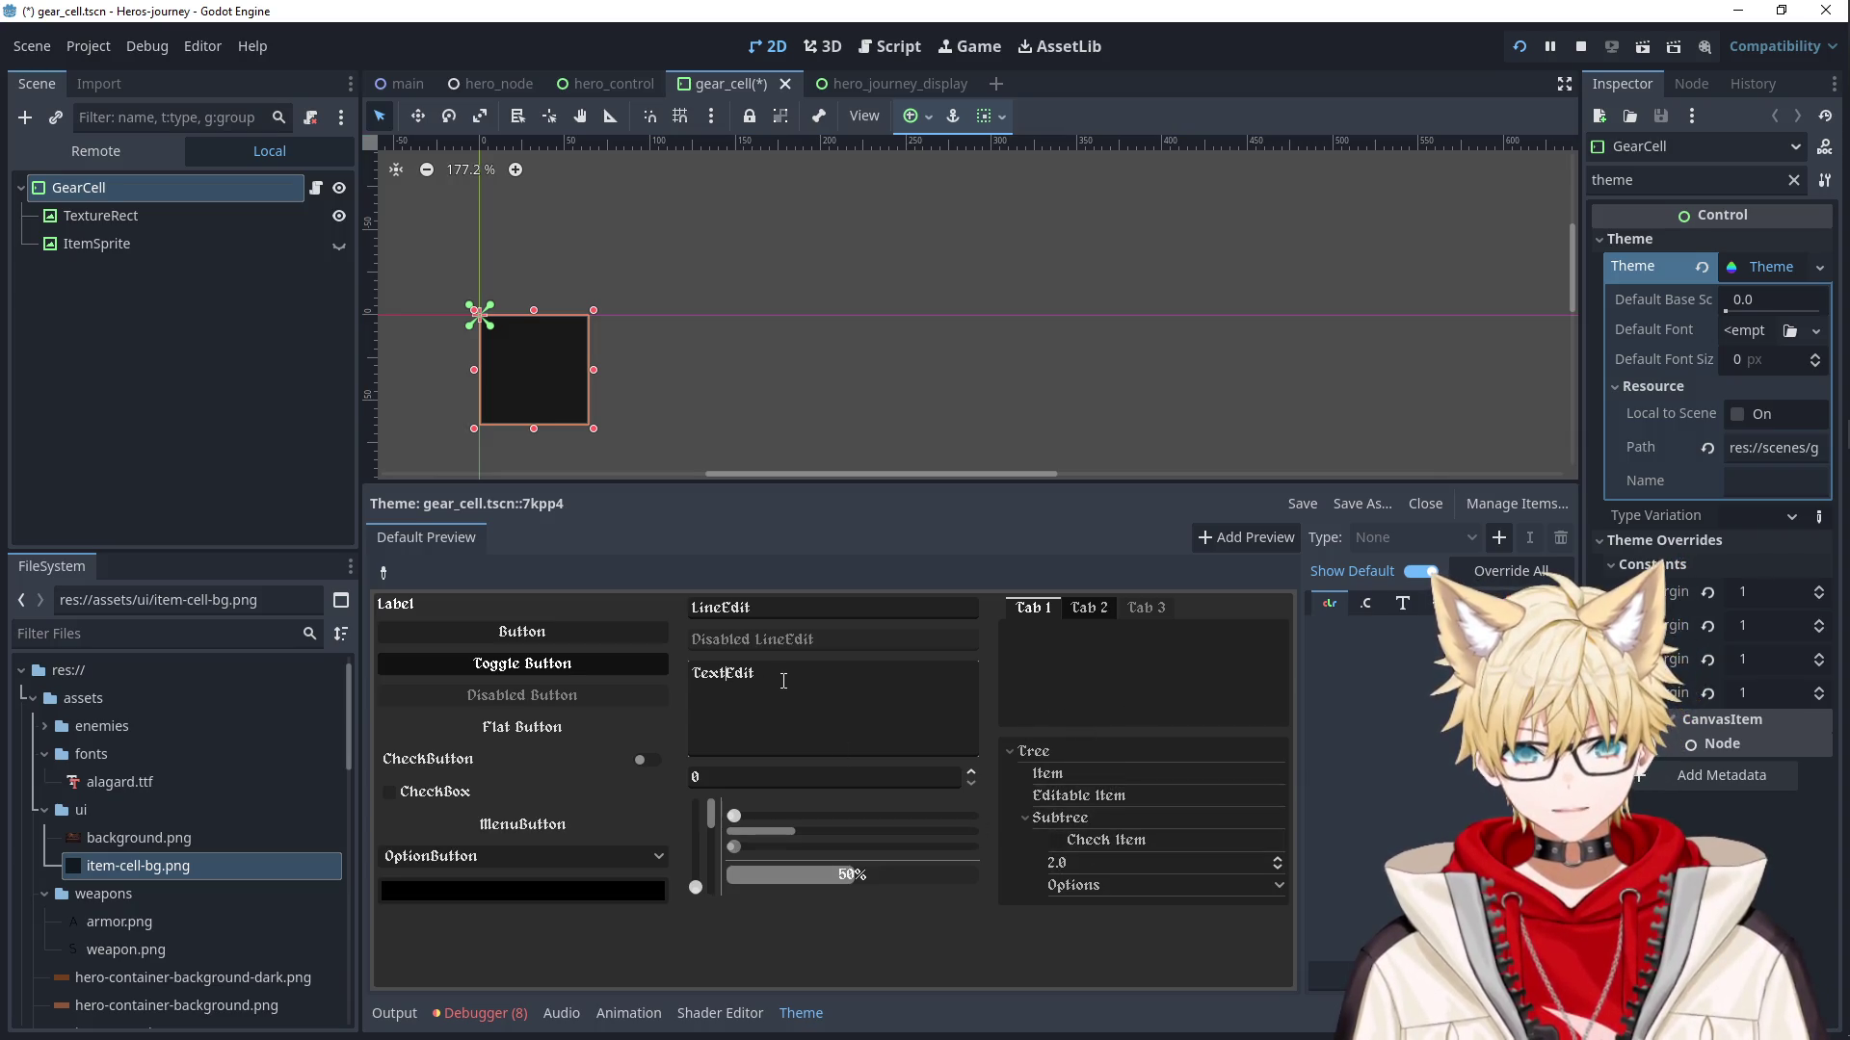
click(733, 776)
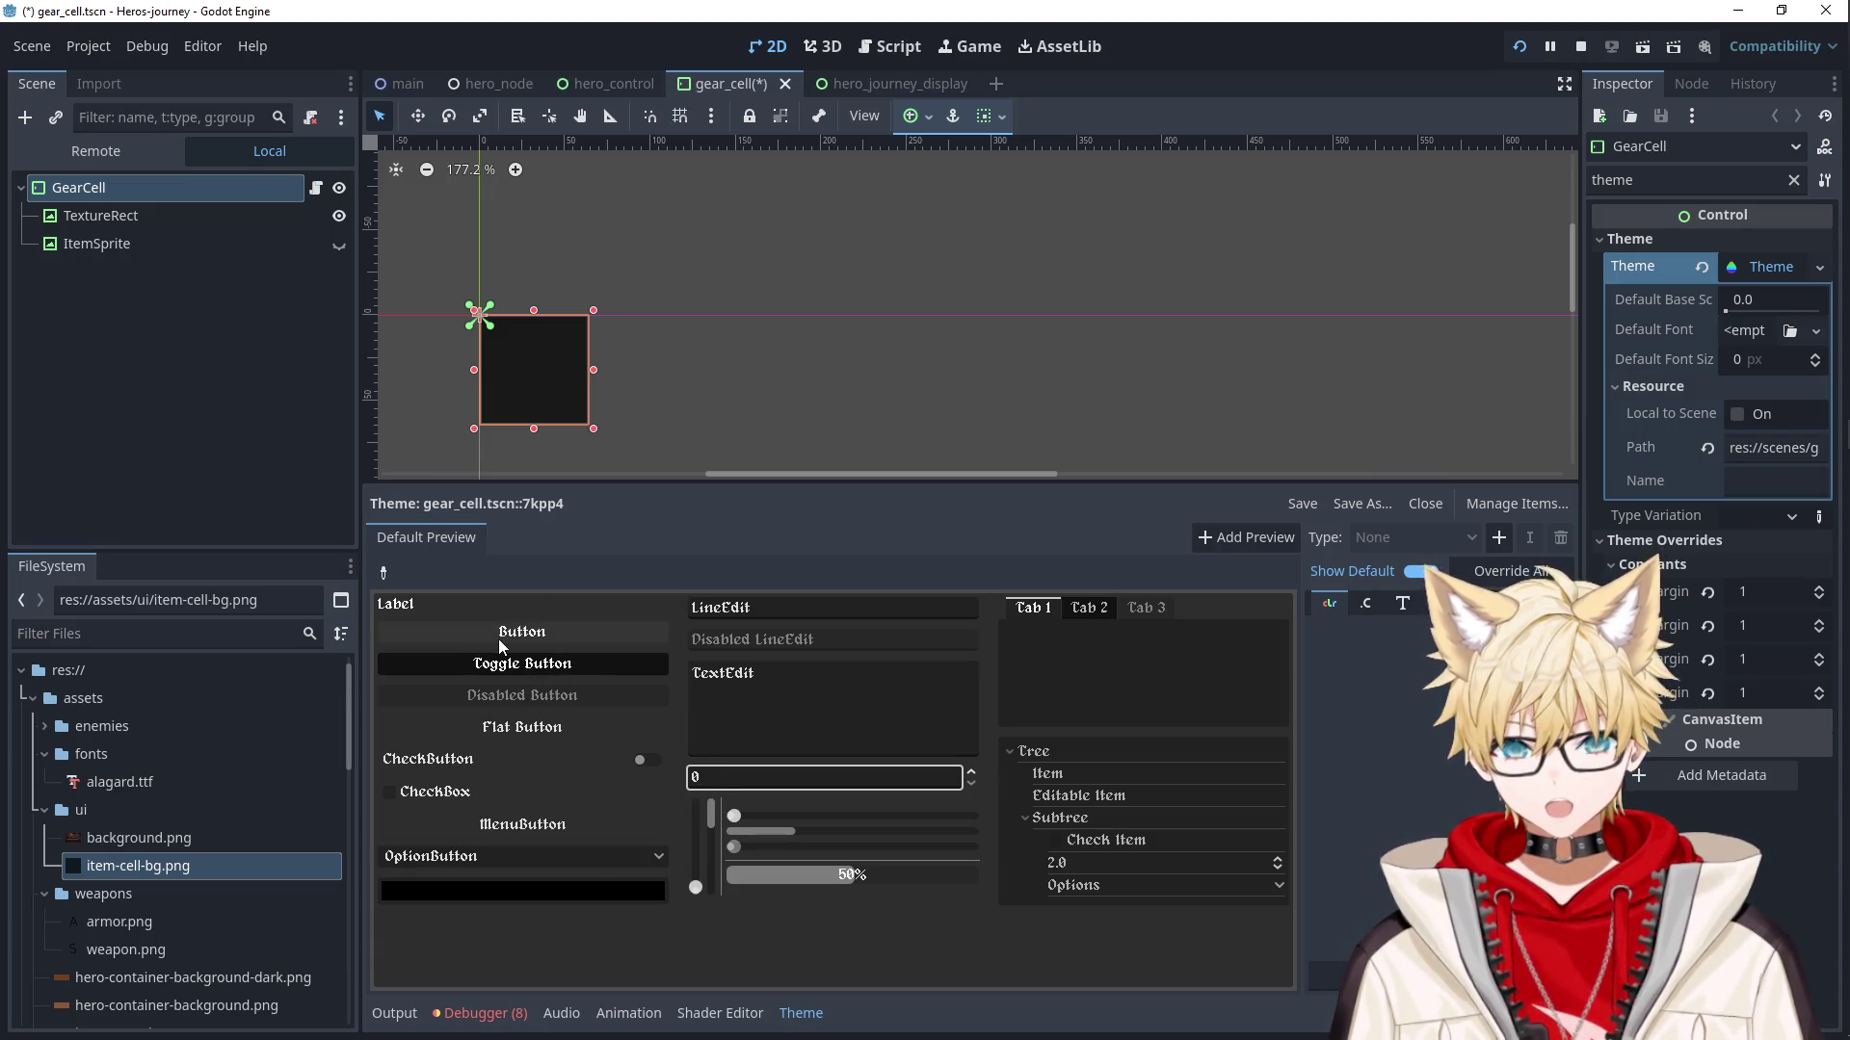
click(1089, 607)
click(1033, 606)
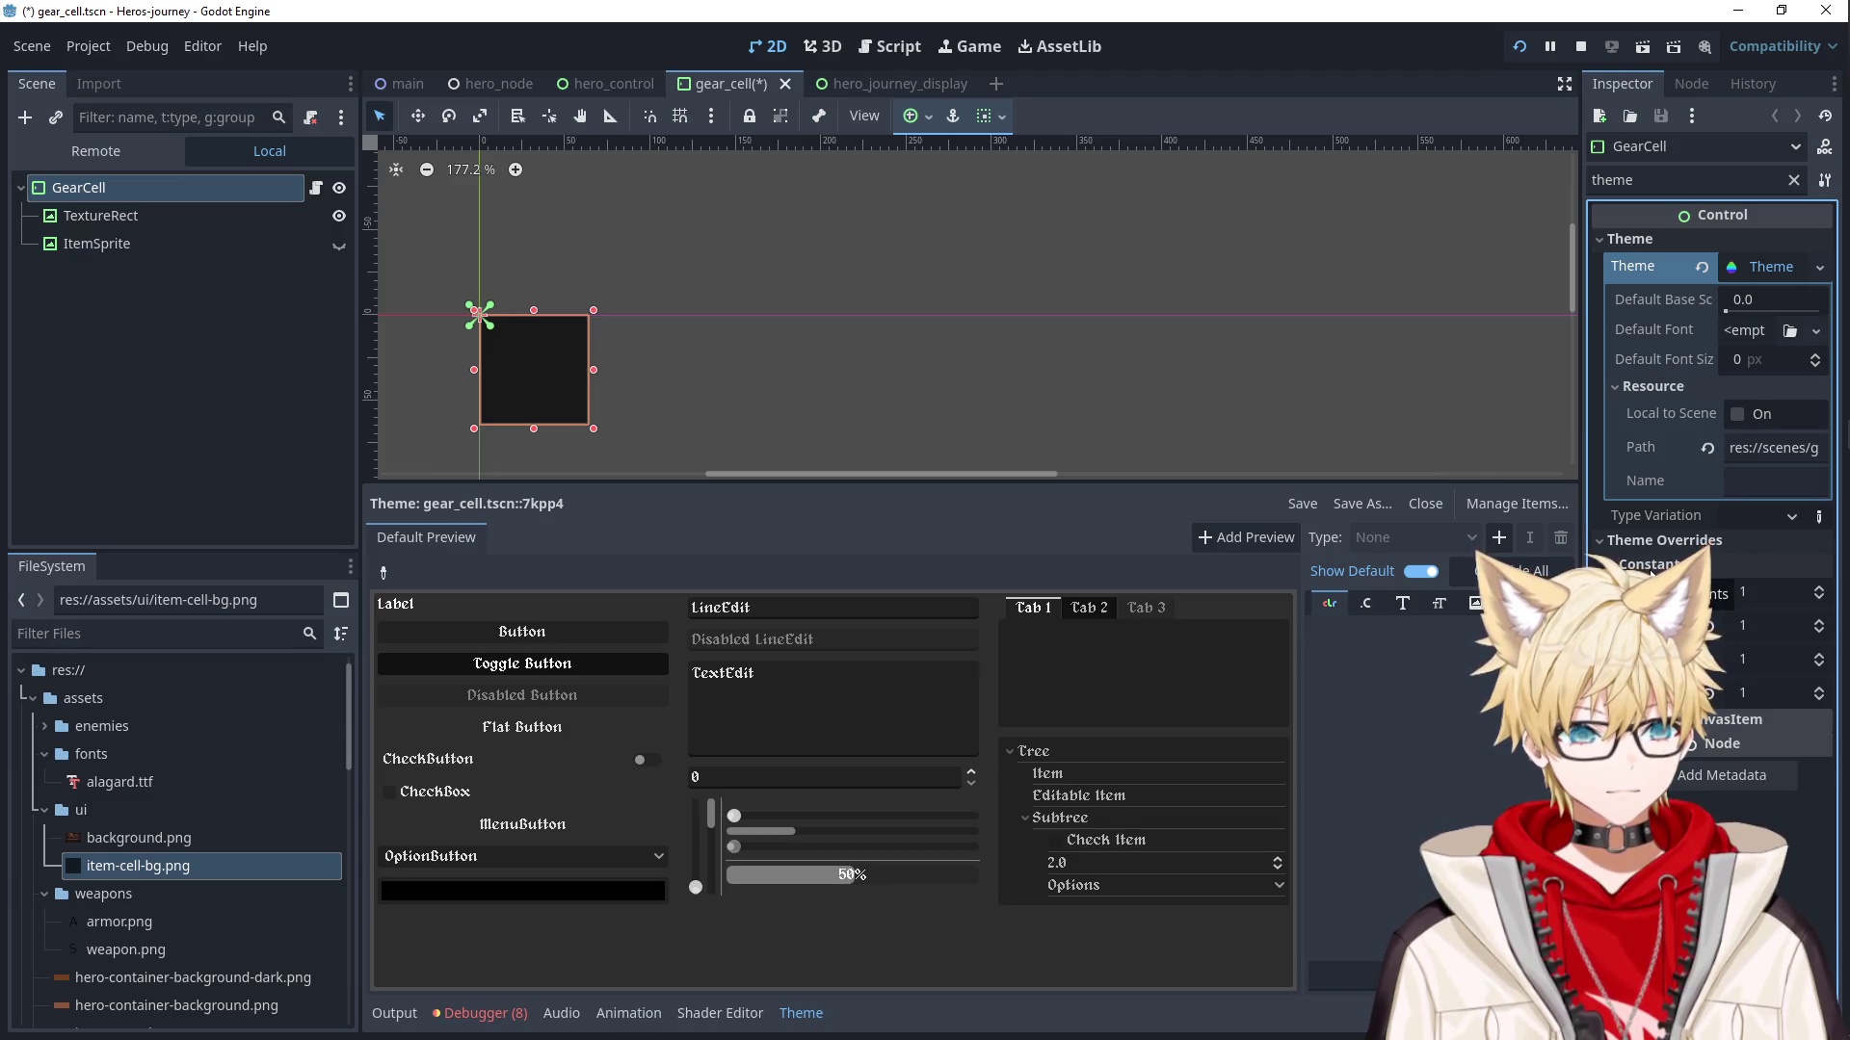
click(887, 48)
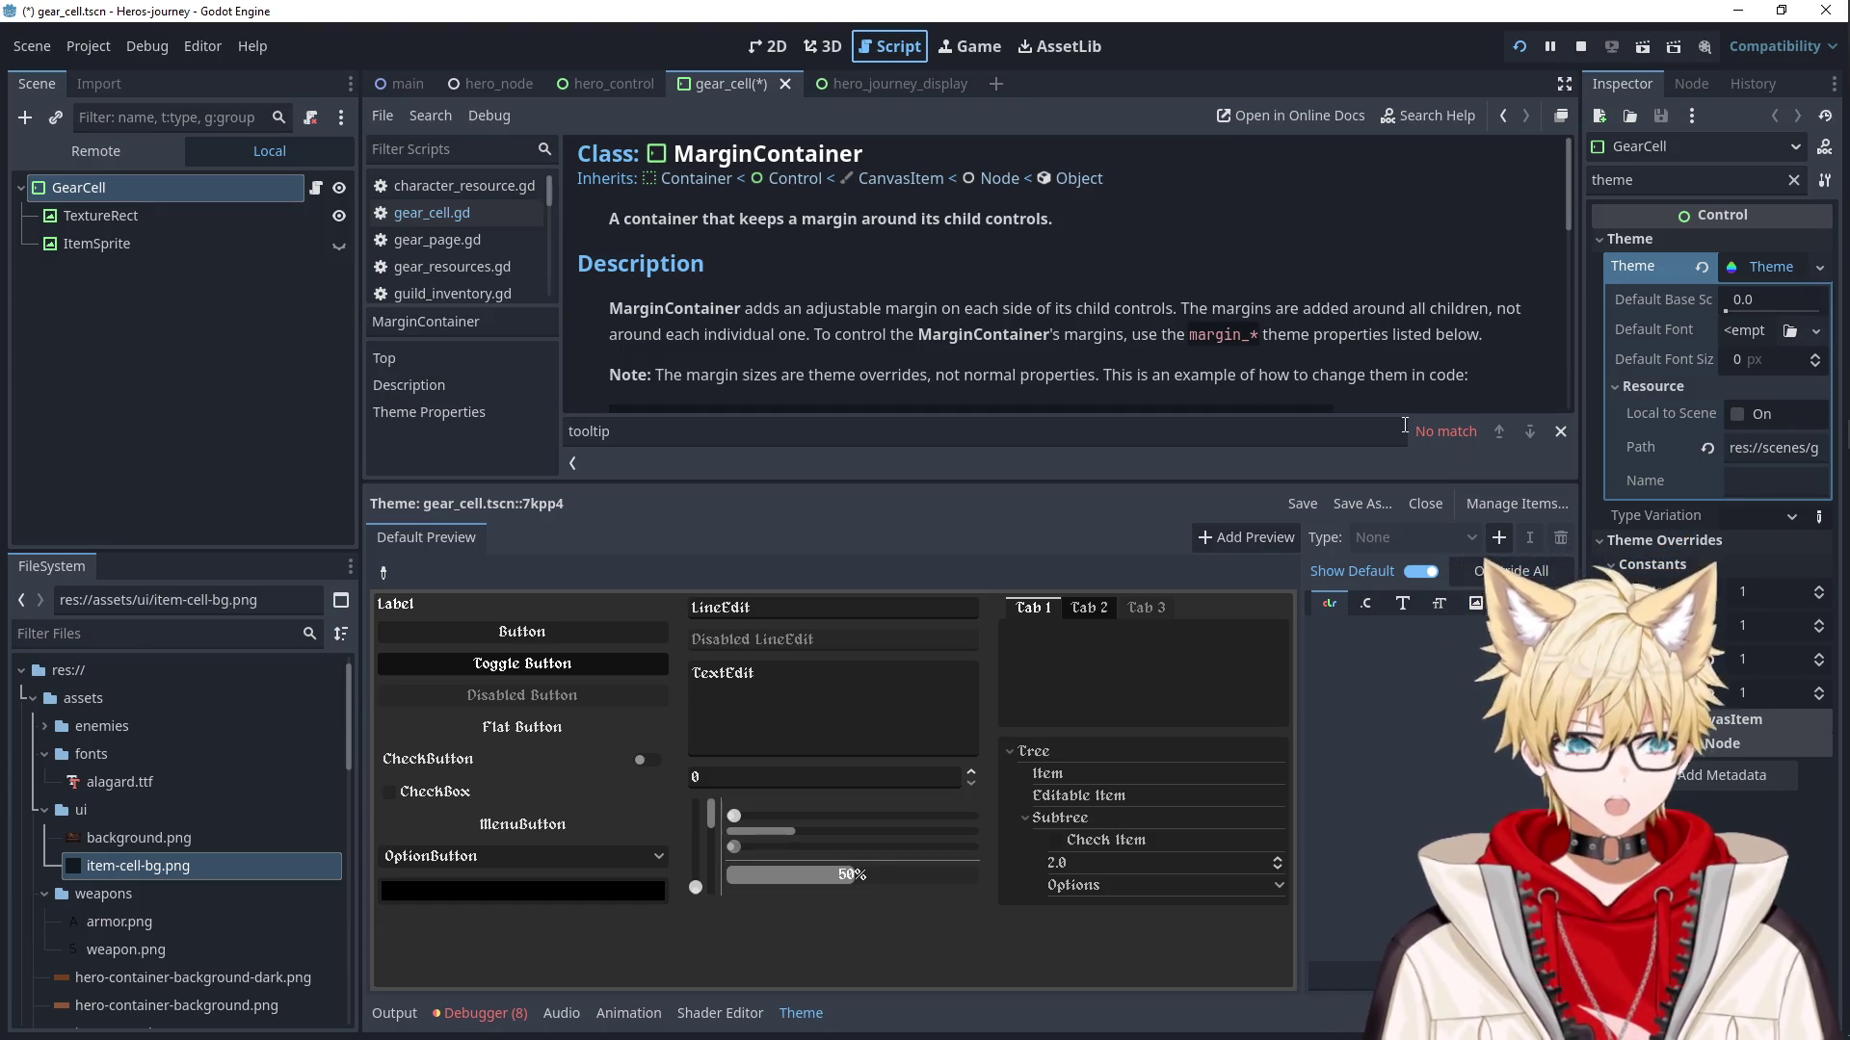
Set the GearCell theme's Default Font Size to 32, then save and run with F5.
click(1792, 180)
scroll(1663, 527, down, 5)
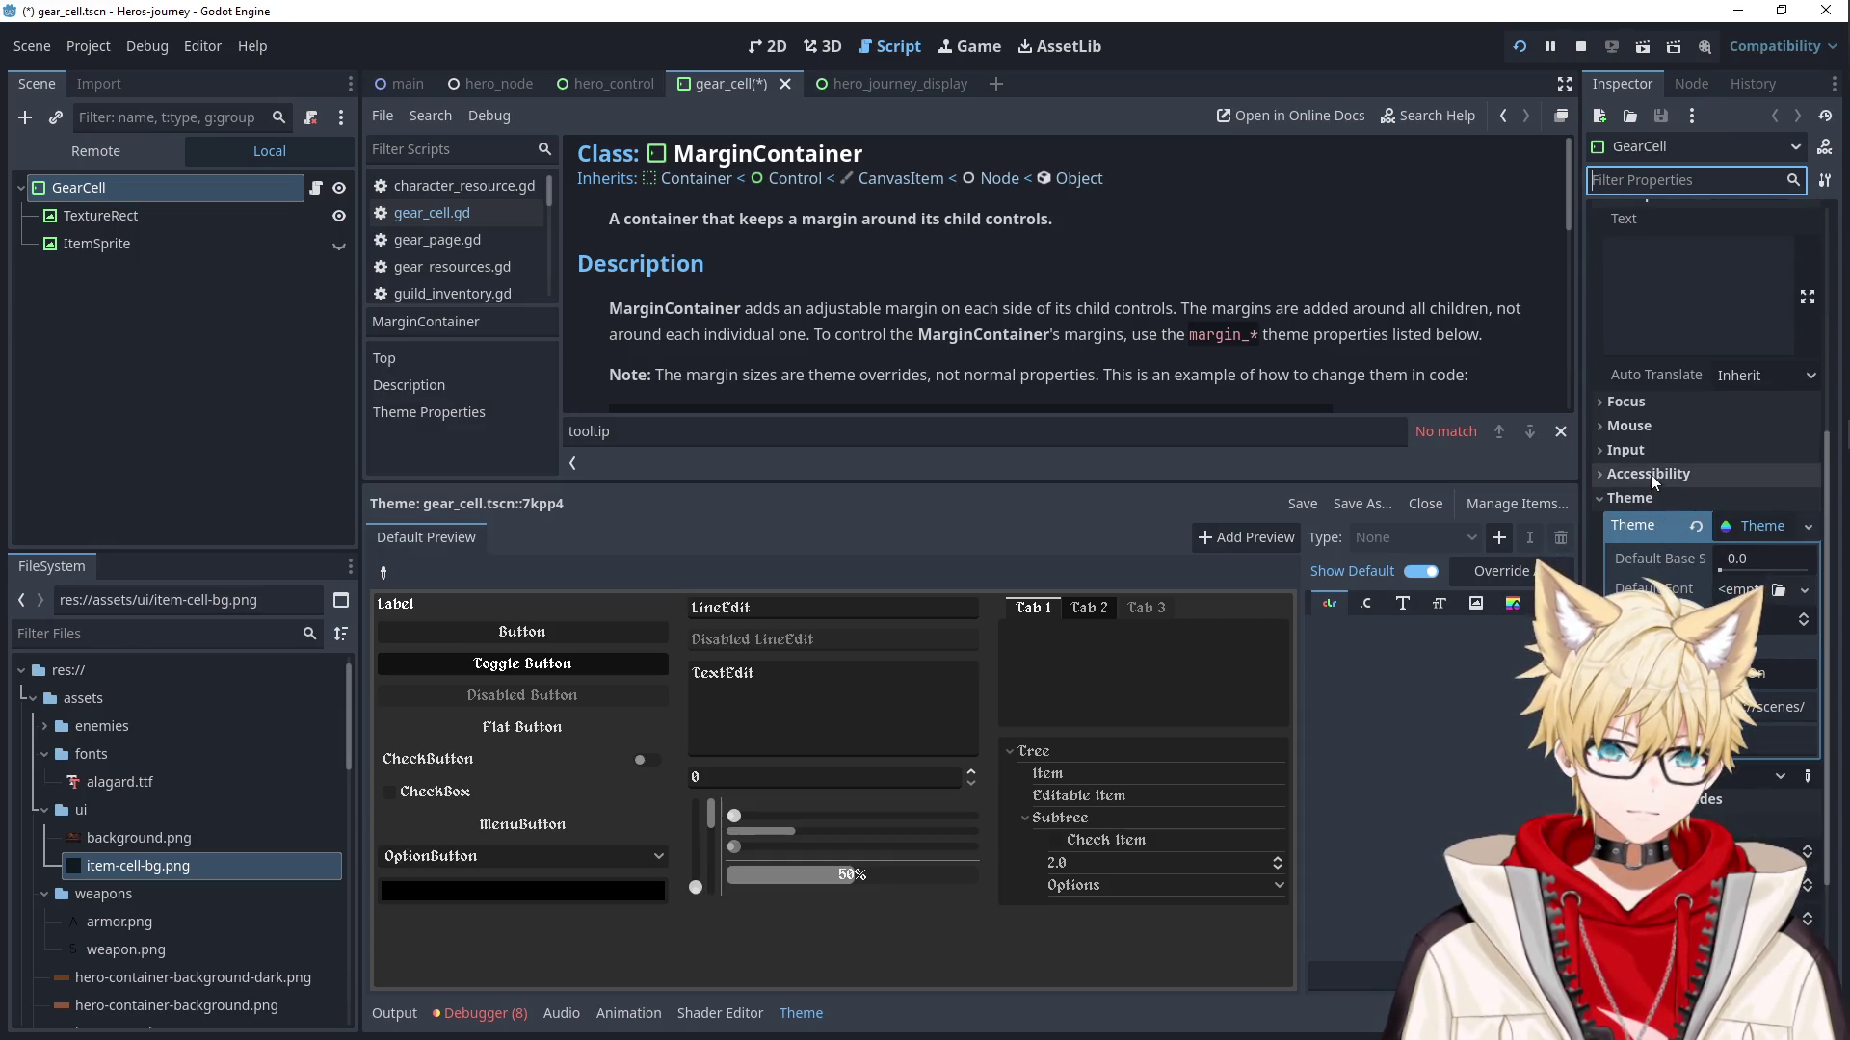
scroll(1650, 474, up, 2)
scroll(1660, 442, down, 4)
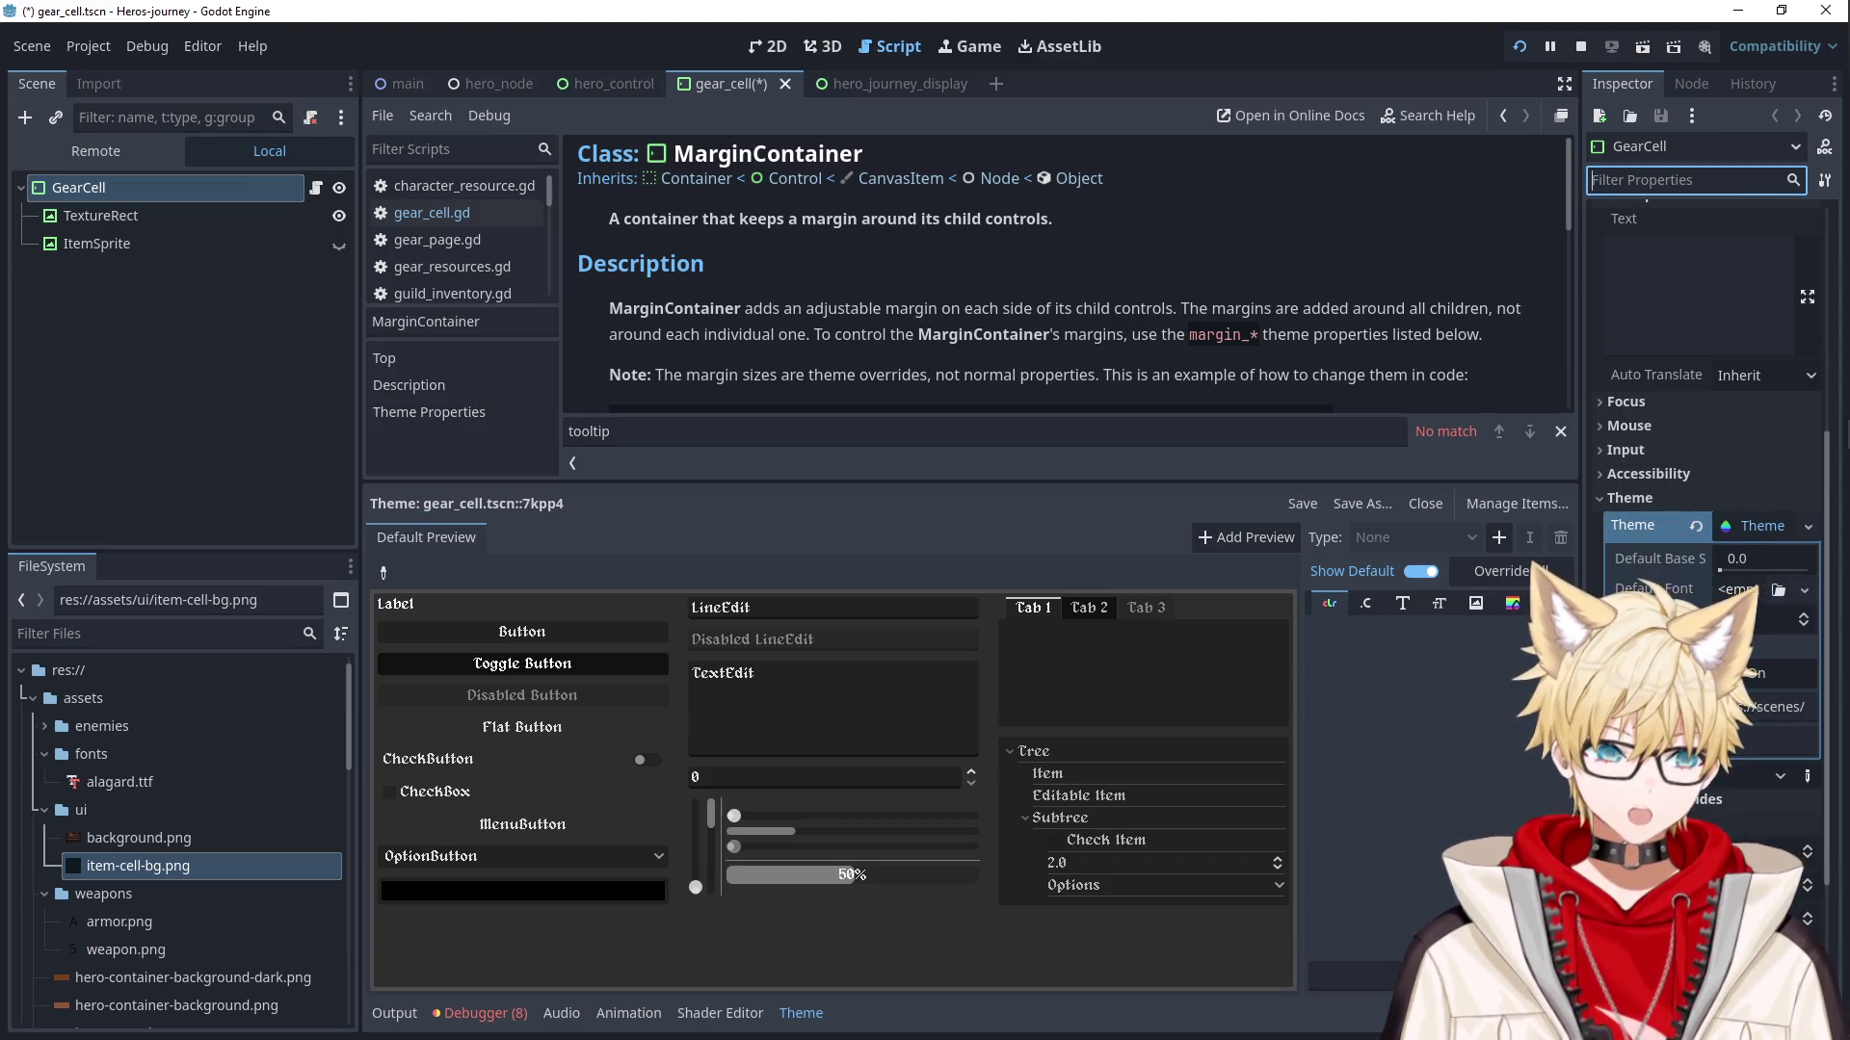
scroll(1744, 593, down, 2)
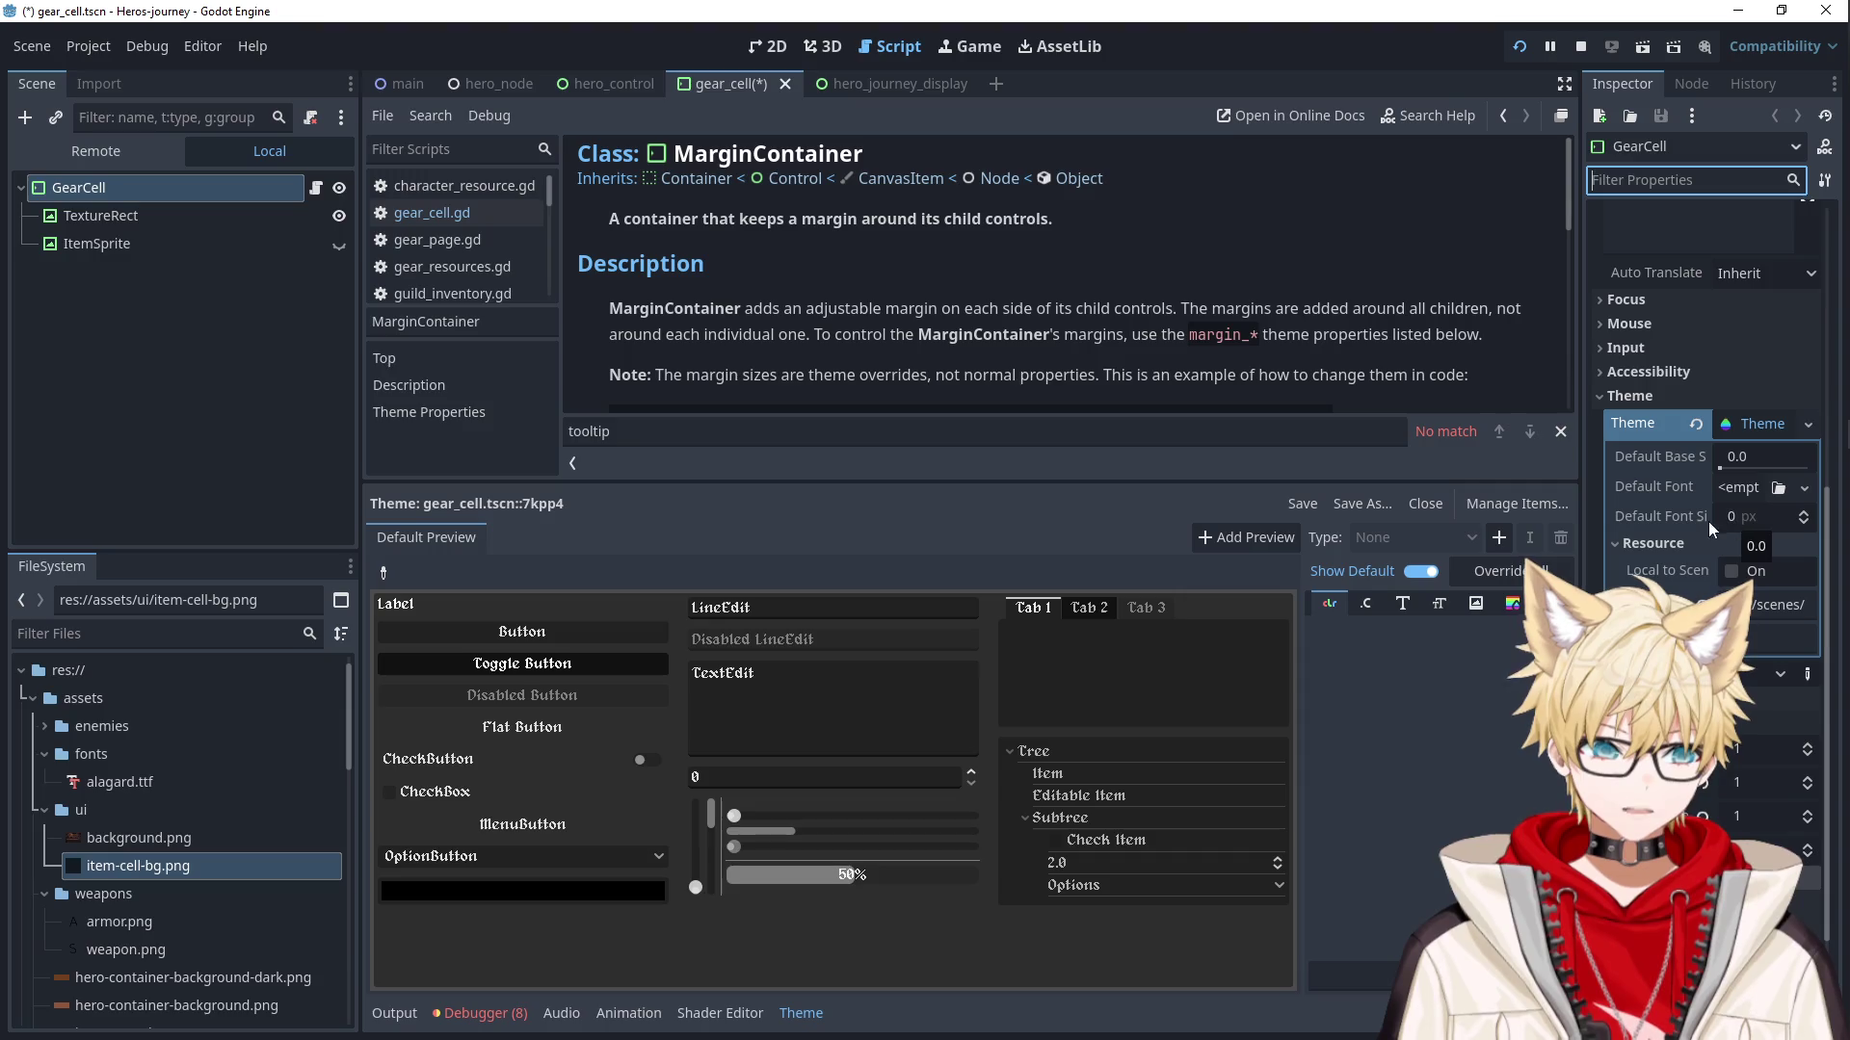
click(1802, 513)
click(1802, 513)
click(1802, 514)
click(1803, 514)
click(1803, 514)
click(1802, 513)
click(1802, 514)
click(1763, 518)
text(32)
key(Return)
key(F5)
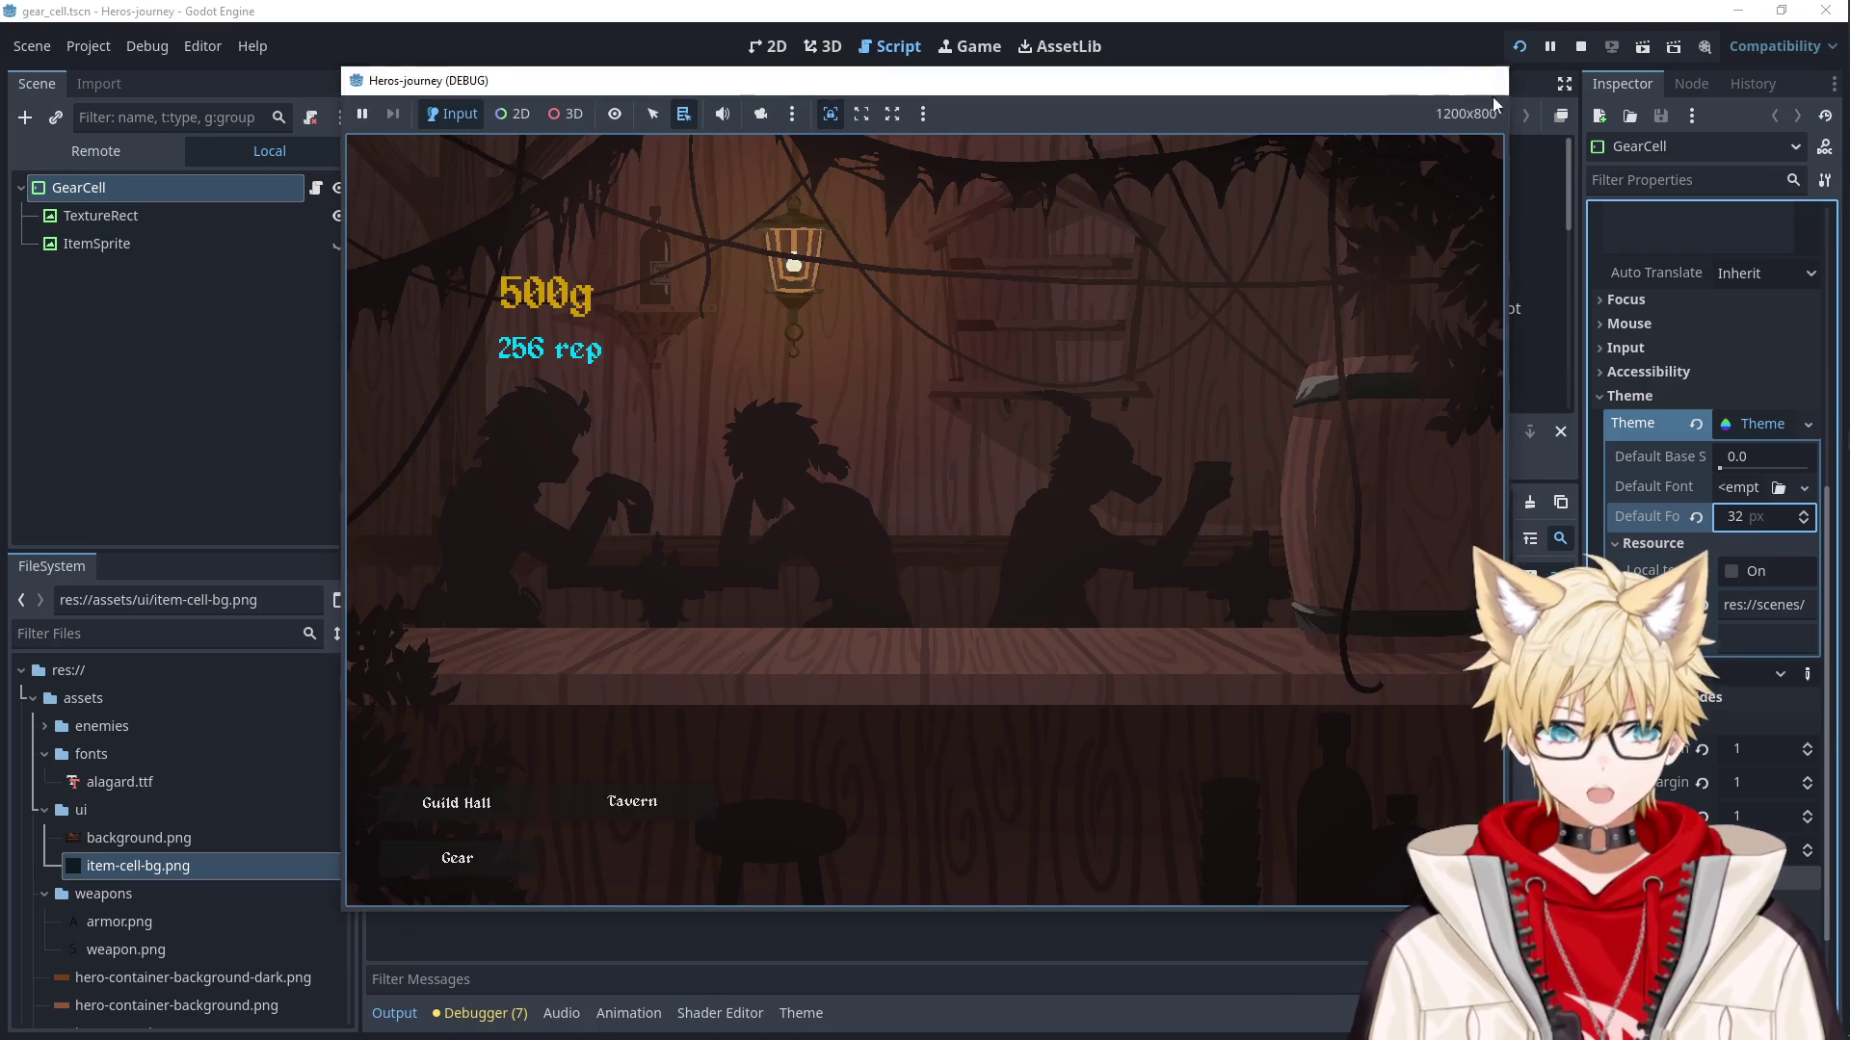
Stop the game and enter the GearCell tooltip as three lines: Armor, Defense +1, Max HP + 2.
click(1487, 81)
click(1659, 458)
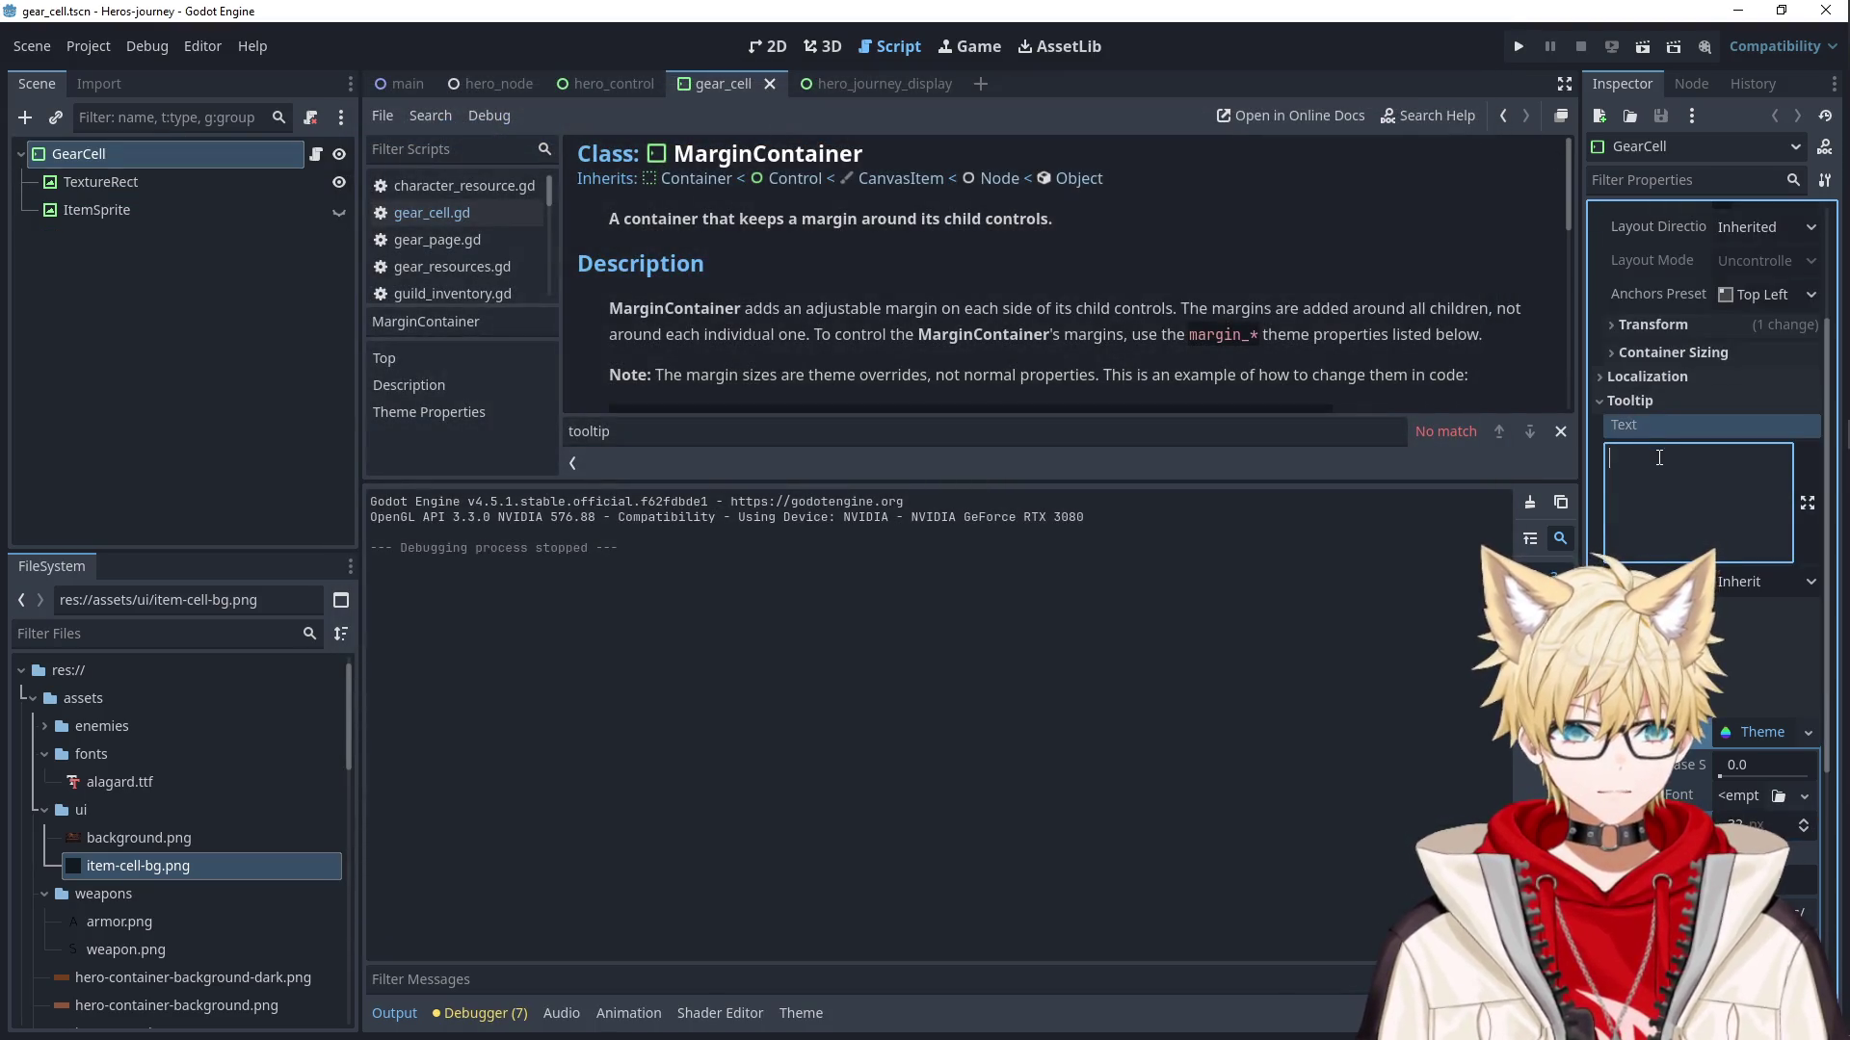
text(Armor)
key(Return)
text(Defense +1)
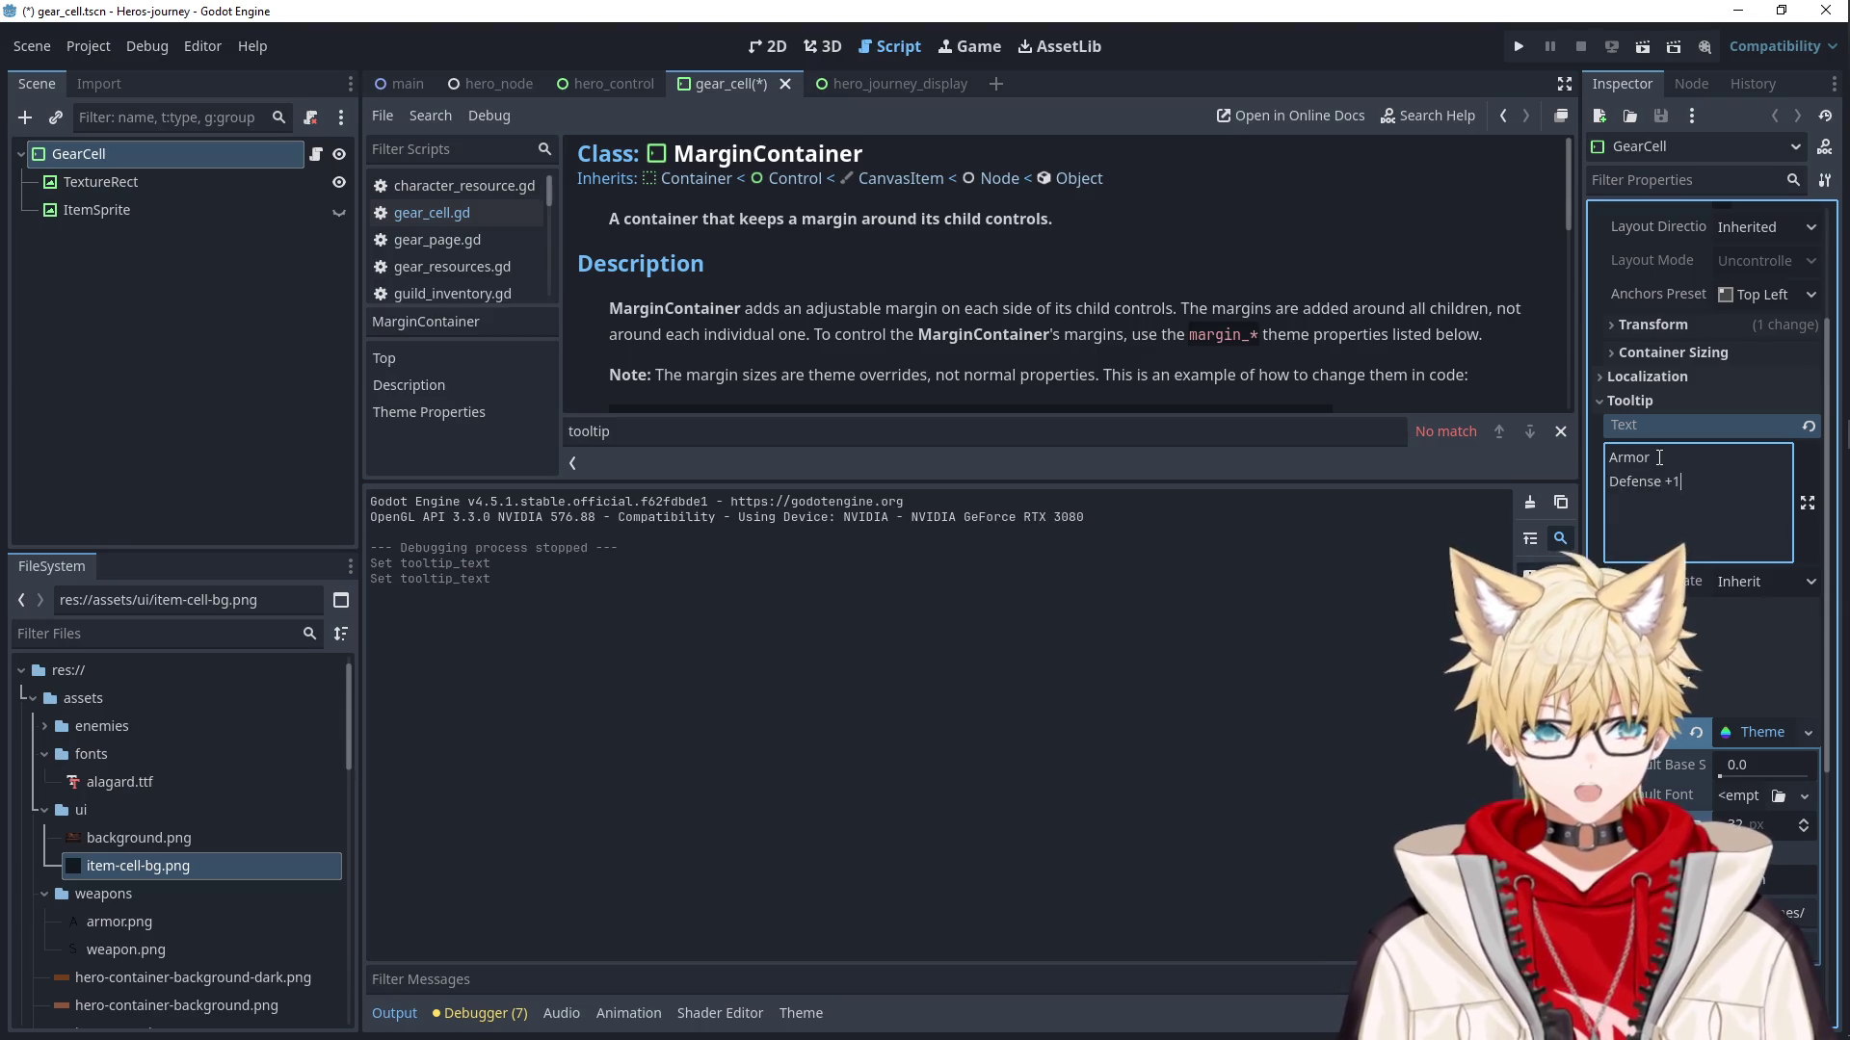
key(Return)
text(H)
key(BackSpace)
text(Max HP +)
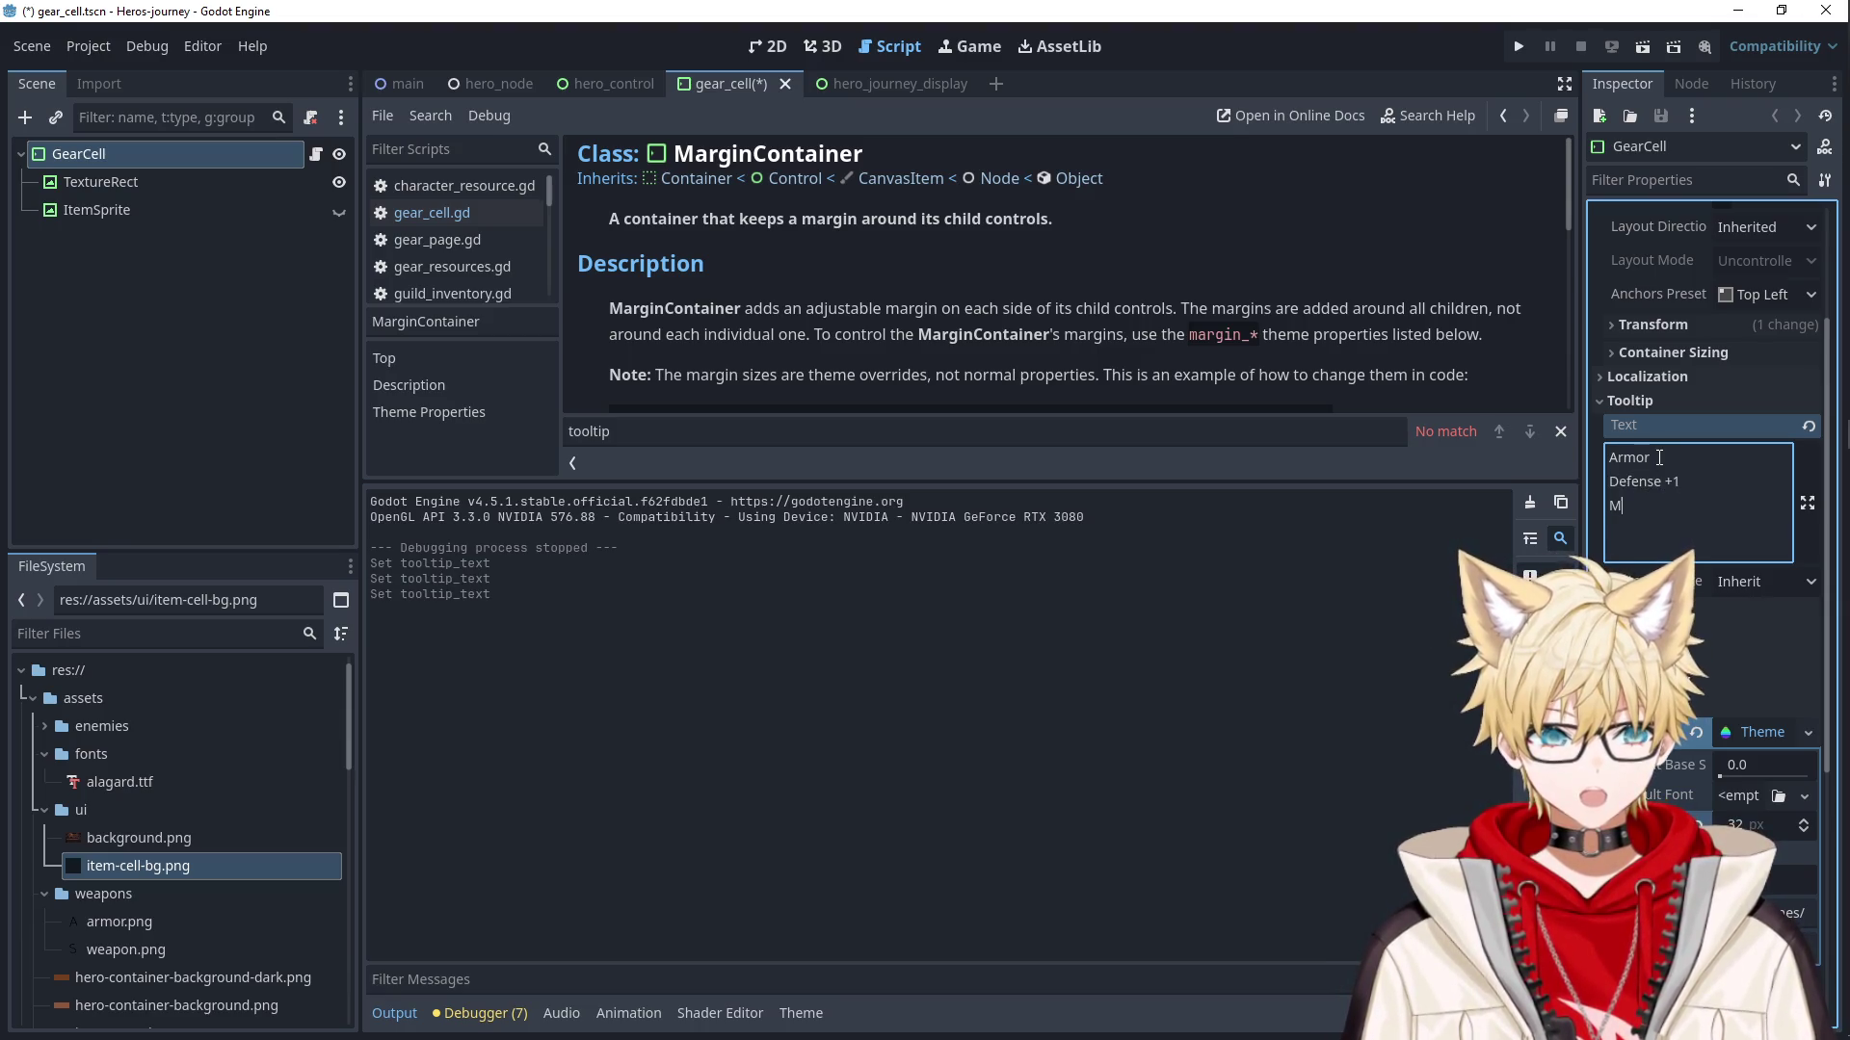
text( 2)
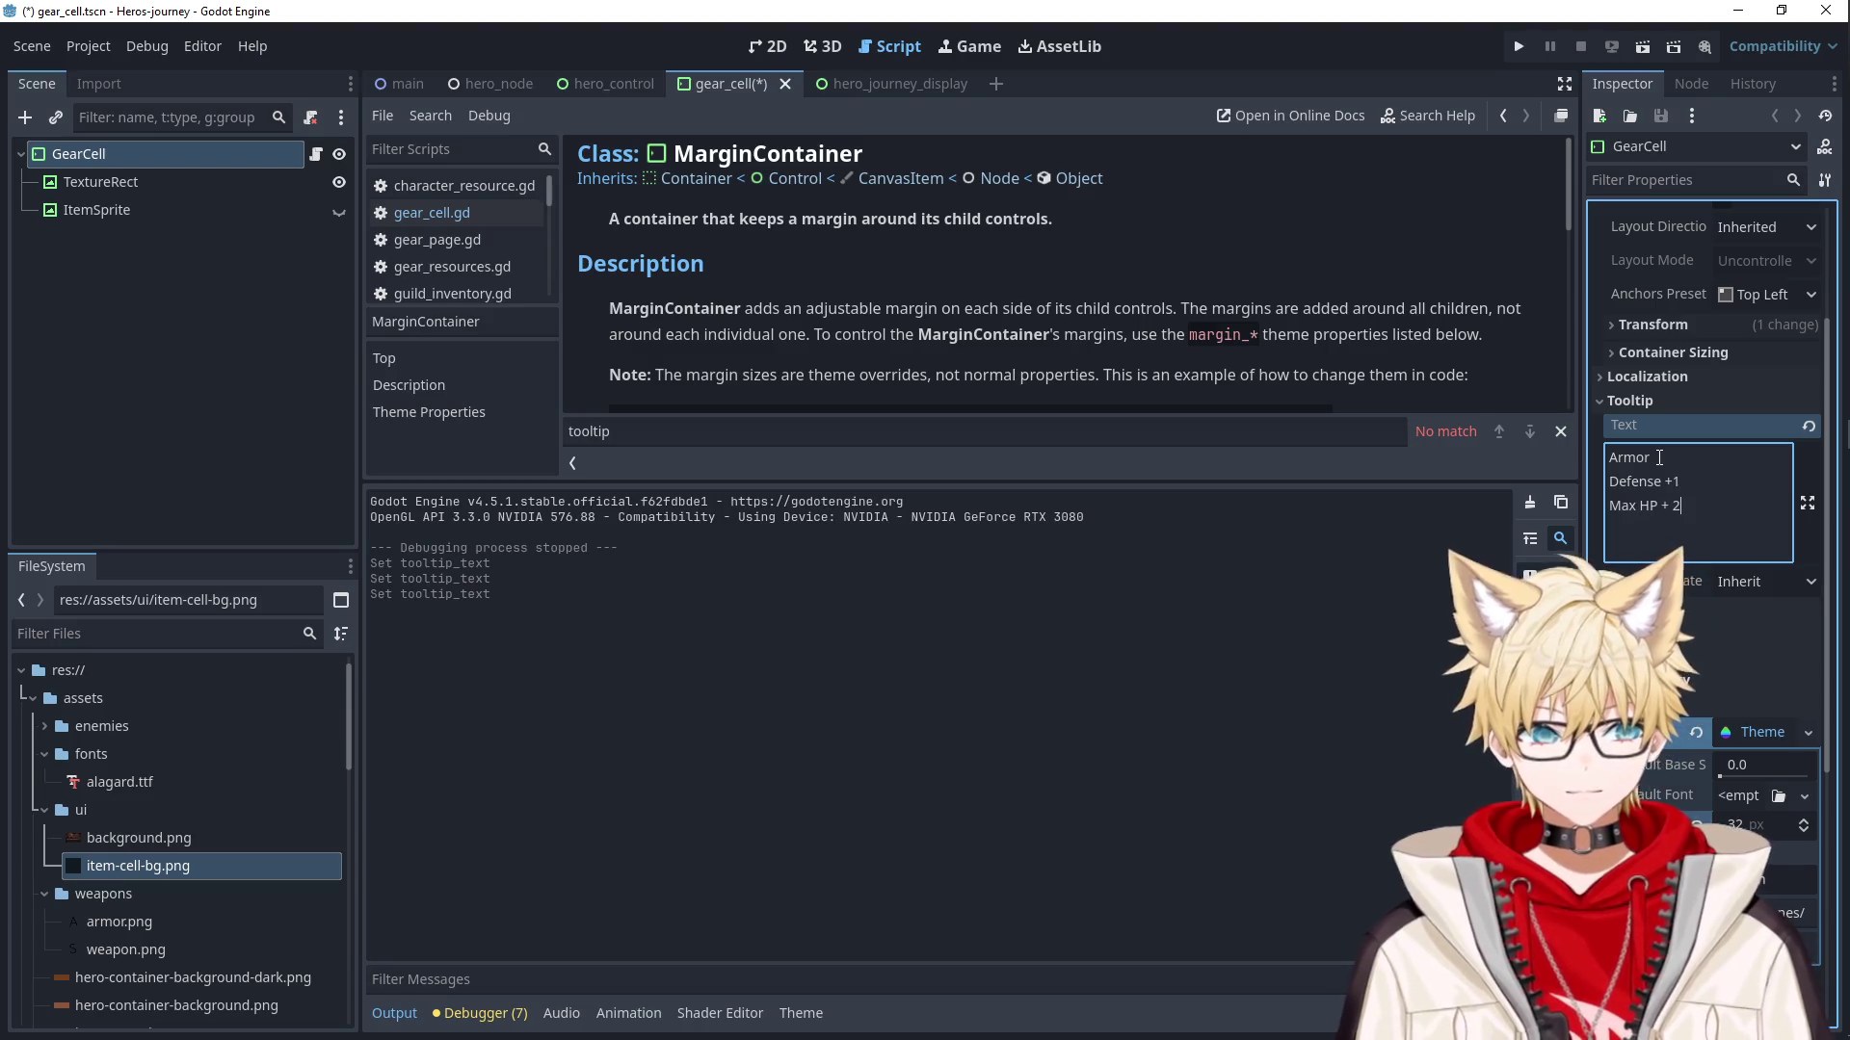
Run the game and open the gear grid to check the new tooltip.
click(1512, 48)
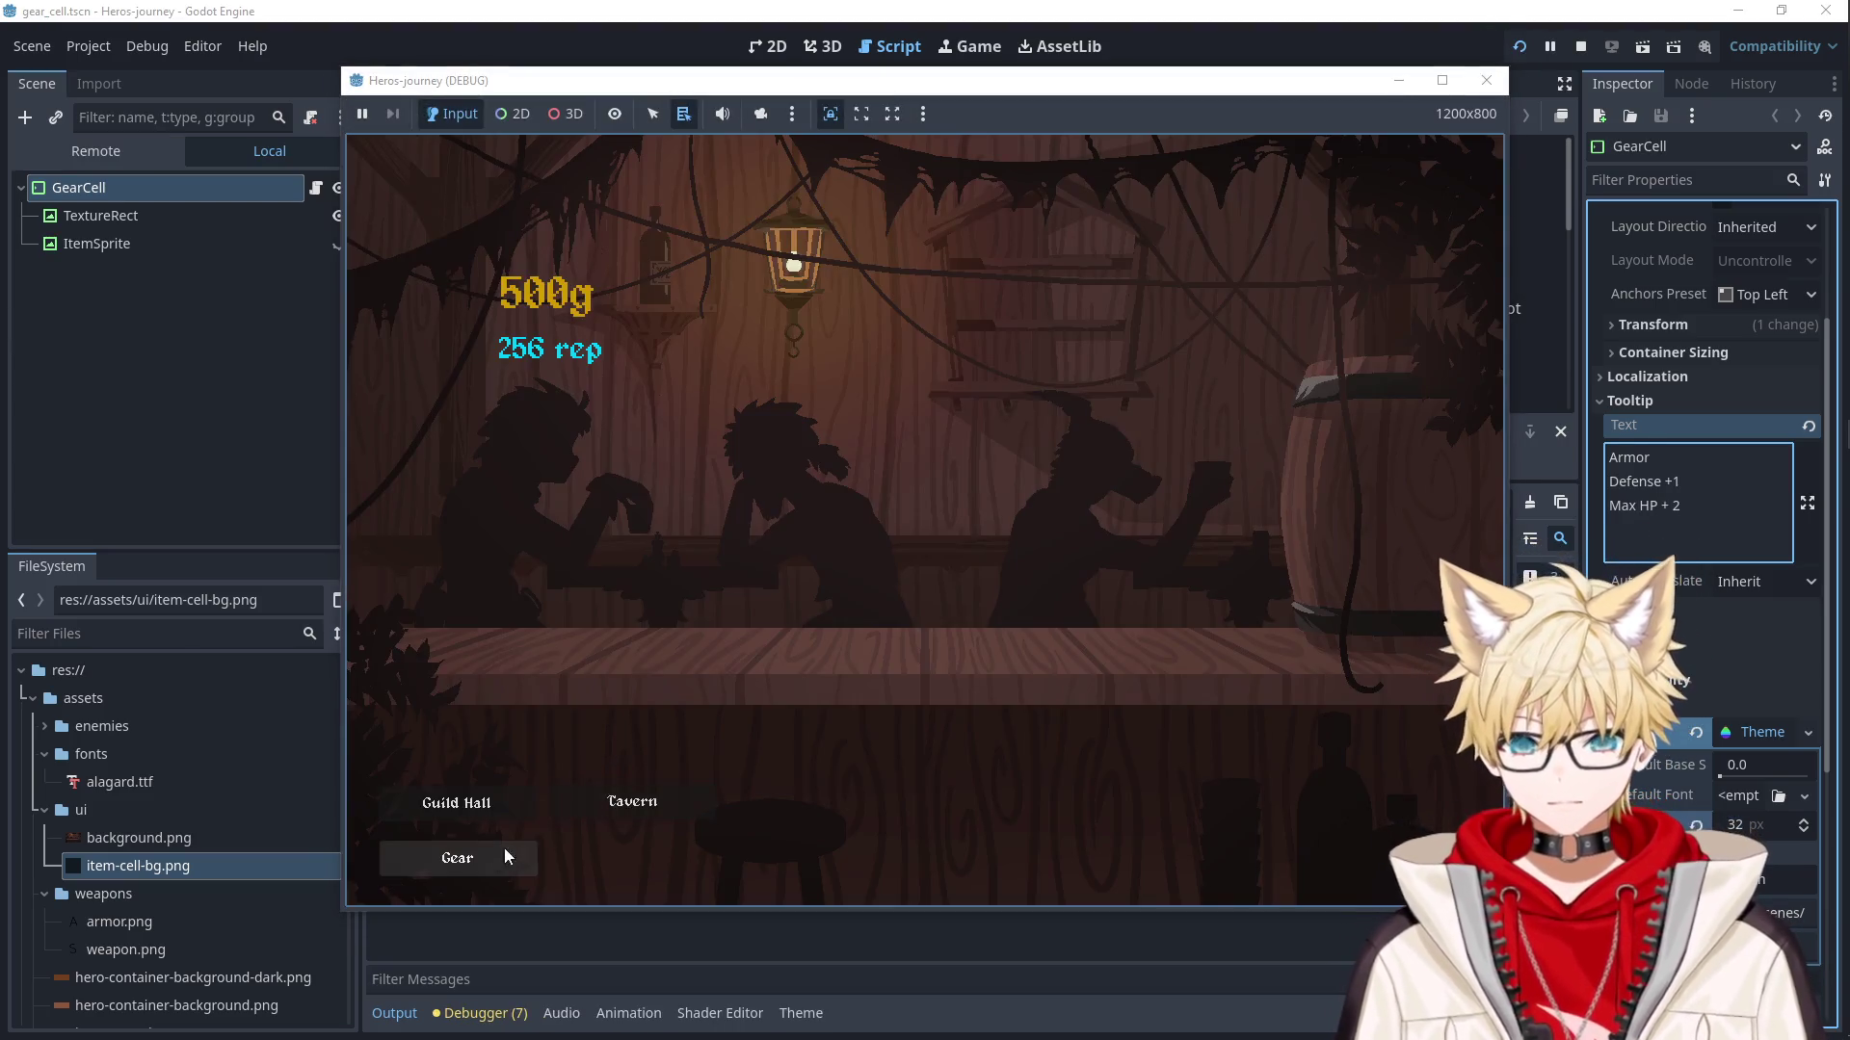
click(503, 851)
mouse_move(442, 378)
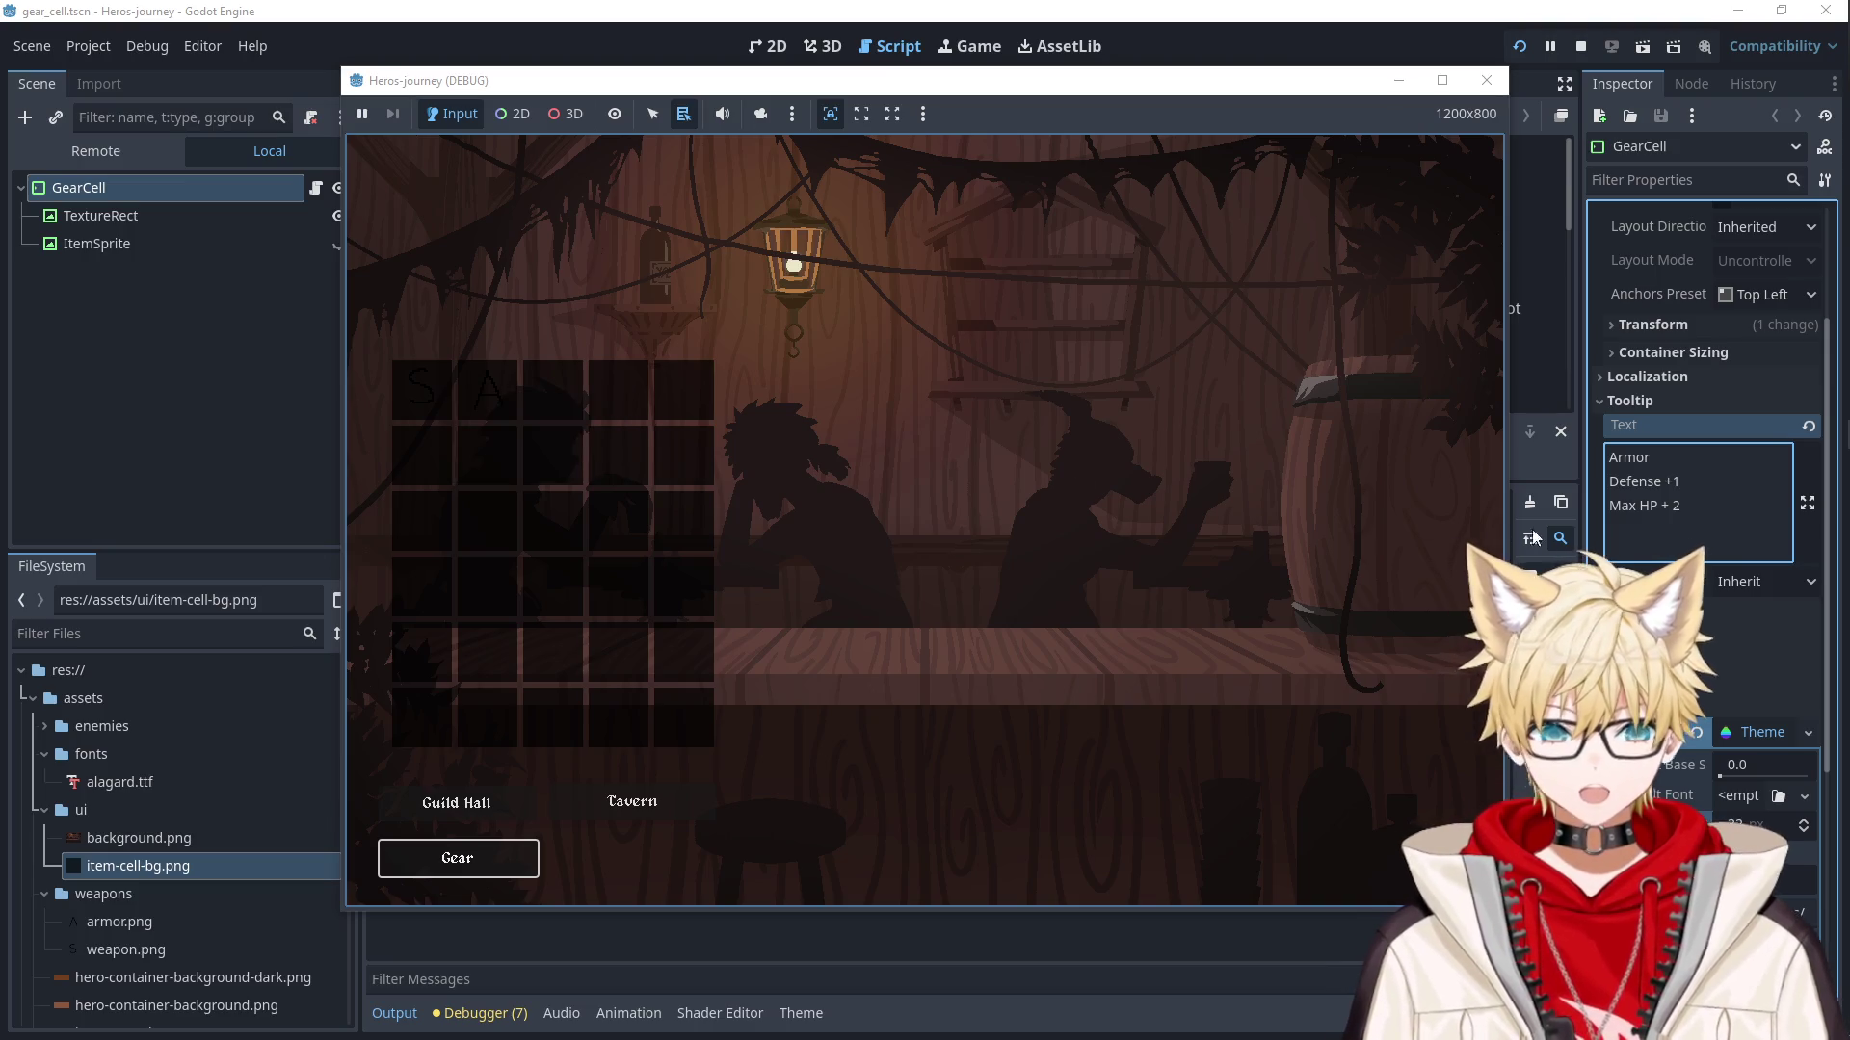
Keep tooltip auto-translate on Inherit and confirm the theme's 16 px default font size.
click(1673, 505)
click(1738, 580)
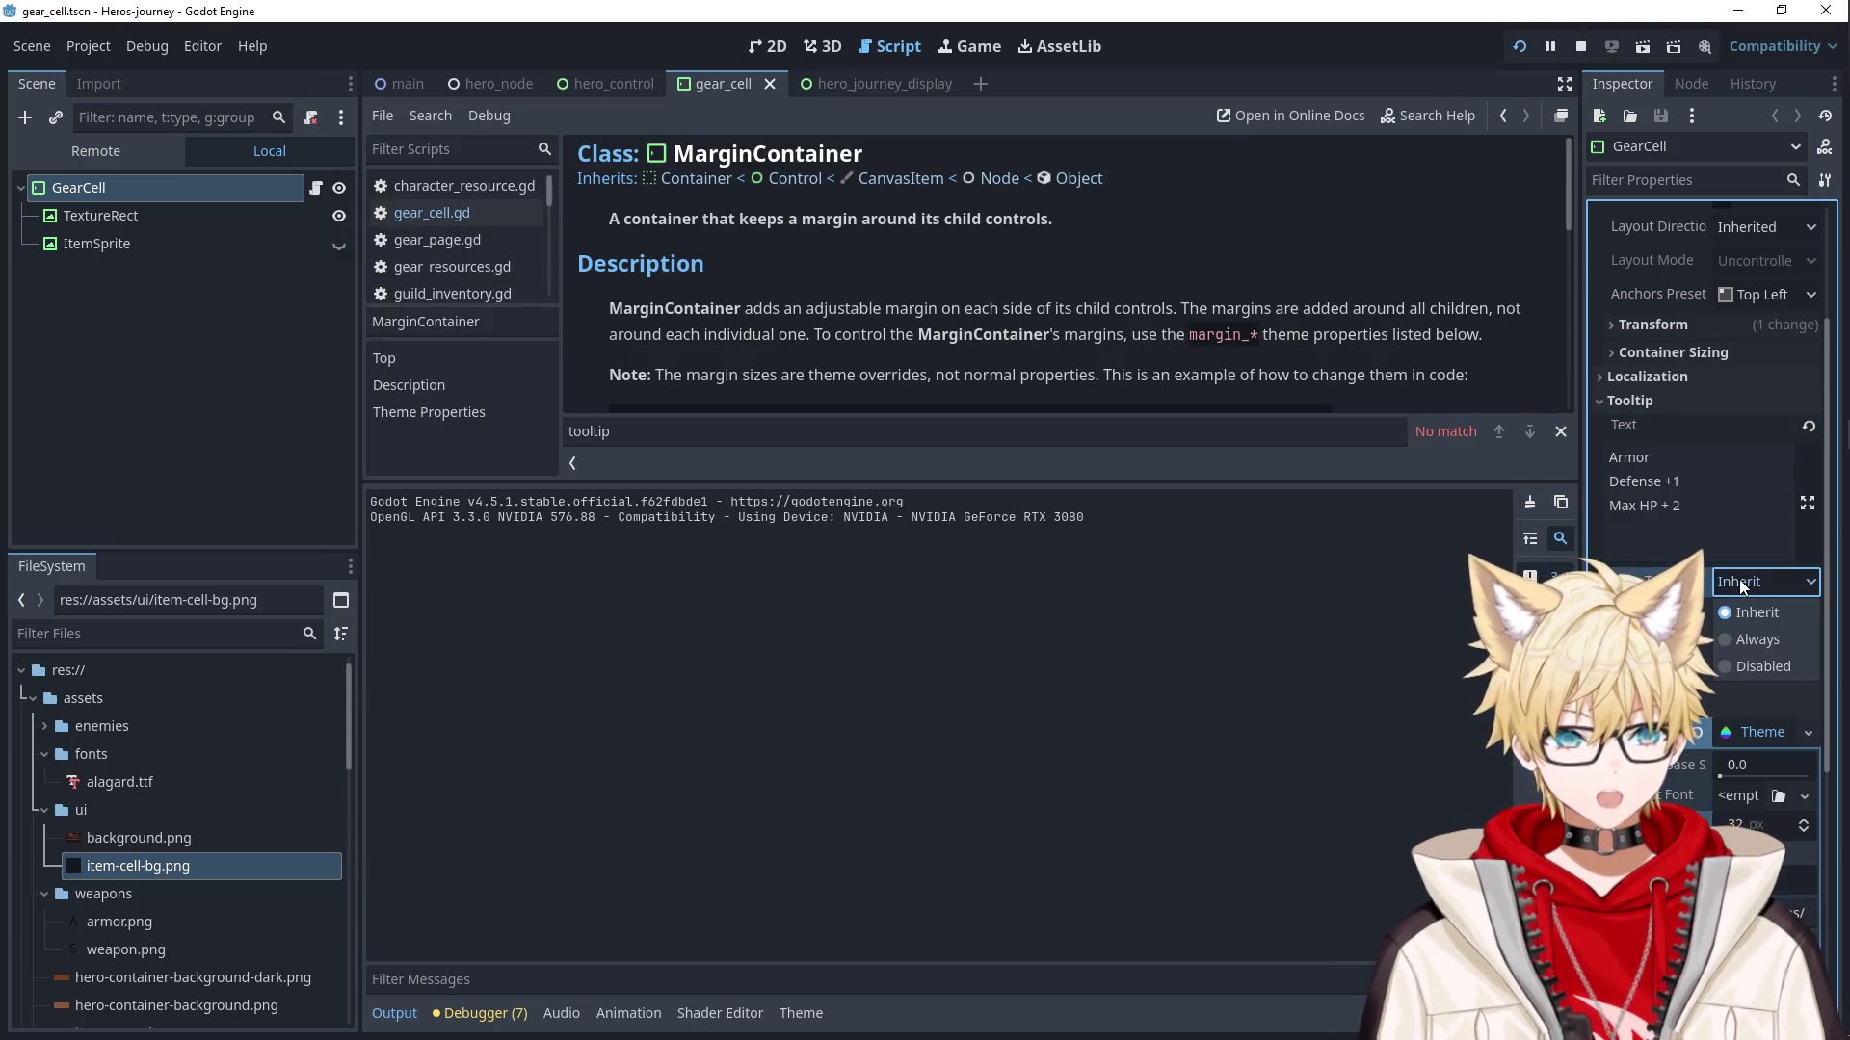
click(1707, 586)
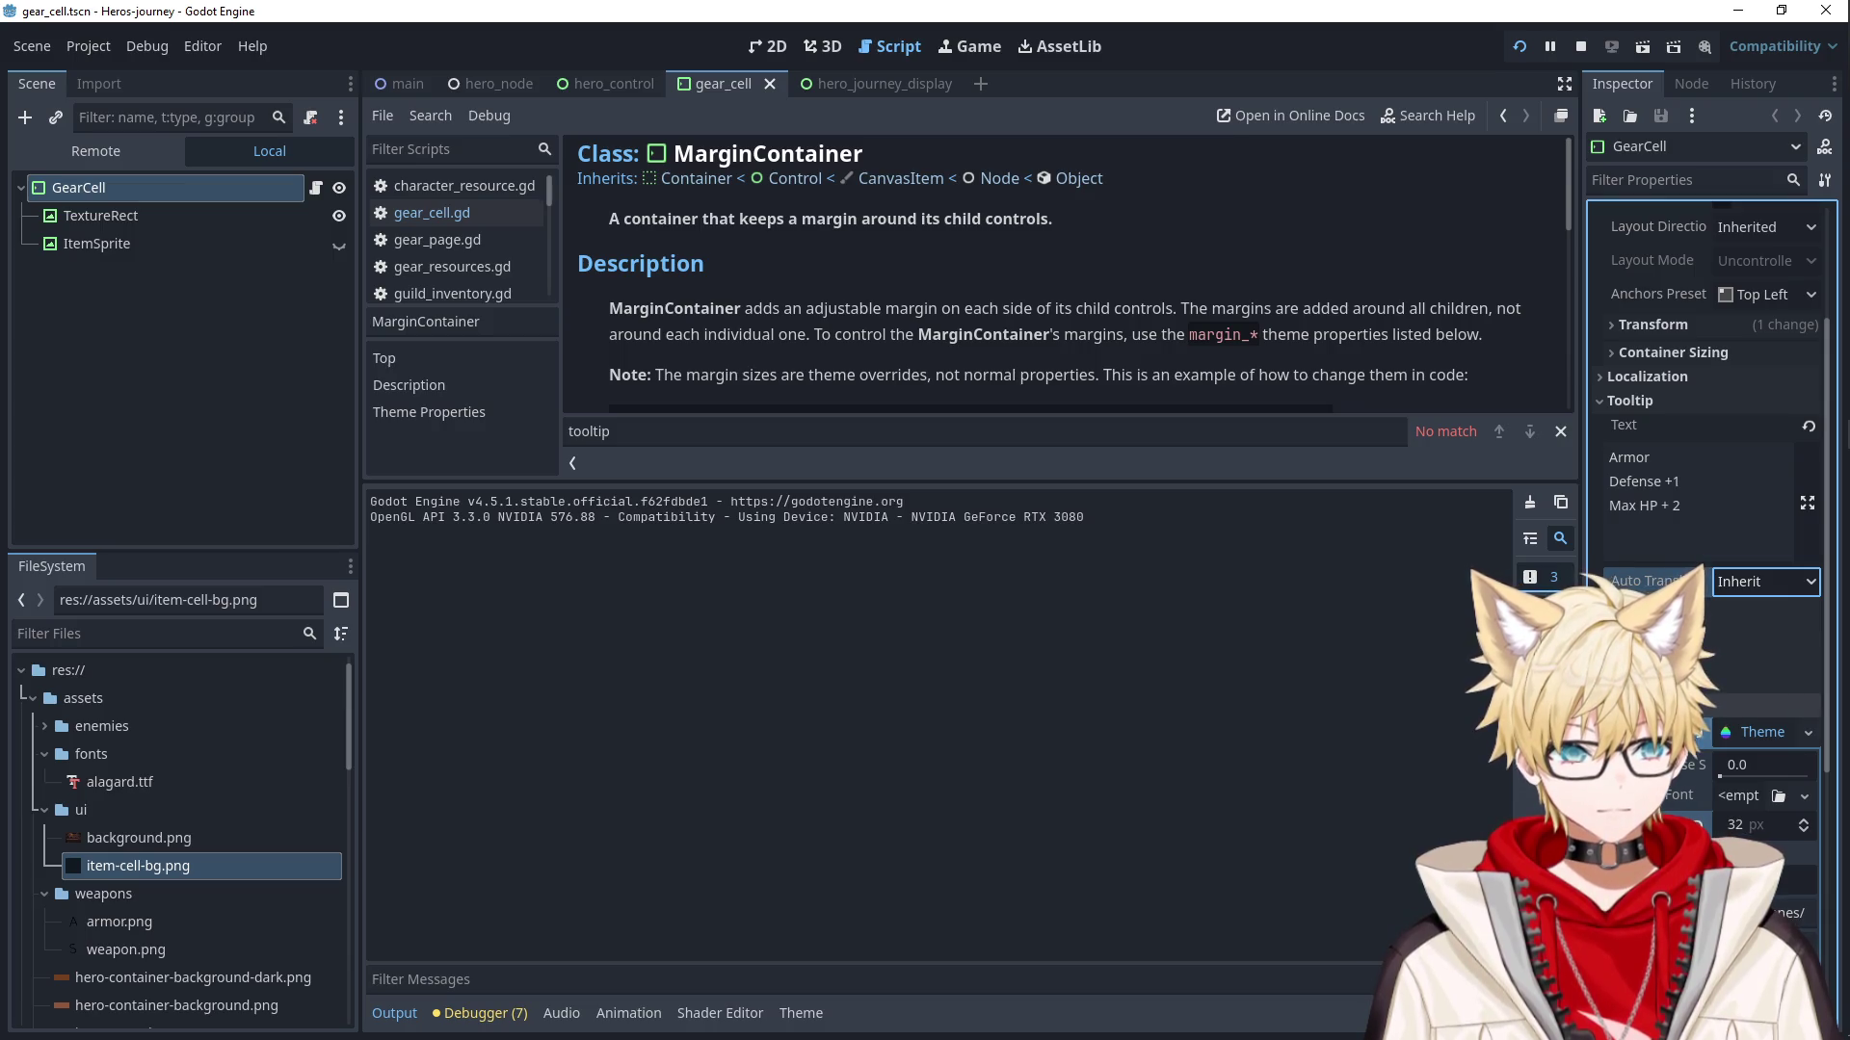
scroll(1718, 782, down, 2)
click(1739, 732)
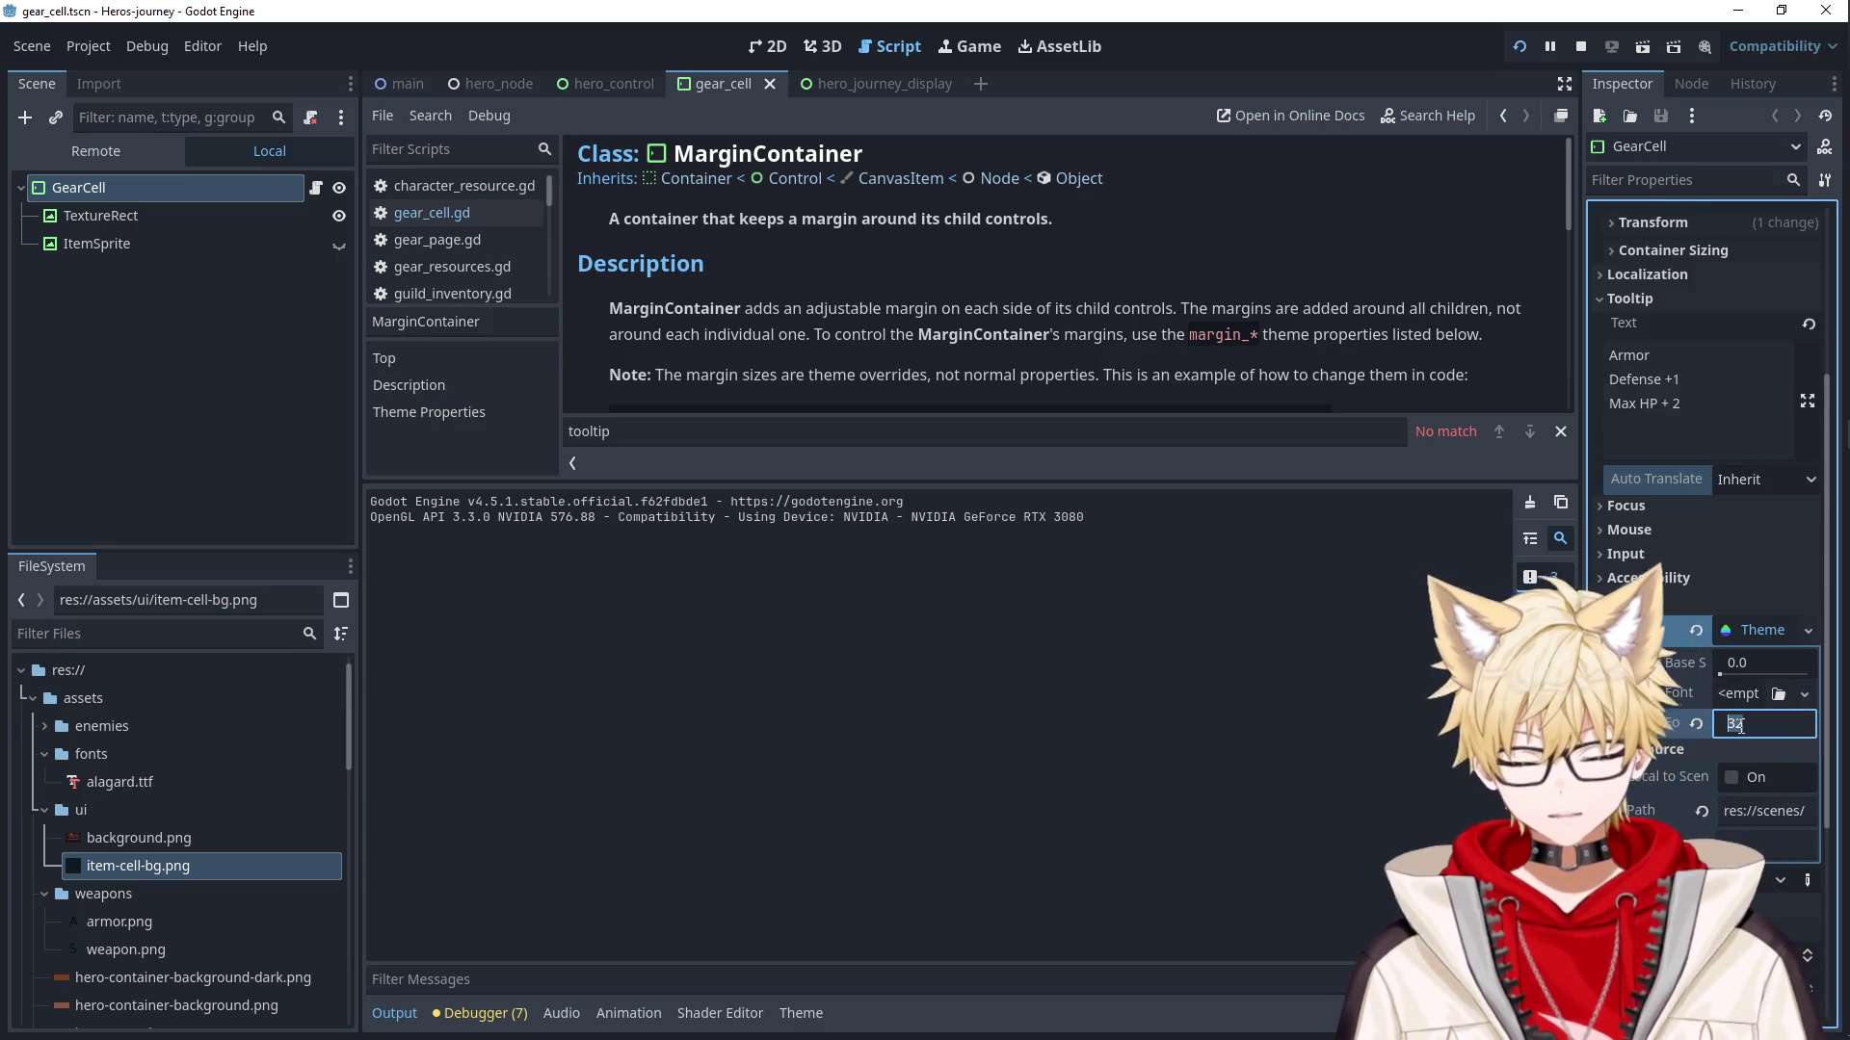
key(Tab)
Adjust the Max HP tooltip line, save the scene, and minimize the browser window.
click(1665, 400)
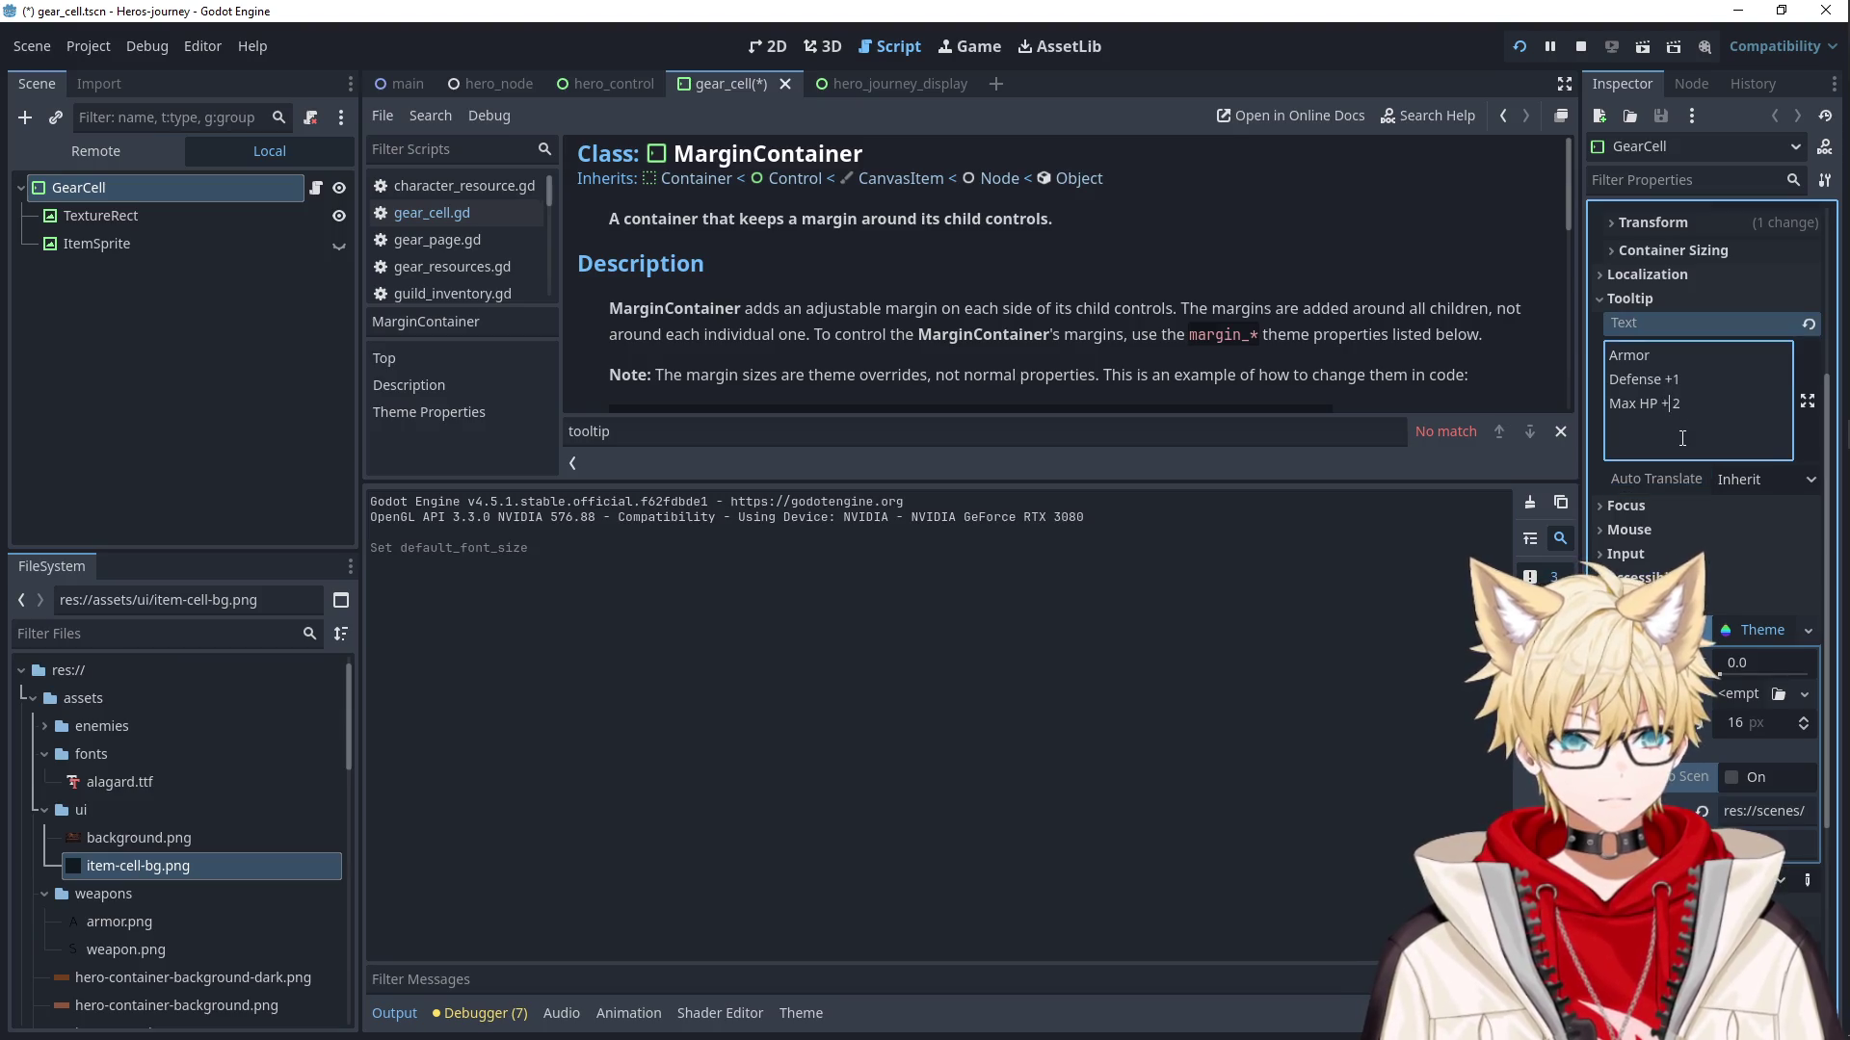
text(+)
key(ctrl+s)
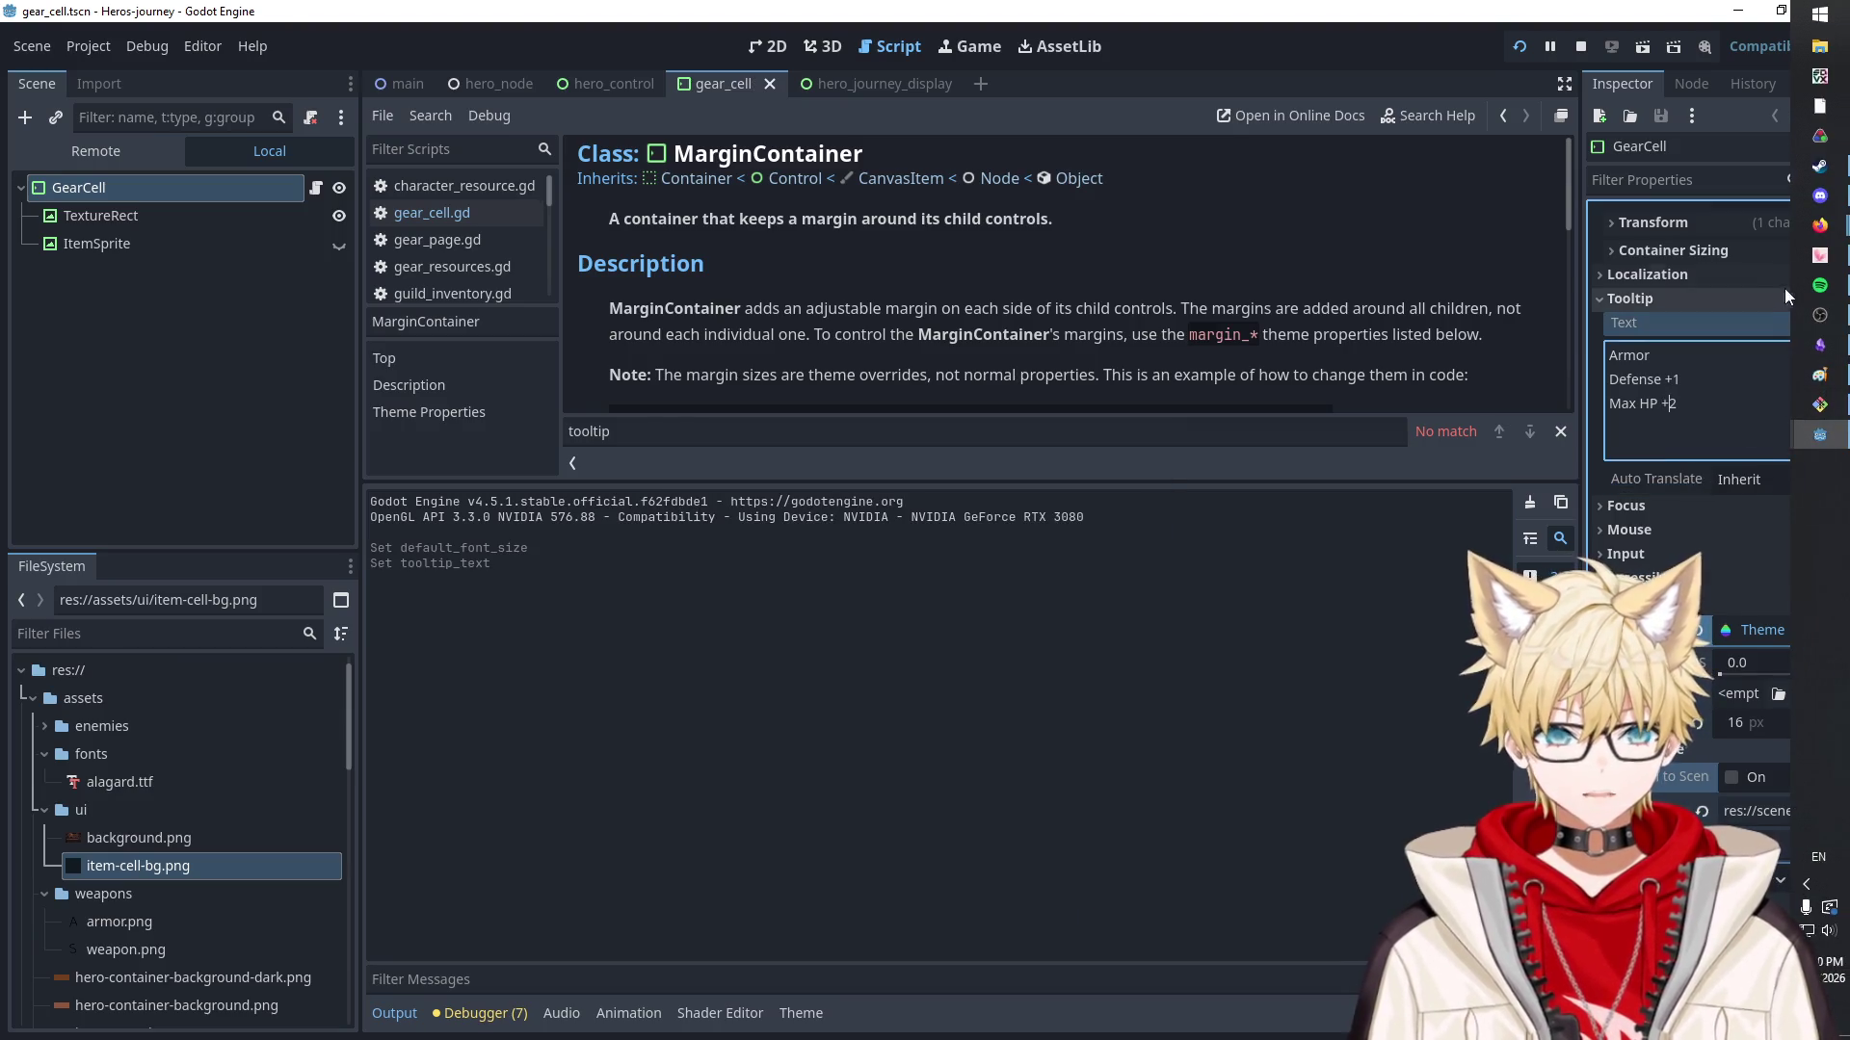
mouse_move(1820, 225)
click(1676, 77)
click(1738, 21)
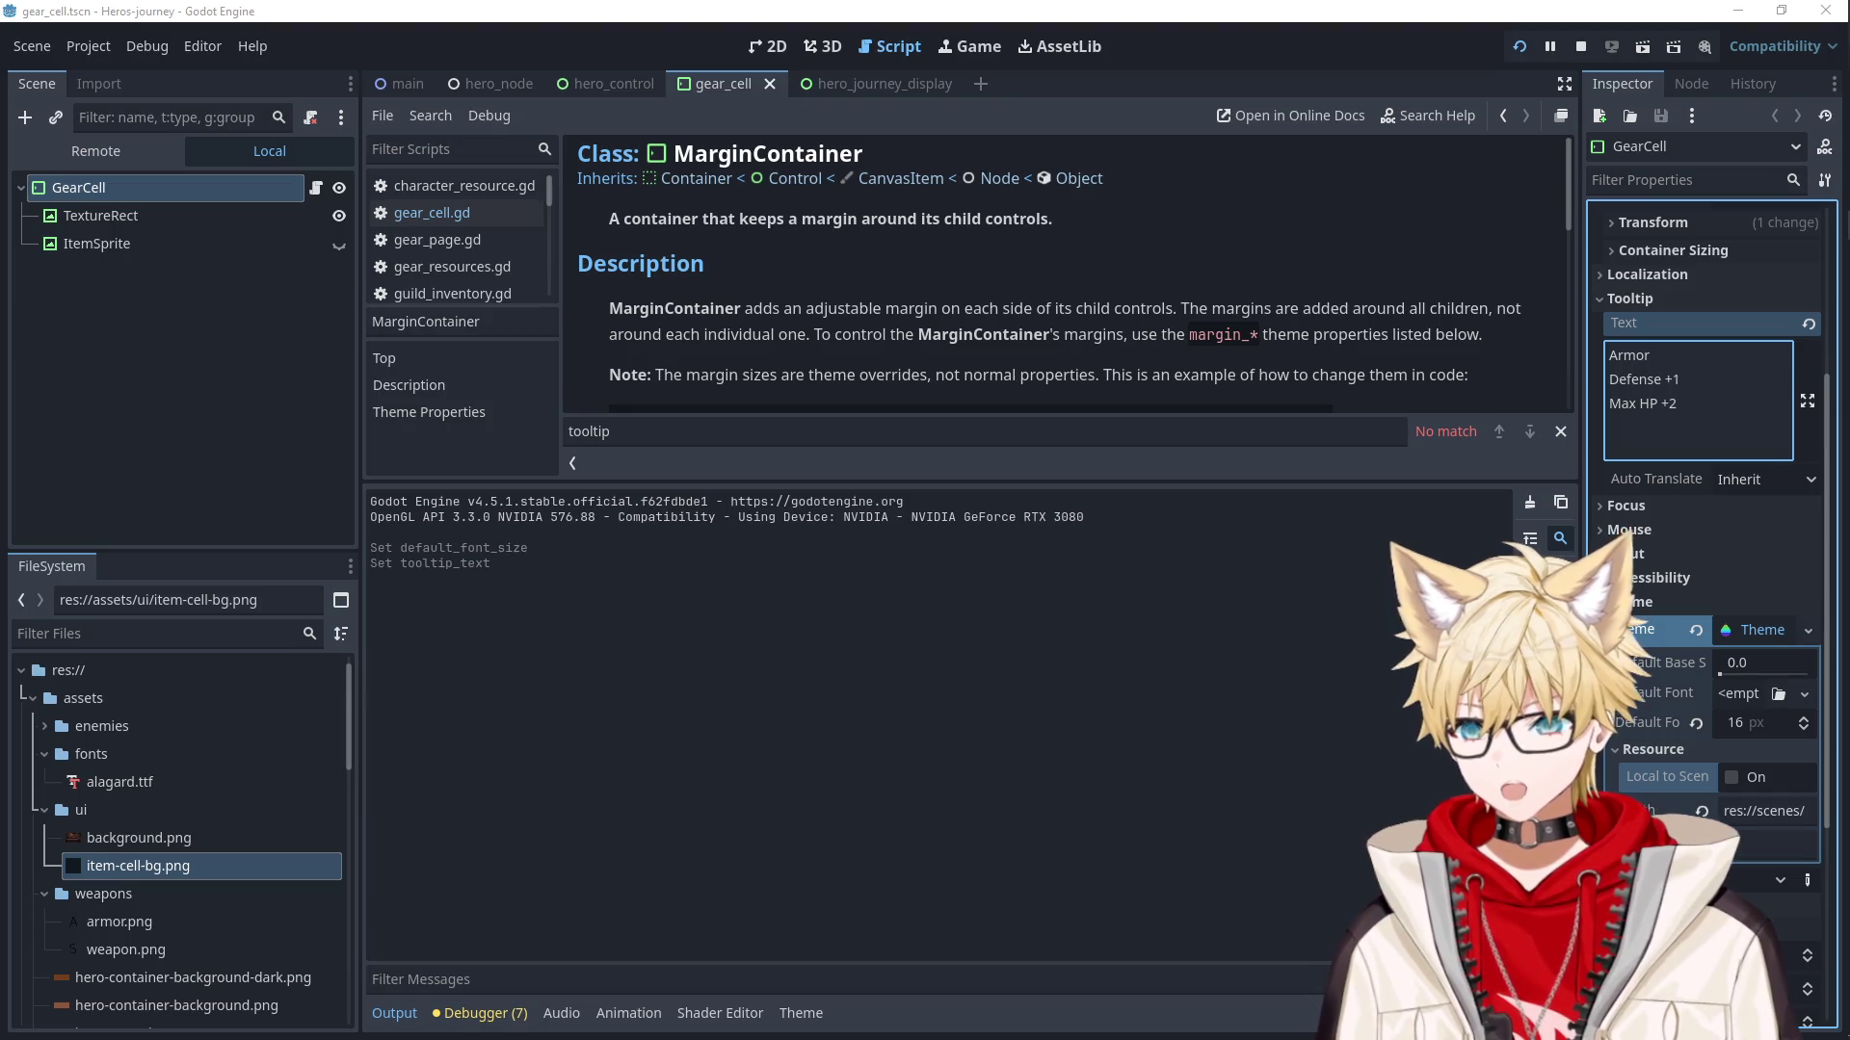
Switch to the browser's Reddit thread about colour-coding Godot 4 tooltips.
key(alt+Tab)
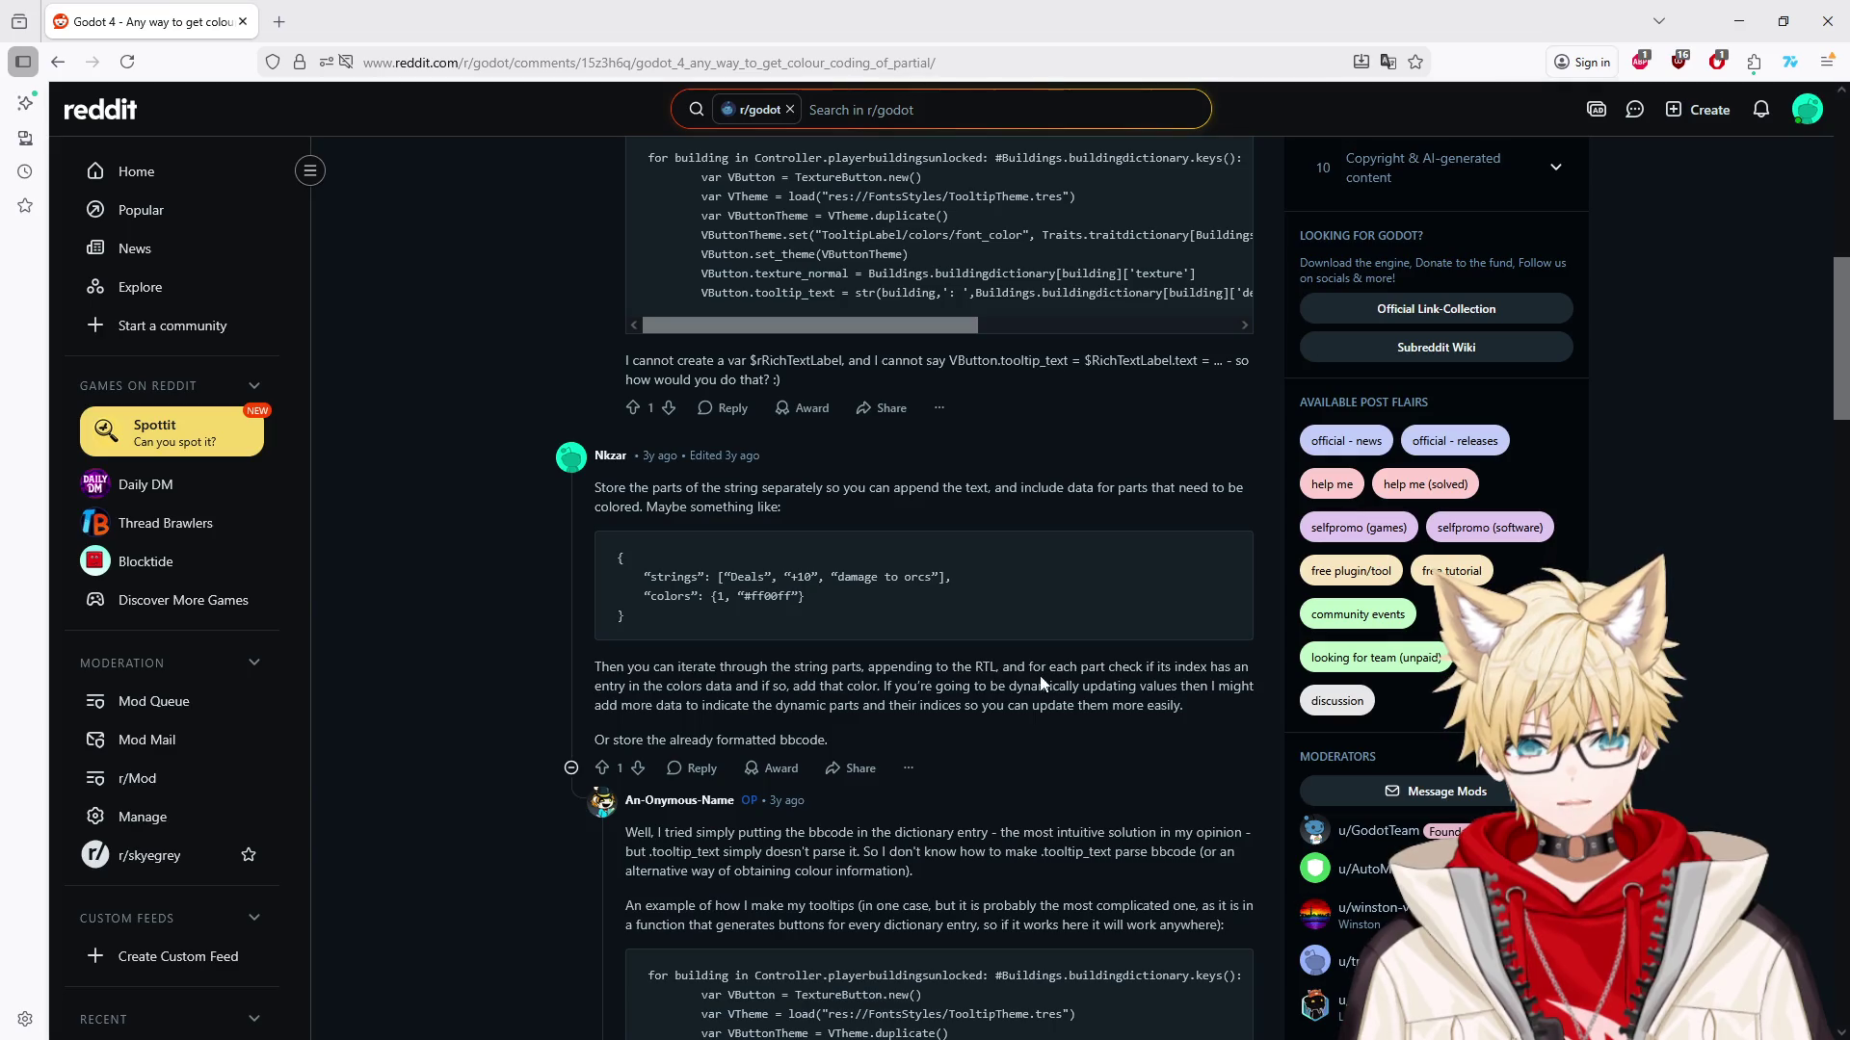
Read through the Reddit tooltip thread and its code, collapsing one reply.
scroll(847, 692, down, 2)
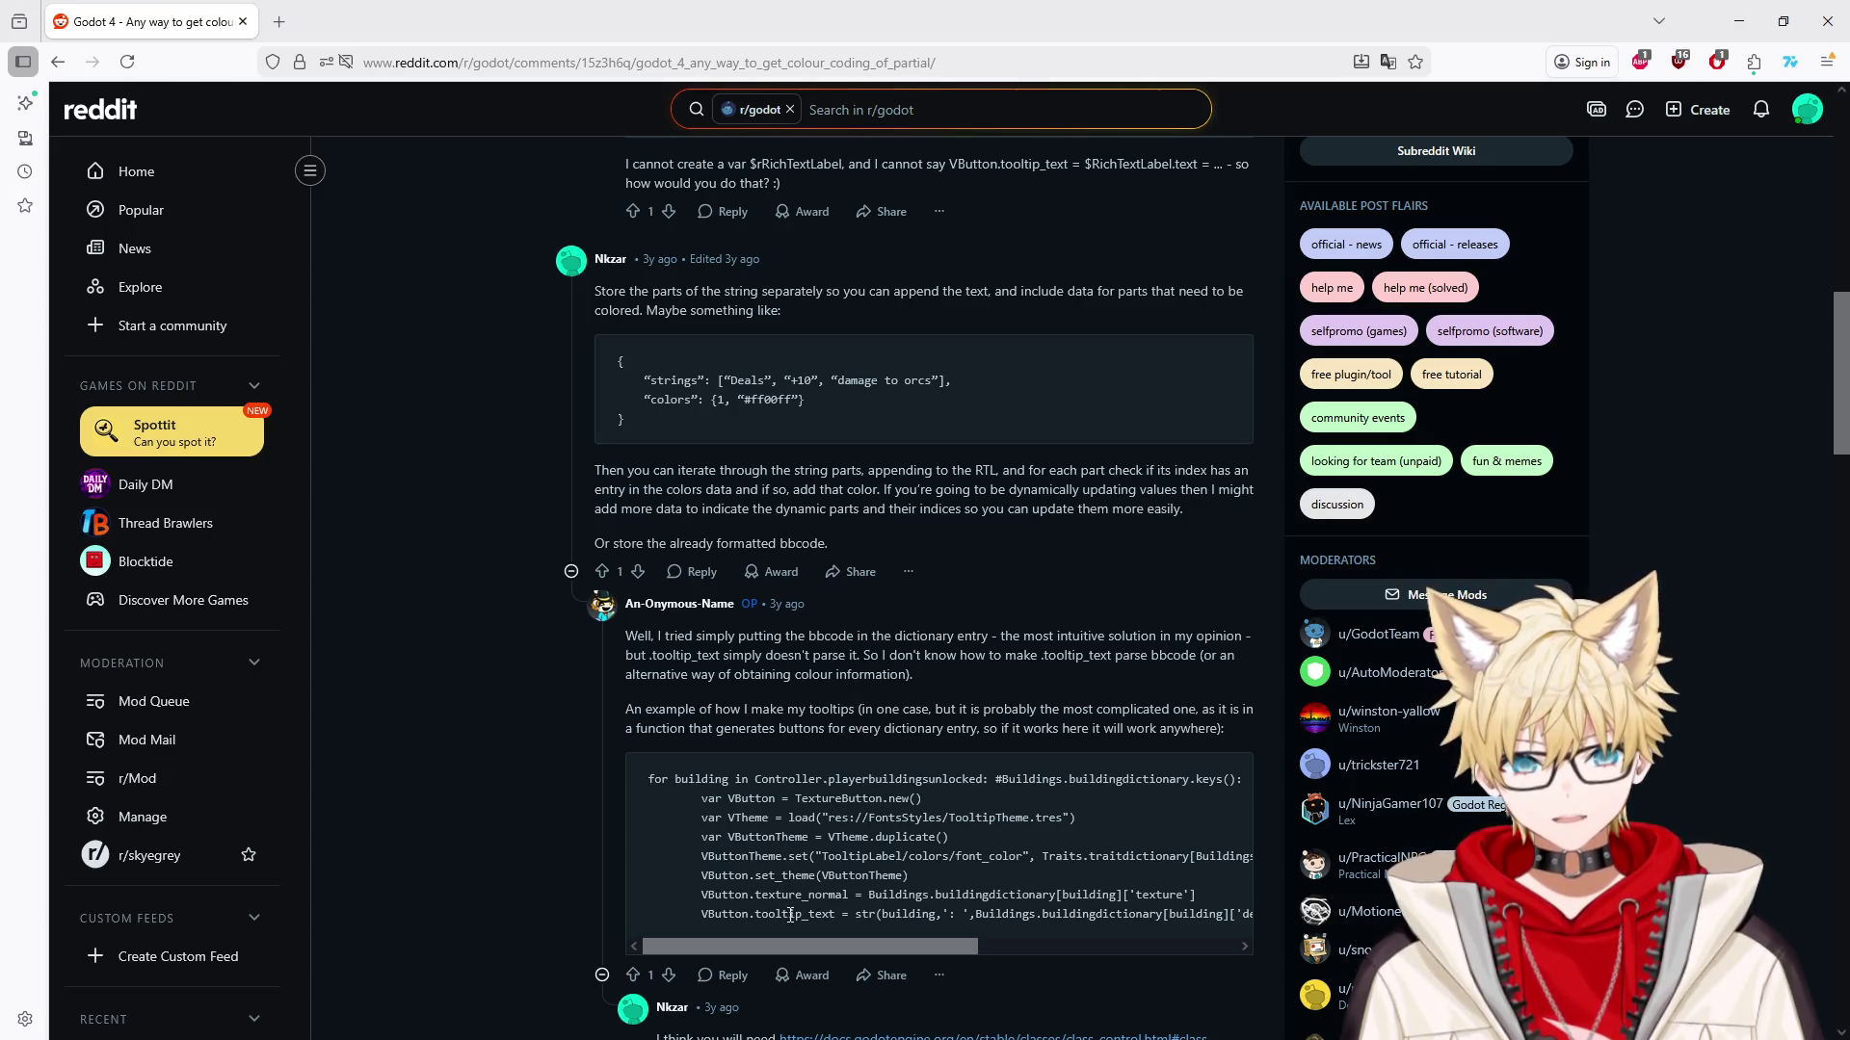
mouse_move(790, 940)
mouse_down()
mouse_move(910, 952)
mouse_move(771, 950)
mouse_move(846, 958)
mouse_up()
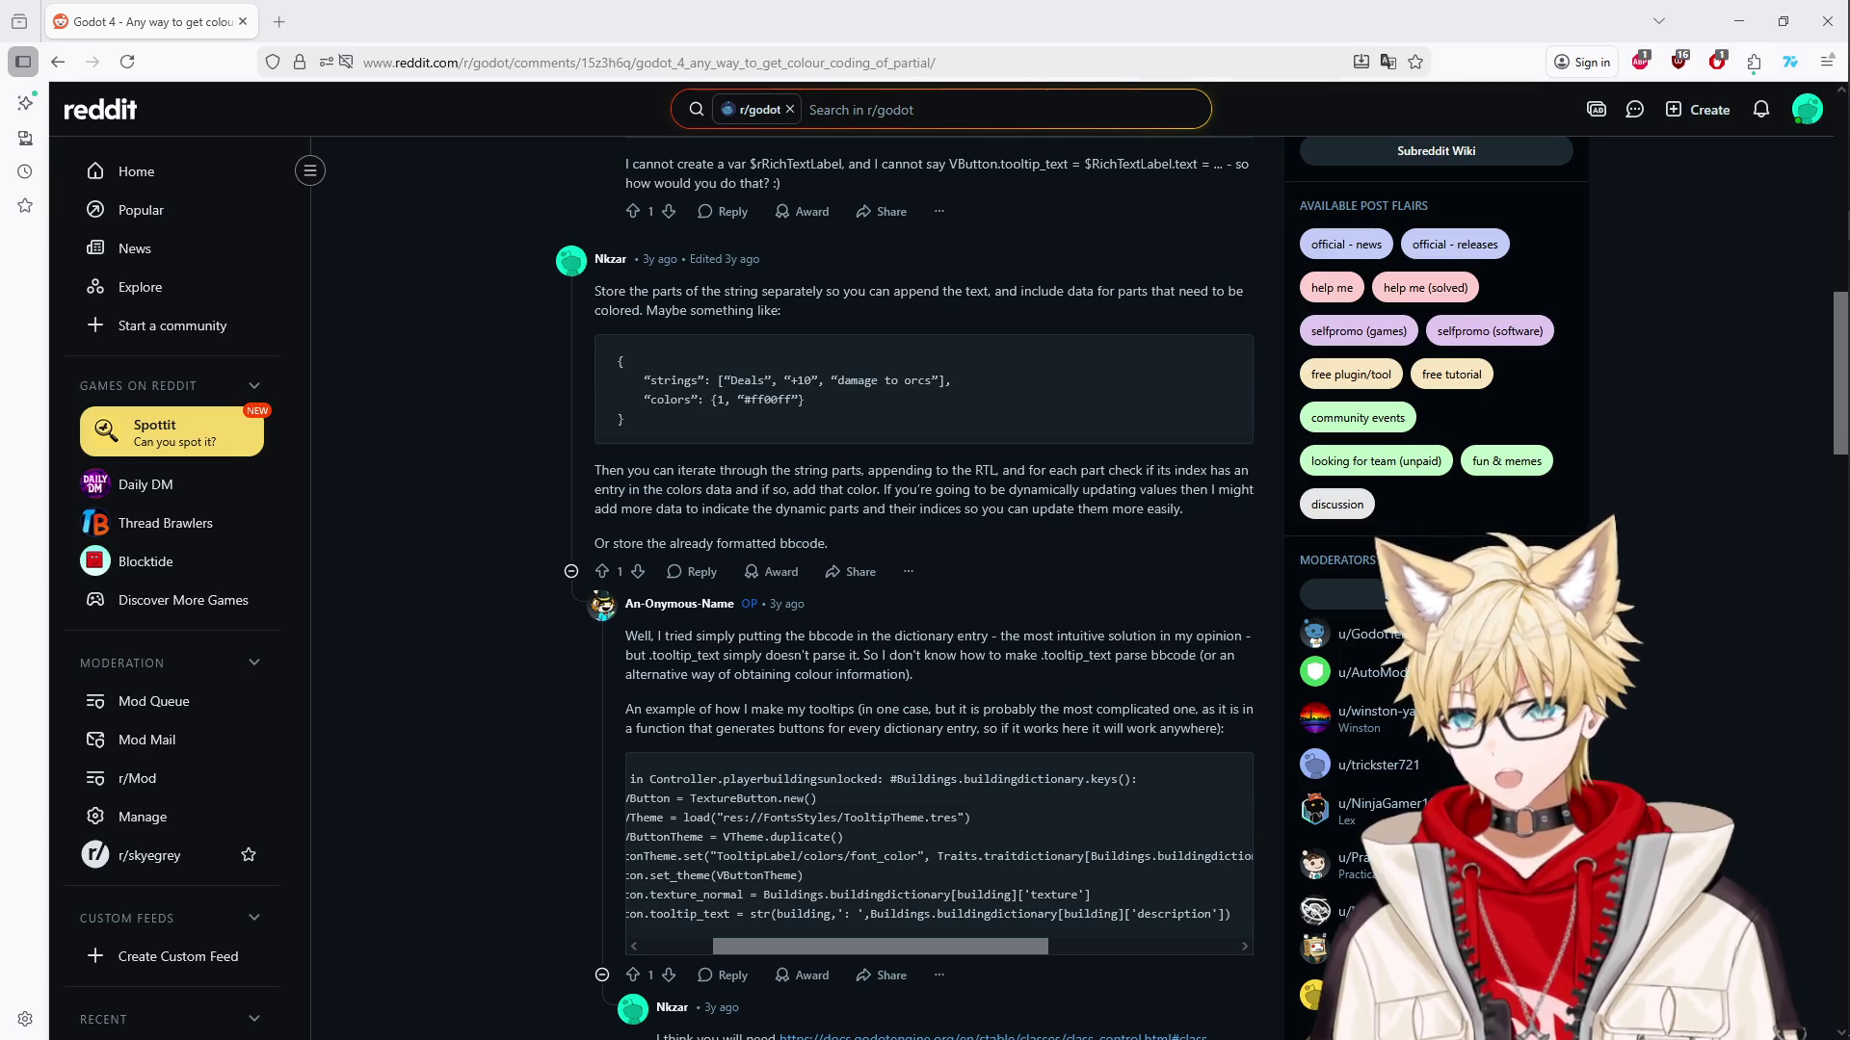
click(1783, 21)
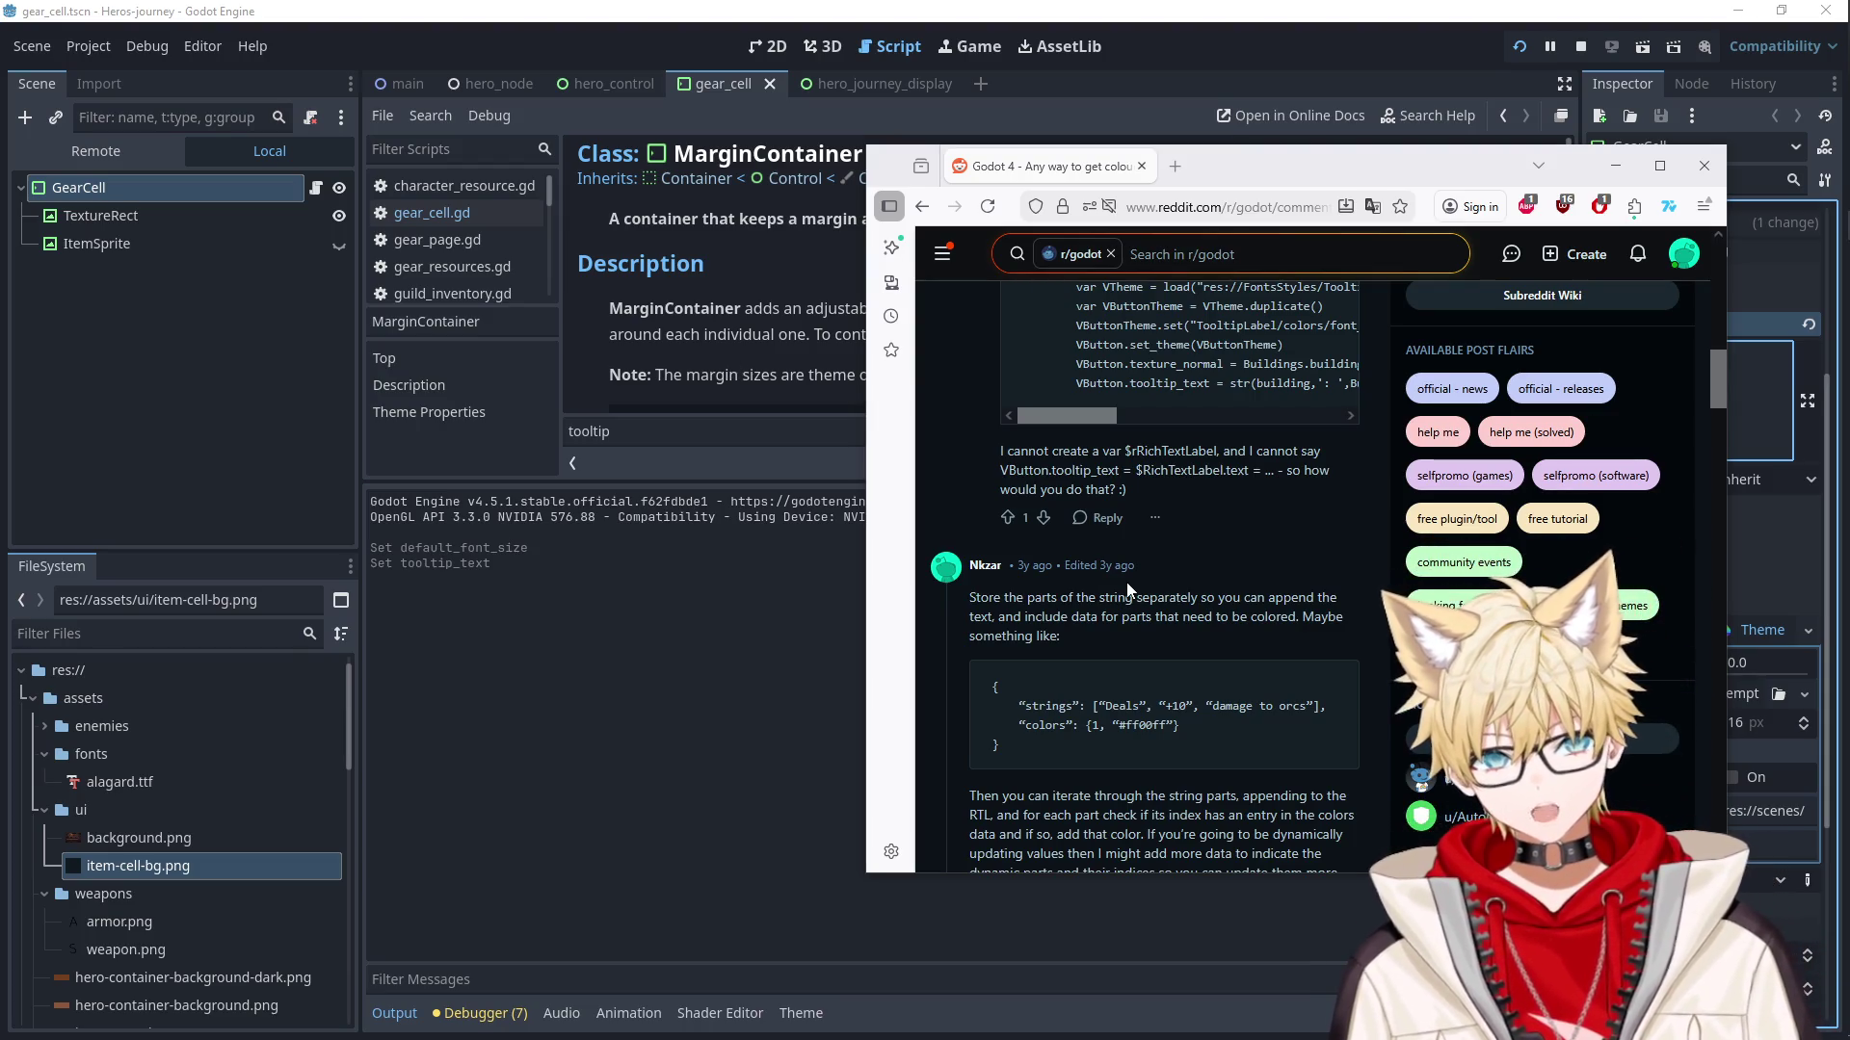
click(1125, 581)
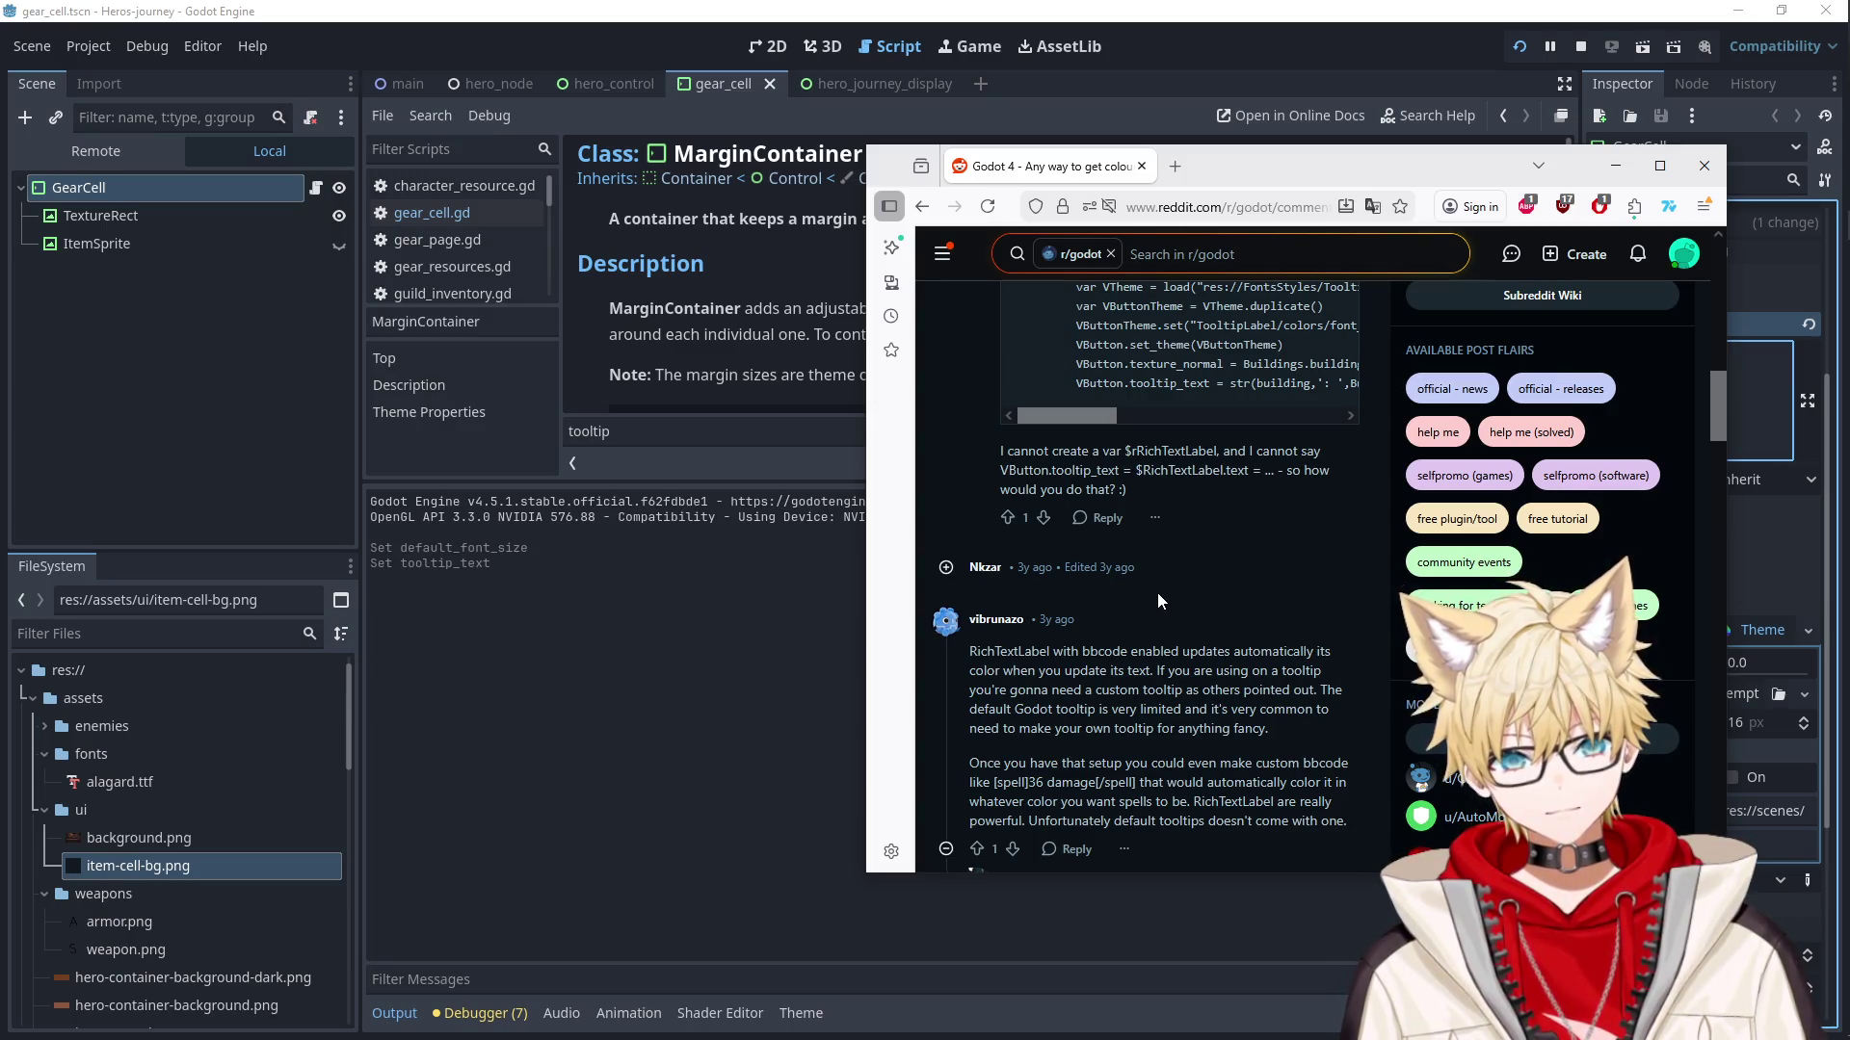
scroll(1158, 593, down, 2)
Move the browser aside and open the Control class reference in Godot's docs.
drag(1307, 170, 0, 183)
click(871, 179)
click(719, 199)
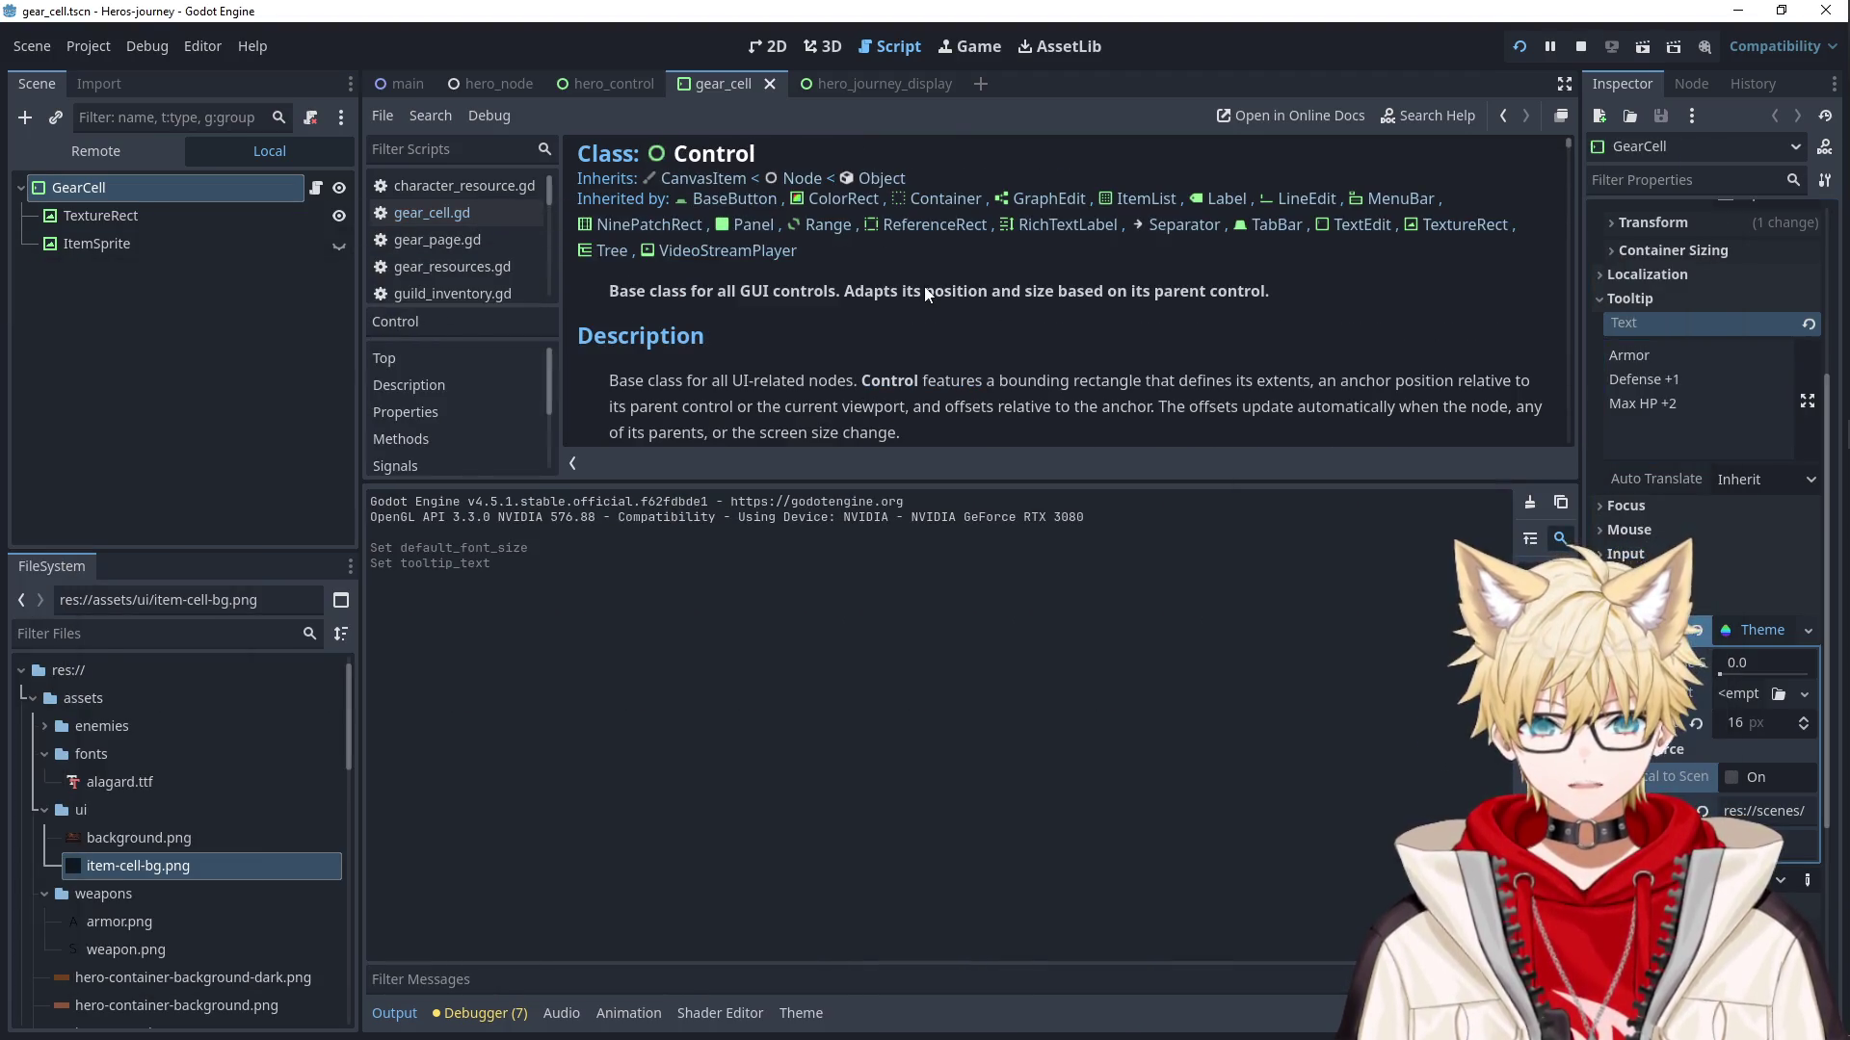
Search the Control docs for 'tooltip', read tooltip_text and _get_tooltip(), then reopen gear_cell.gd.
key(ctrl+f)
text(tooltip)
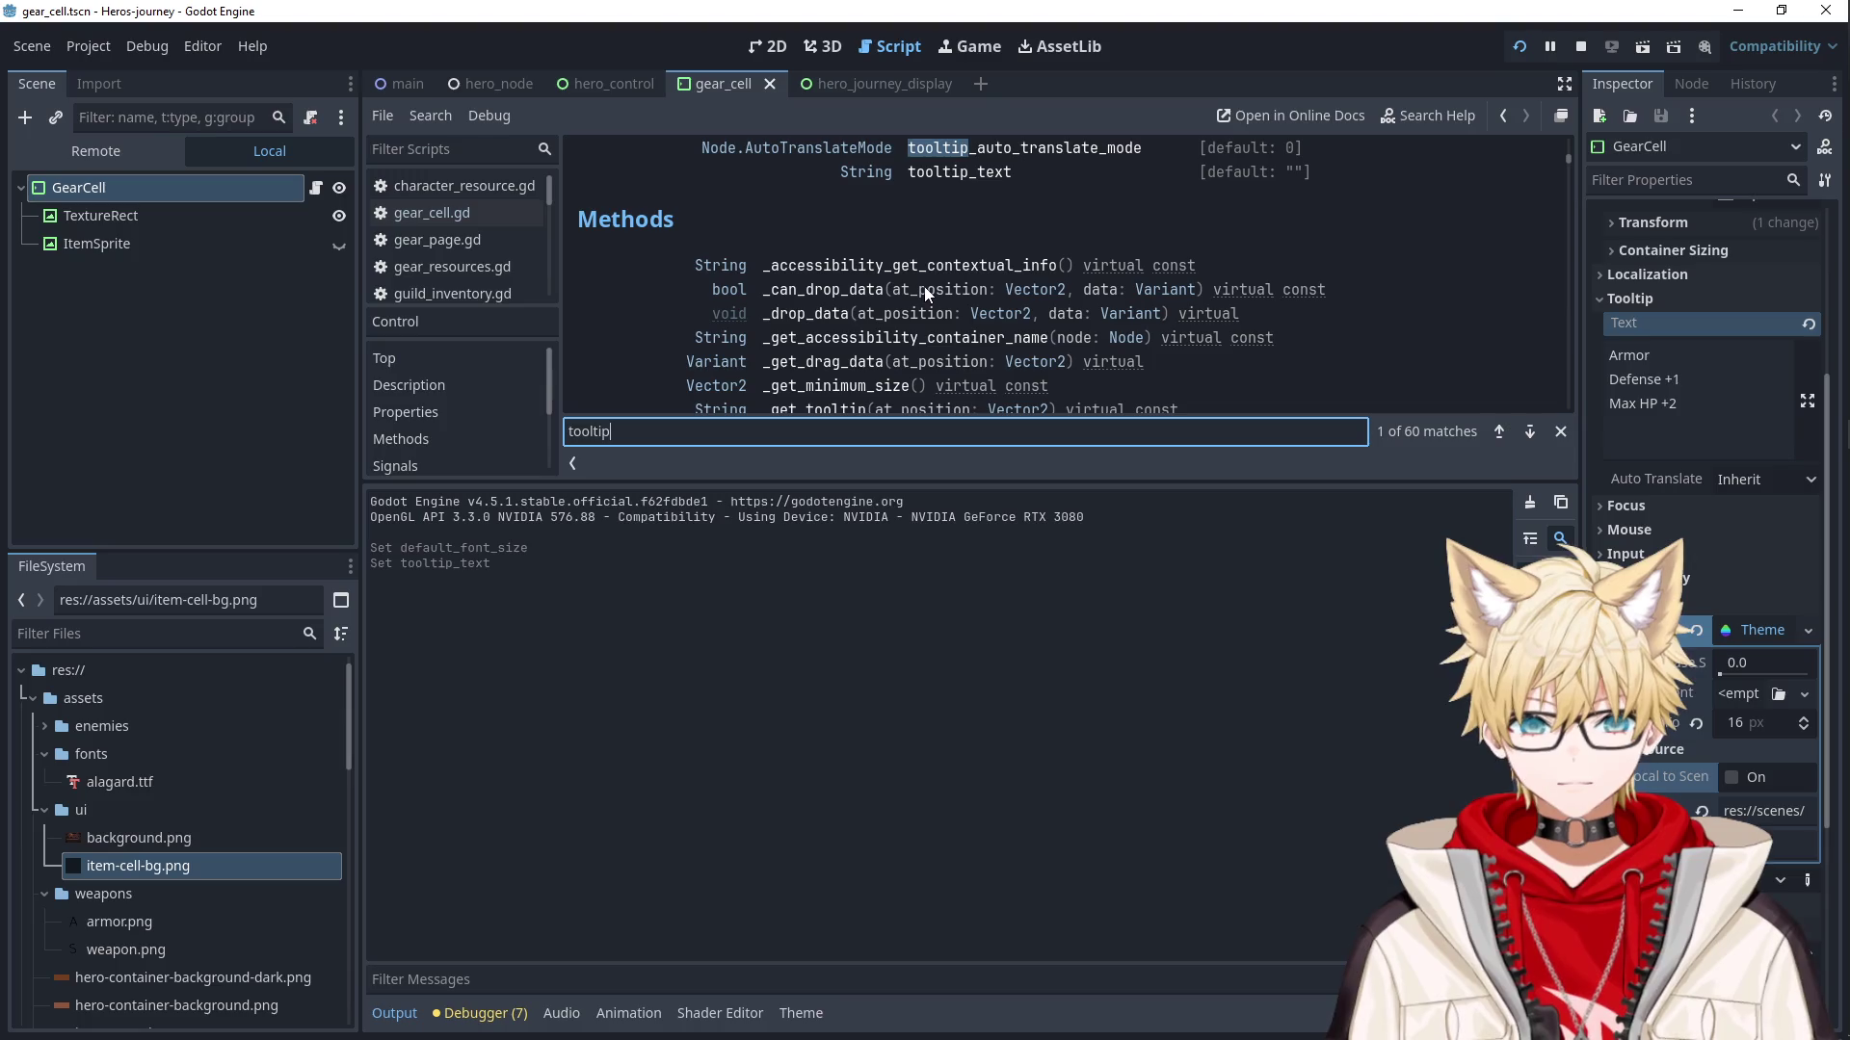
click(984, 172)
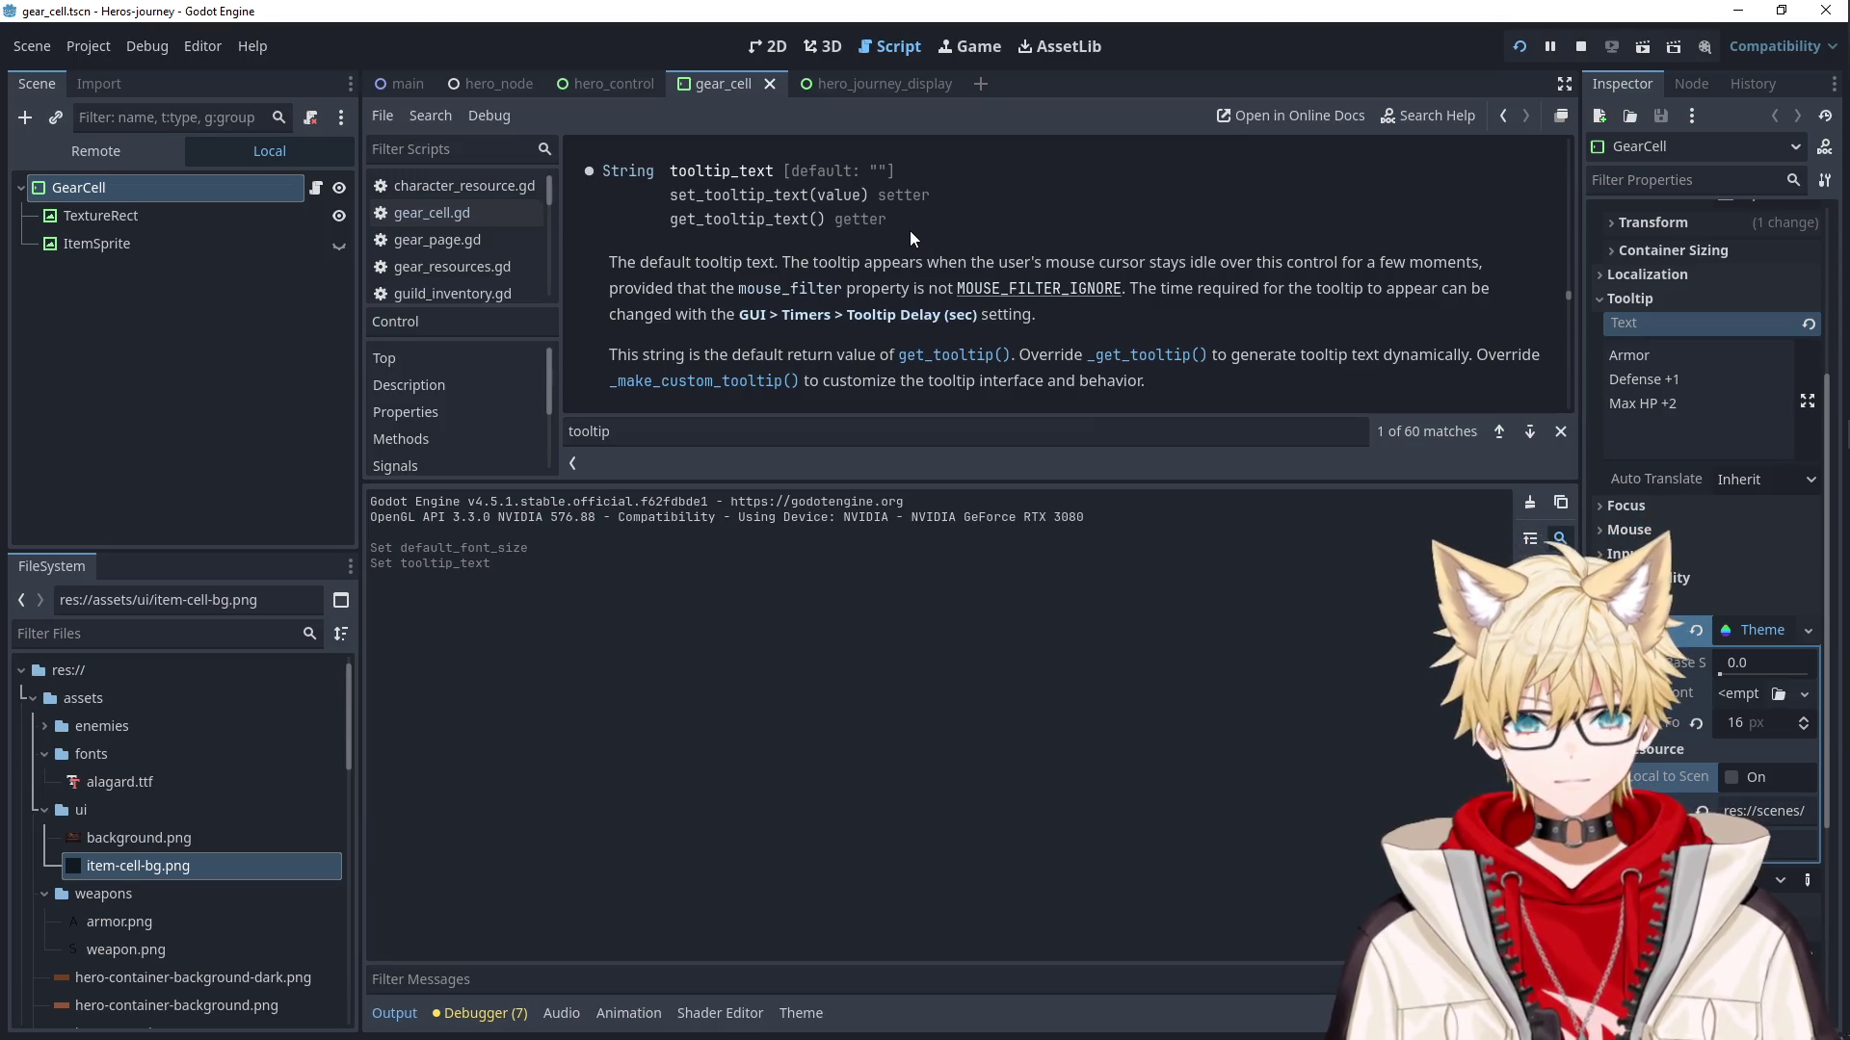
click(1148, 355)
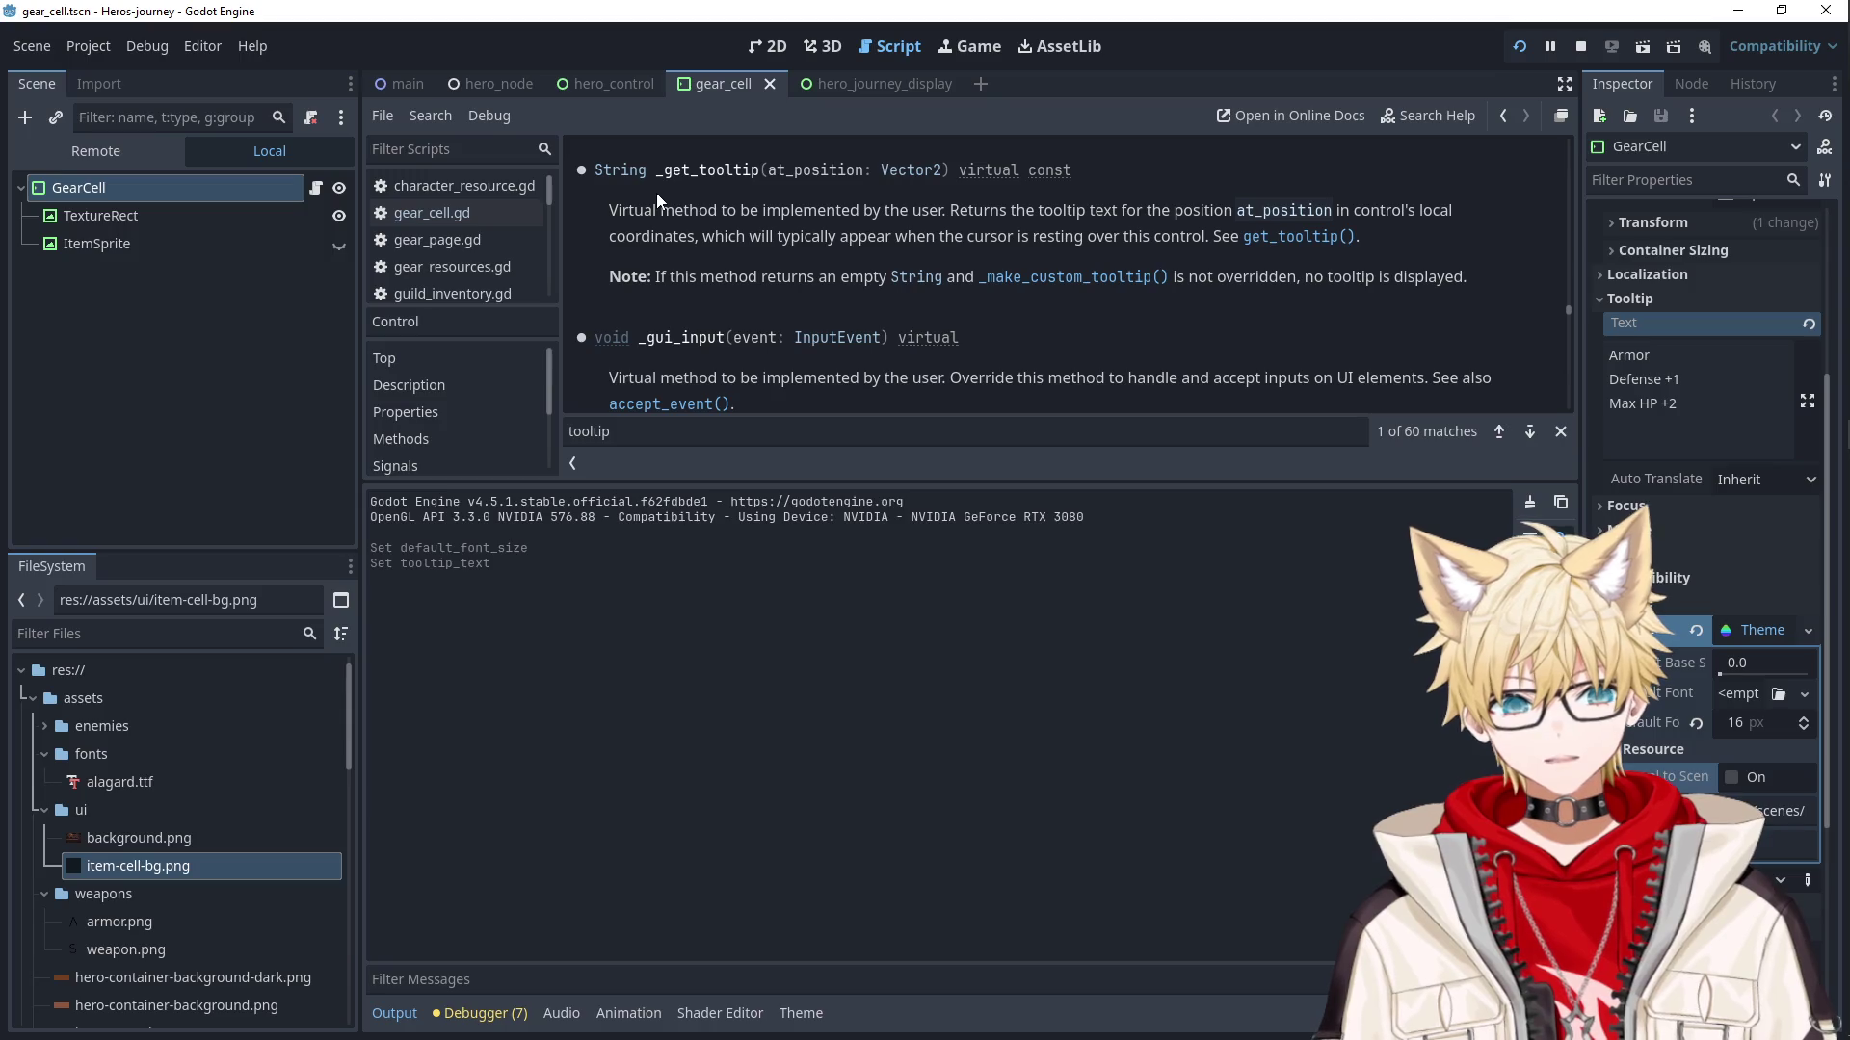
click(1561, 431)
click(316, 187)
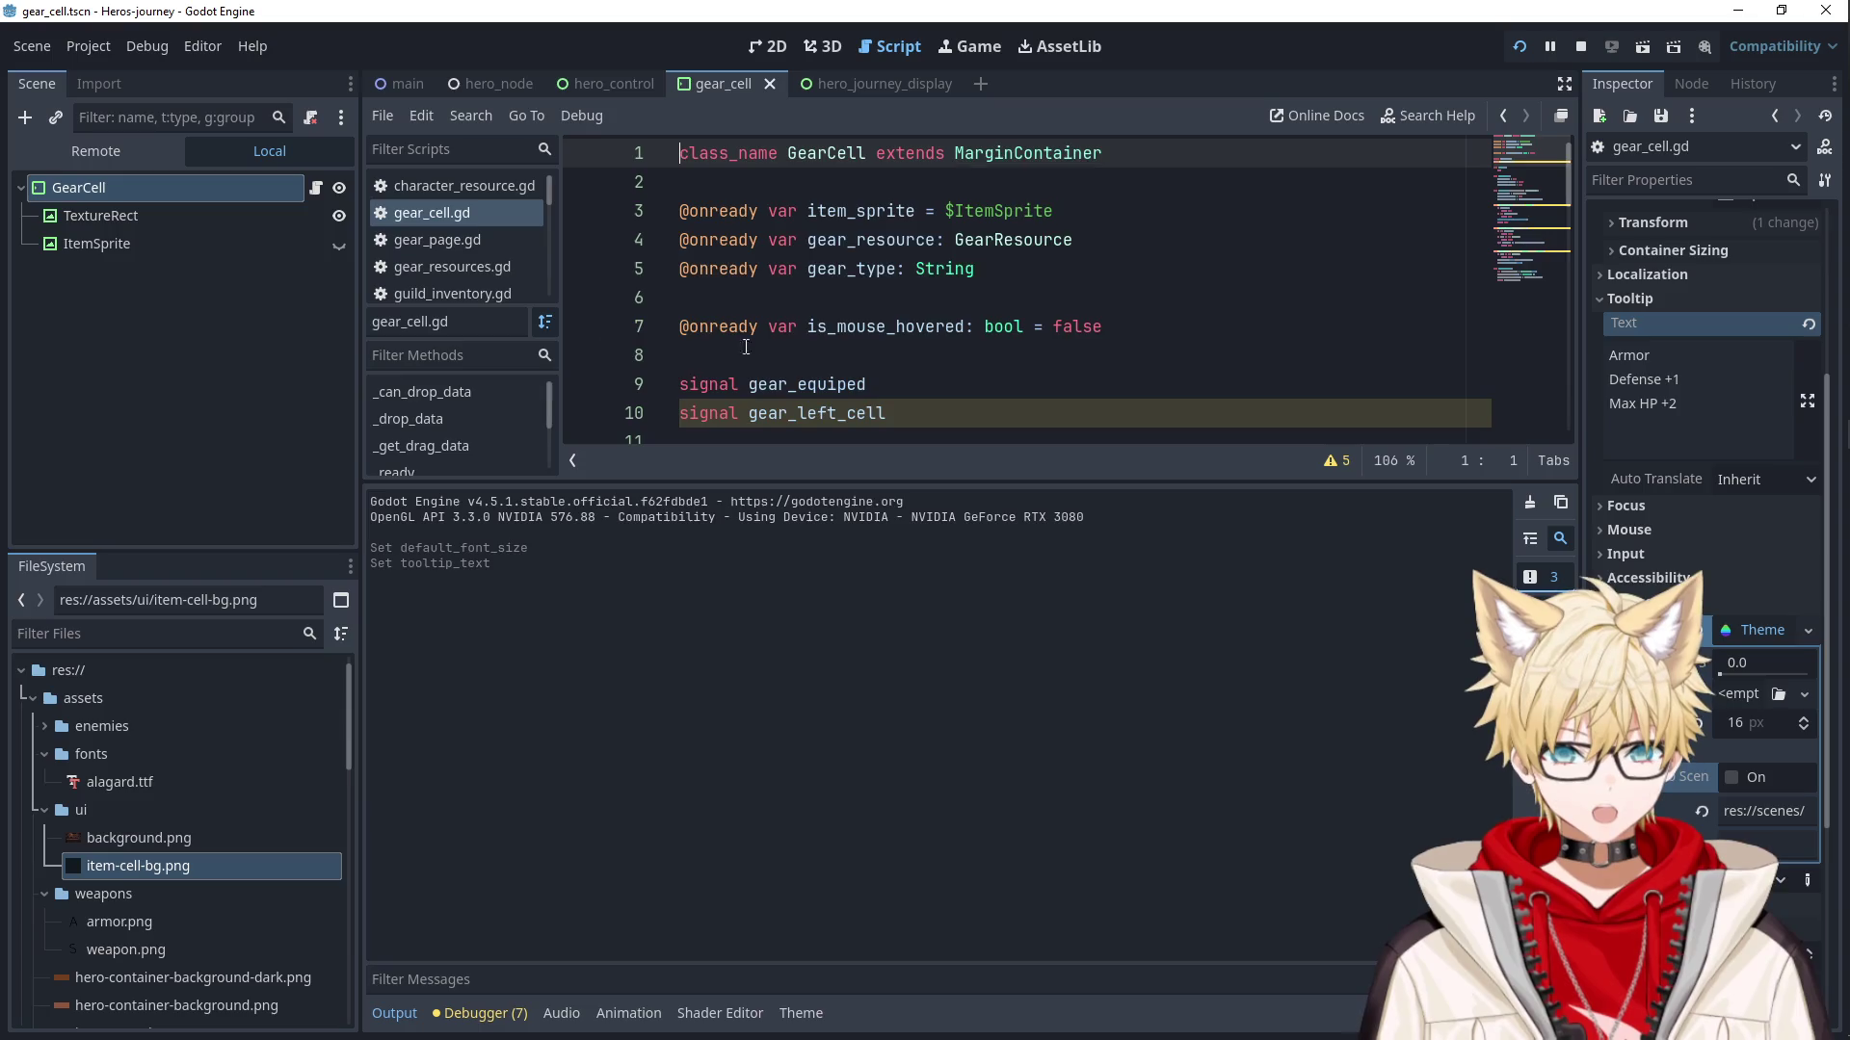
Add a function create_tooltip_text(_gear_resource: GearResource) above _get_drag_data.
scroll(873, 372, down, 2)
drag(865, 482, 847, 902)
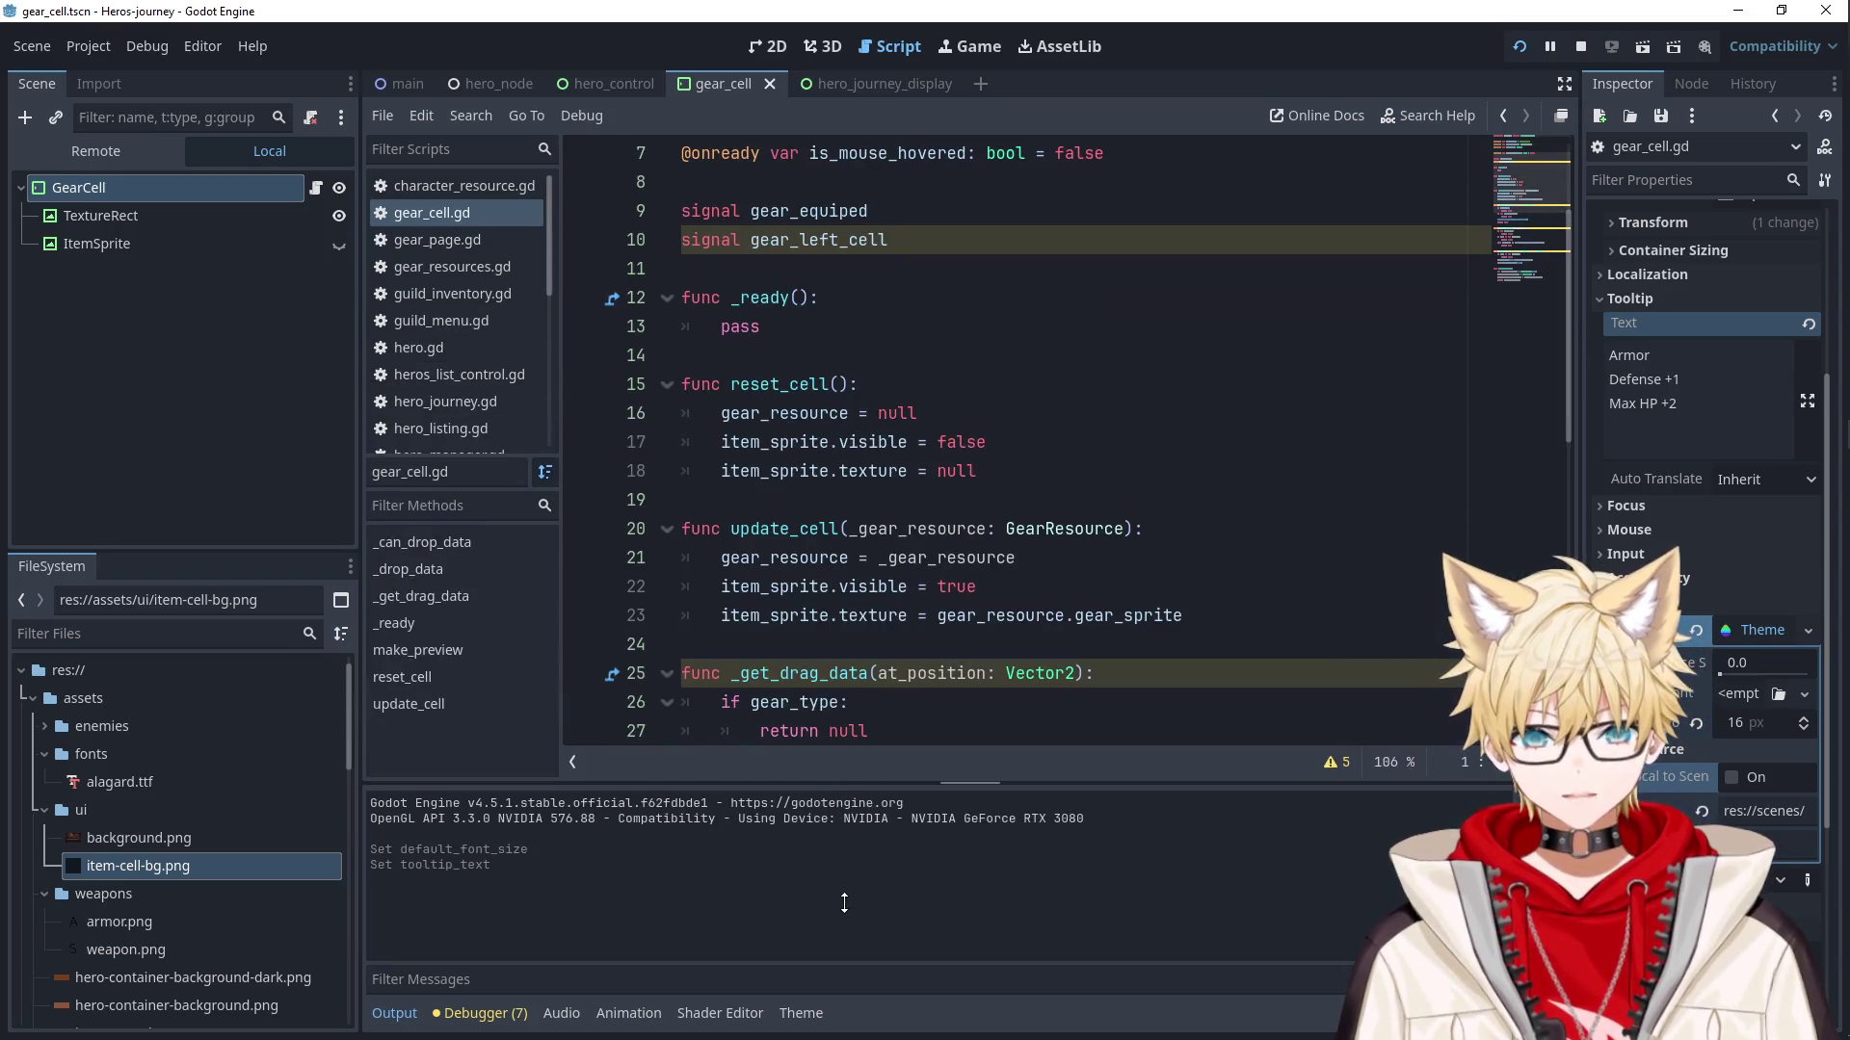
scroll(856, 637, down, 3)
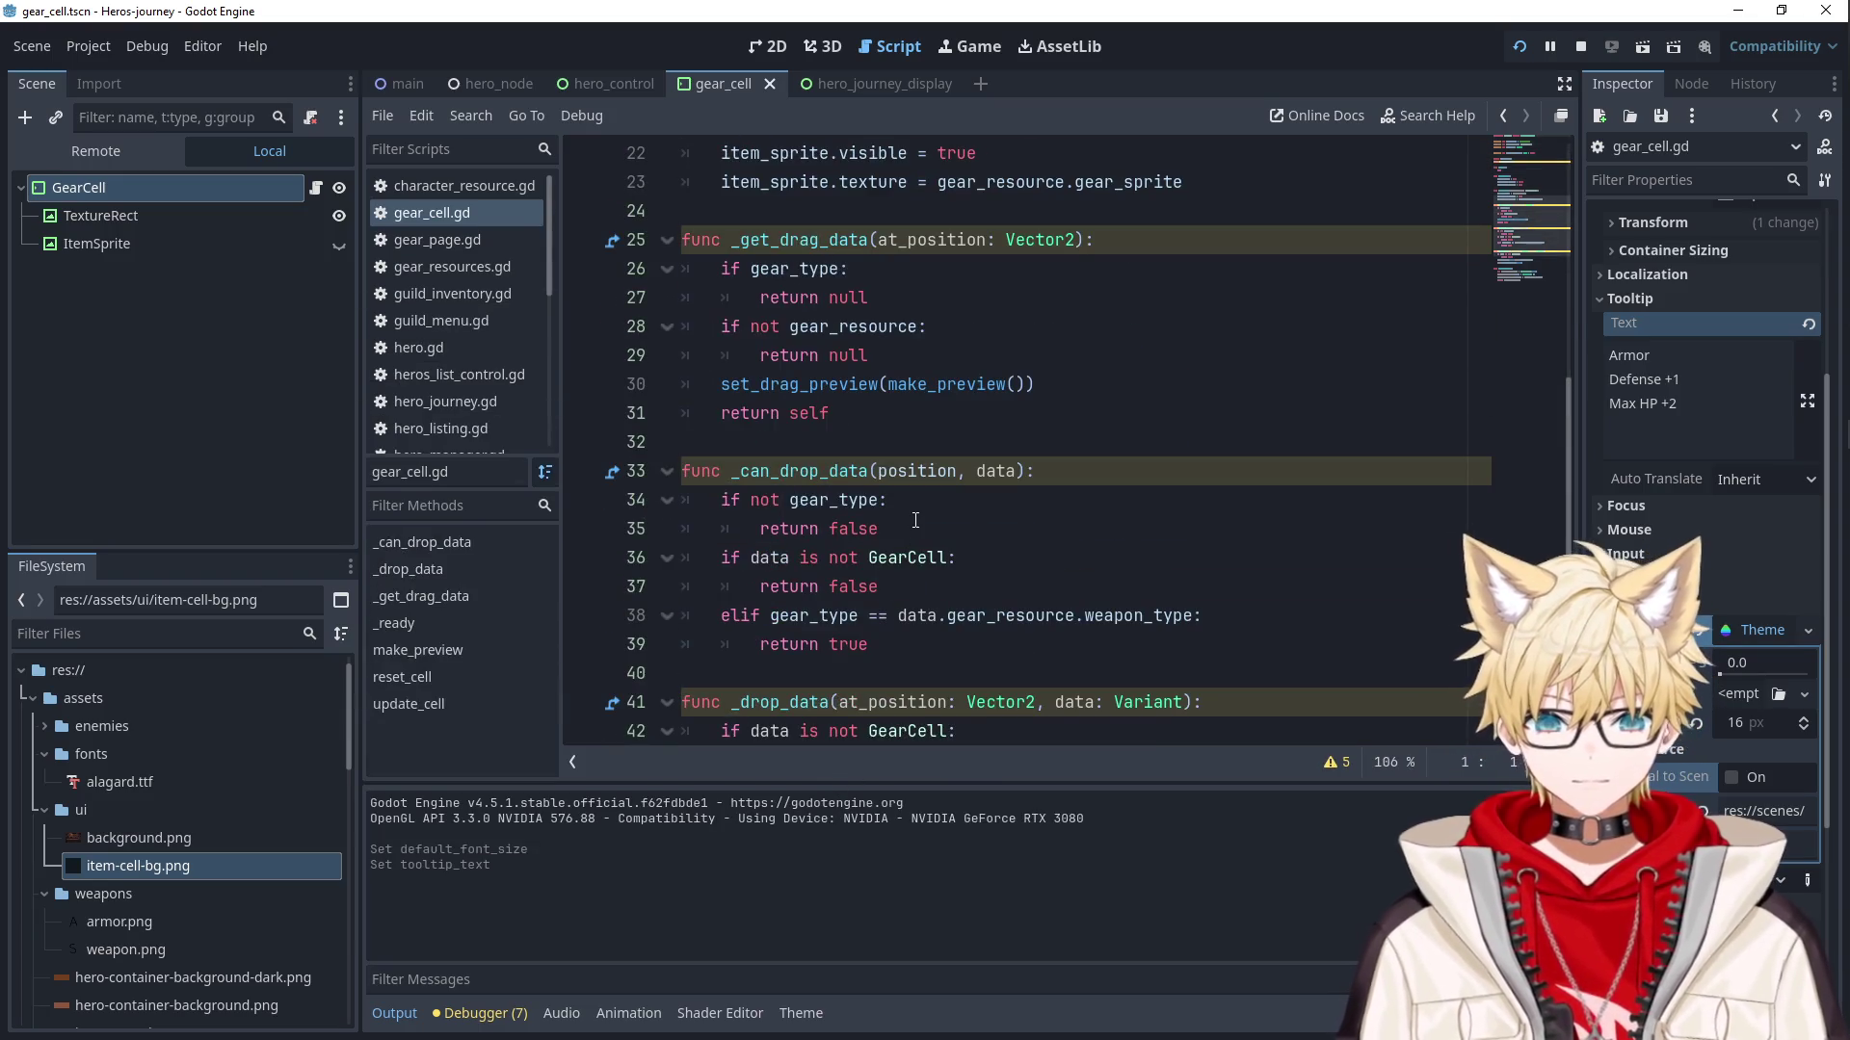
click(785, 370)
key(Return)
key(Return)
key(Up)
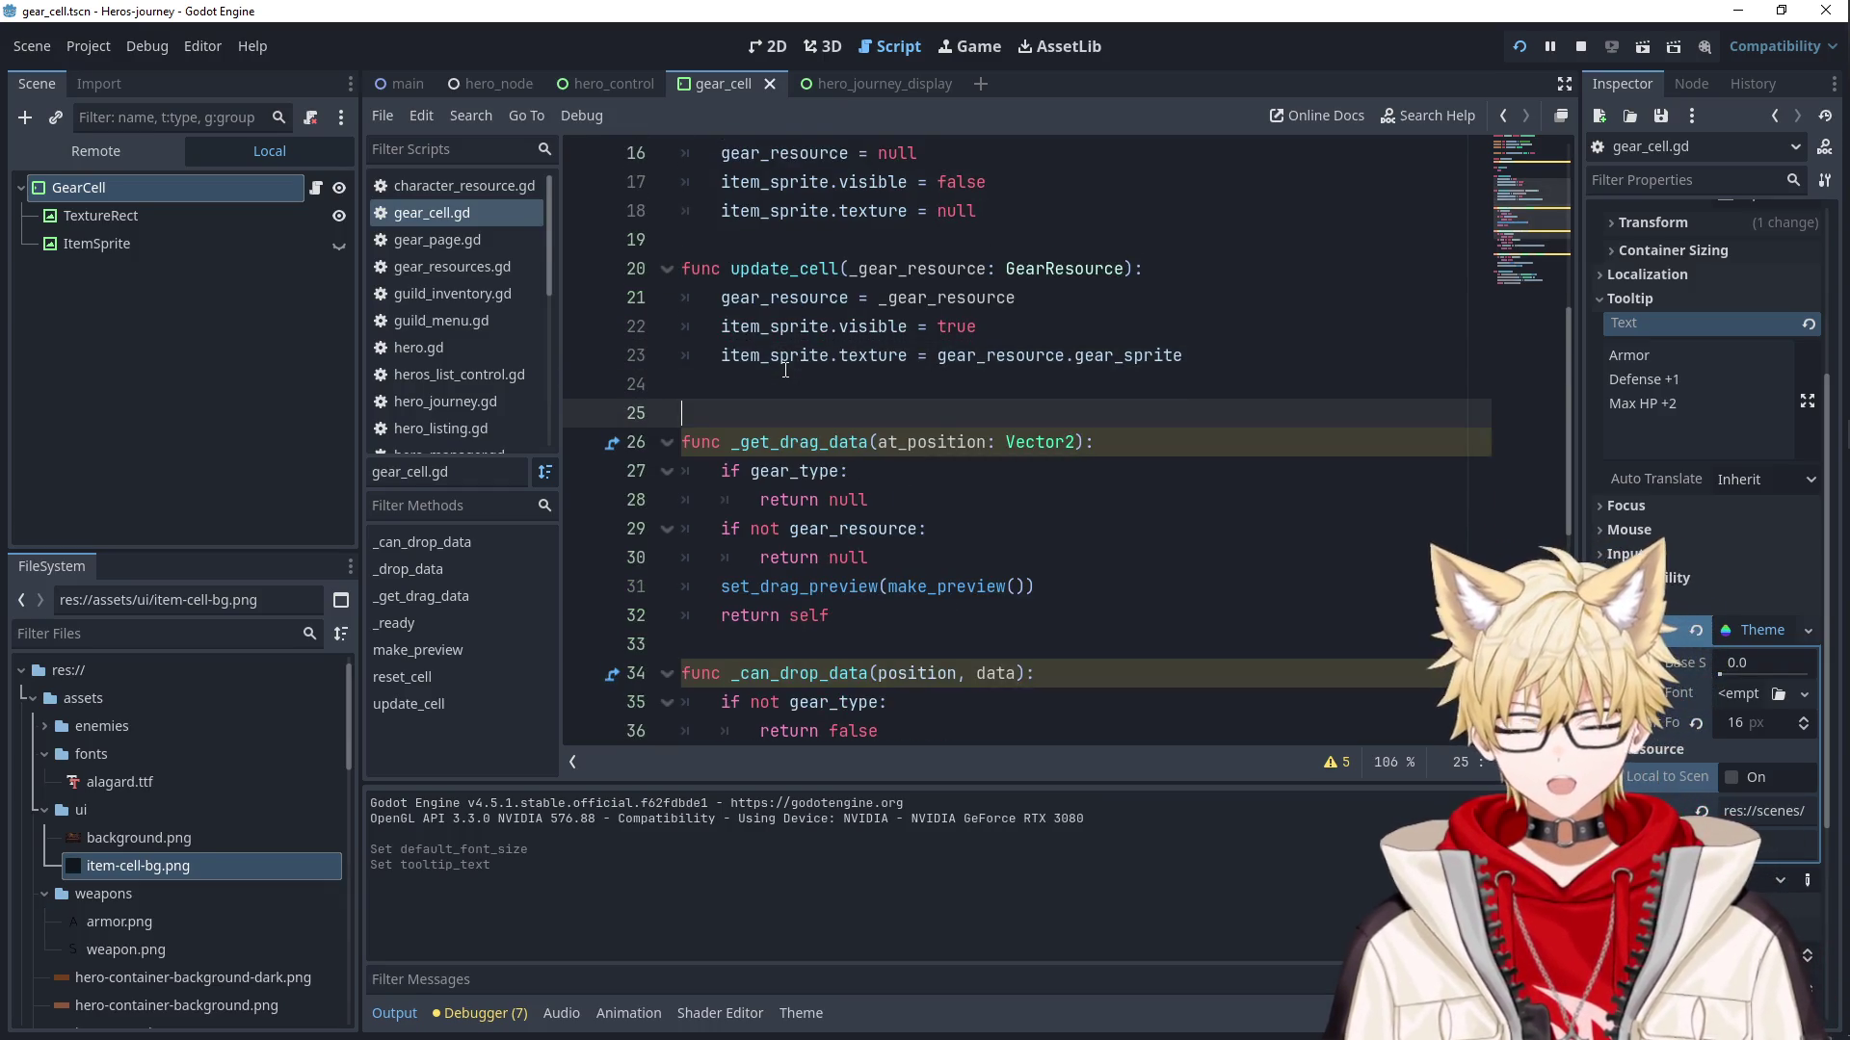
text(func cr)
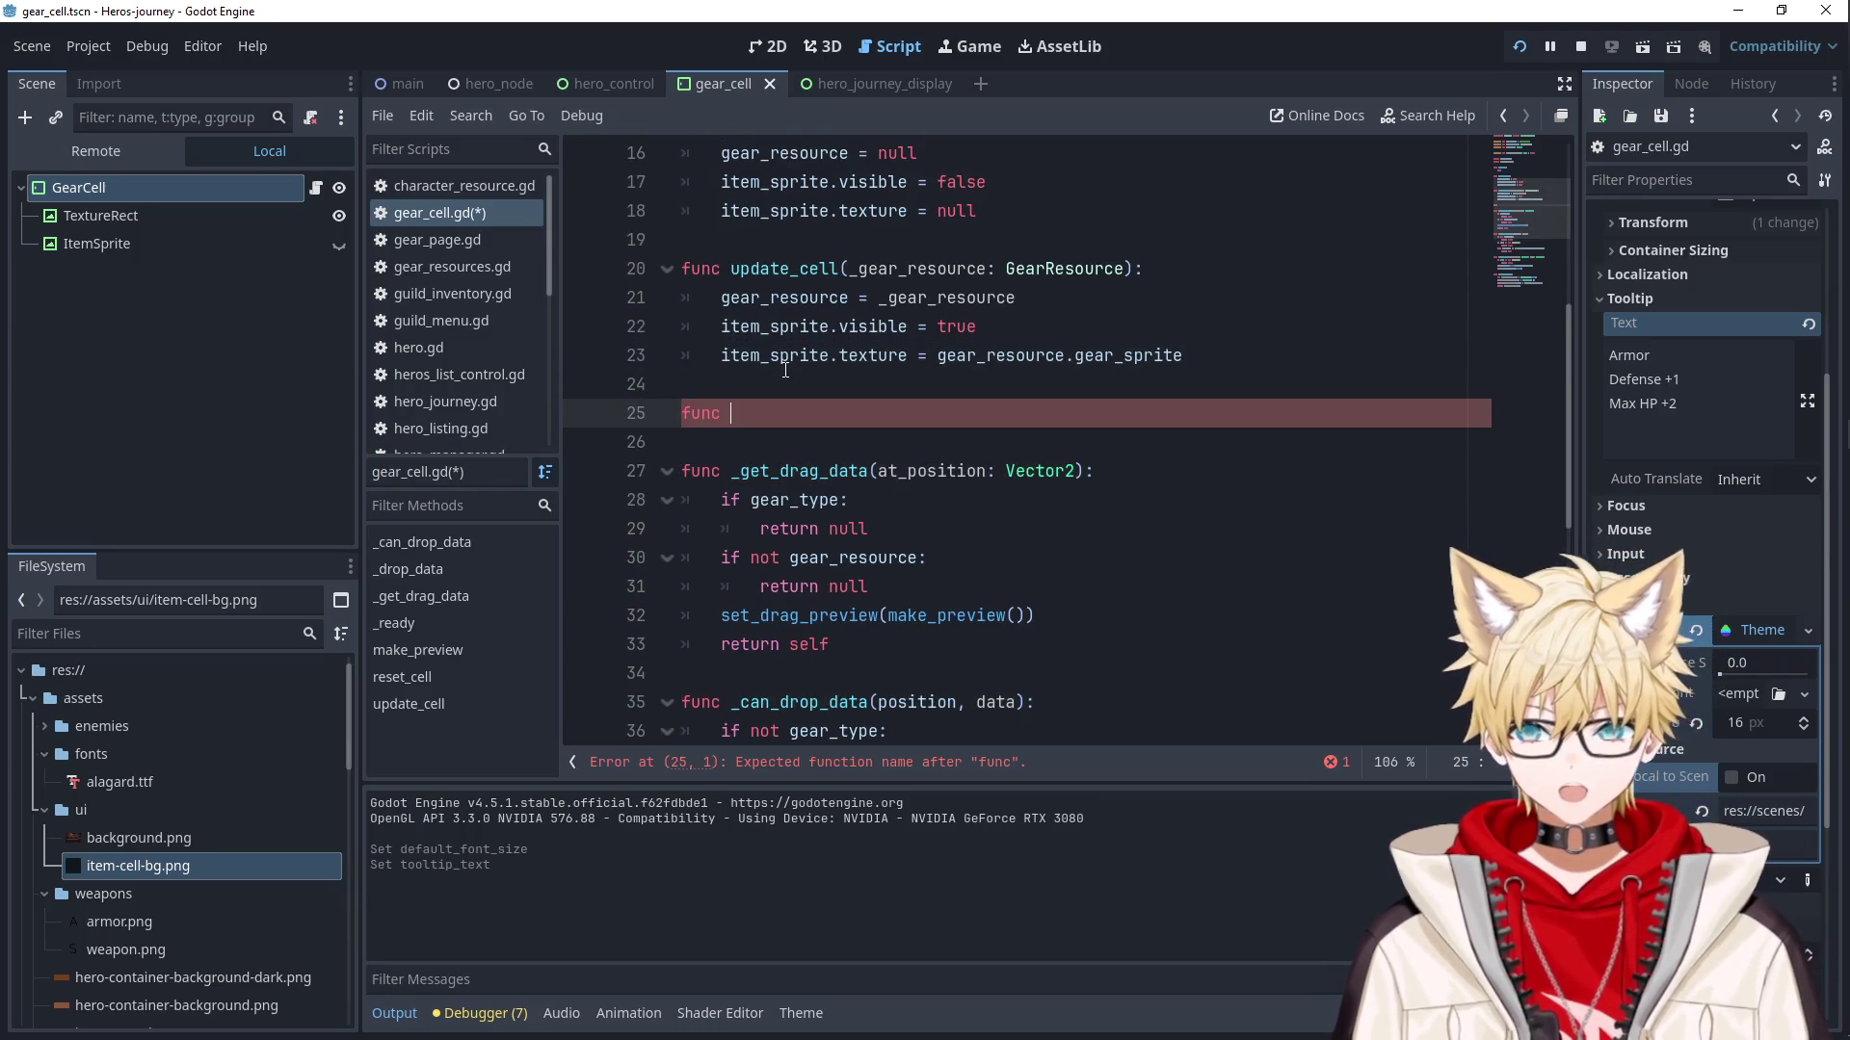
text(eate_tooltip)
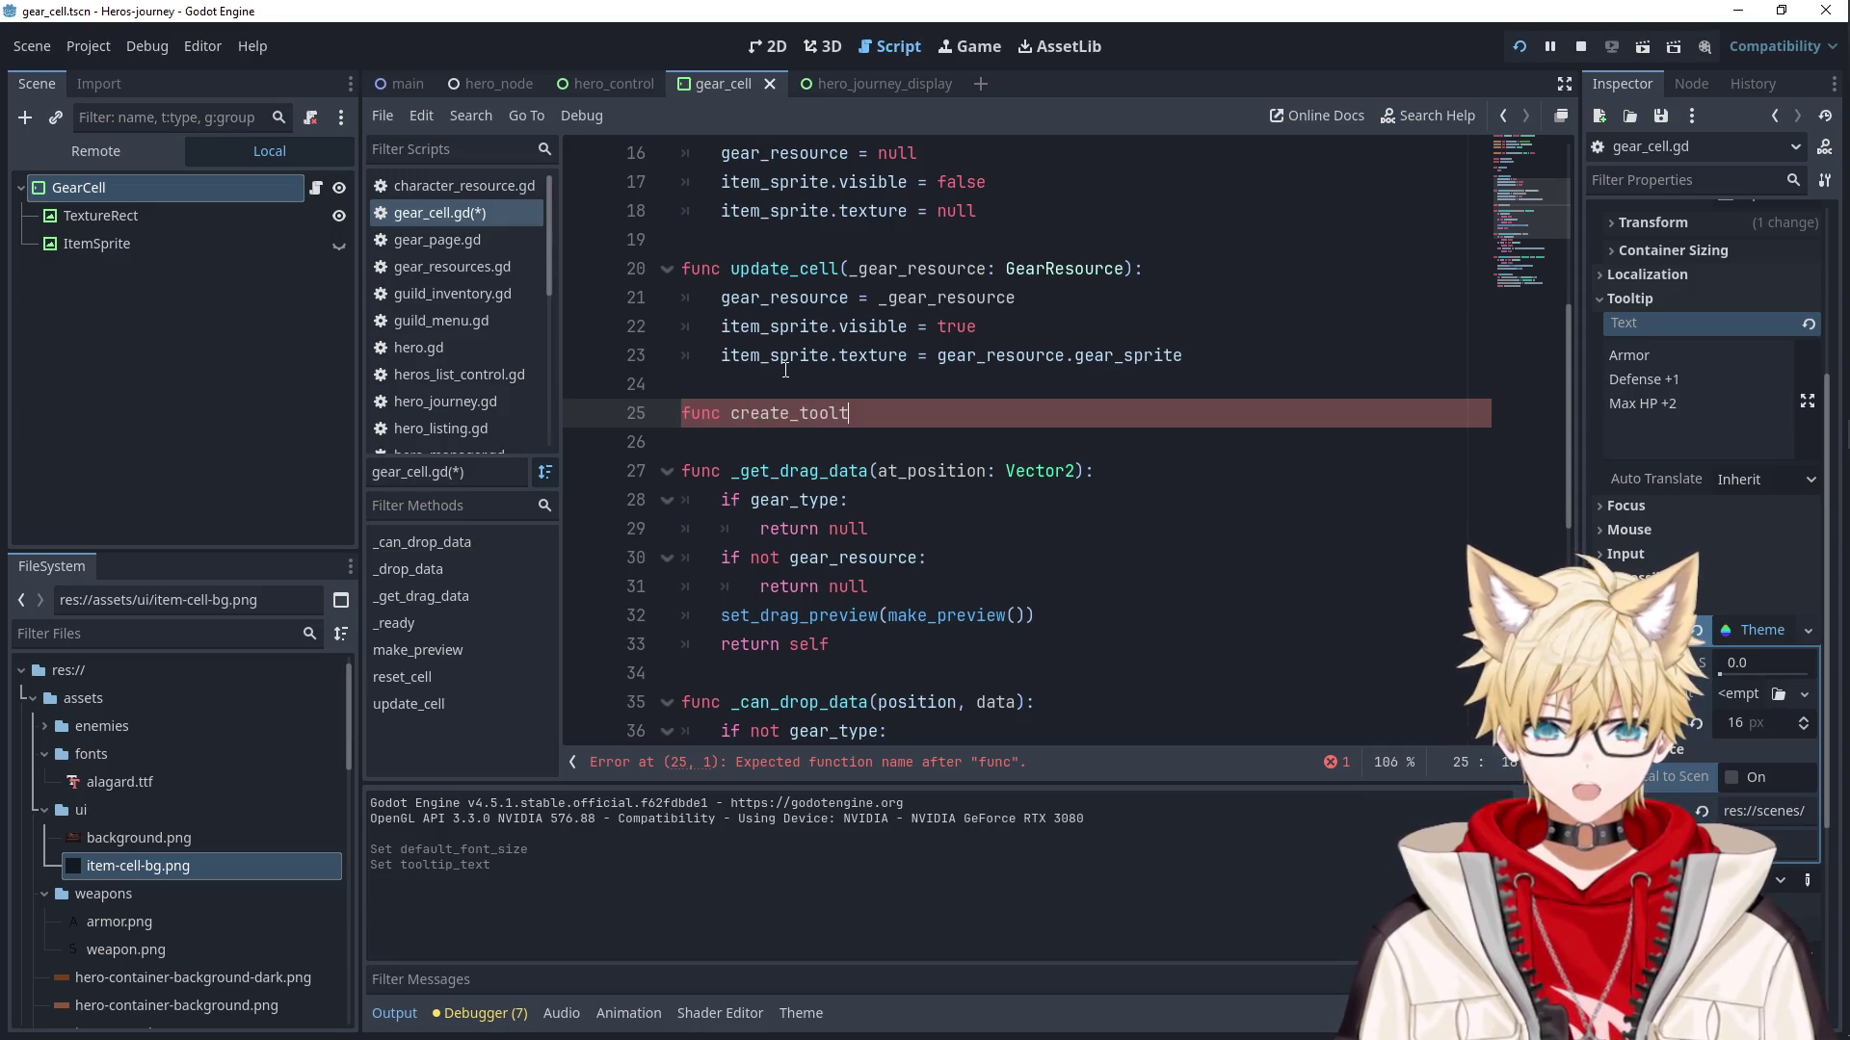
text(_text(_gear_r)
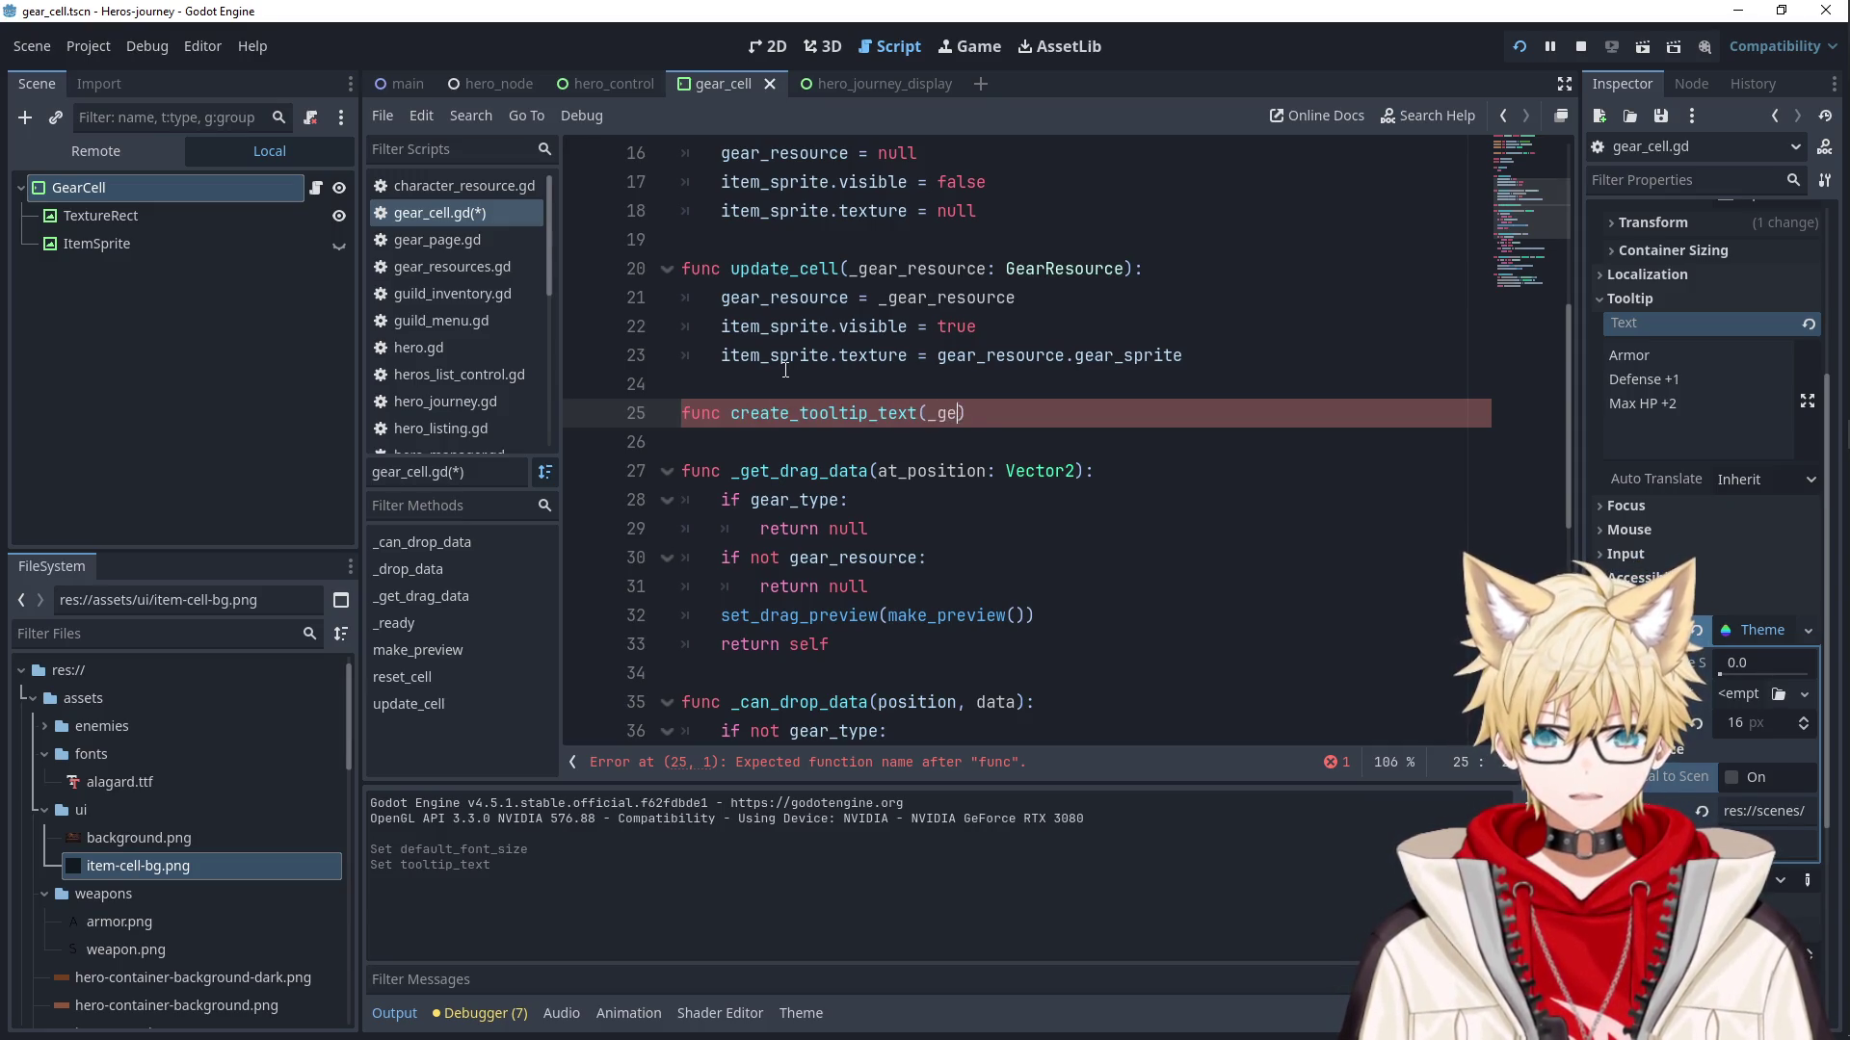
text(esource: Gear)
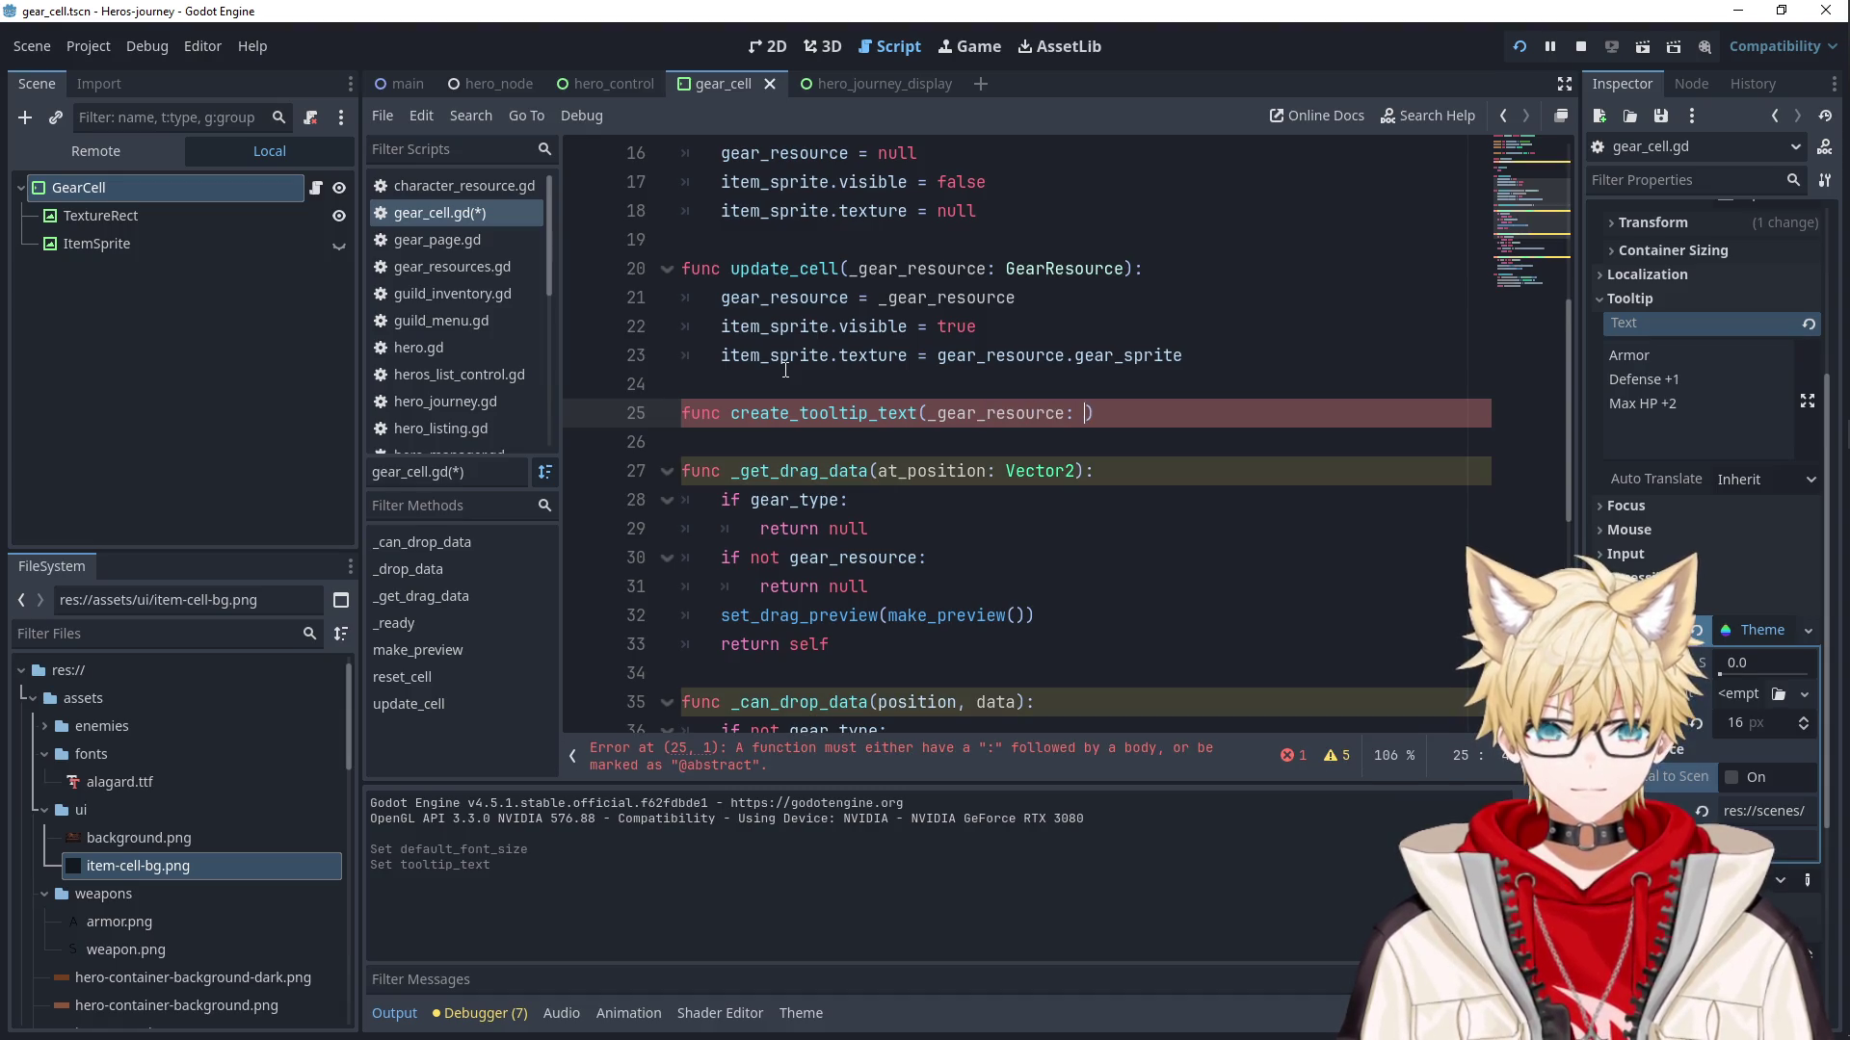
key(Down)
key(Down)
key(Return)
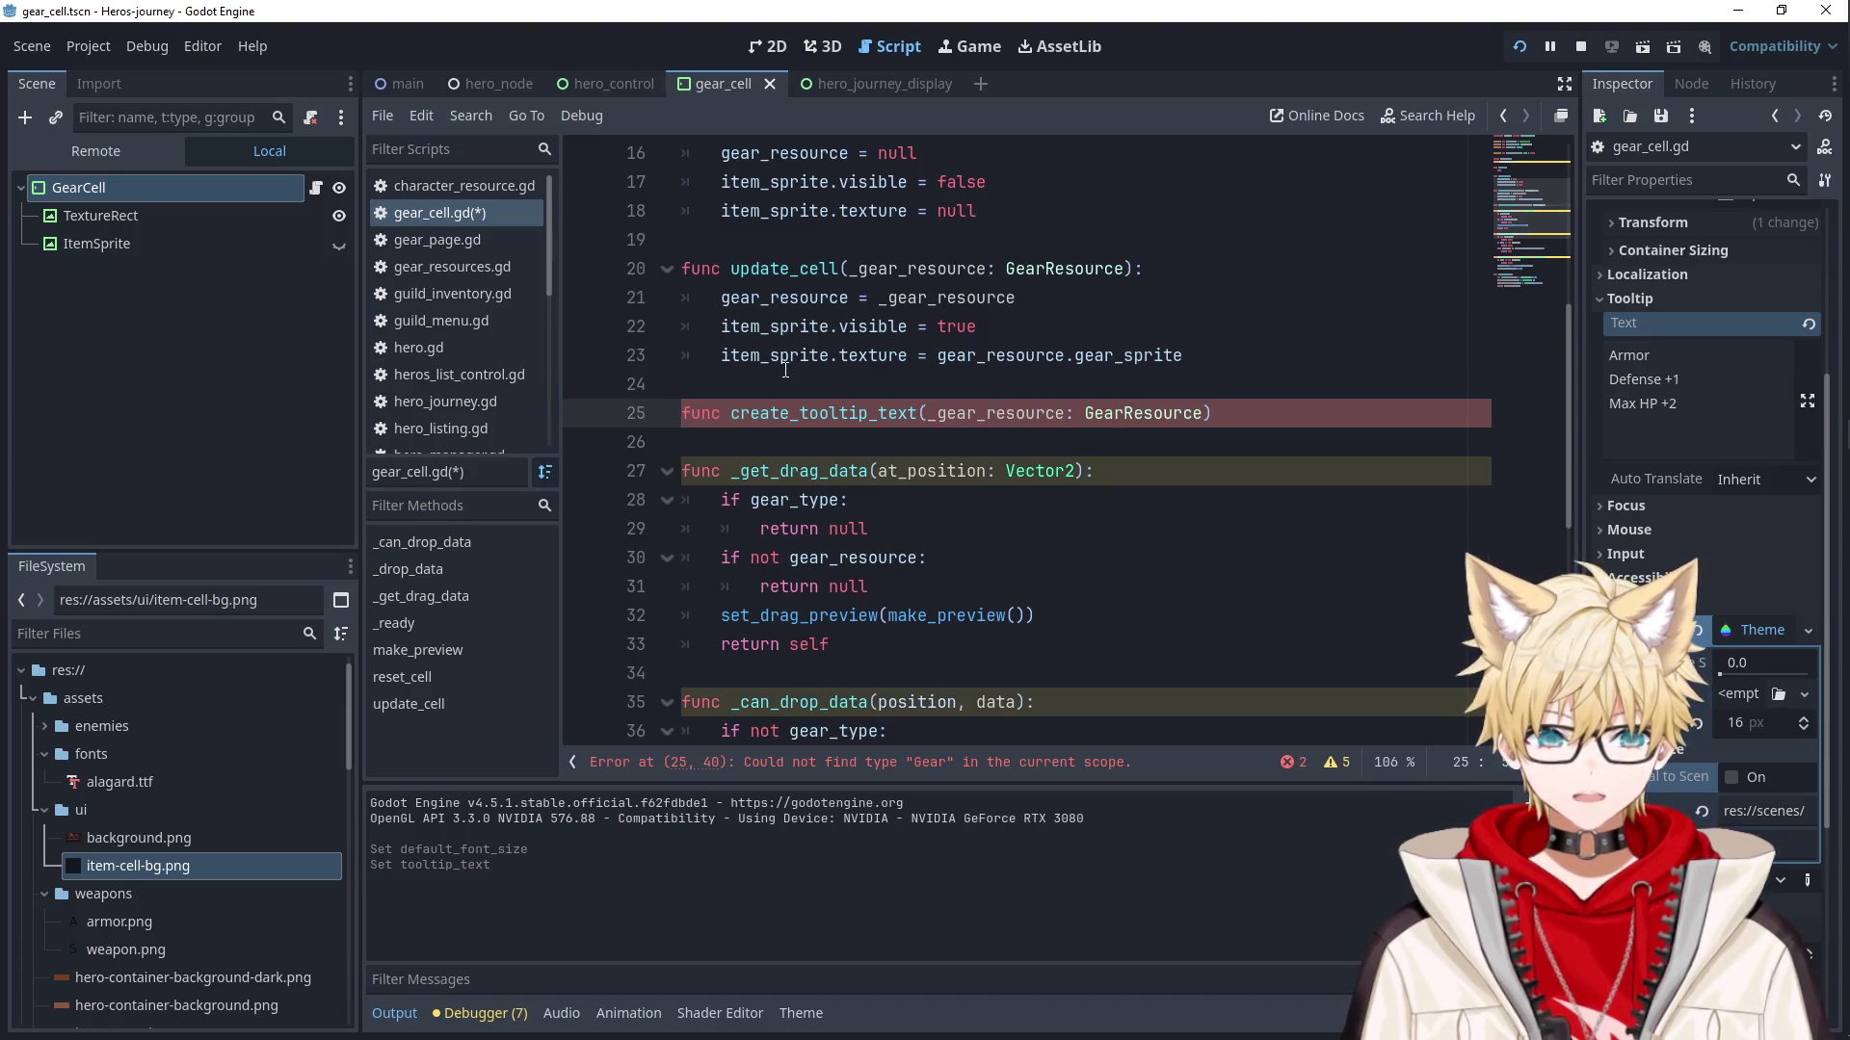
text(:)
key(Return)
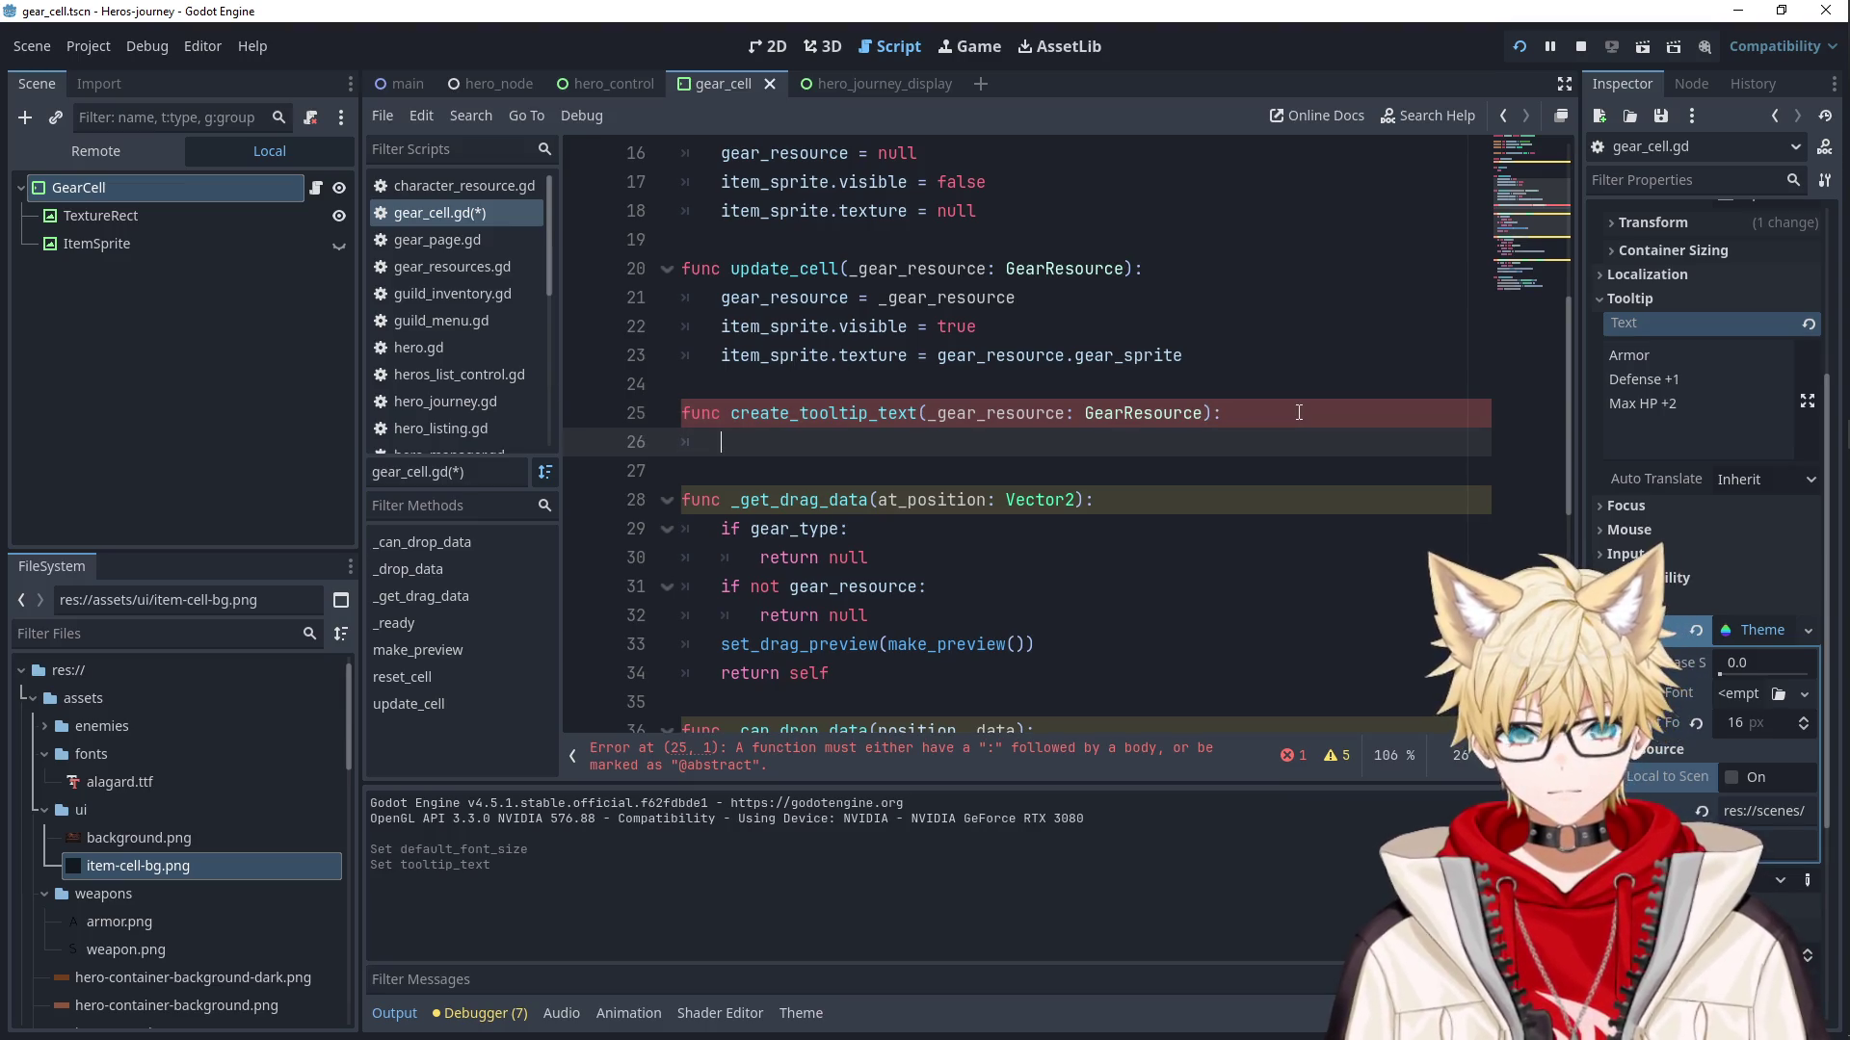
Begin an if in the body, rename the function to update_tooltip_text, and remove its parameter.
text(if g)
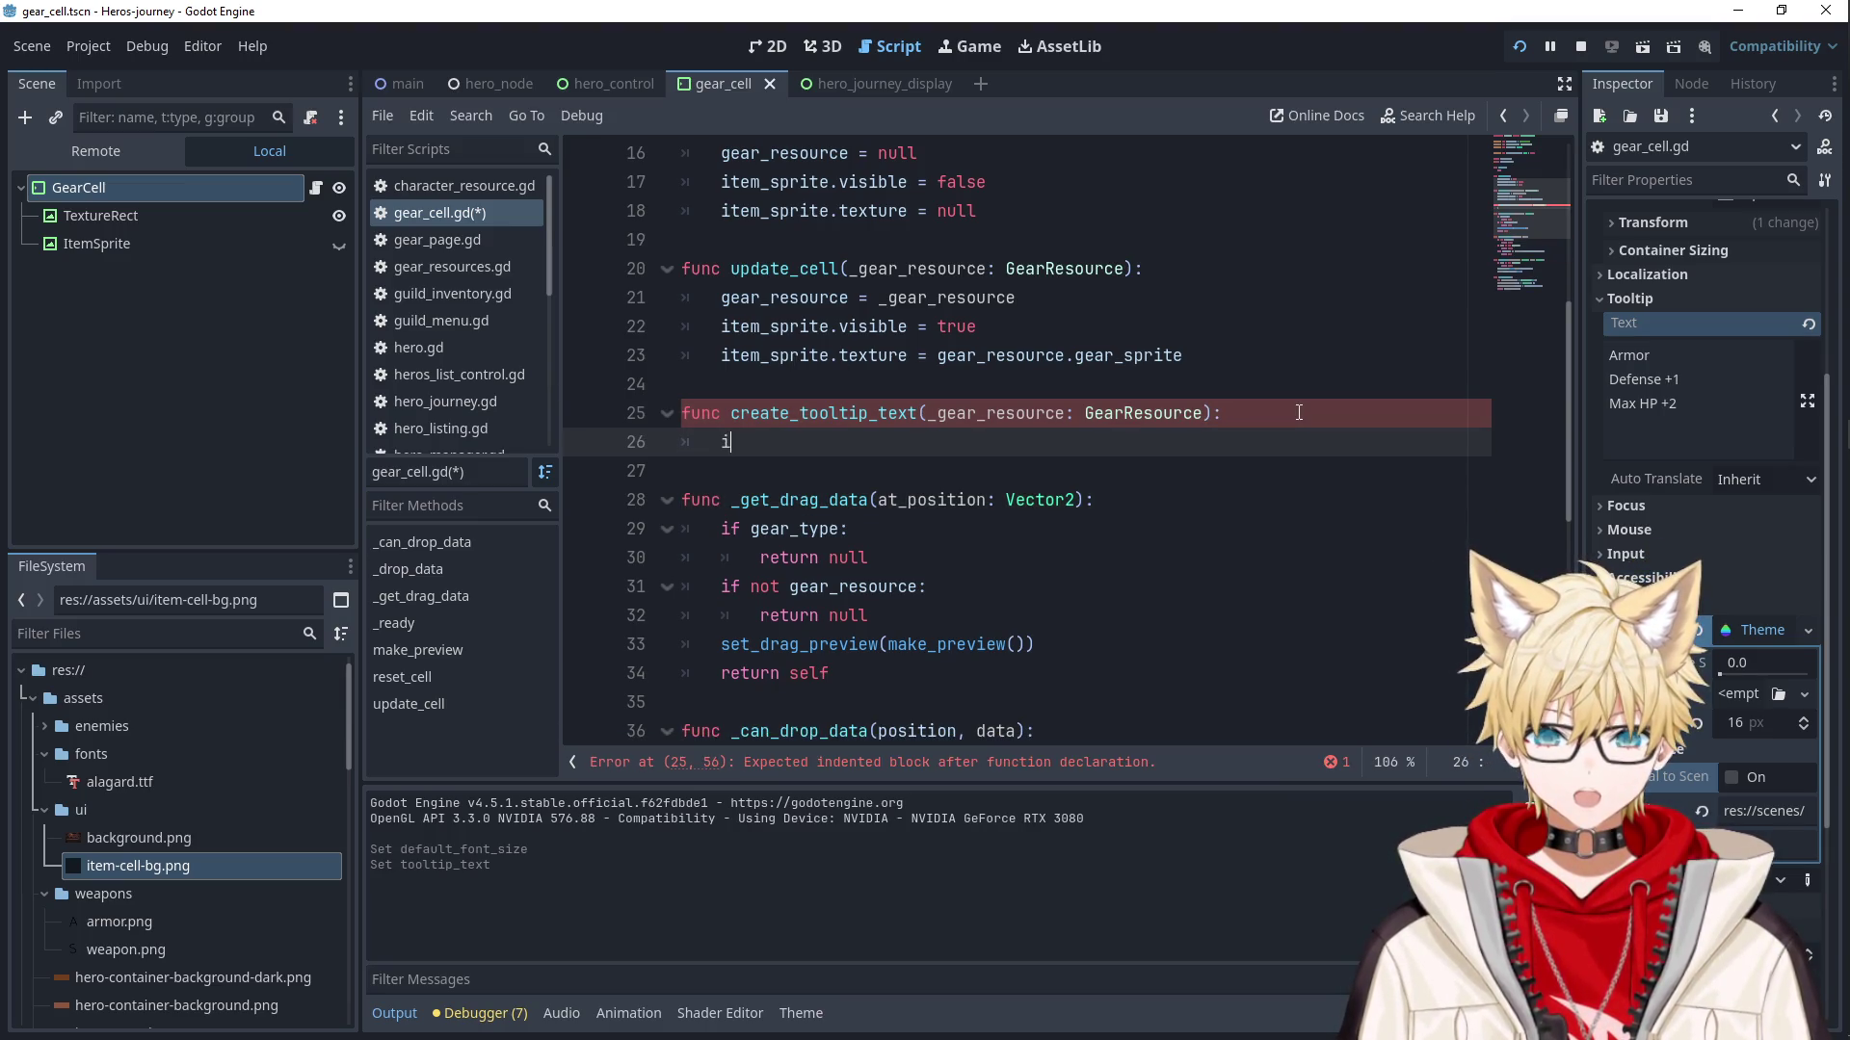
key(BackSpace)
text(_gea)
click(983, 385)
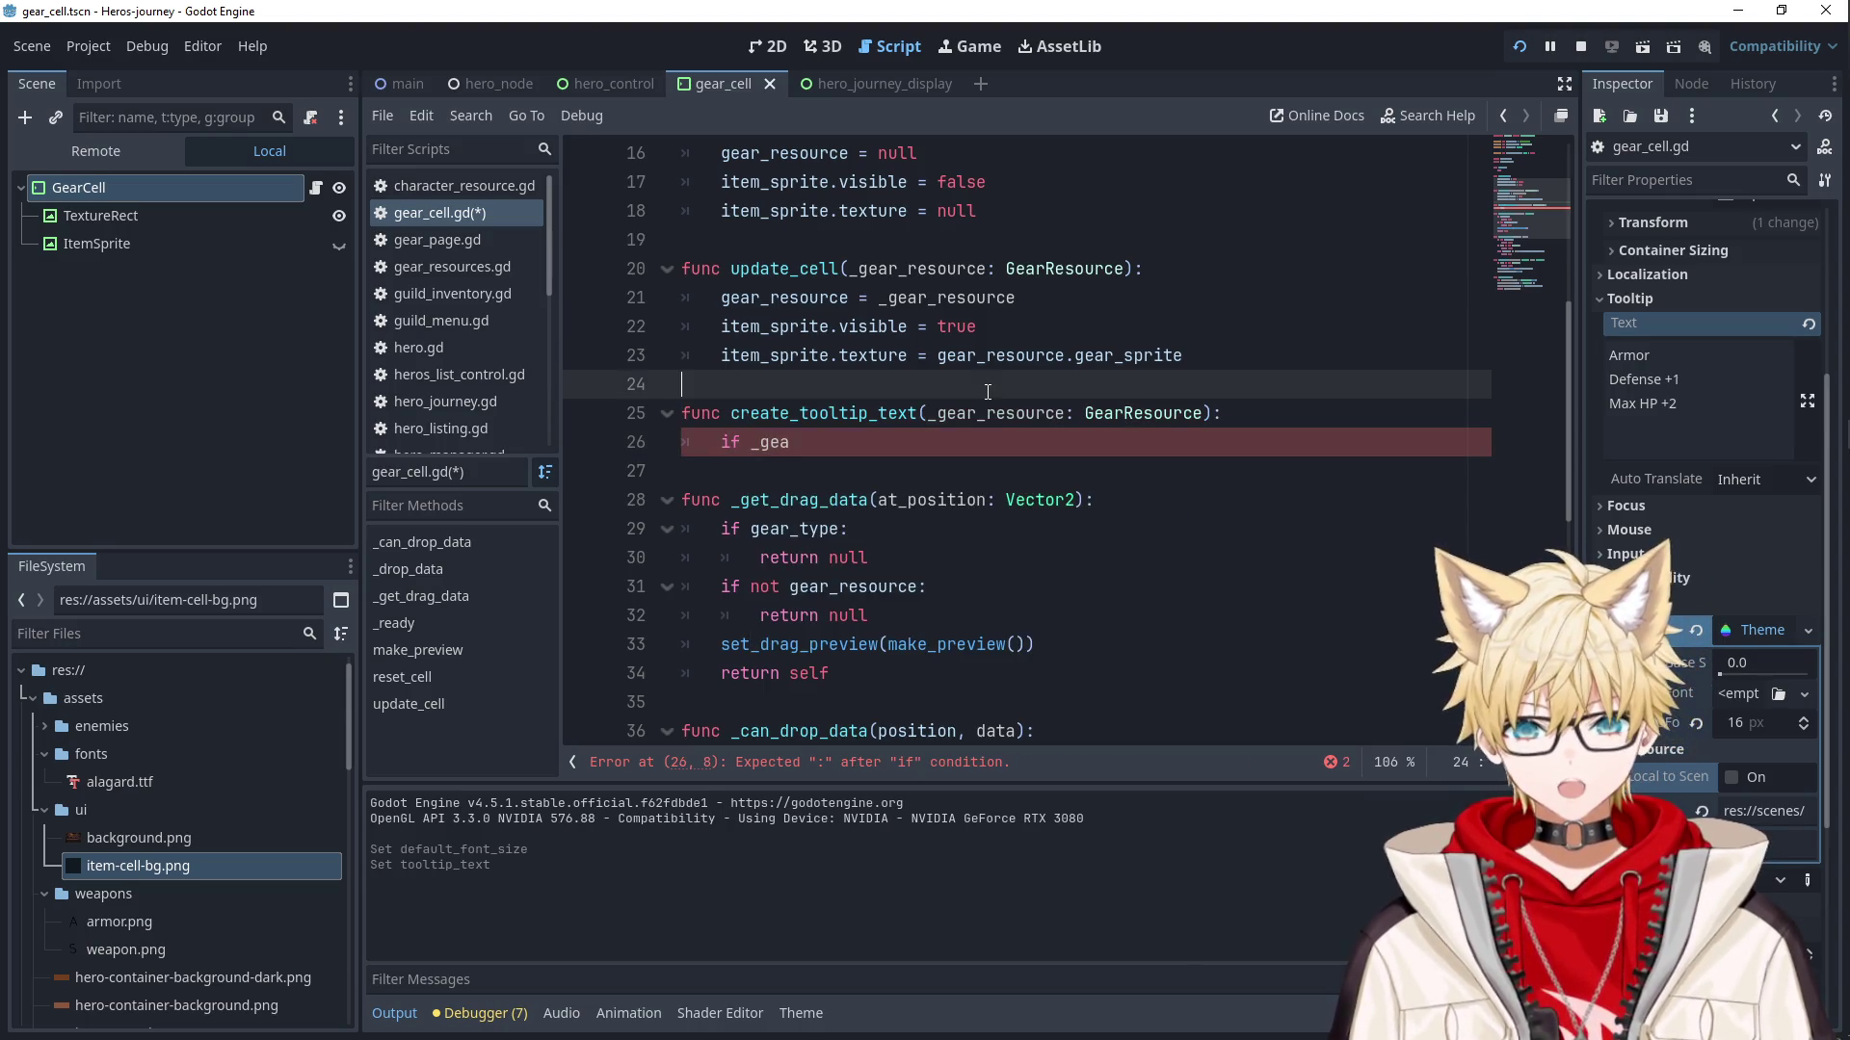
double_click(982, 412)
double_click(763, 412)
text(update_tooltip)
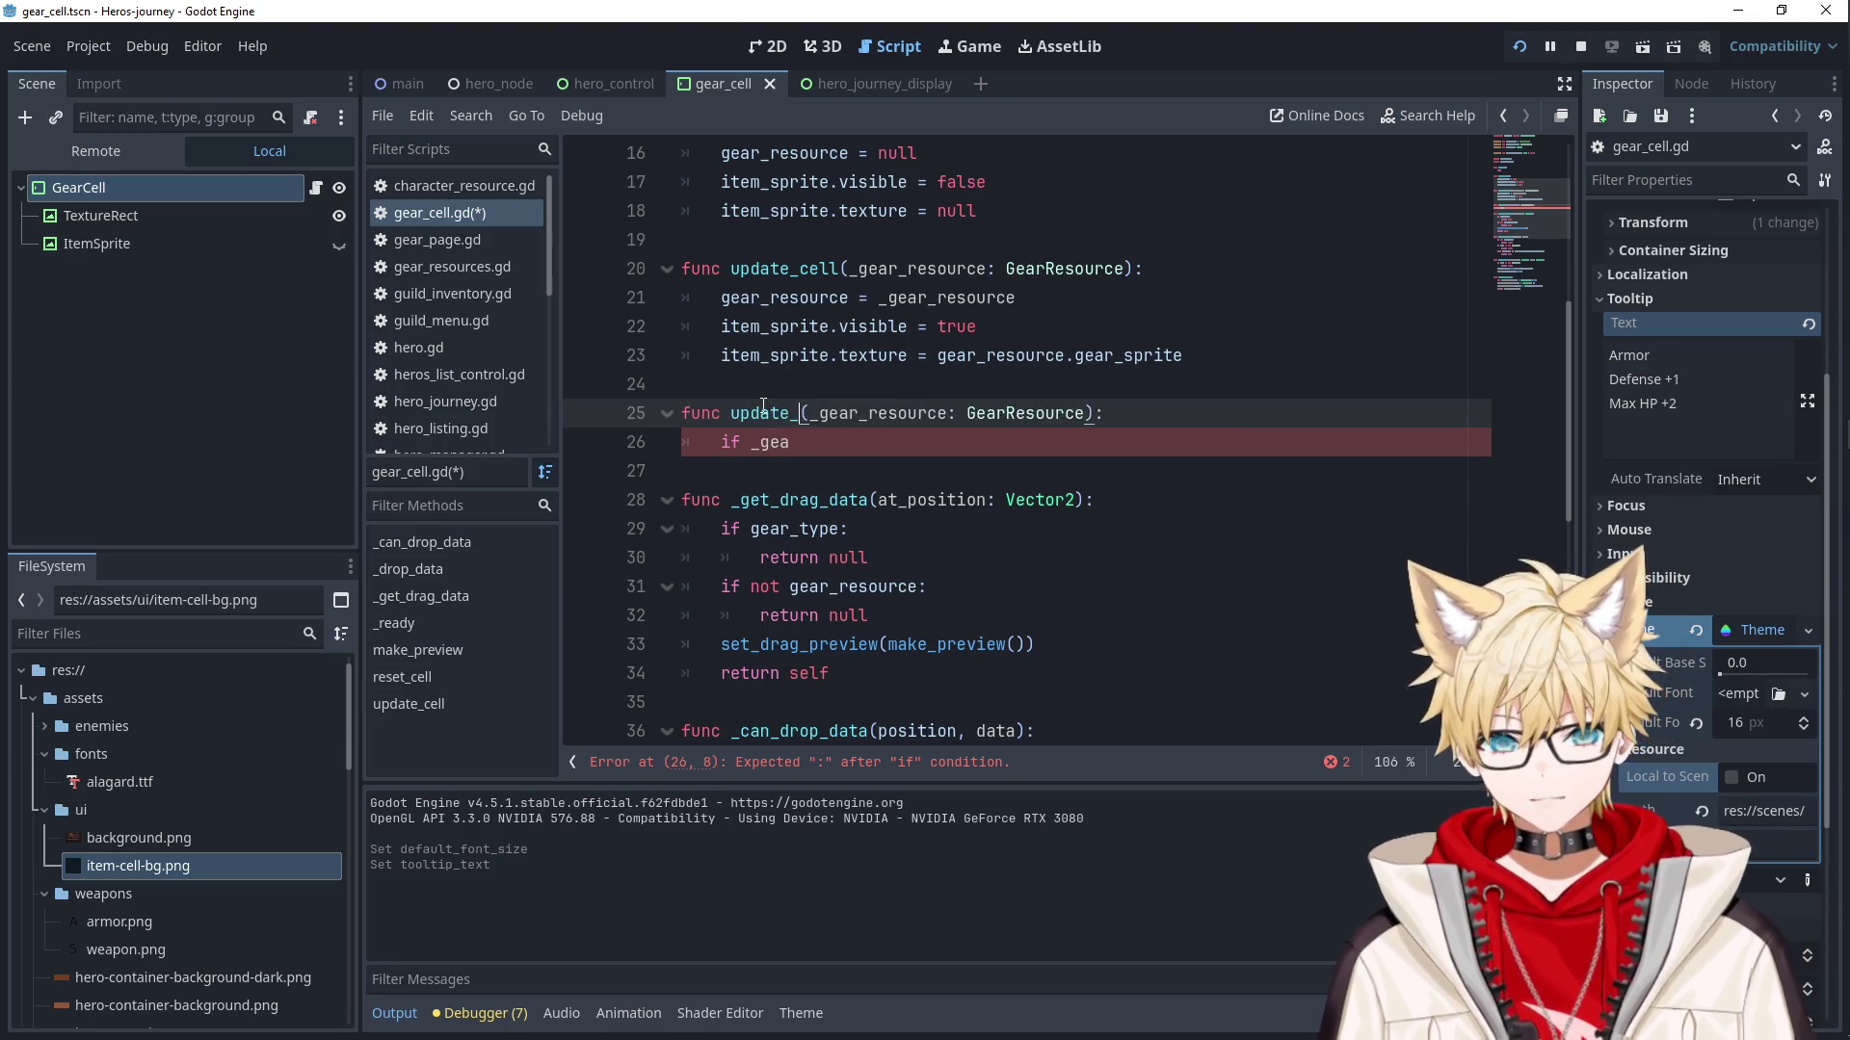
text(_text)
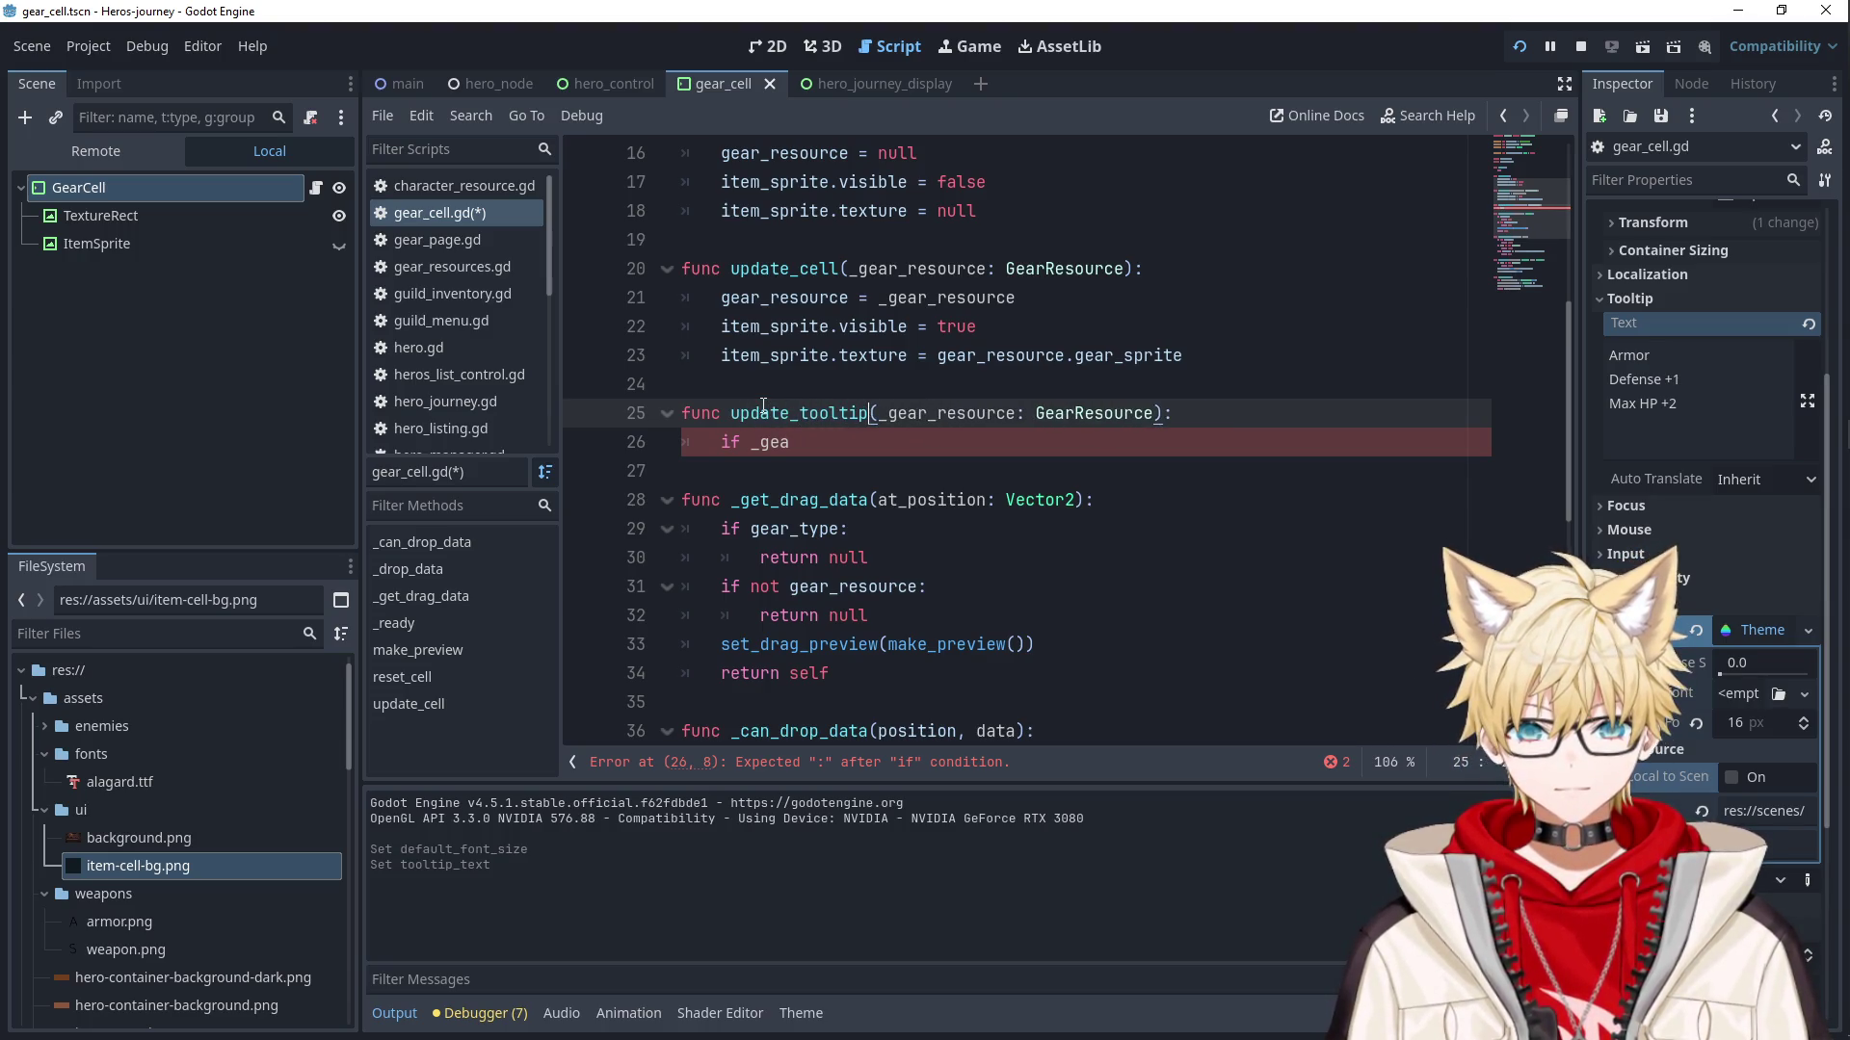
double_click(997, 414)
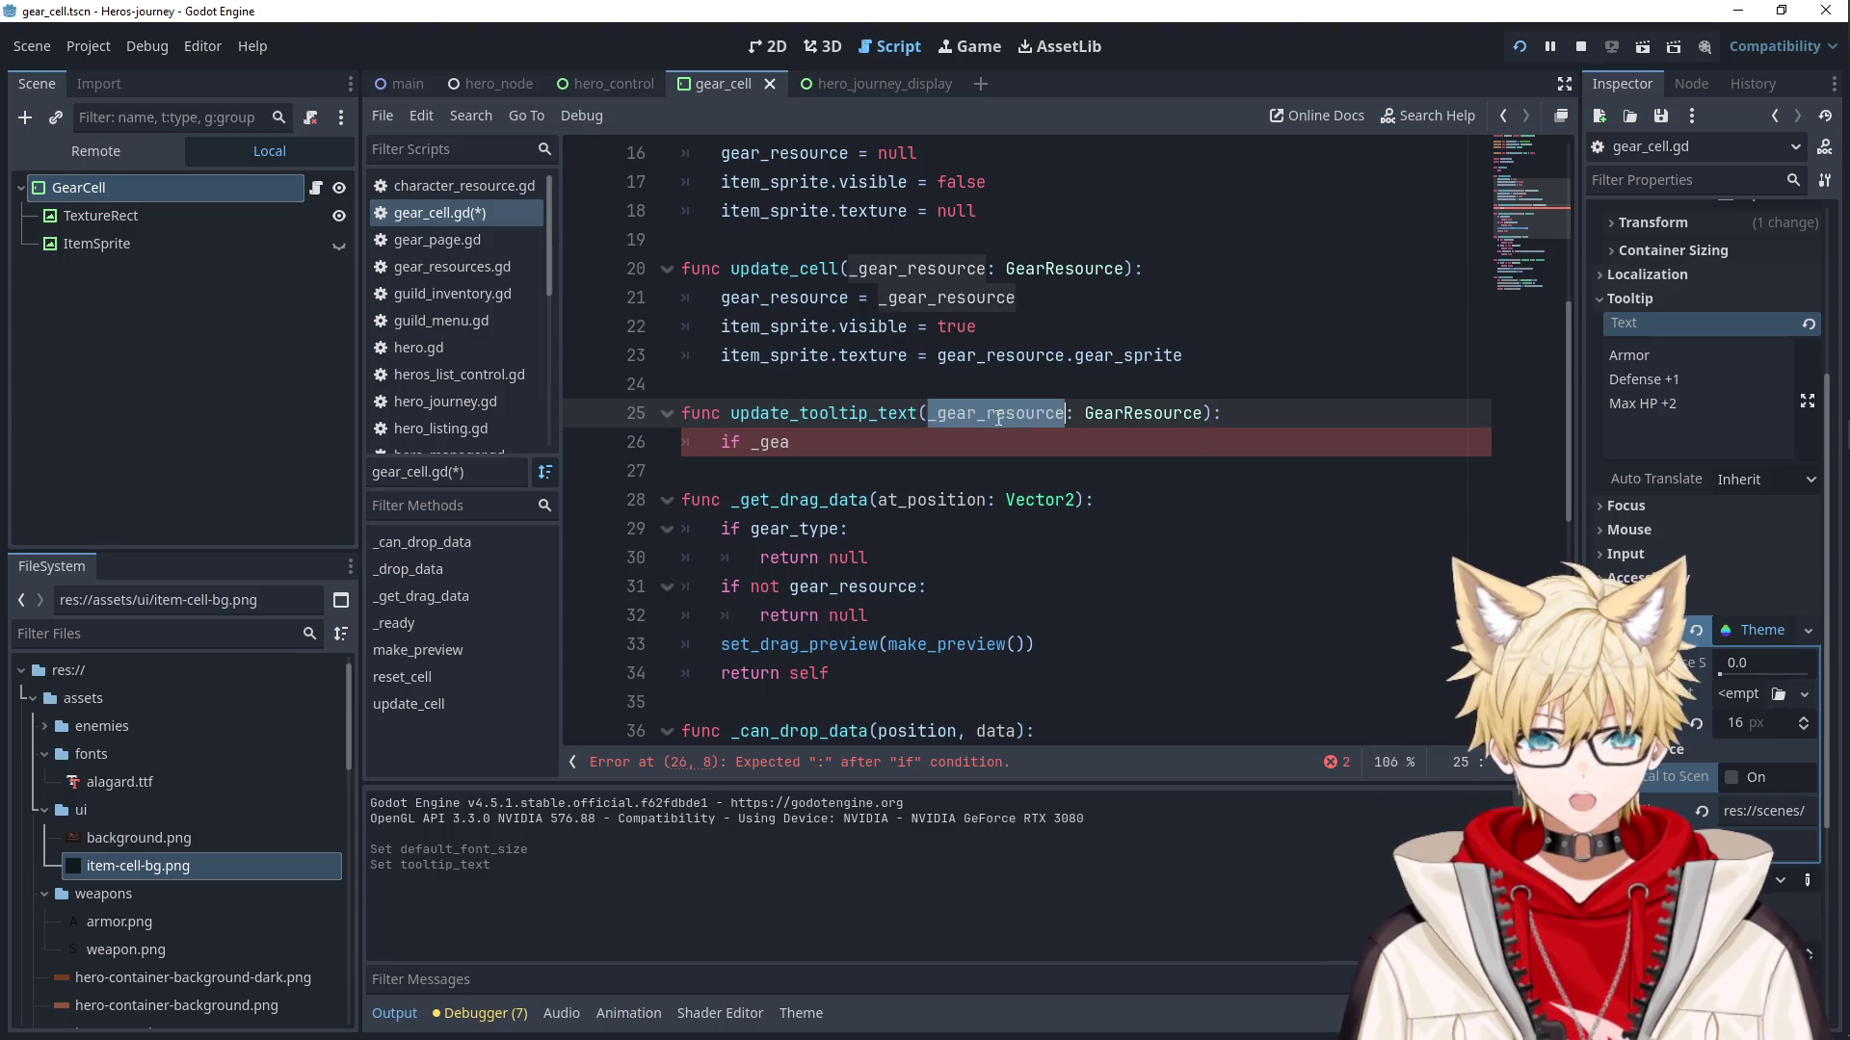
click(1204, 414)
drag(1204, 414, 926, 415)
key(BackSpace)
Look back at the Reddit tooltip thread, then return to the script.
drag(790, 443, 722, 443)
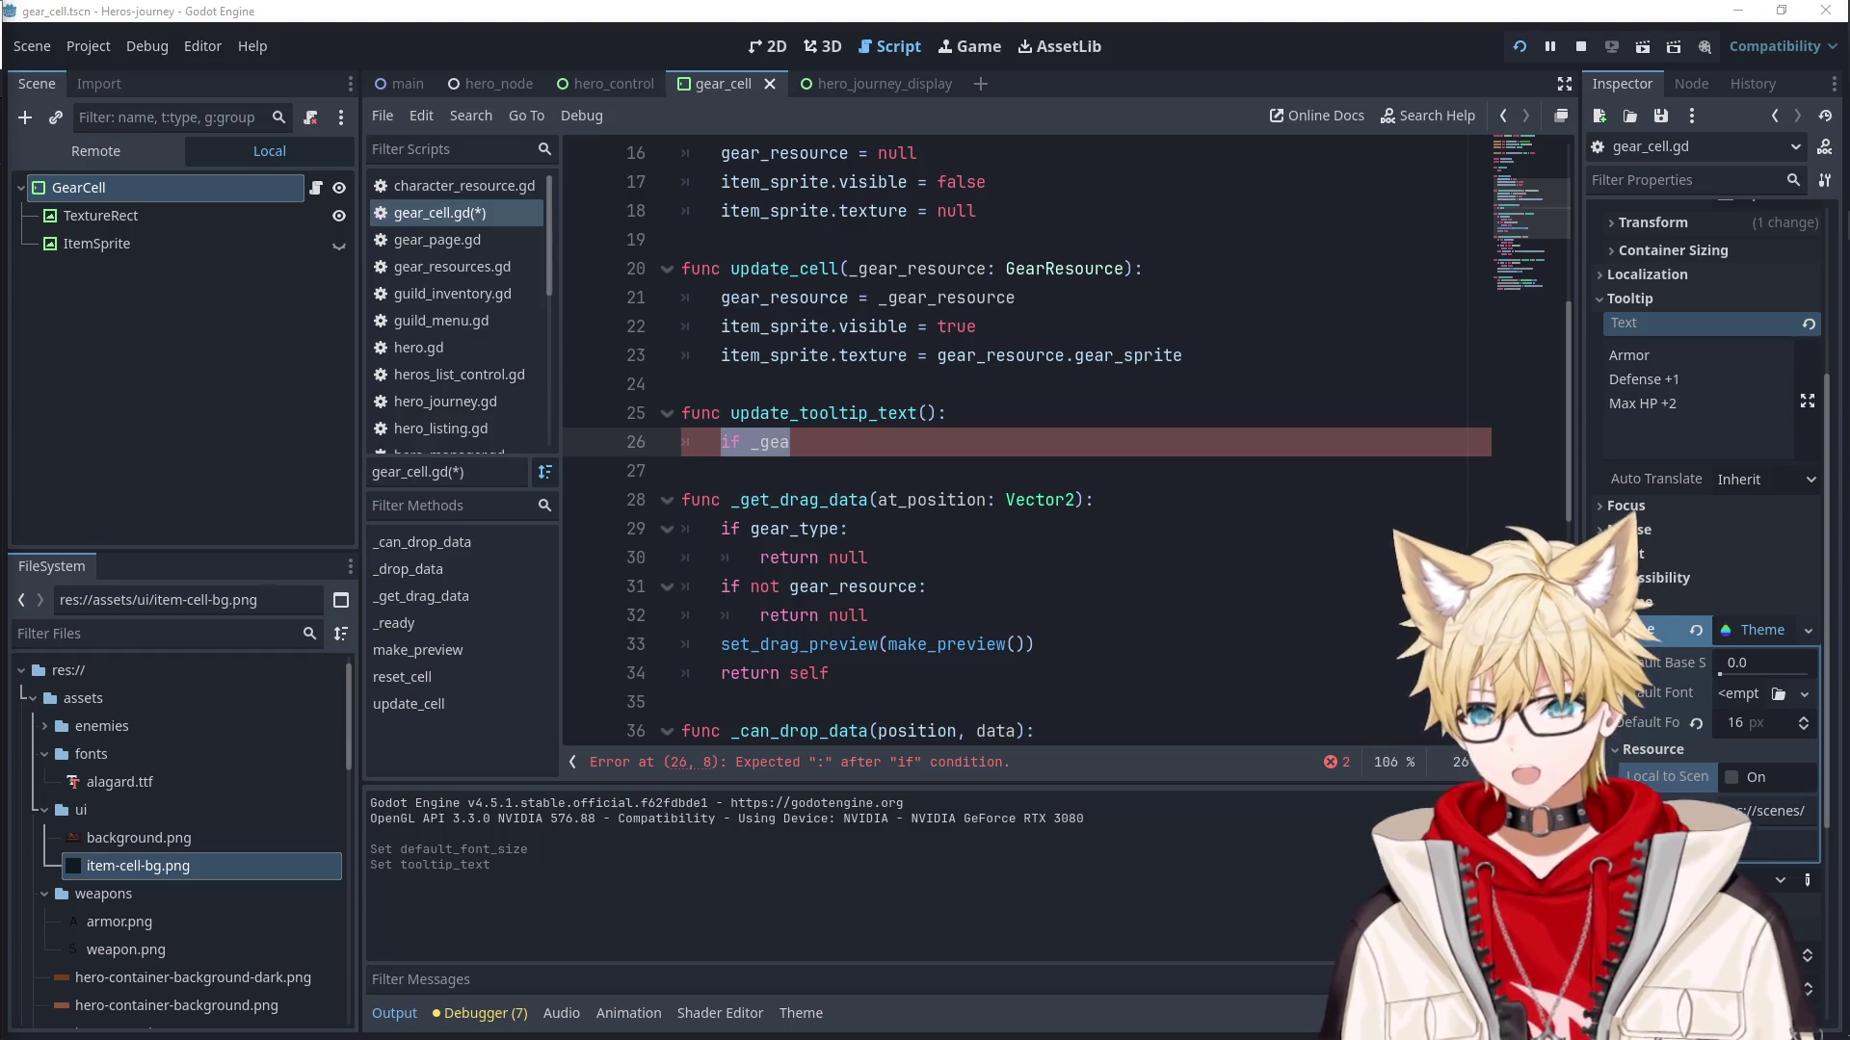
key(alt+Tab)
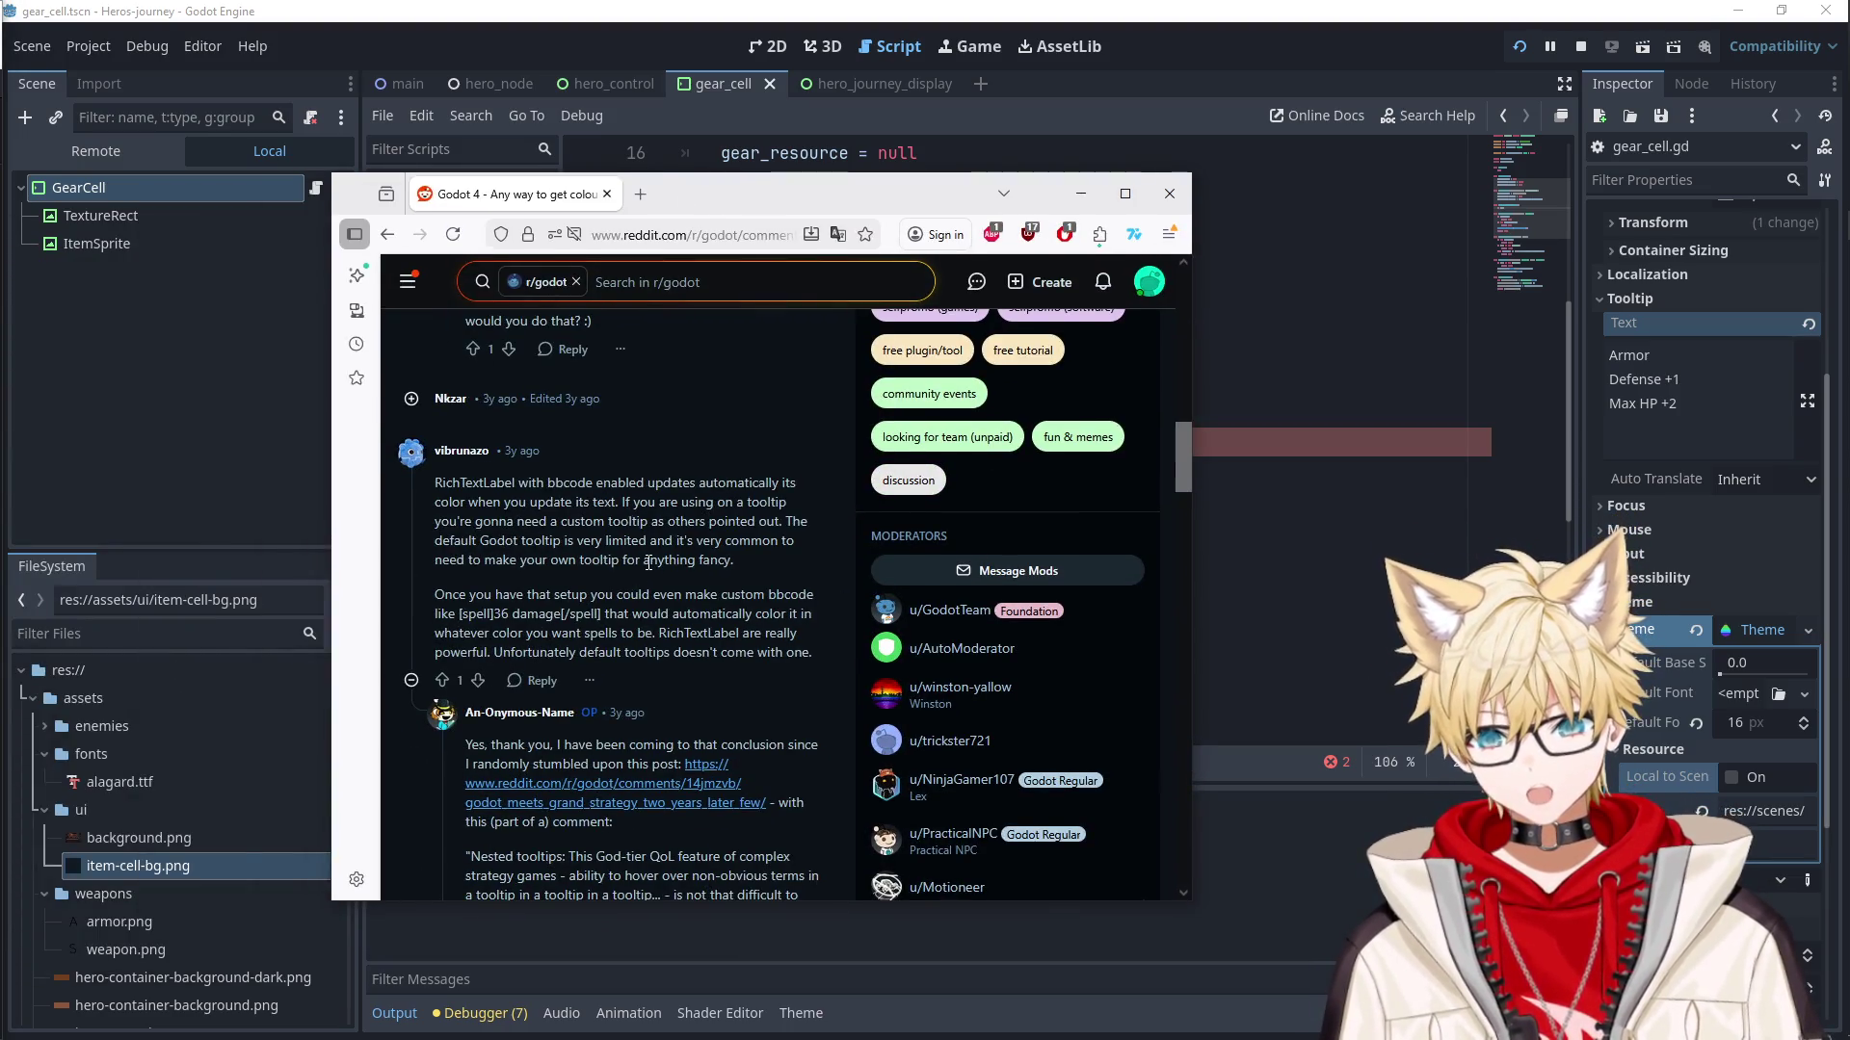
scroll(497, 703, up, 5)
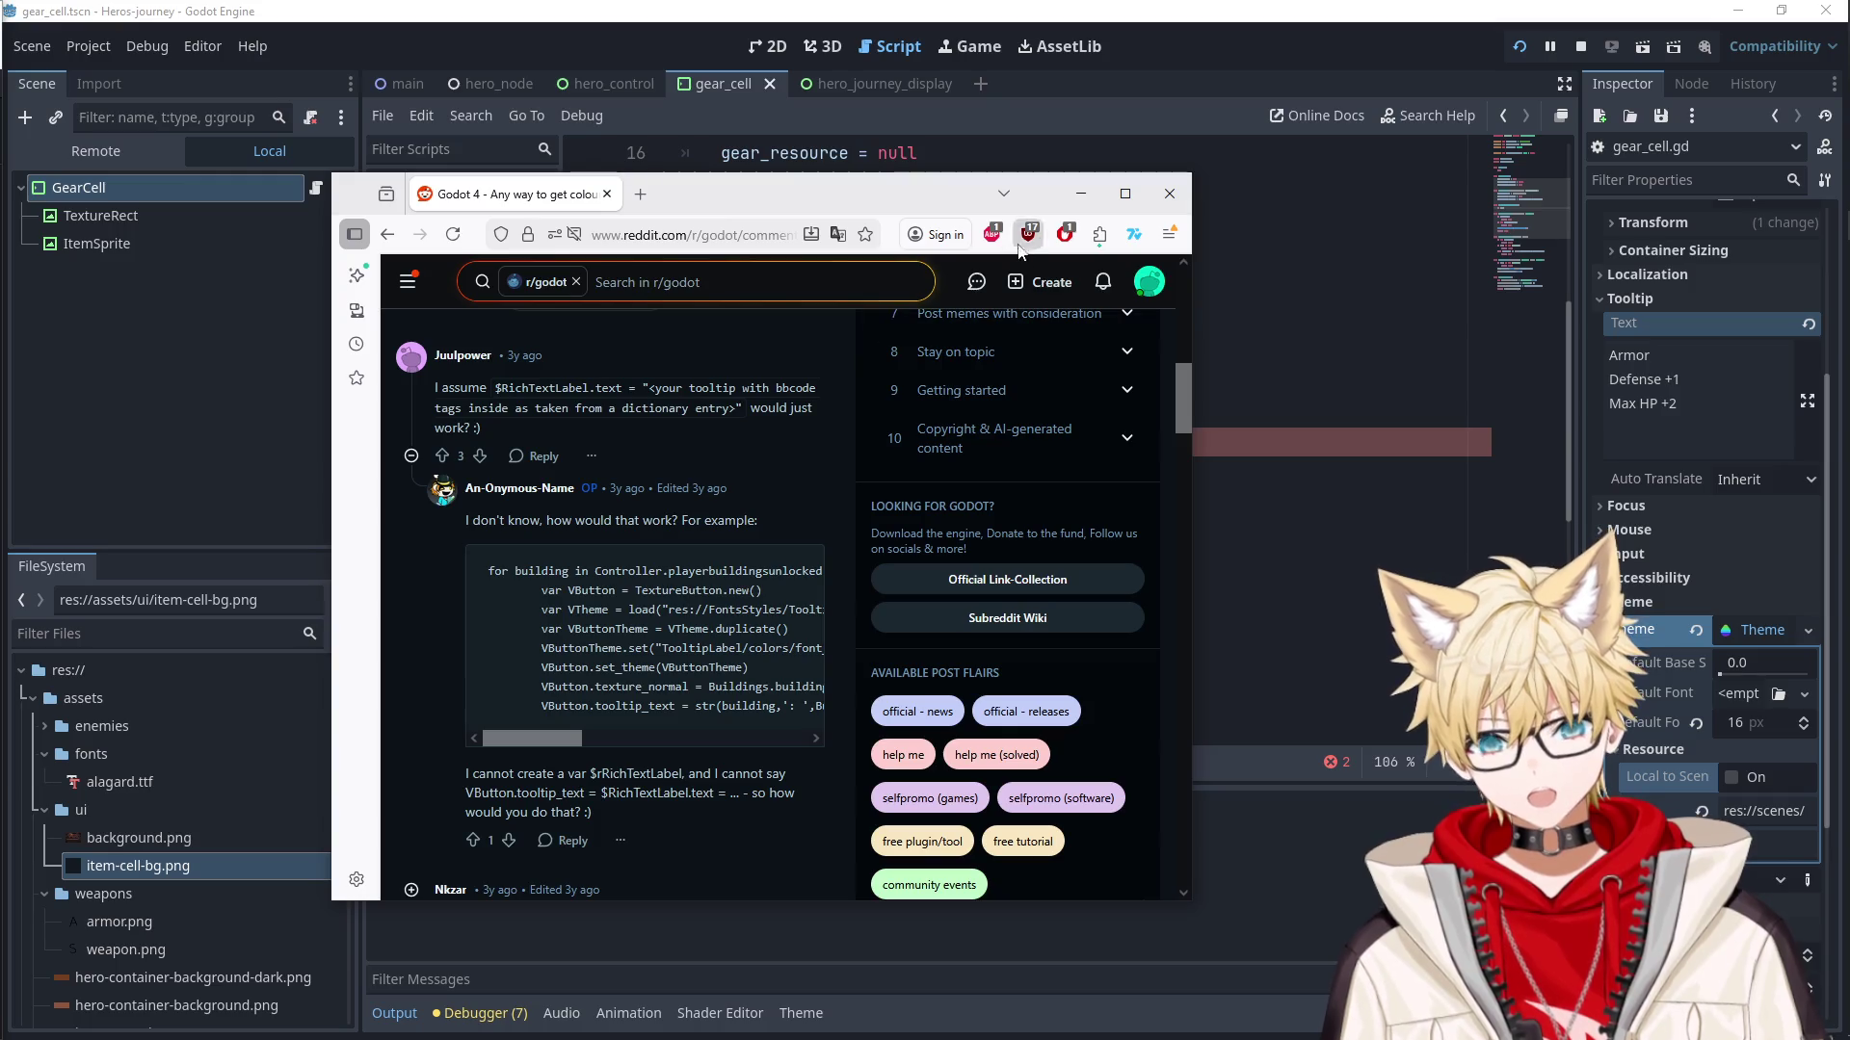
key(alt+Tab)
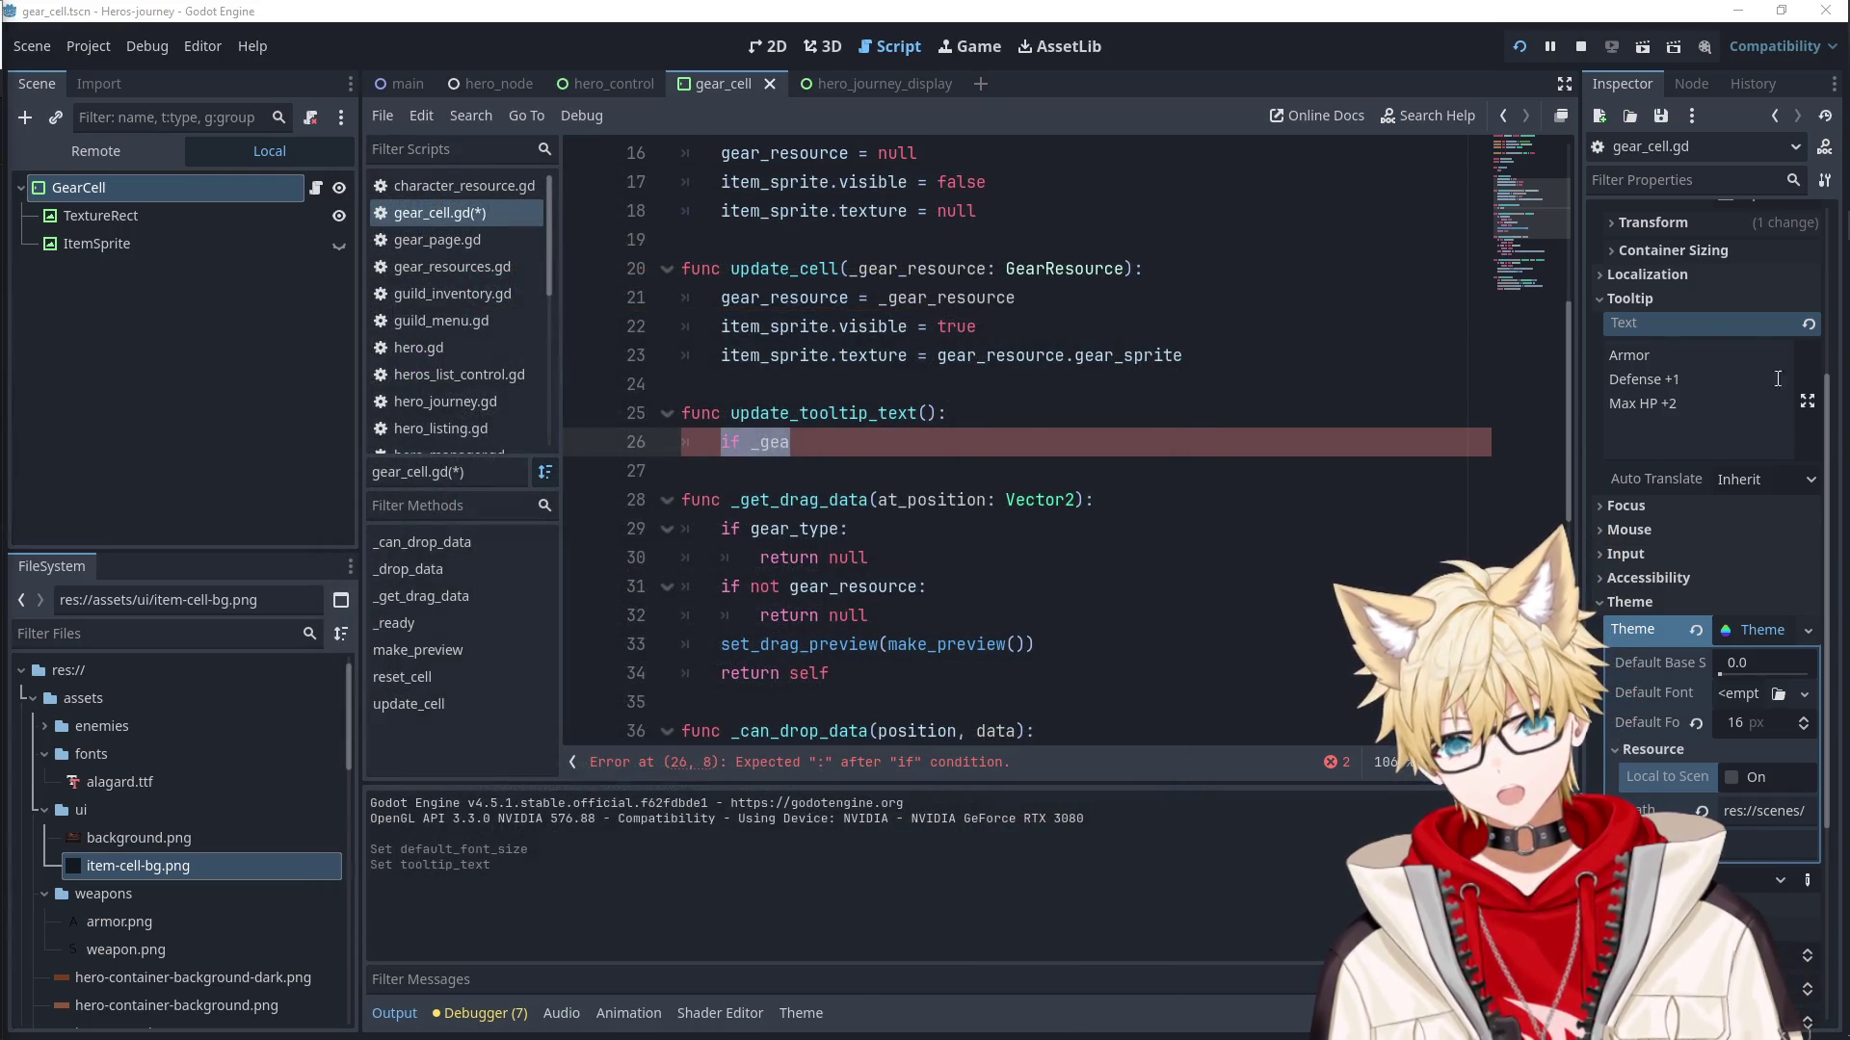
click(1108, 497)
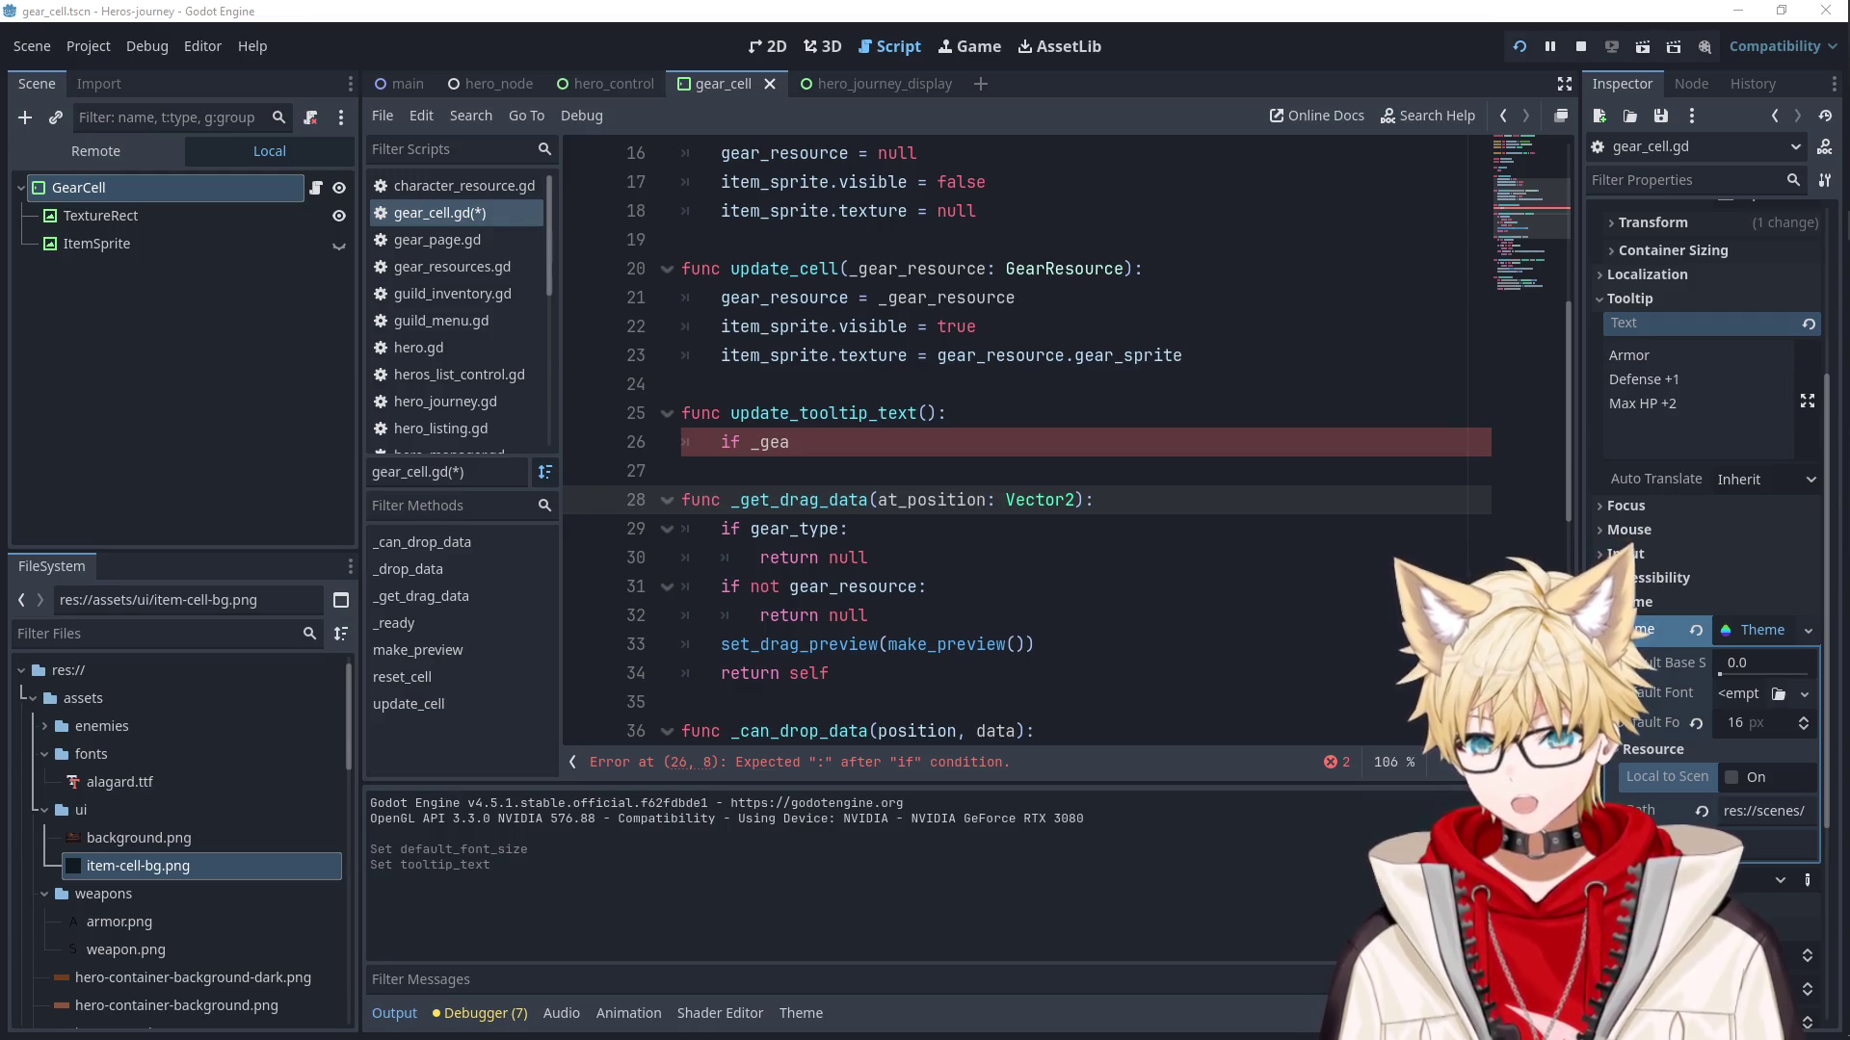
Rework line 26, dropping a gear_resource.weapon_type comparison and starting it with tooltip_text.
click(867, 441)
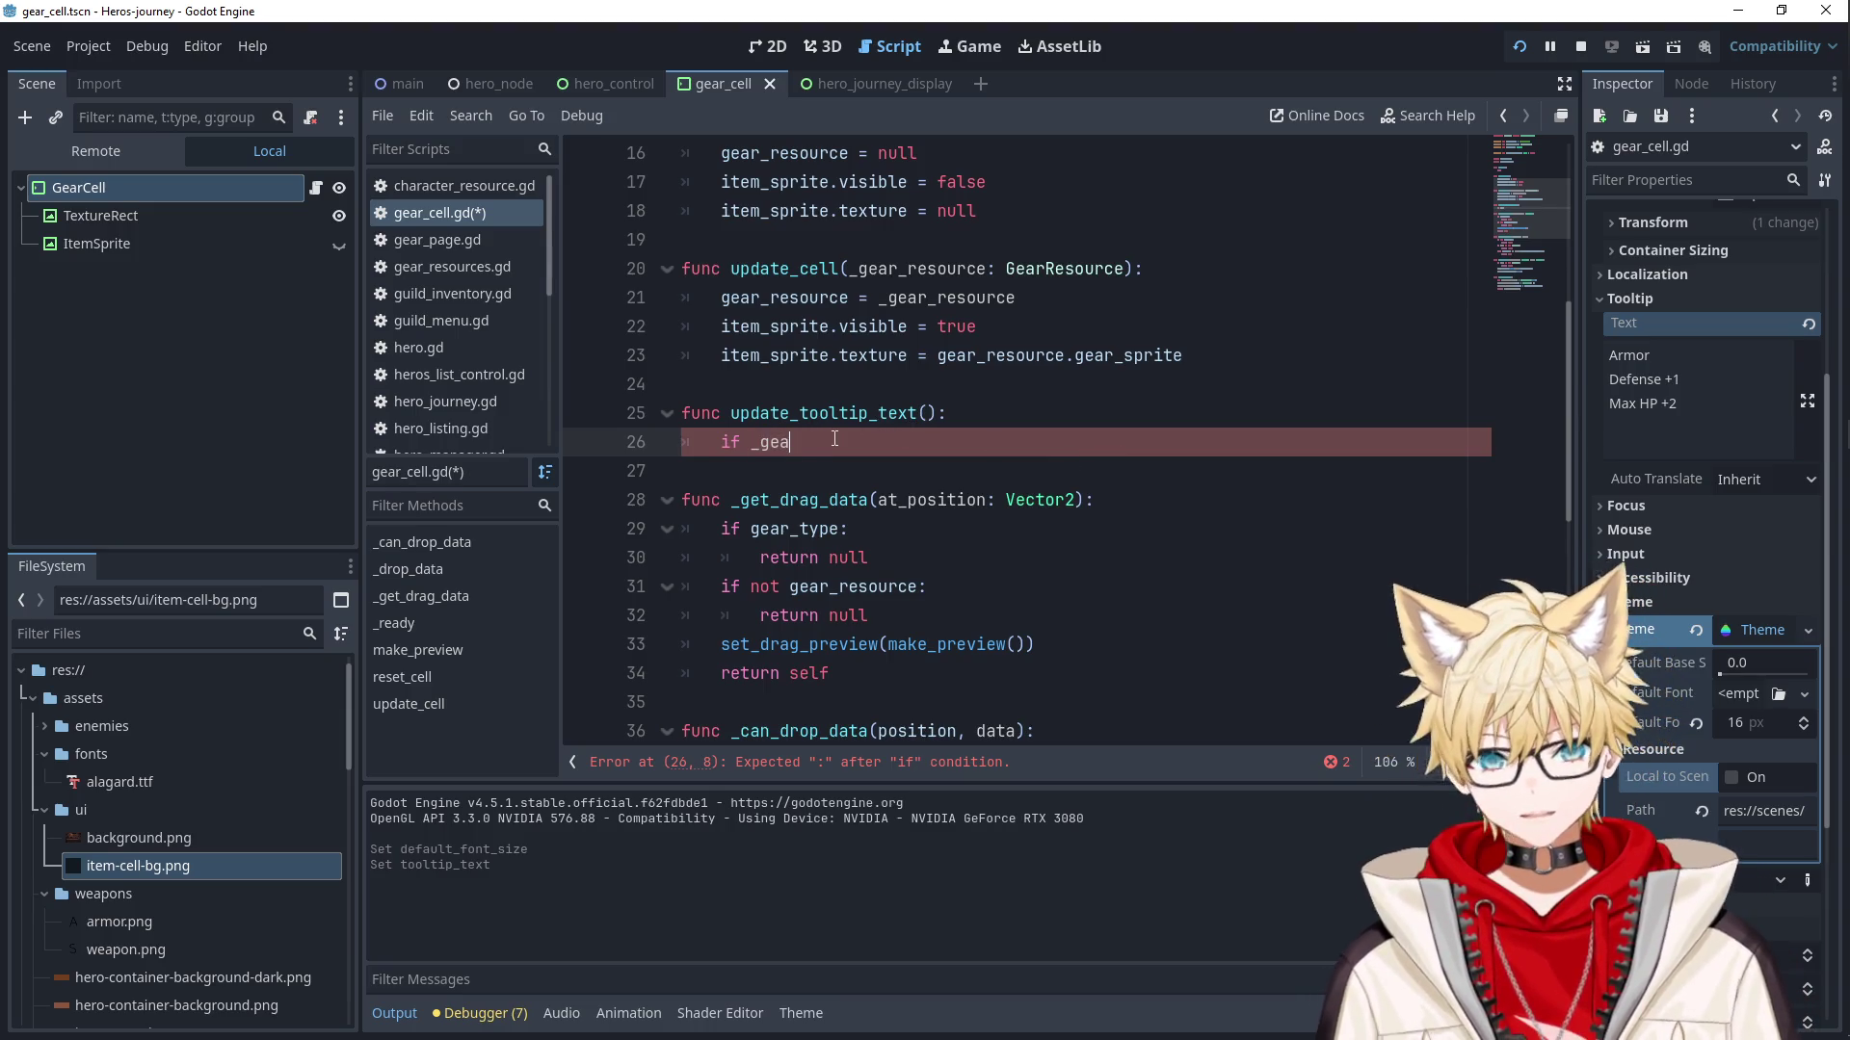
double_click(771, 441)
text(gear)
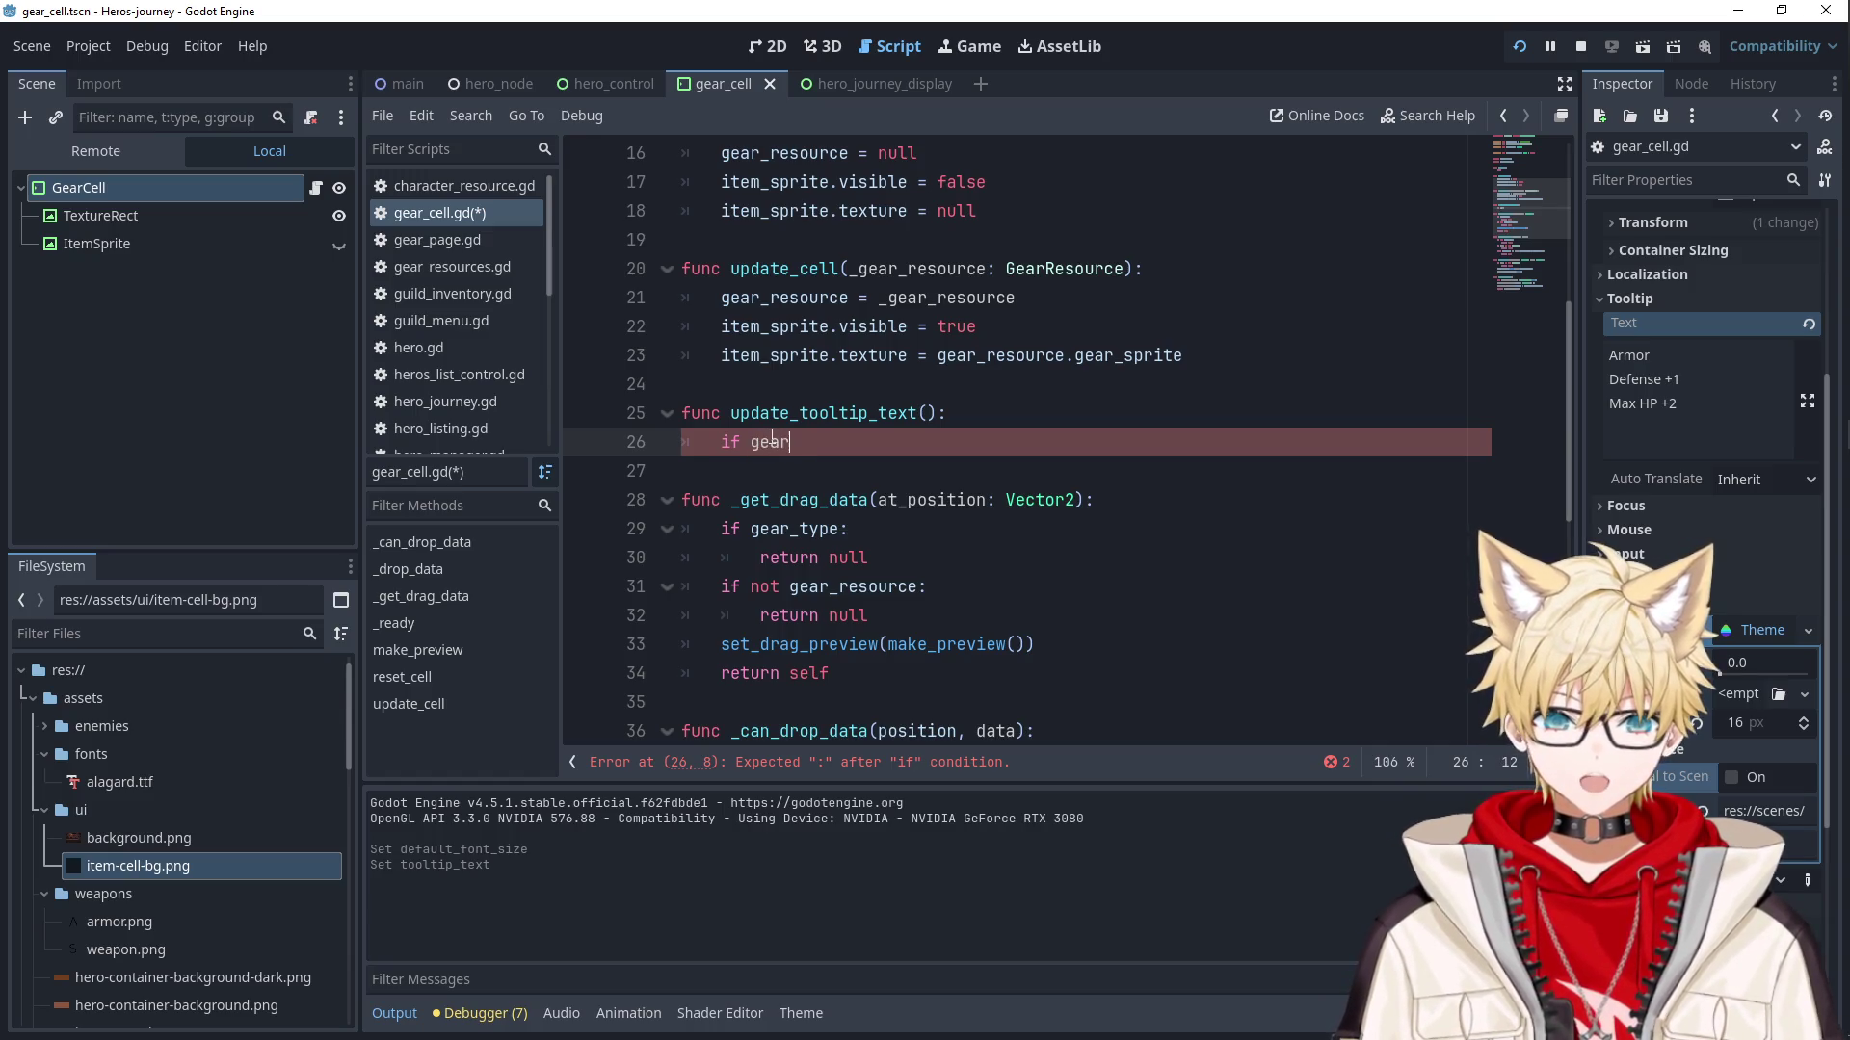
key(Down)
key(Down)
key(Return)
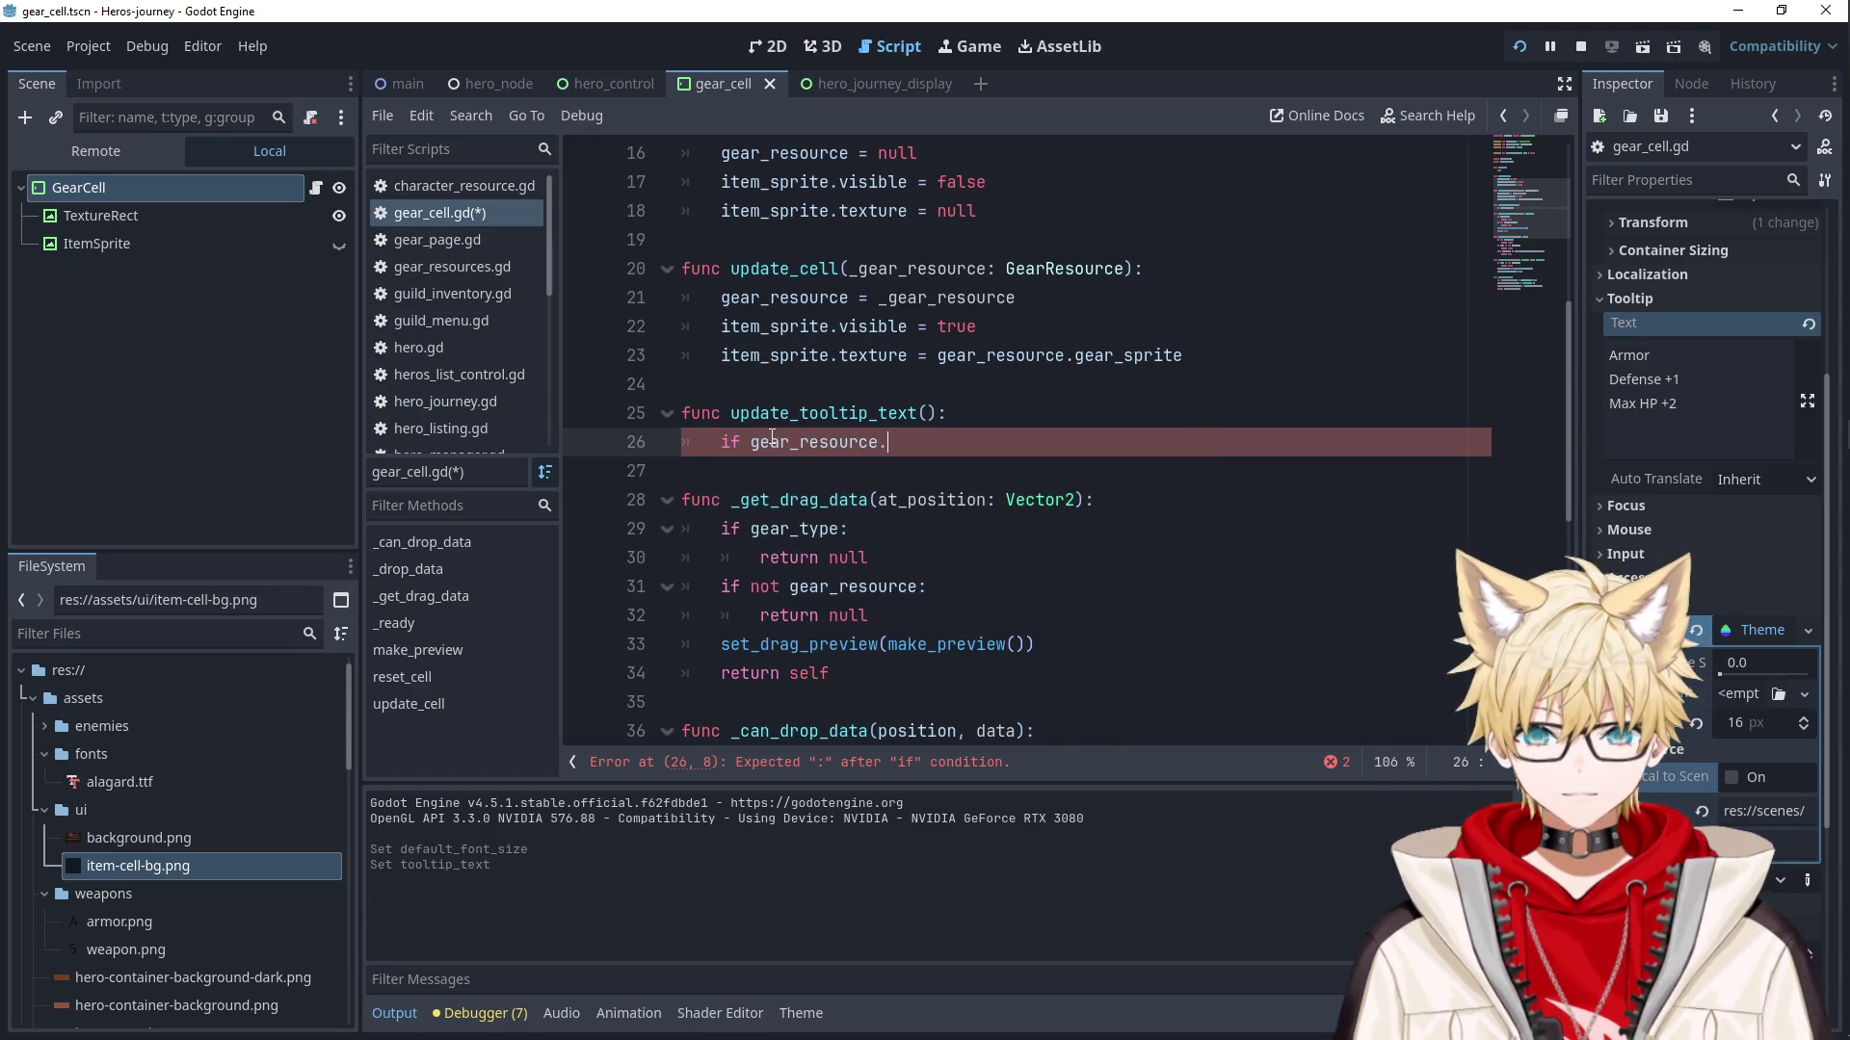
text(.type)
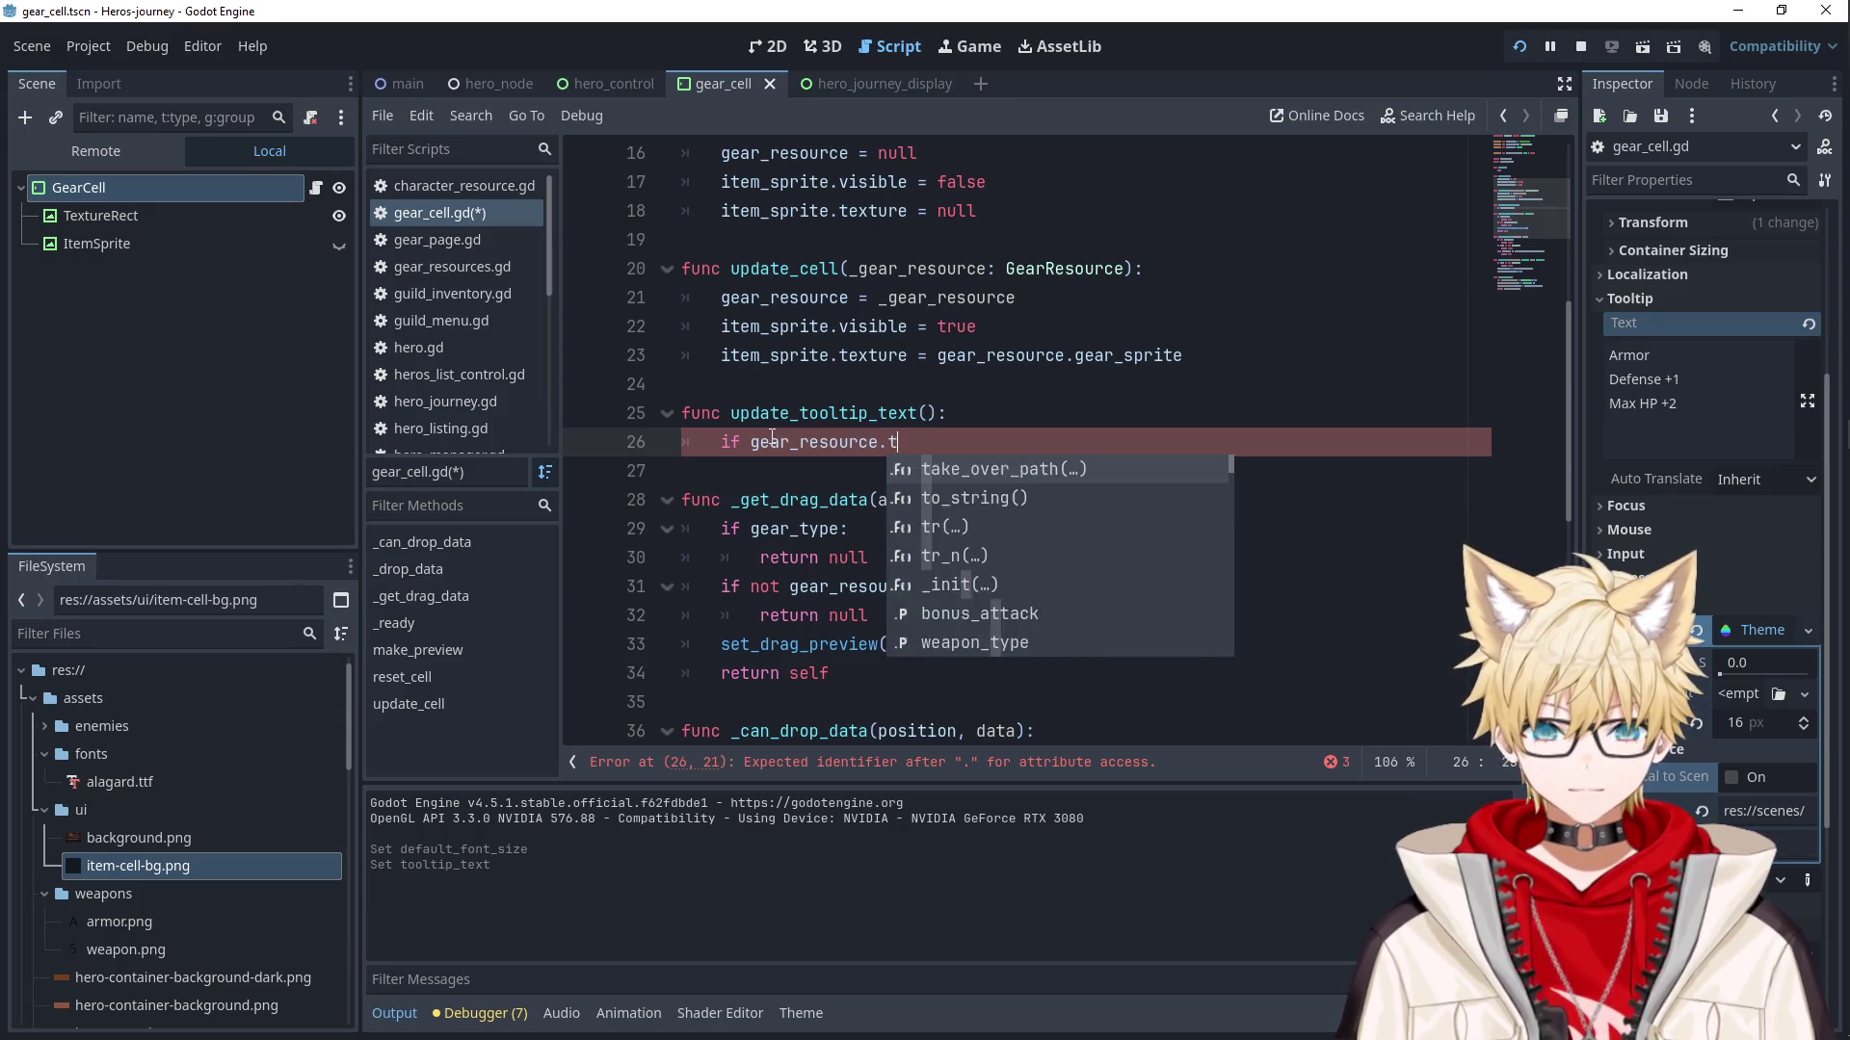
key(Return)
text(==)
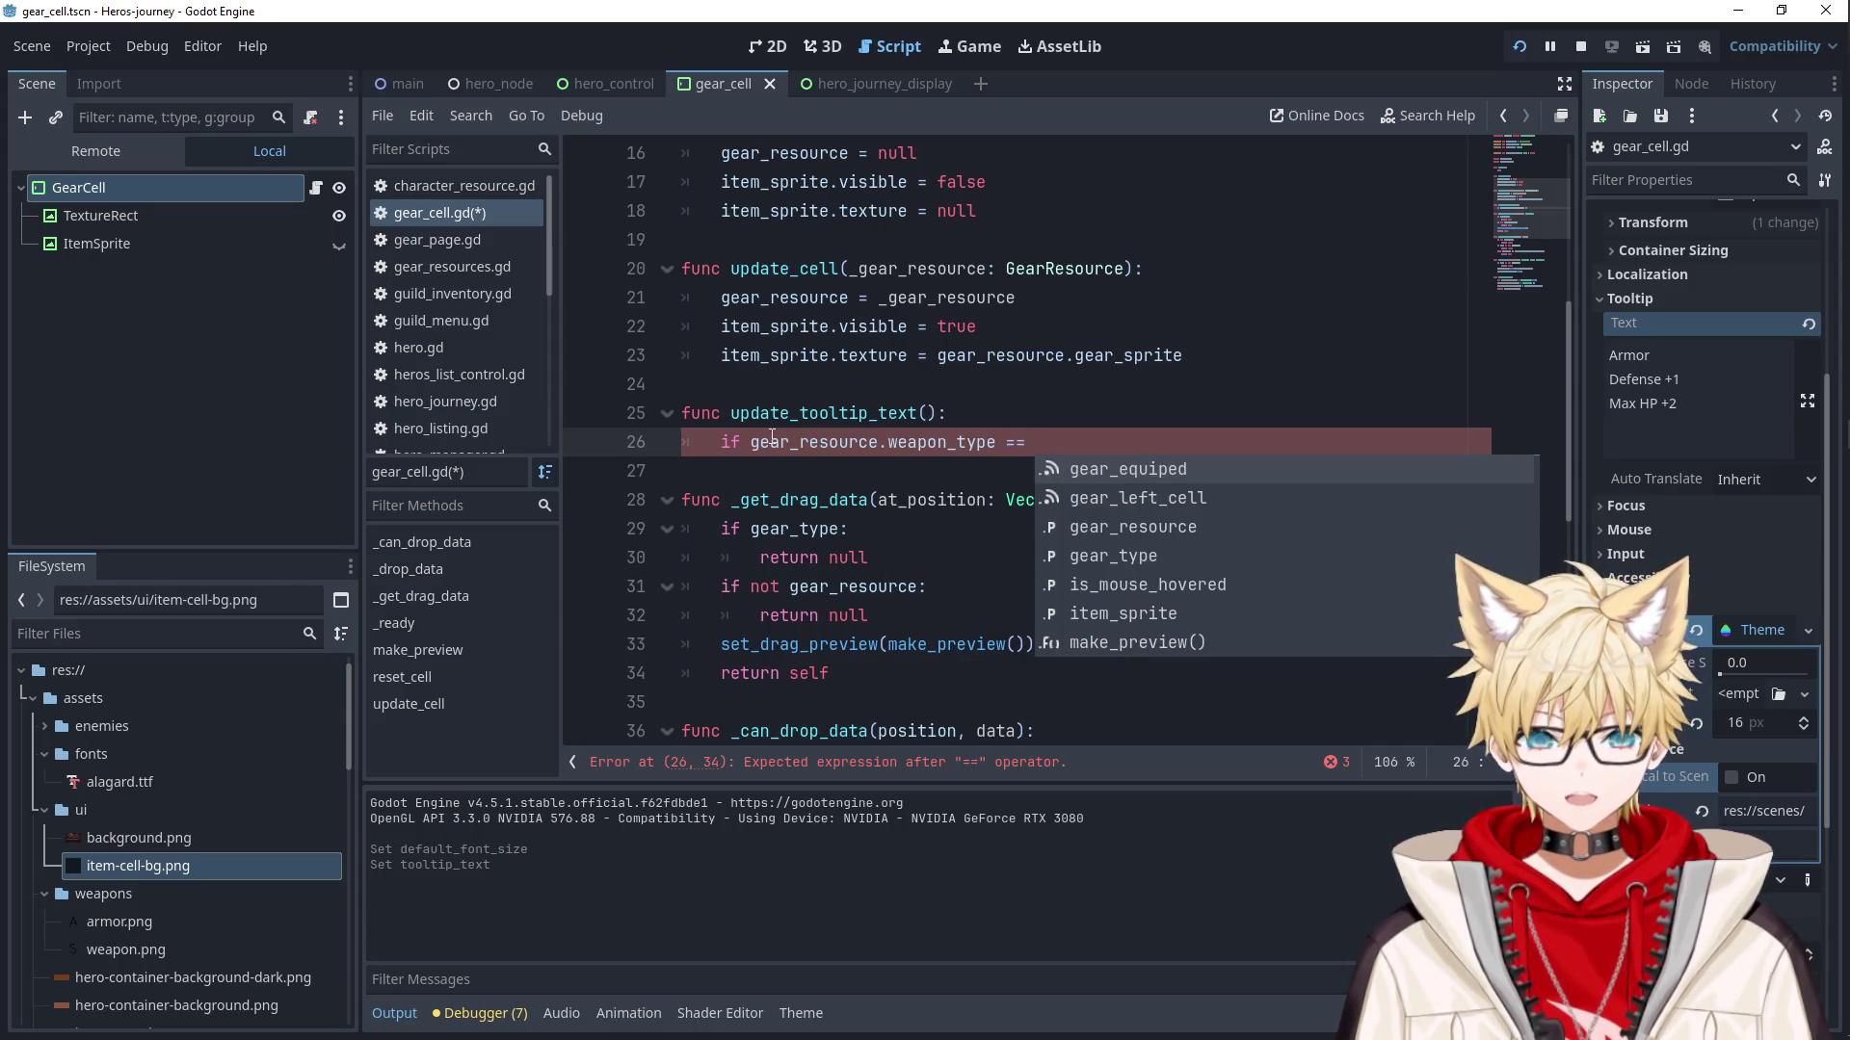
key(ctrl+BackSpace)
key(ctrl+BackSpace)
key(ctrl+BackSpace)
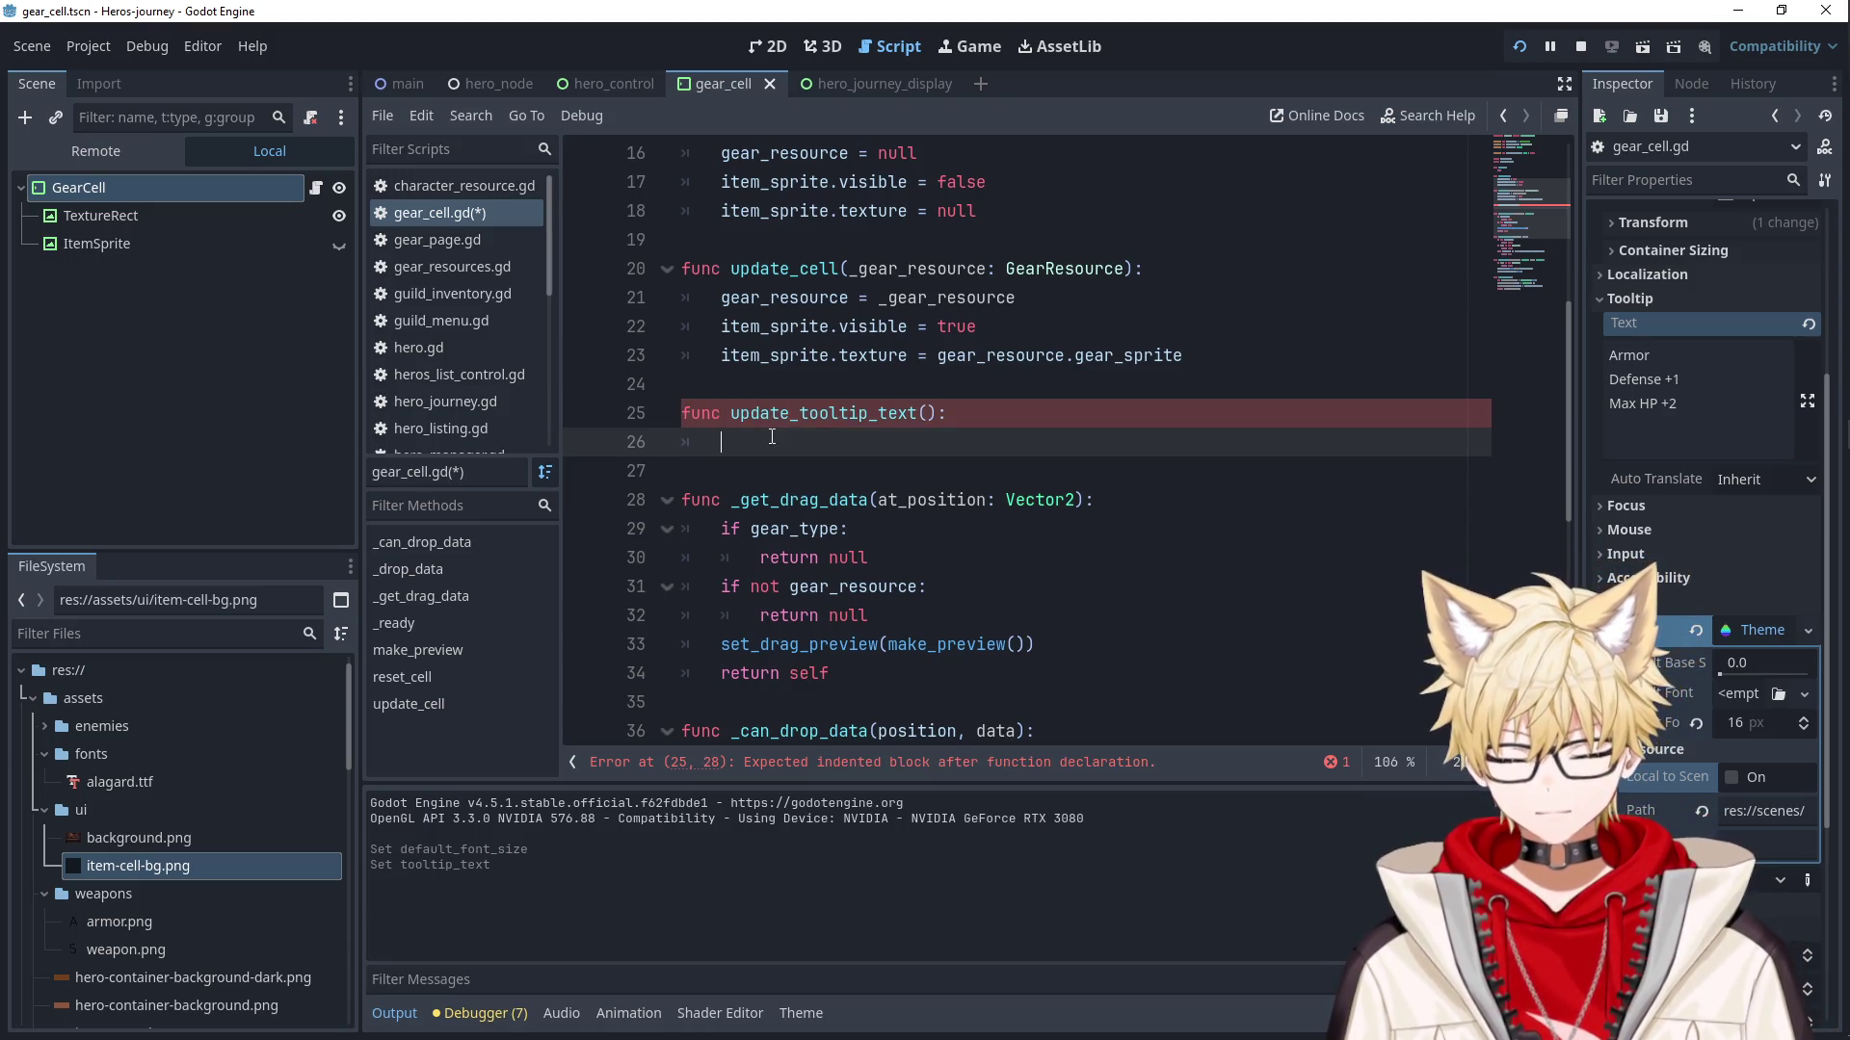
text(tooltip_text)
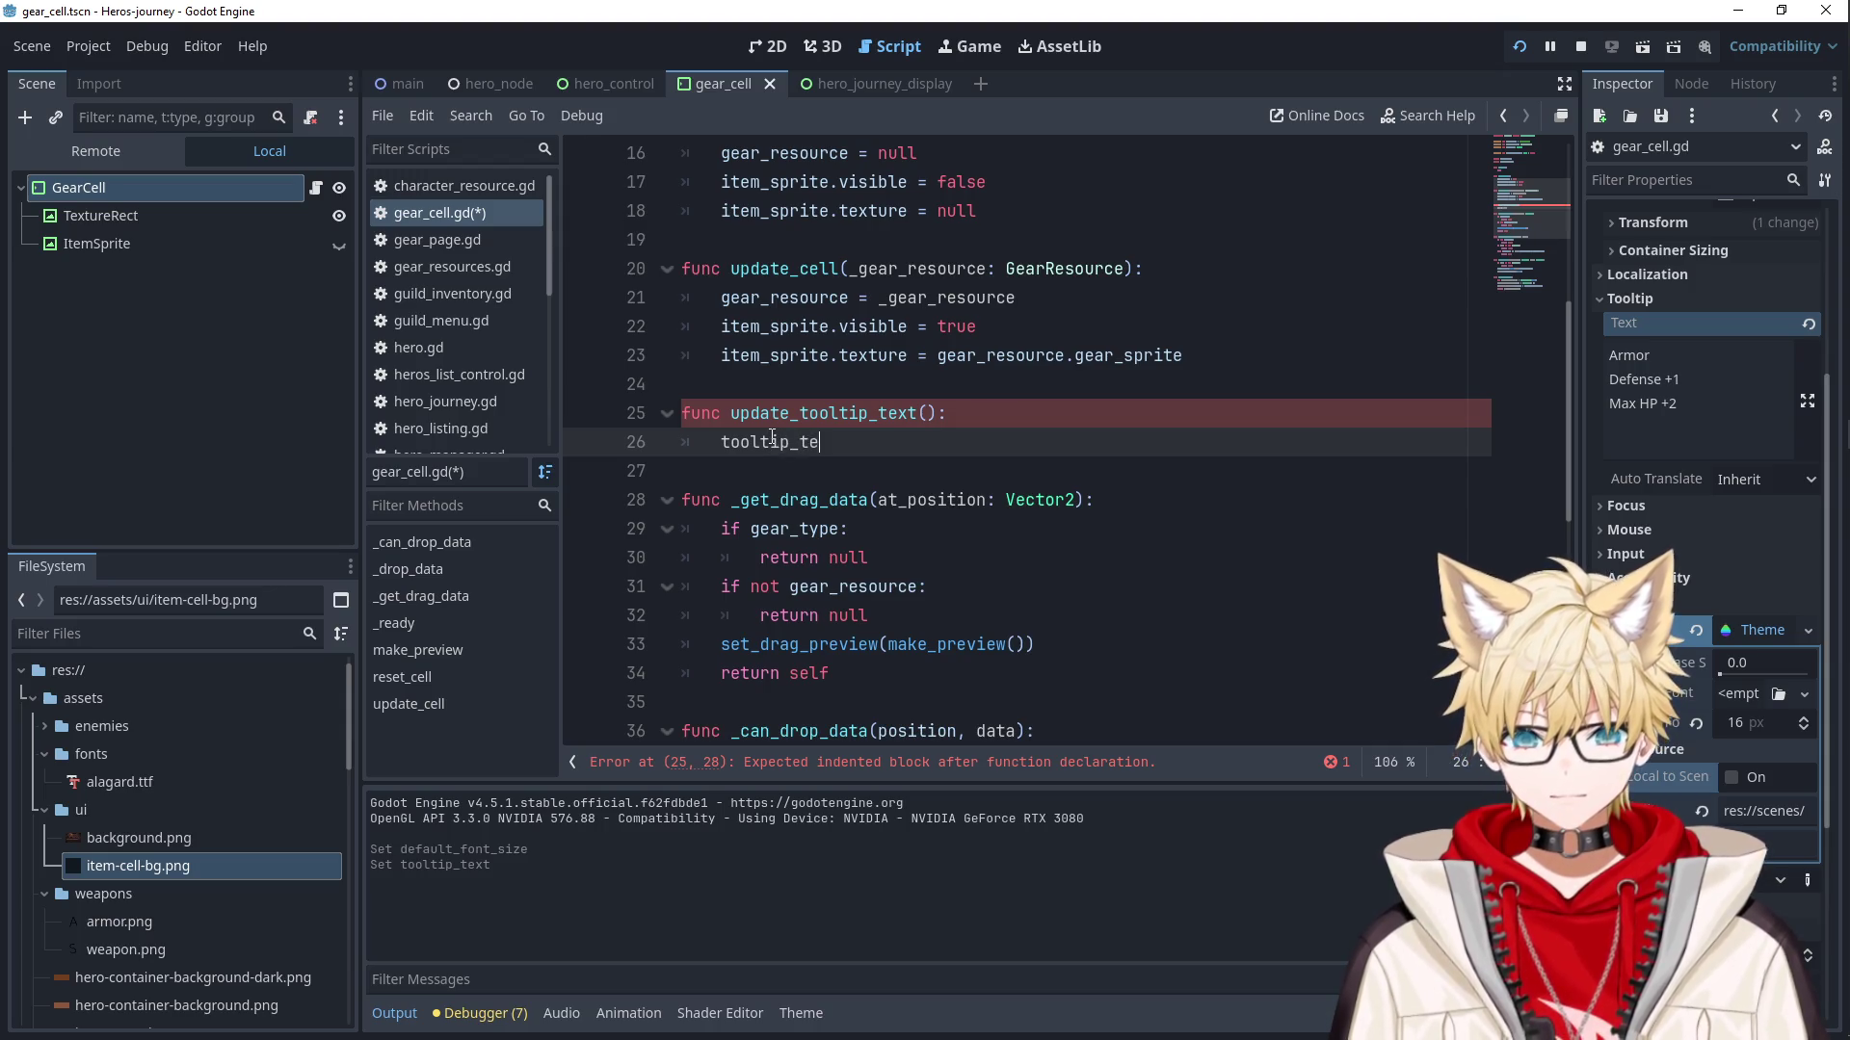
key(Home)
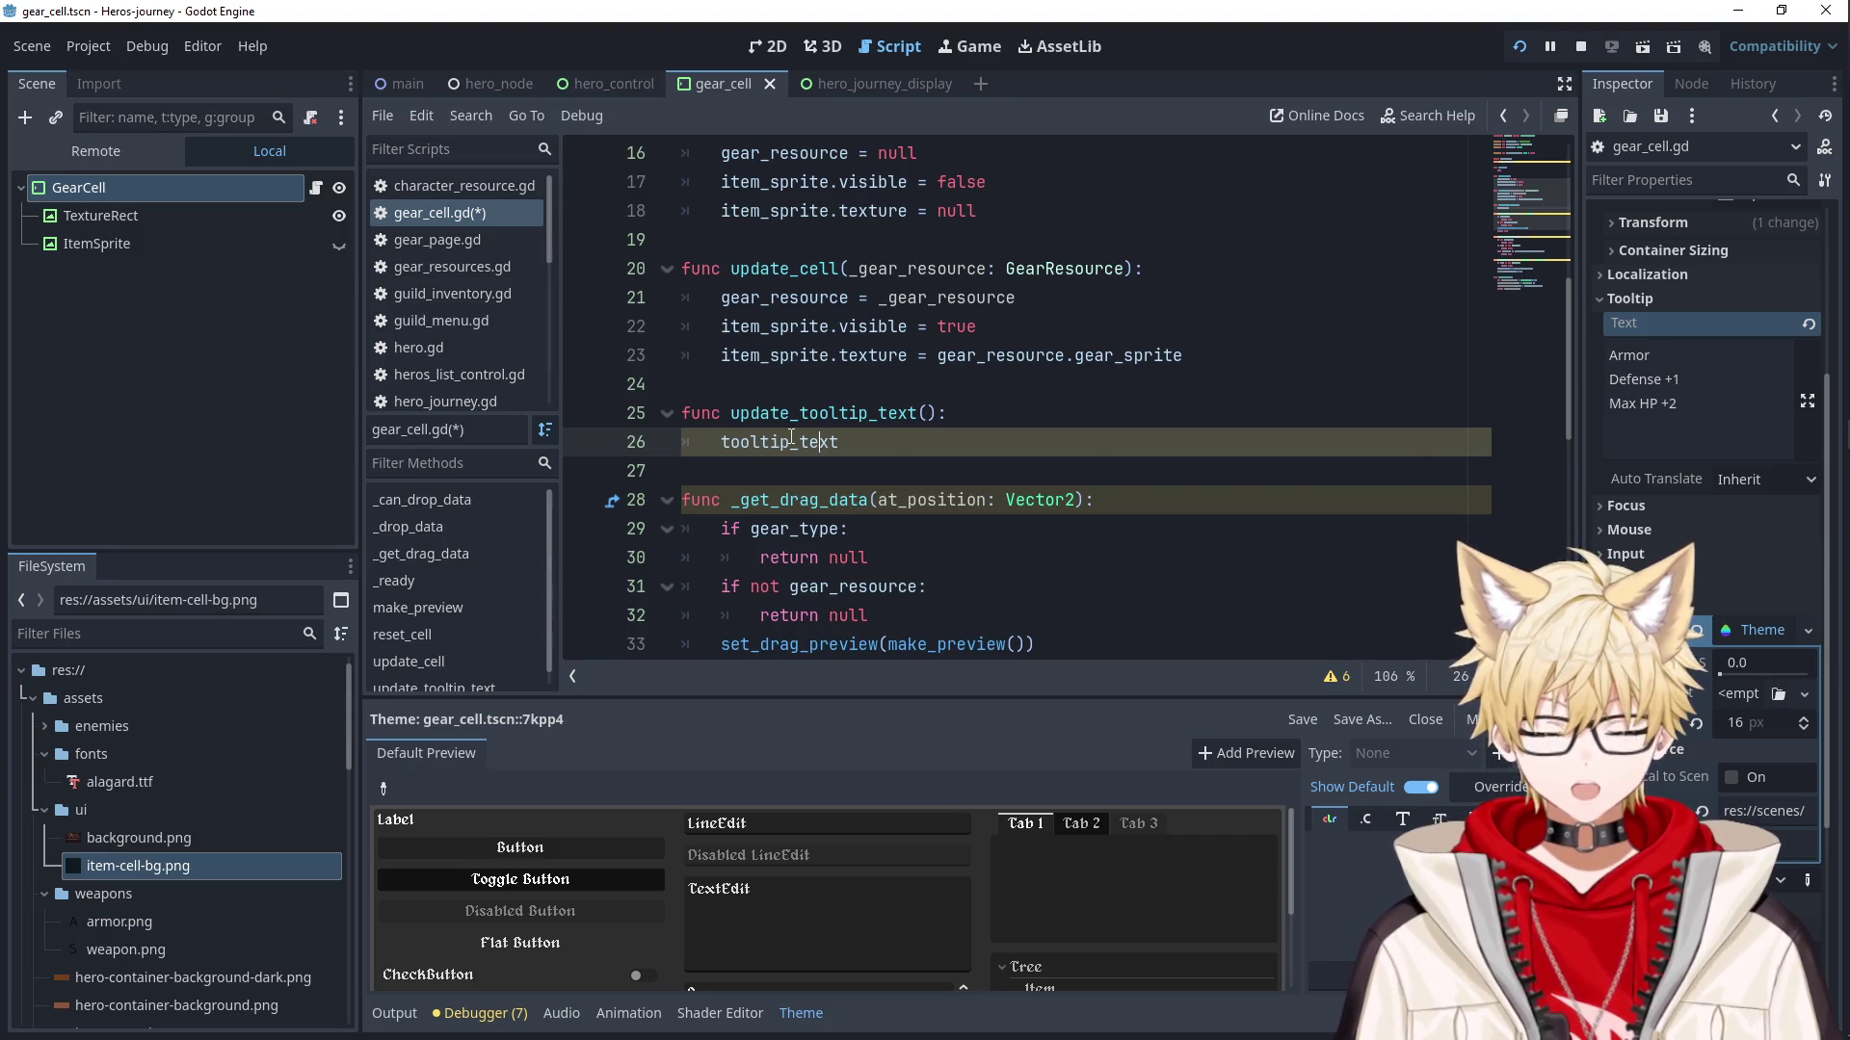
Complete the line as tooltip_text += gear_resource.weapon_type.
mouse_move(791, 438)
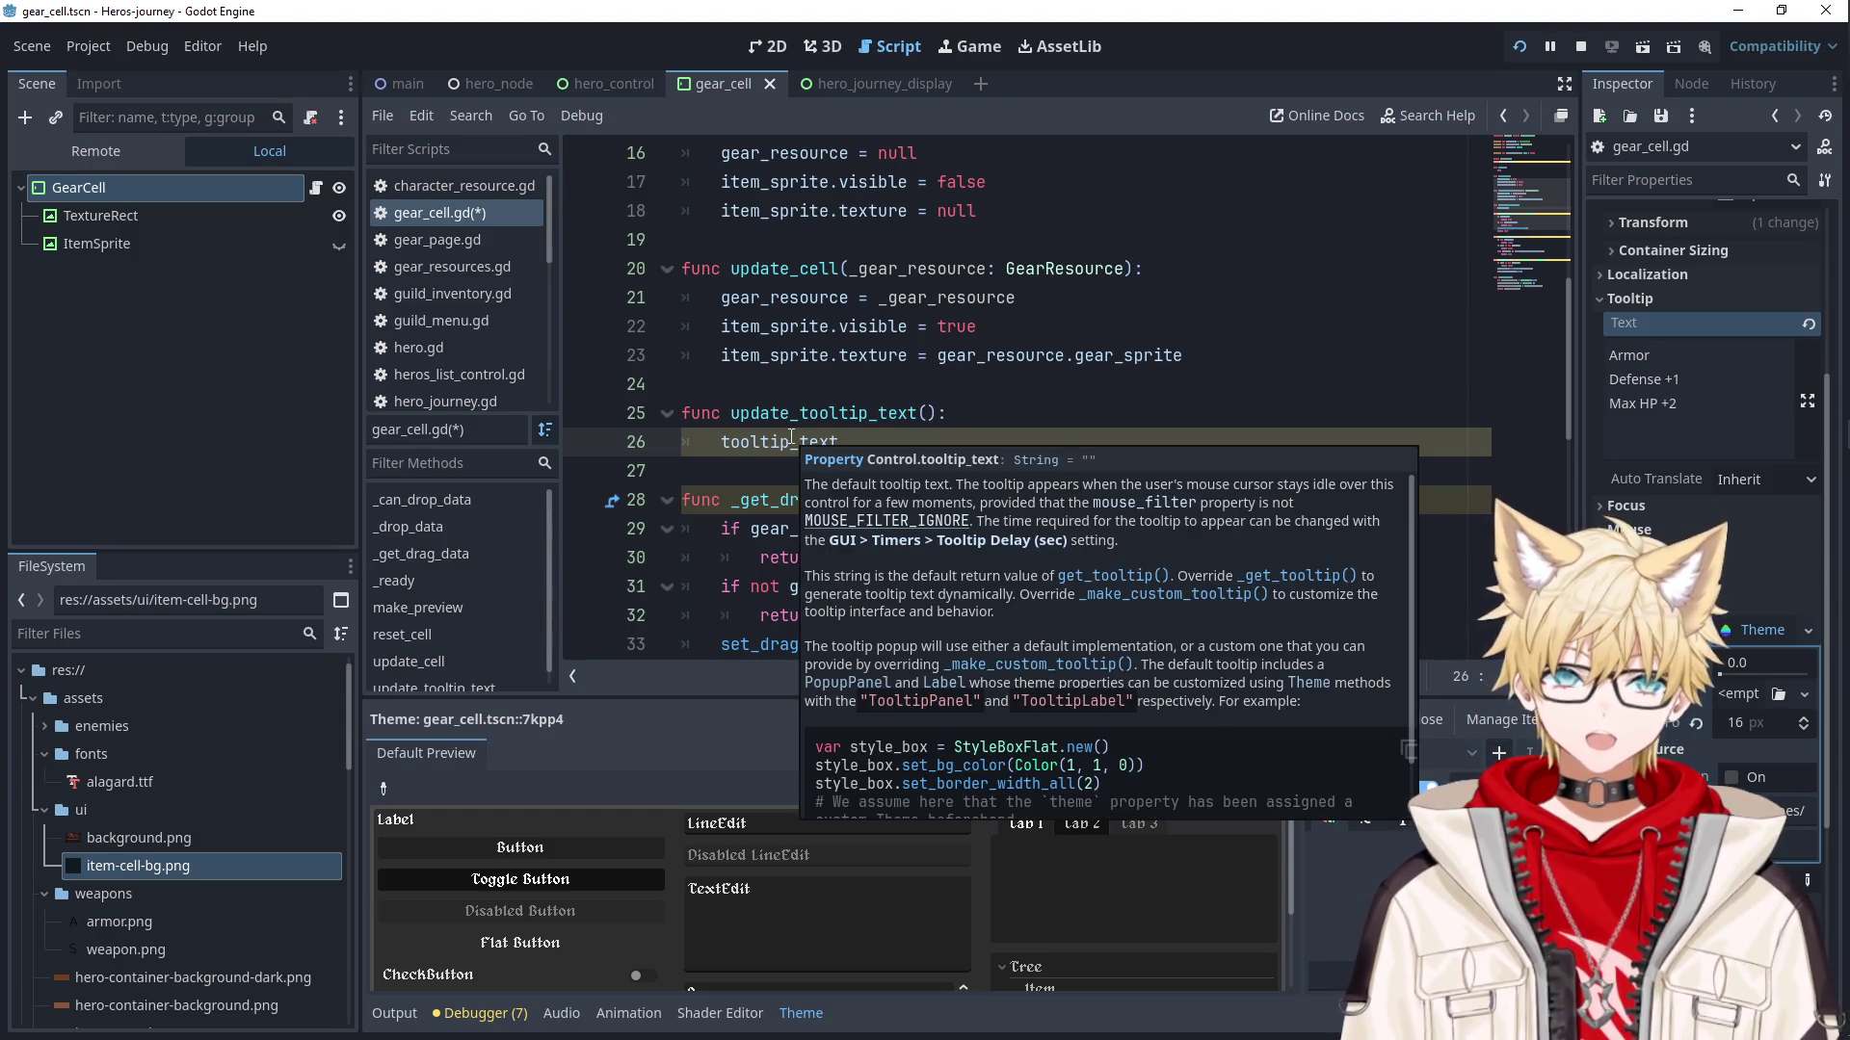
click(920, 448)
text(+= gear_equiped)
key(BackSpace)
key(BackSpace)
key(BackSpace)
text(r_re)
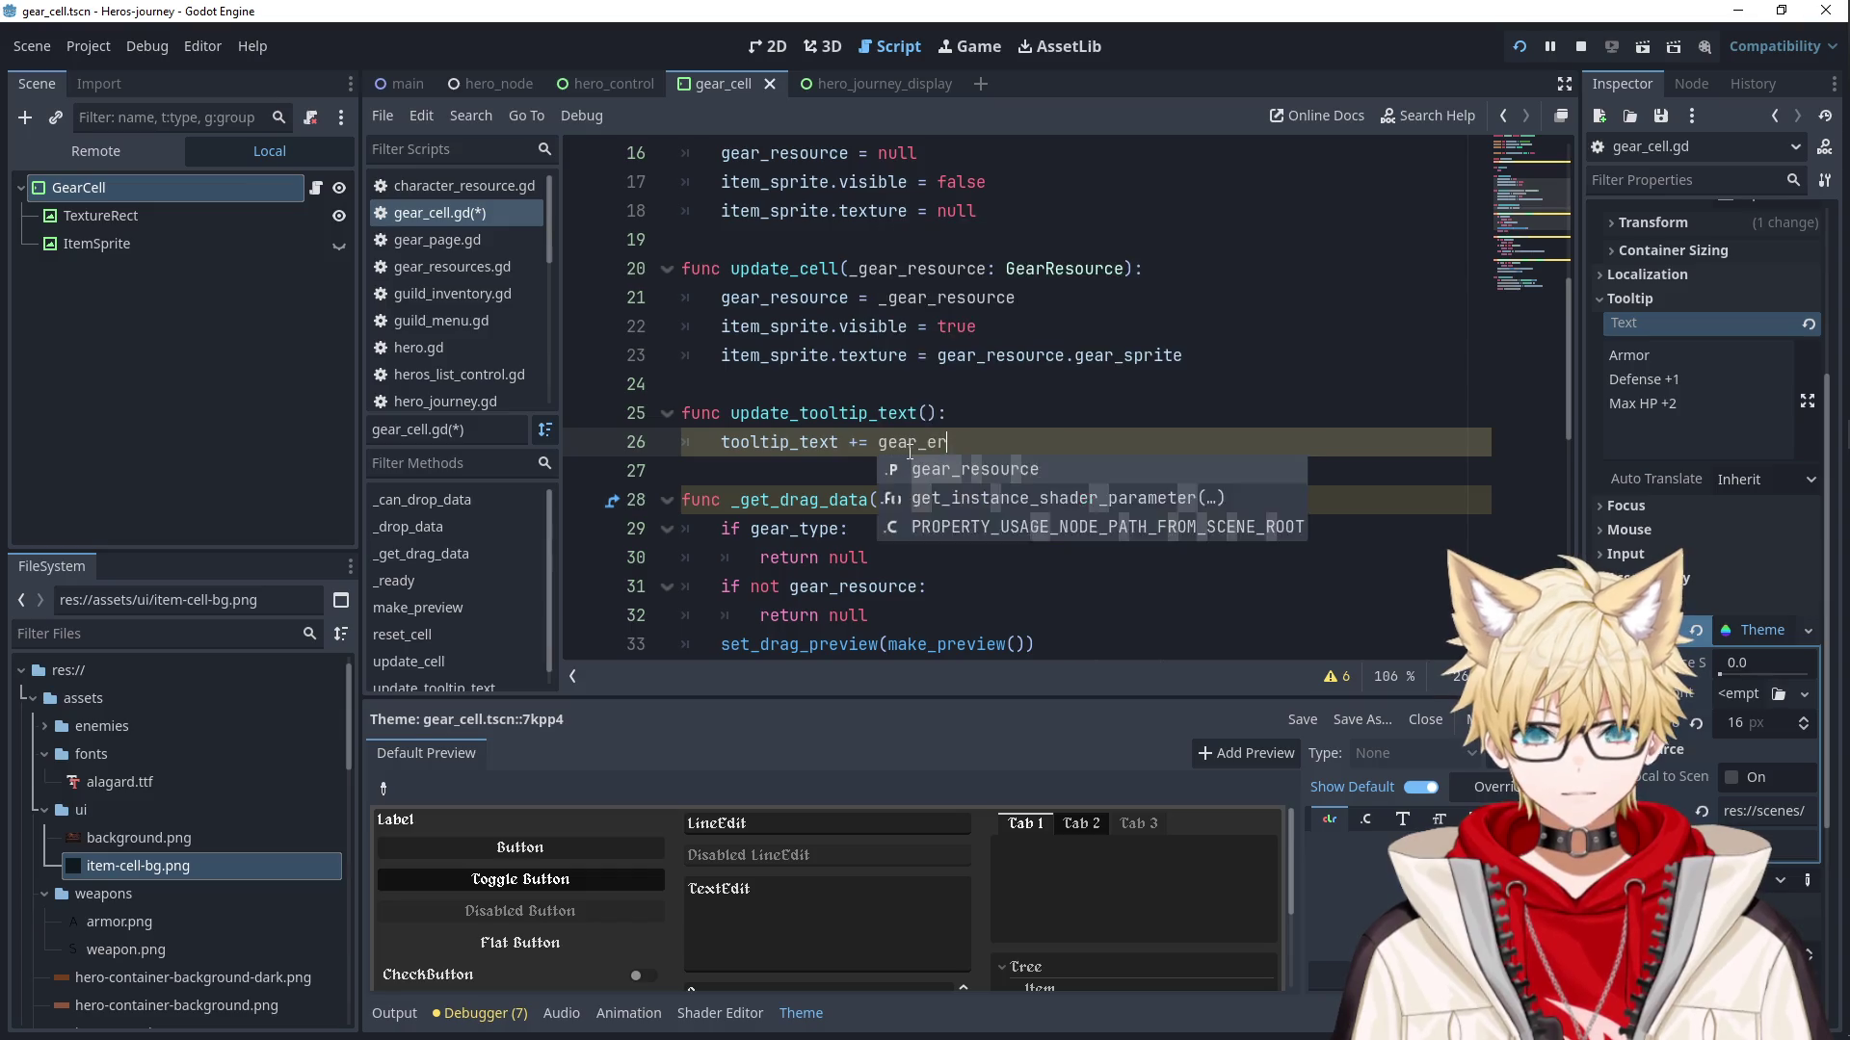
key(Return)
text(.)
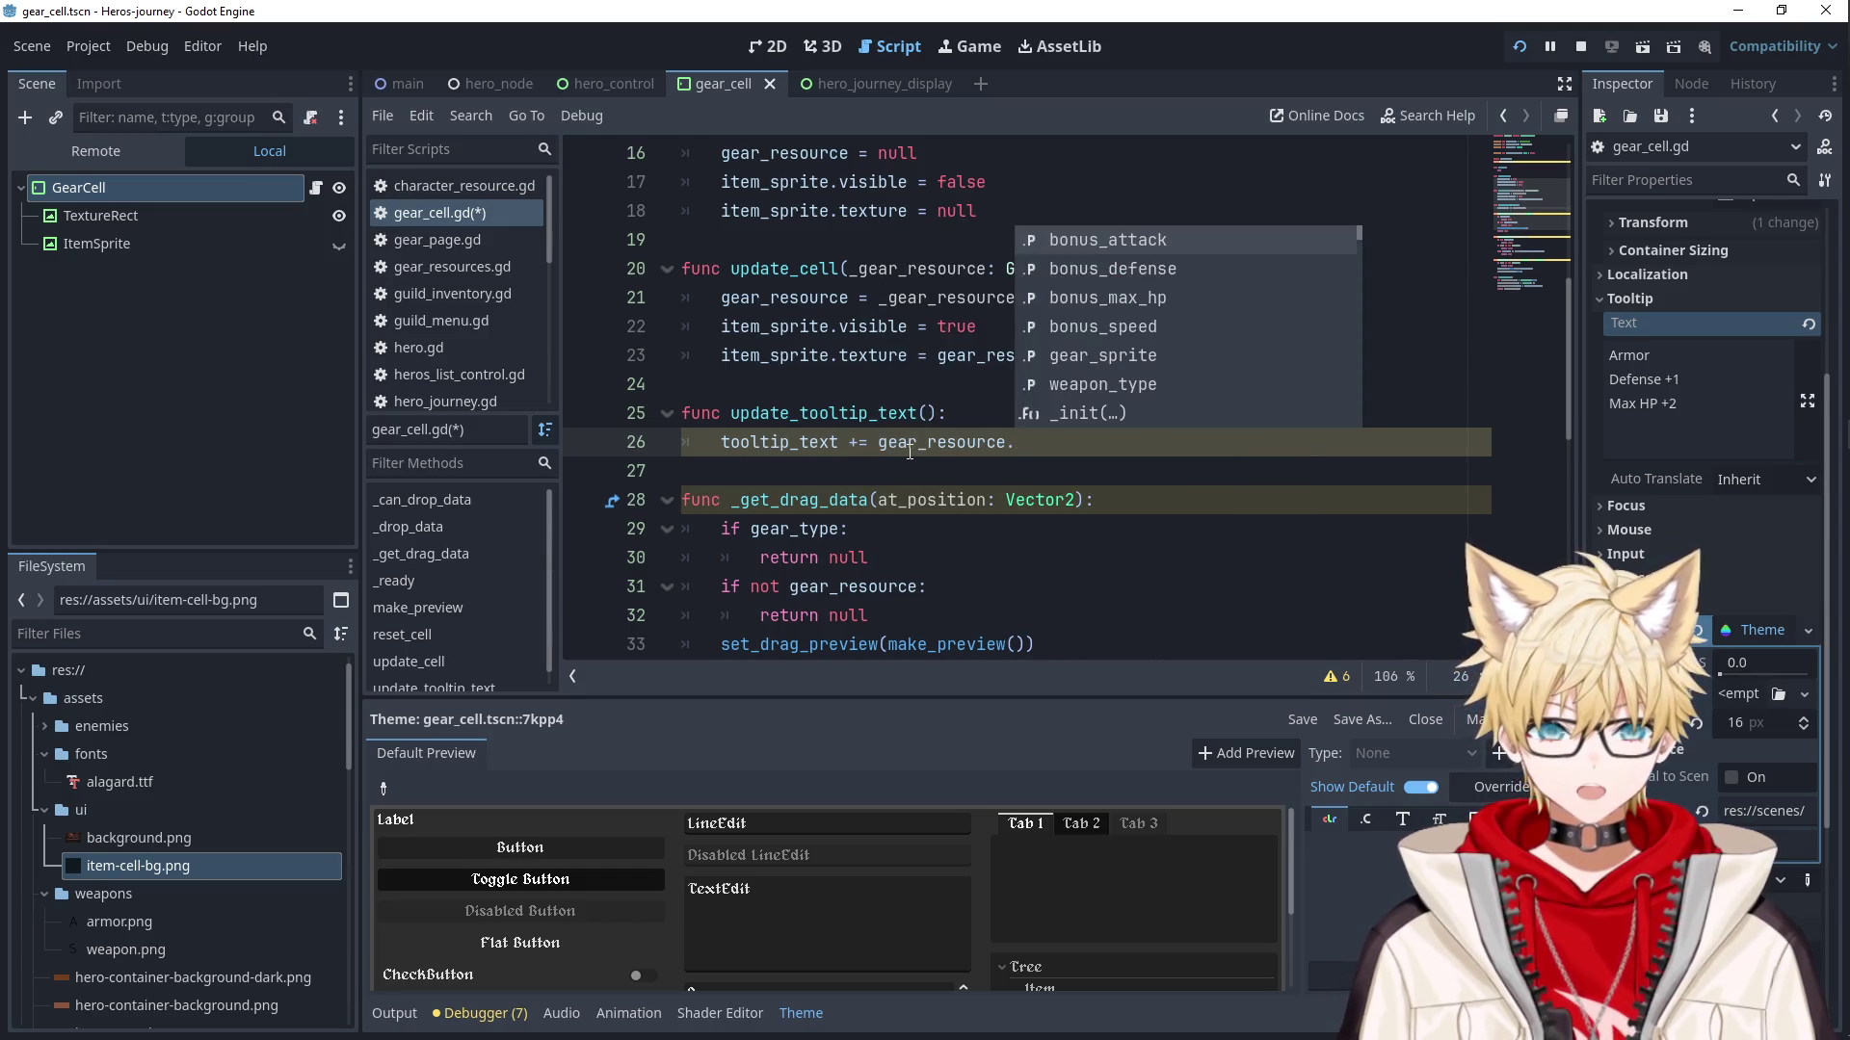
text(wea)
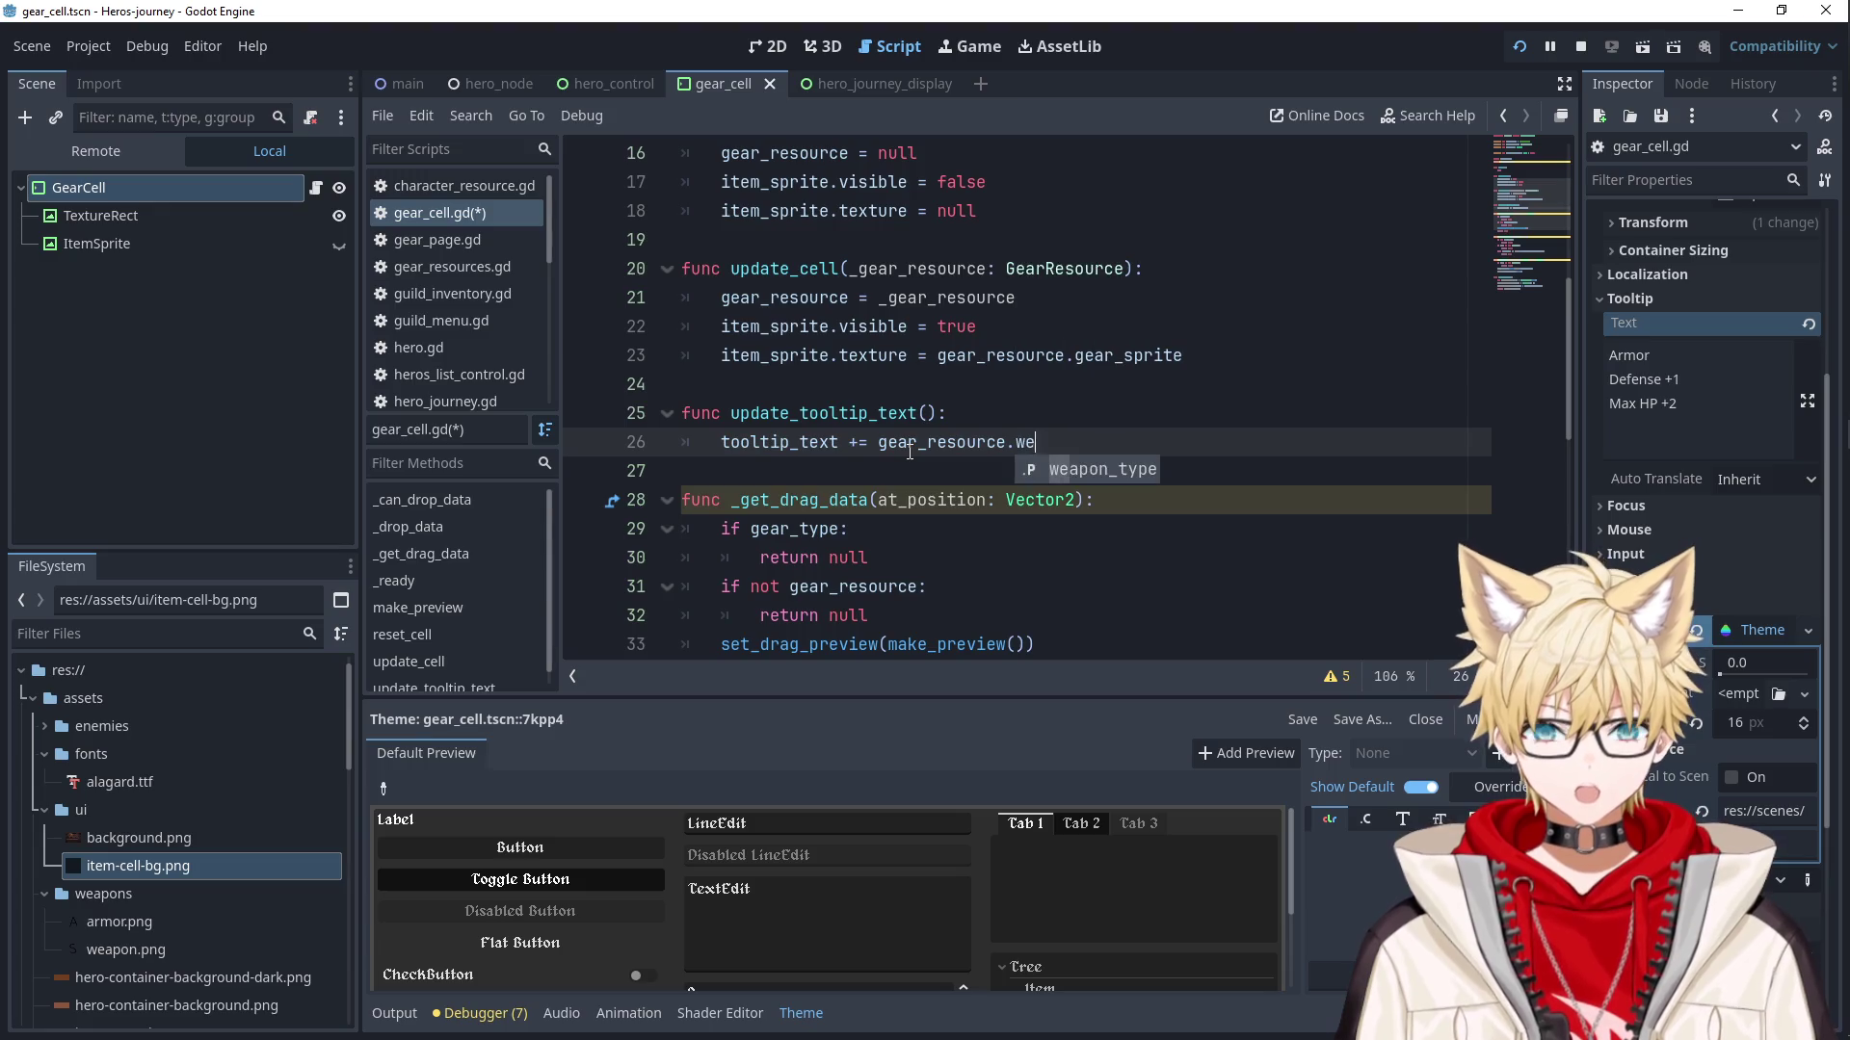
key(Return)
key(Return)
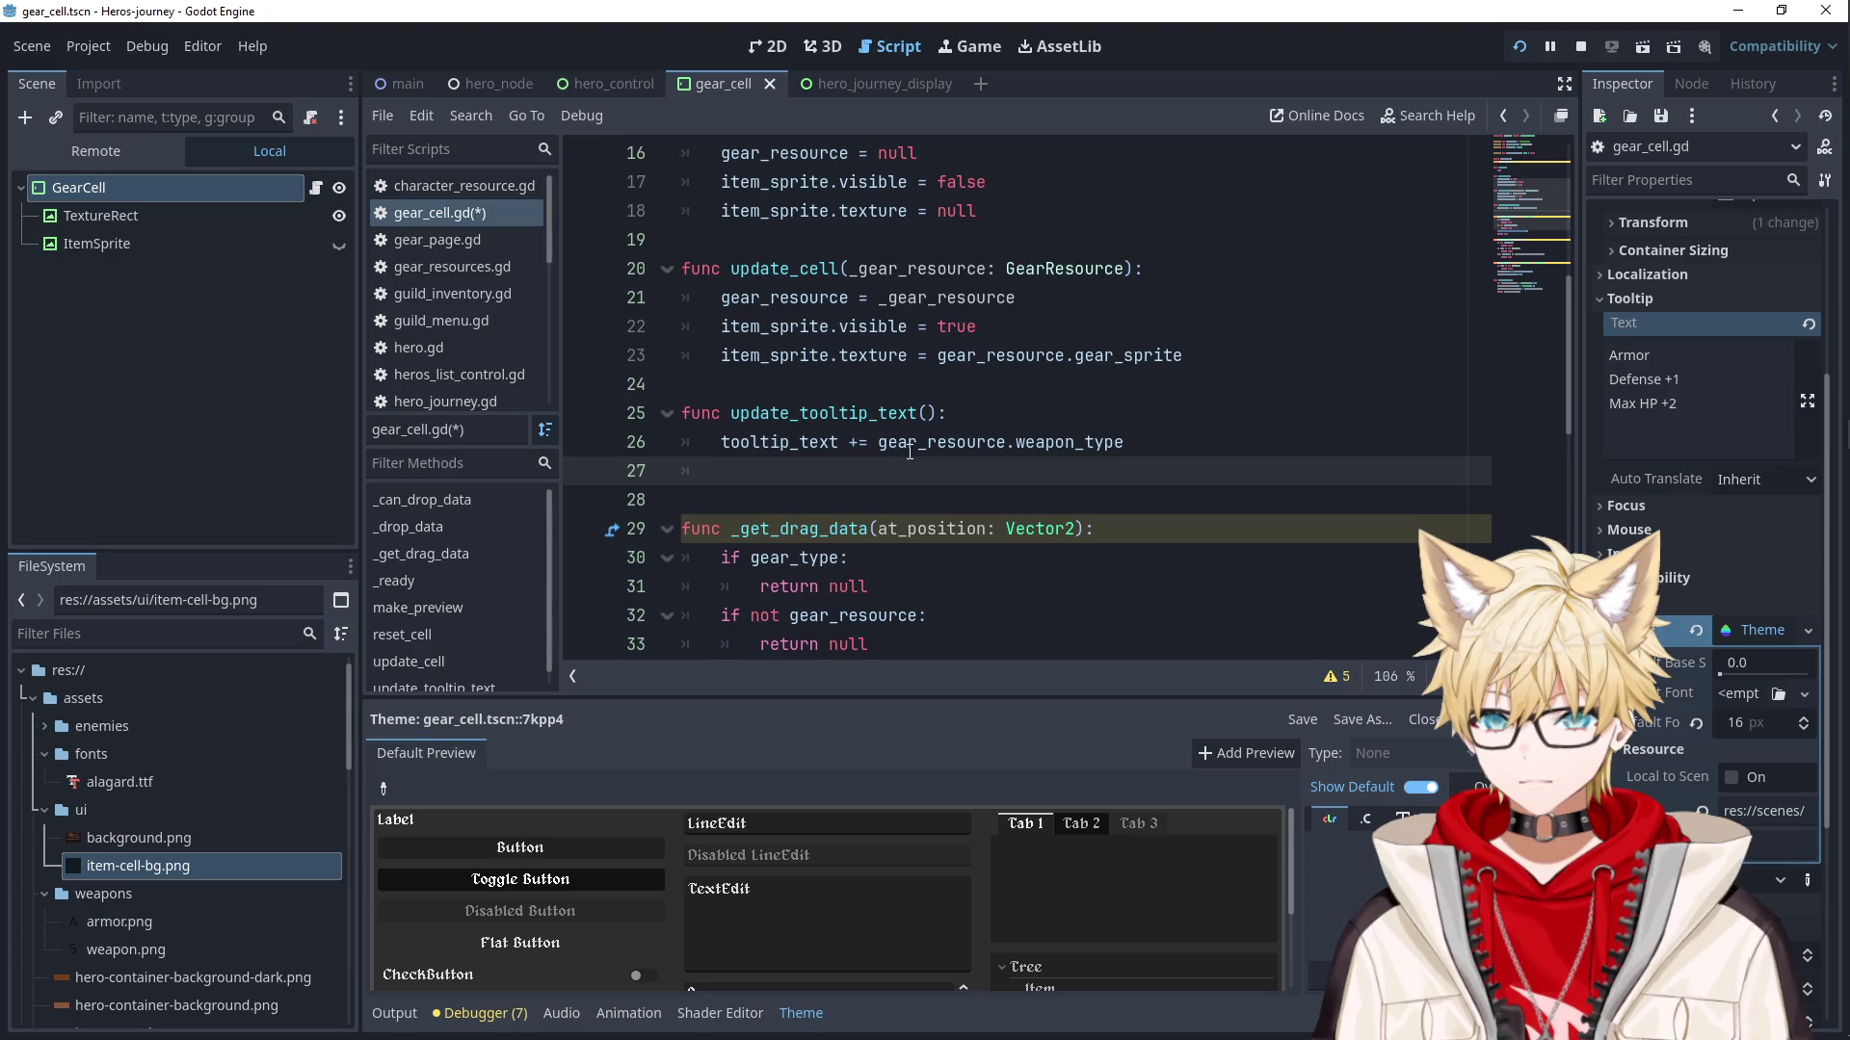
Add 'if gear_resource.bonus_max_hp >= 0:' with an empty indented body, and turn off Show Default.
text(if)
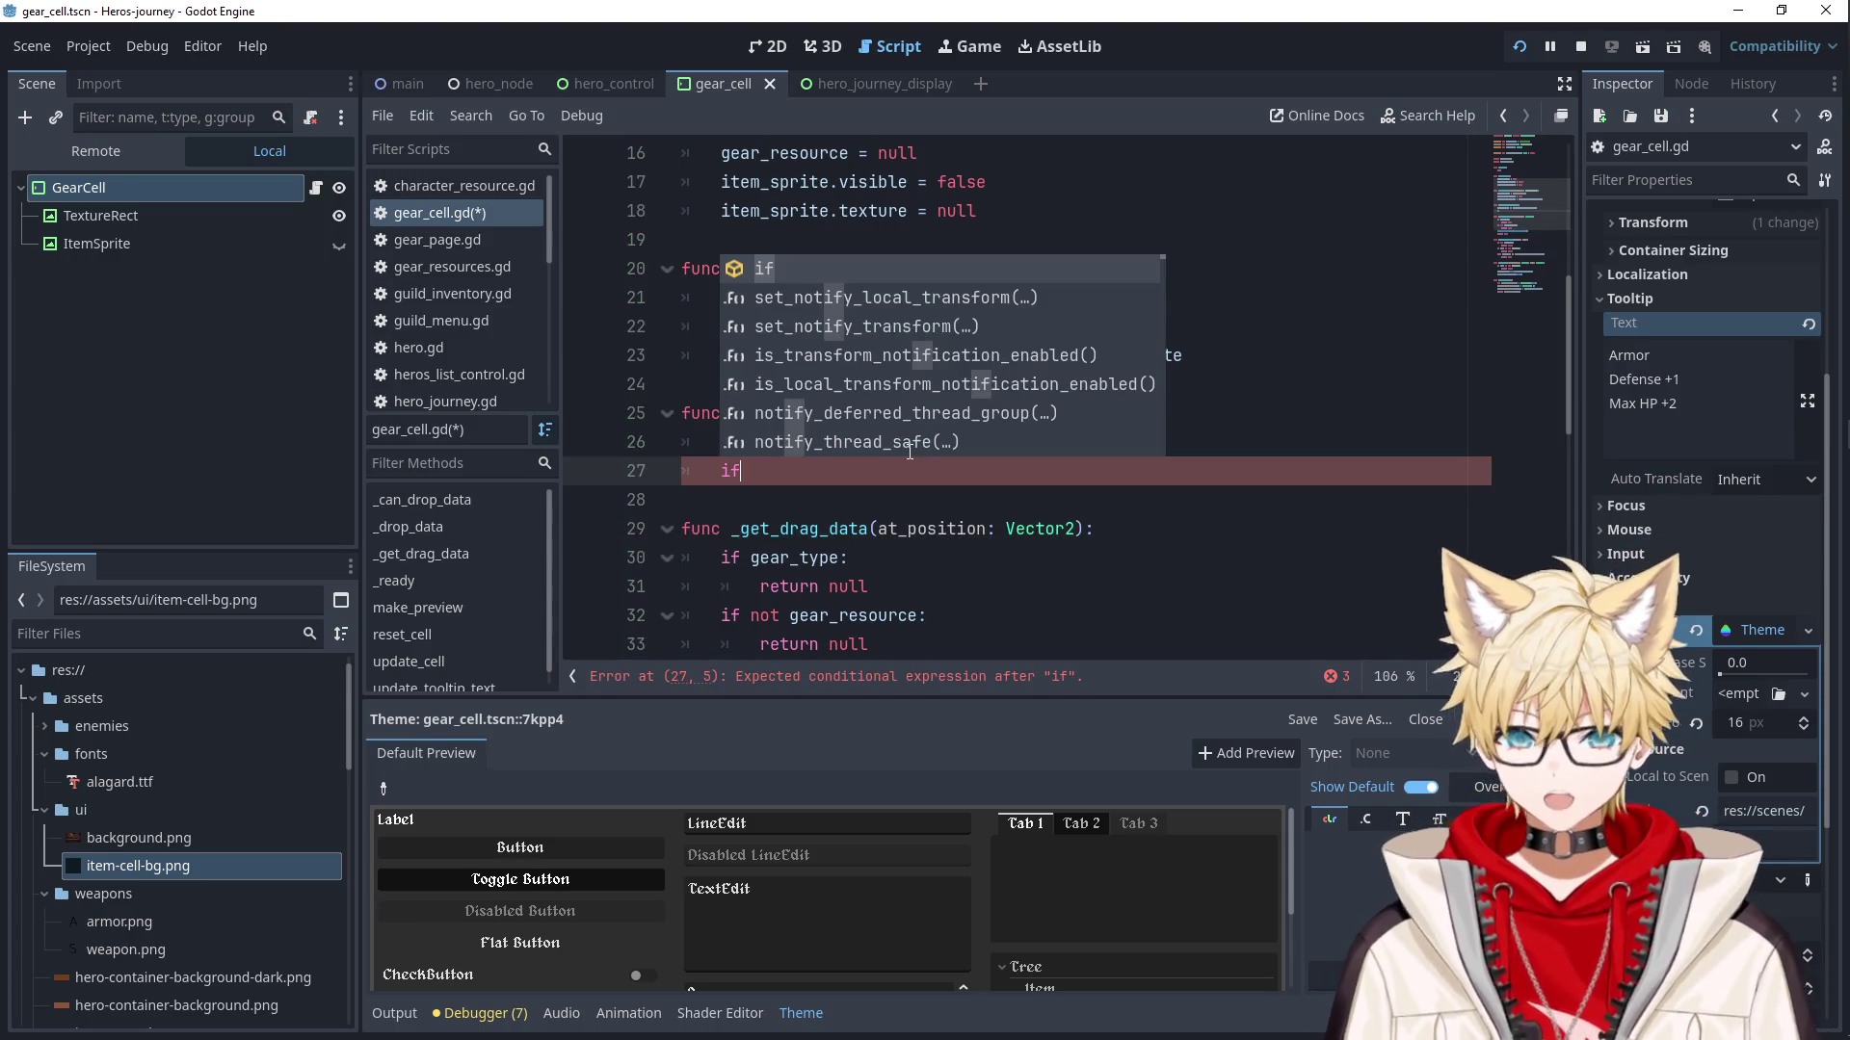
text(:)
key(Return)
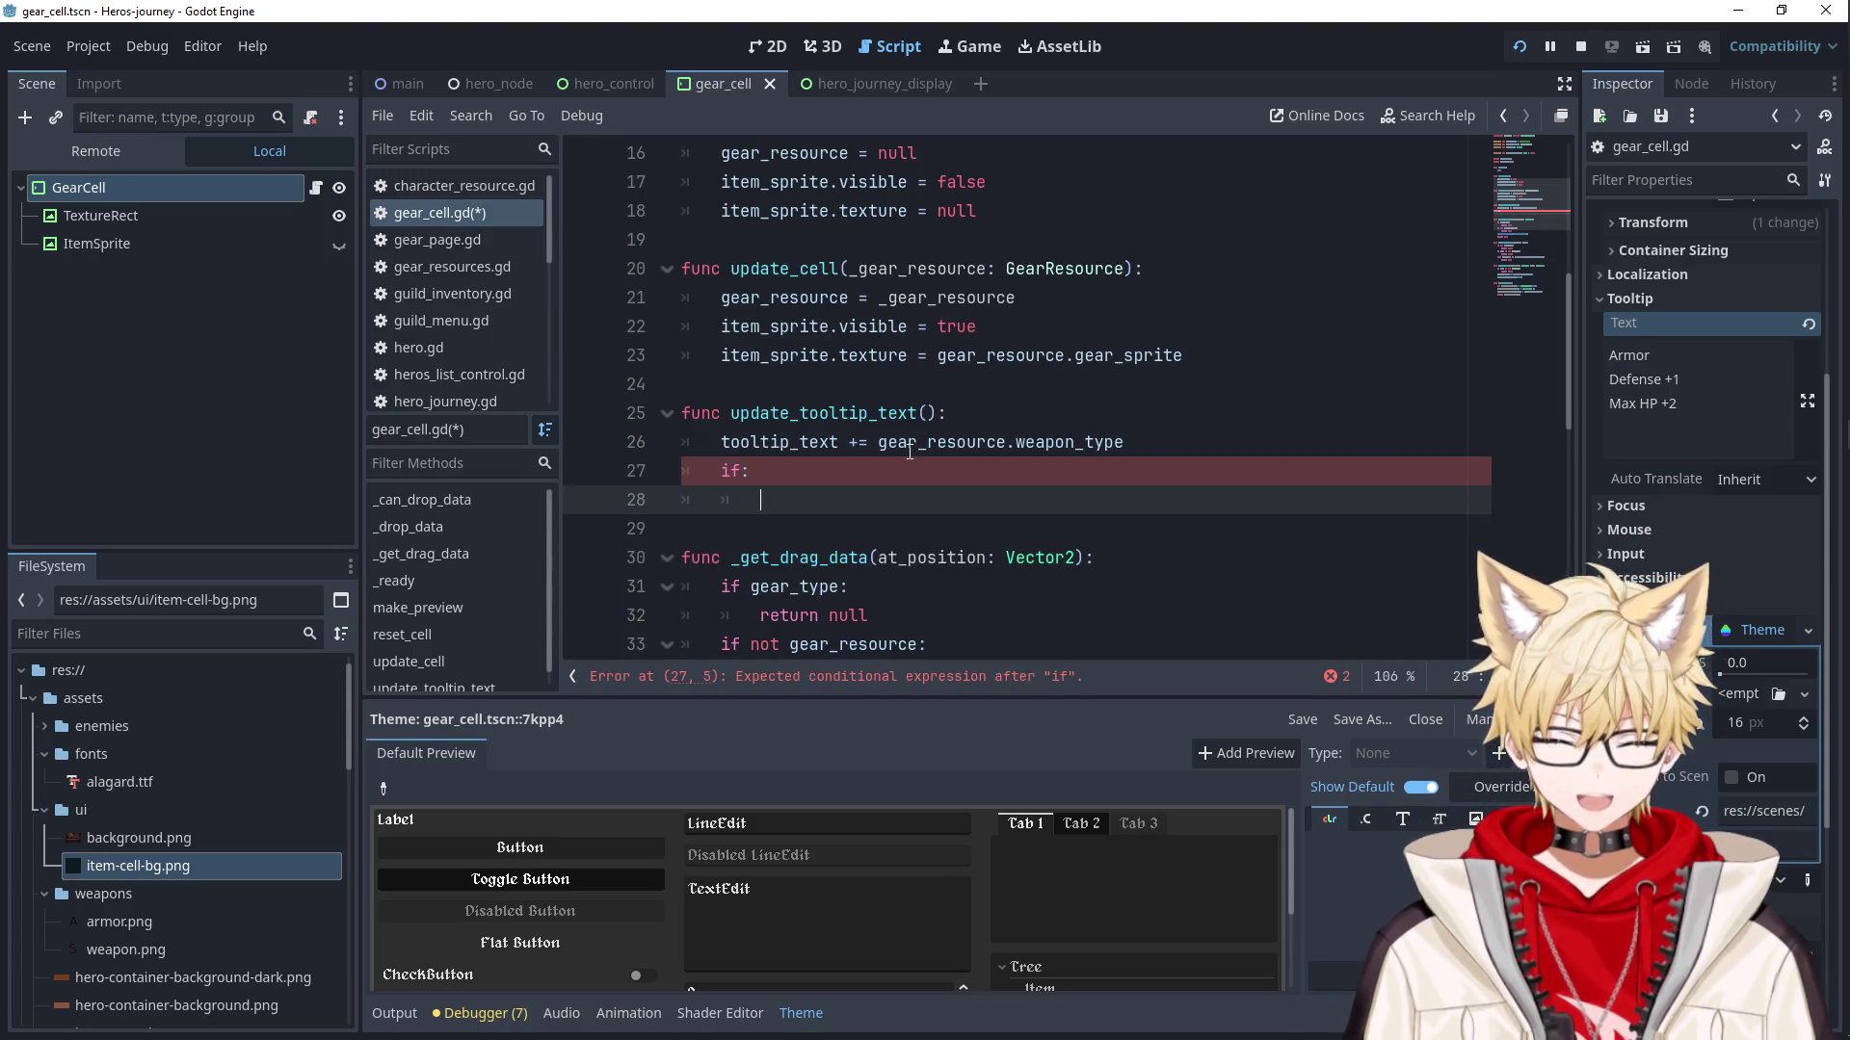
key(BackSpace)
key(BackSpace)
key(BackSpace)
text(gea)
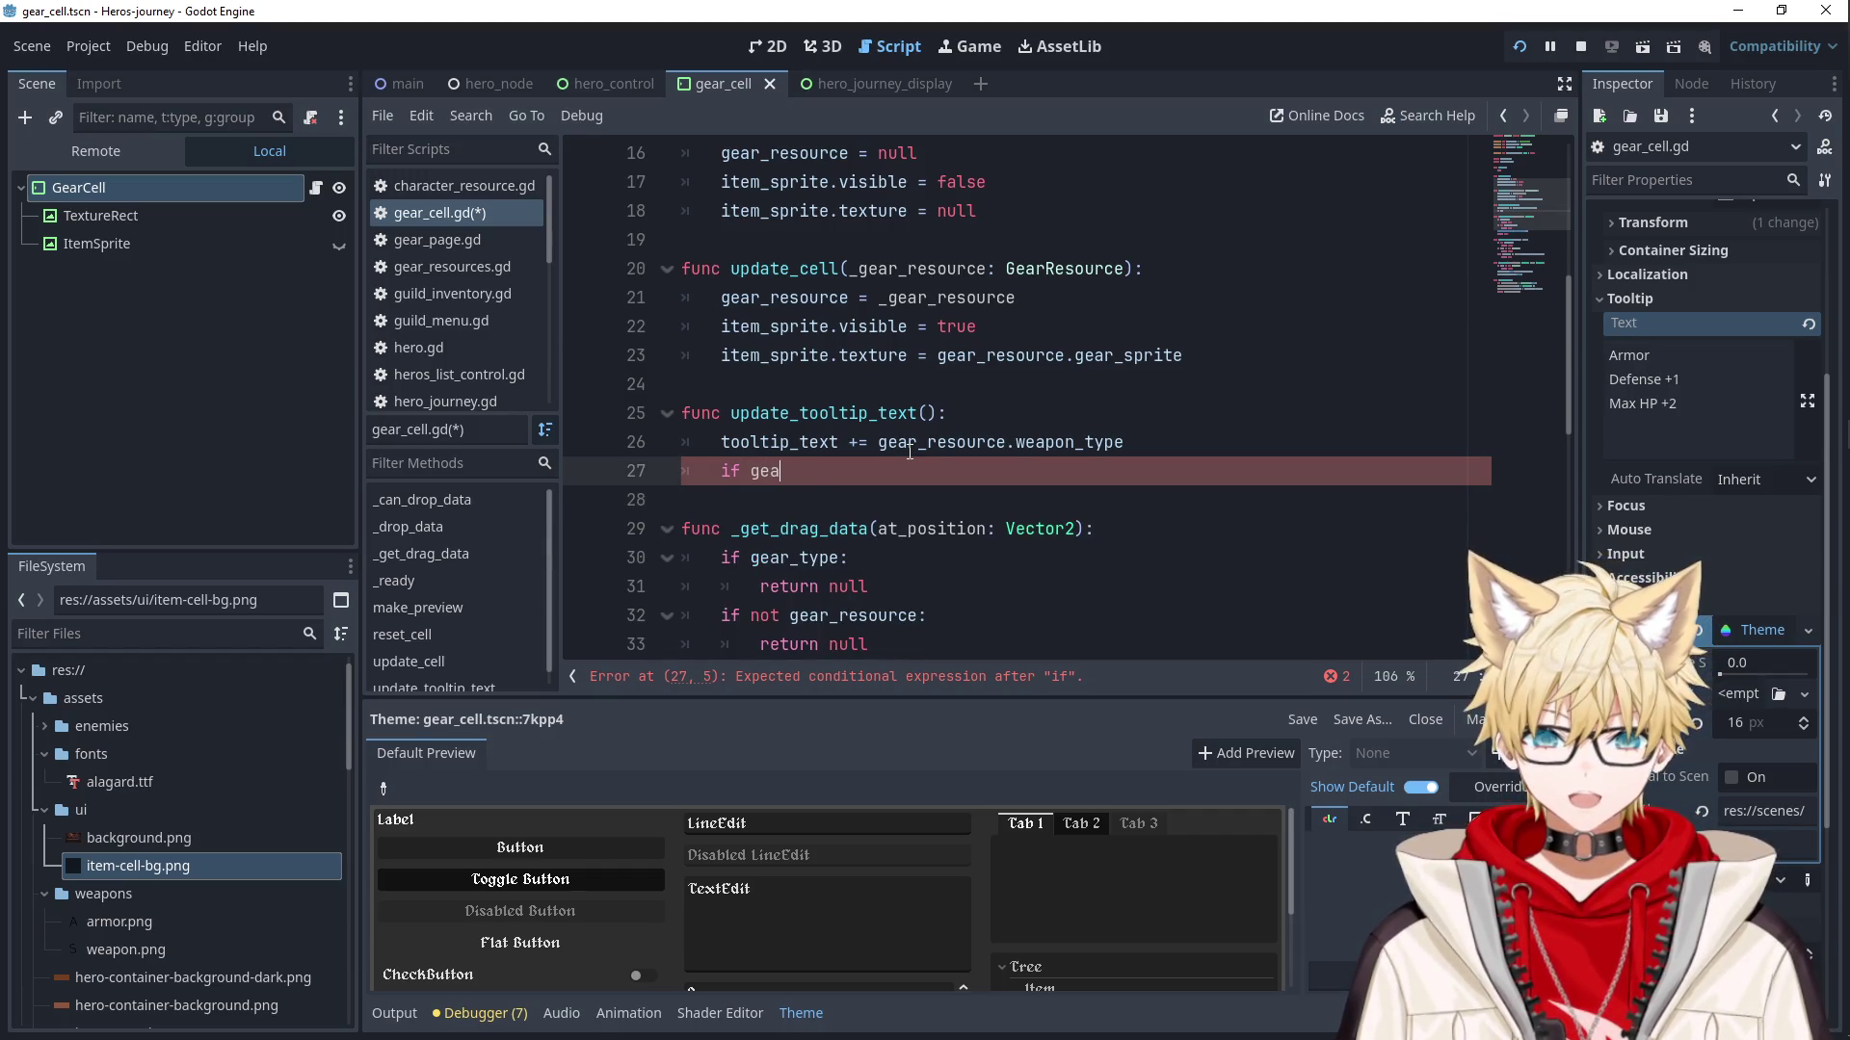
key(Down)
key(Down)
key(Return)
text(.cu)
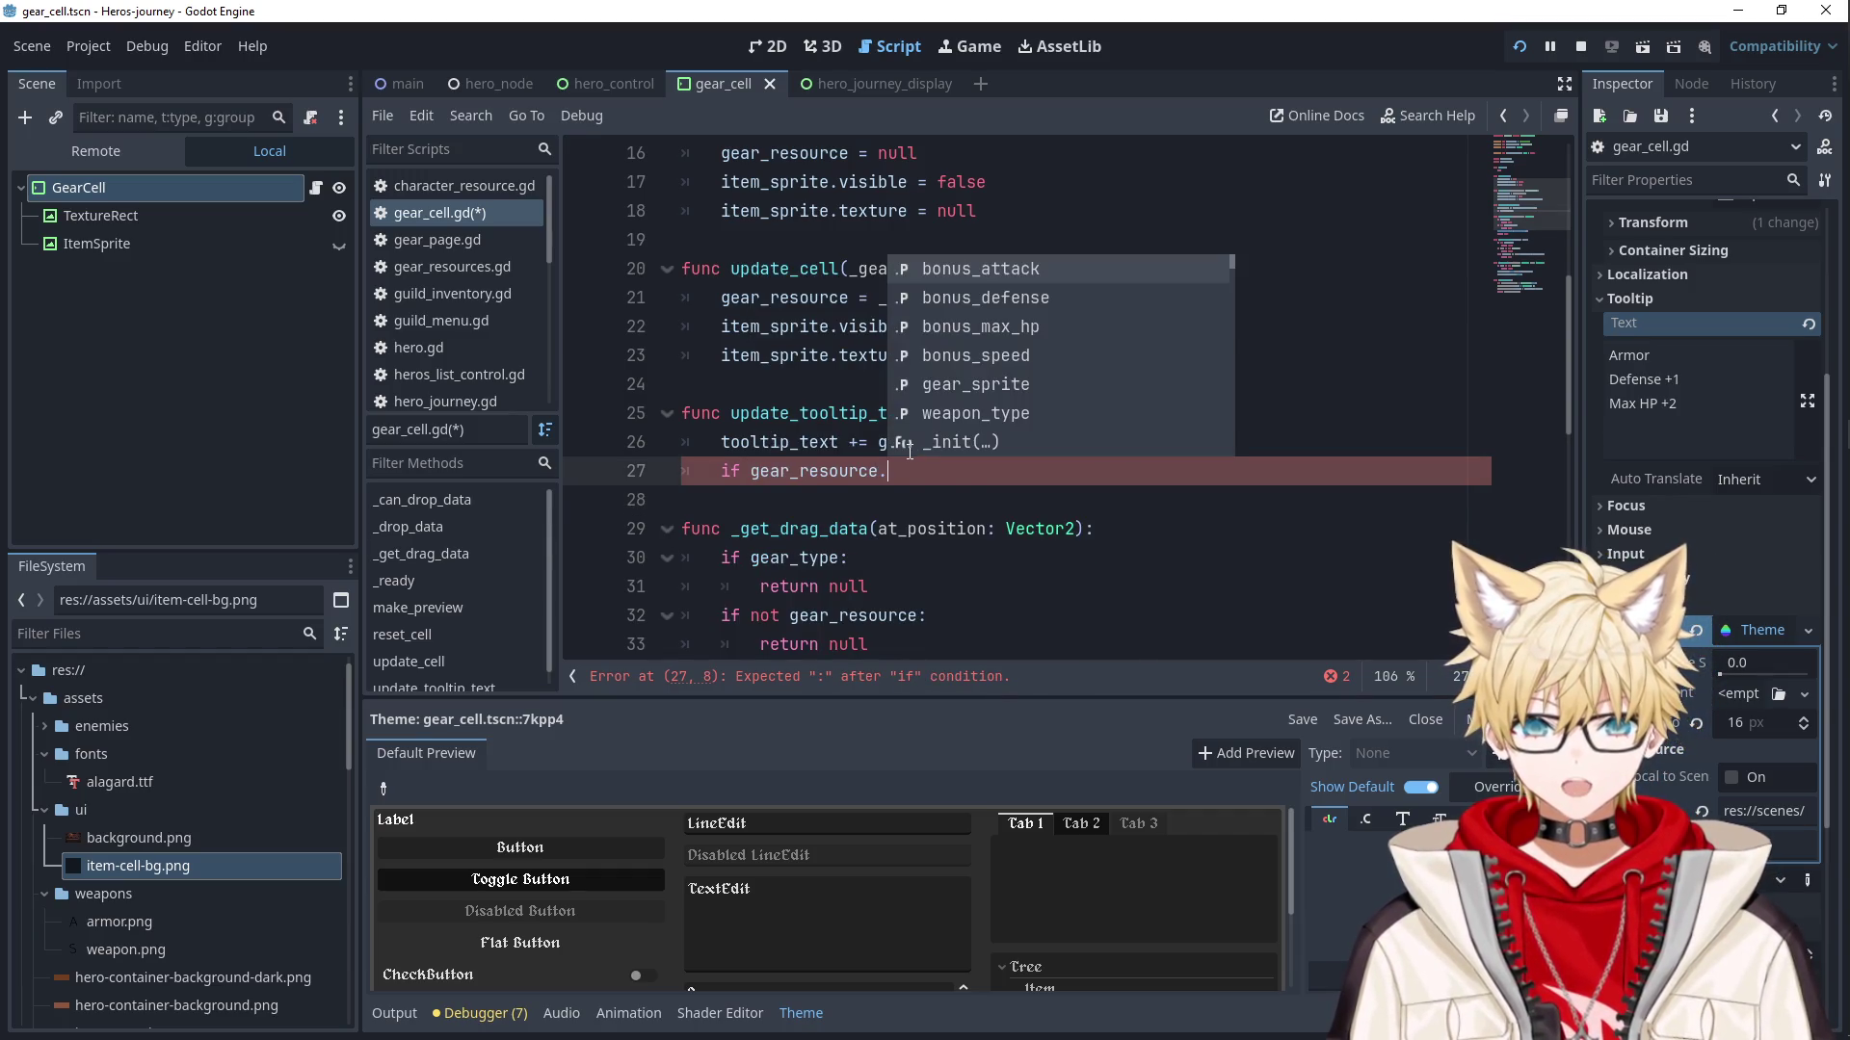
key(BackSpace)
key(BackSpace)
text(bo)
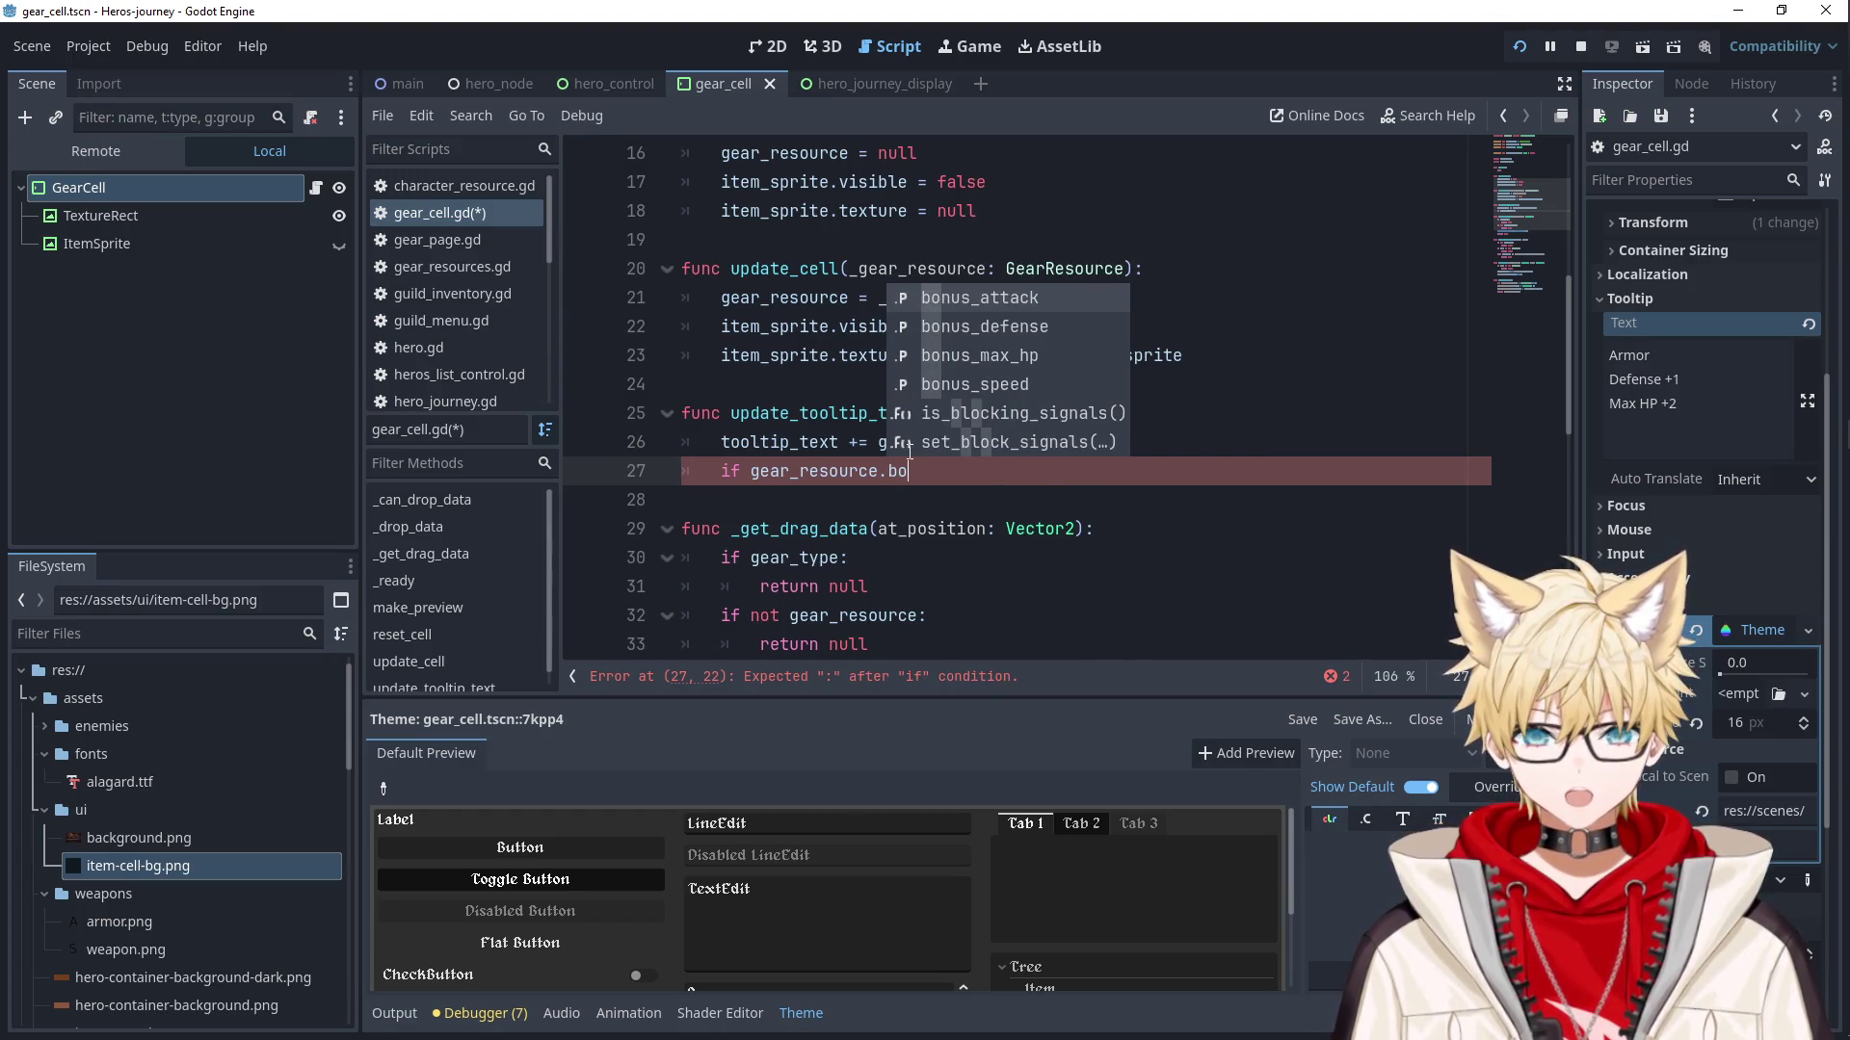
key(Down)
key(Down)
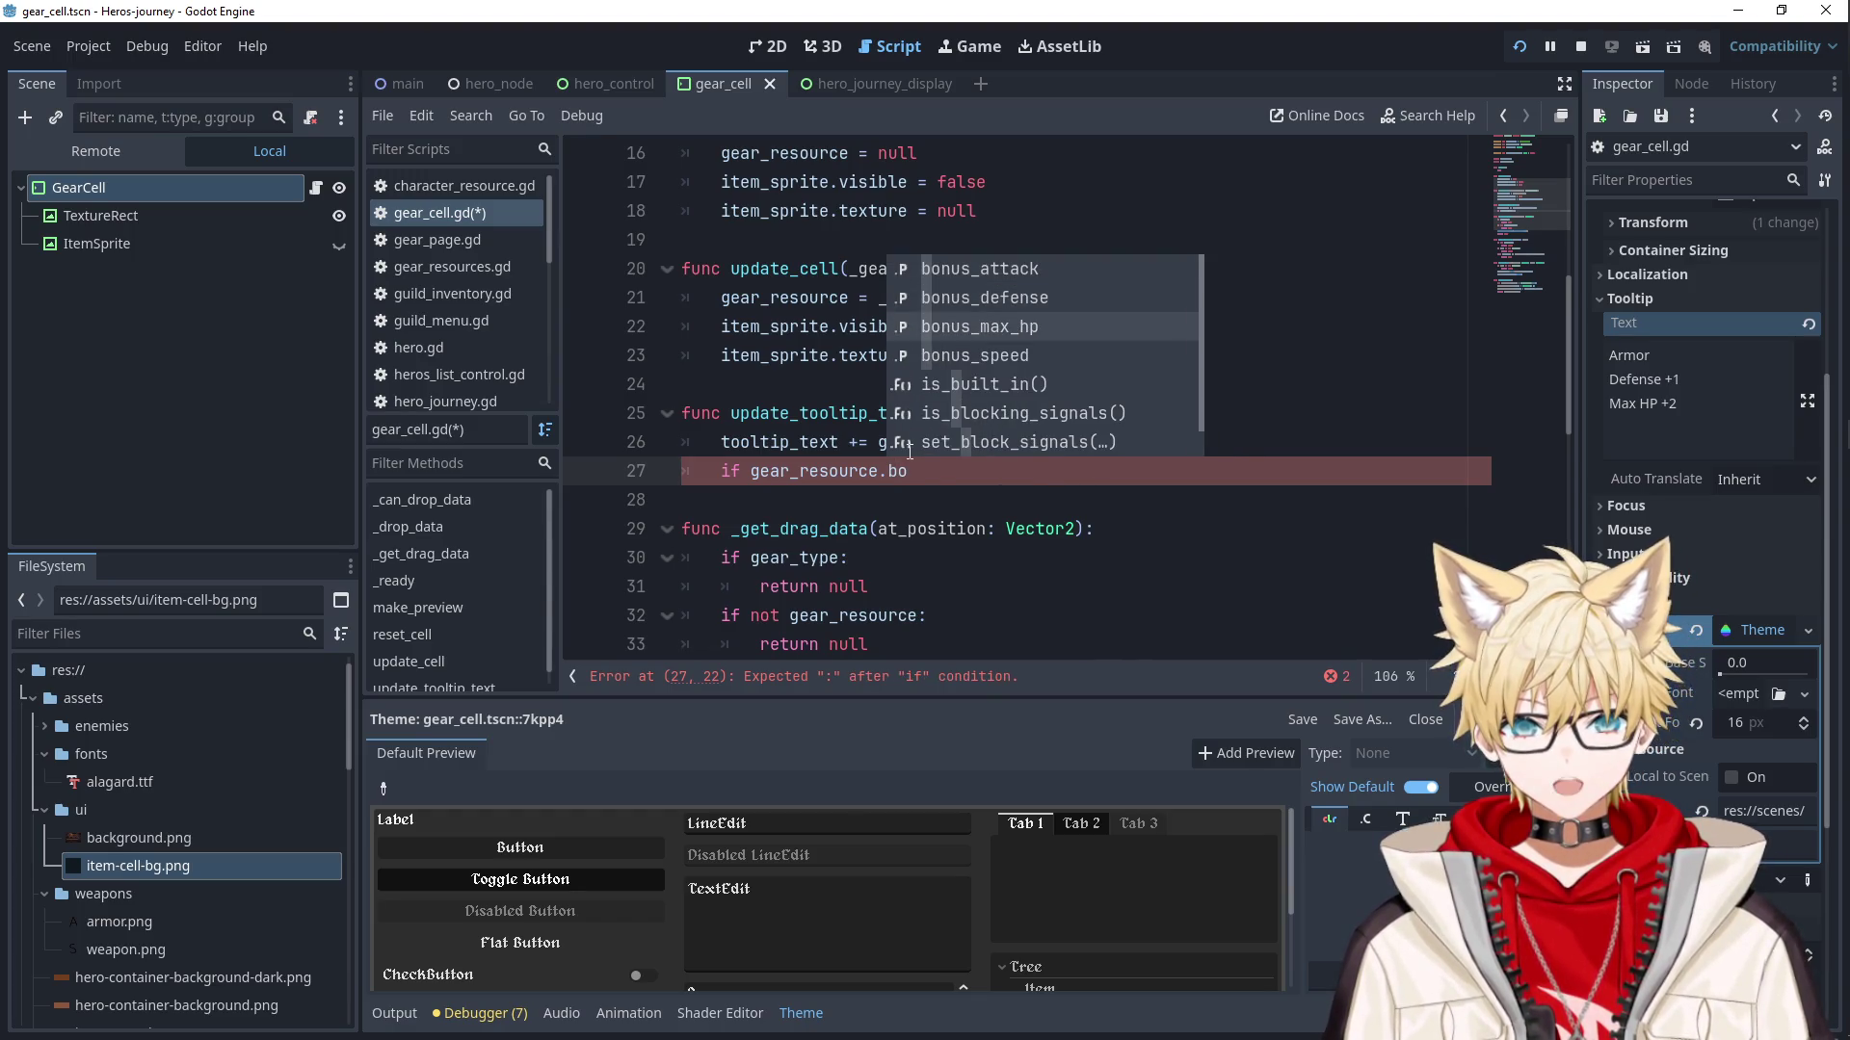
key(Return)
text(>= 0:)
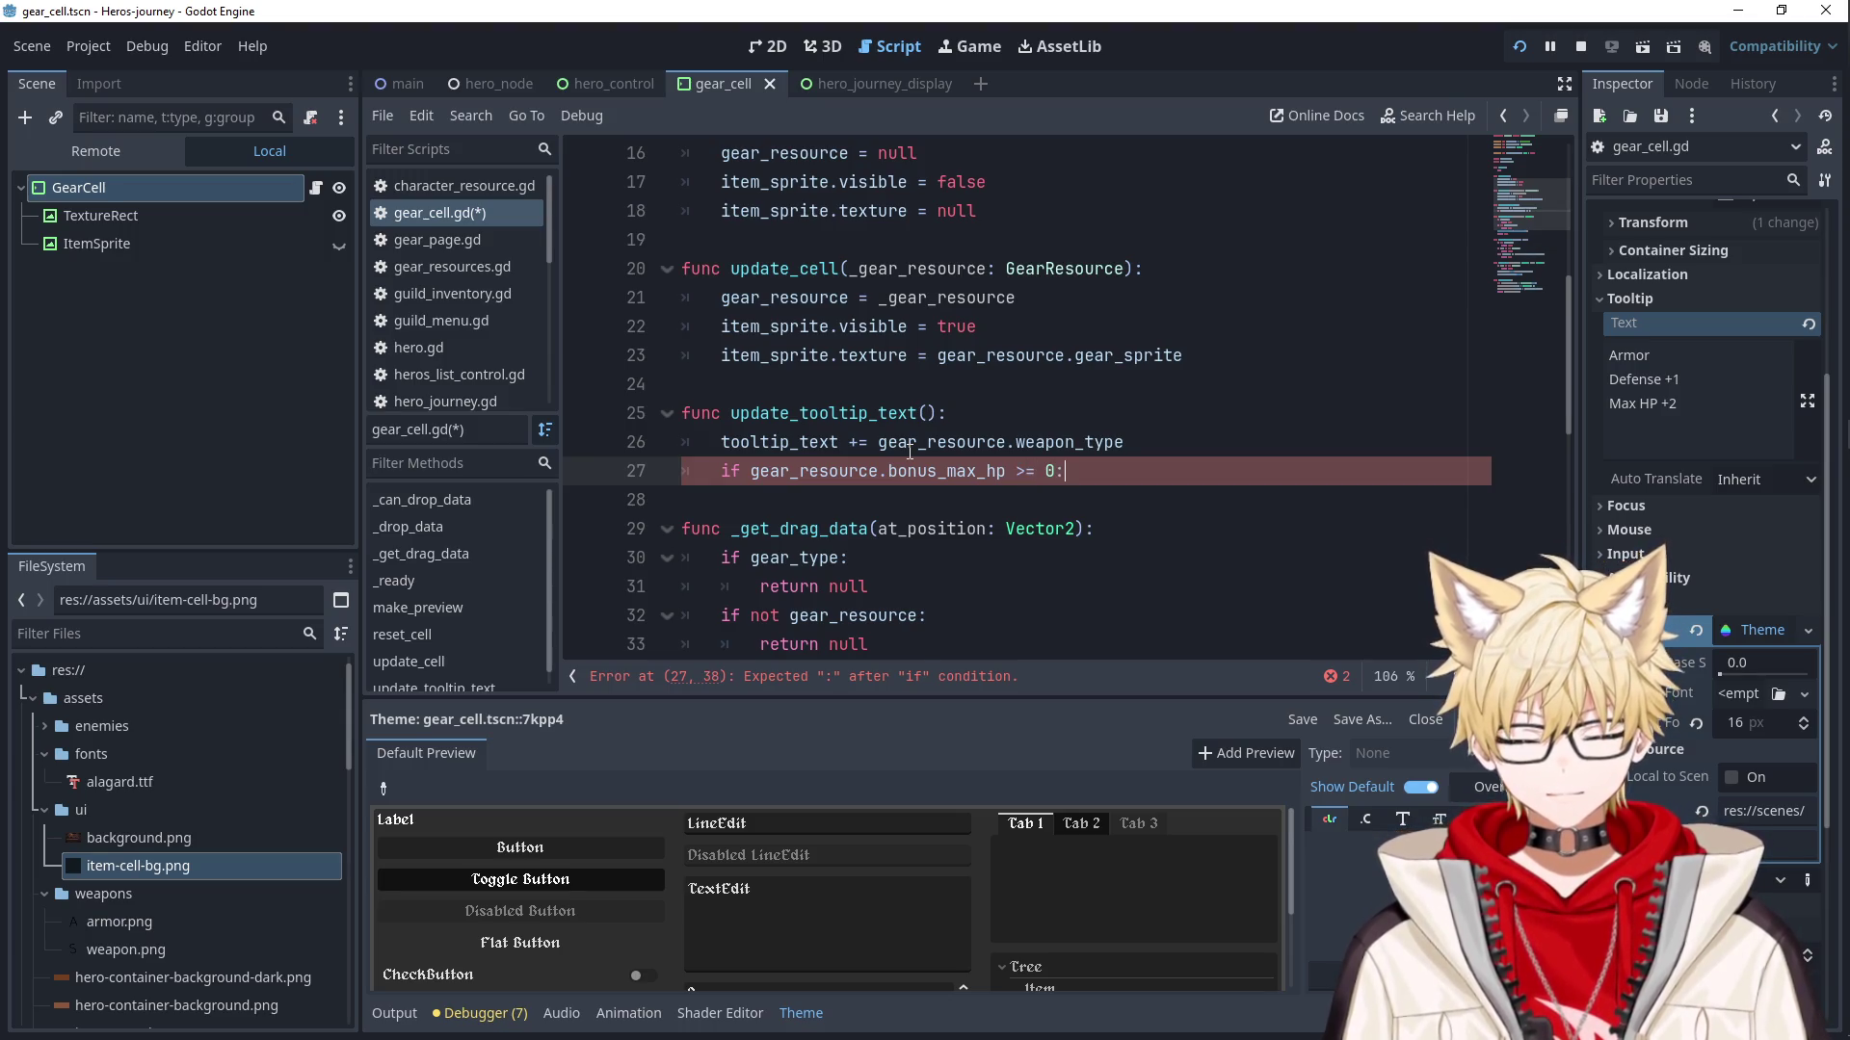
key(Return)
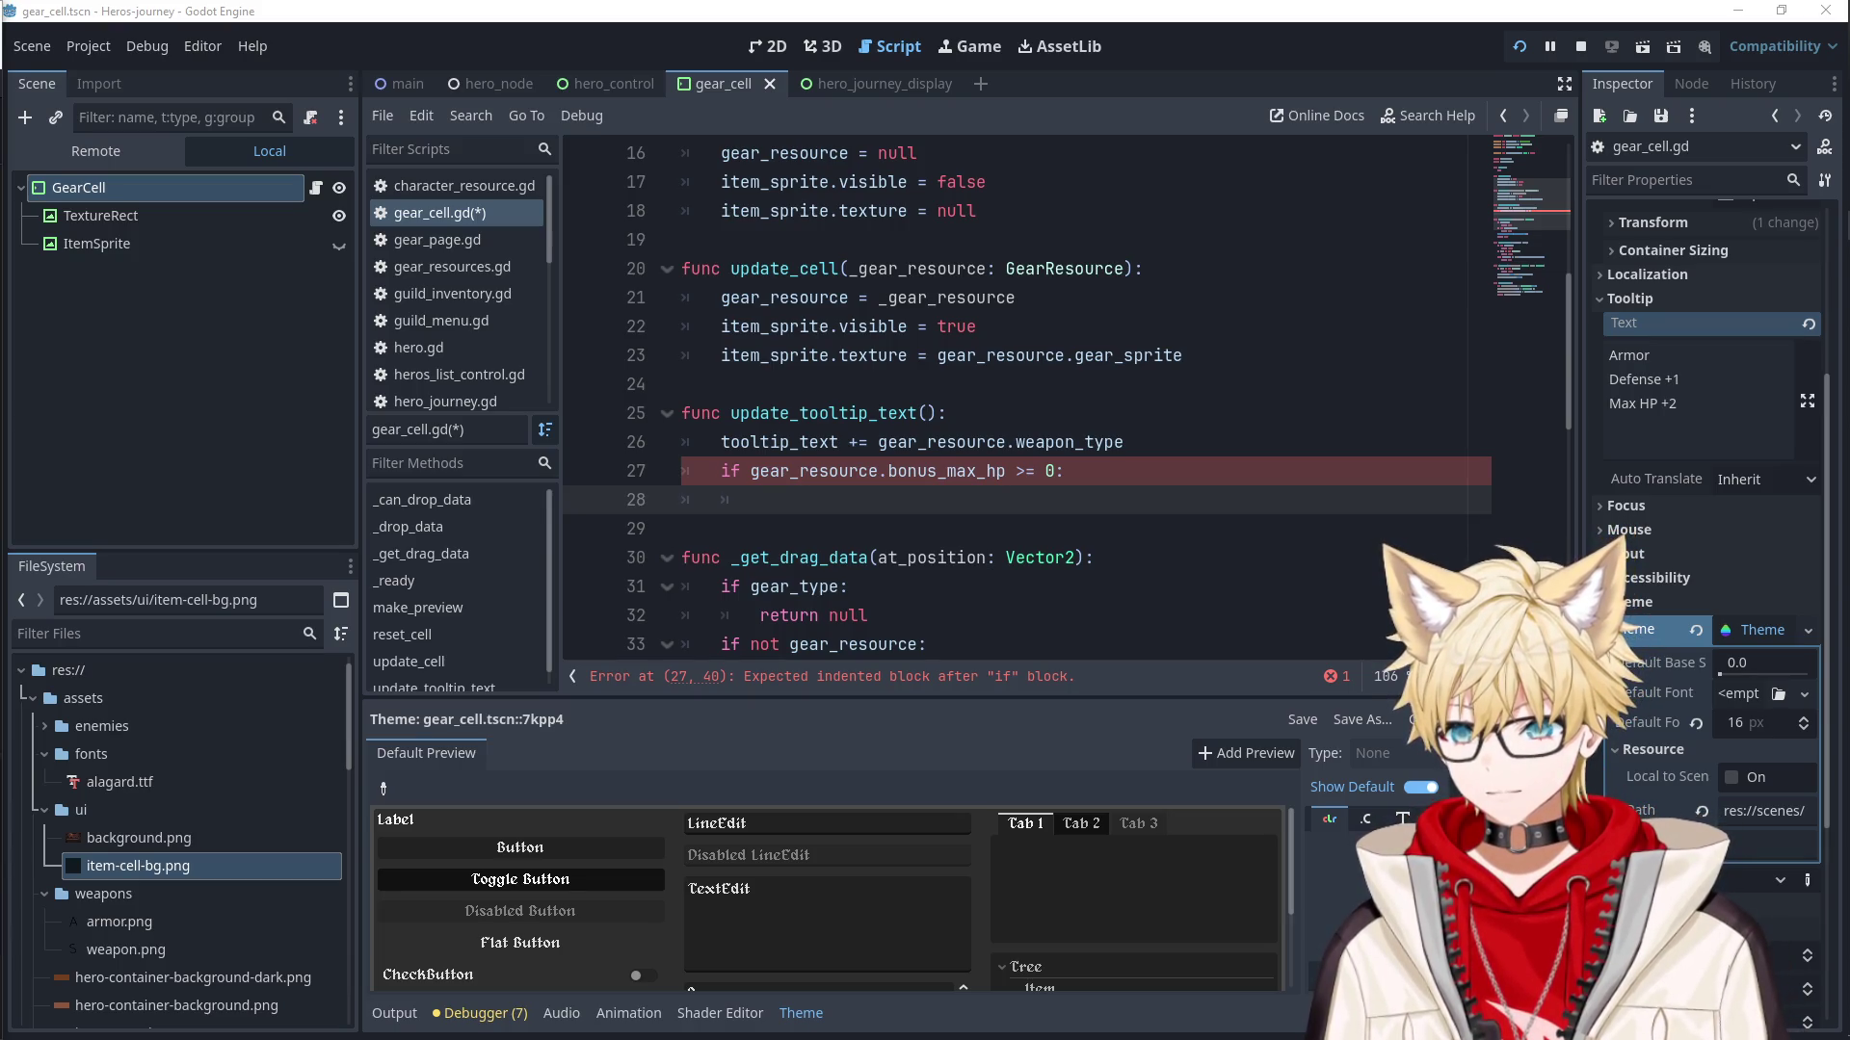
click(1420, 787)
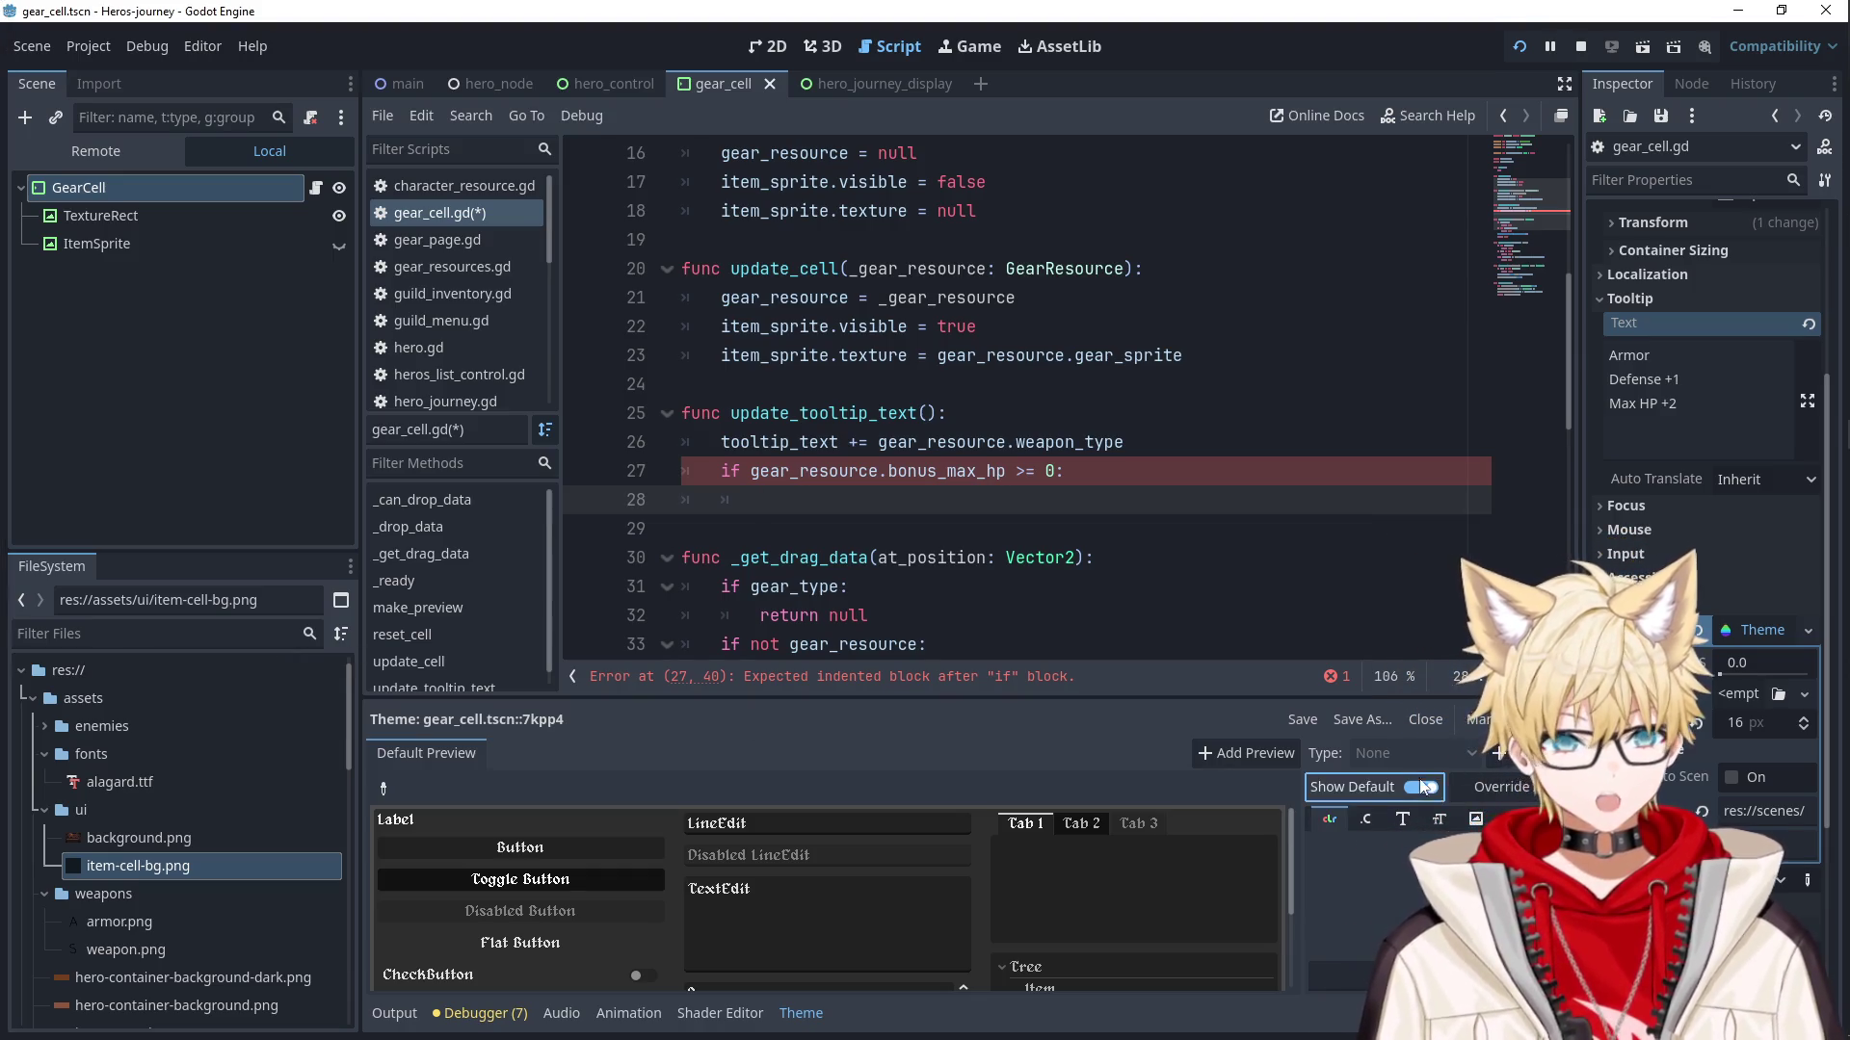
Open the theme's Add Item Type dialog, browse the type list, and cancel it.
click(1506, 756)
scroll(818, 605, down, 5)
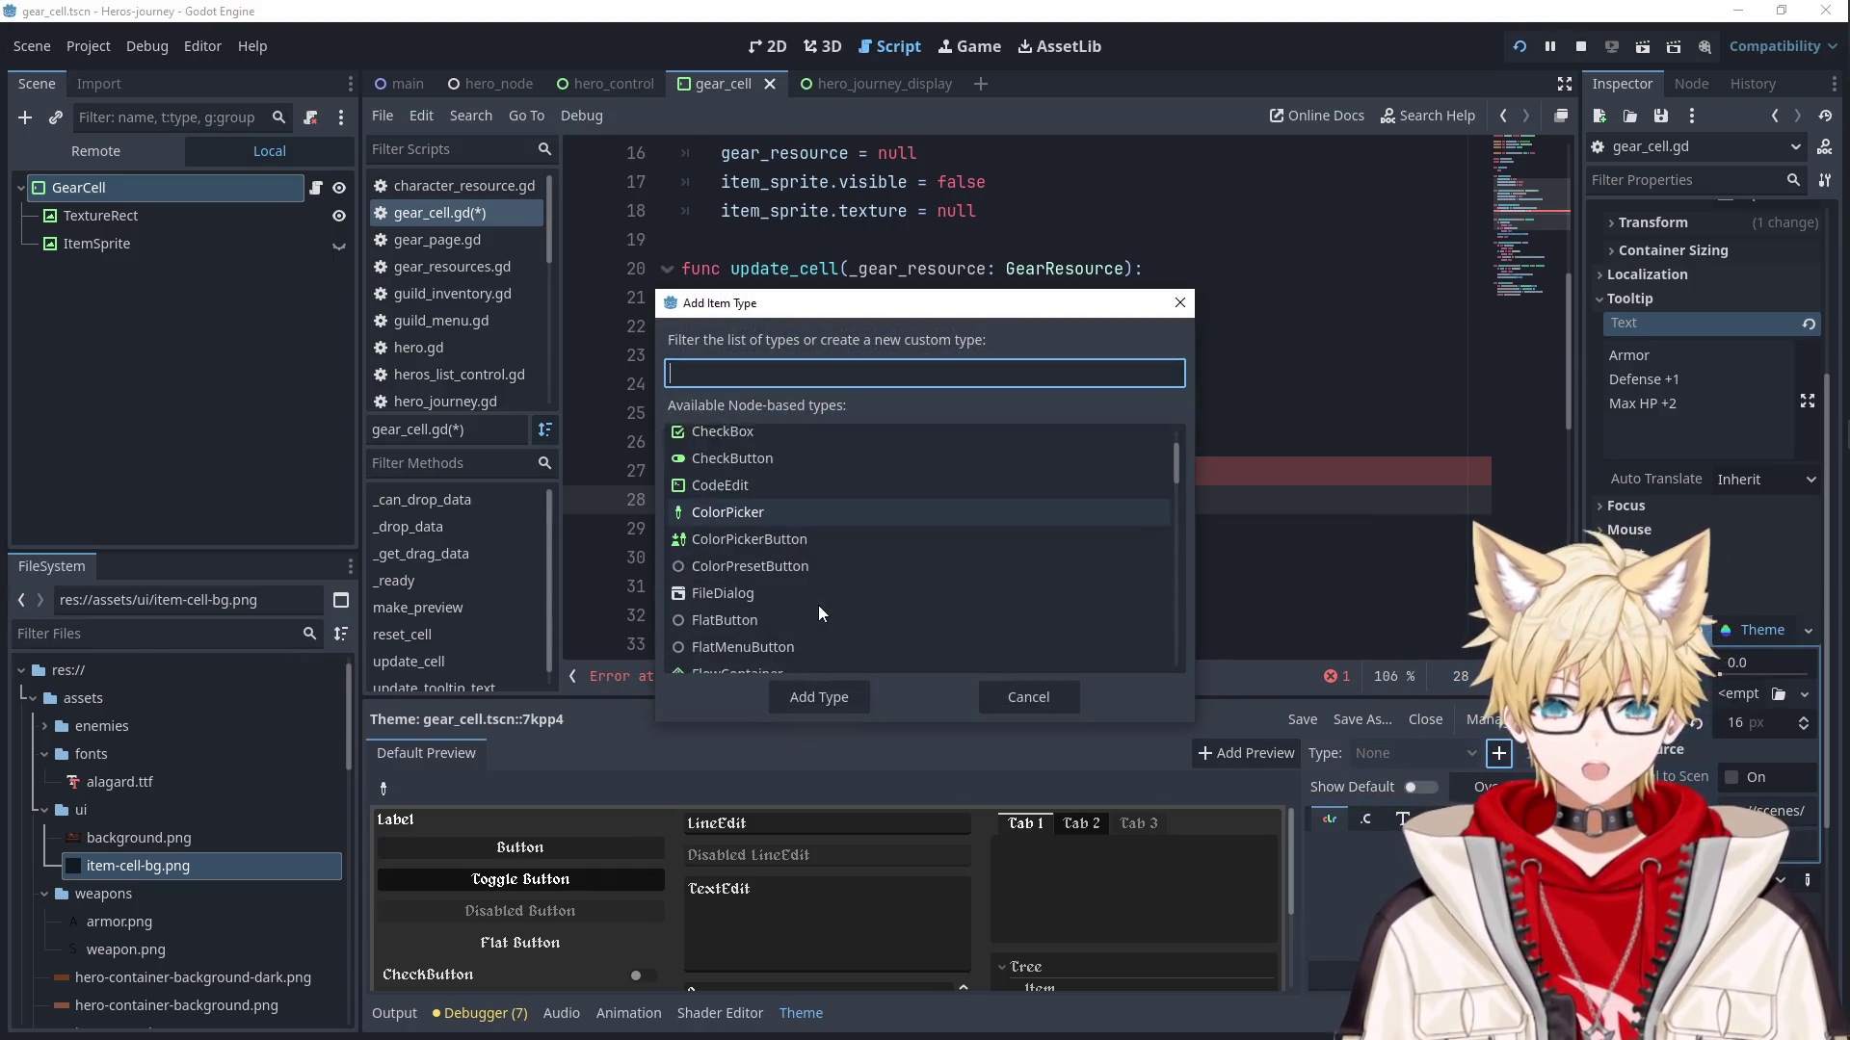
scroll(817, 605, up, 5)
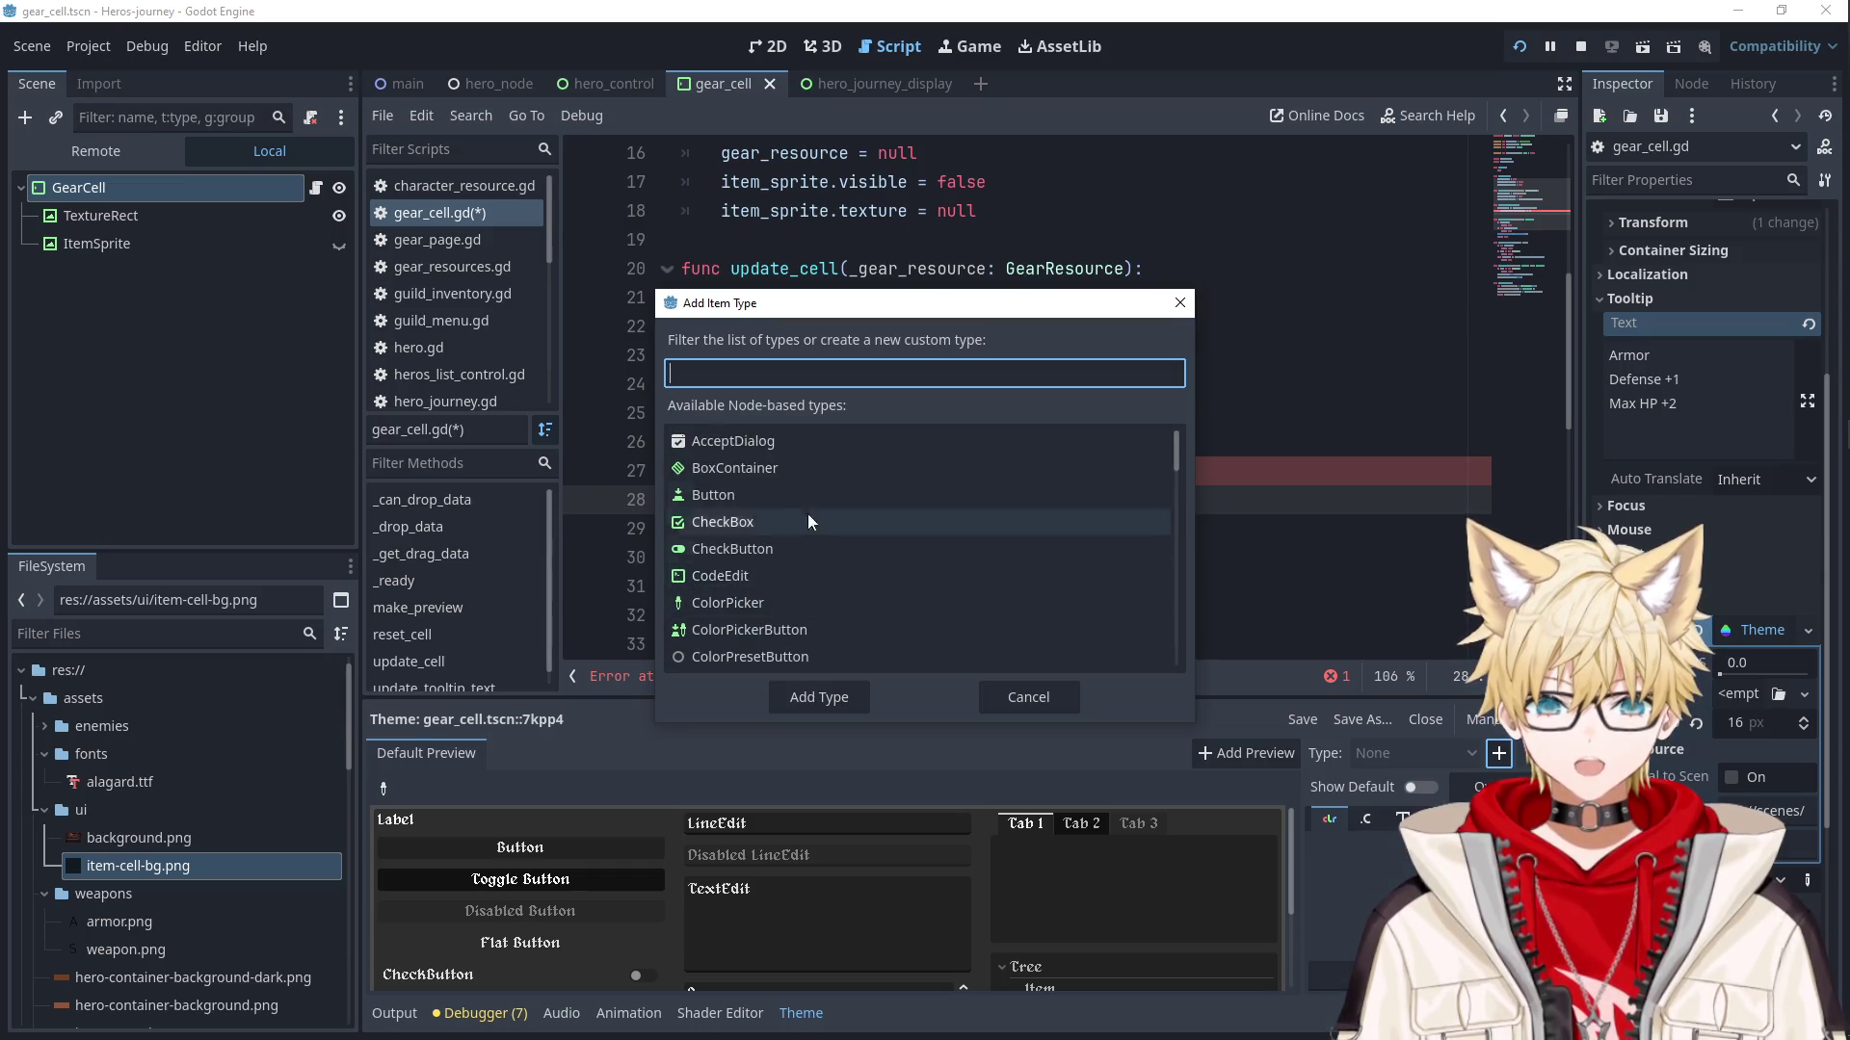
click(1019, 702)
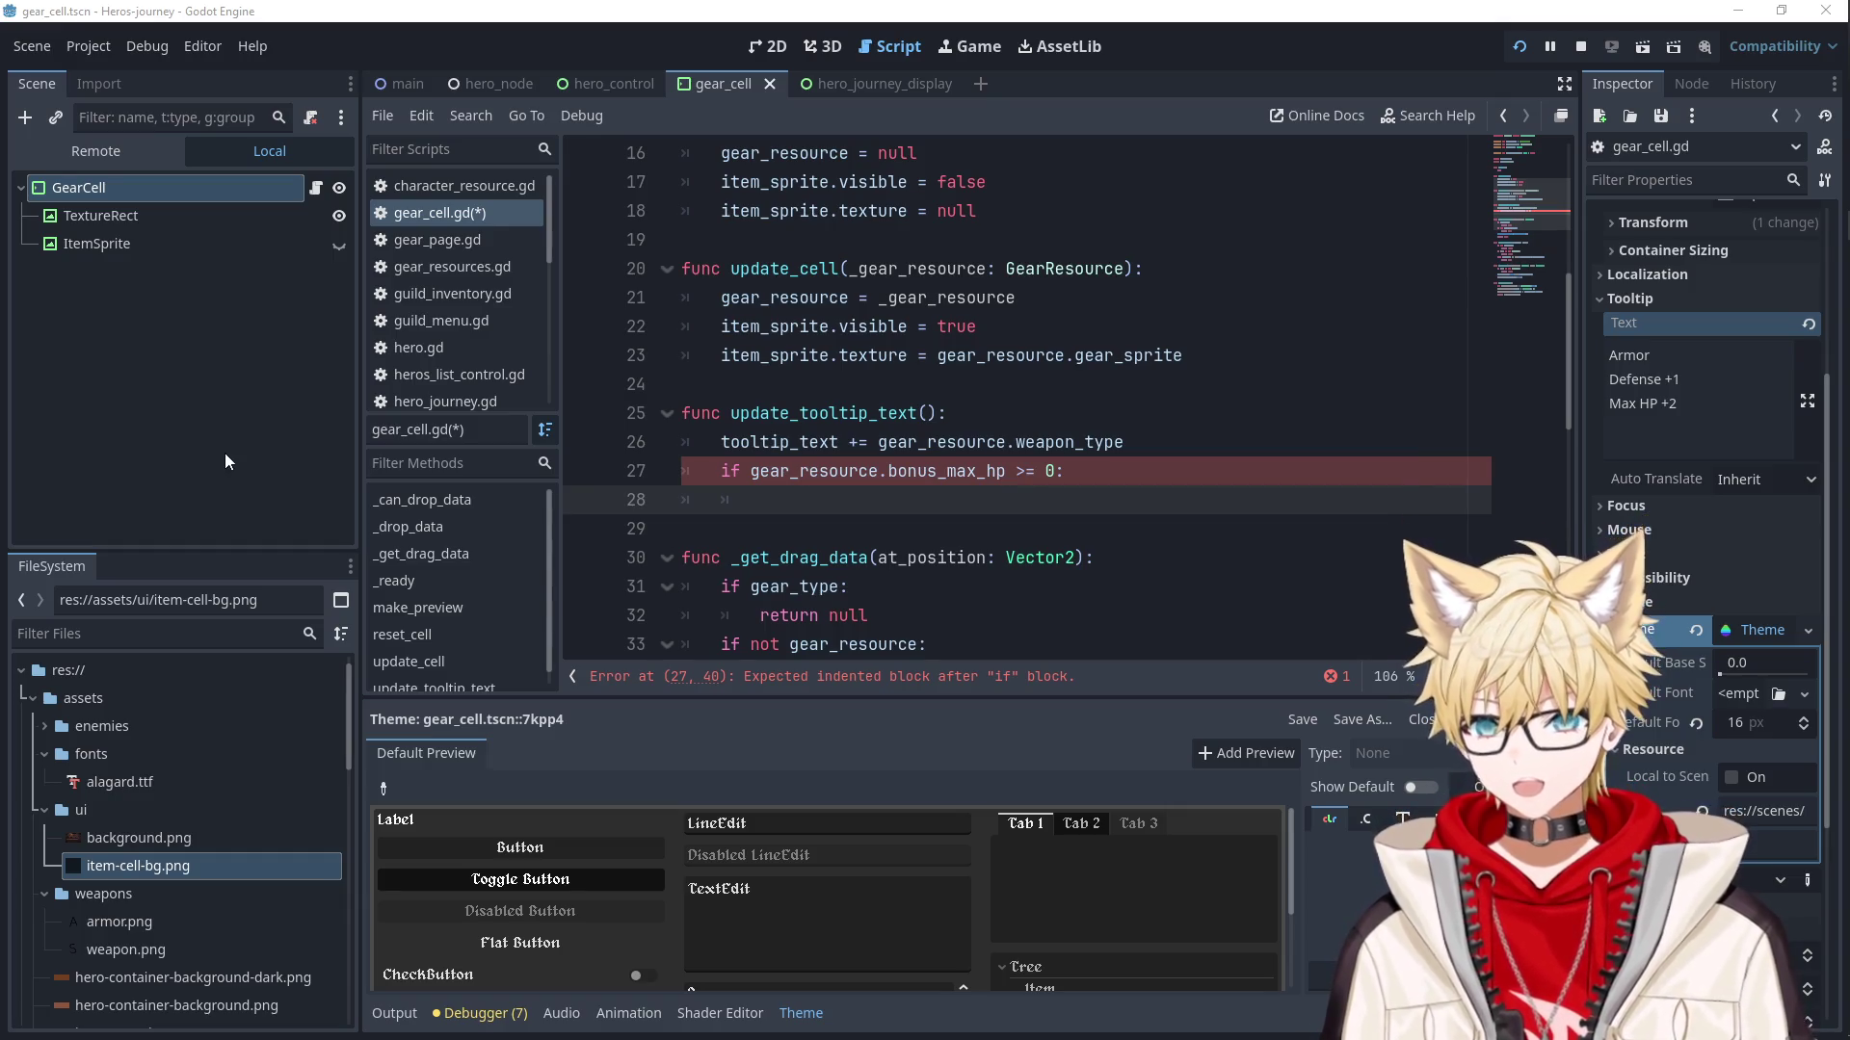
click(970, 471)
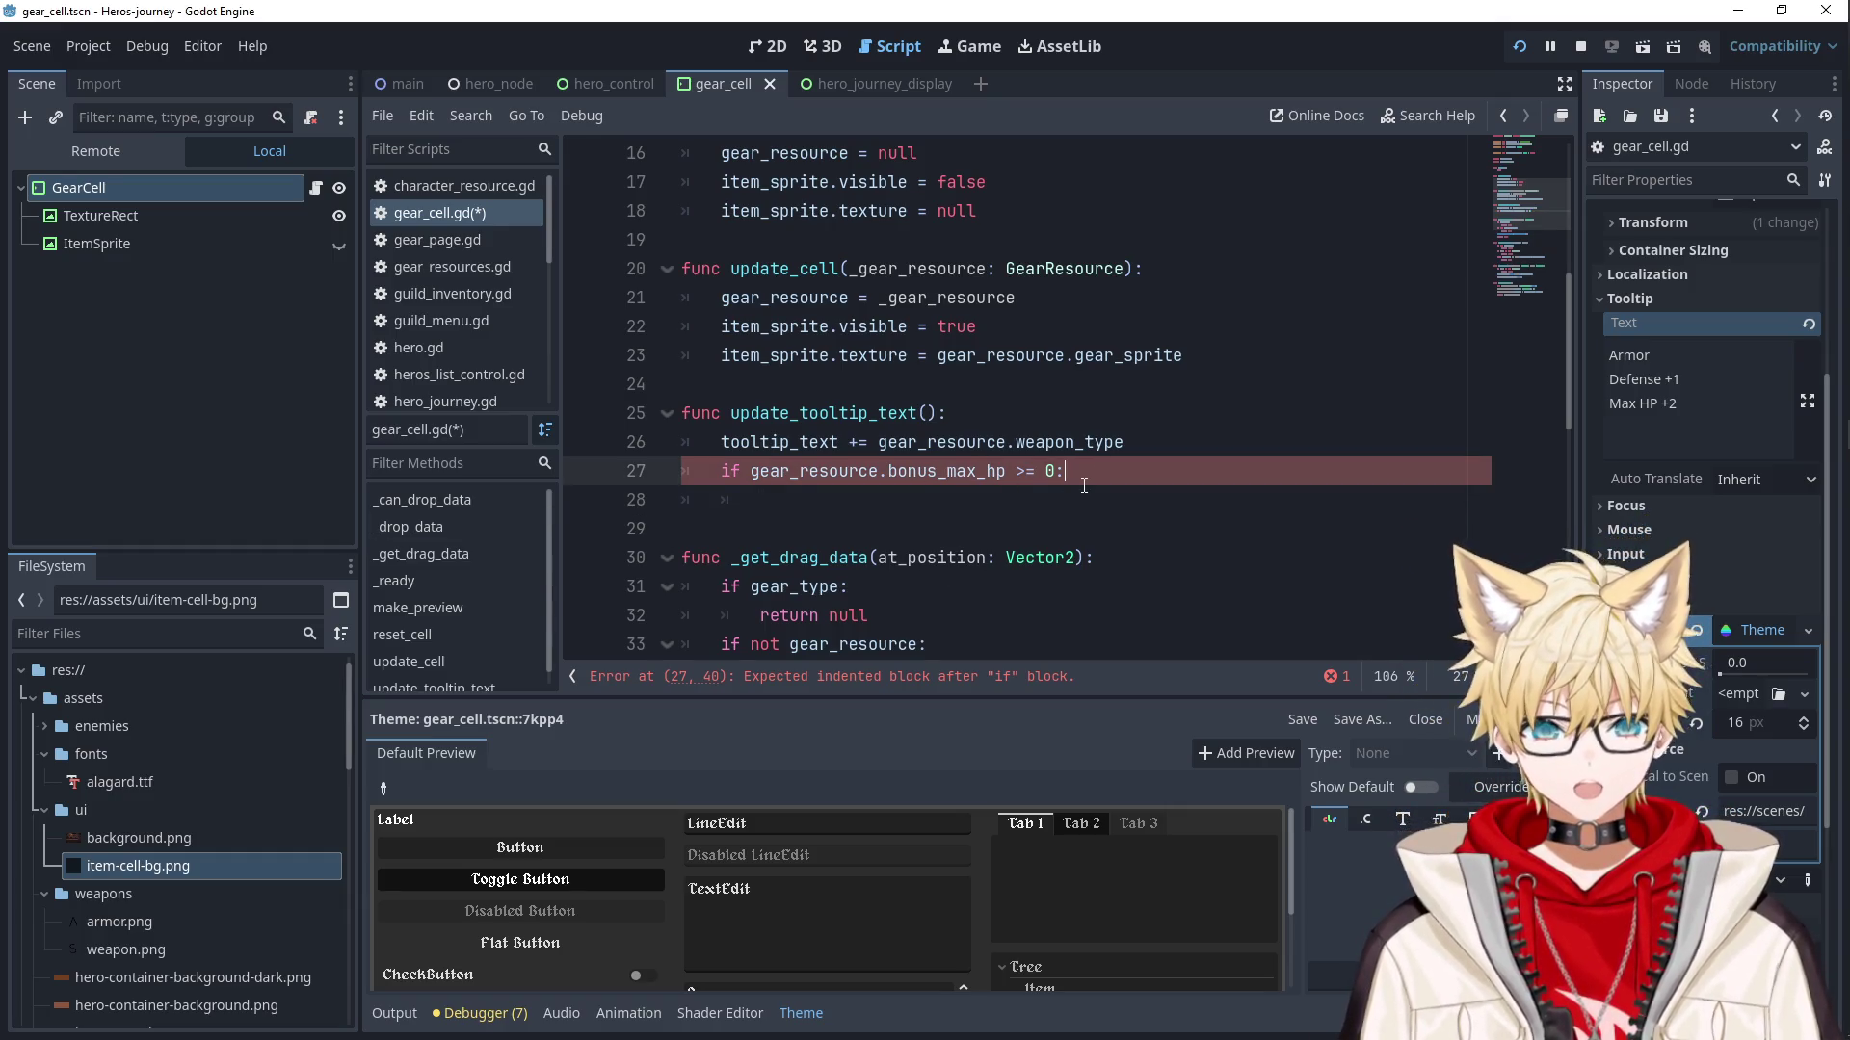
Fill the if body with tooltip_text += str("Bonus HP: ", gear_resource.bonus_max_hp).
key(Return)
text(tool)
key(Down)
key(Return)
text(+= g)
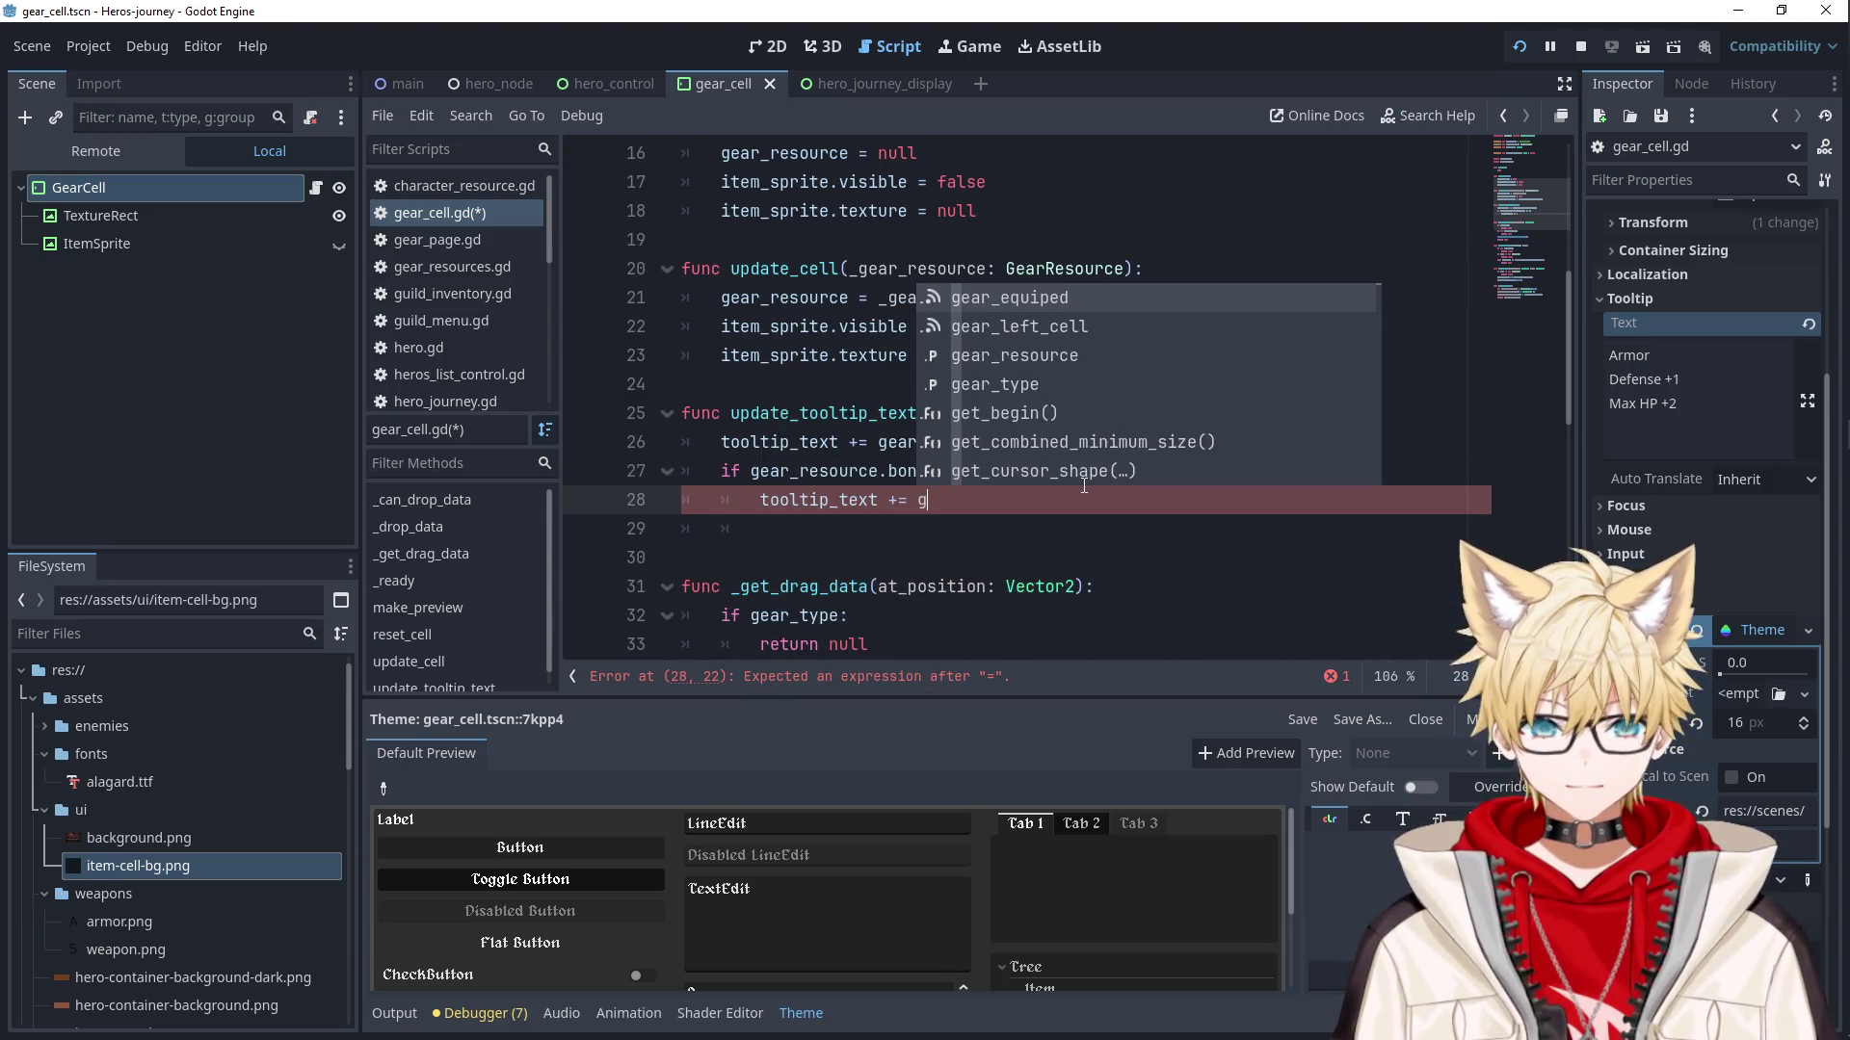
key(BackSpace)
text(str)
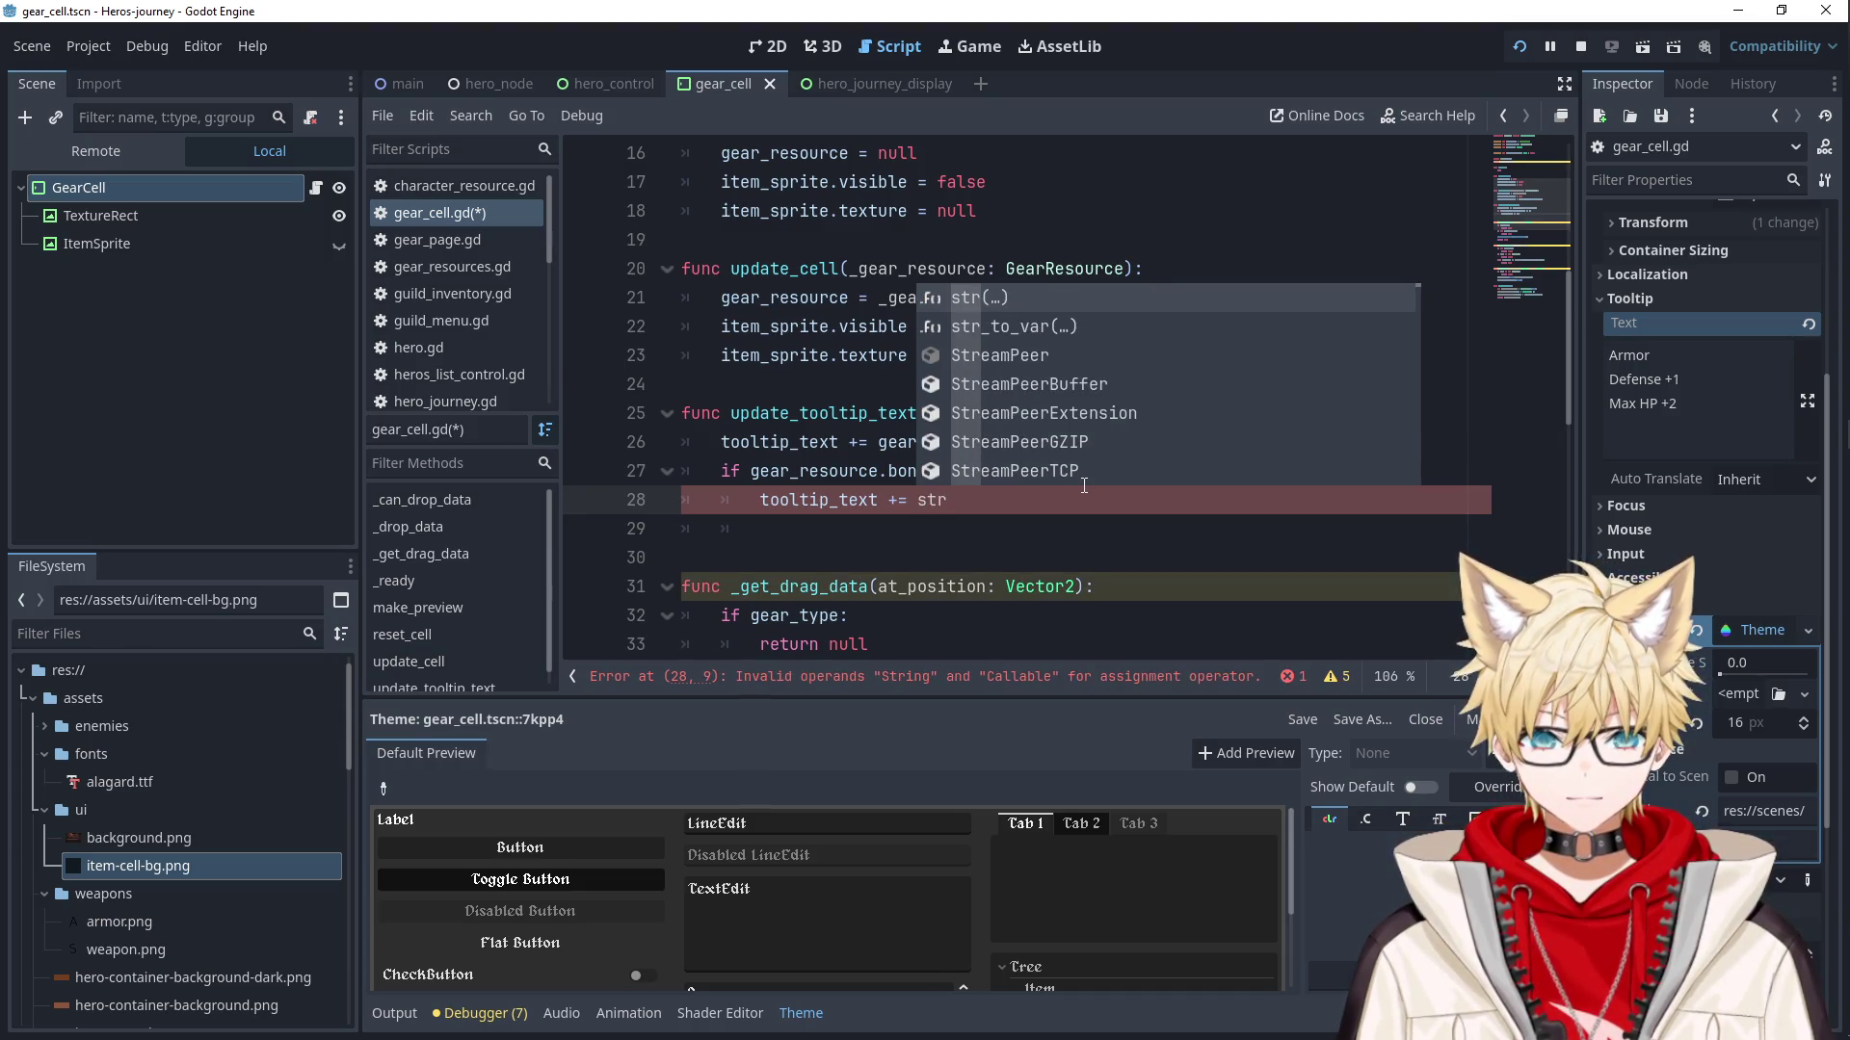
key(BackSpace)
key(BackSpace)
key(BackSpace)
key(Return)
text("Bonus HP)
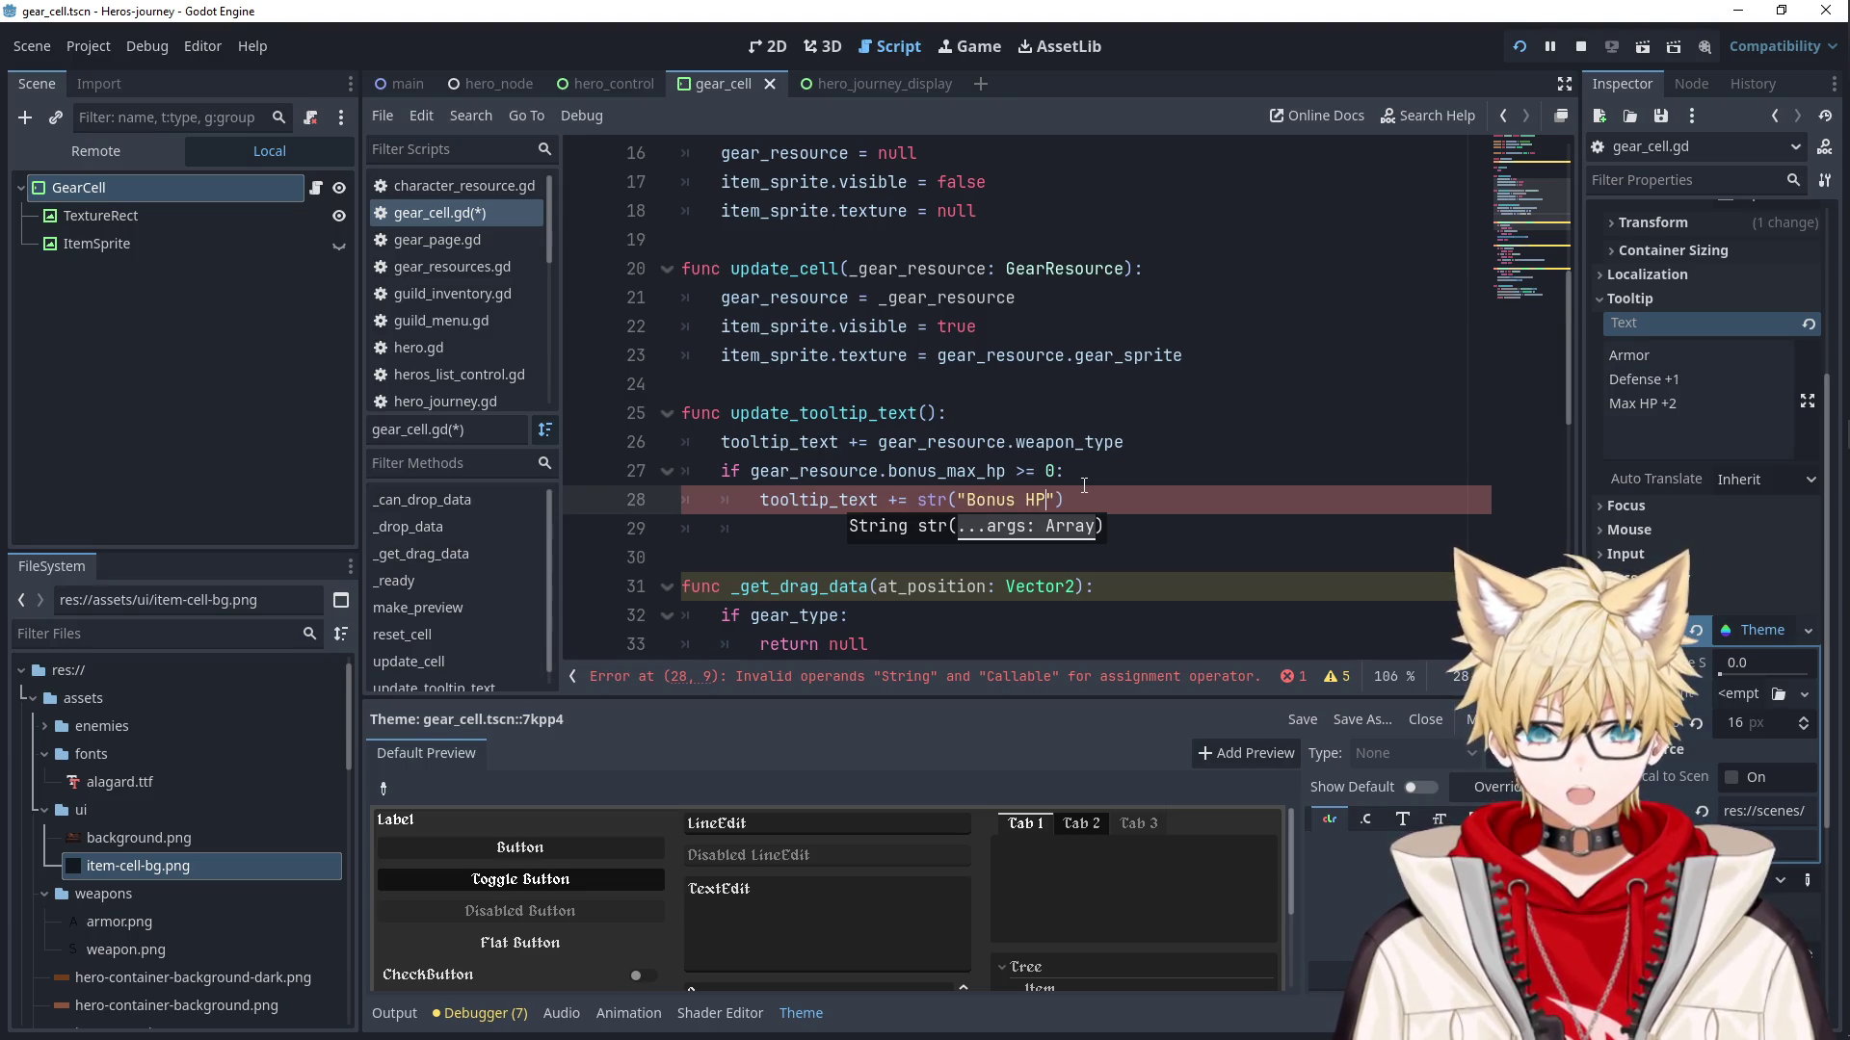
text(: ")
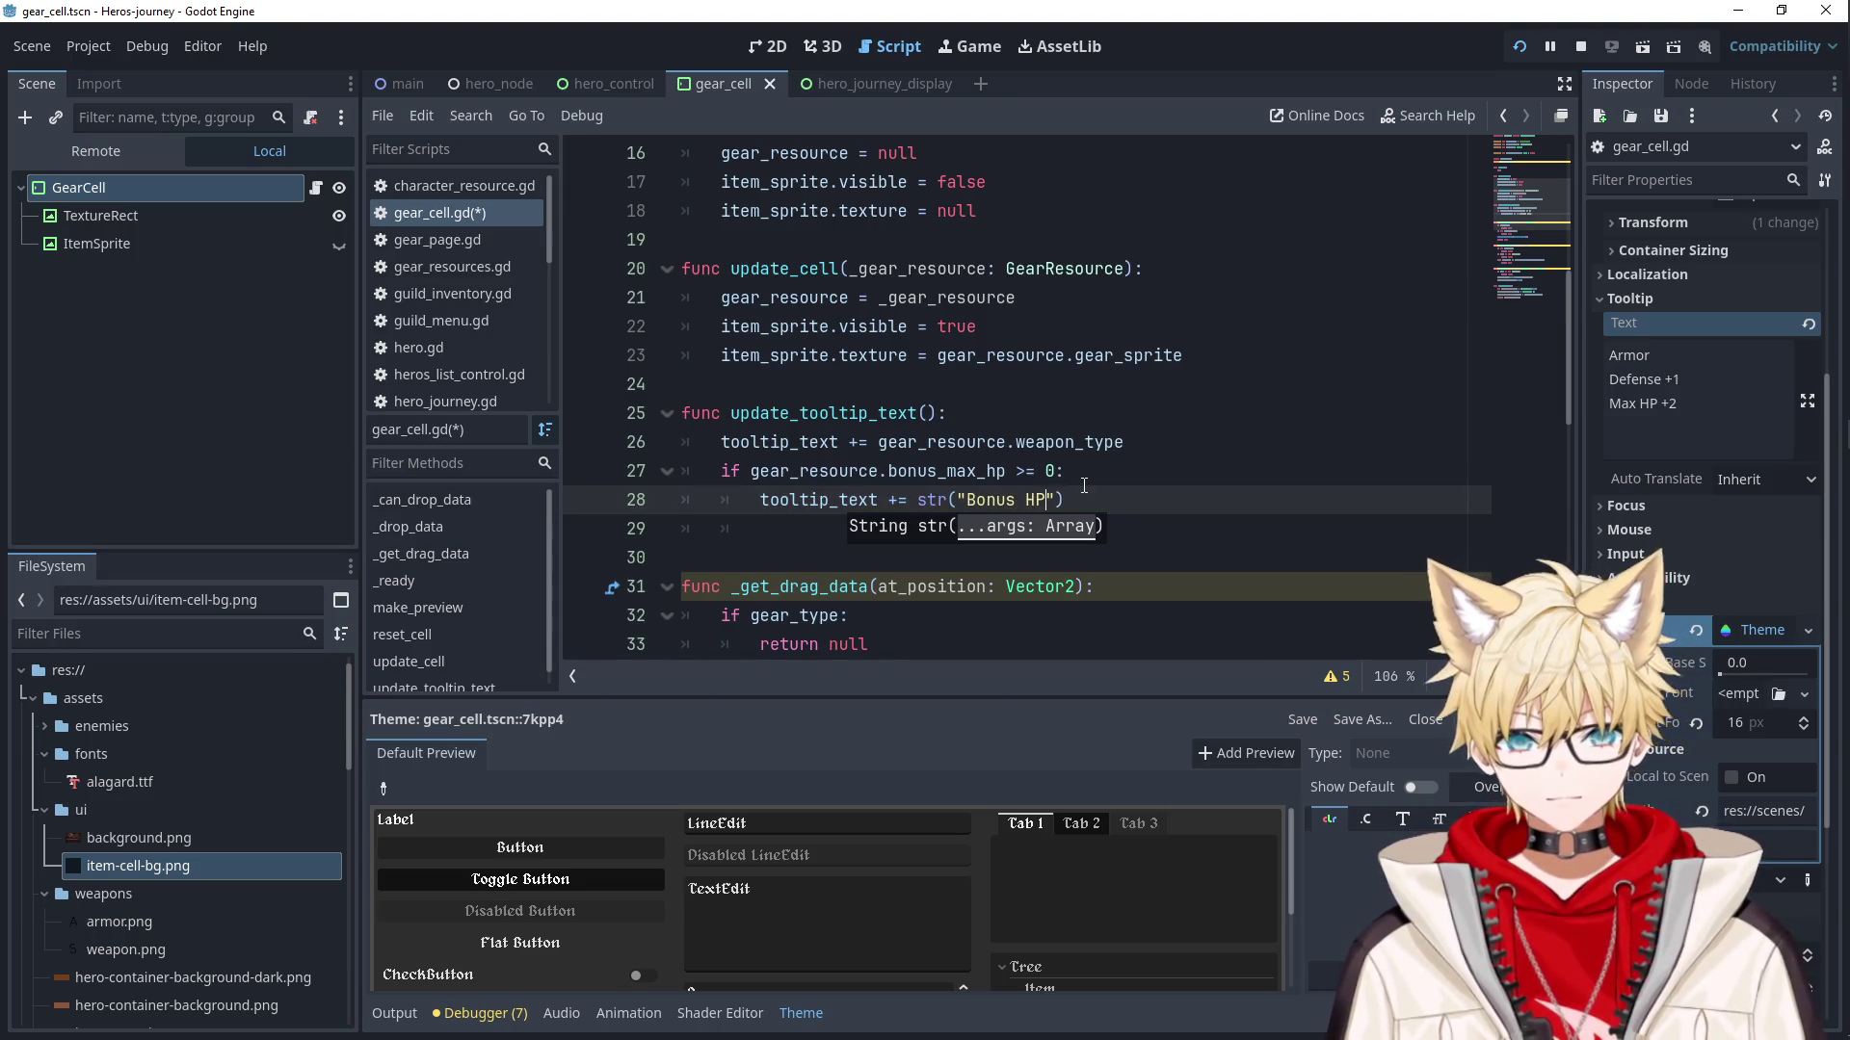
text(, )
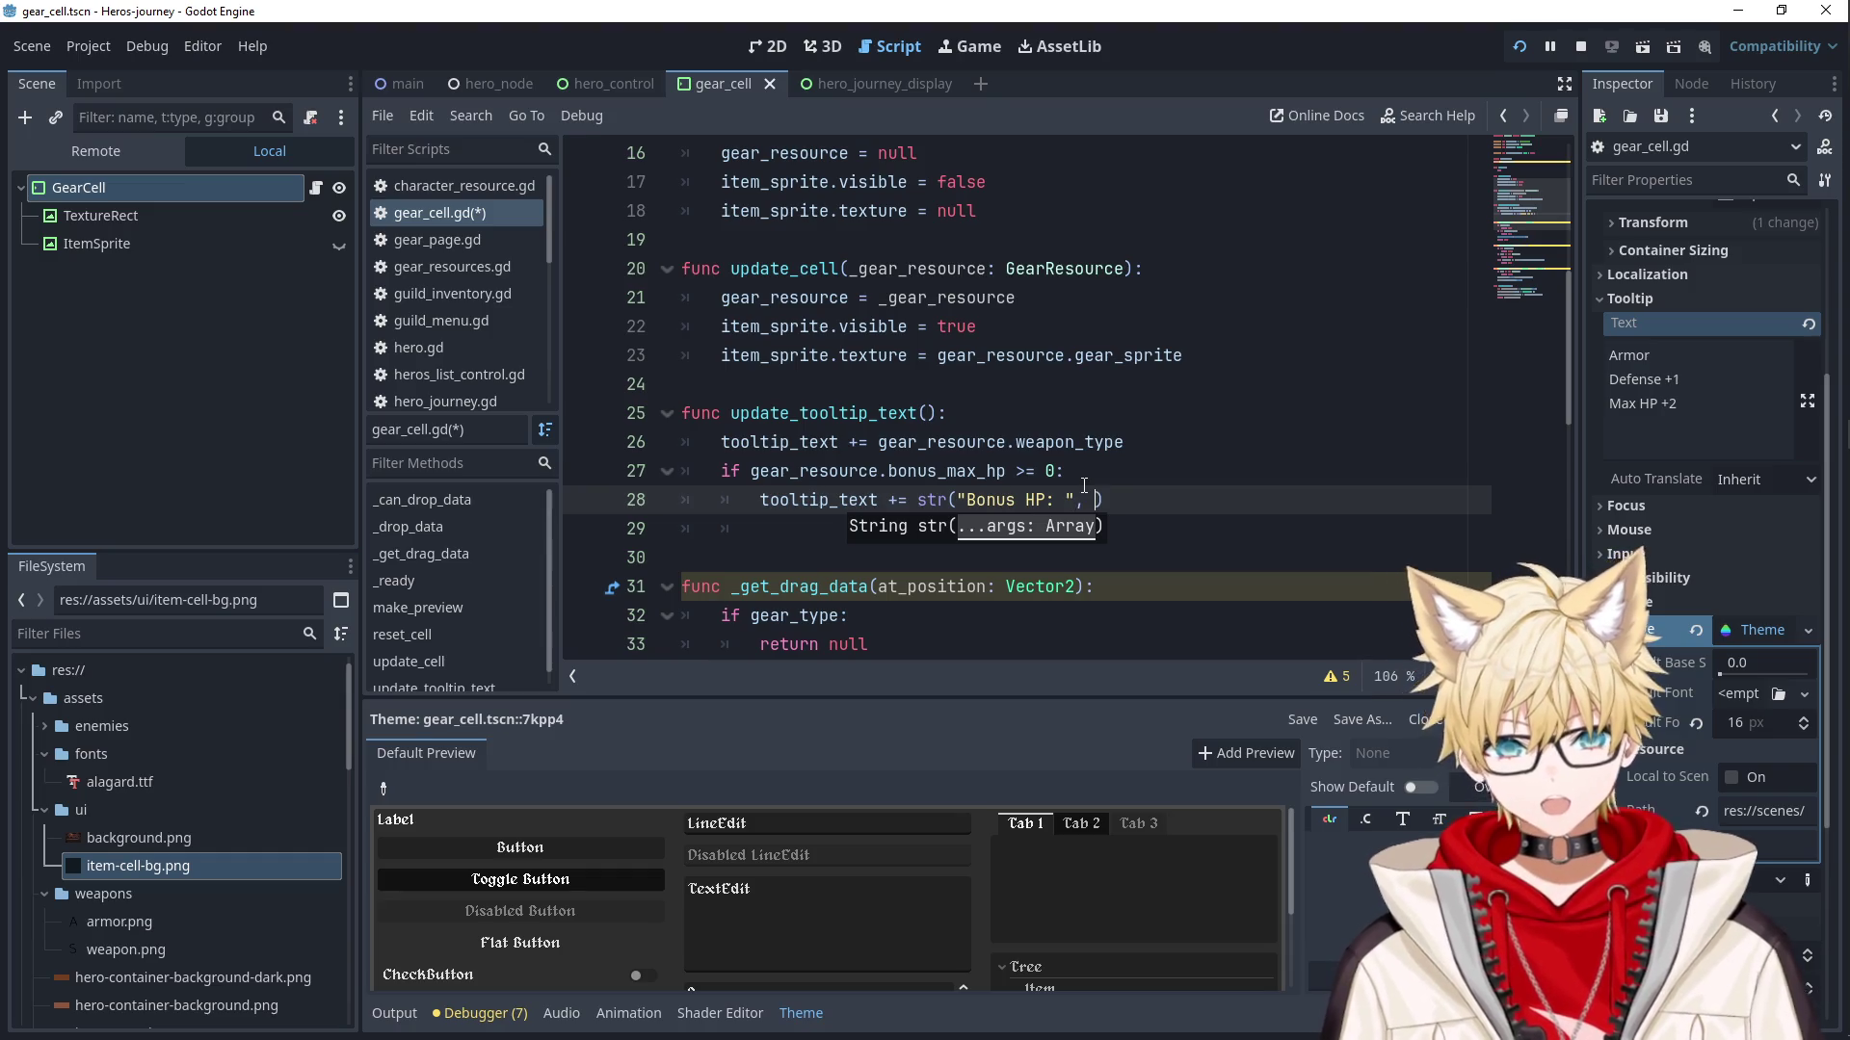
text(gear)
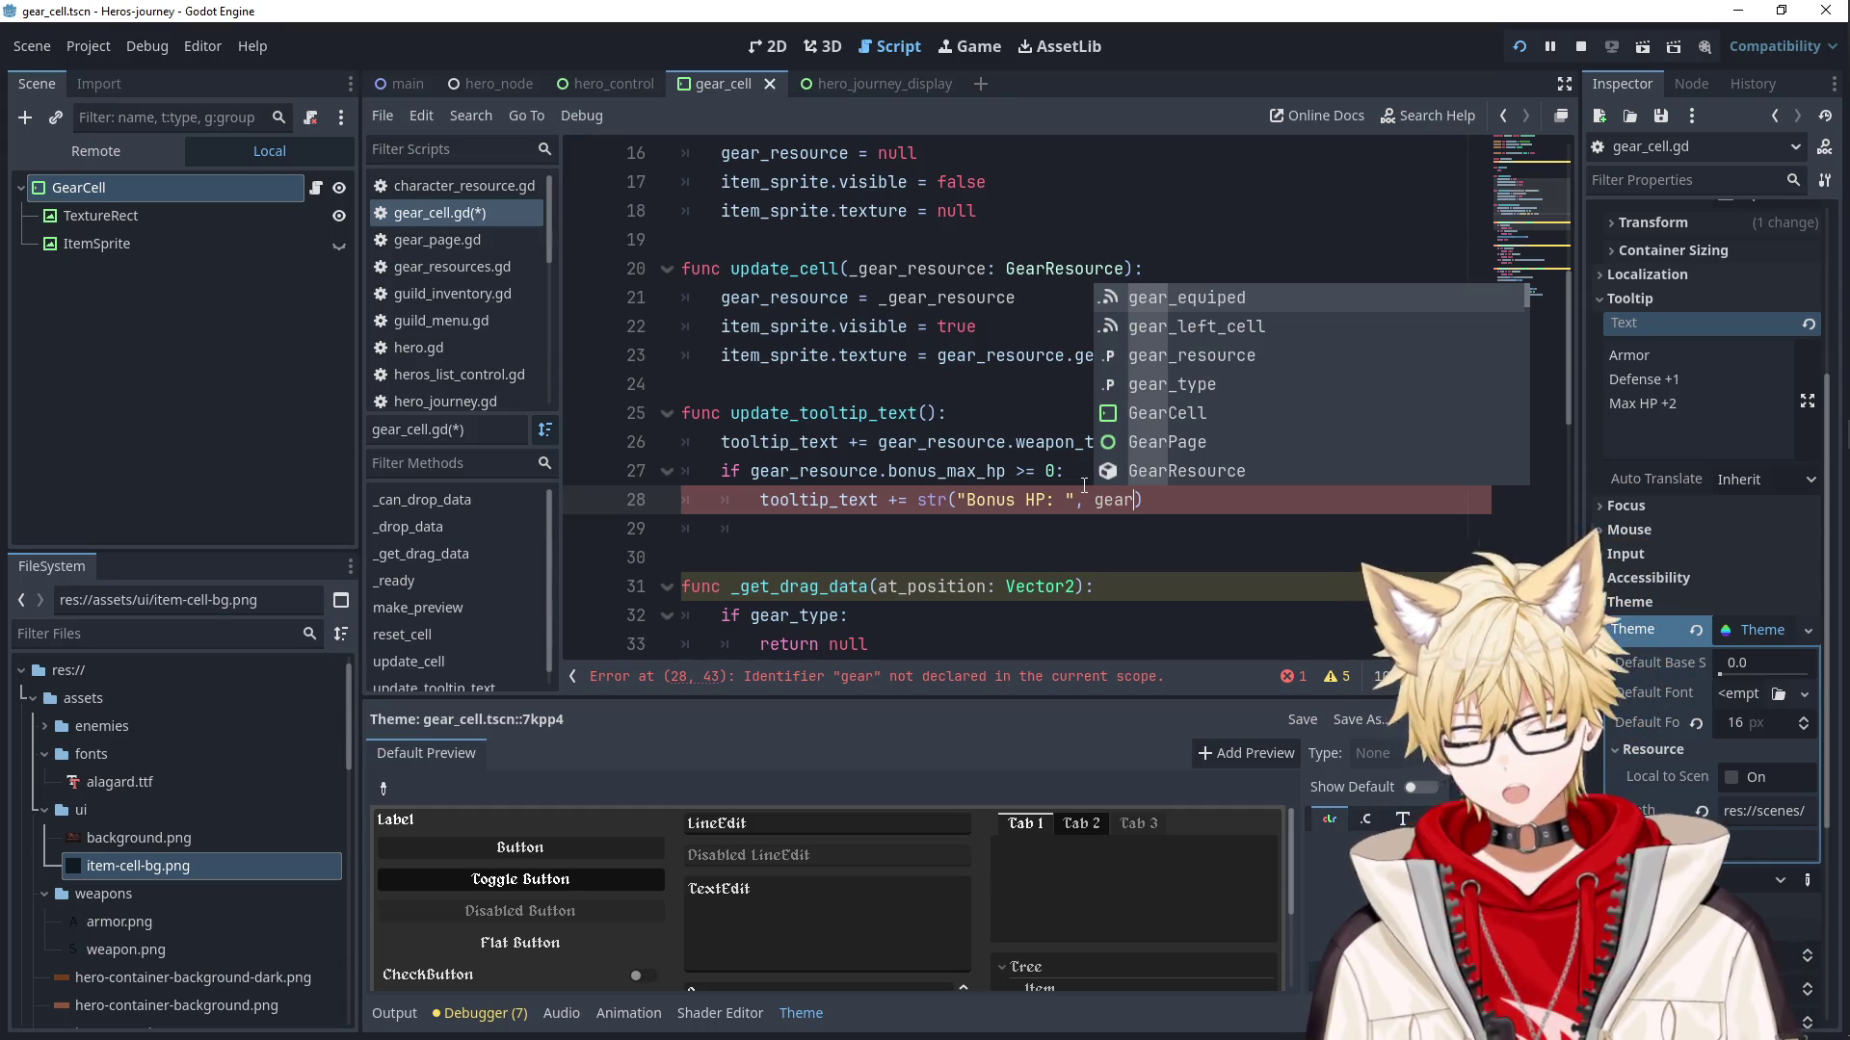
key(Down)
key(Down)
key(Return)
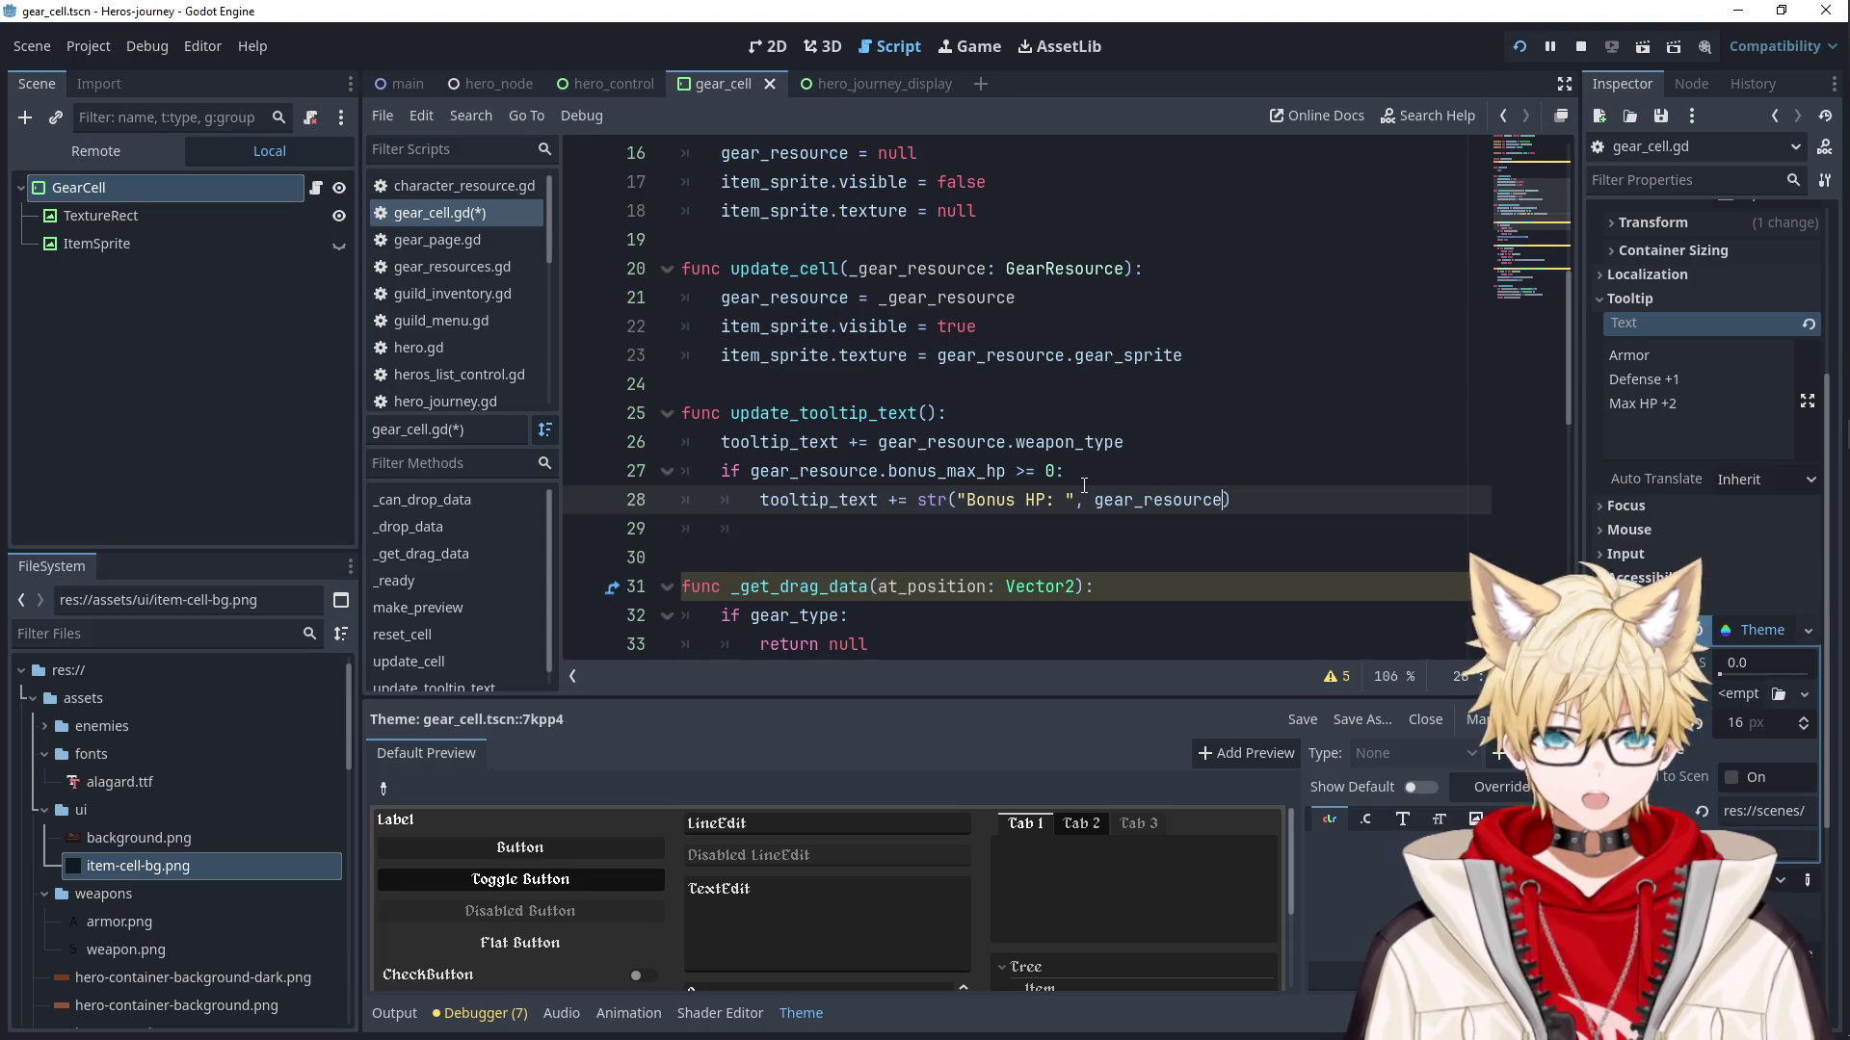
text(.)
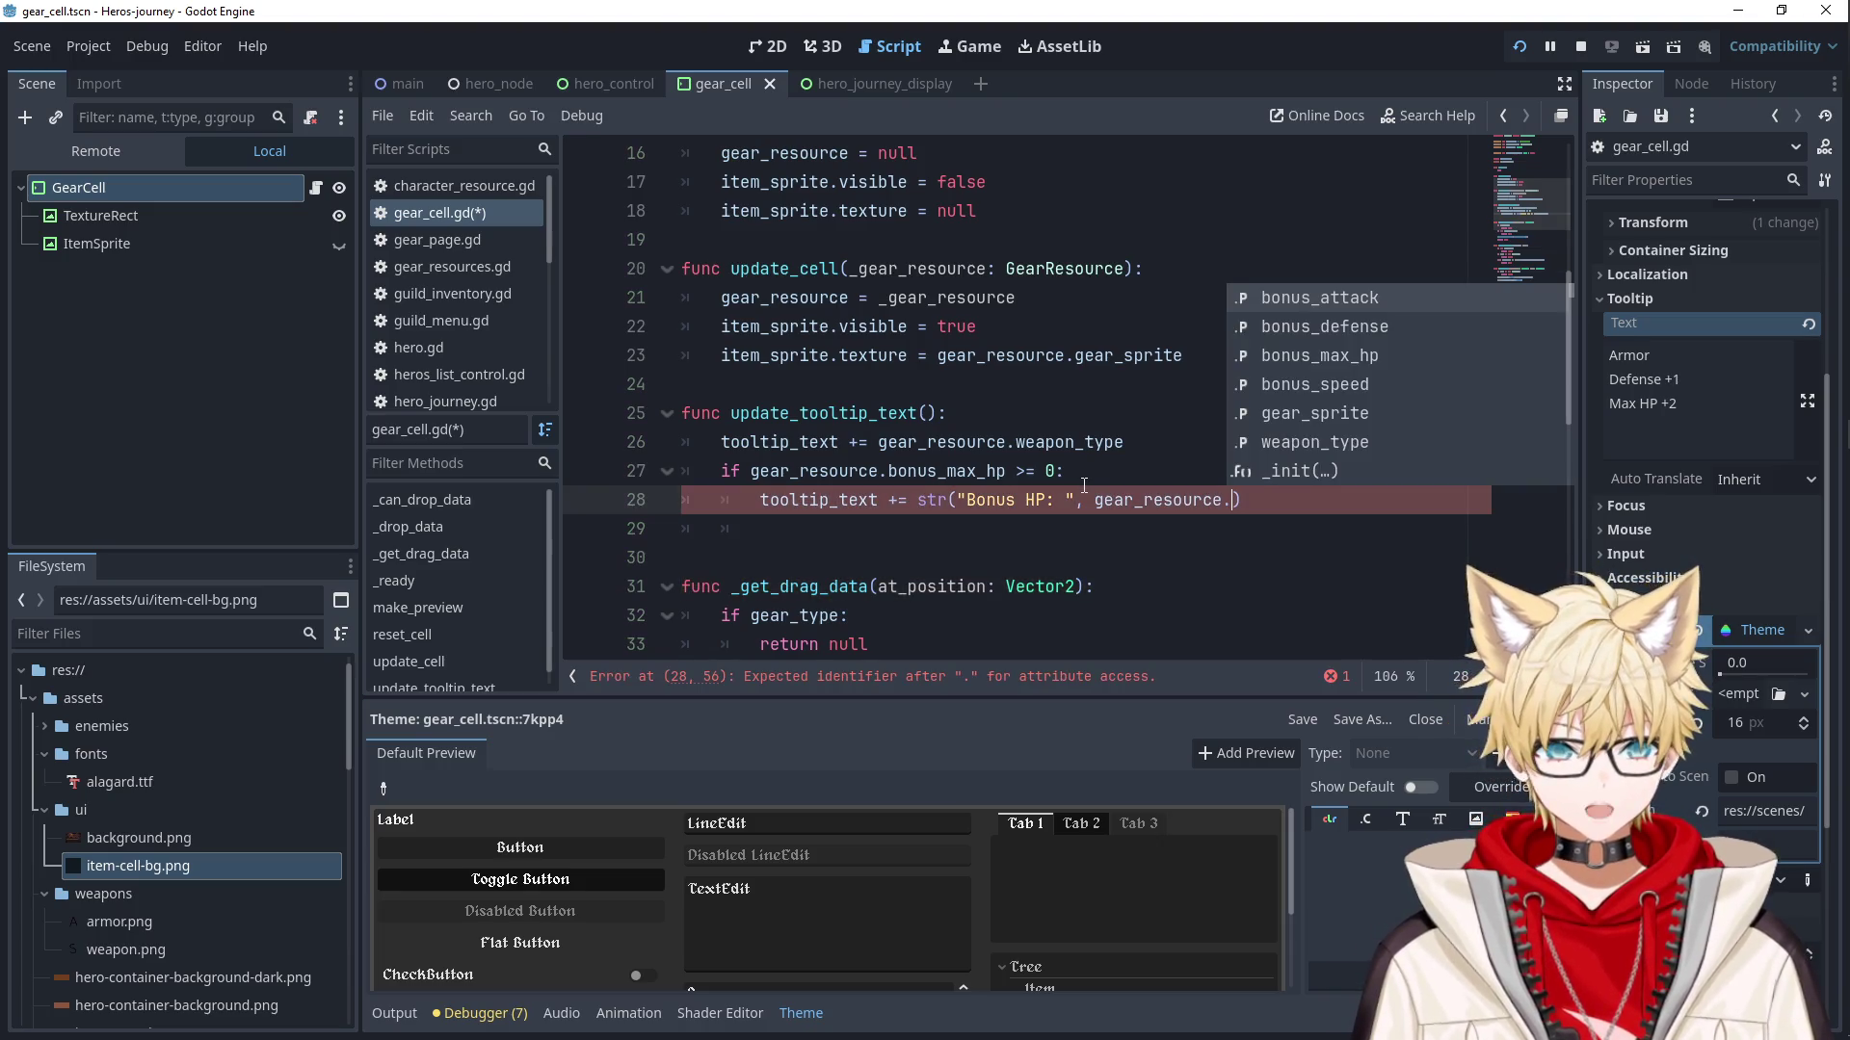
key(Down)
key(Down)
key(Return)
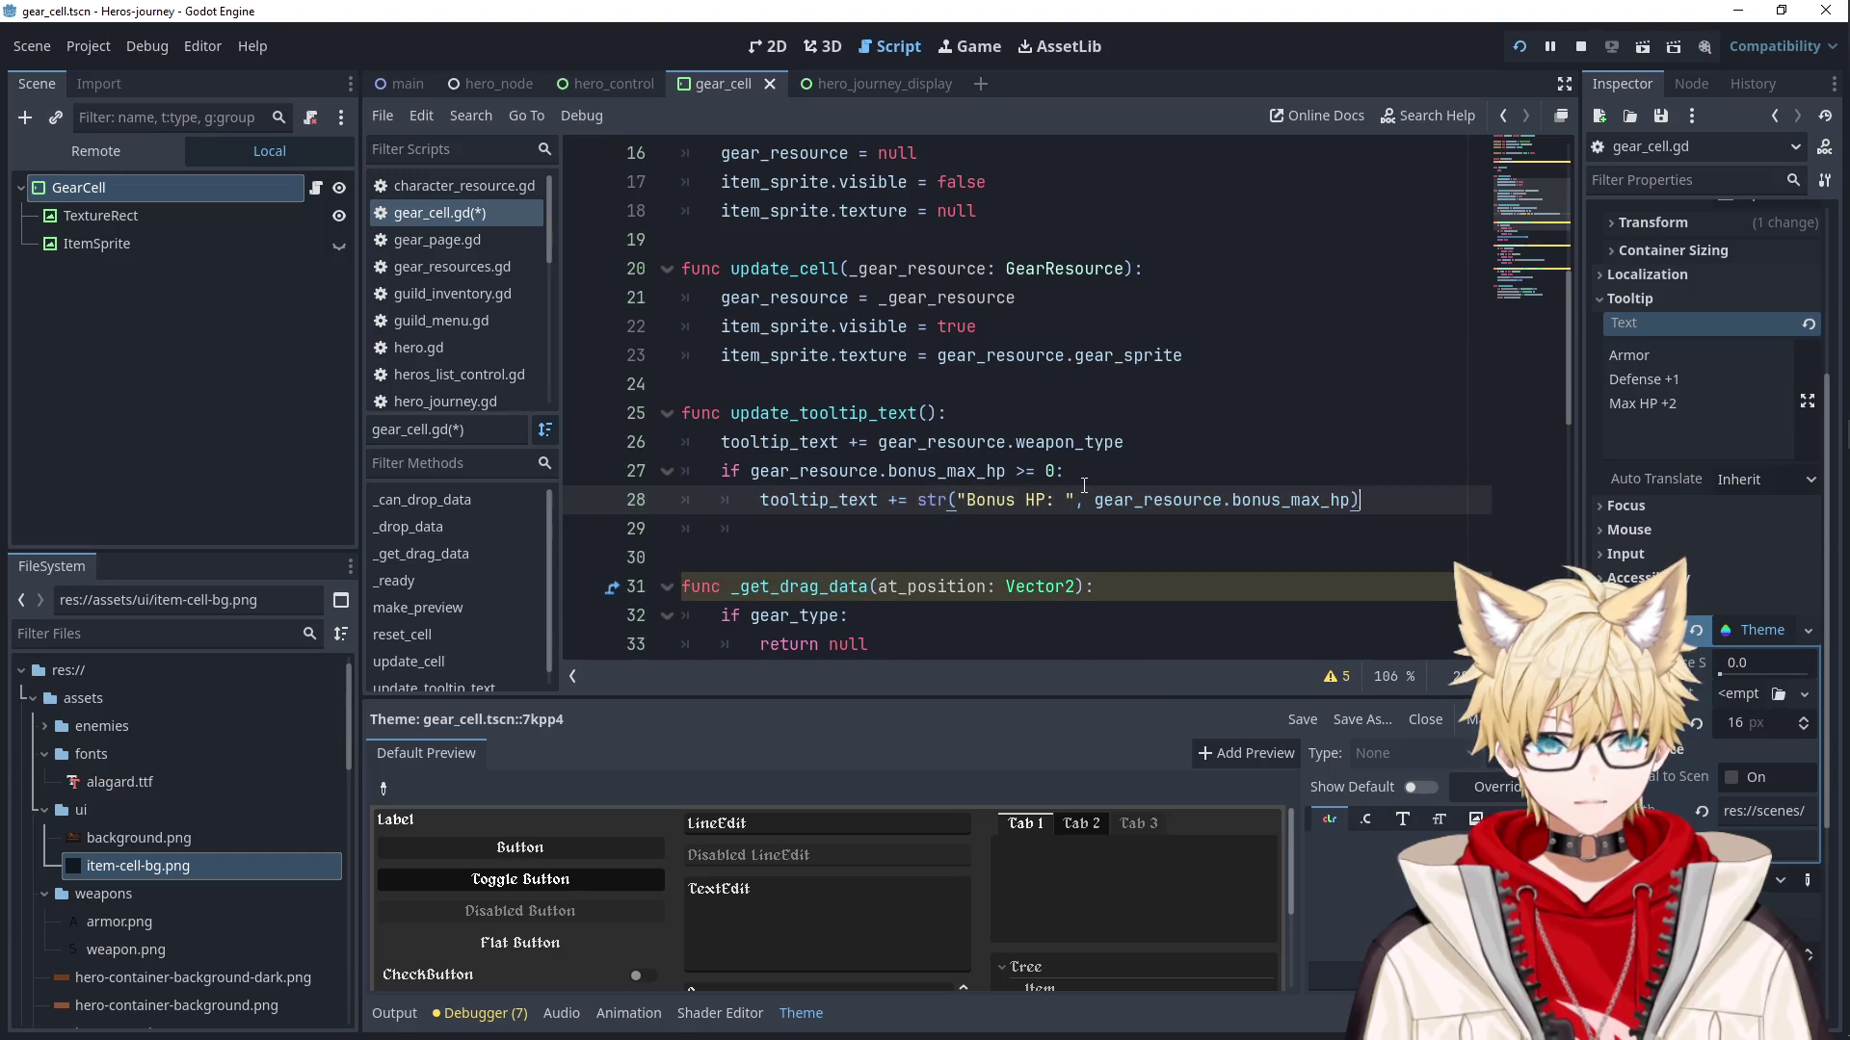
Start a new line below the bonus line with another 'if'.
key(Return)
key(Down)
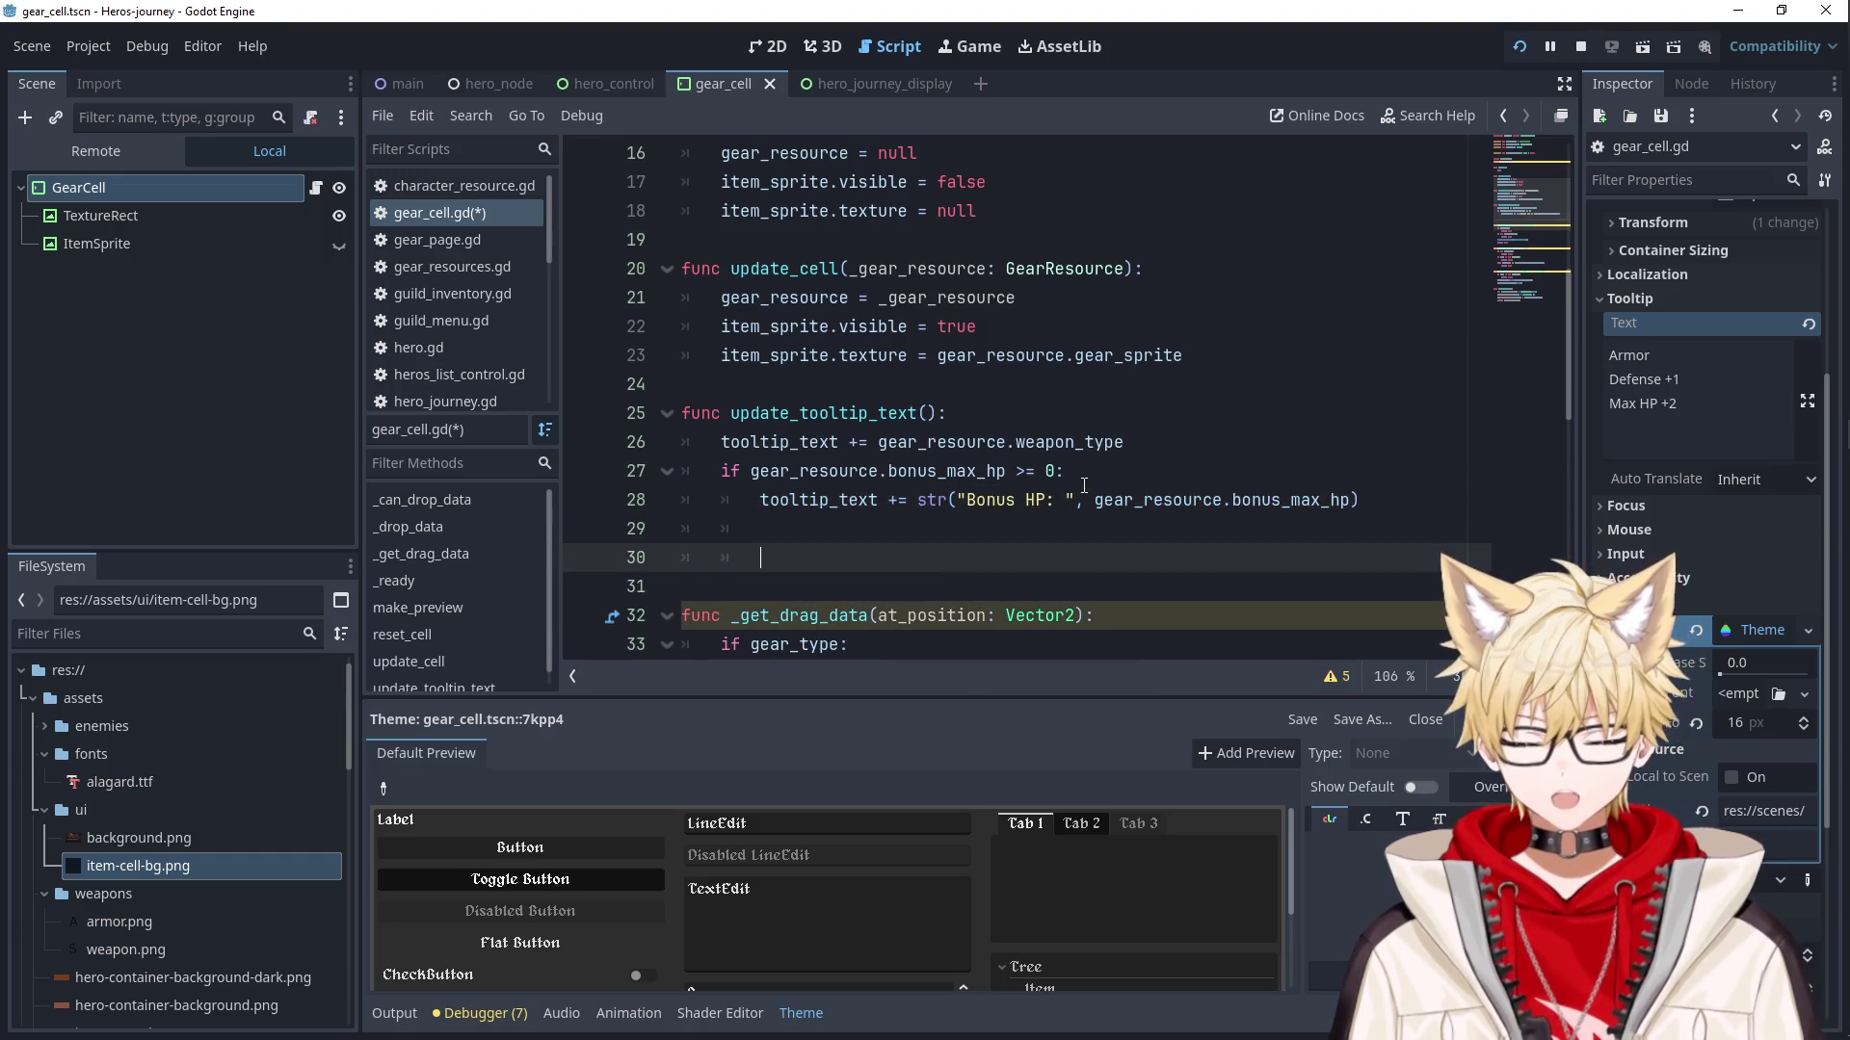
key(BackSpace)
key(BackSpace)
key(BackSpace)
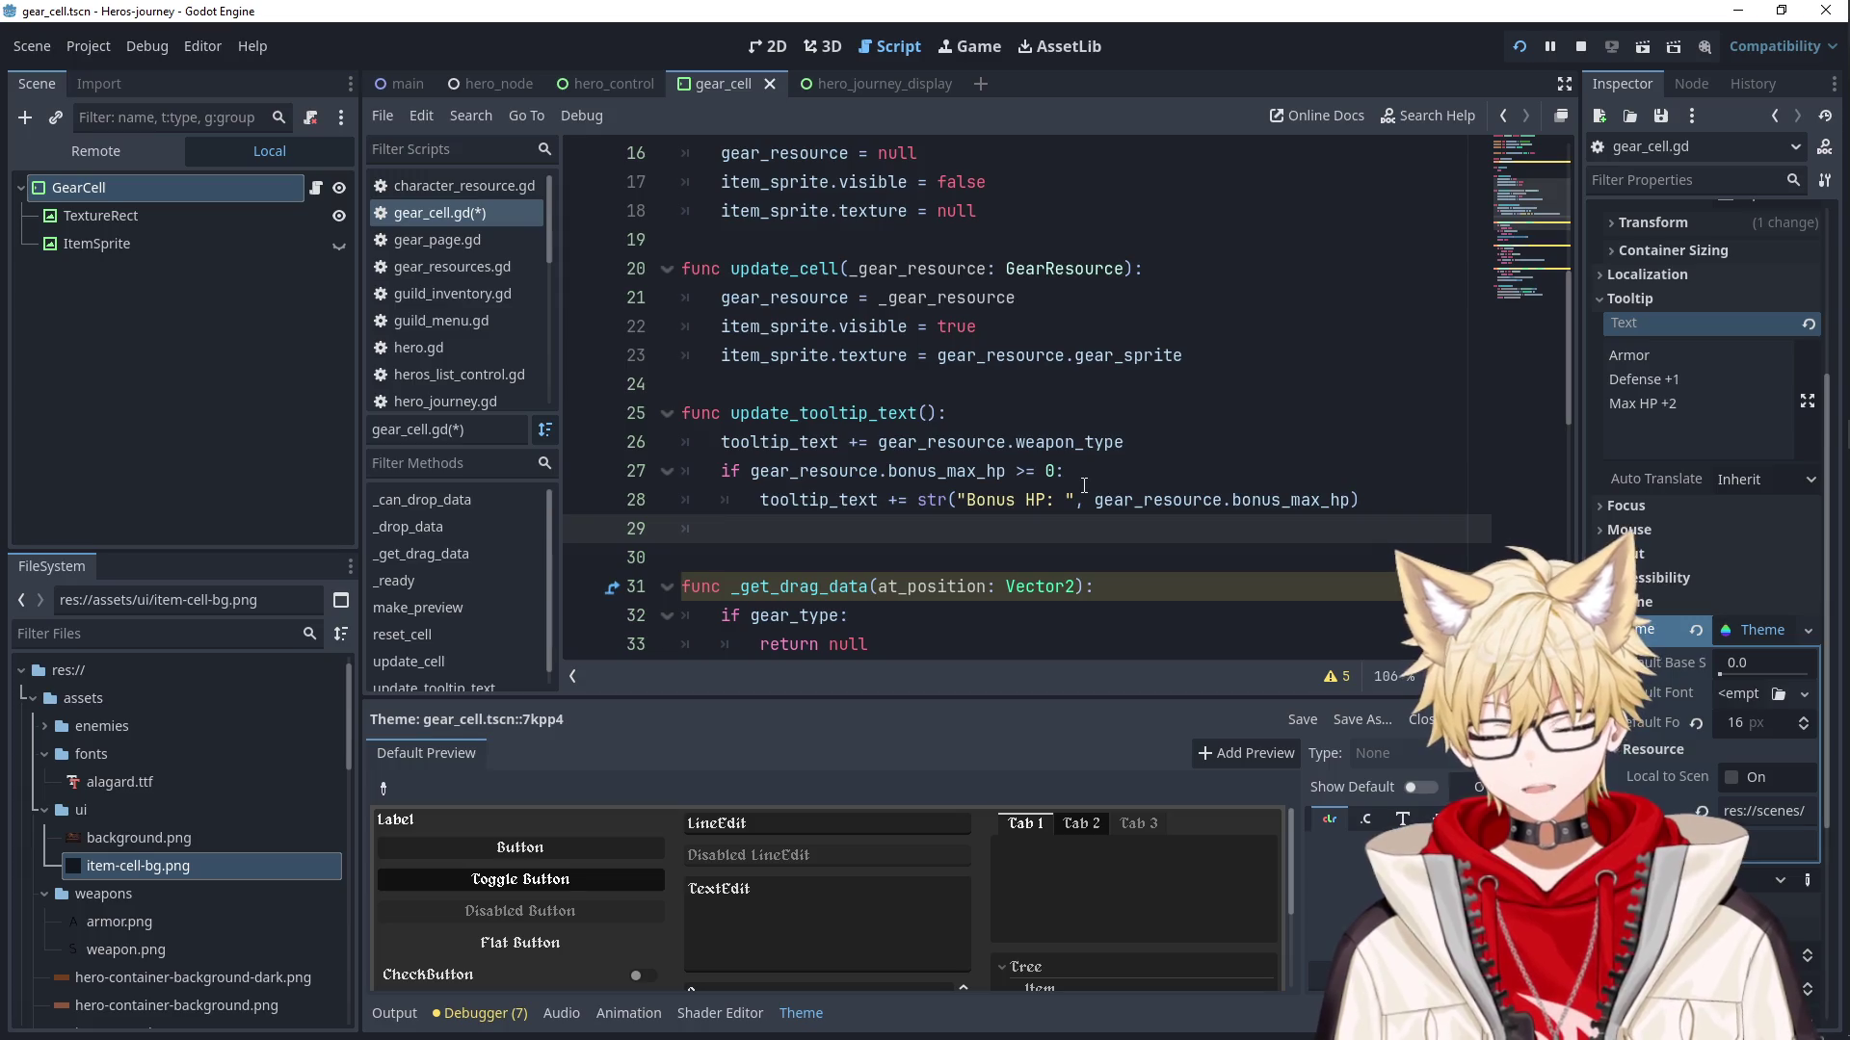
text(if)
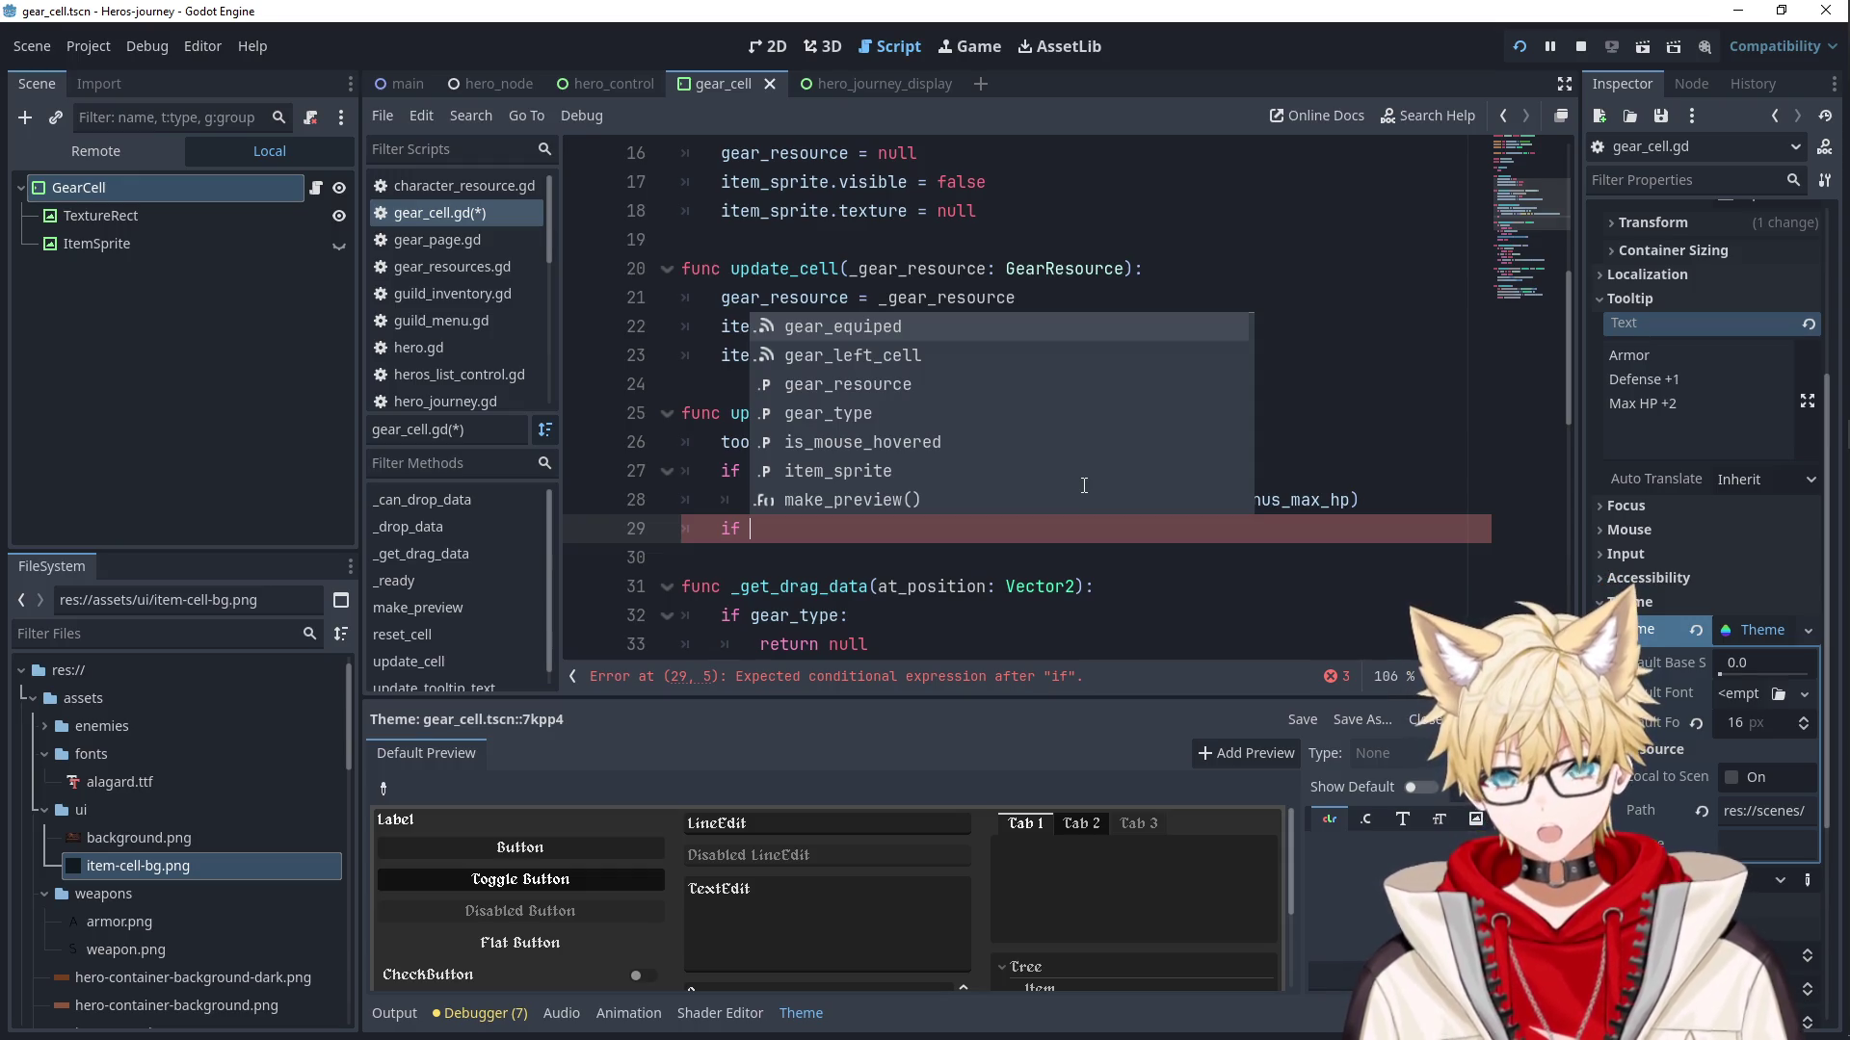
Build a bonus_attack check on line 29 by copying the bonus_max_hp condition.
click(837, 533)
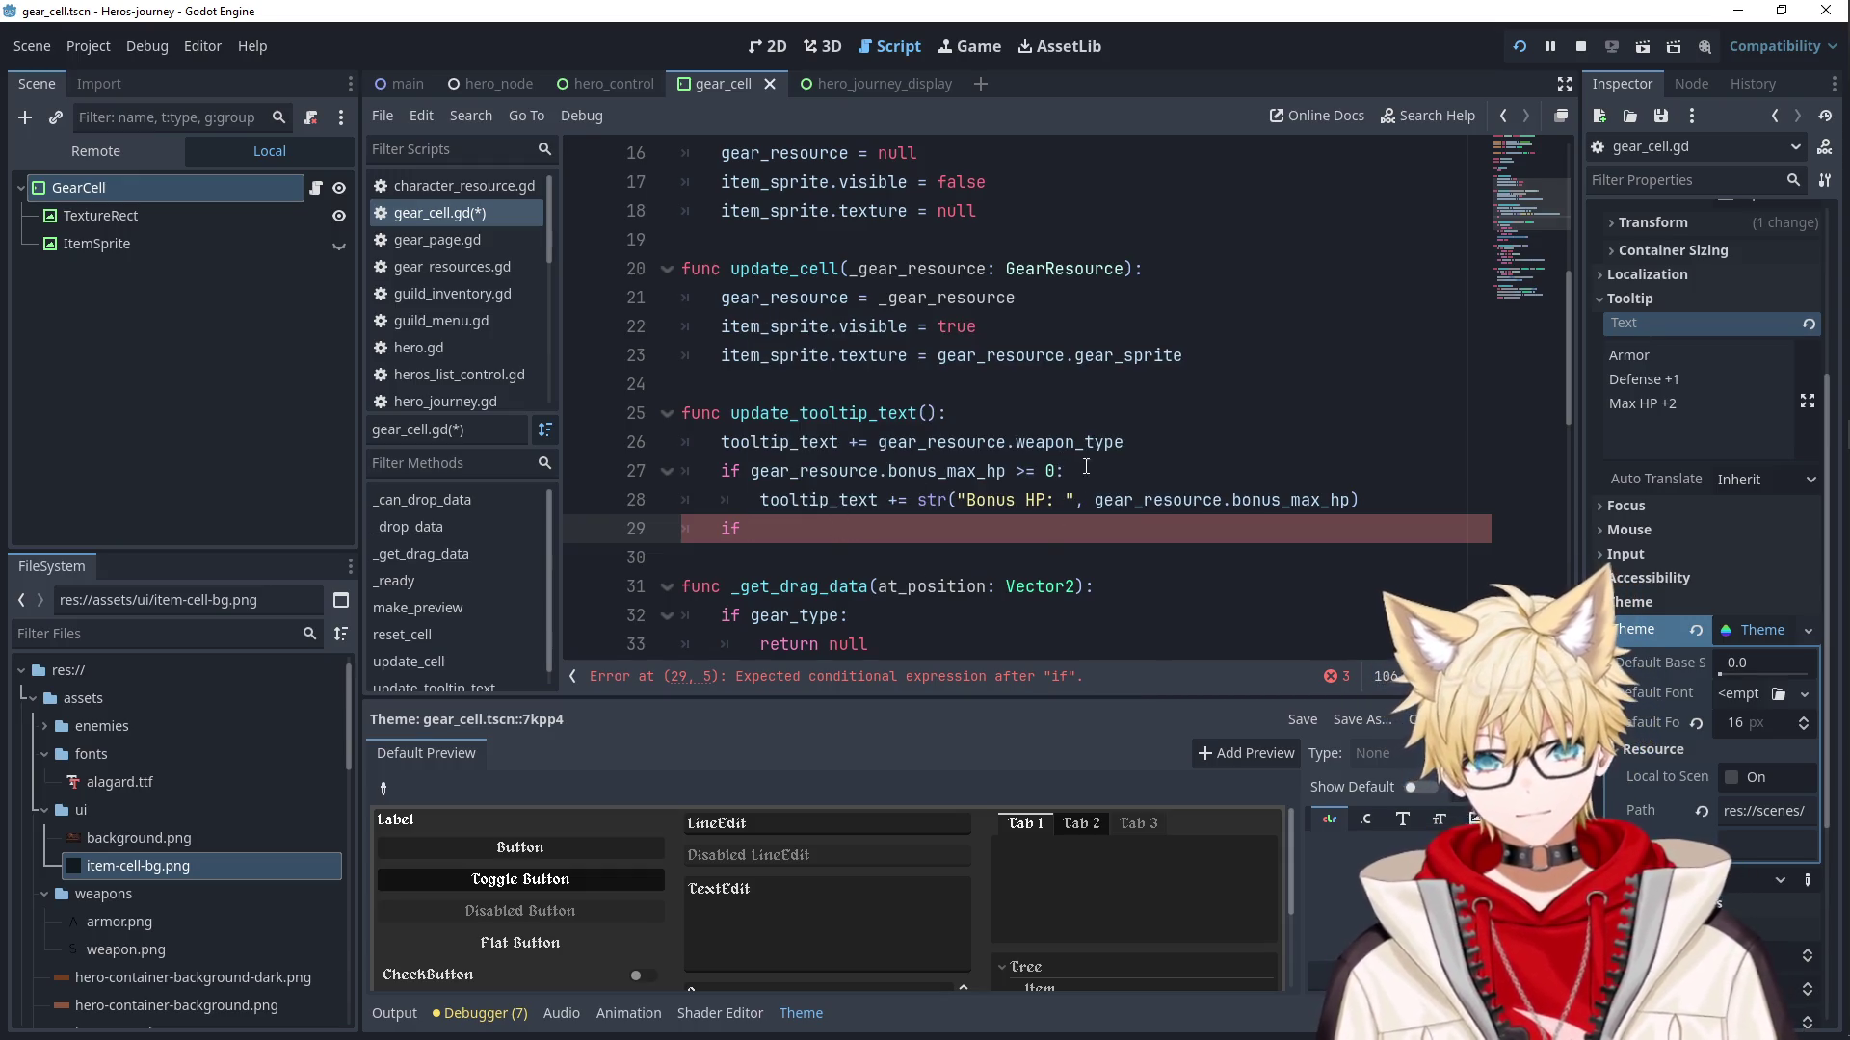
drag(1082, 466, 750, 471)
key(ctrl+c)
click(761, 529)
key(ctrl+v)
double_click(911, 524)
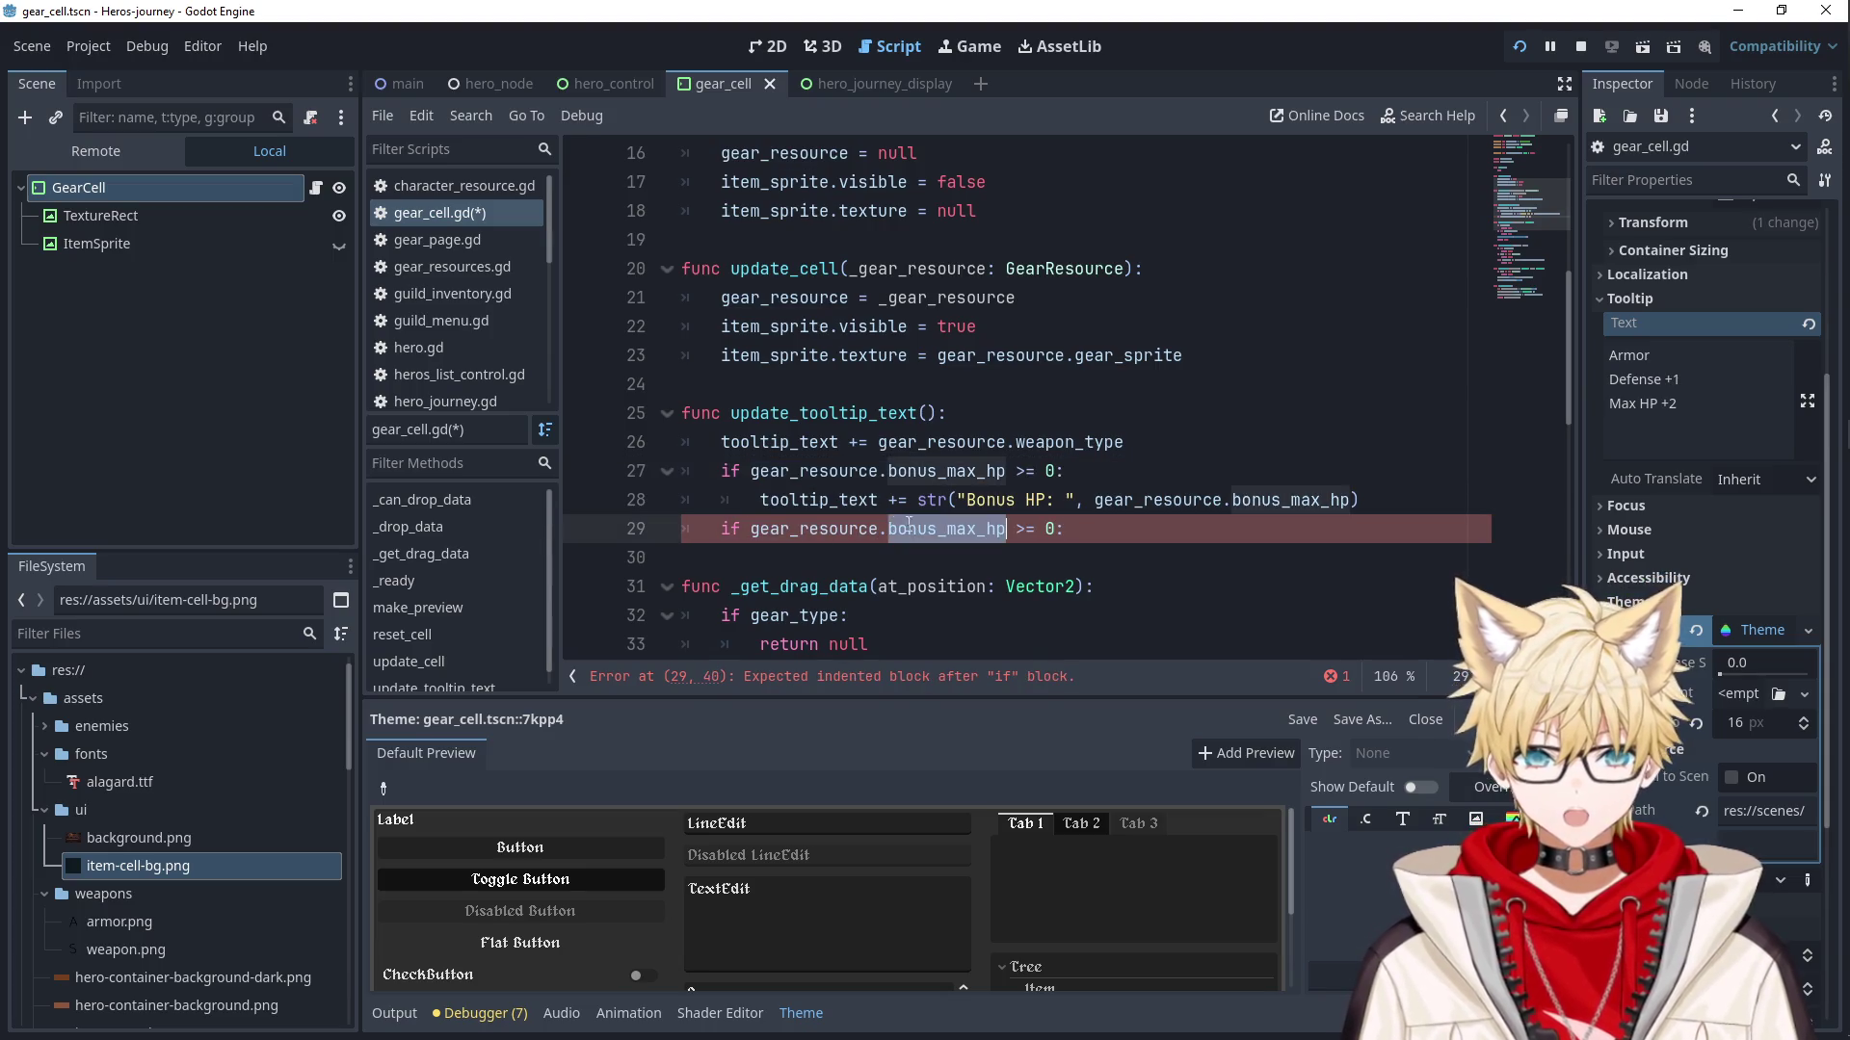
text(bonus_attack)
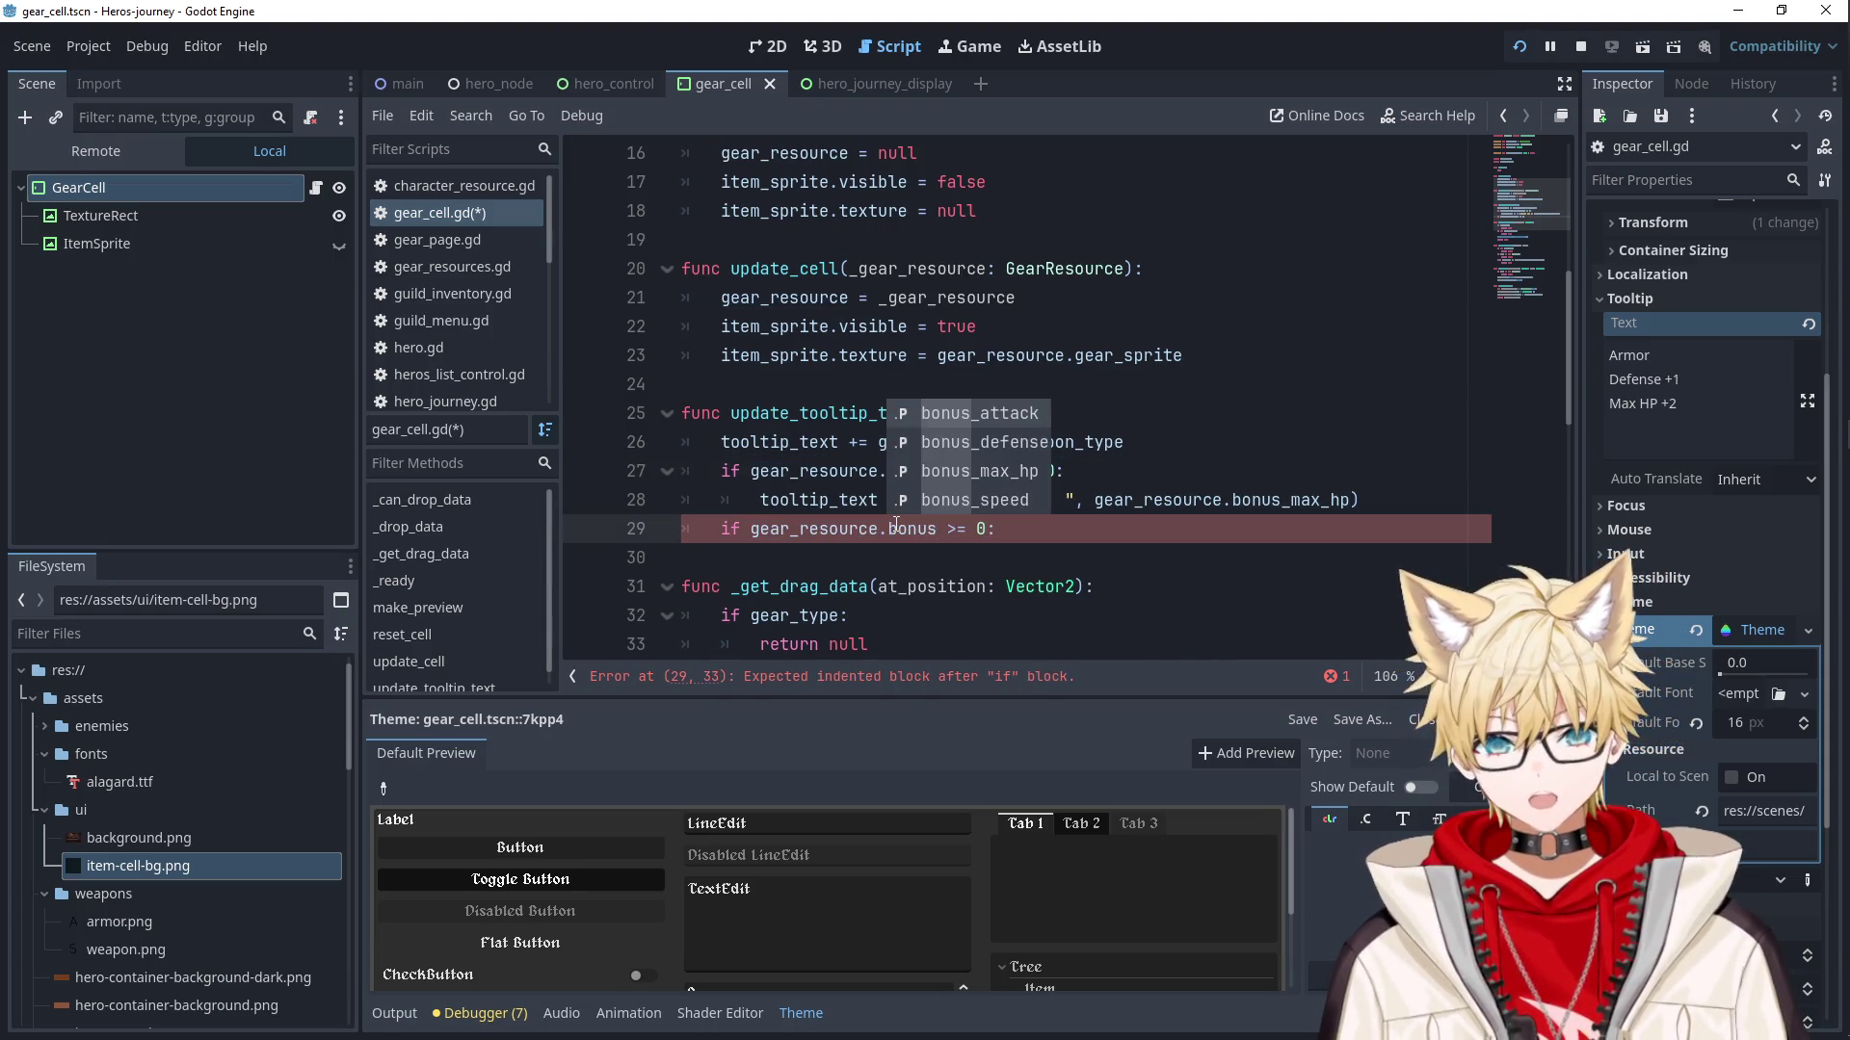
Change >= to > so both the max HP and attack checks require values above zero.
click(1038, 471)
key(BackSpace)
click(1037, 529)
key(BackSpace)
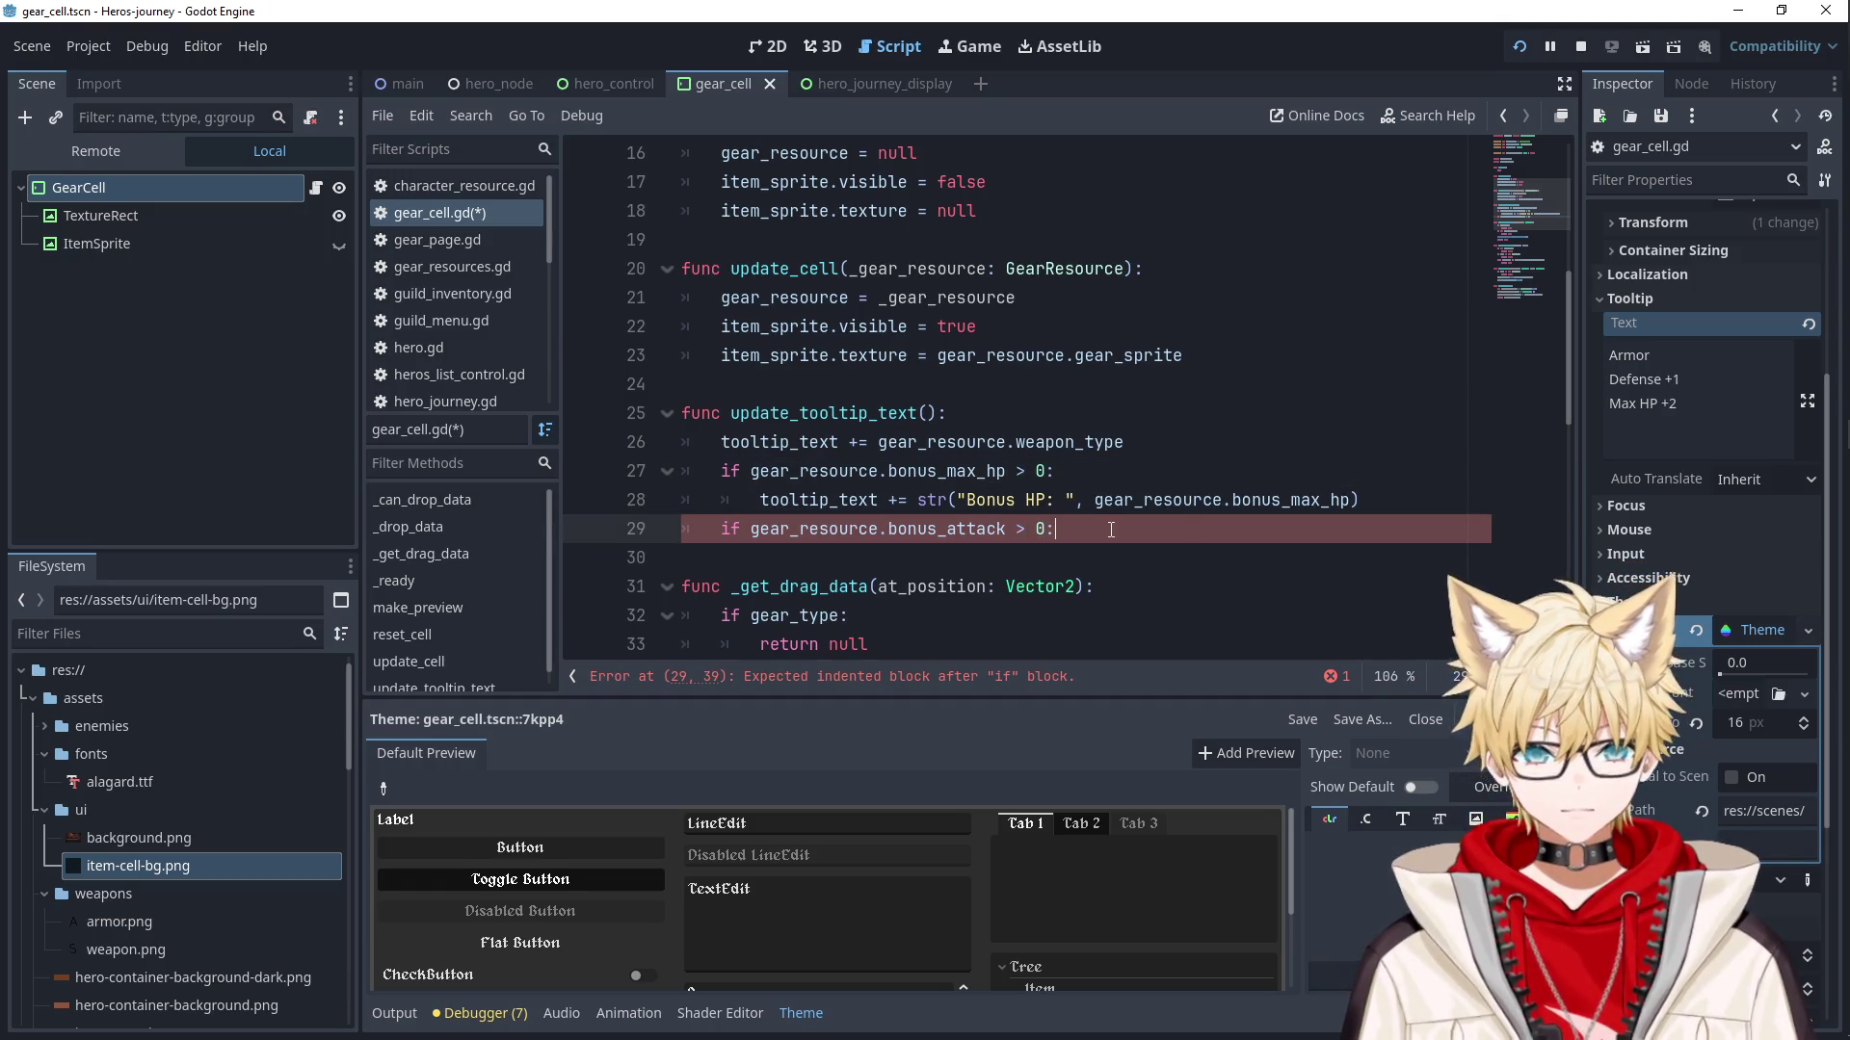
Copy the line 28 tooltip_text statement into the body of the attack check.
drag(1407, 488, 753, 500)
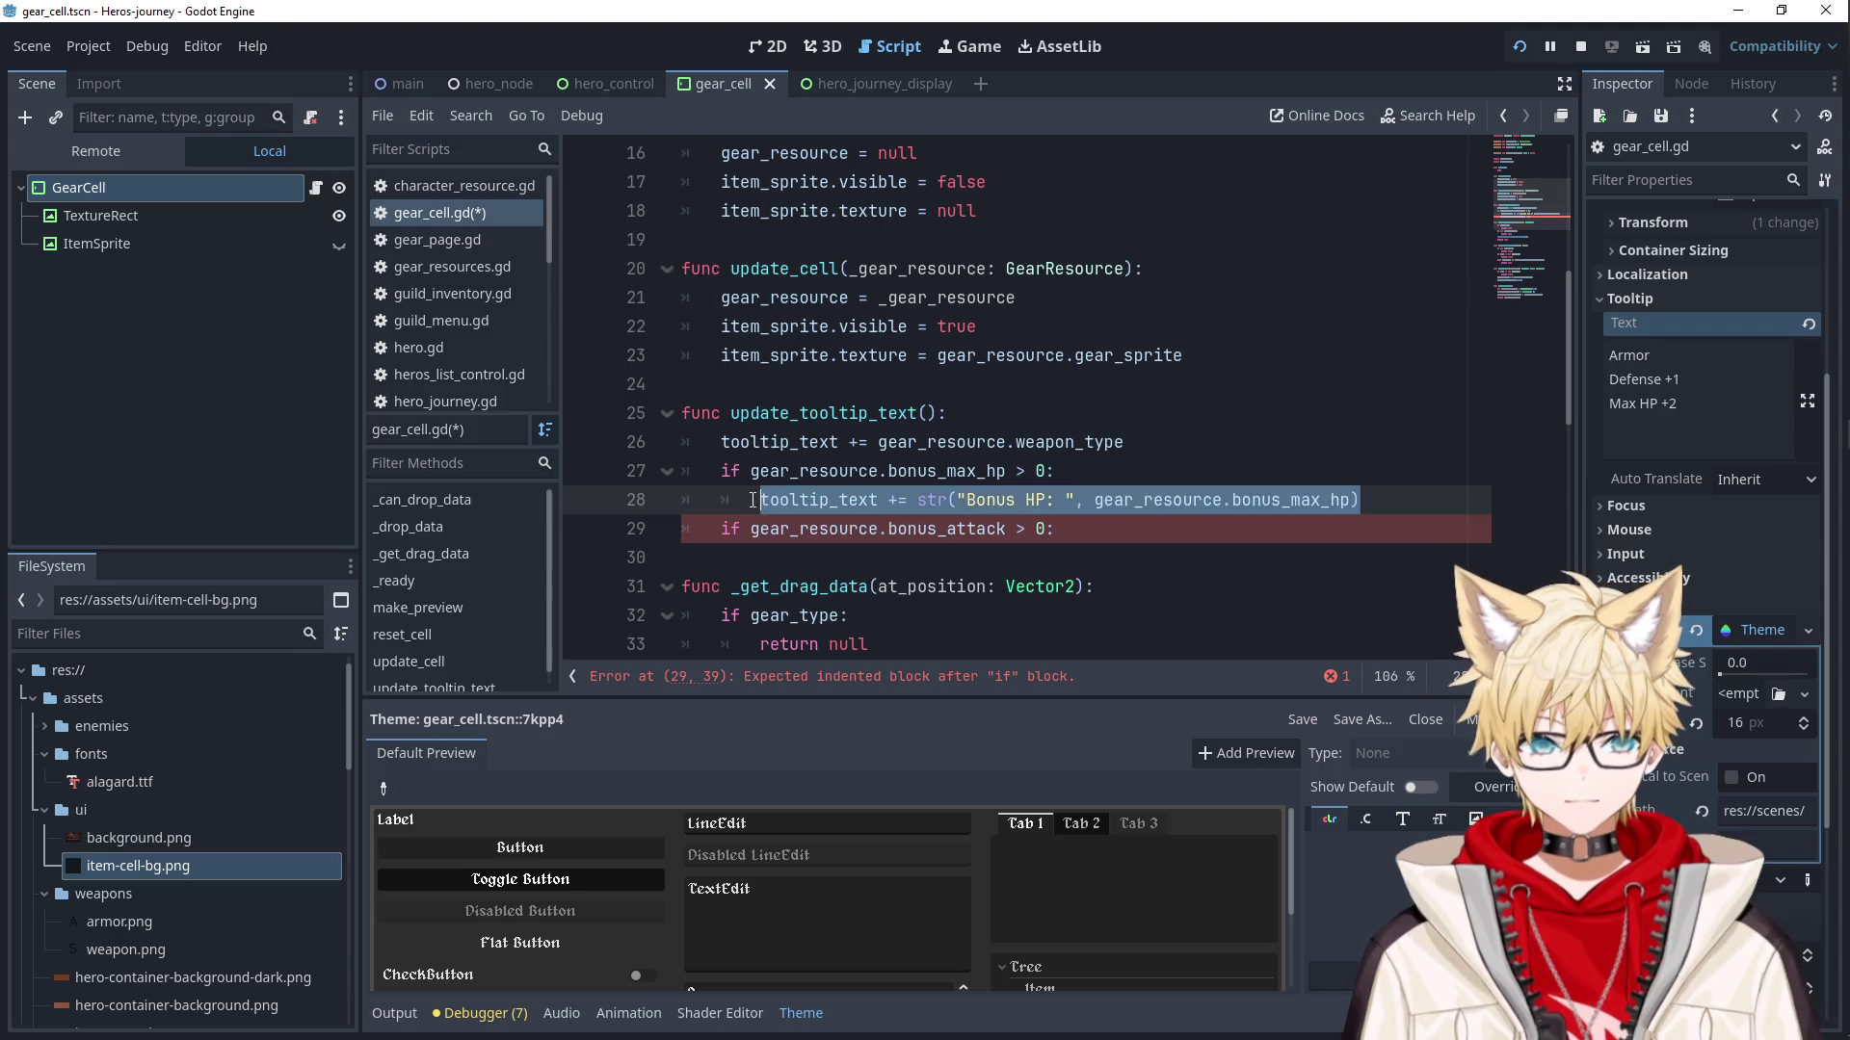
key(ctrl+c)
click(1047, 531)
key(Return)
key(ctrl+v)
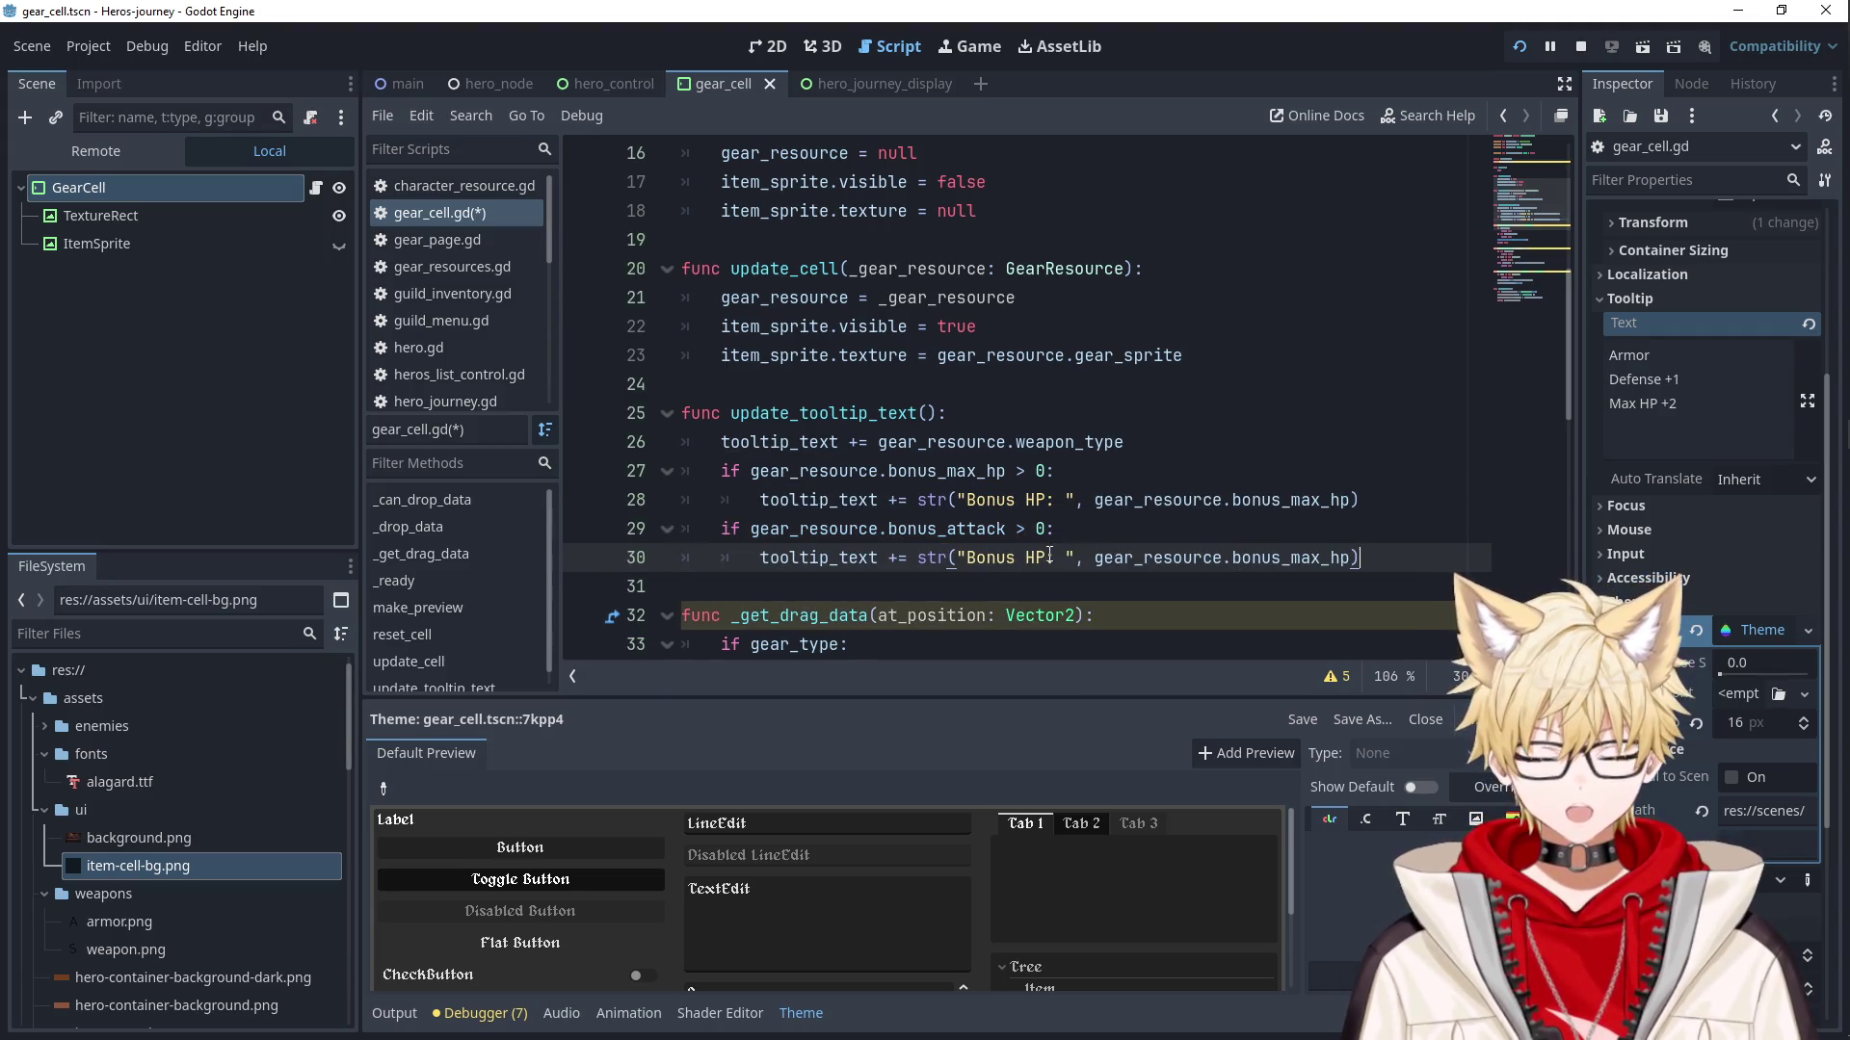
Rename the two bonus labels to 'Max HP' and 'Attack'.
drag(1045, 558, 969, 559)
drag(1046, 500, 970, 502)
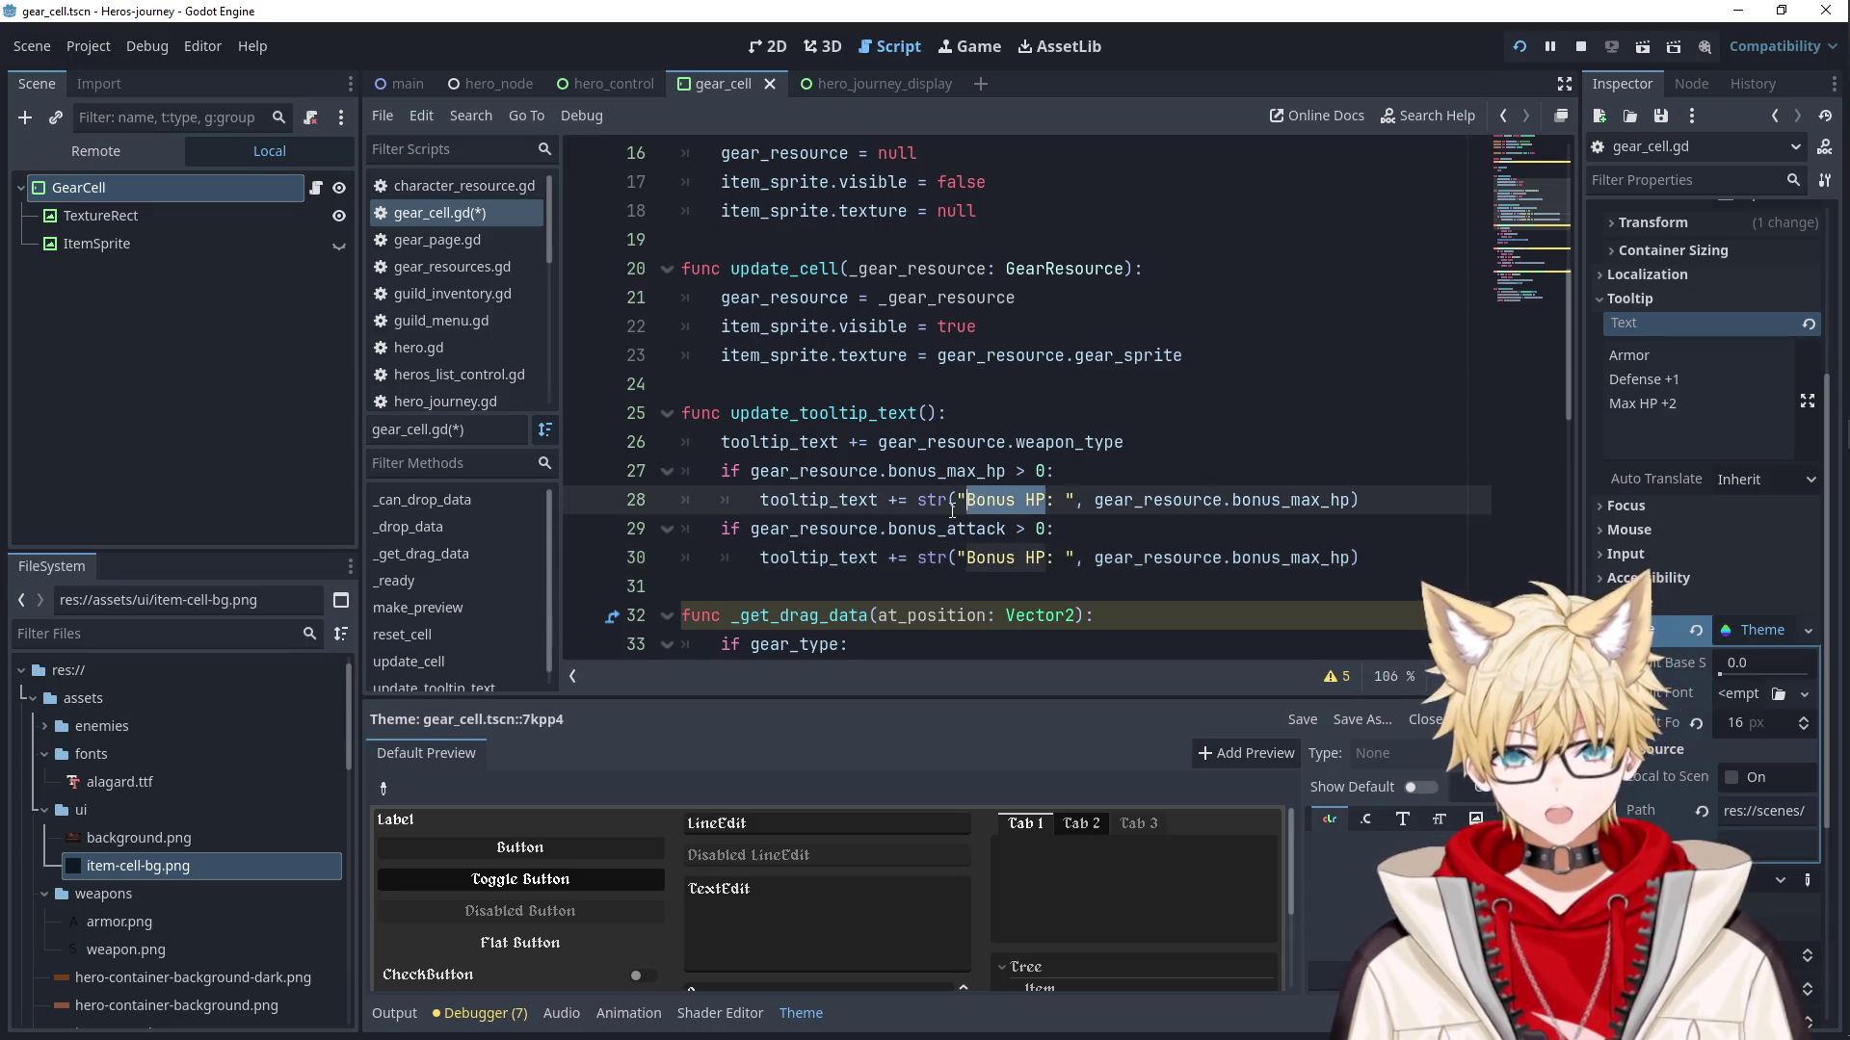
text(Max HP)
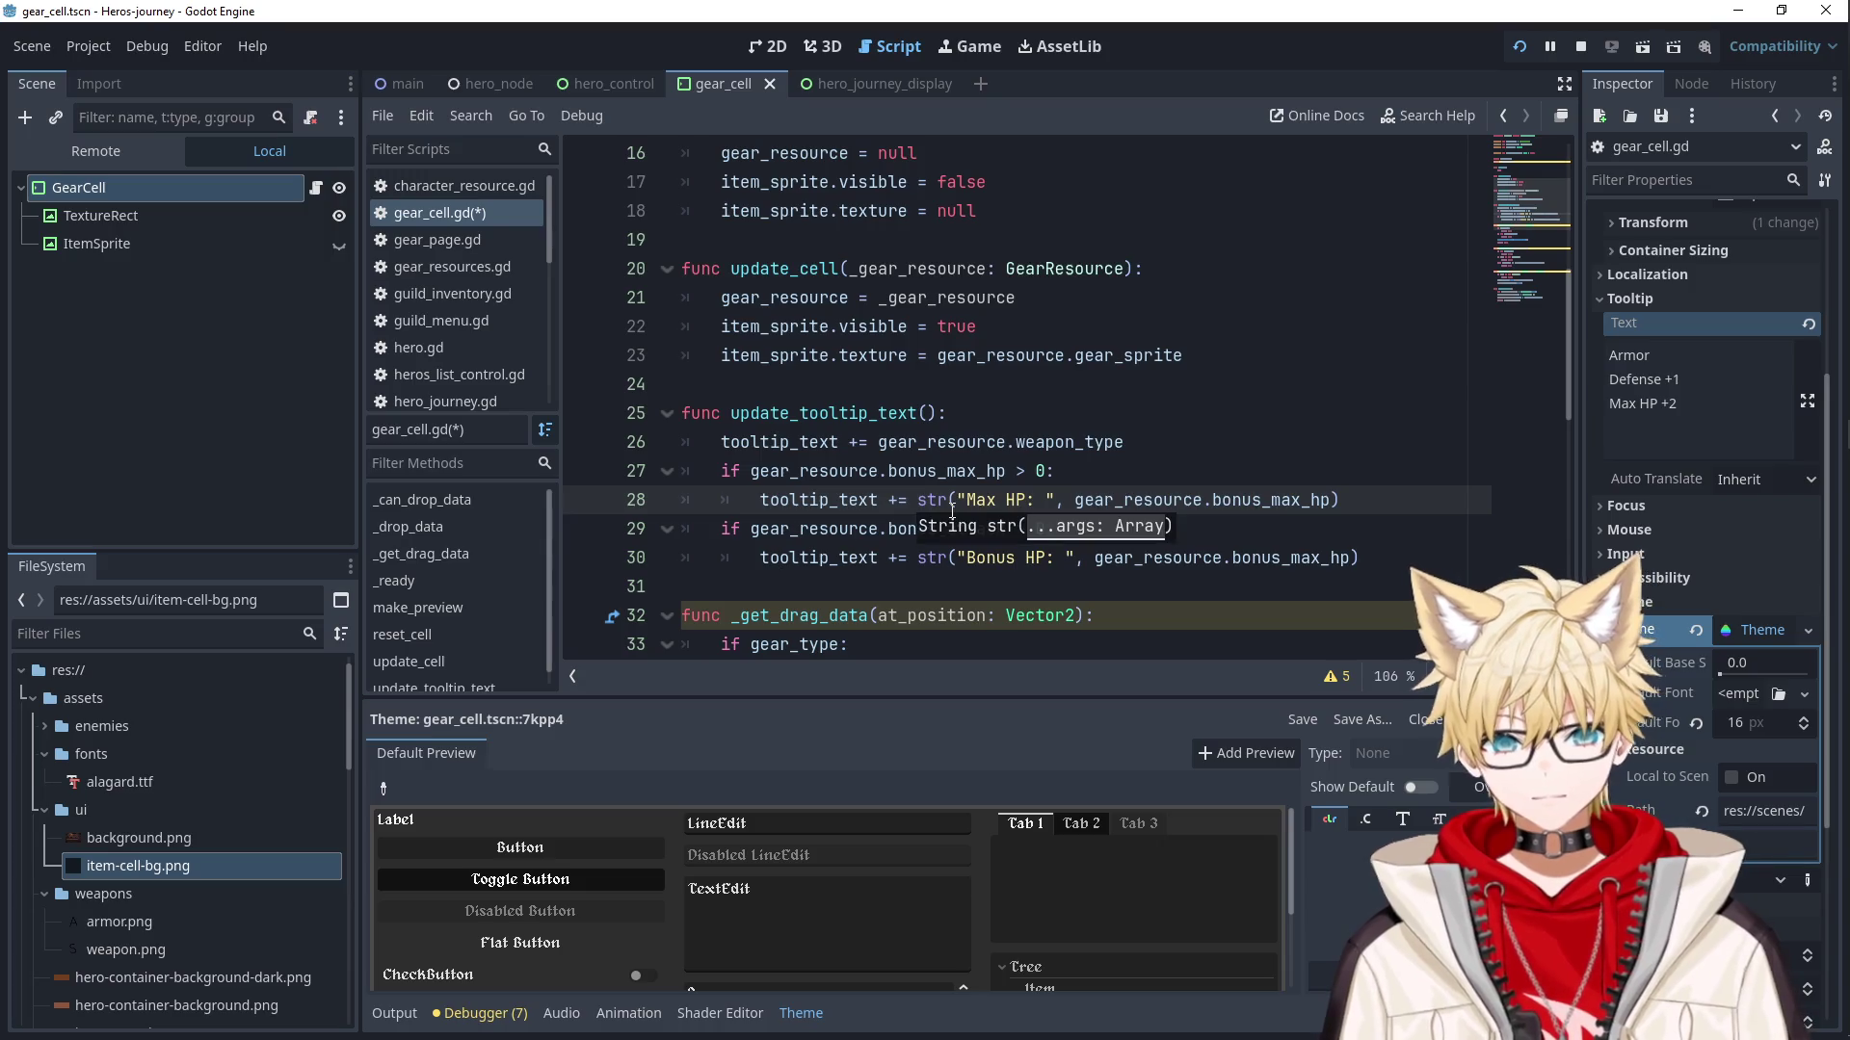
click(1020, 557)
drag(1050, 558, 969, 557)
text(Attack)
scroll(1355, 468, down, 6)
scroll(1354, 468, up, 3)
Add '+' after both labels so they read 'Max HP: +' and 'Attack: +'.
click(1047, 470)
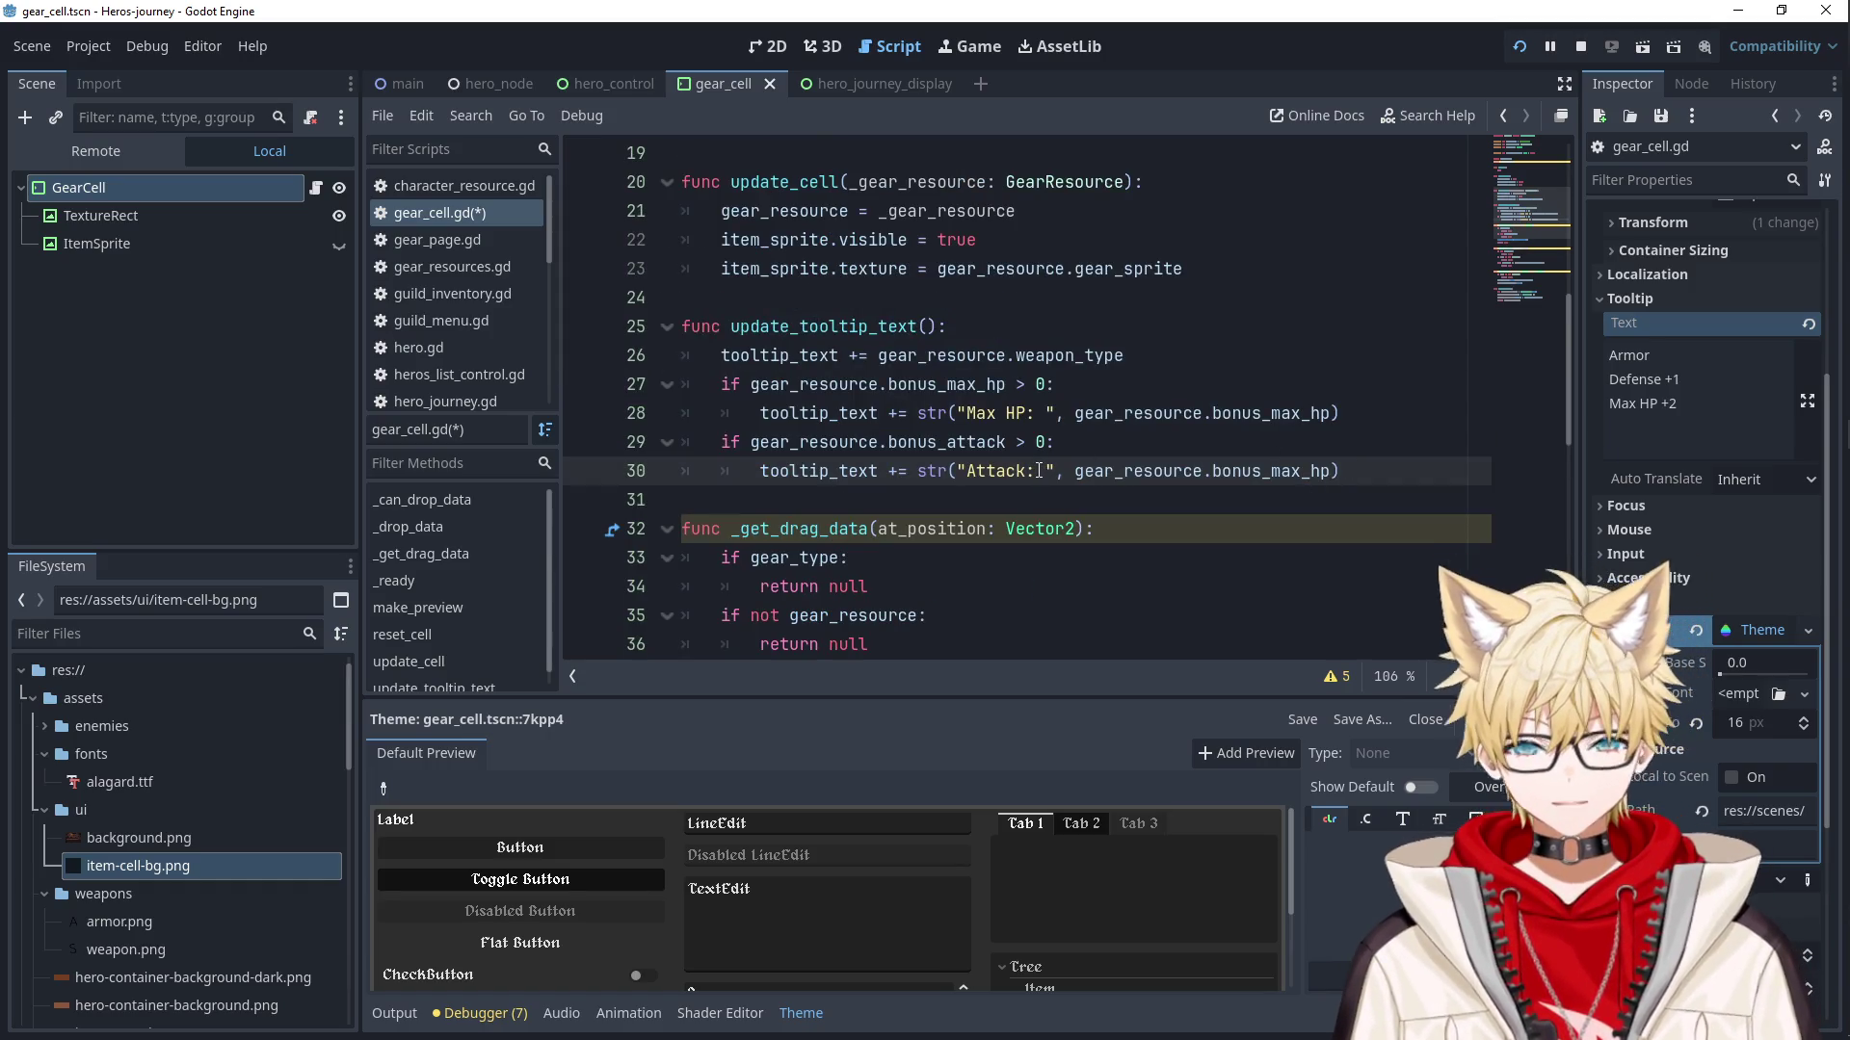
text(+)
key(Up)
key(Up)
text(+)
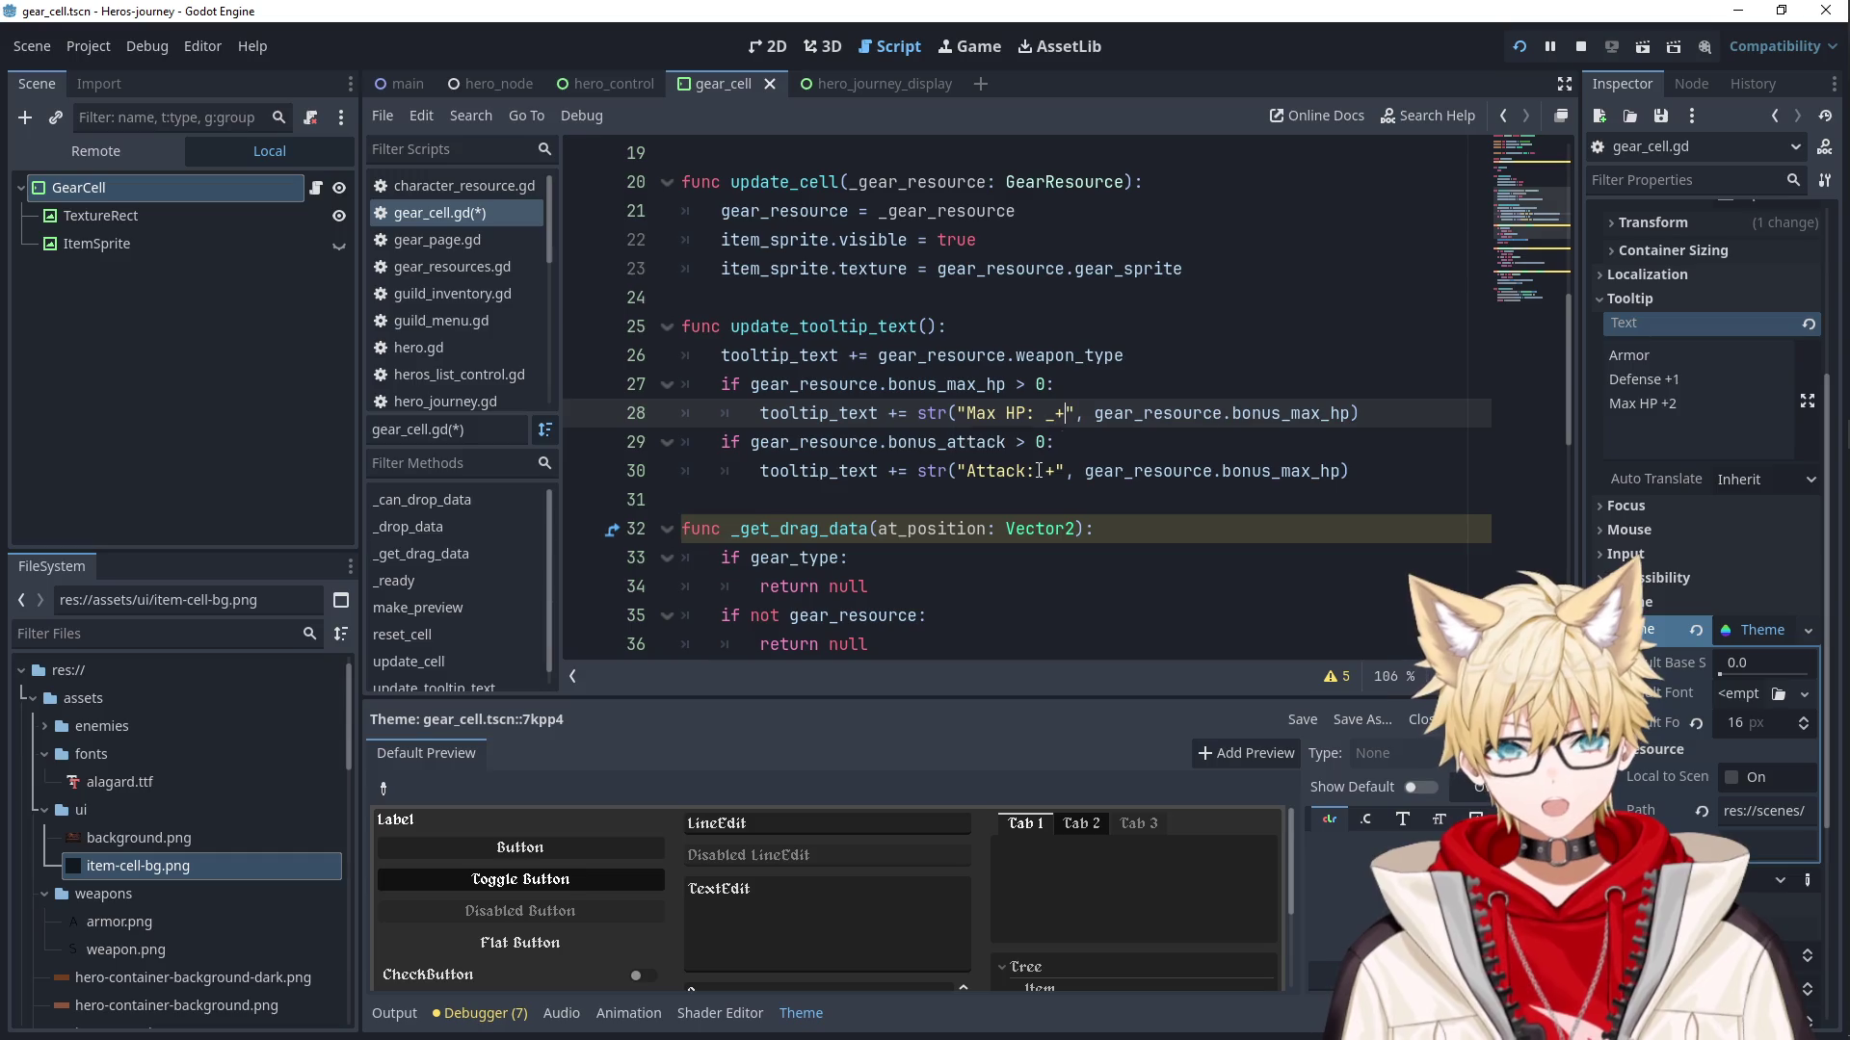
double_click(1333, 471)
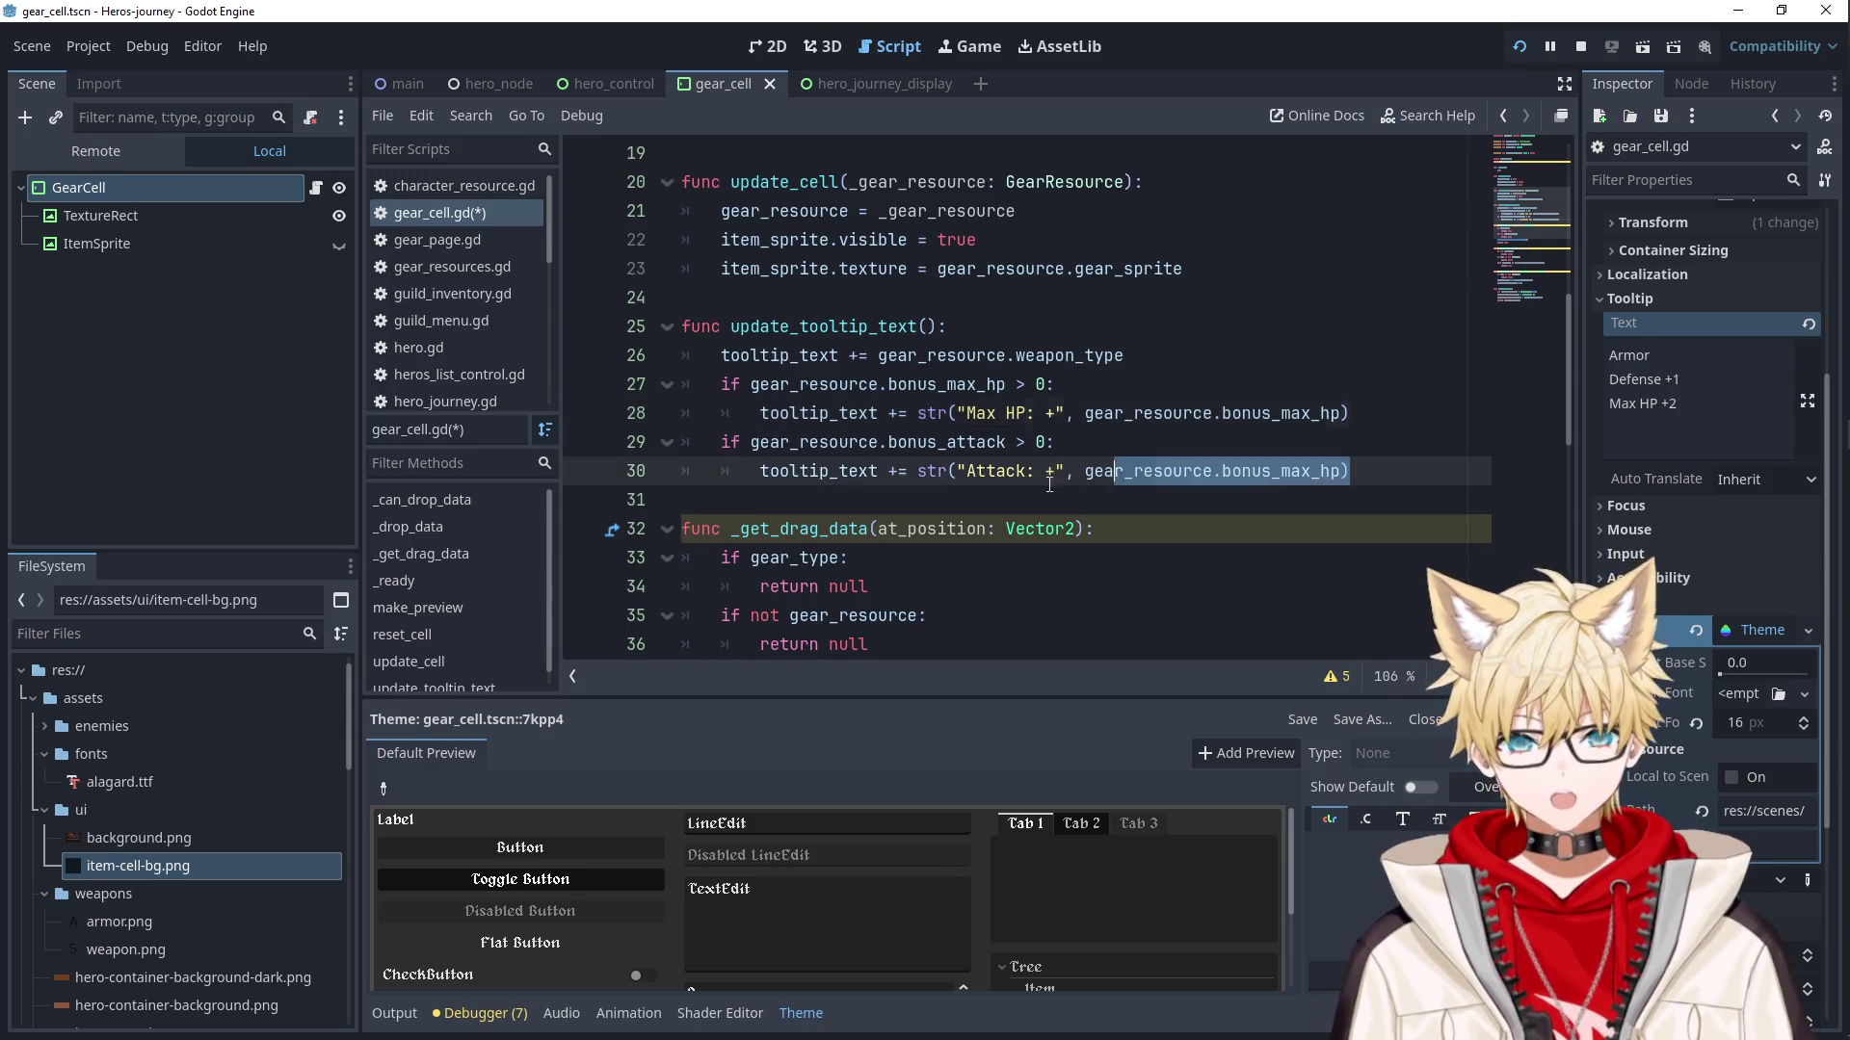
click(1398, 473)
key(Return)
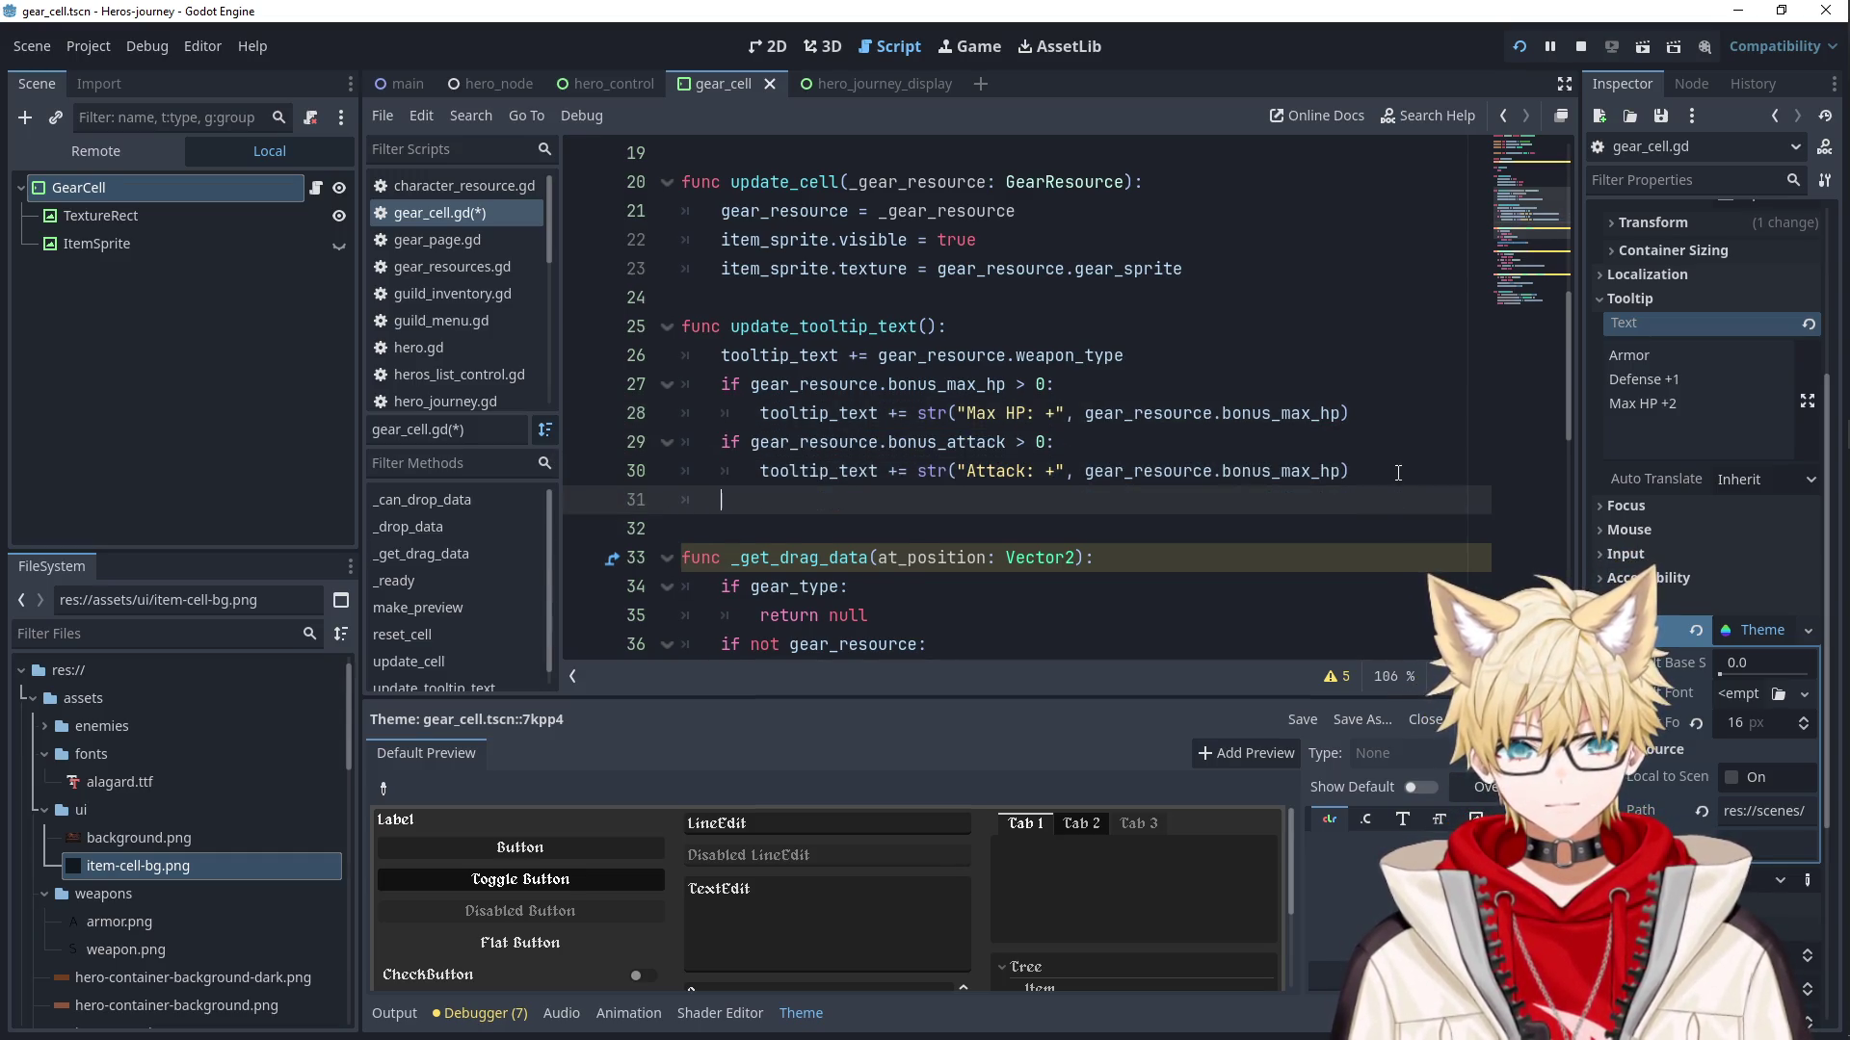
Paste another copy of the check and make line 30 append bonus_attack.
text(if gear_resource.bonus_attack > 0: 		tooltip_text += str("Attack: +", gear_resource.bonus_max_hp))
double_click(1296, 470)
text(bonus_atta)
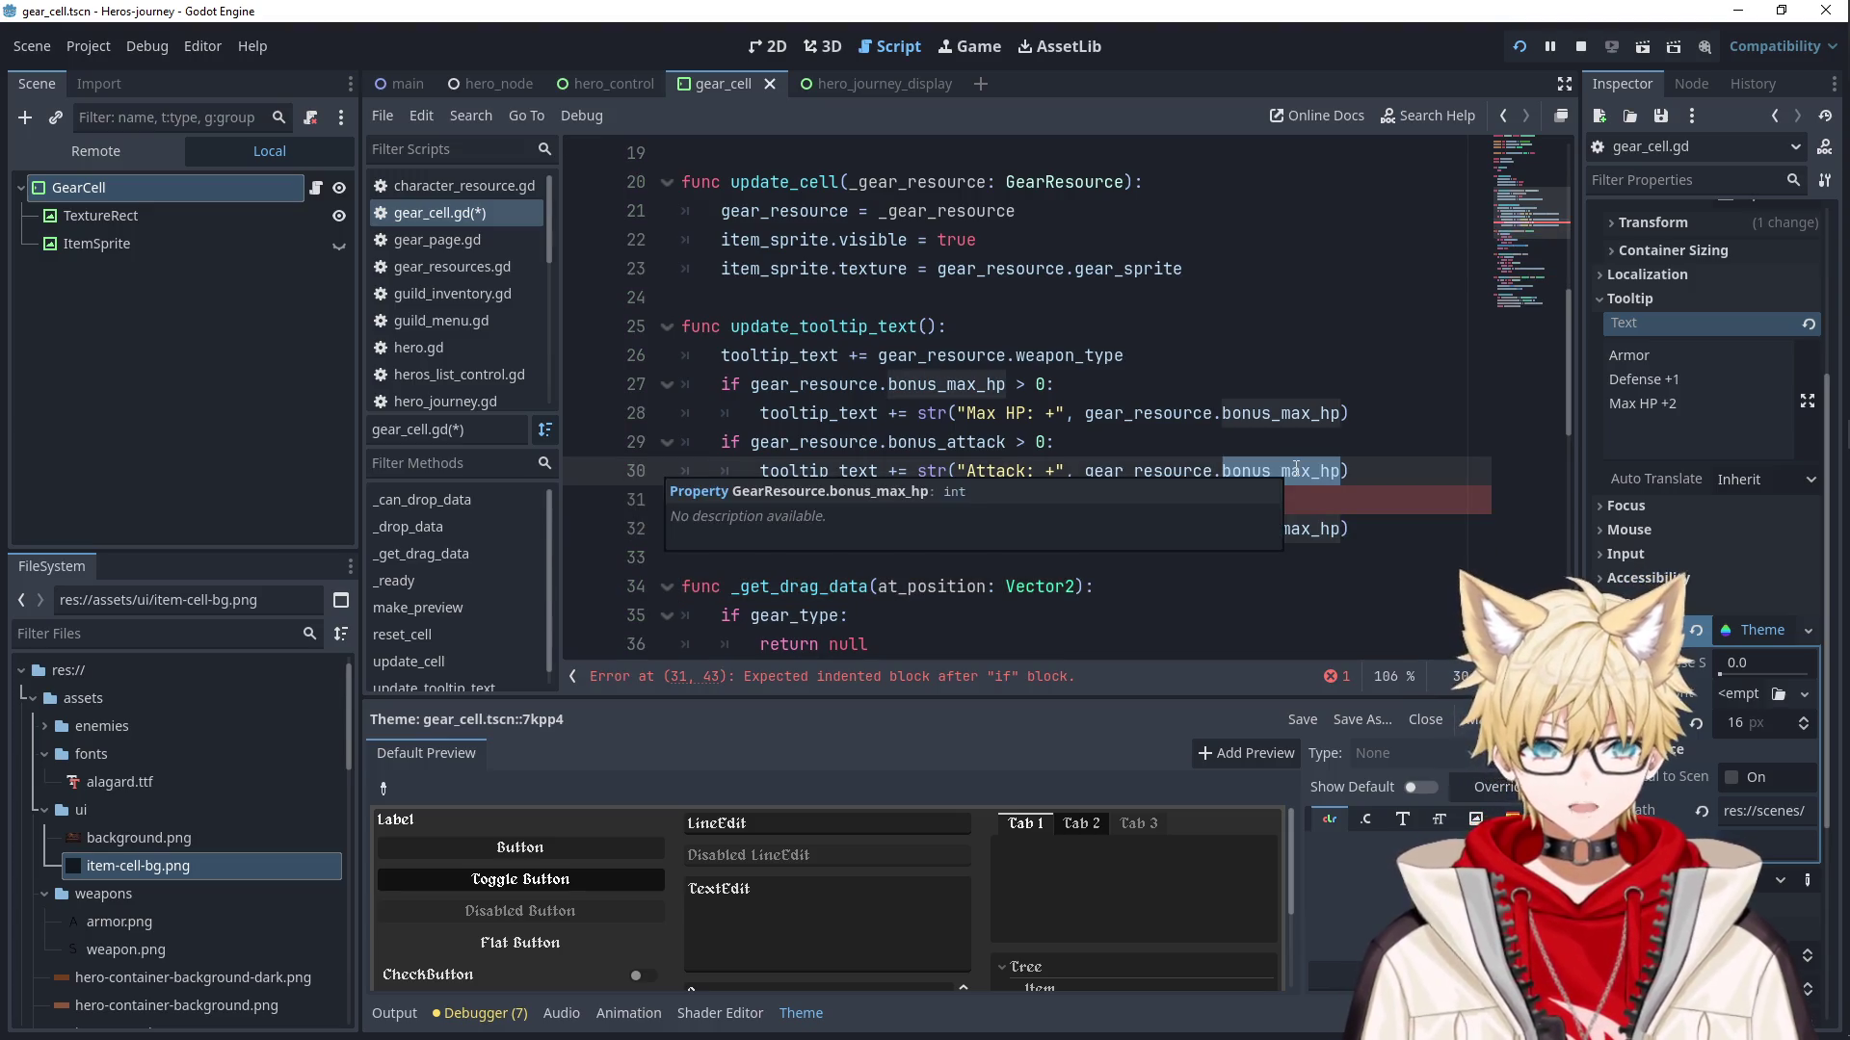
text(ck)
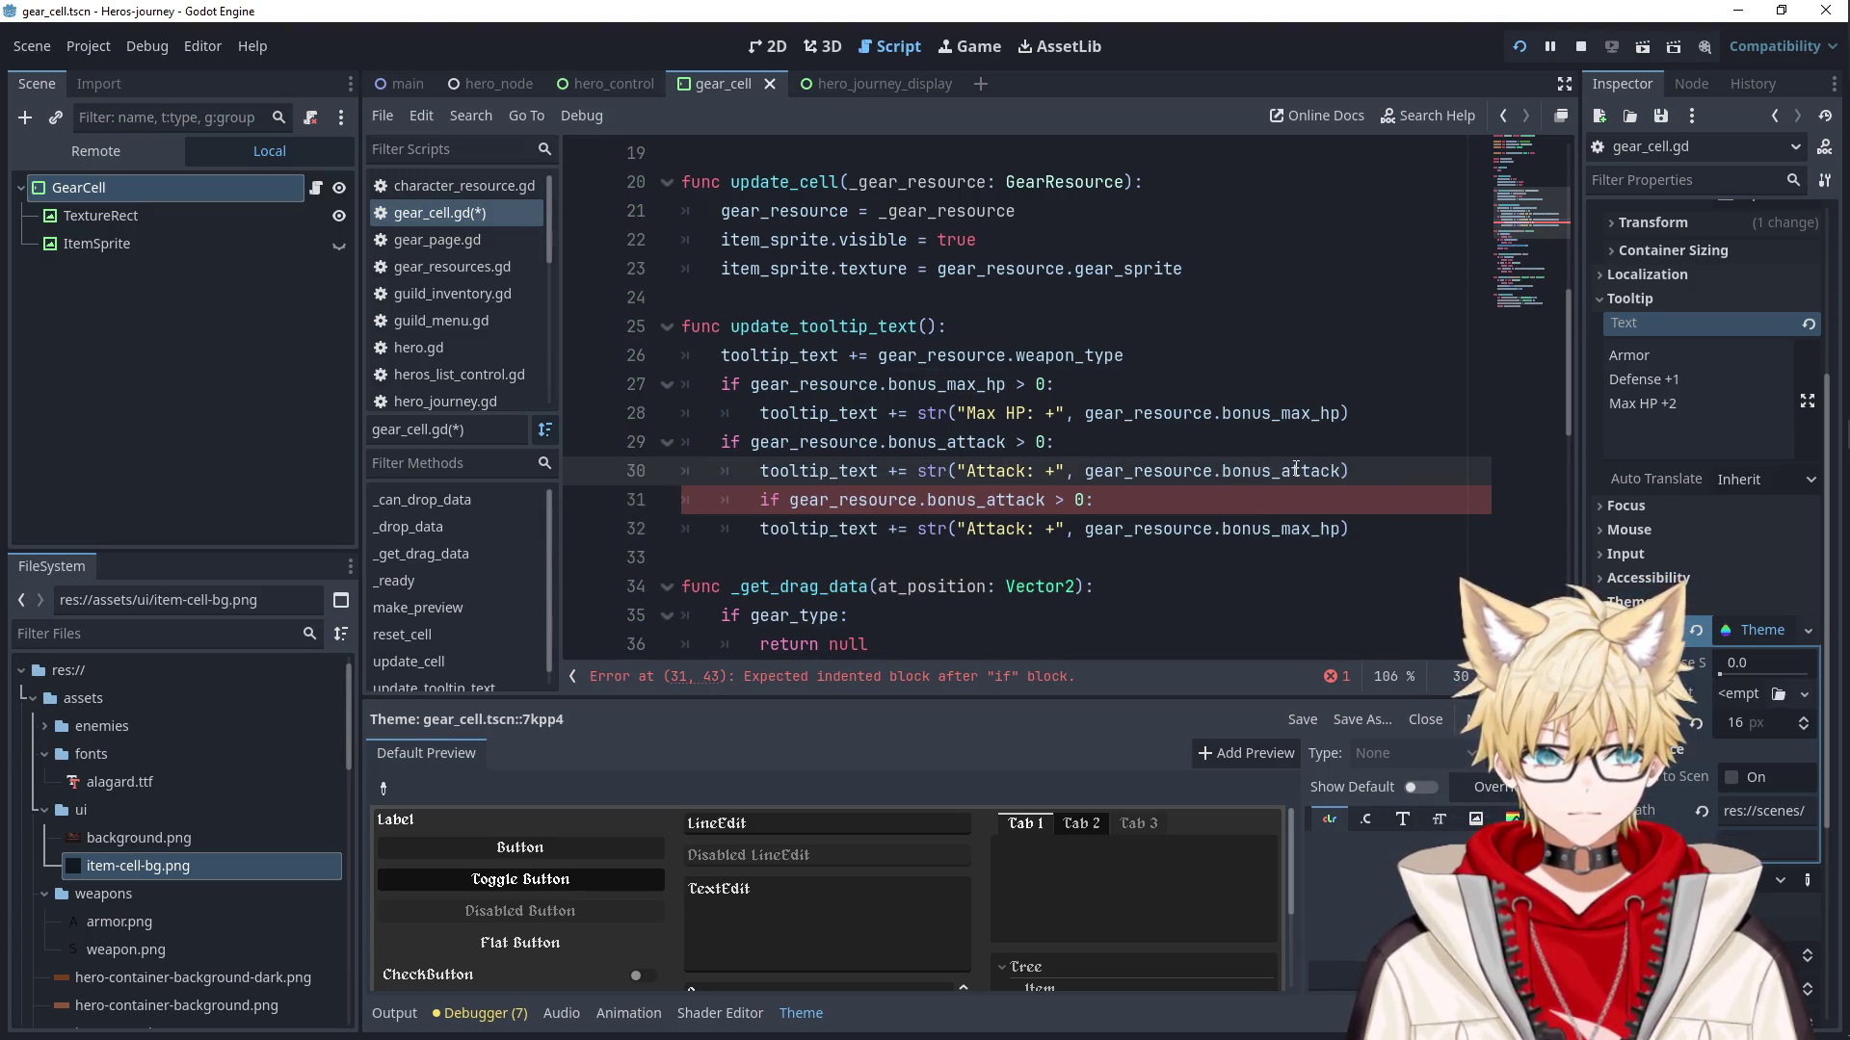
Turn the pasted check into a bonus_defense check appending 'Defense: +' with bonus_defense.
click(763, 499)
key(BackSpace)
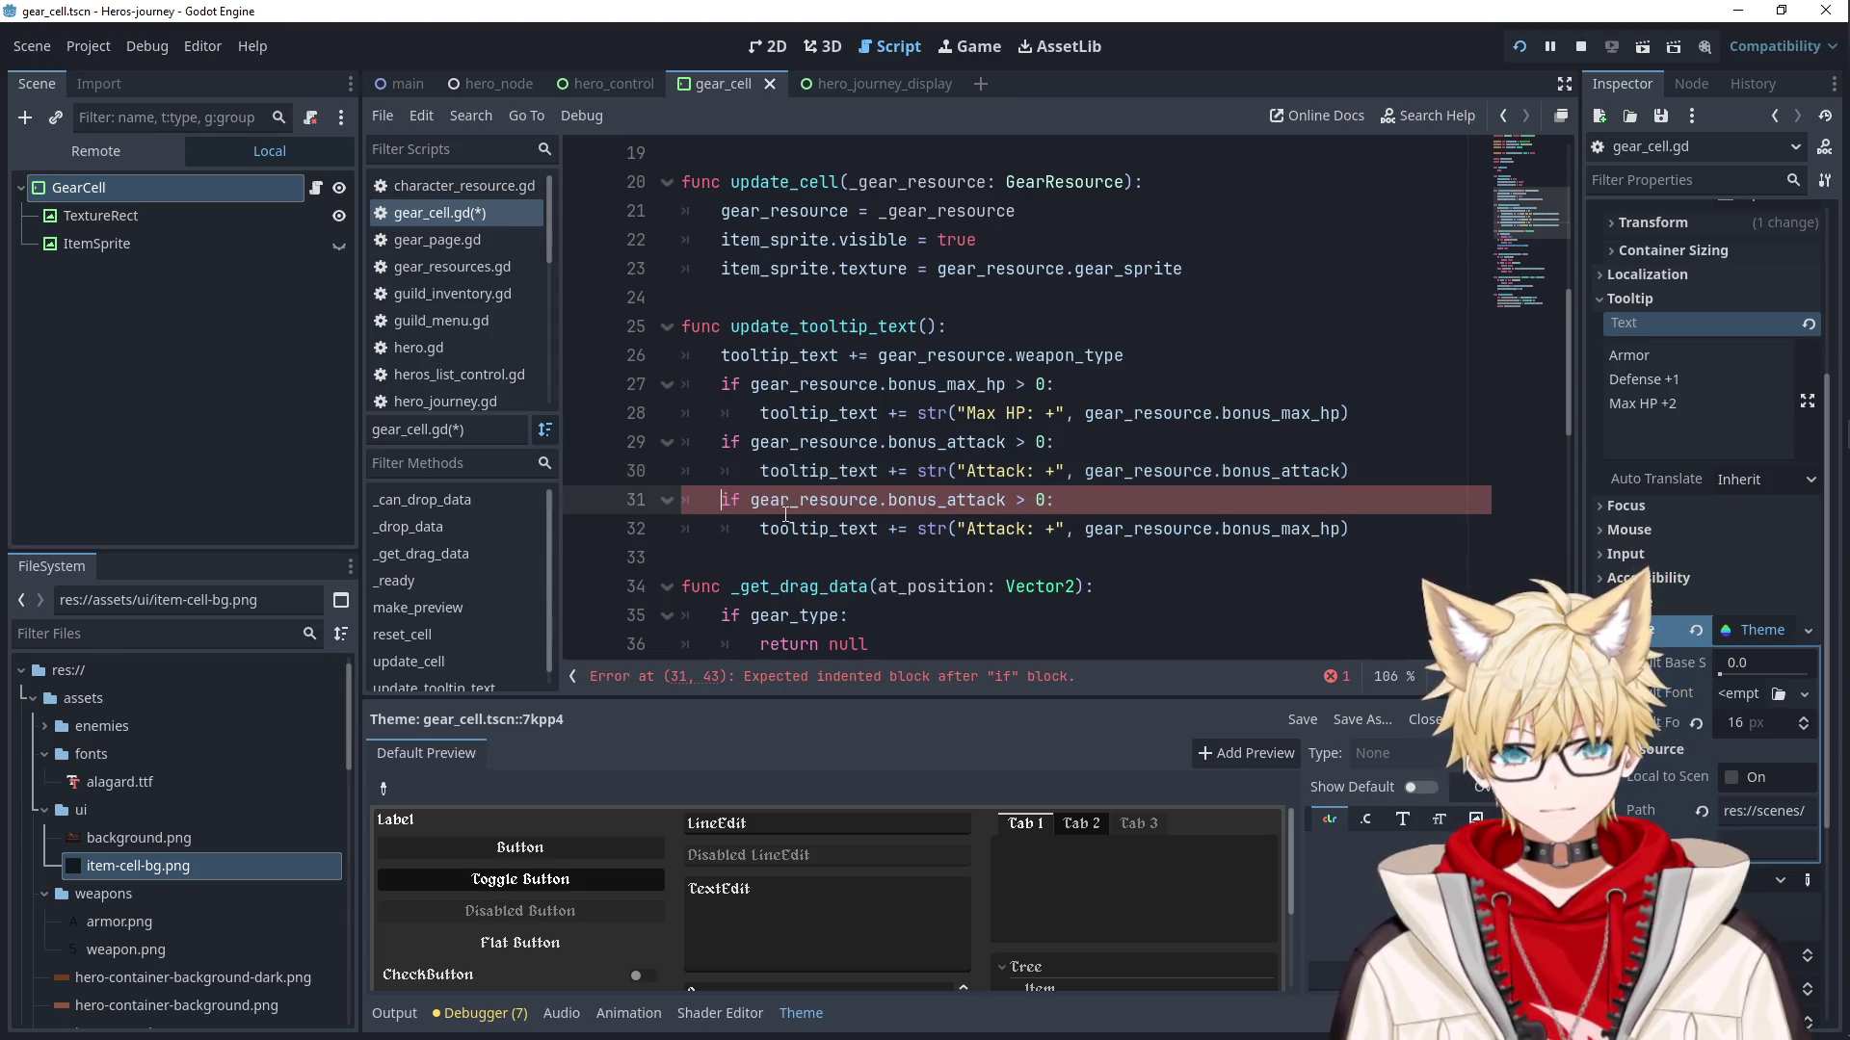
double_click(924, 500)
text(bonus_)
key(Down)
key(Return)
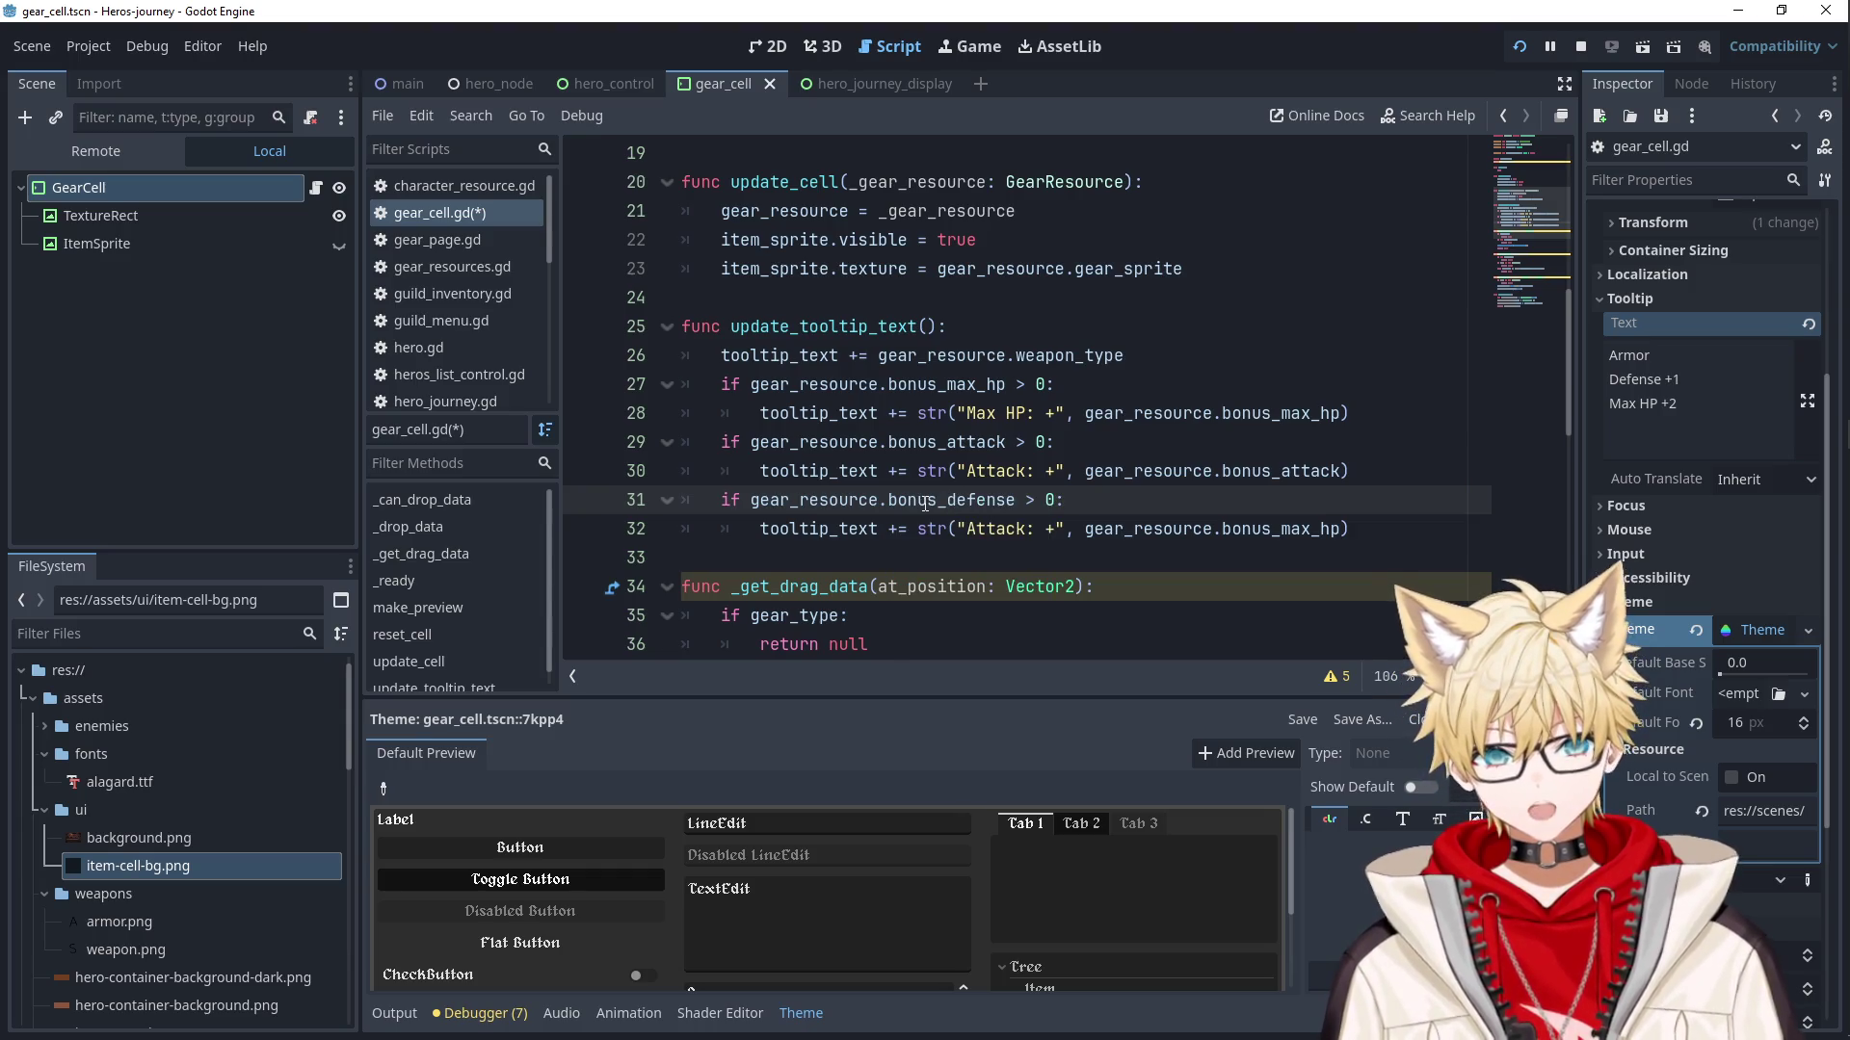
double_click(973, 525)
text(Defense)
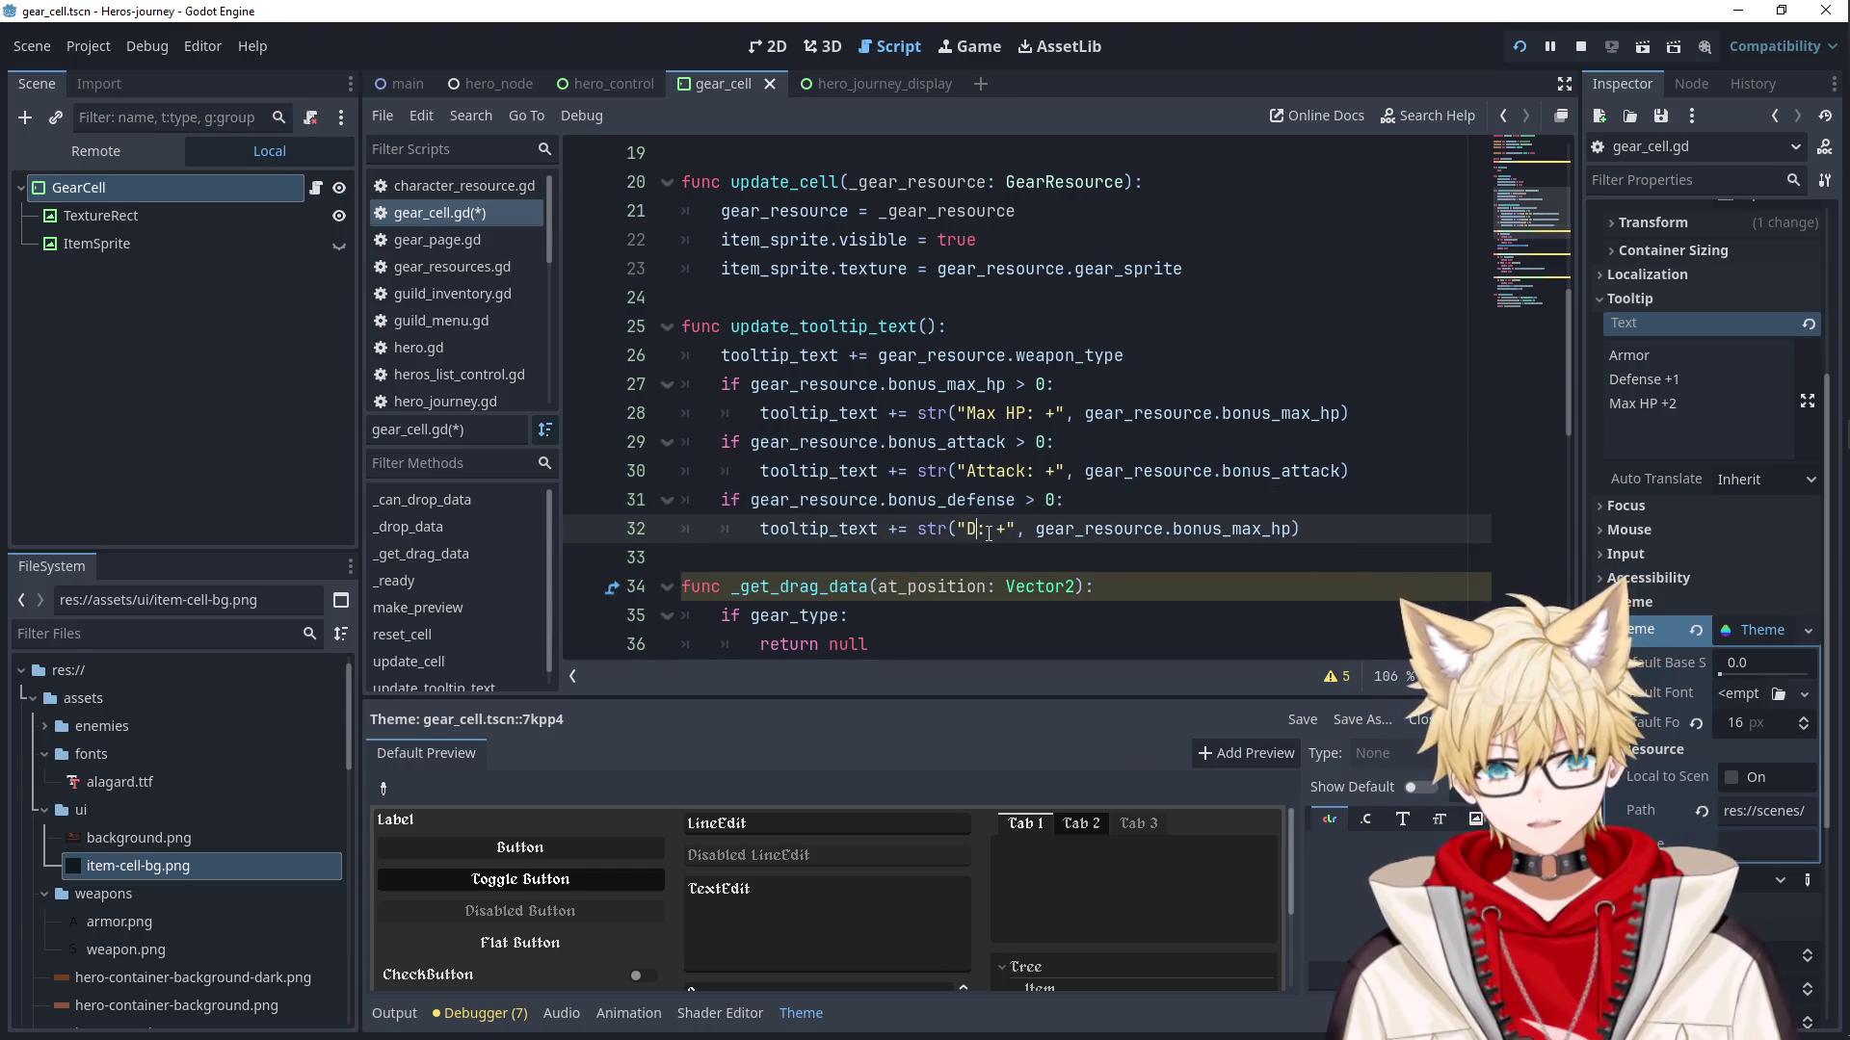
double_click(1315, 525)
text(bonu)
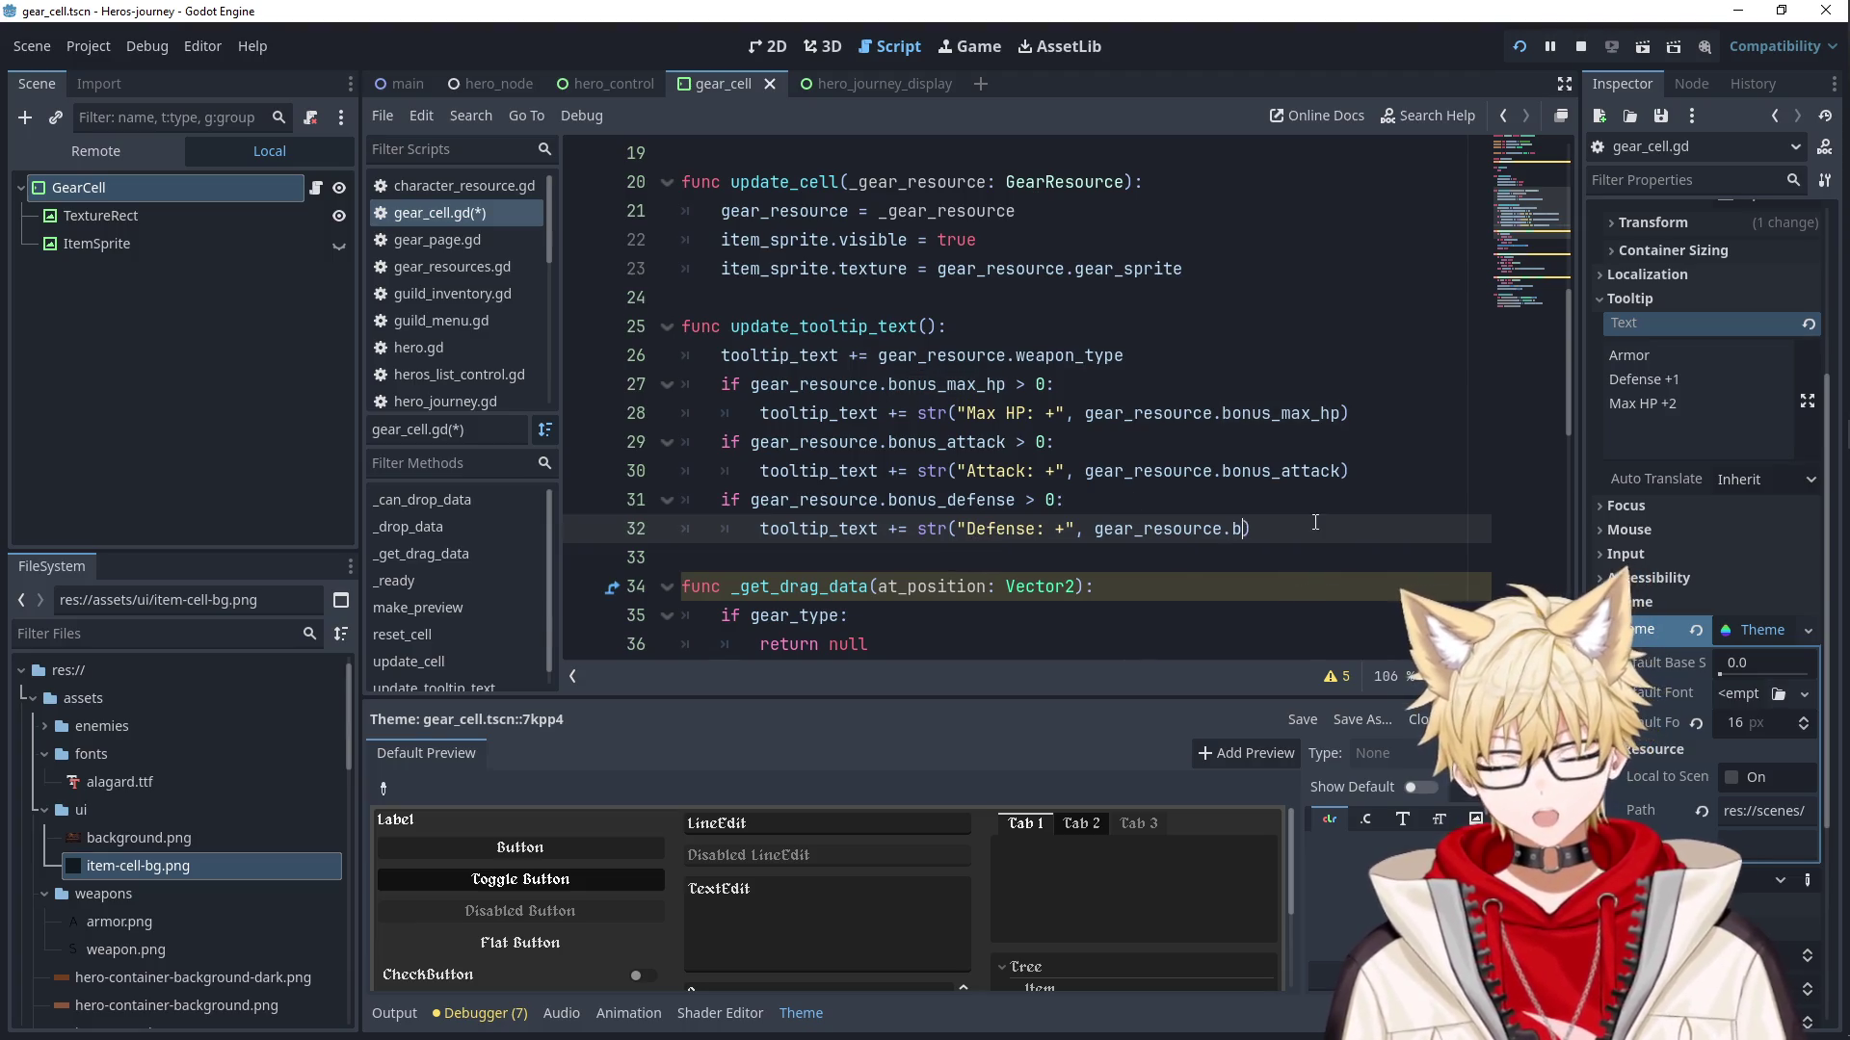
key(Down)
key(Return)
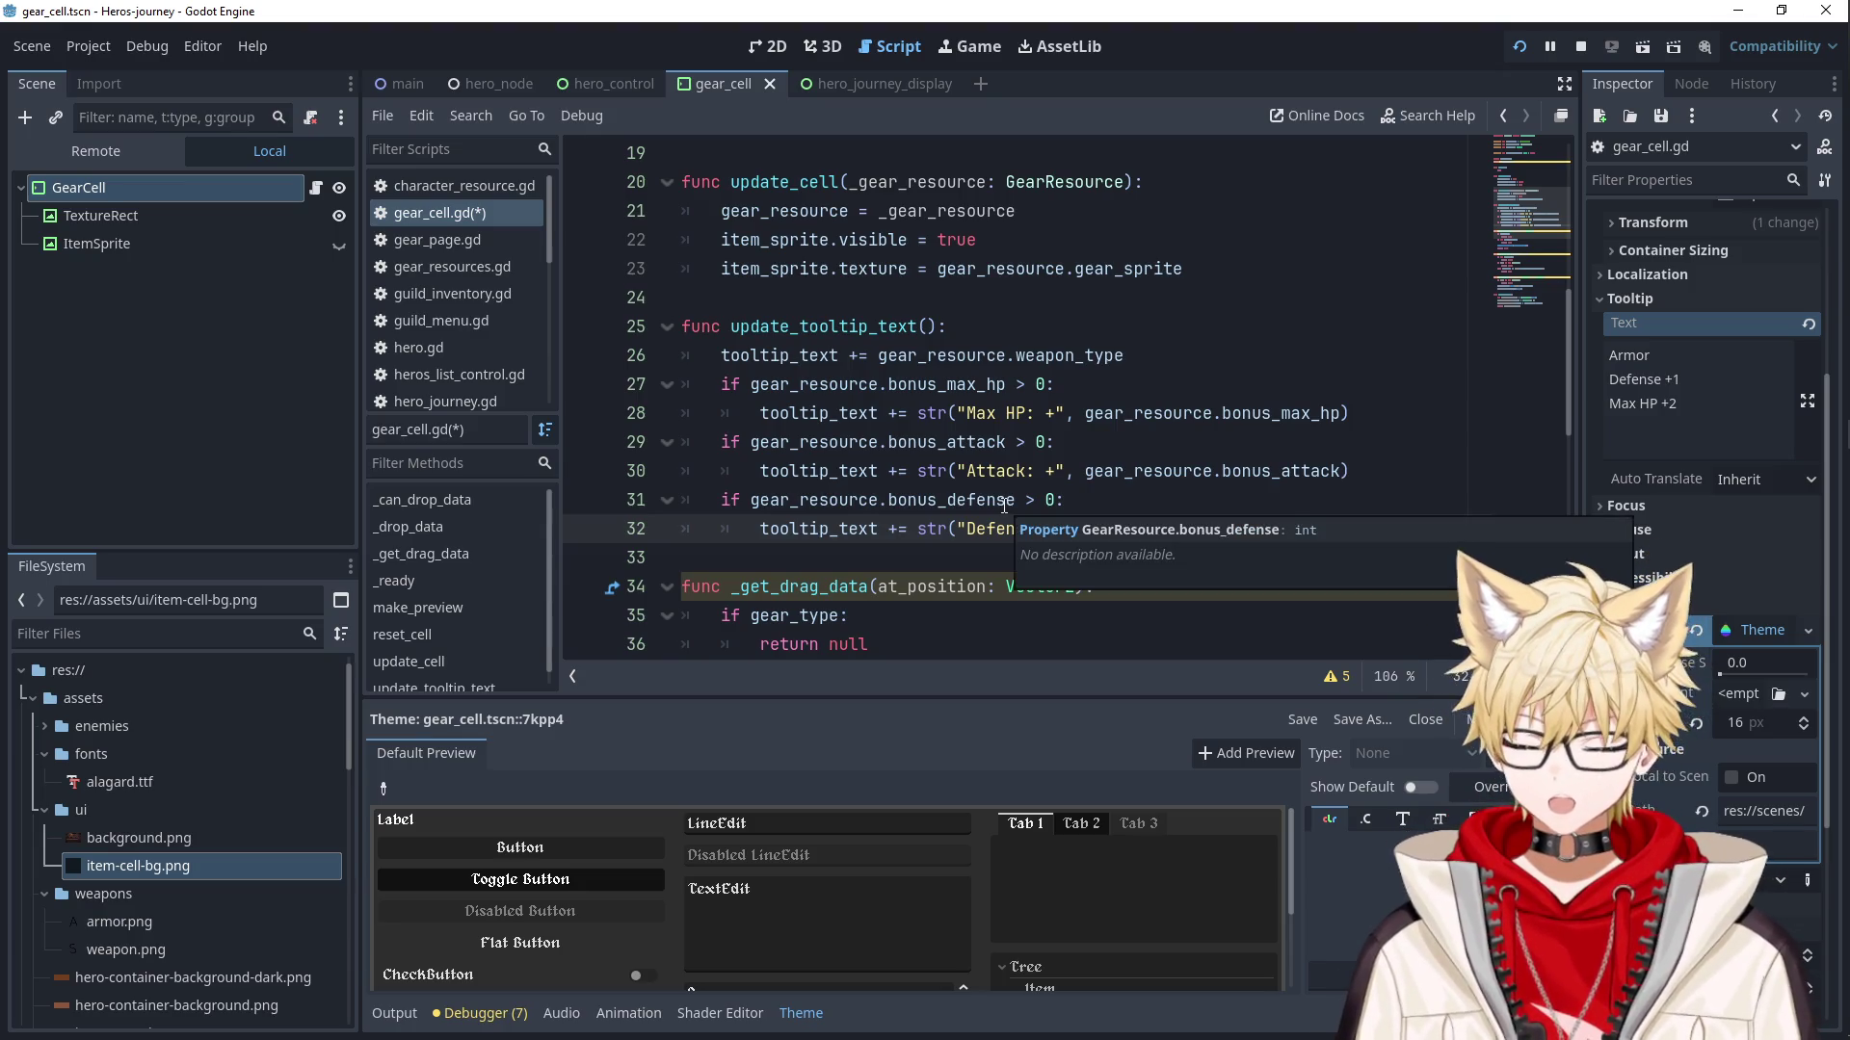
Duplicate the defense check block directly below it.
double_click(1290, 515)
drag(1290, 516, 578, 472)
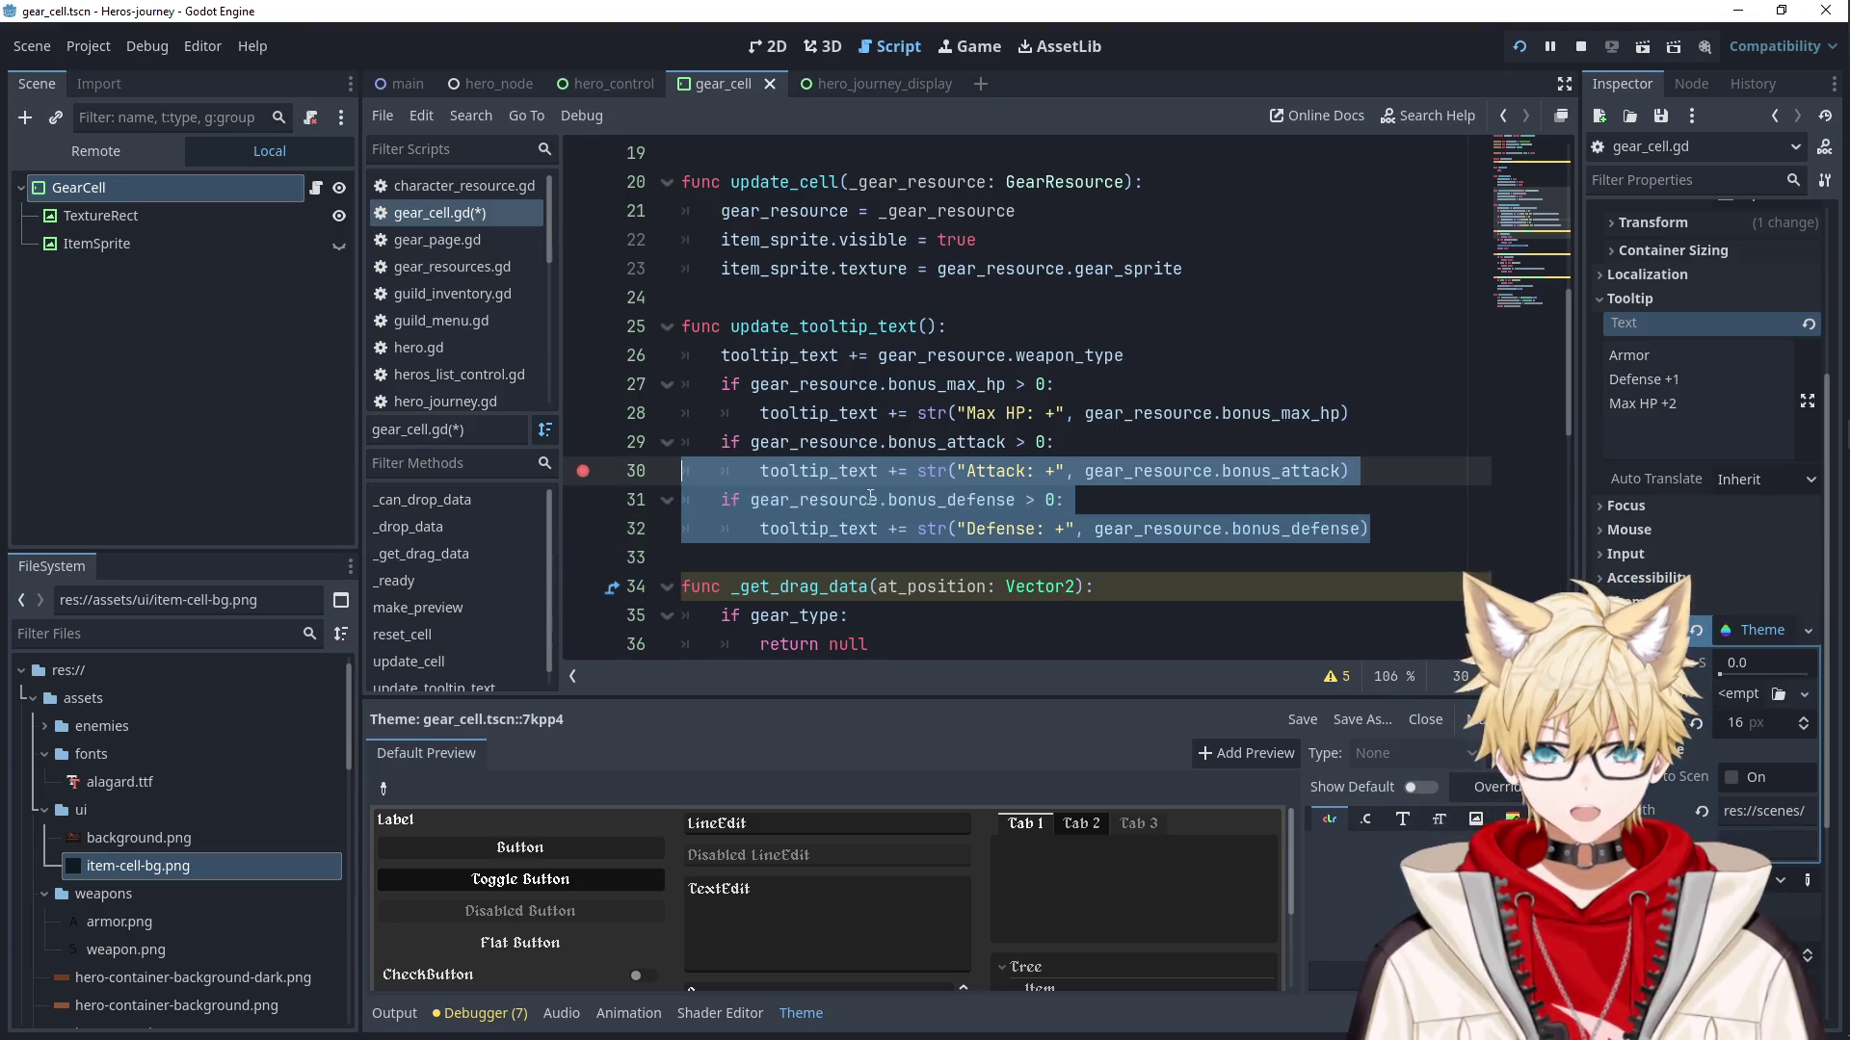
double_click(1290, 527)
drag(1290, 528, 616, 493)
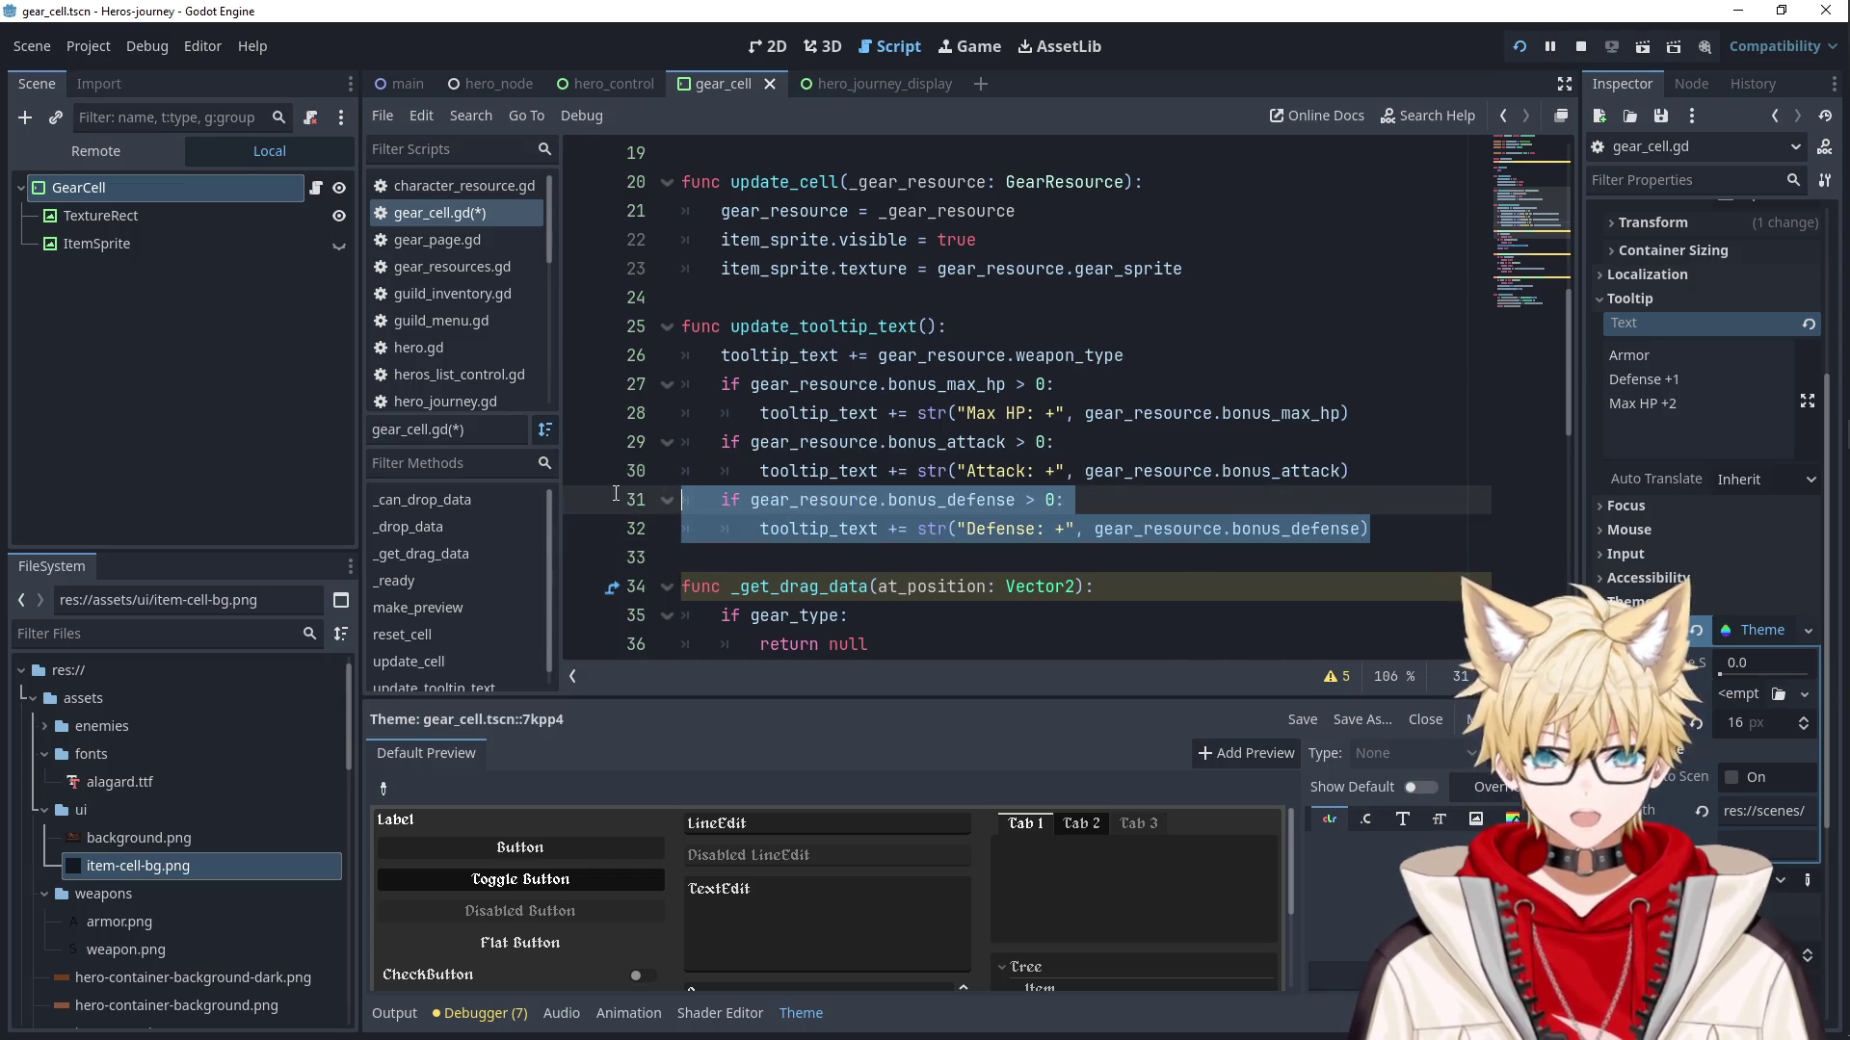
key(ctrl+c)
click(1394, 529)
key(Return)
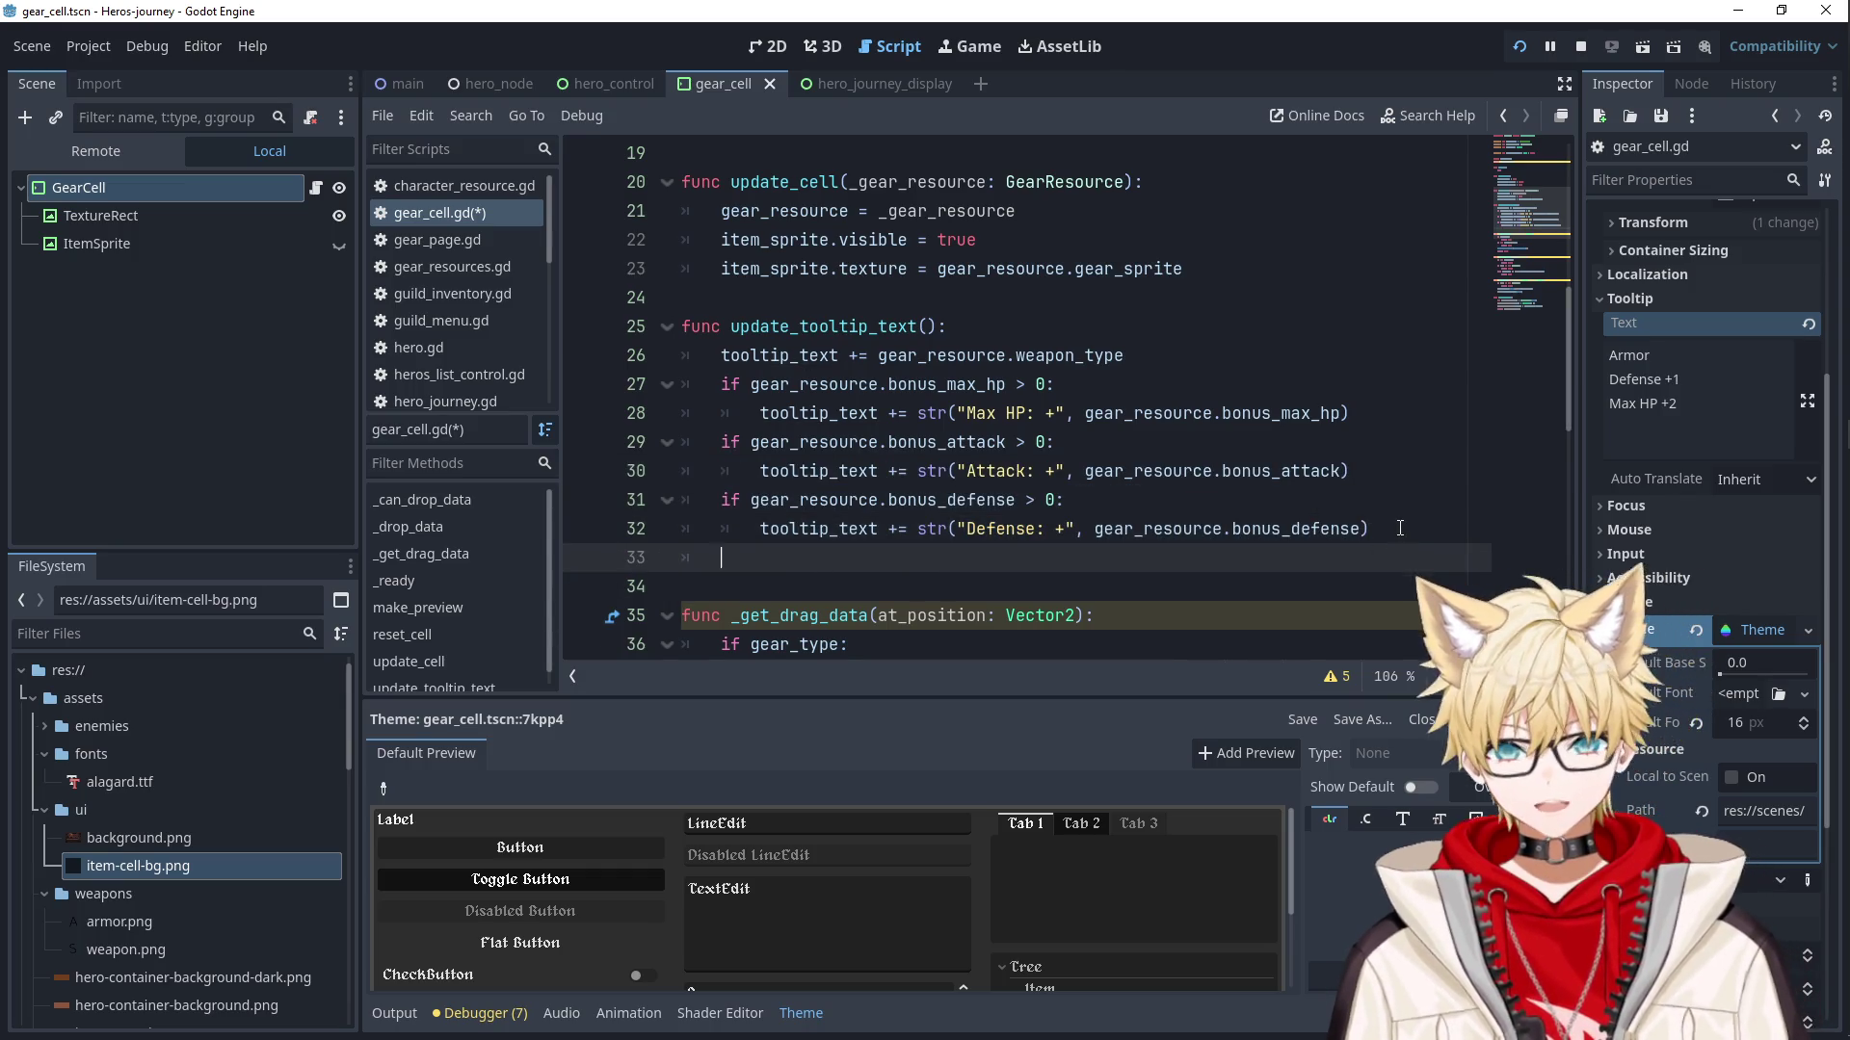
key(ctrl+v)
Convert the copy into a bonus_speed check appending 'Speed: +', then save the script.
double_click(939, 558)
key(shift+Tab)
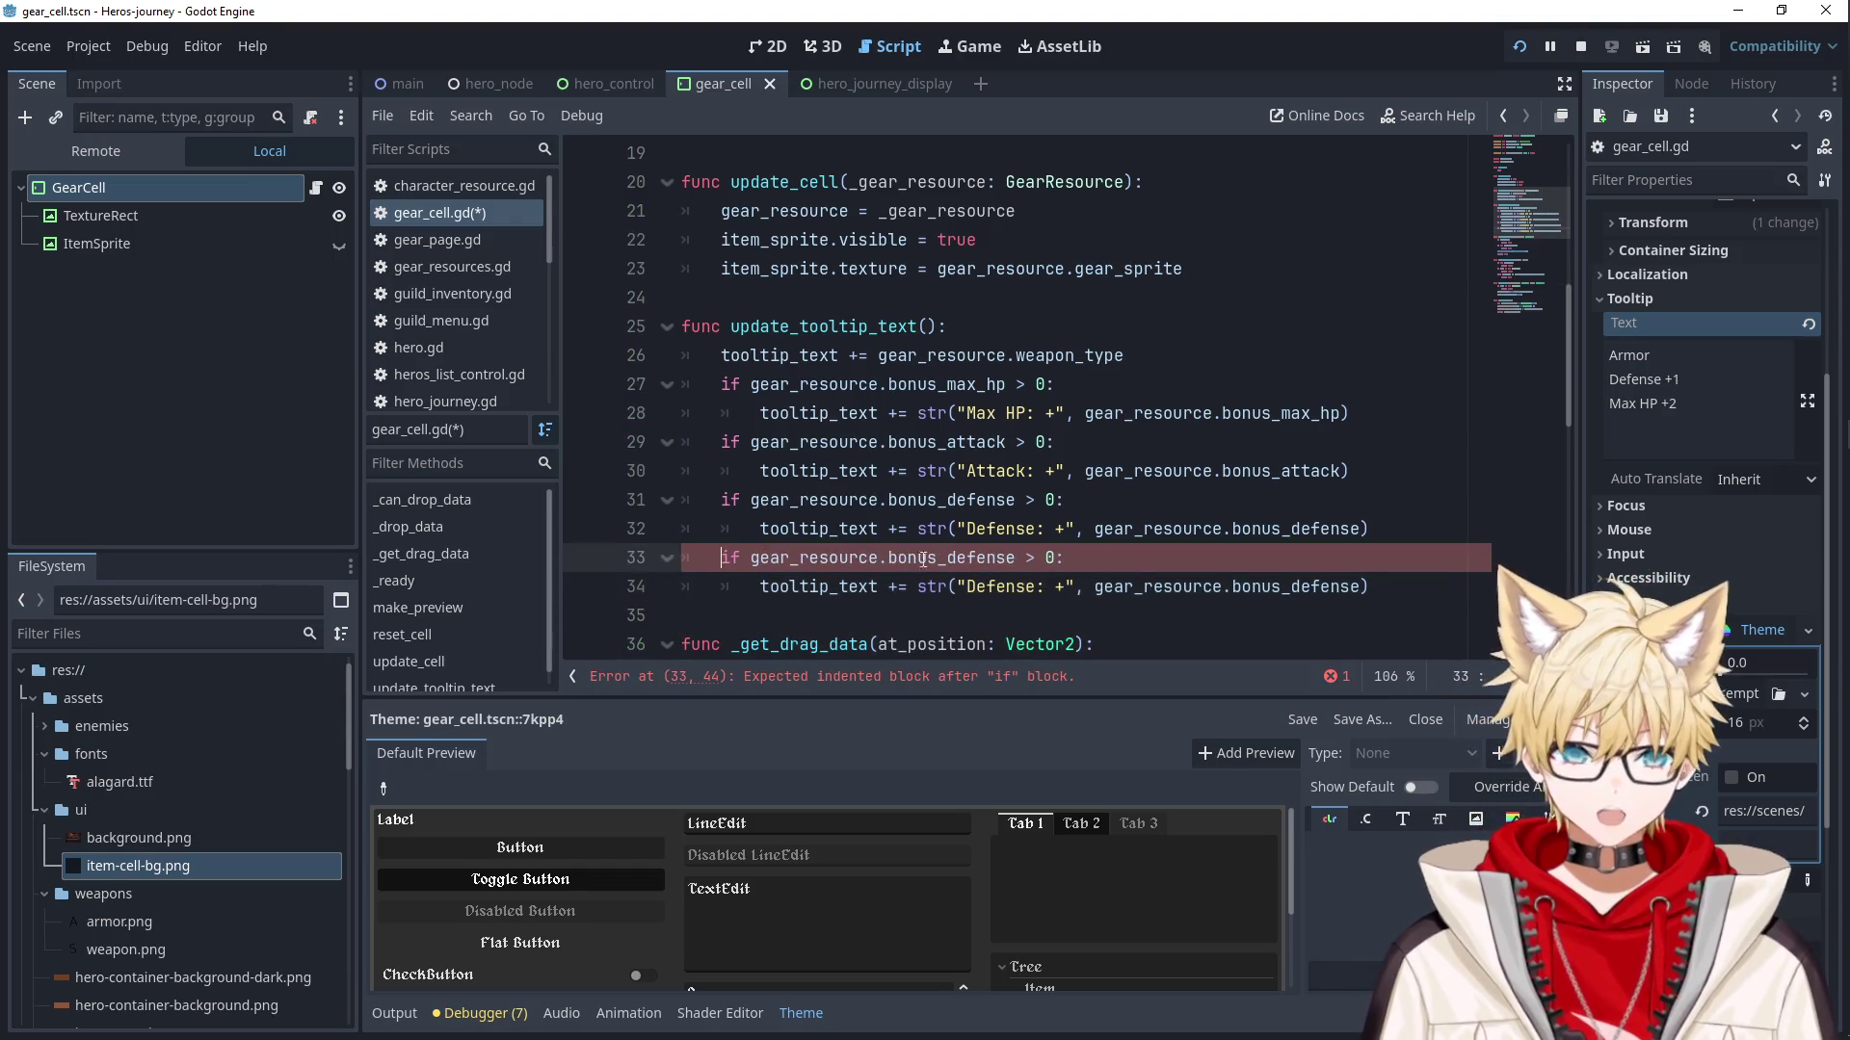
text(bonus_sp)
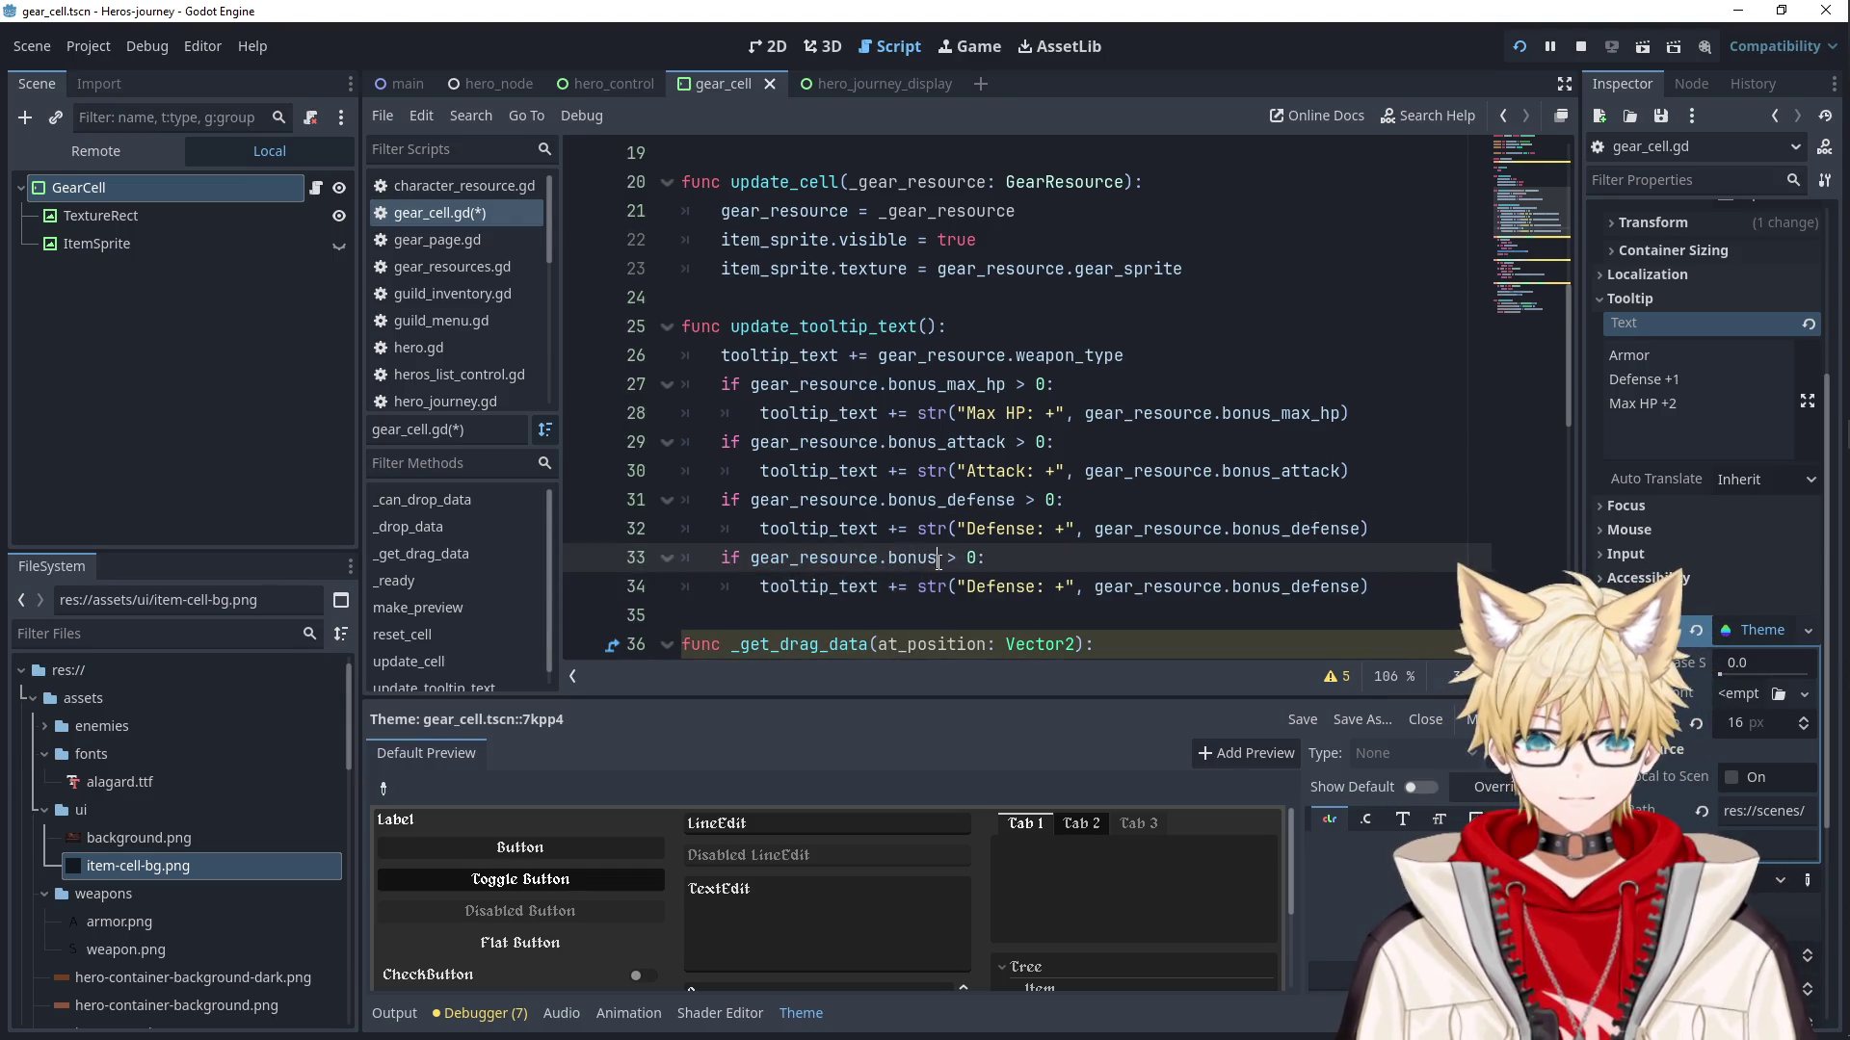
key(Return)
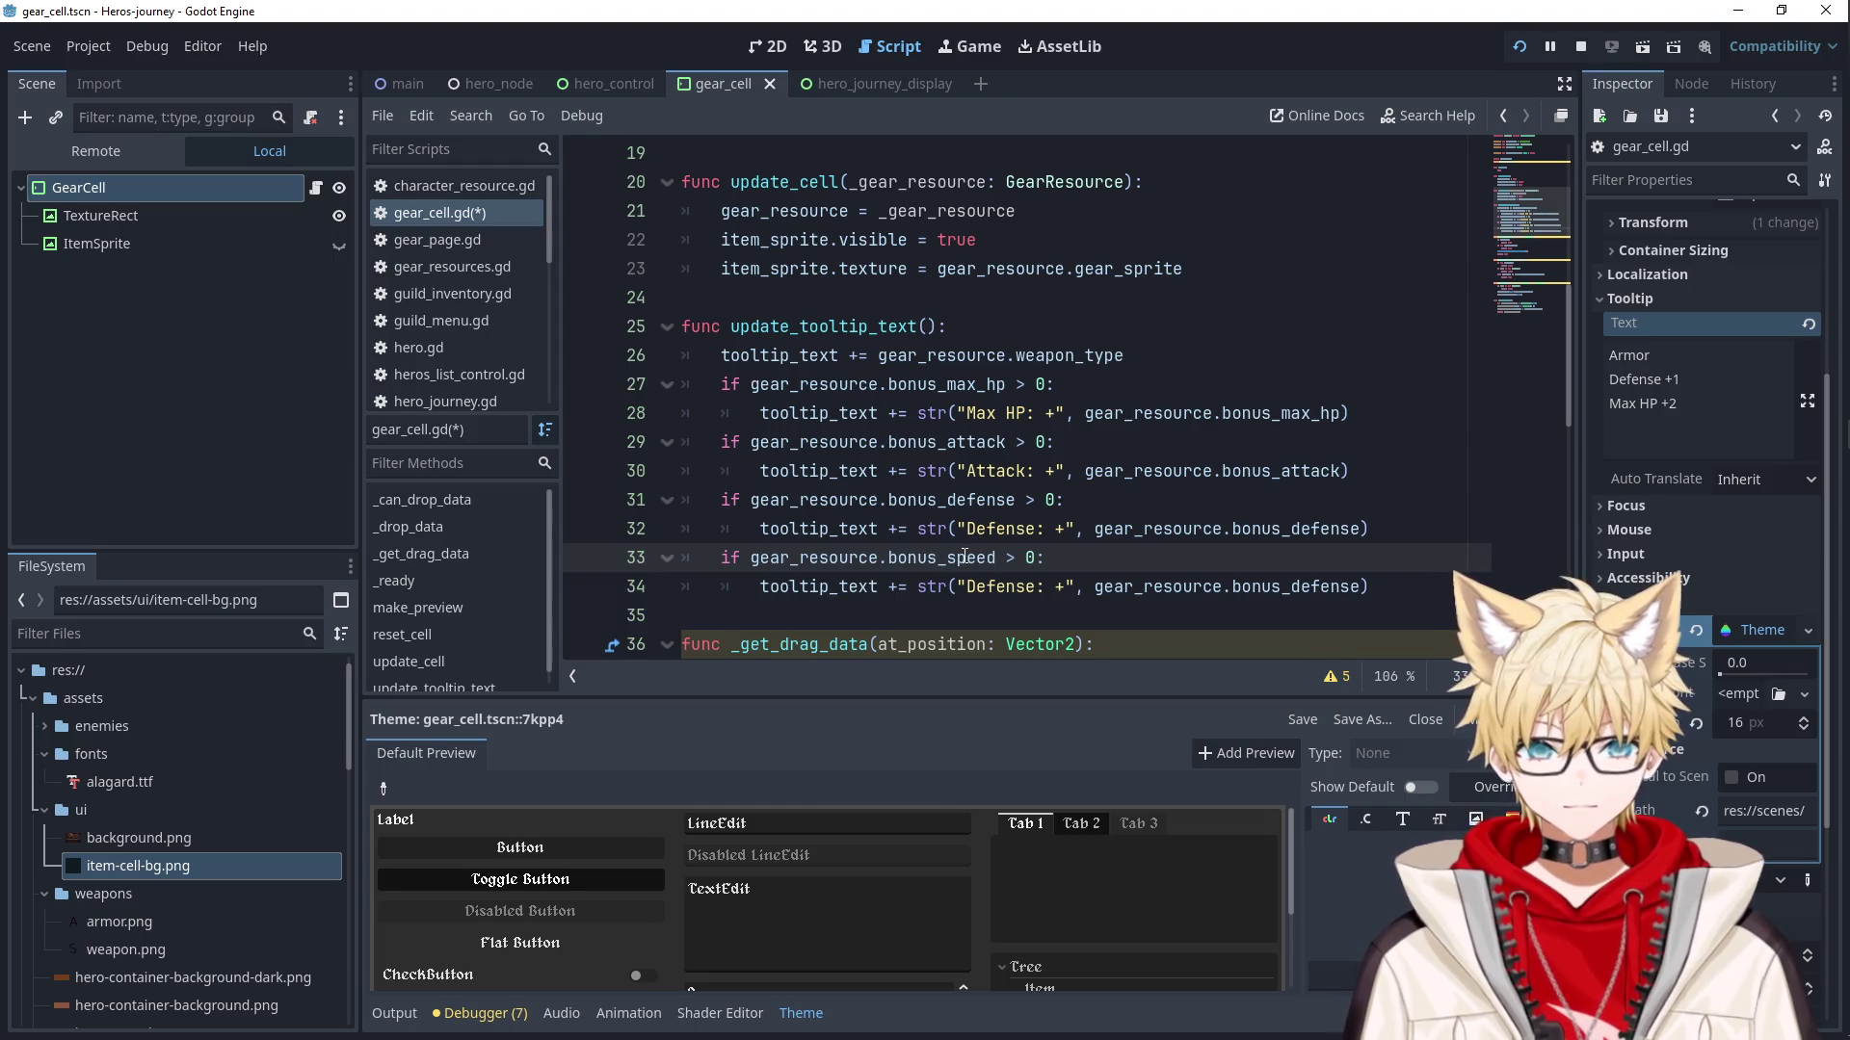
double_click(976, 584)
text(Speed)
double_click(920, 556)
key(ctrl+c)
double_click(1291, 586)
key(ctrl+v)
click(1256, 564)
key(ctrl+s)
click(1516, 50)
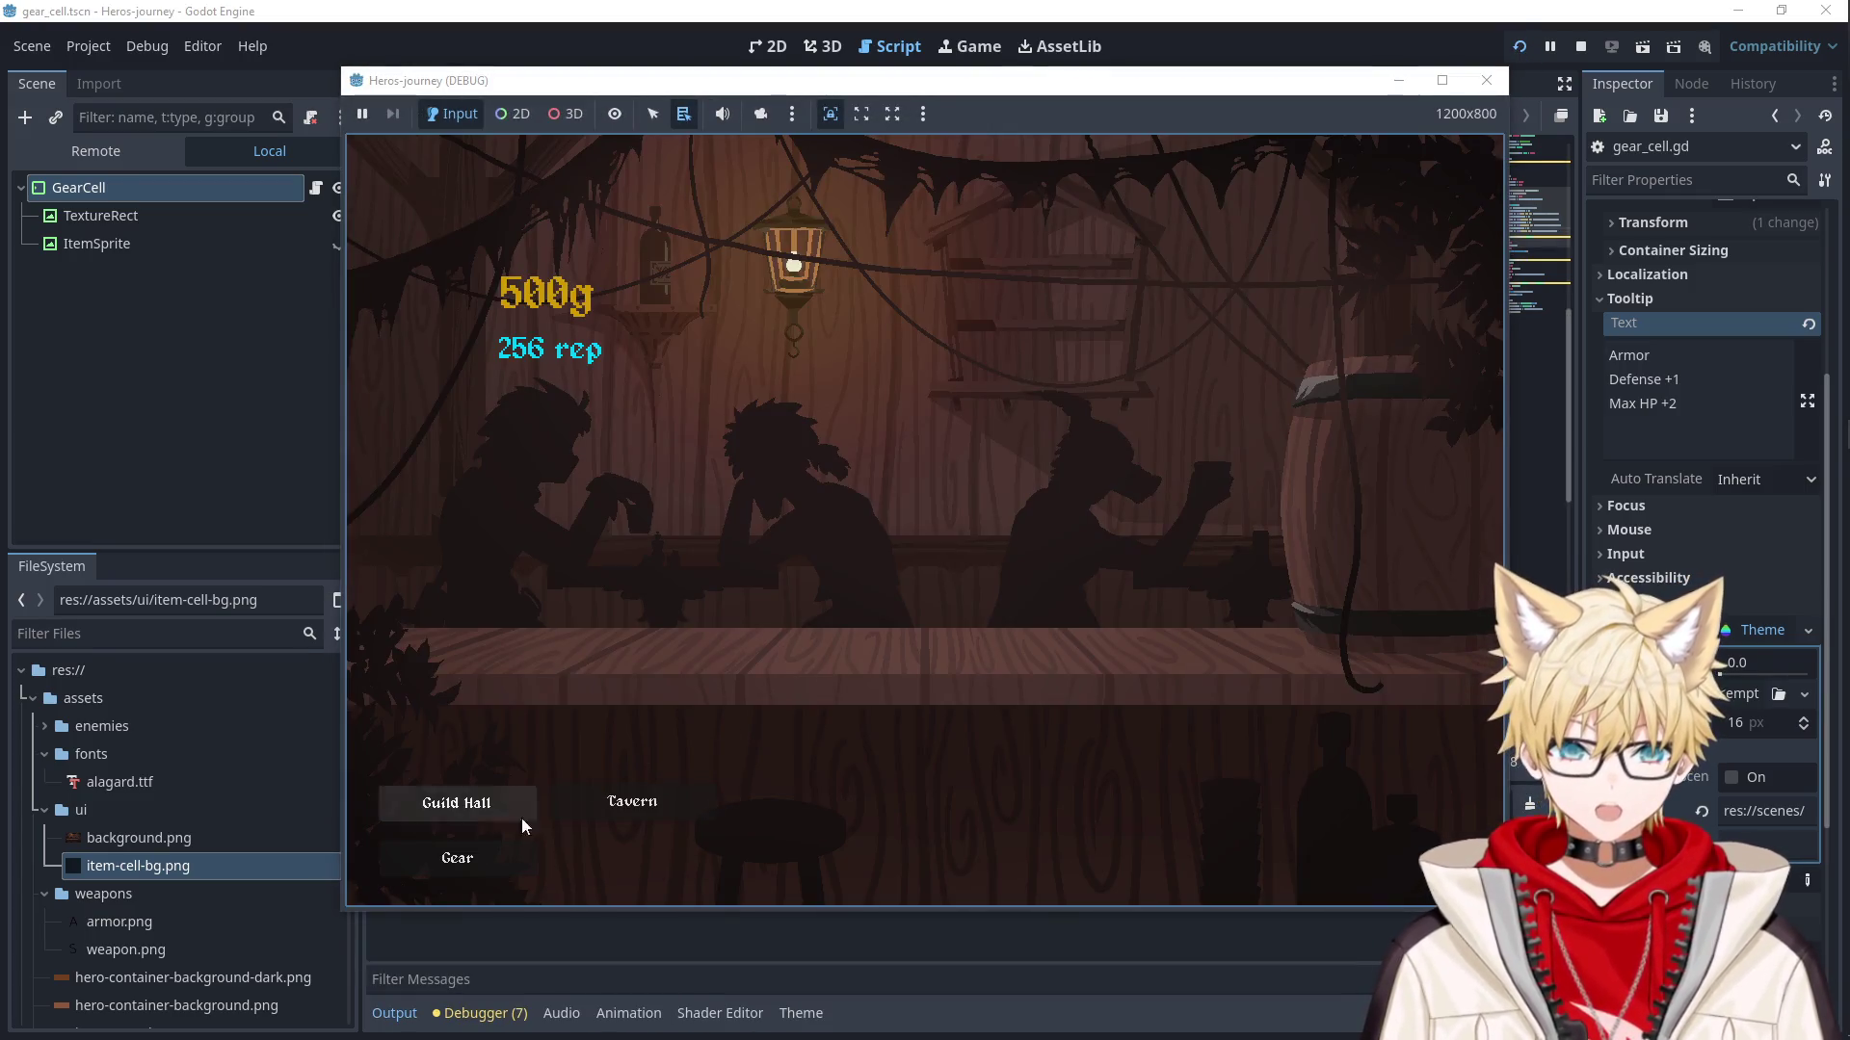
click(501, 858)
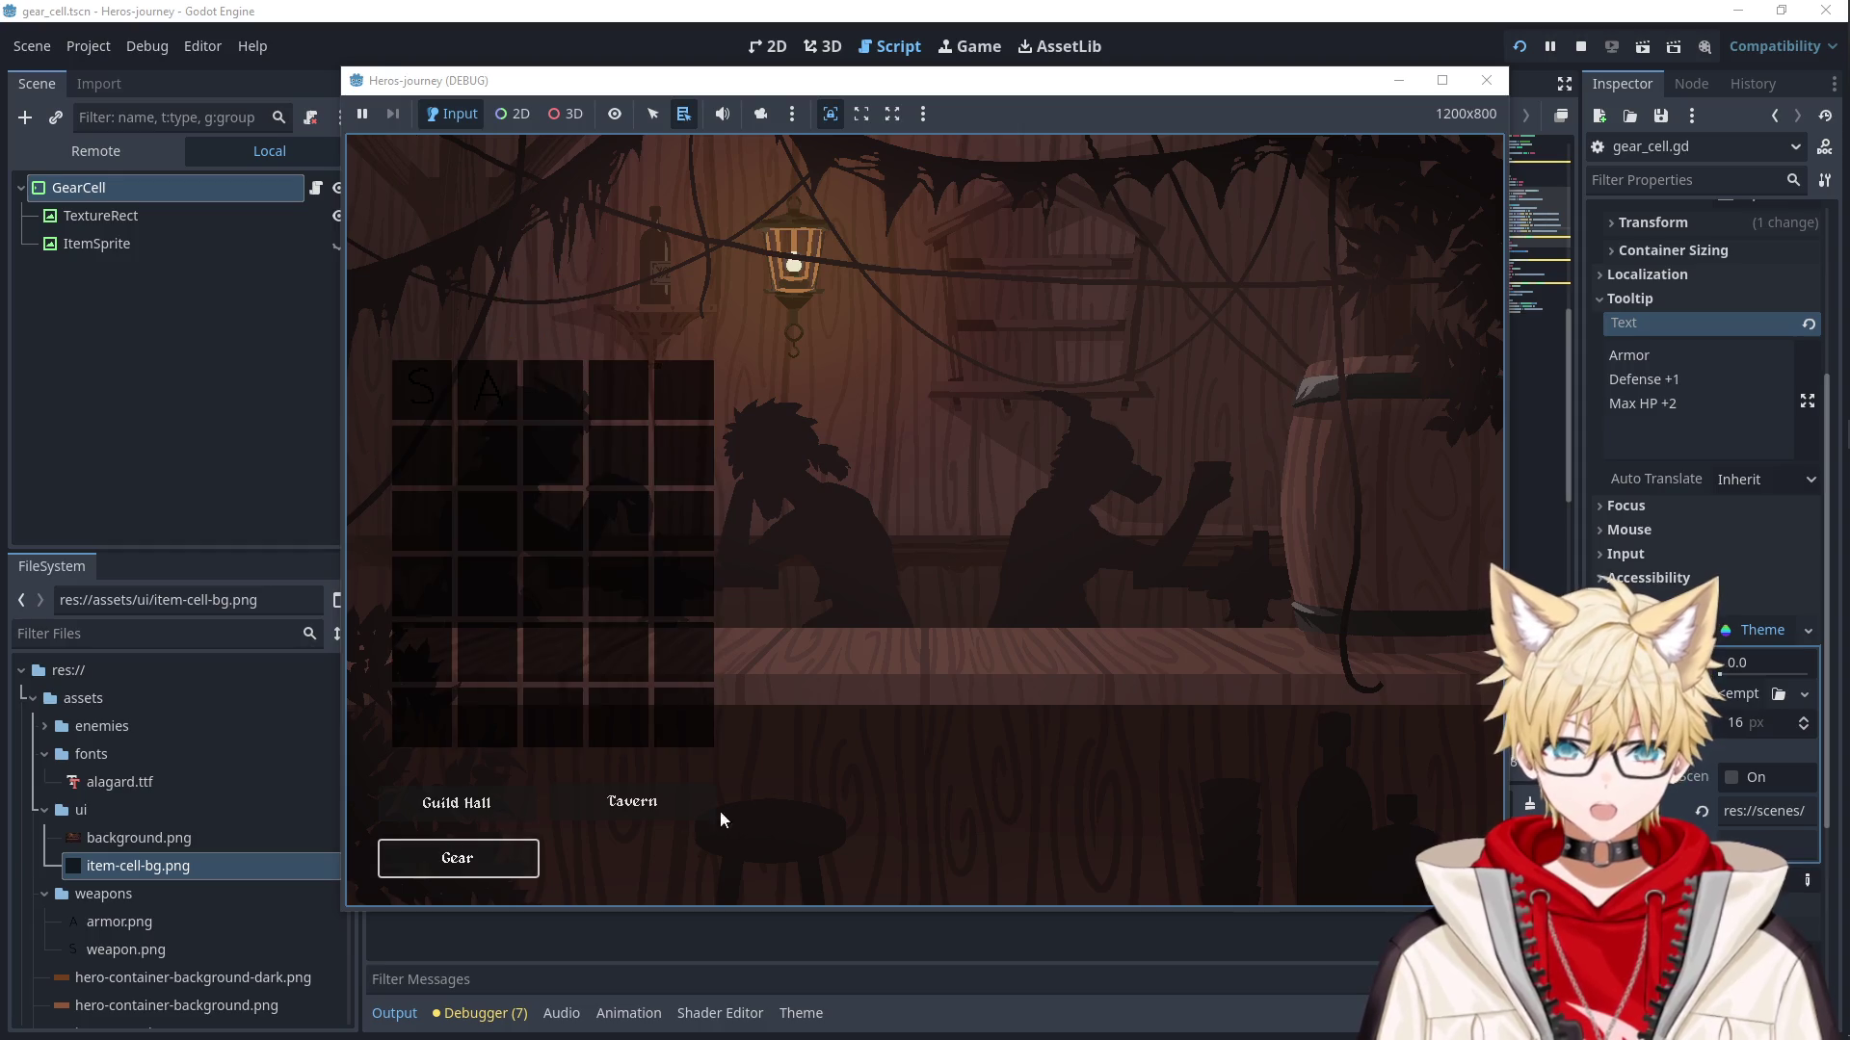
mouse_move(427, 386)
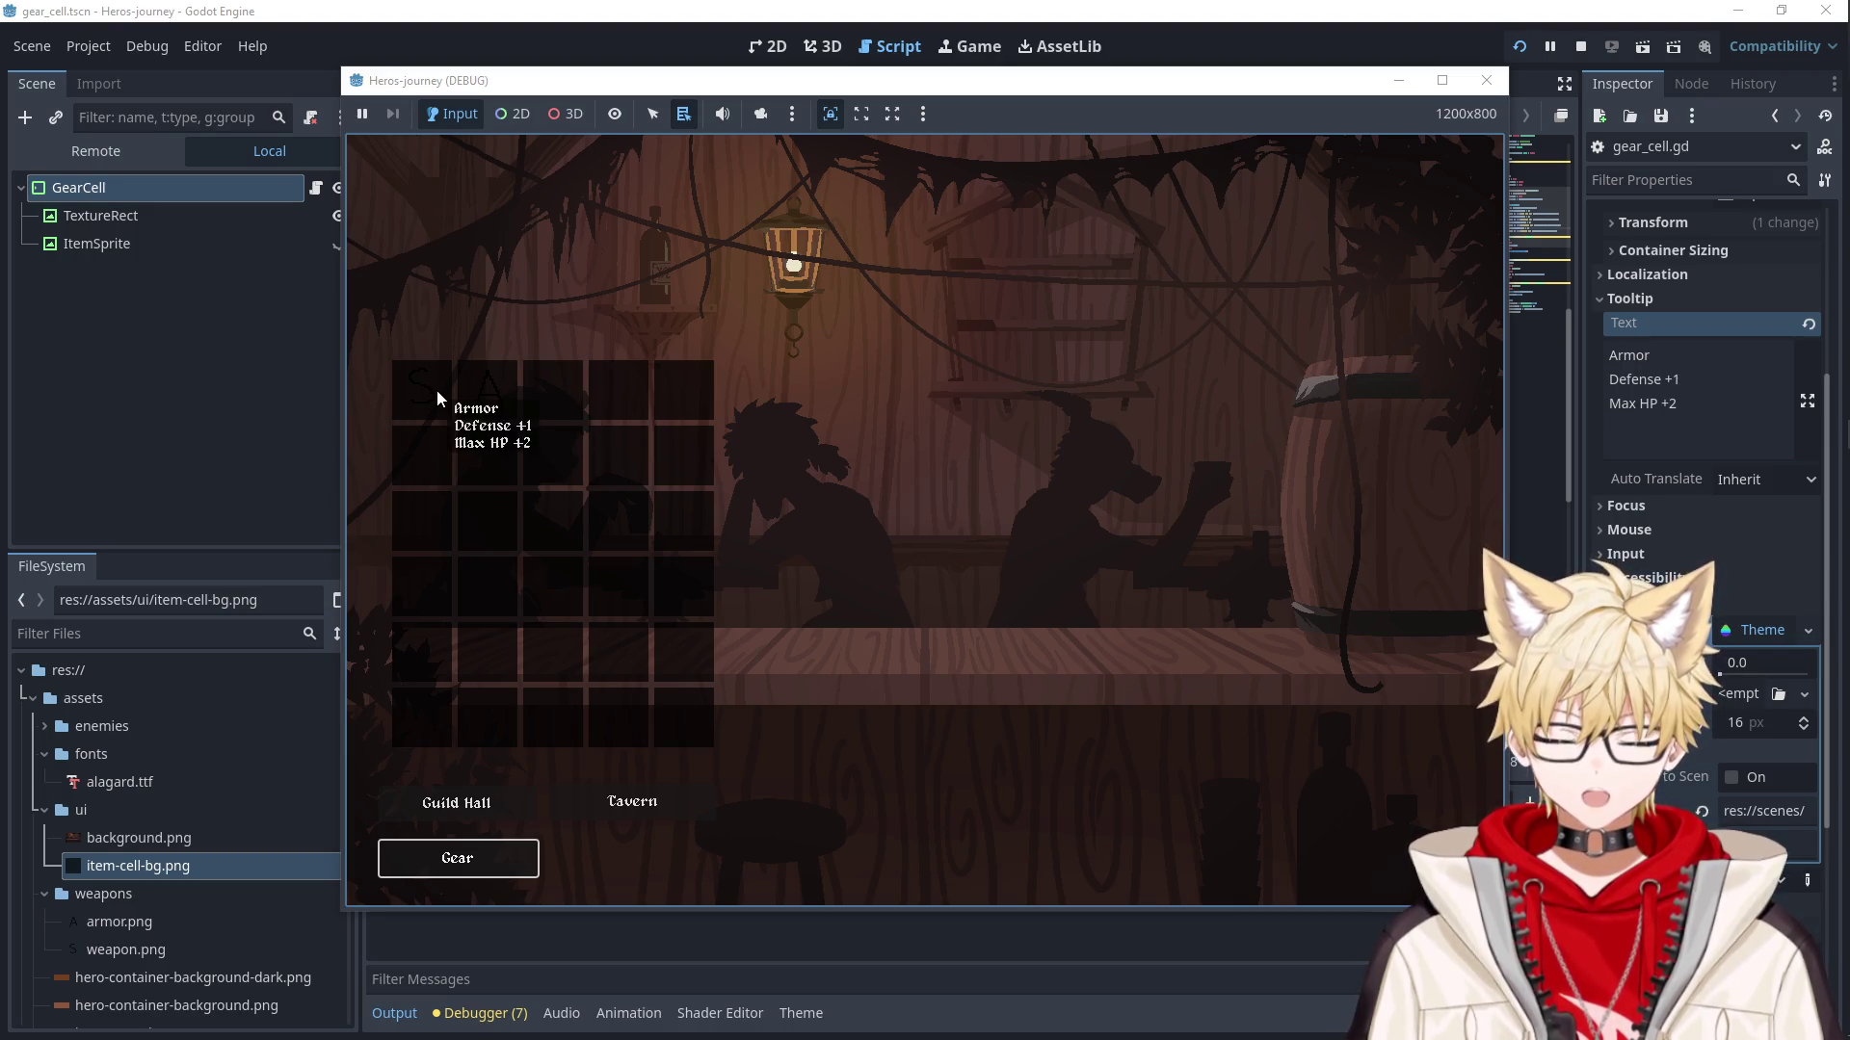
click(1486, 80)
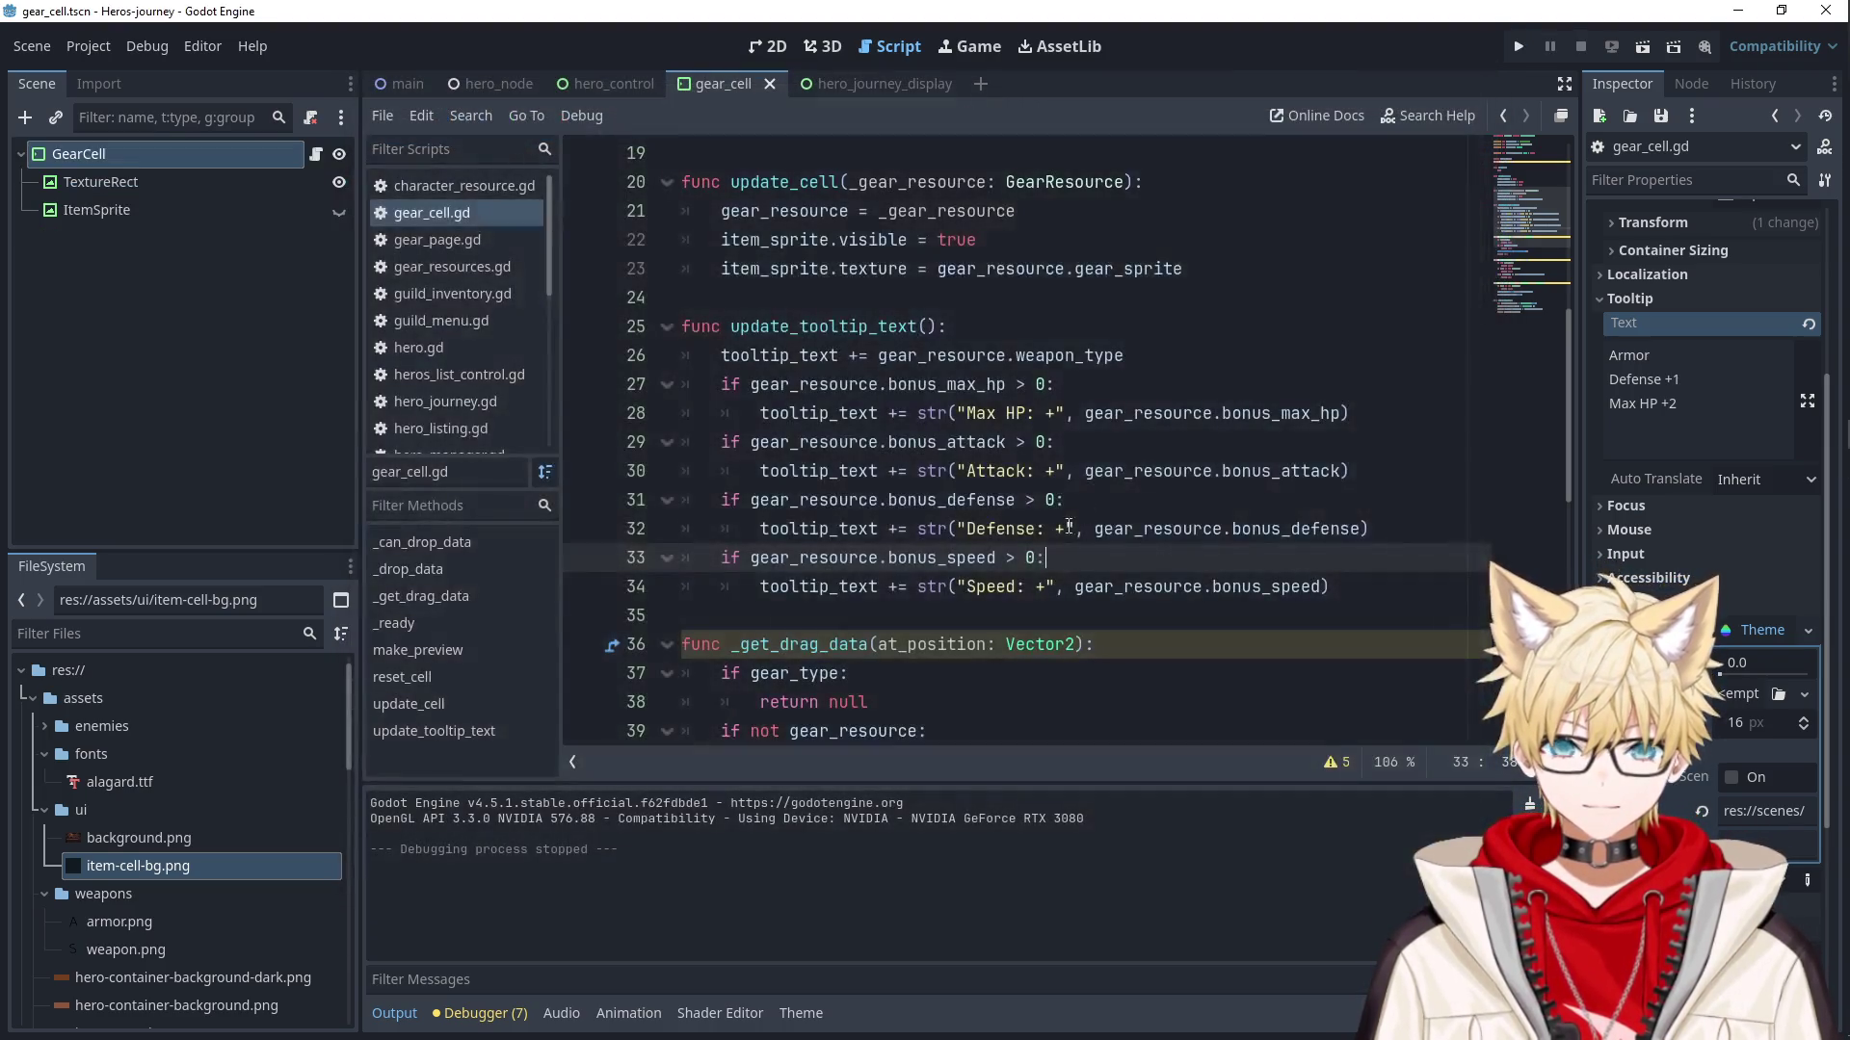
Clear the cell's hard-coded placeholder tooltip text in the Inspector.
double_click(844, 327)
key(ctrl+c)
click(1686, 380)
key(ctrl+a)
key(BackSpace)
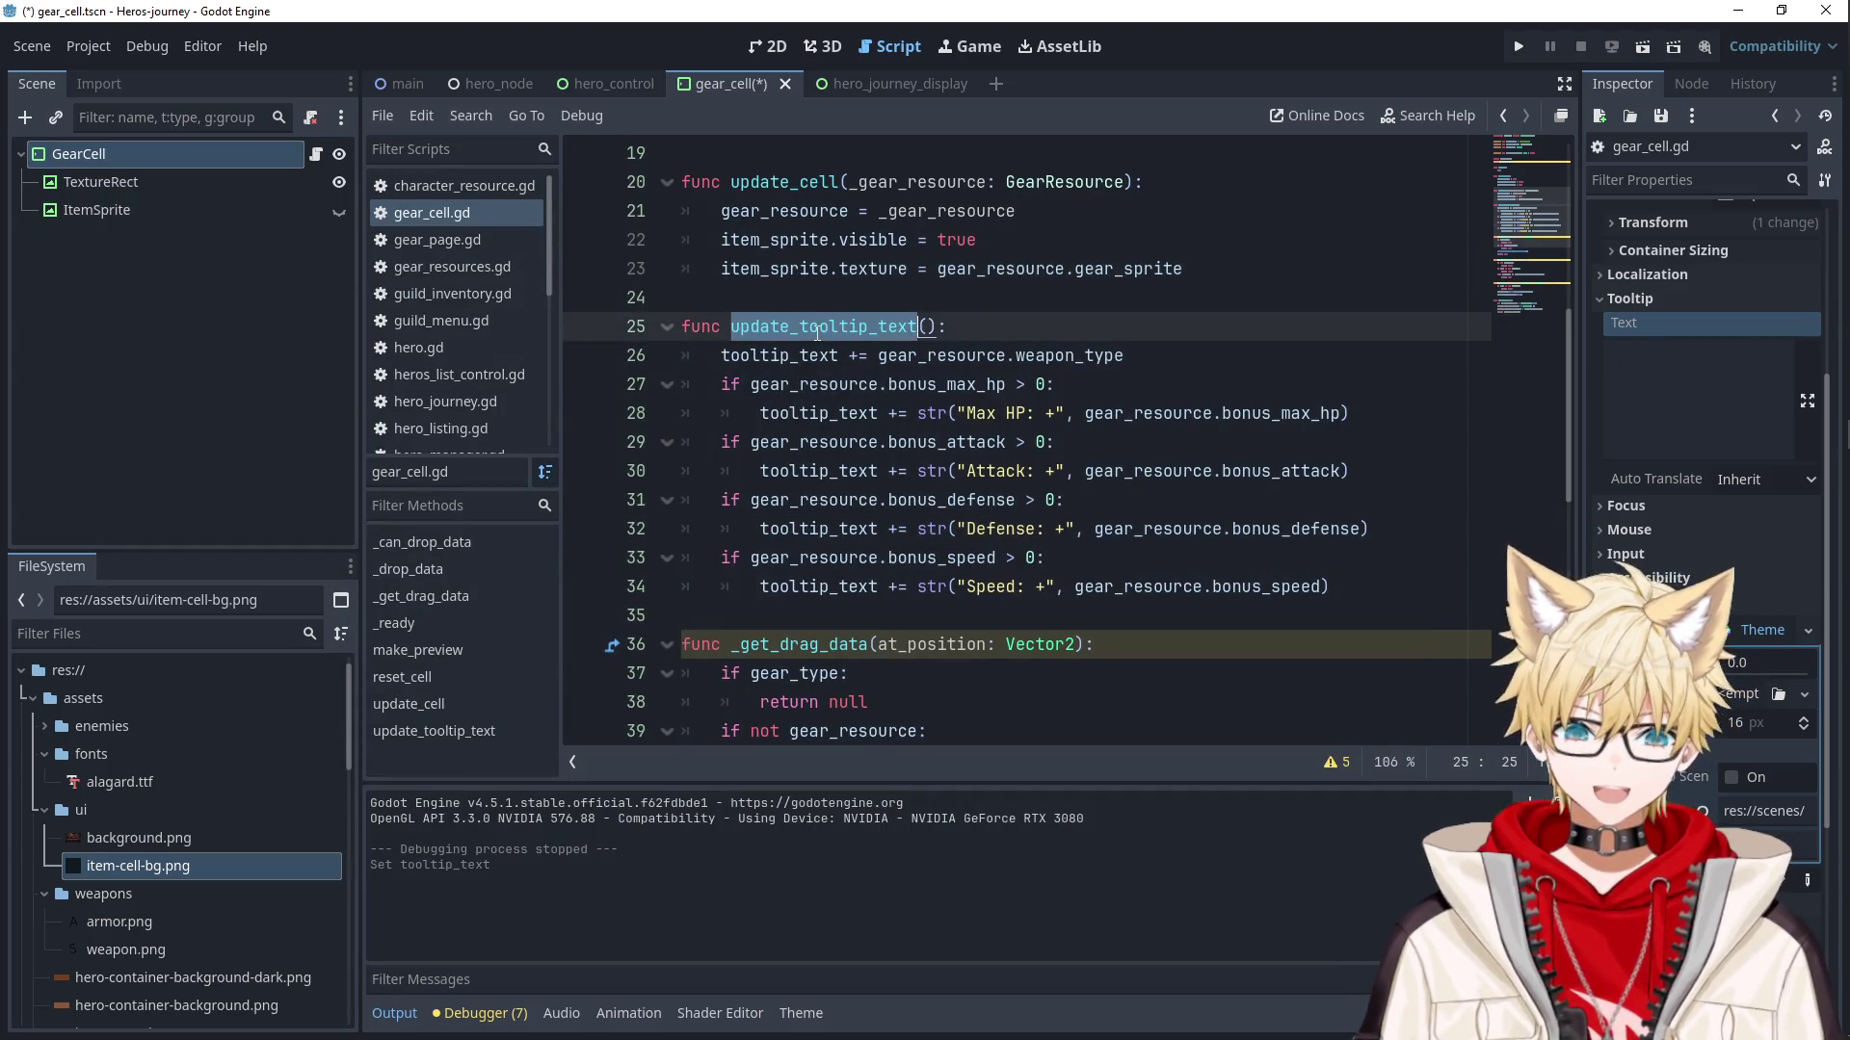
Call update_tooltip_text() at the end of update_cell and save.
scroll(1008, 317, up, 2)
click(1242, 442)
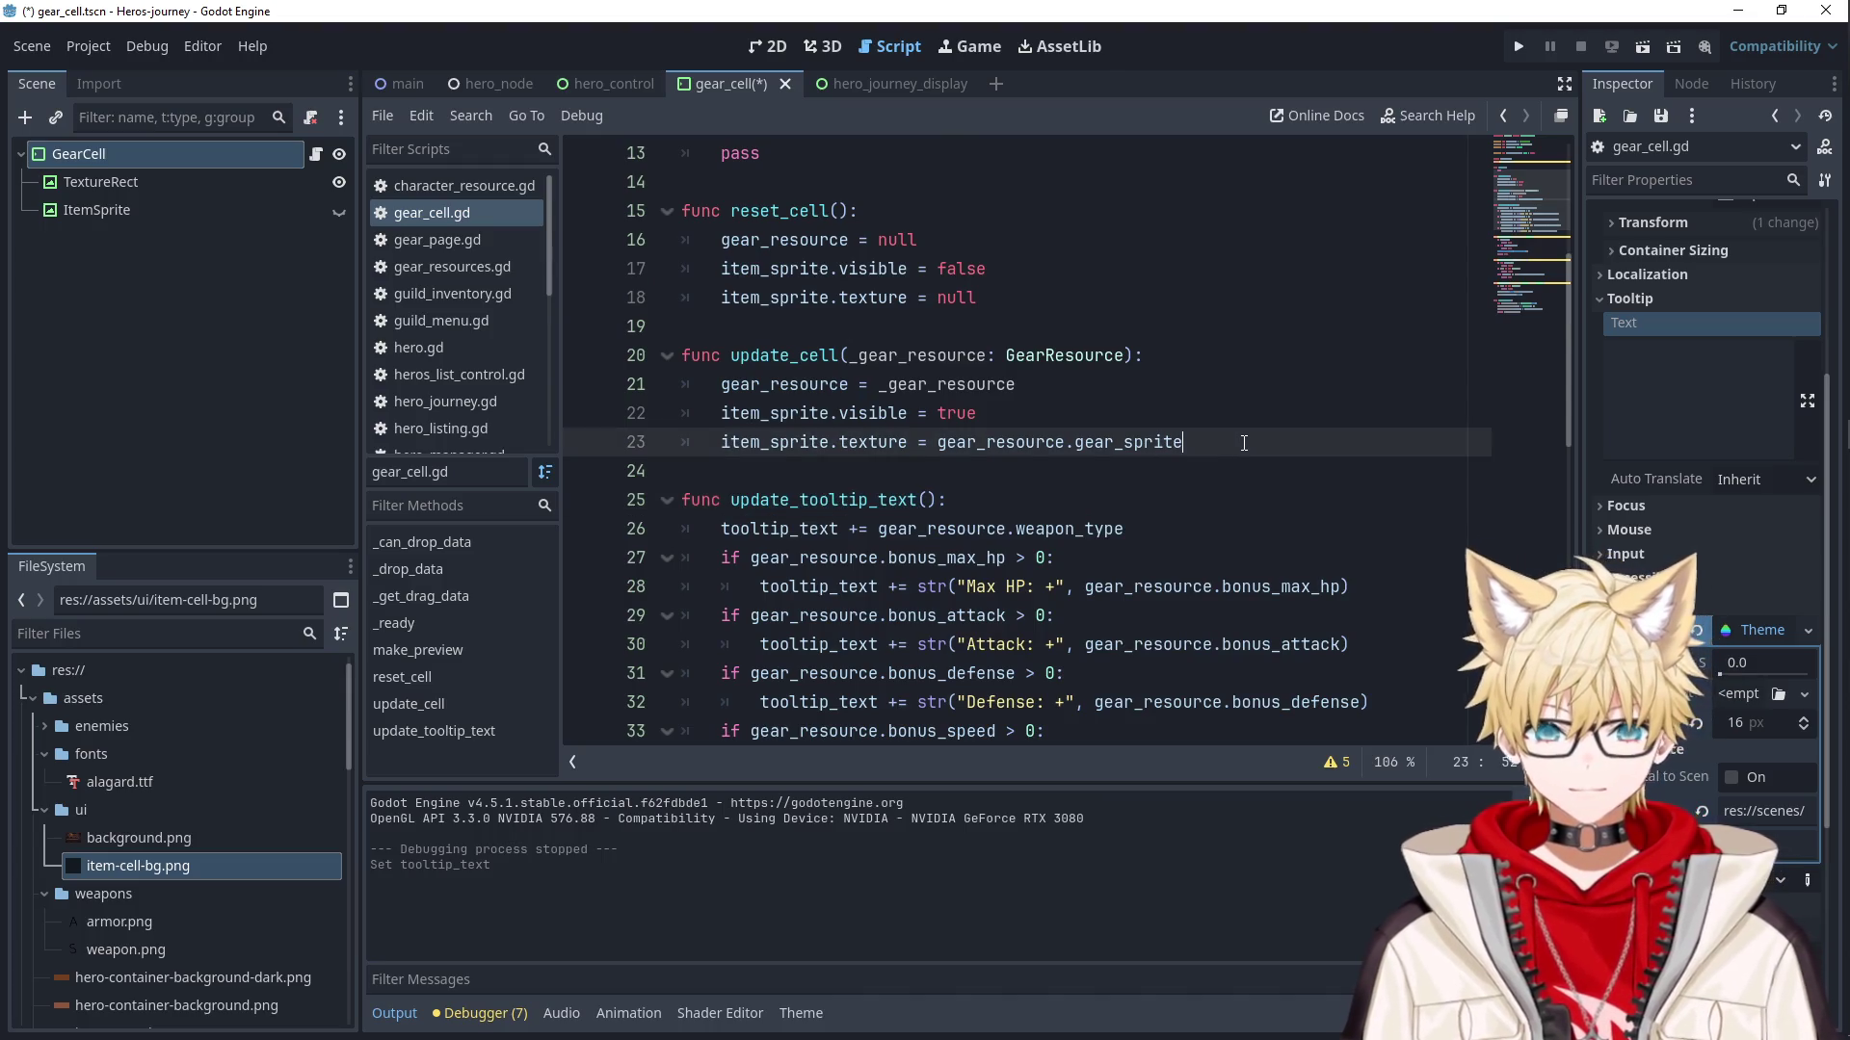
key(Return)
key(ctrl+v)
text(())
key(ctrl+s)
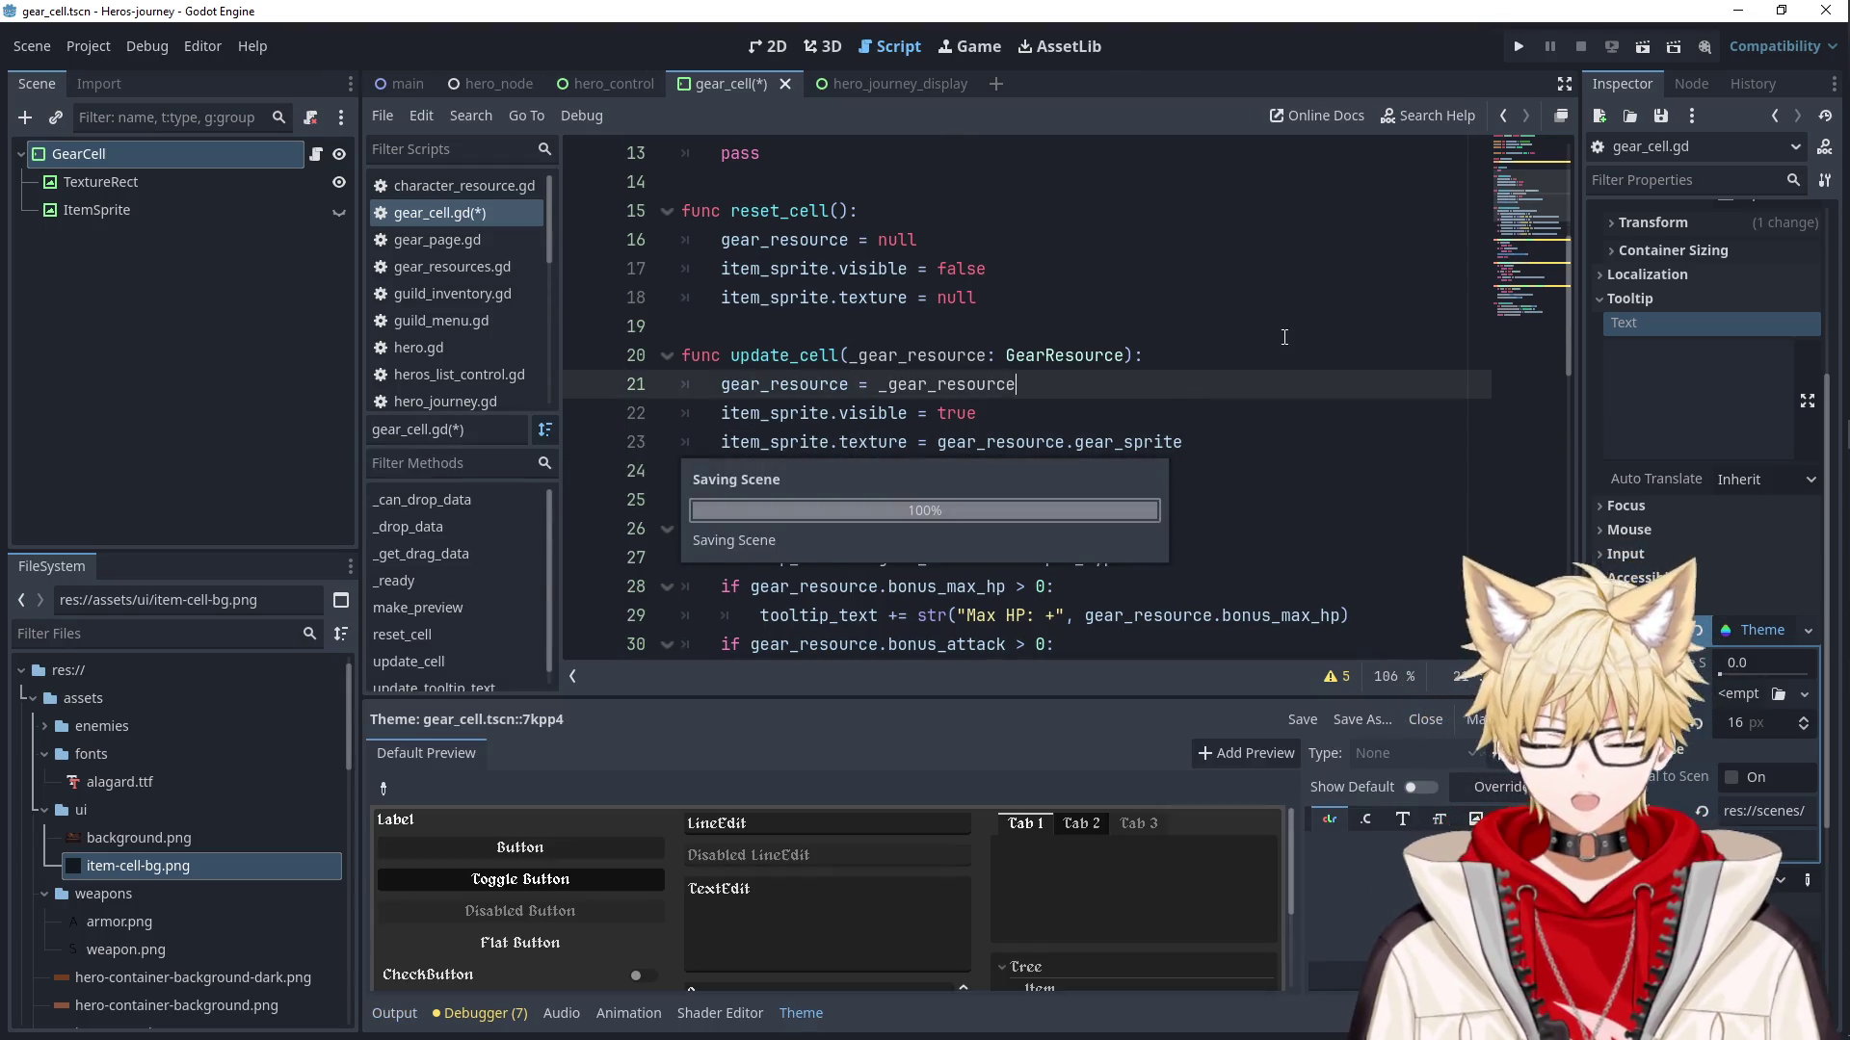
Run the game and check a gear cell tooltip in the inventory grid.
click(1511, 112)
click(1513, 46)
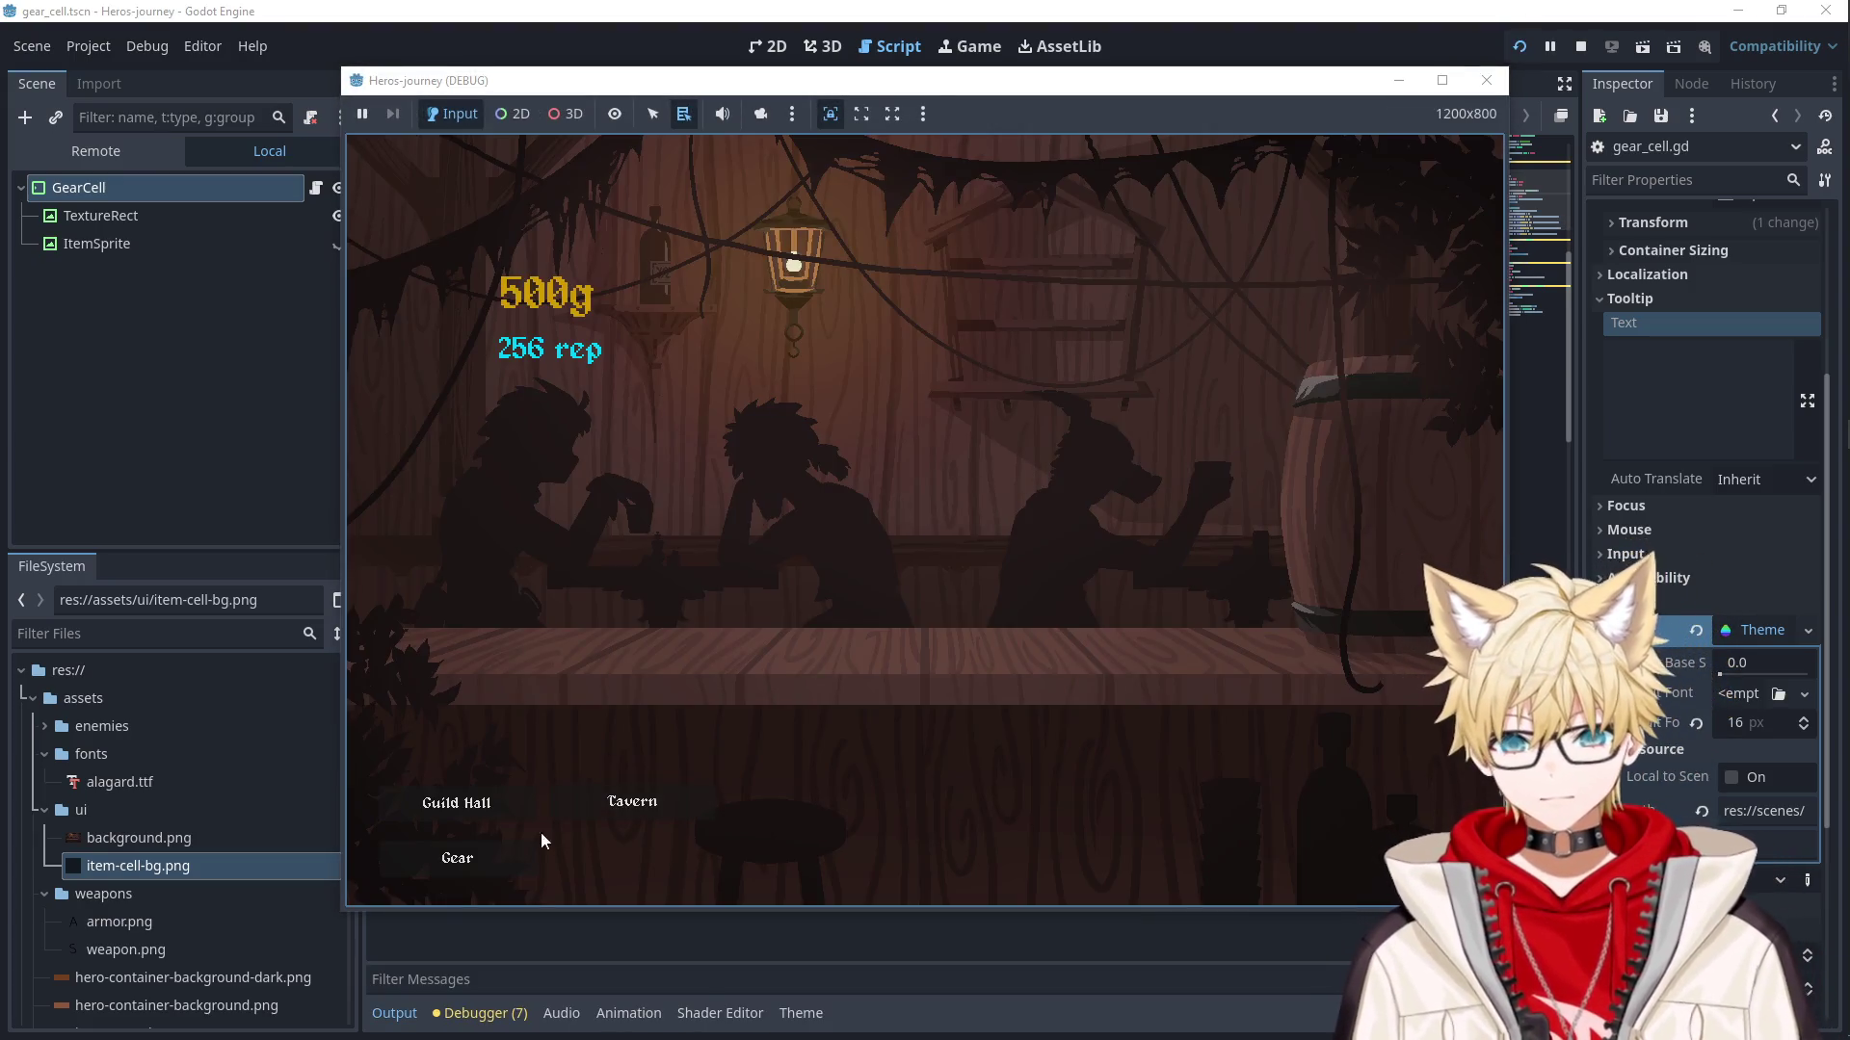
click(536, 846)
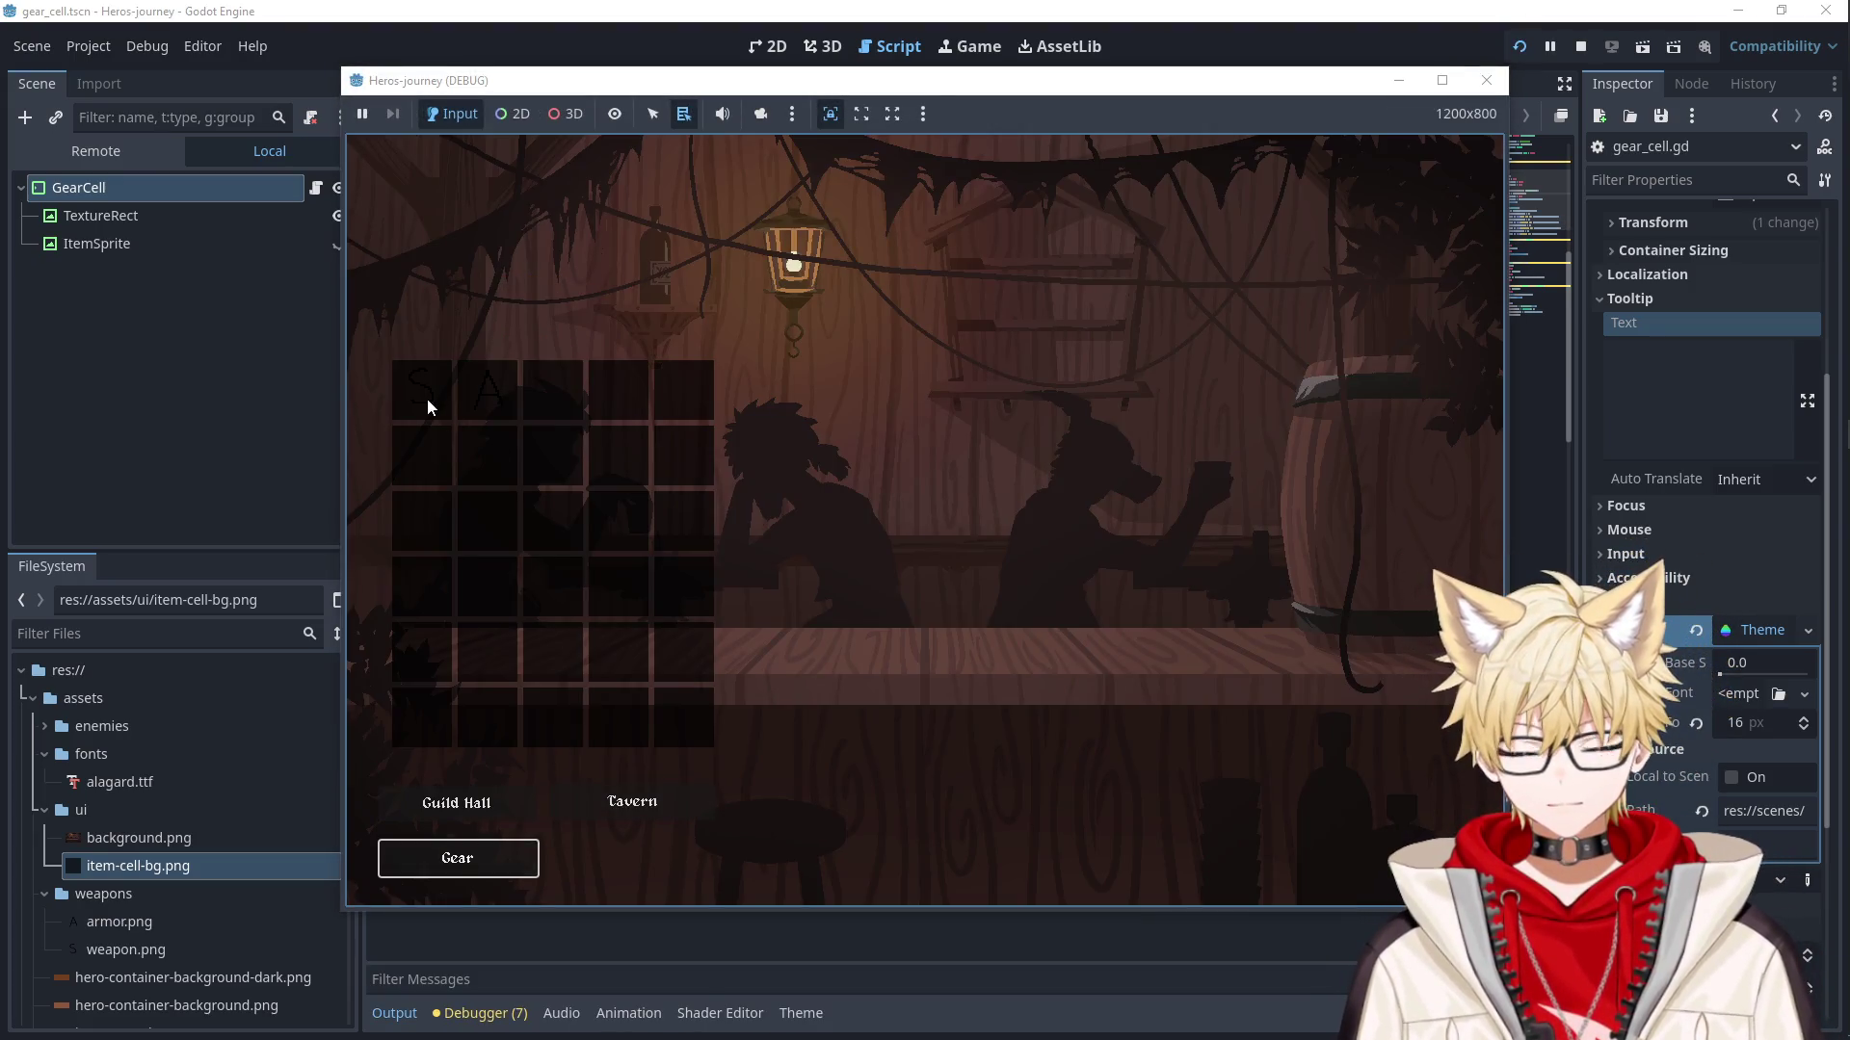
mouse_move(426, 399)
click(1486, 80)
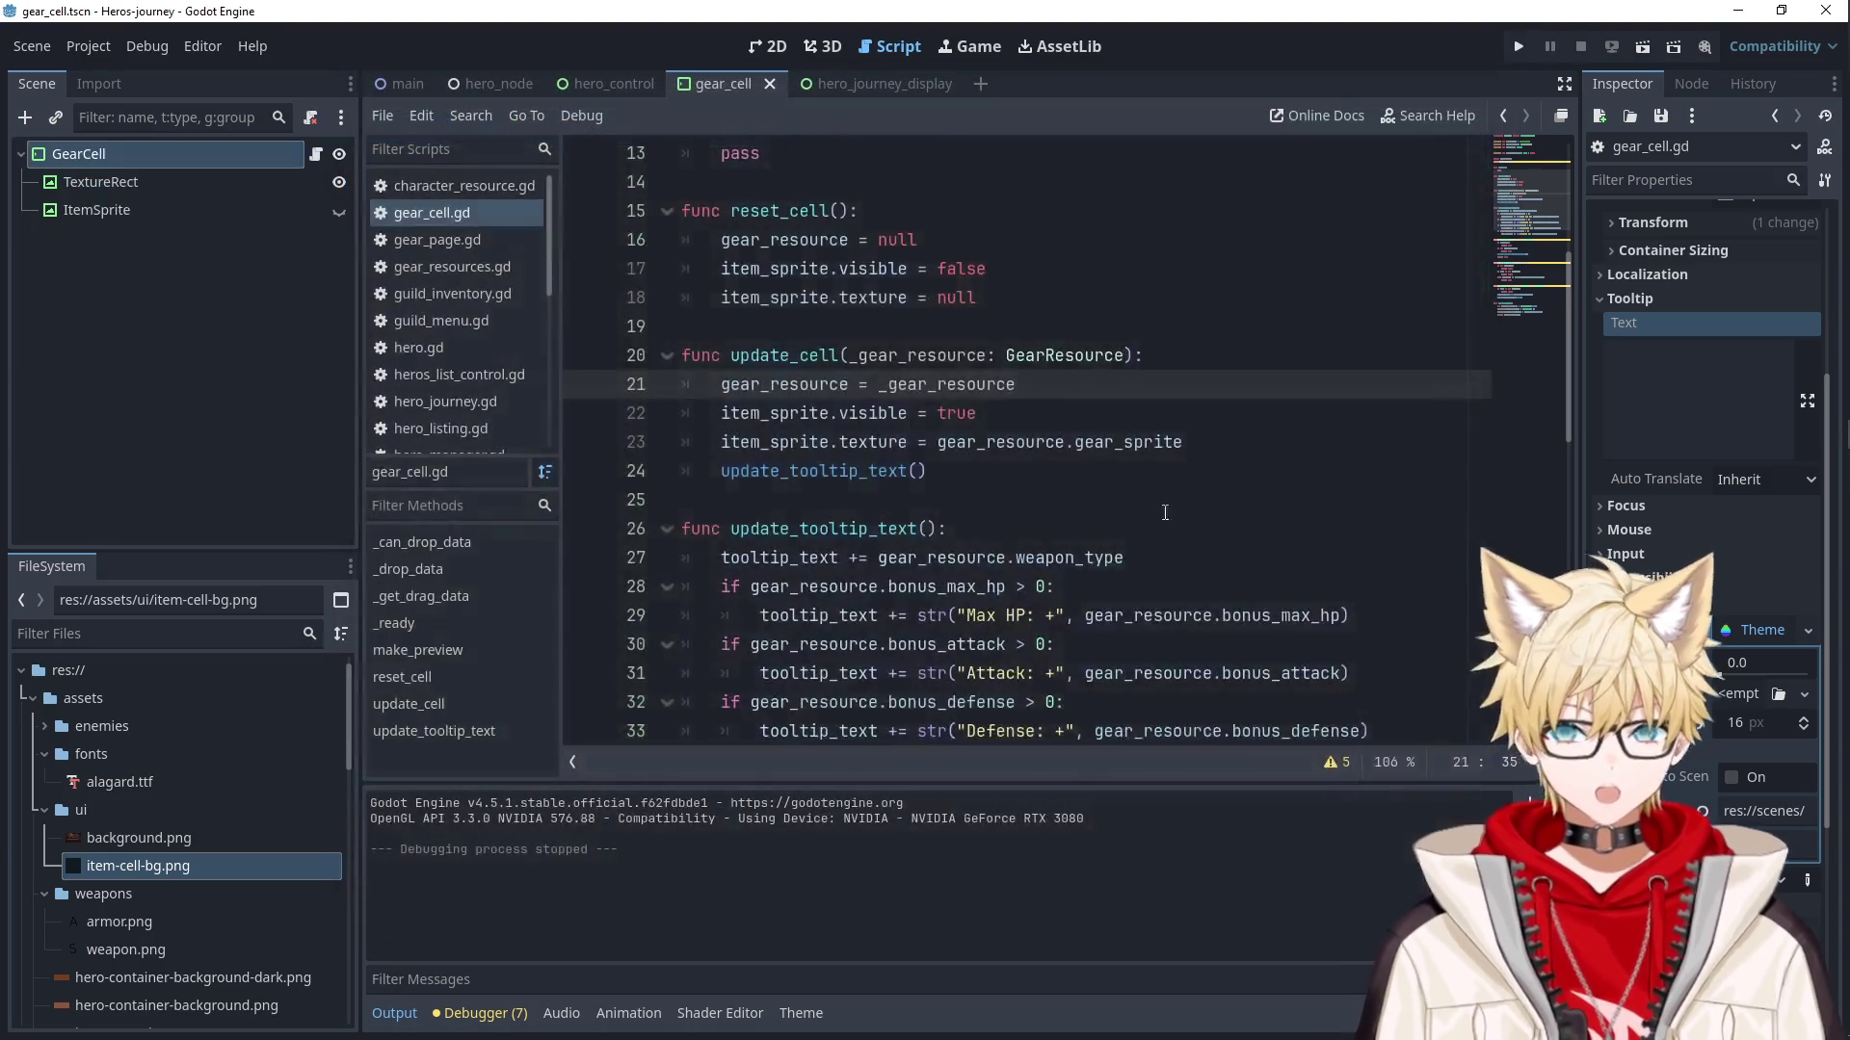
Prefix the Max HP, Attack, Defense and Speed strings with \n, fix the Defense quote, and rerun.
click(966, 352)
text(\n)
key(Down)
key(Down)
text(\n)
key(Down)
key(Down)
key(Left)
key(Left)
key(BackSpace)
text(\n)
key(BackSpace)
key(BackSpace)
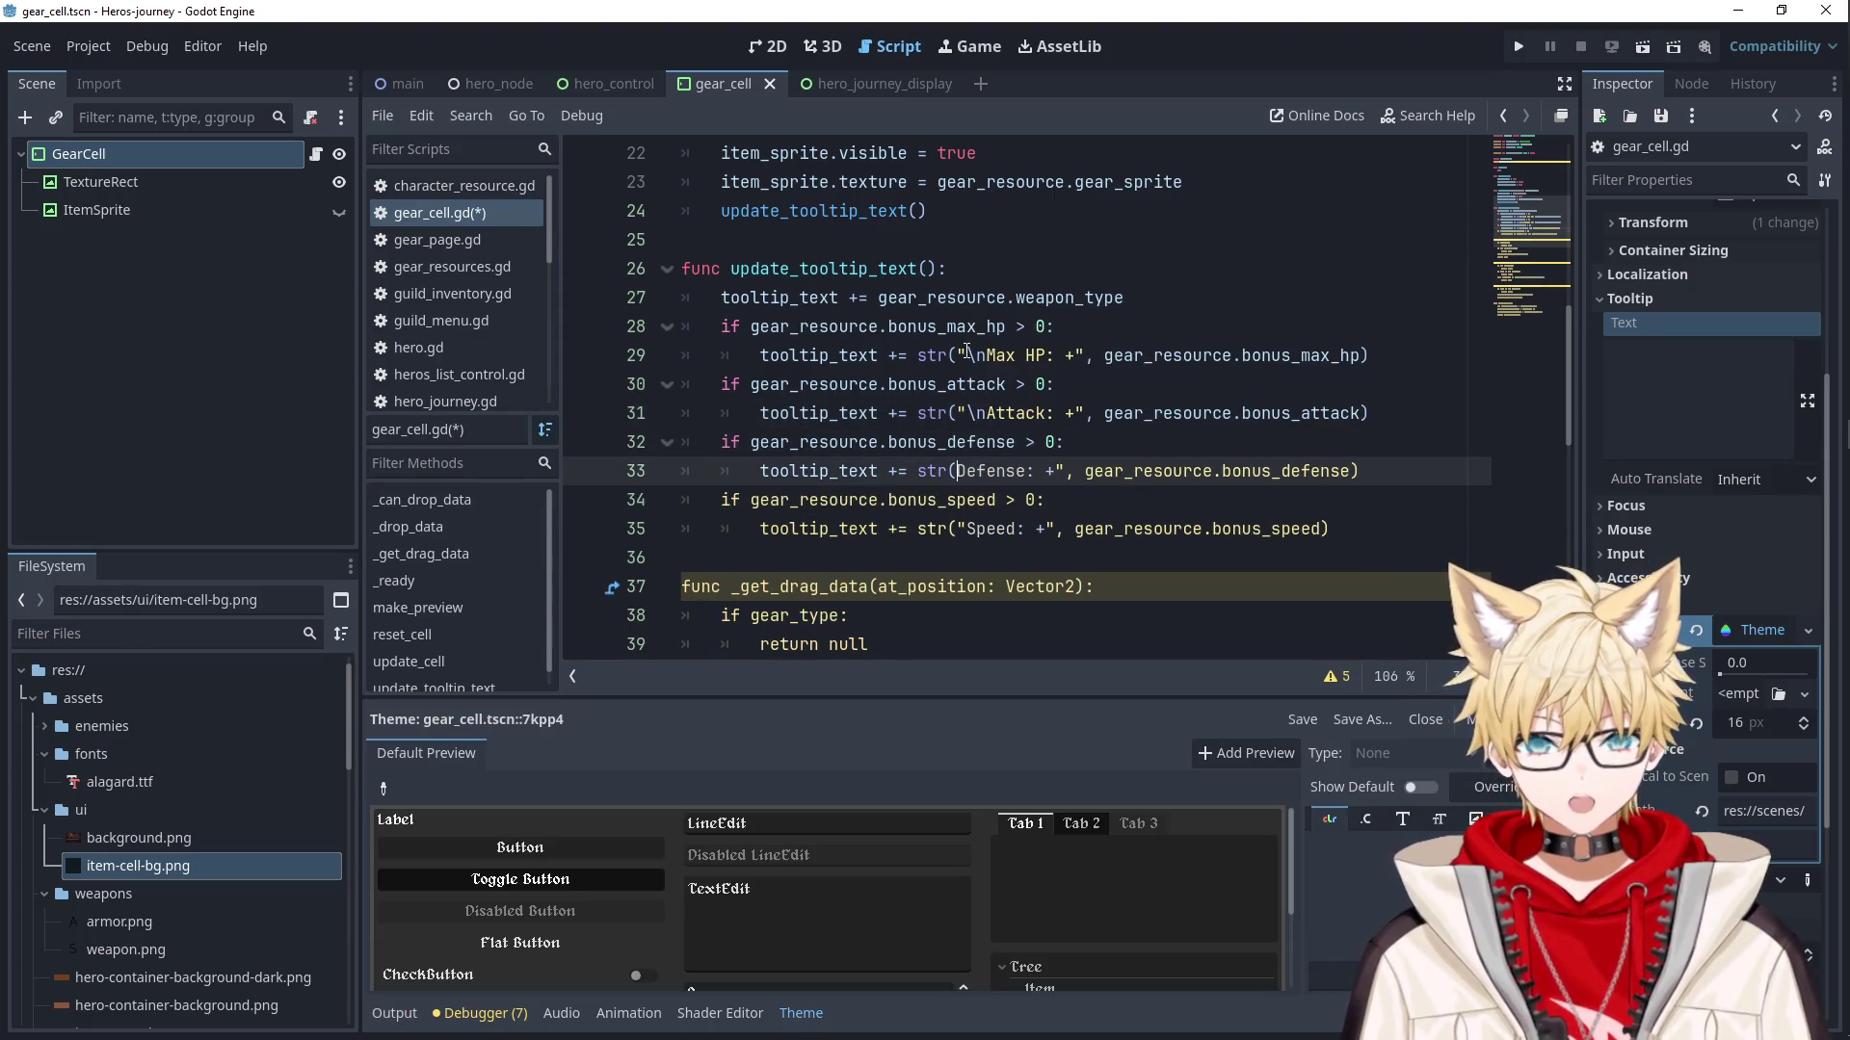
text(")
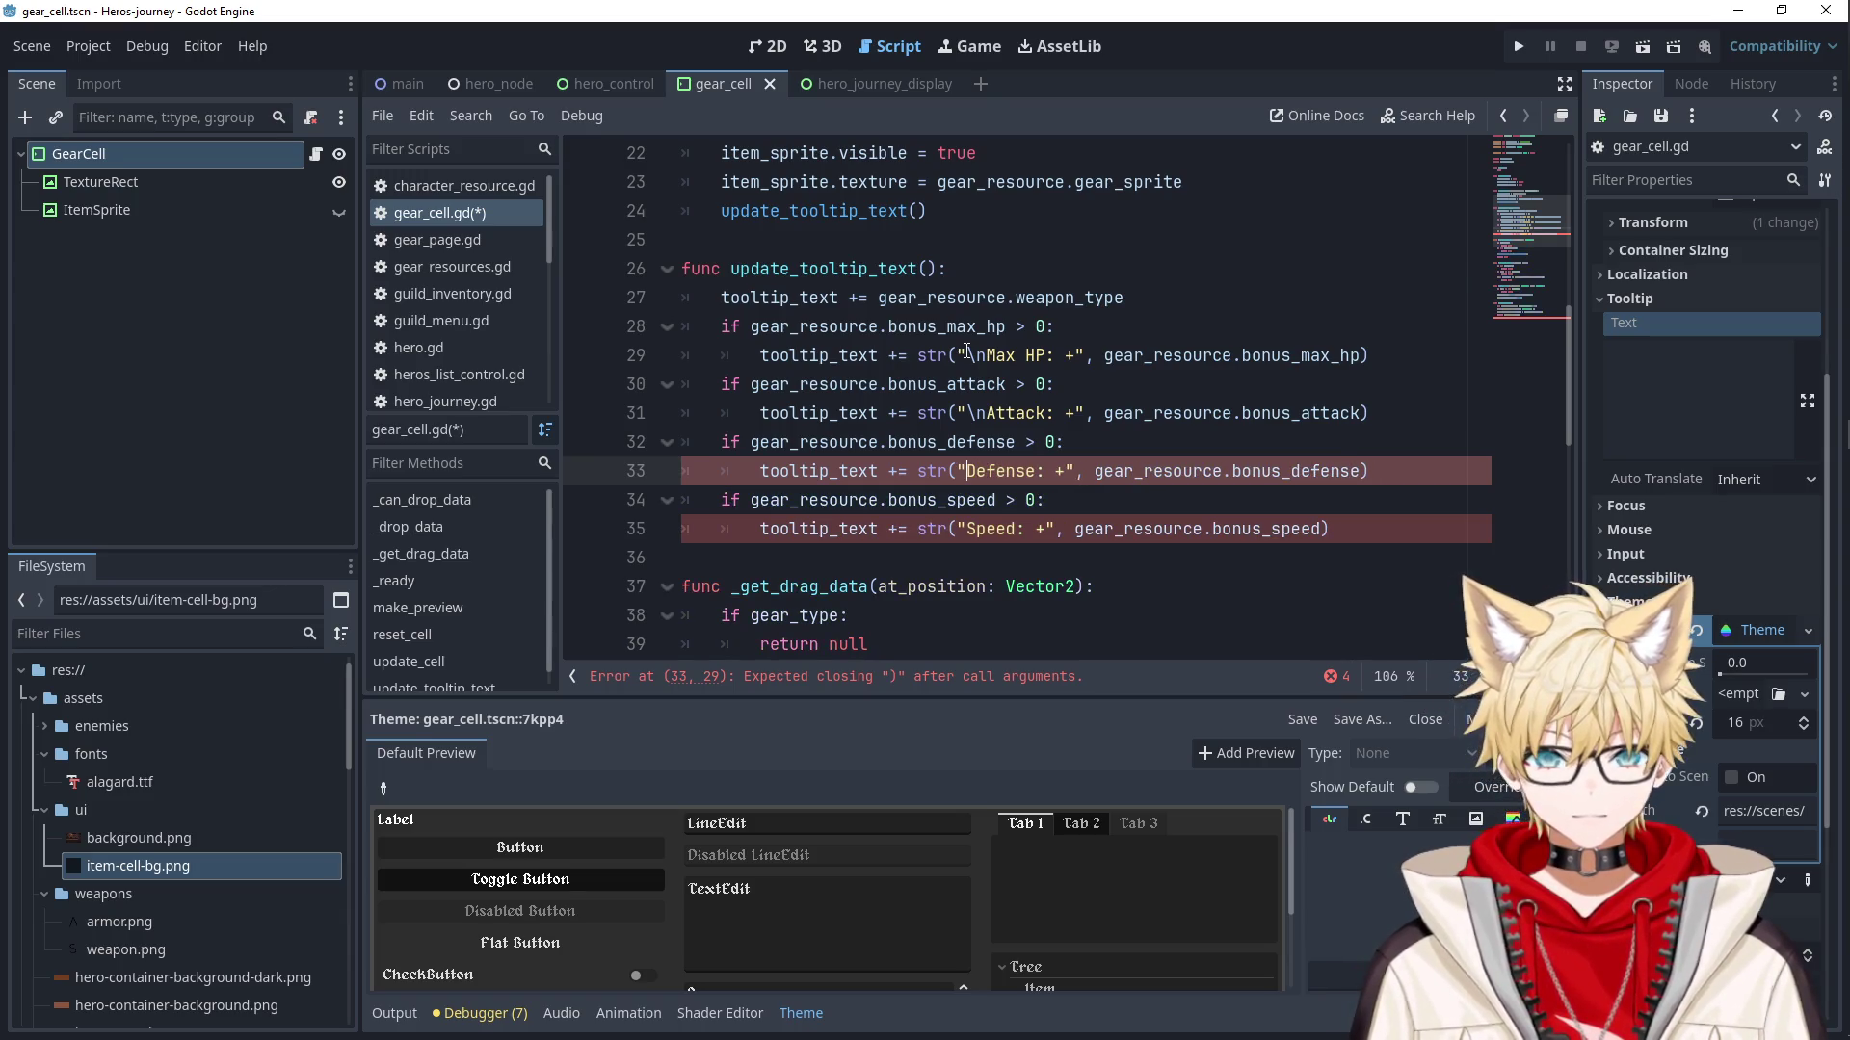
text(\n)
key(Down)
key(Down)
text(\n)
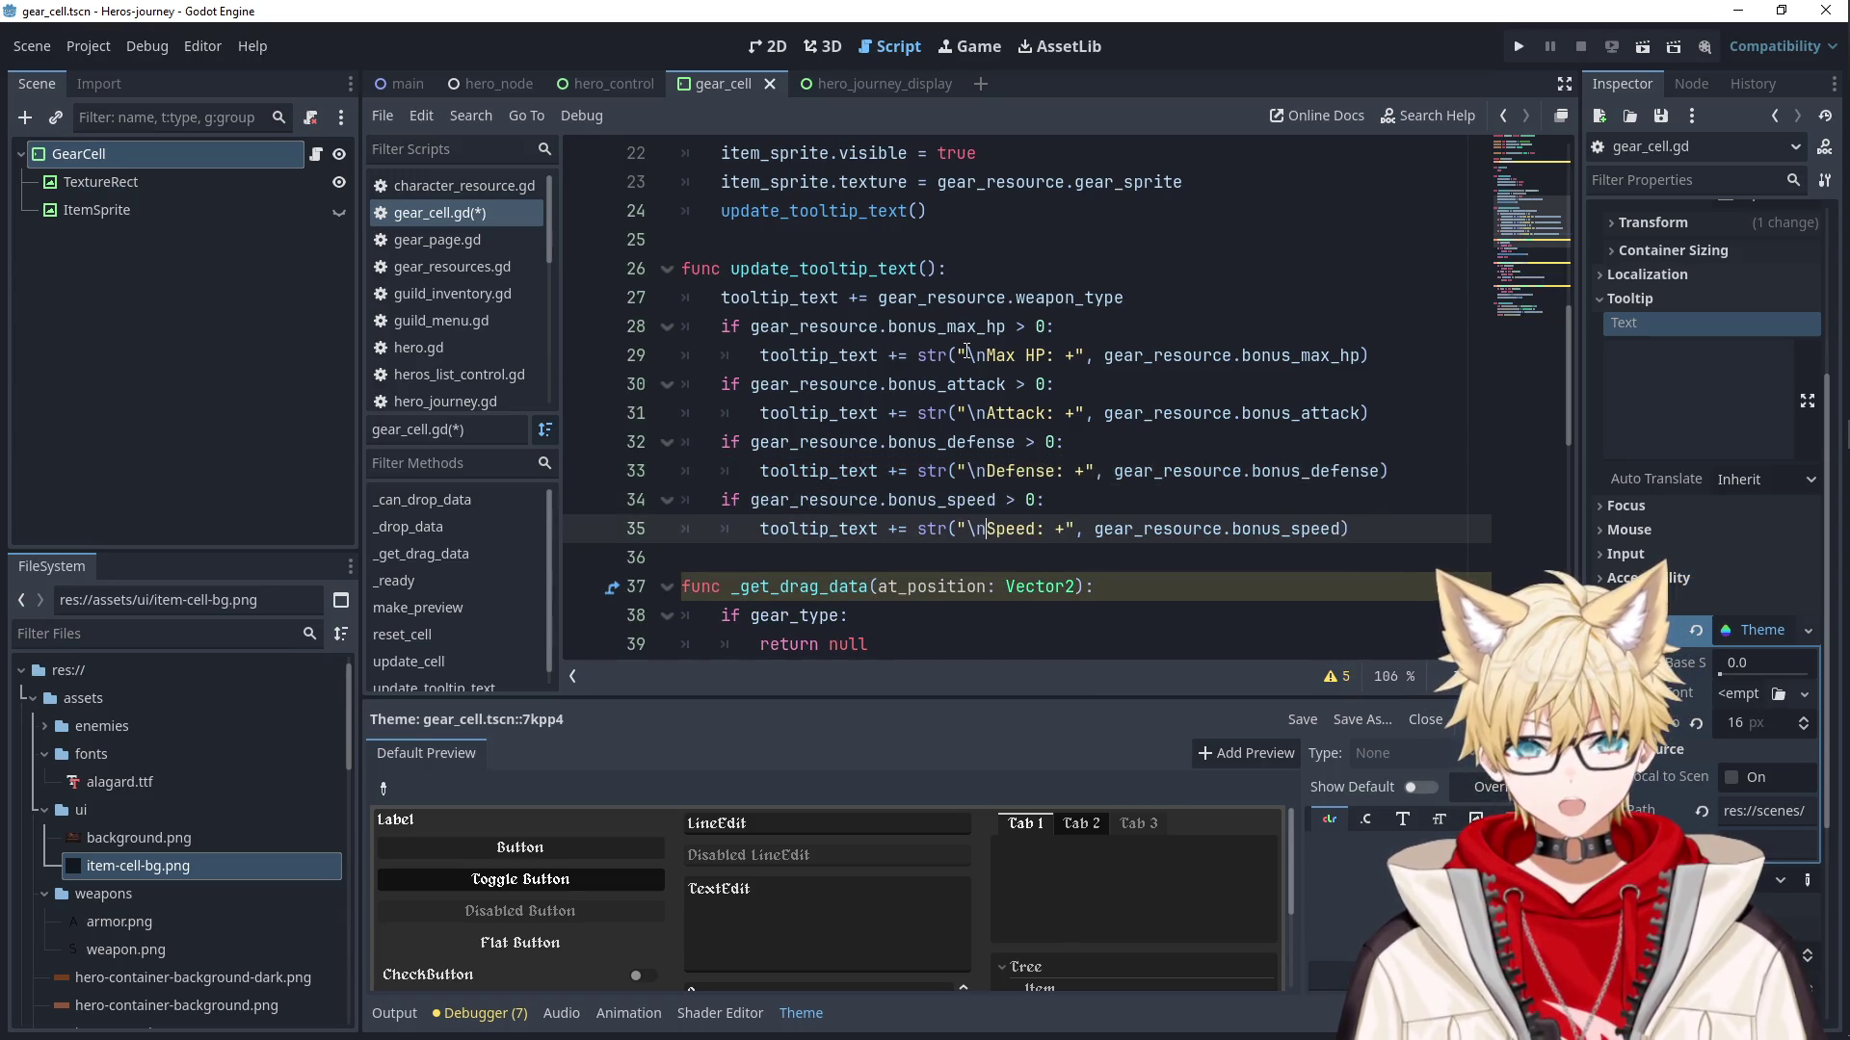
click(1512, 45)
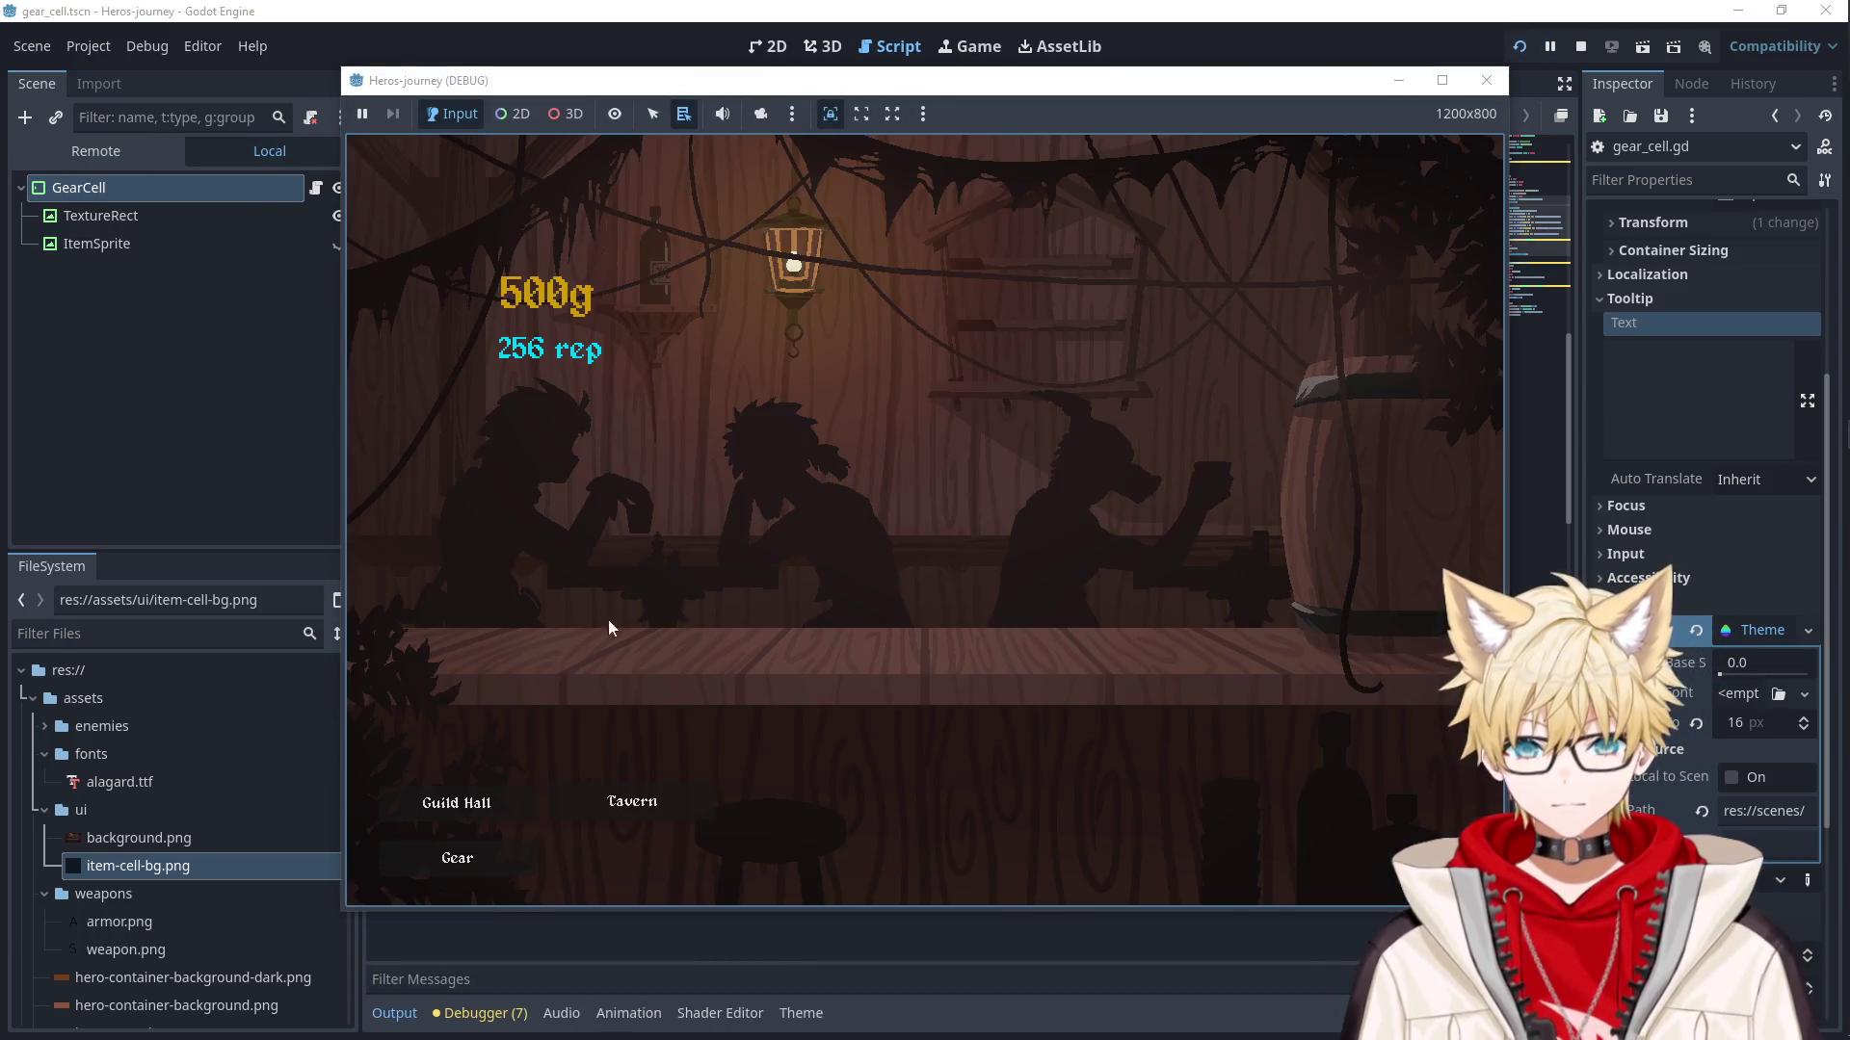
Inspect the gear tooltip in the running game, then stop it.
click(458, 857)
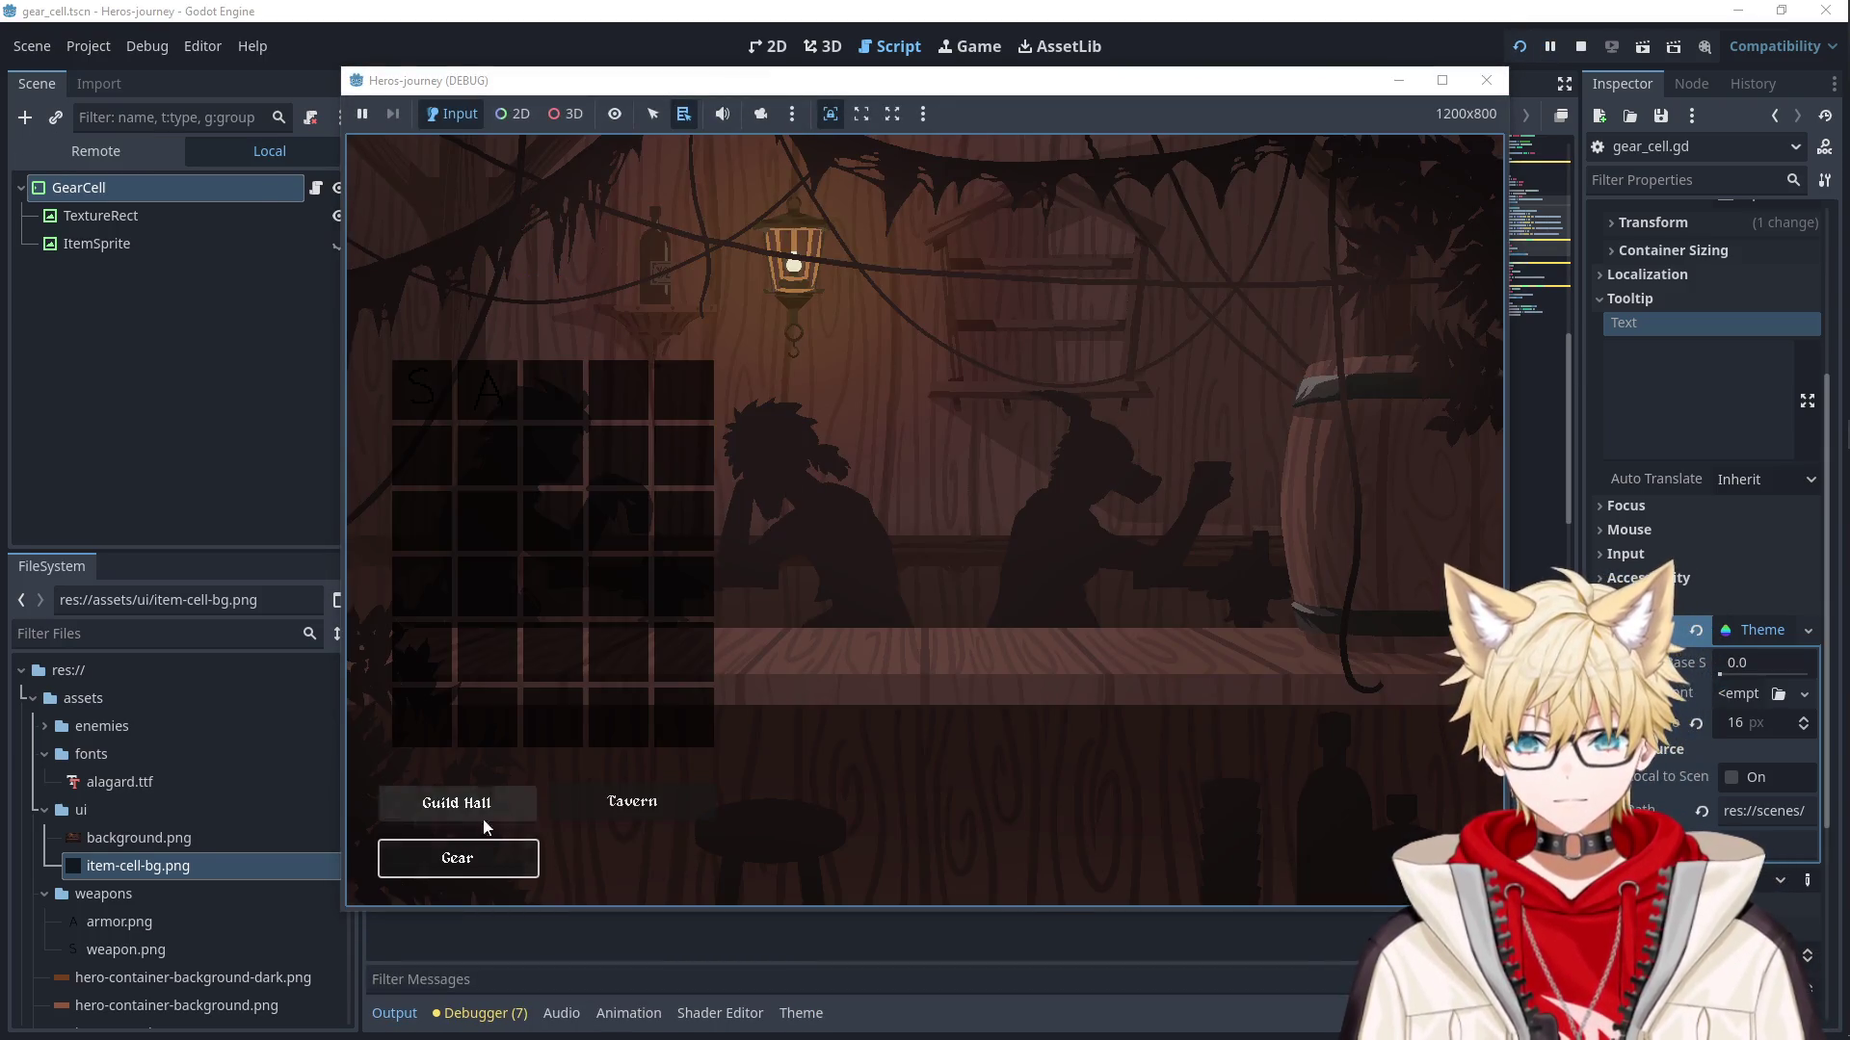
mouse_move(431, 395)
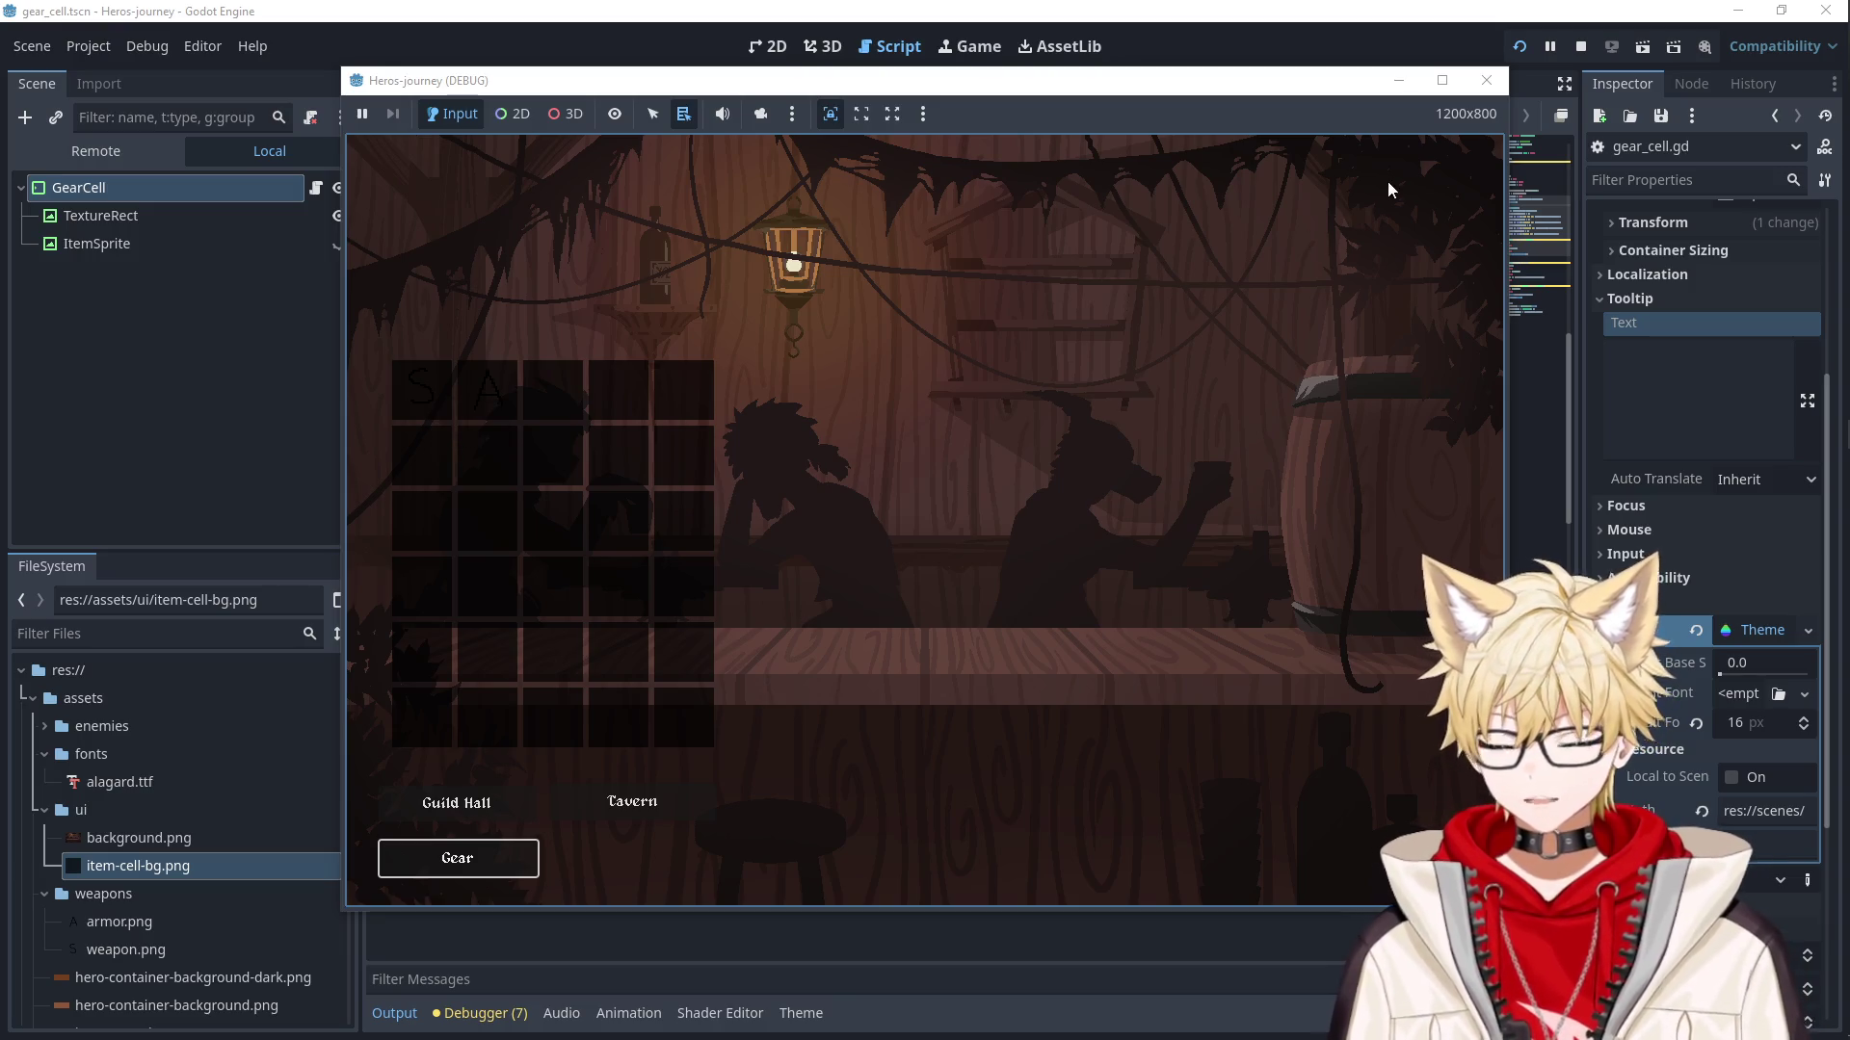
click(1485, 94)
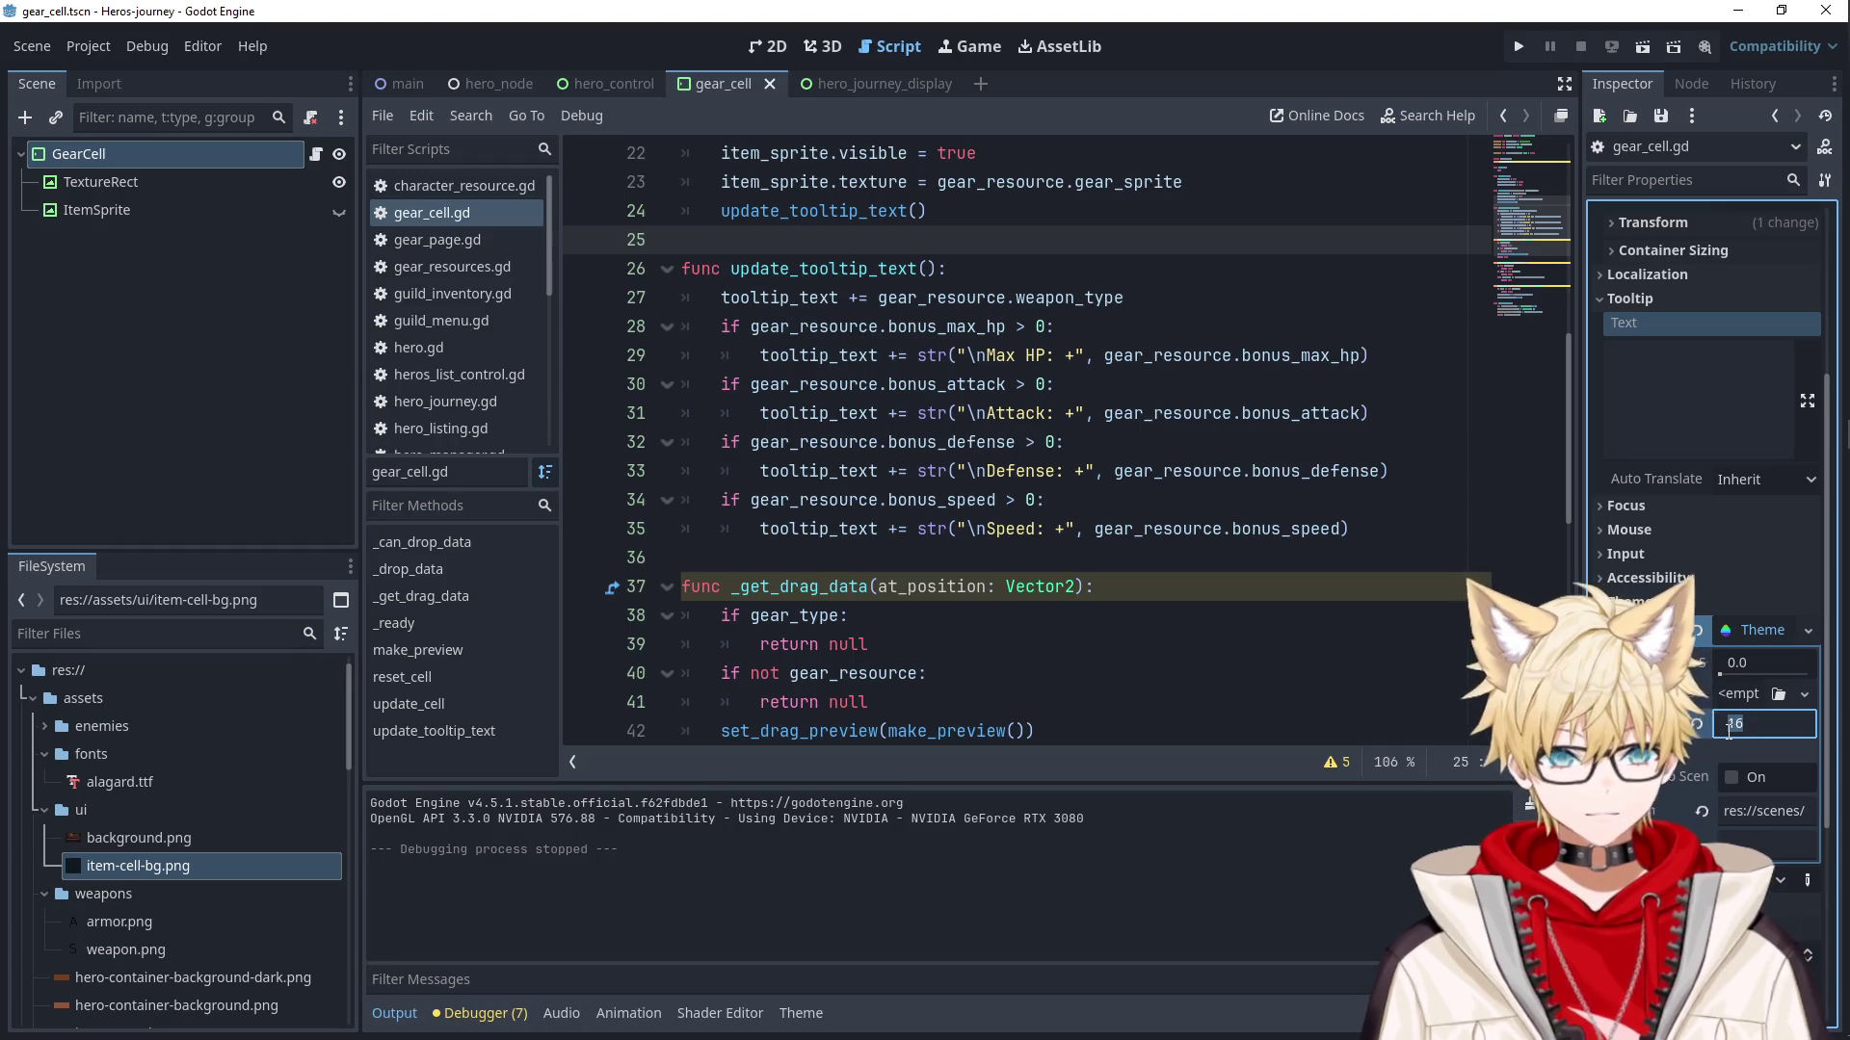
Set the theme Default Font Size to 24 and test the tooltip in a new run.
click(1728, 729)
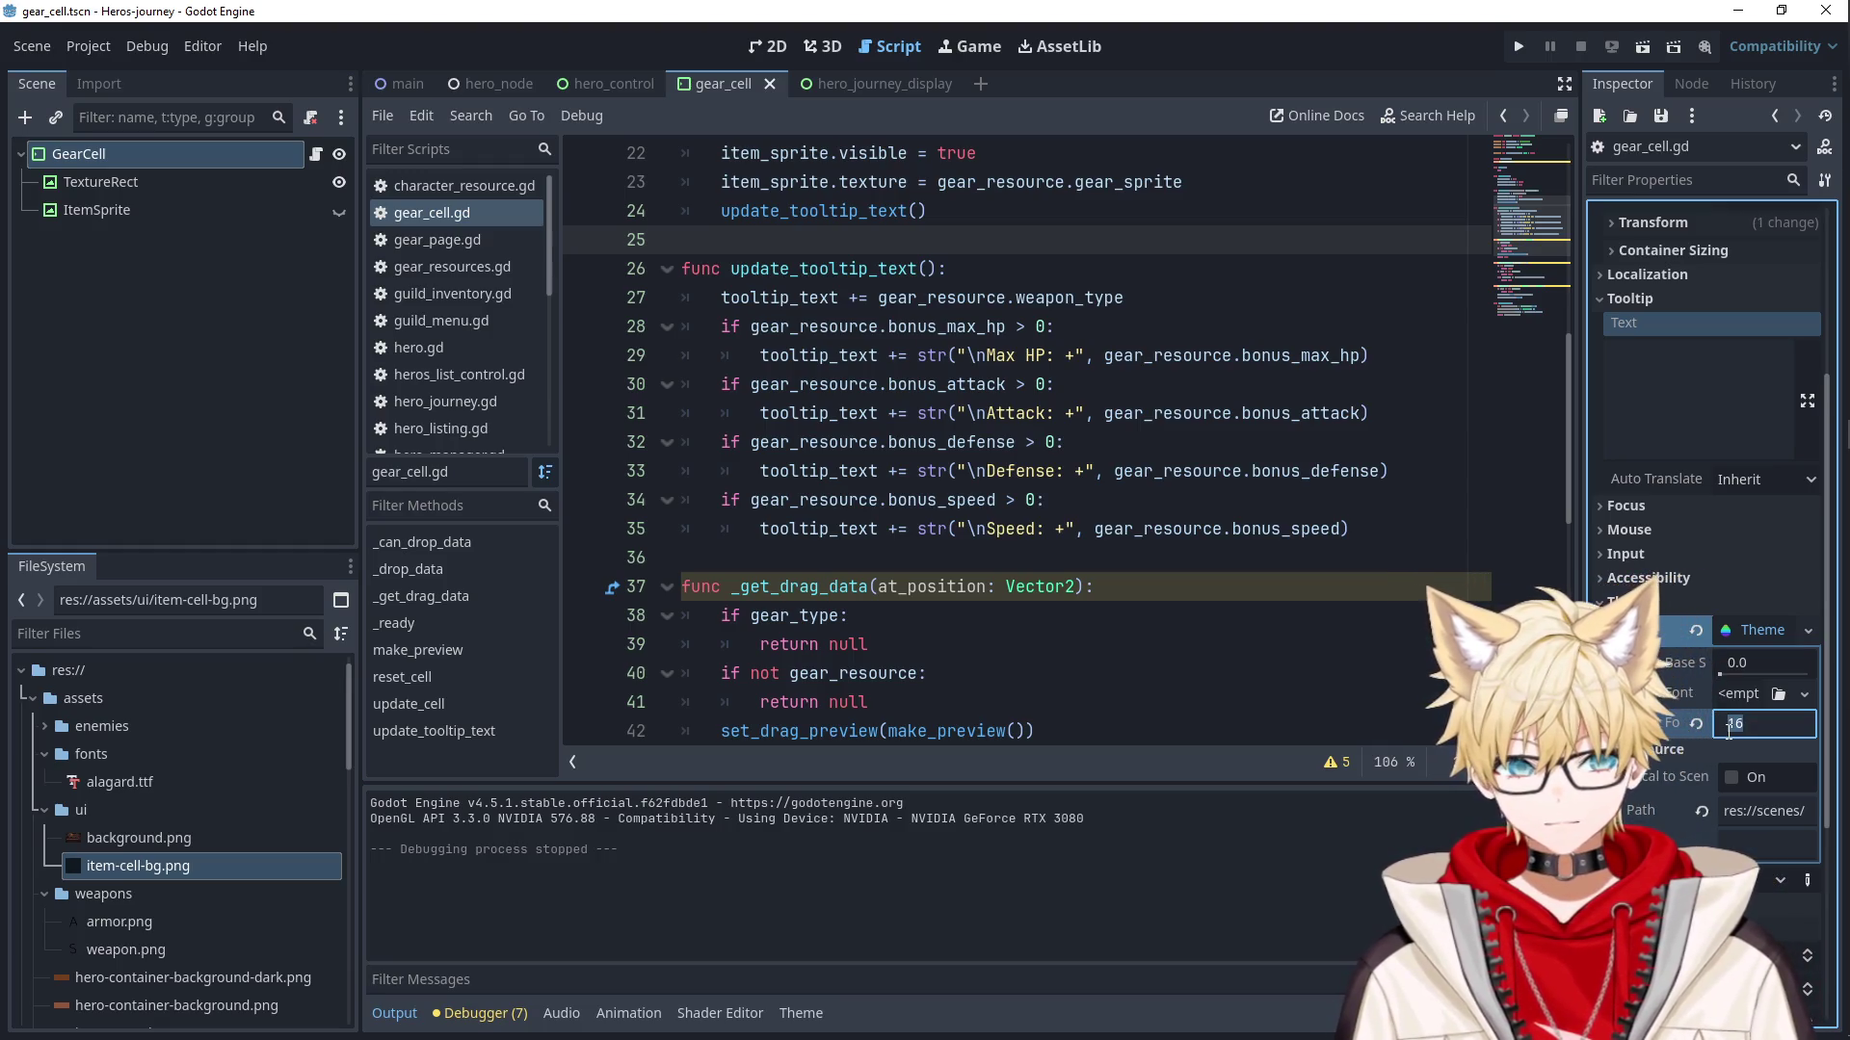
text(42)
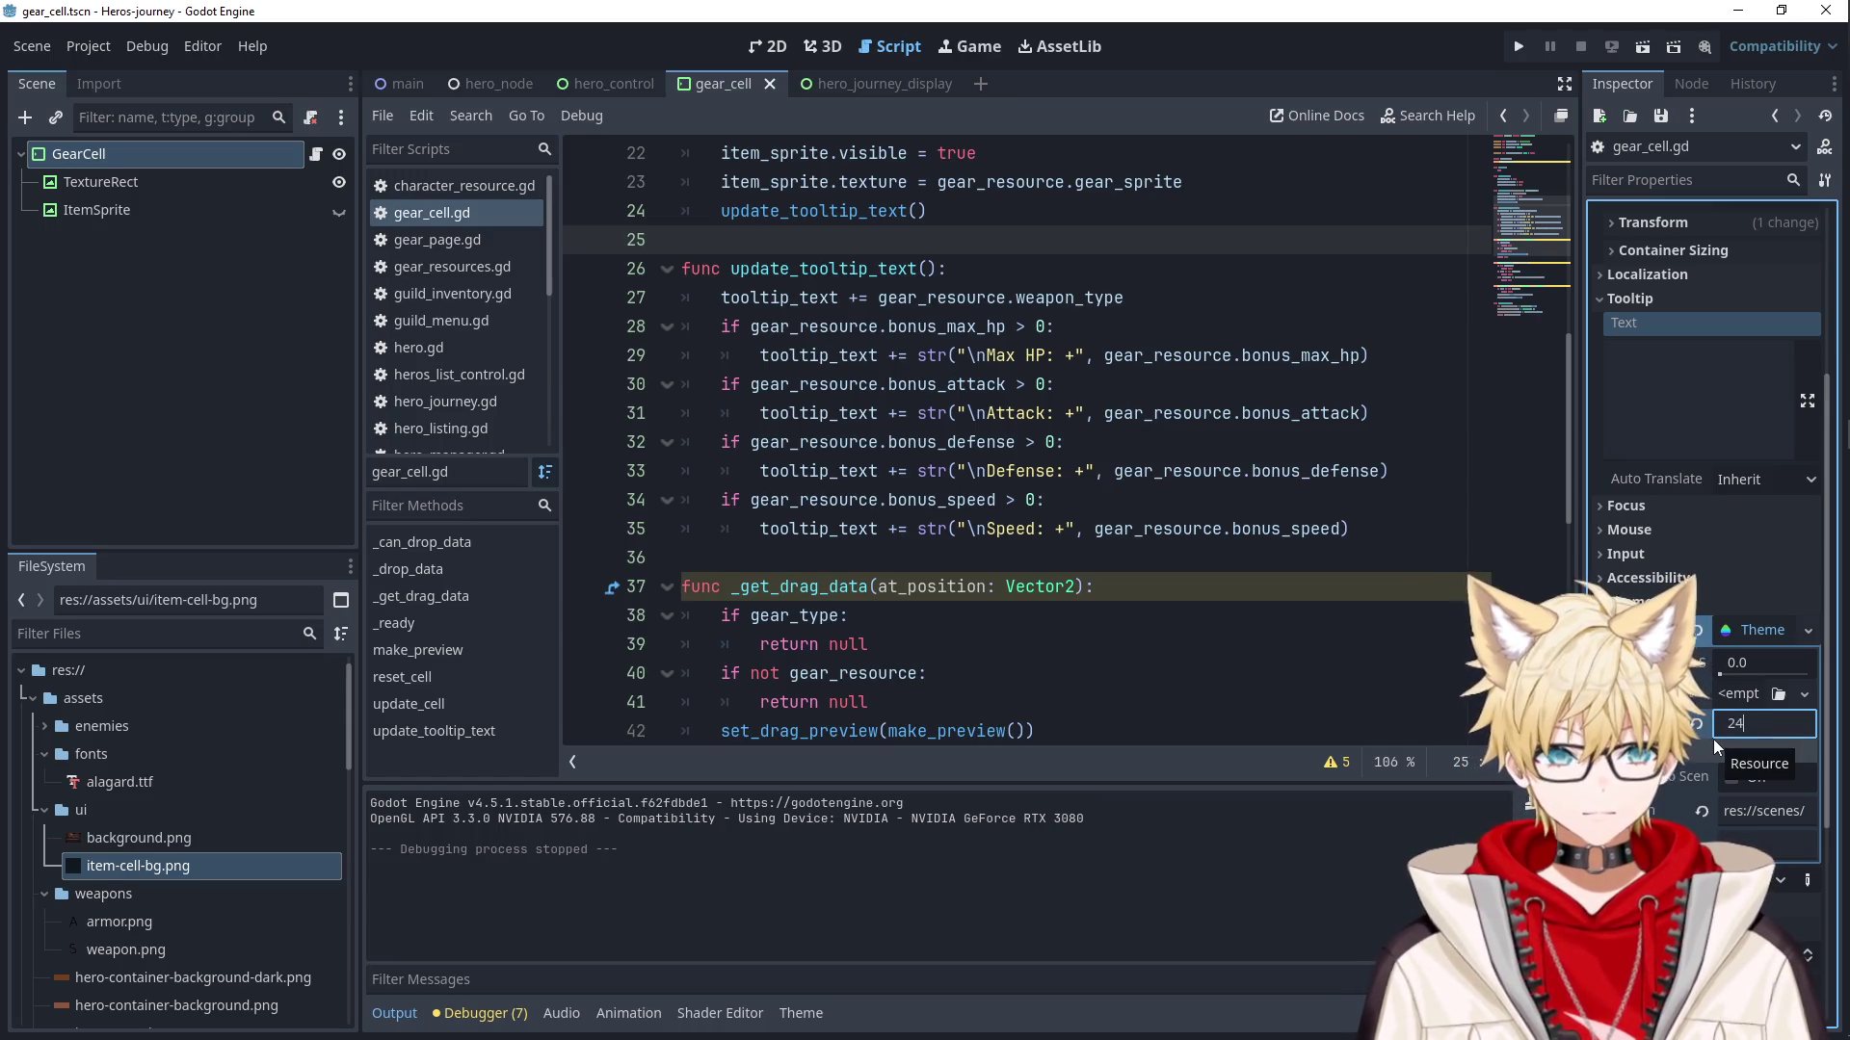
click(1224, 440)
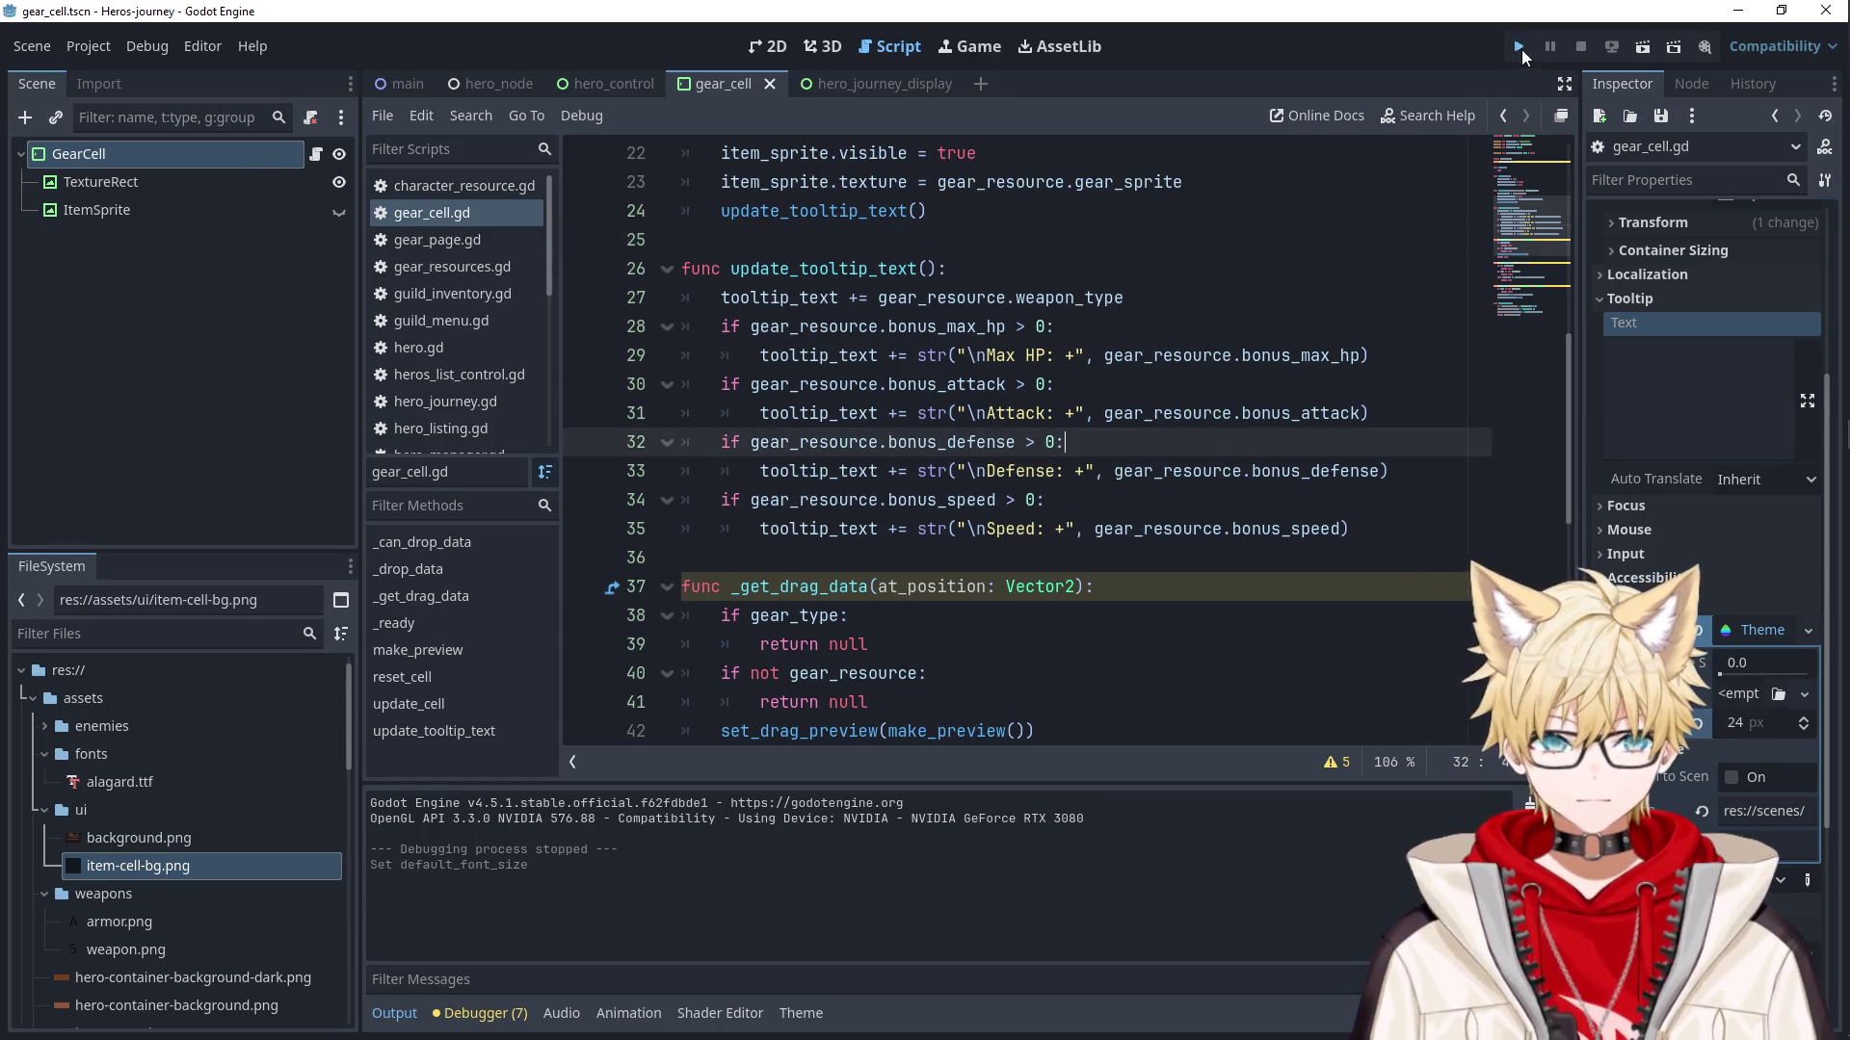
click(1518, 46)
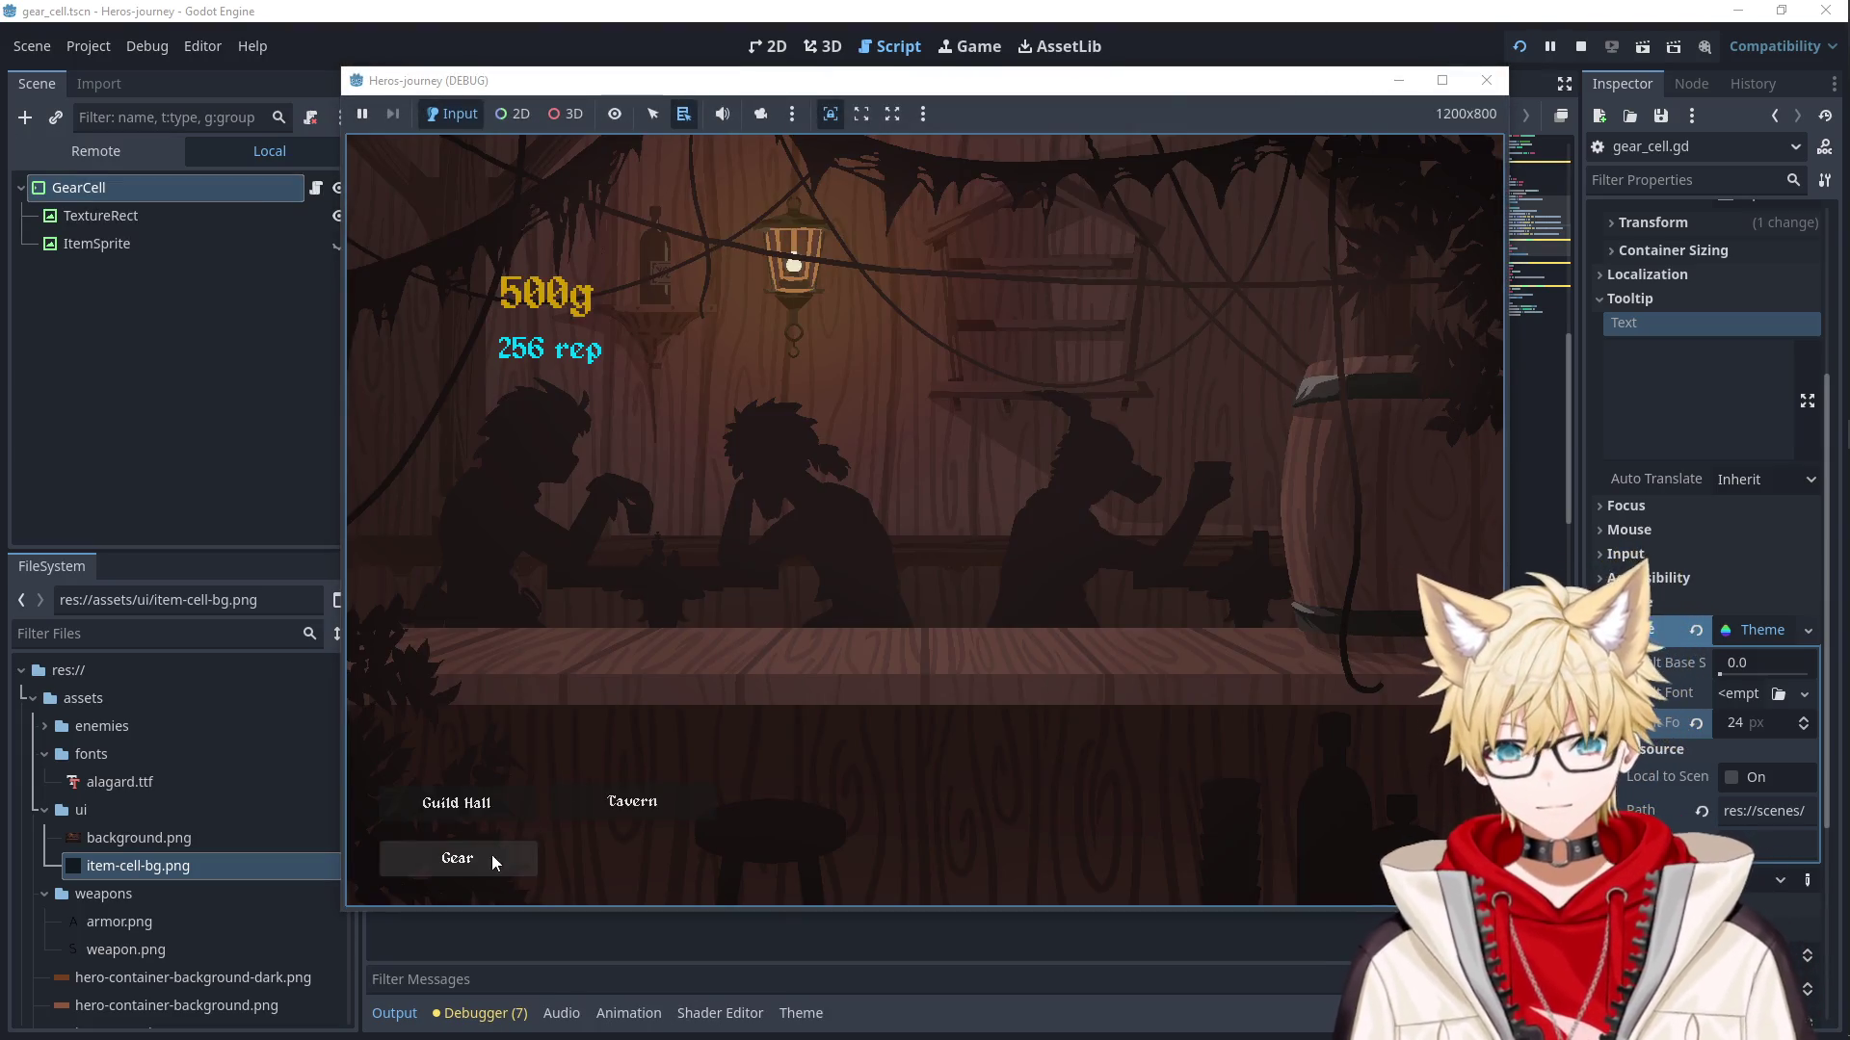
click(494, 854)
mouse_move(425, 400)
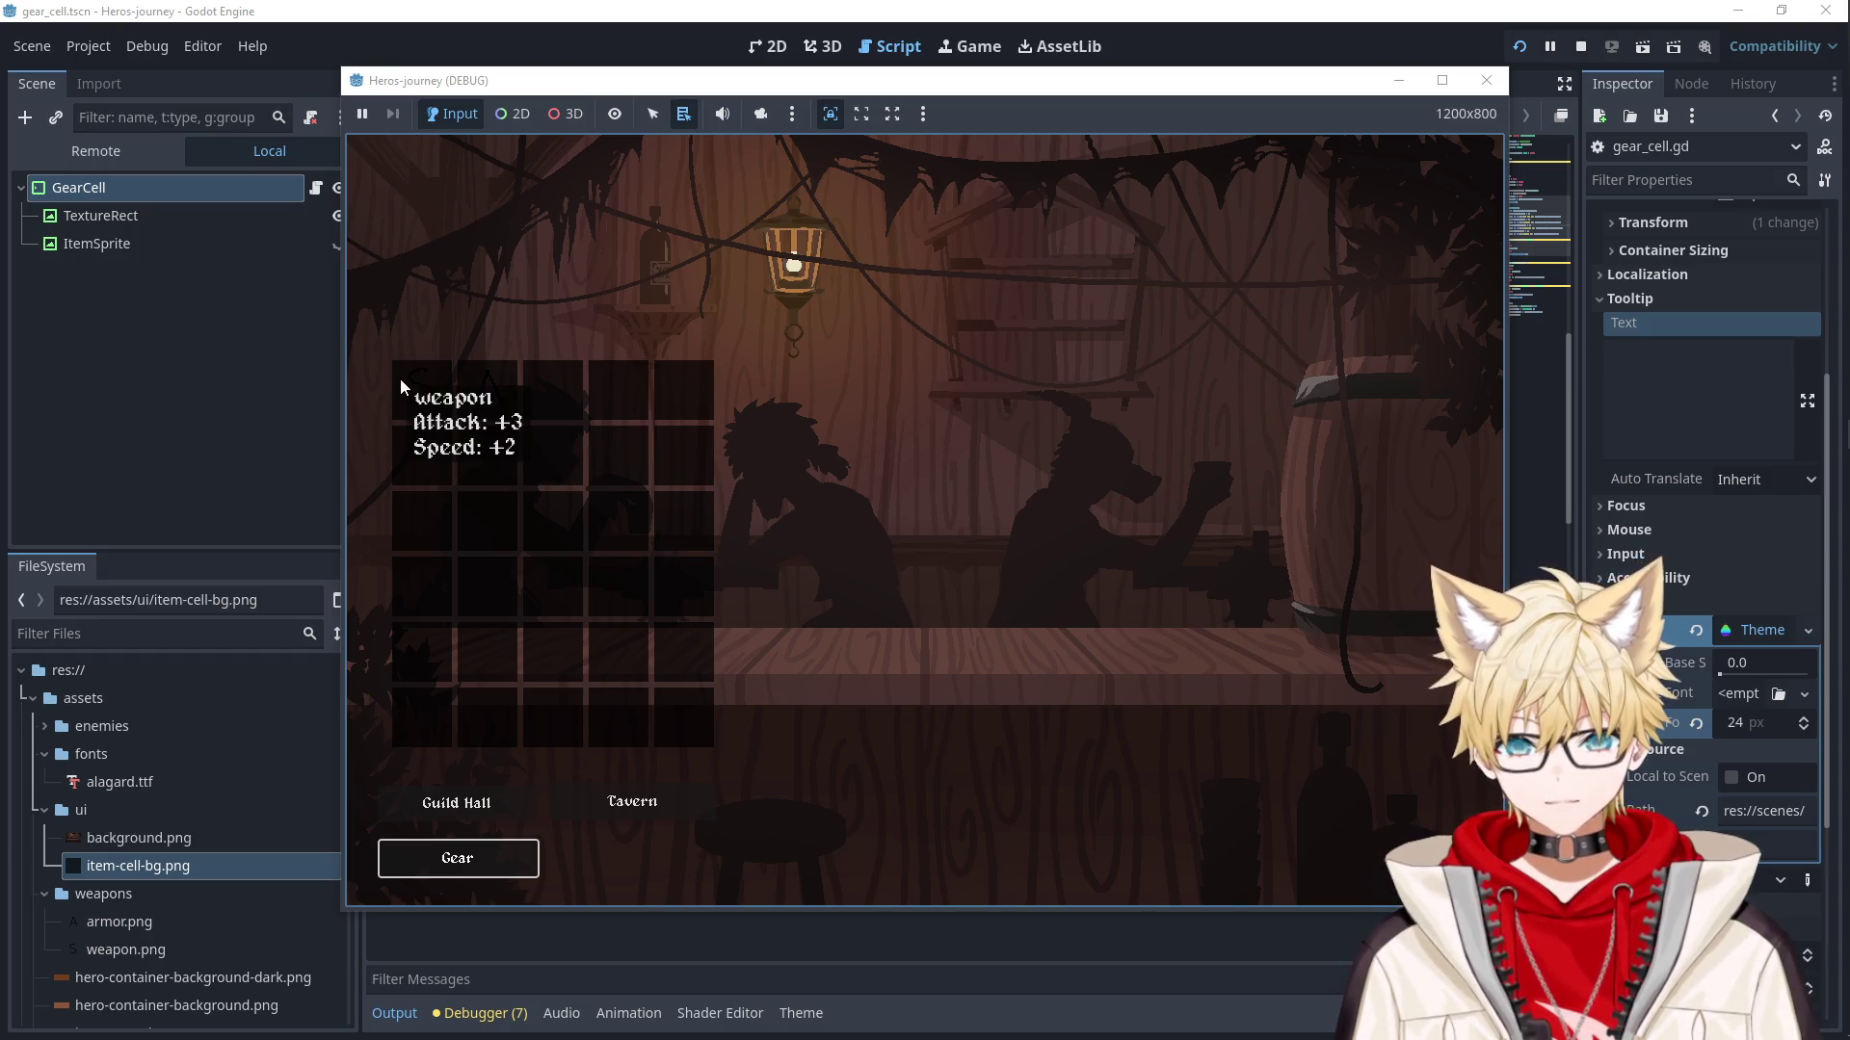
click(1487, 80)
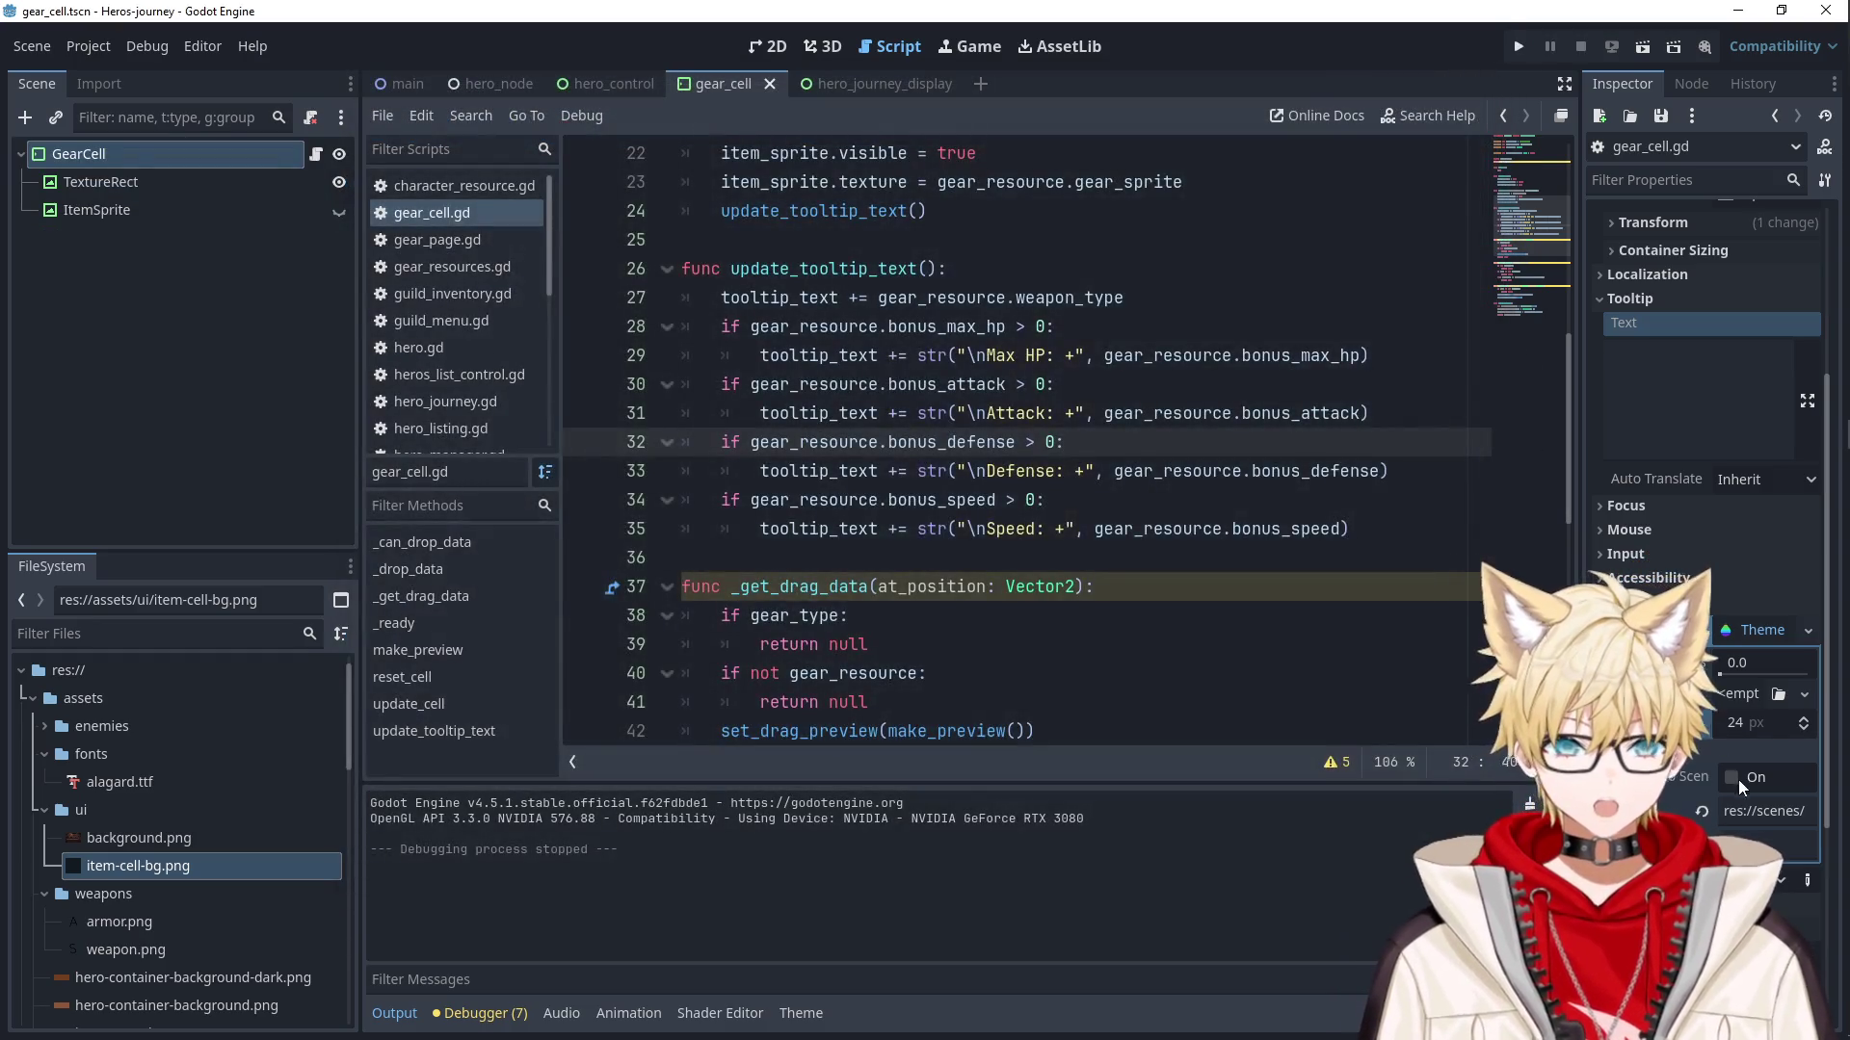
Set the Default Font Size to 32.
text(32)
key(Return)
click(900, 549)
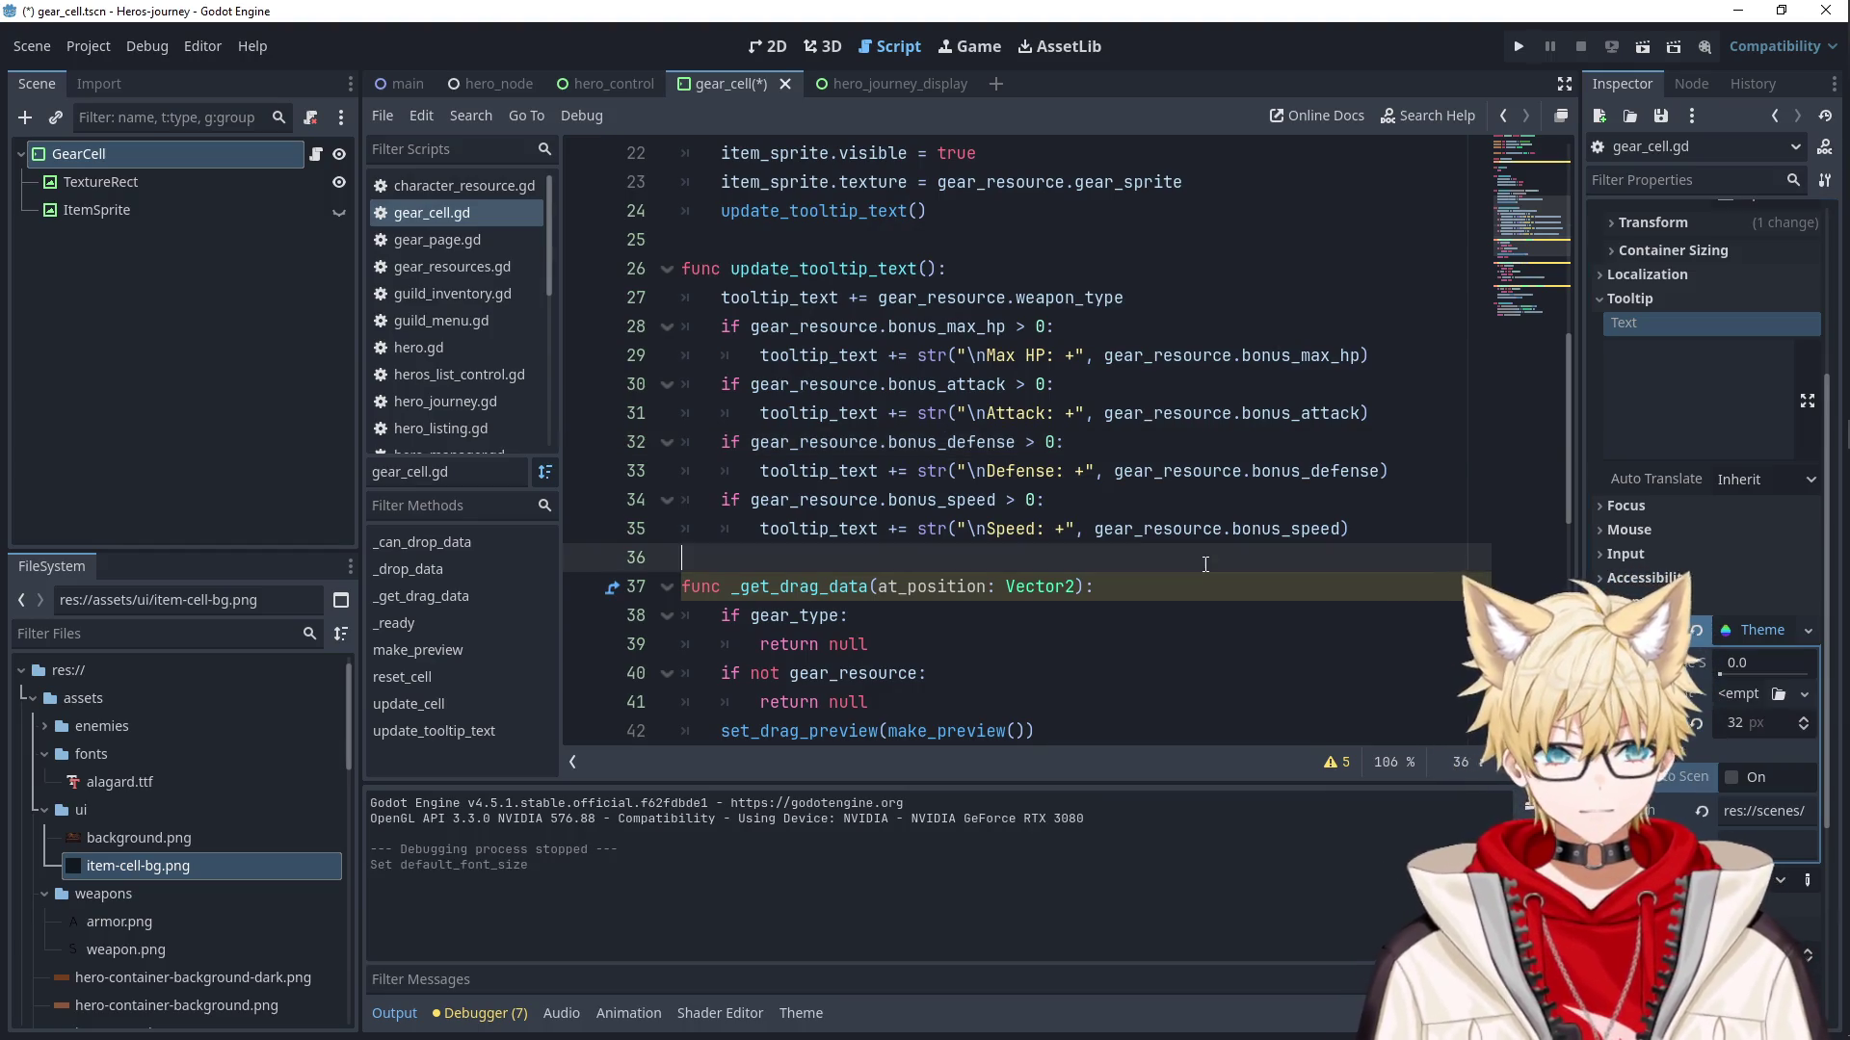
Append .capitalize() to weapon_type on line 27, save, and run the game.
scroll(993, 518, up, 1)
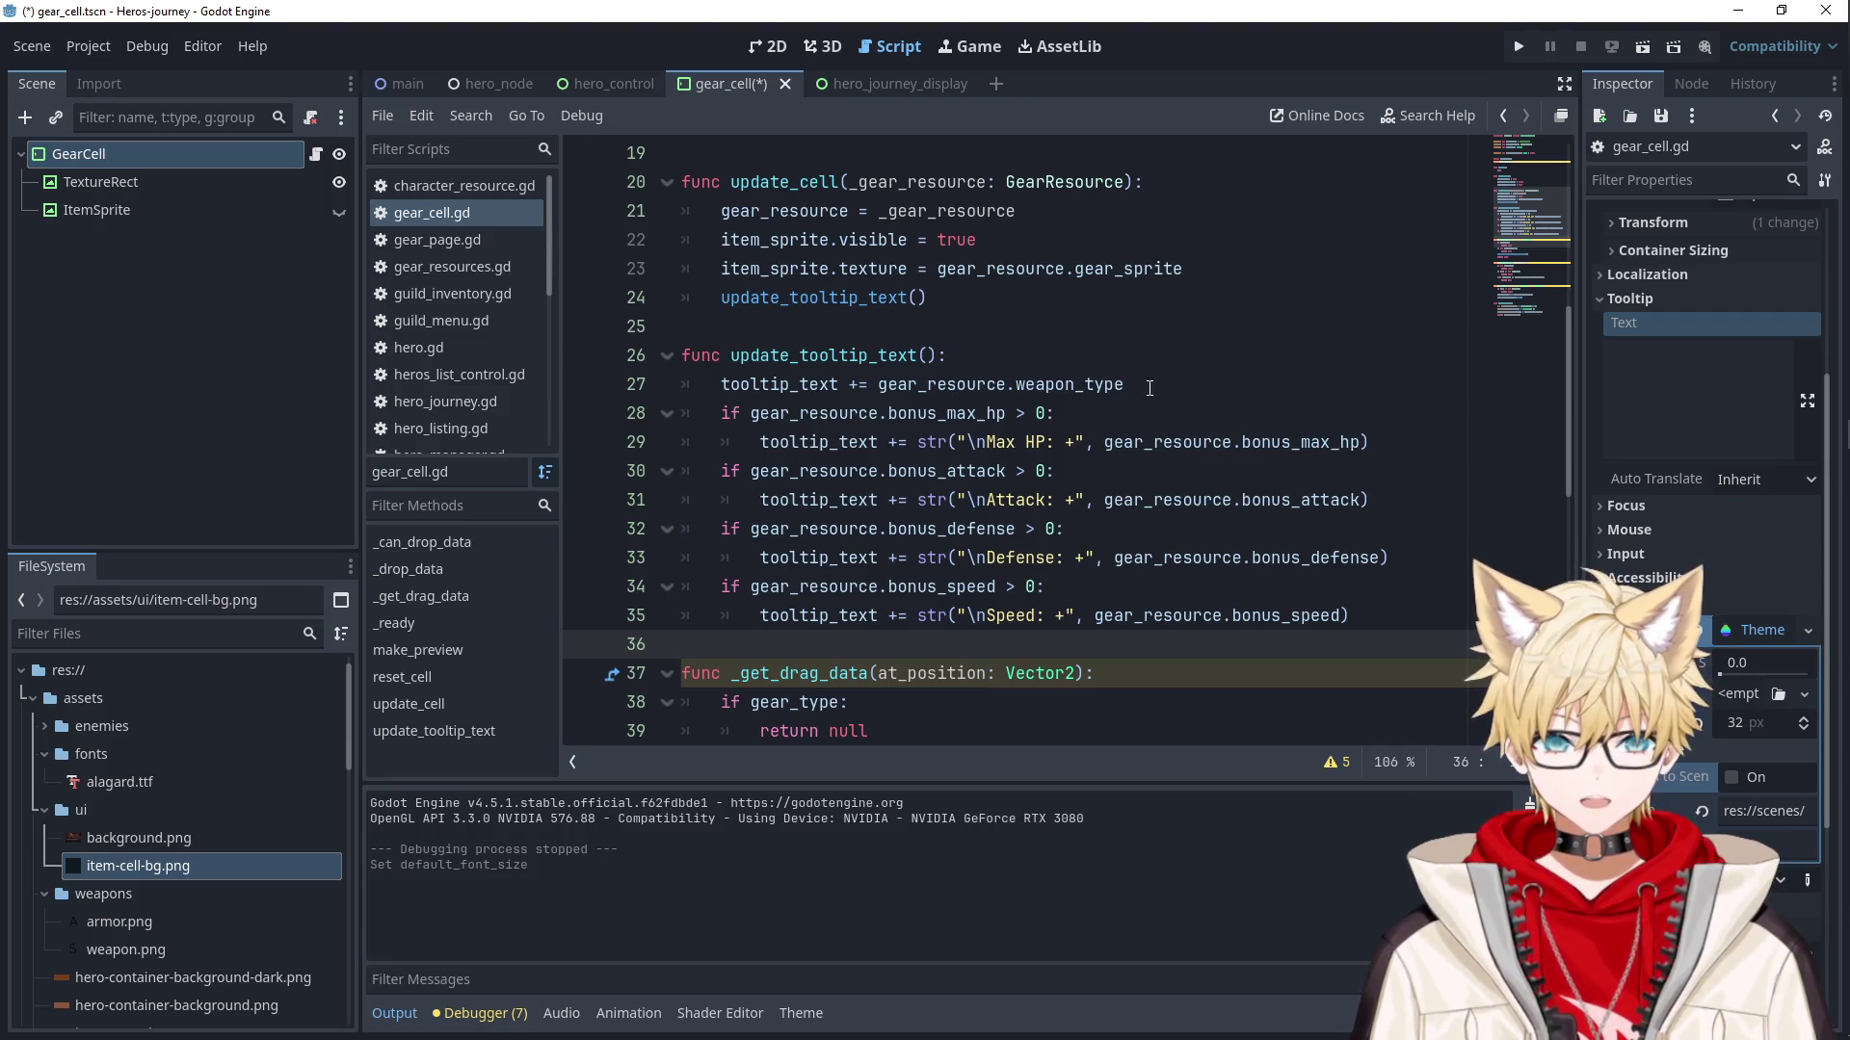
click(878, 385)
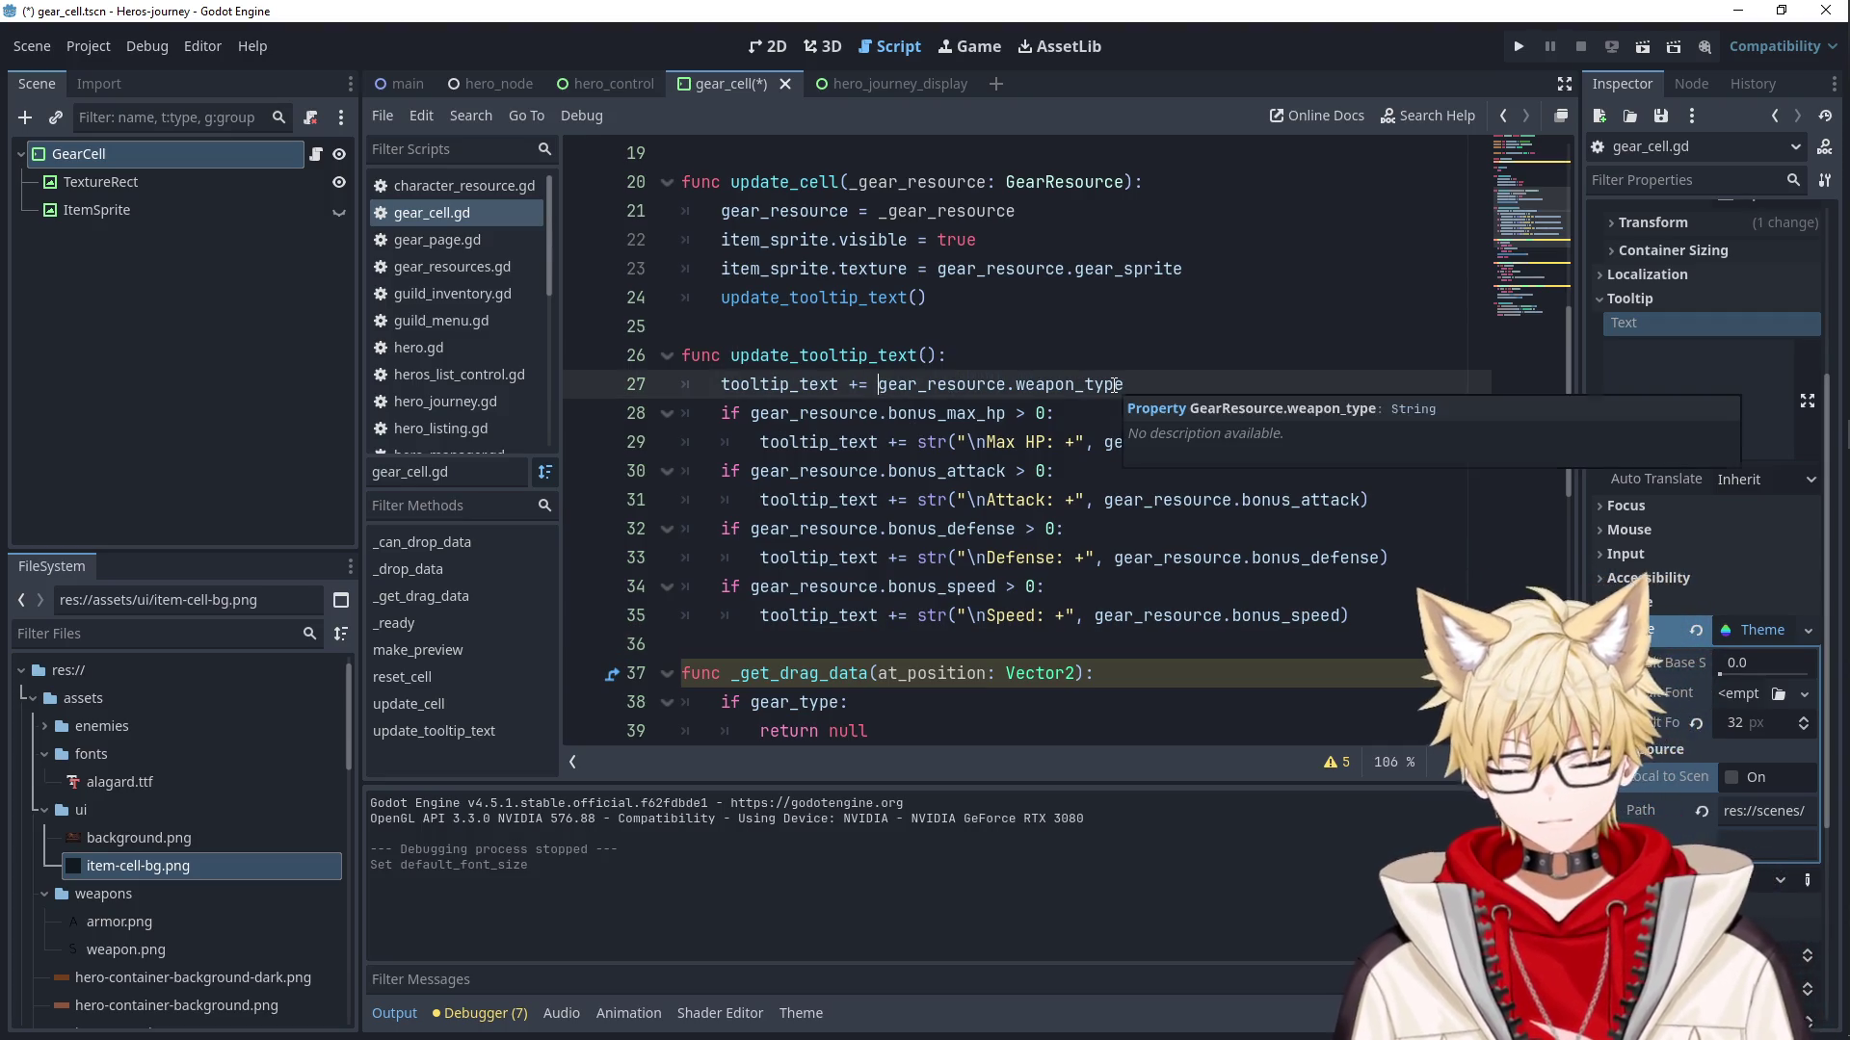
click(1154, 379)
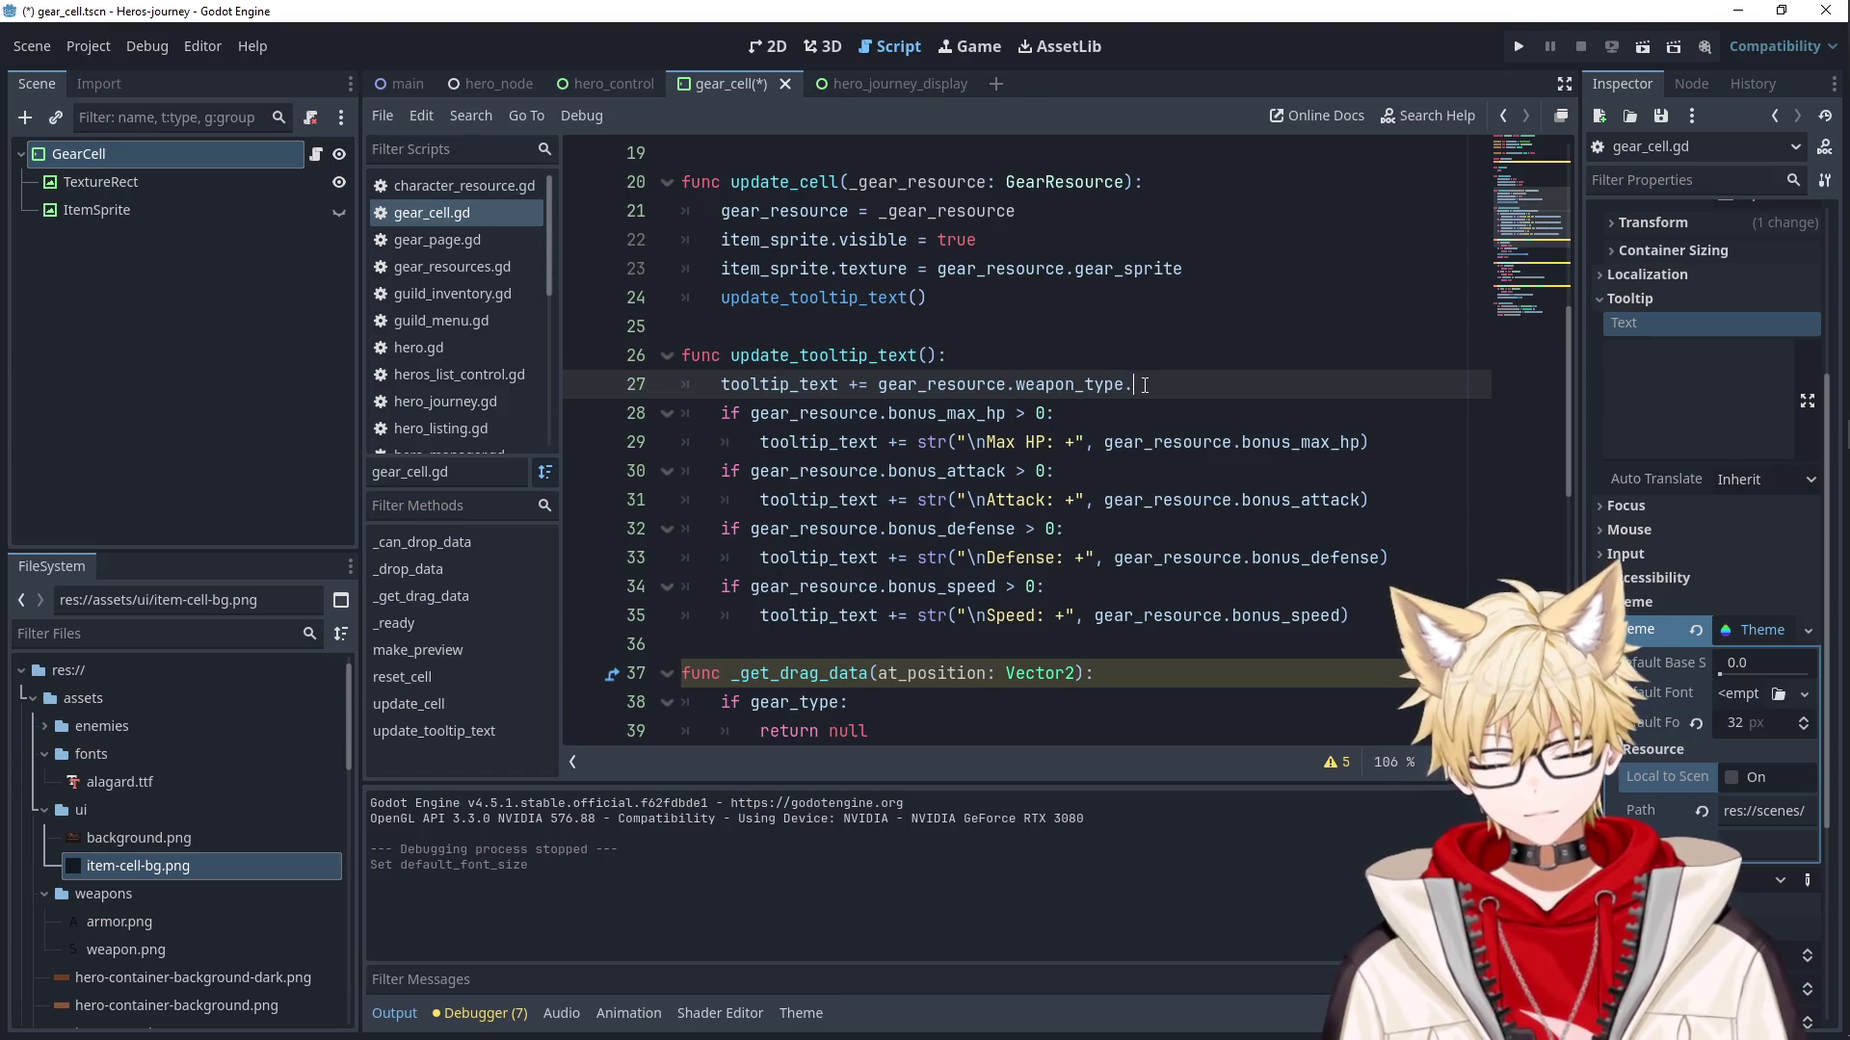
text(ca)
key(Return)
key(ctrl+s)
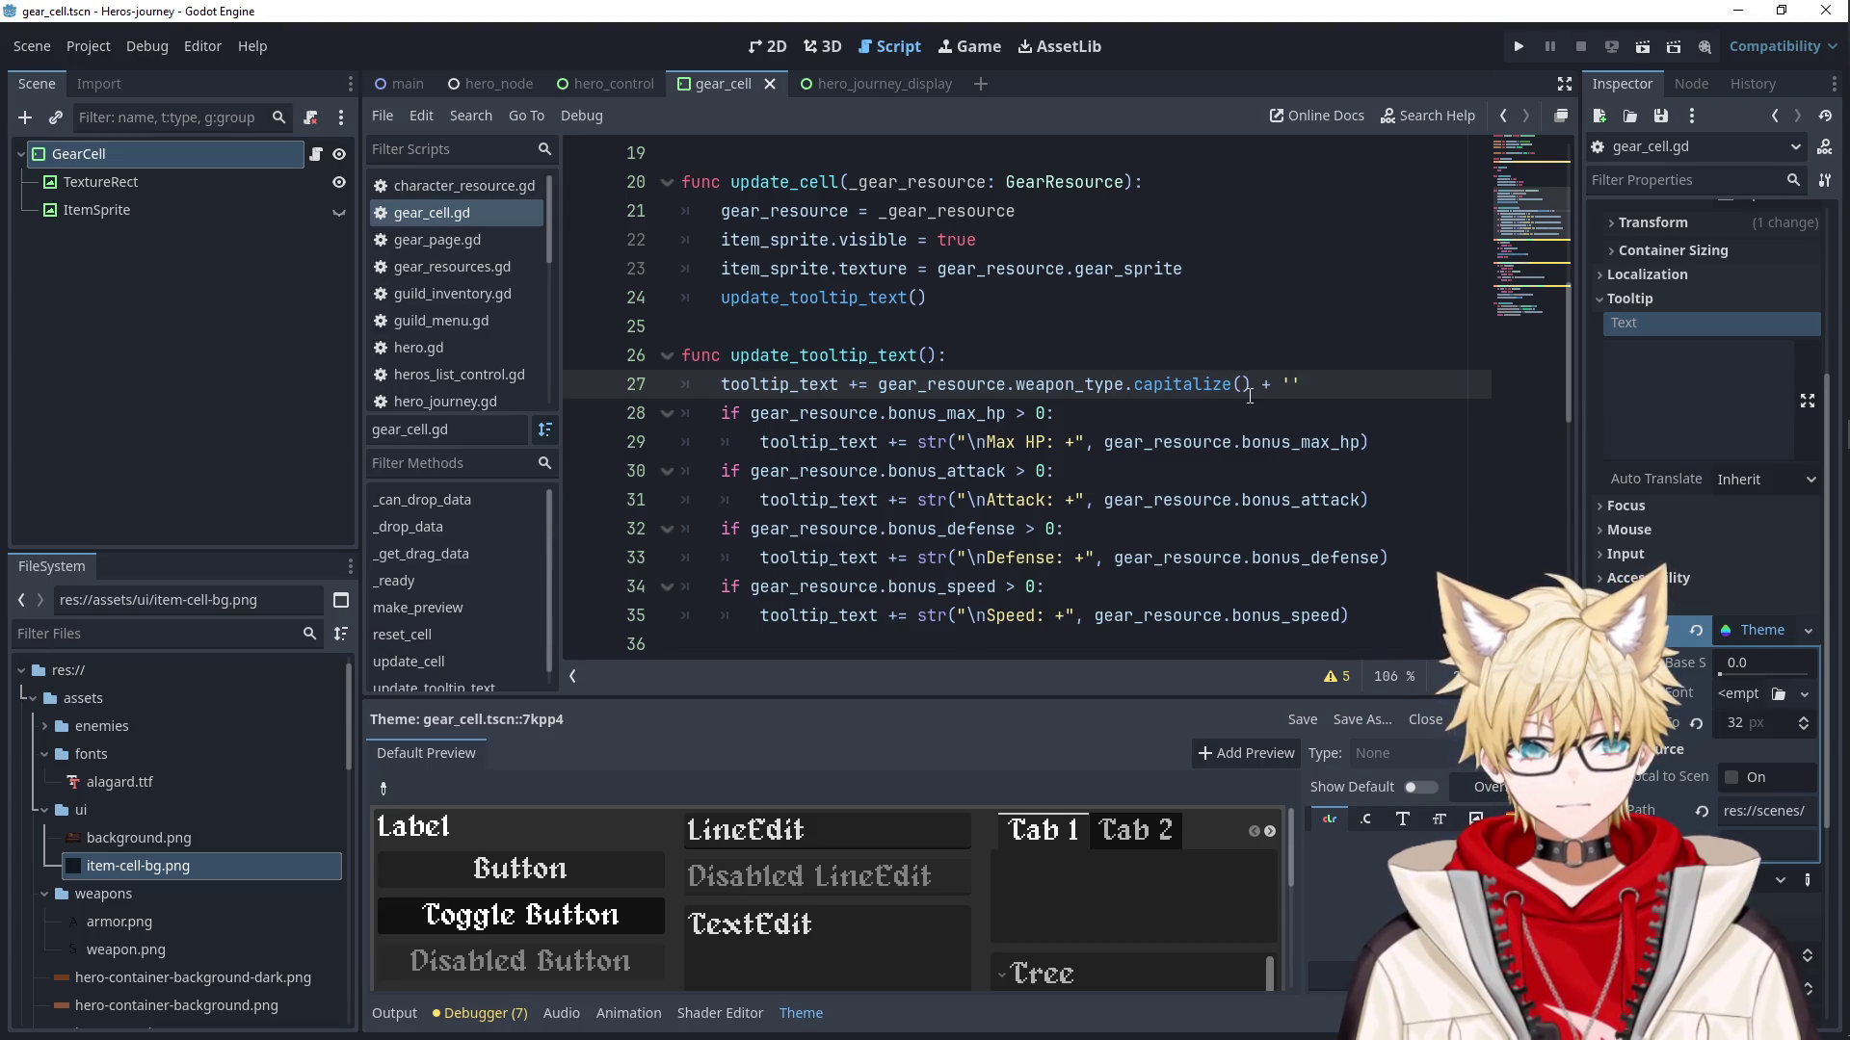
click(1520, 44)
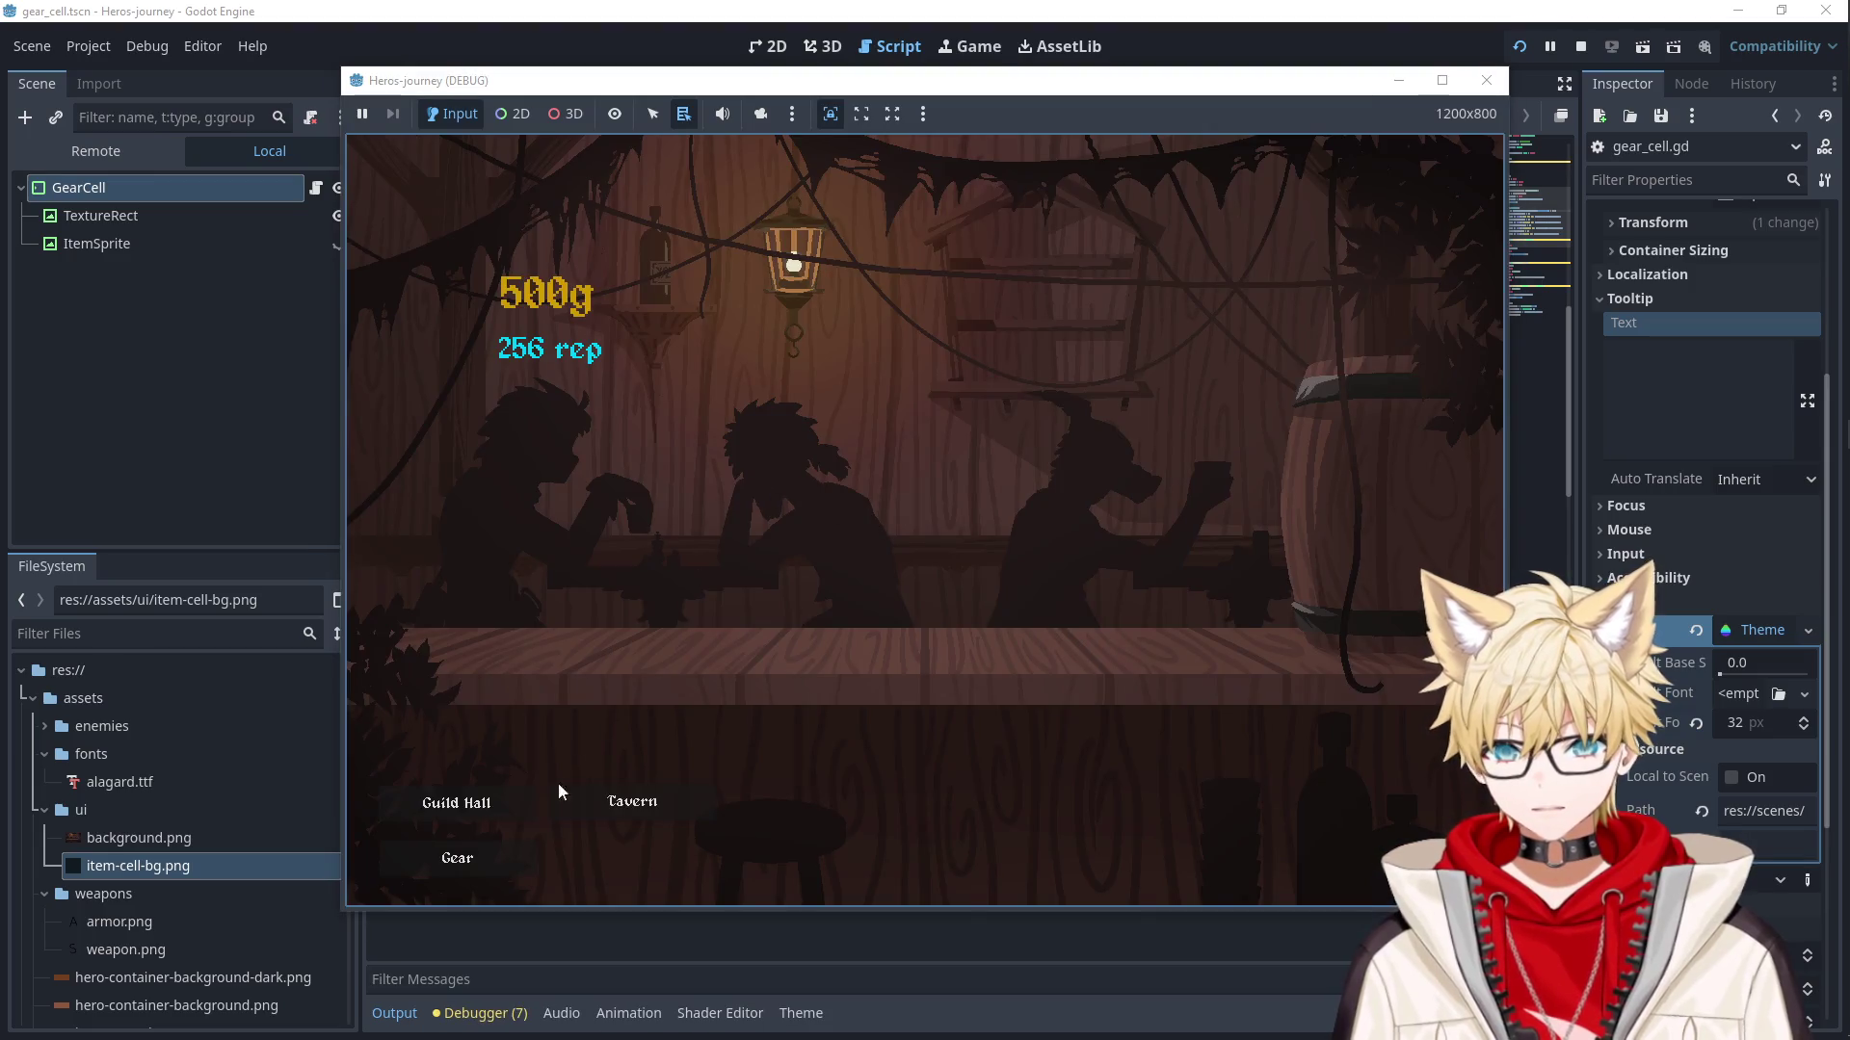
Check the capitalized Weapon and Armor tooltip headings in the inventory, then stop the game.
key(Return)
mouse_move(425, 395)
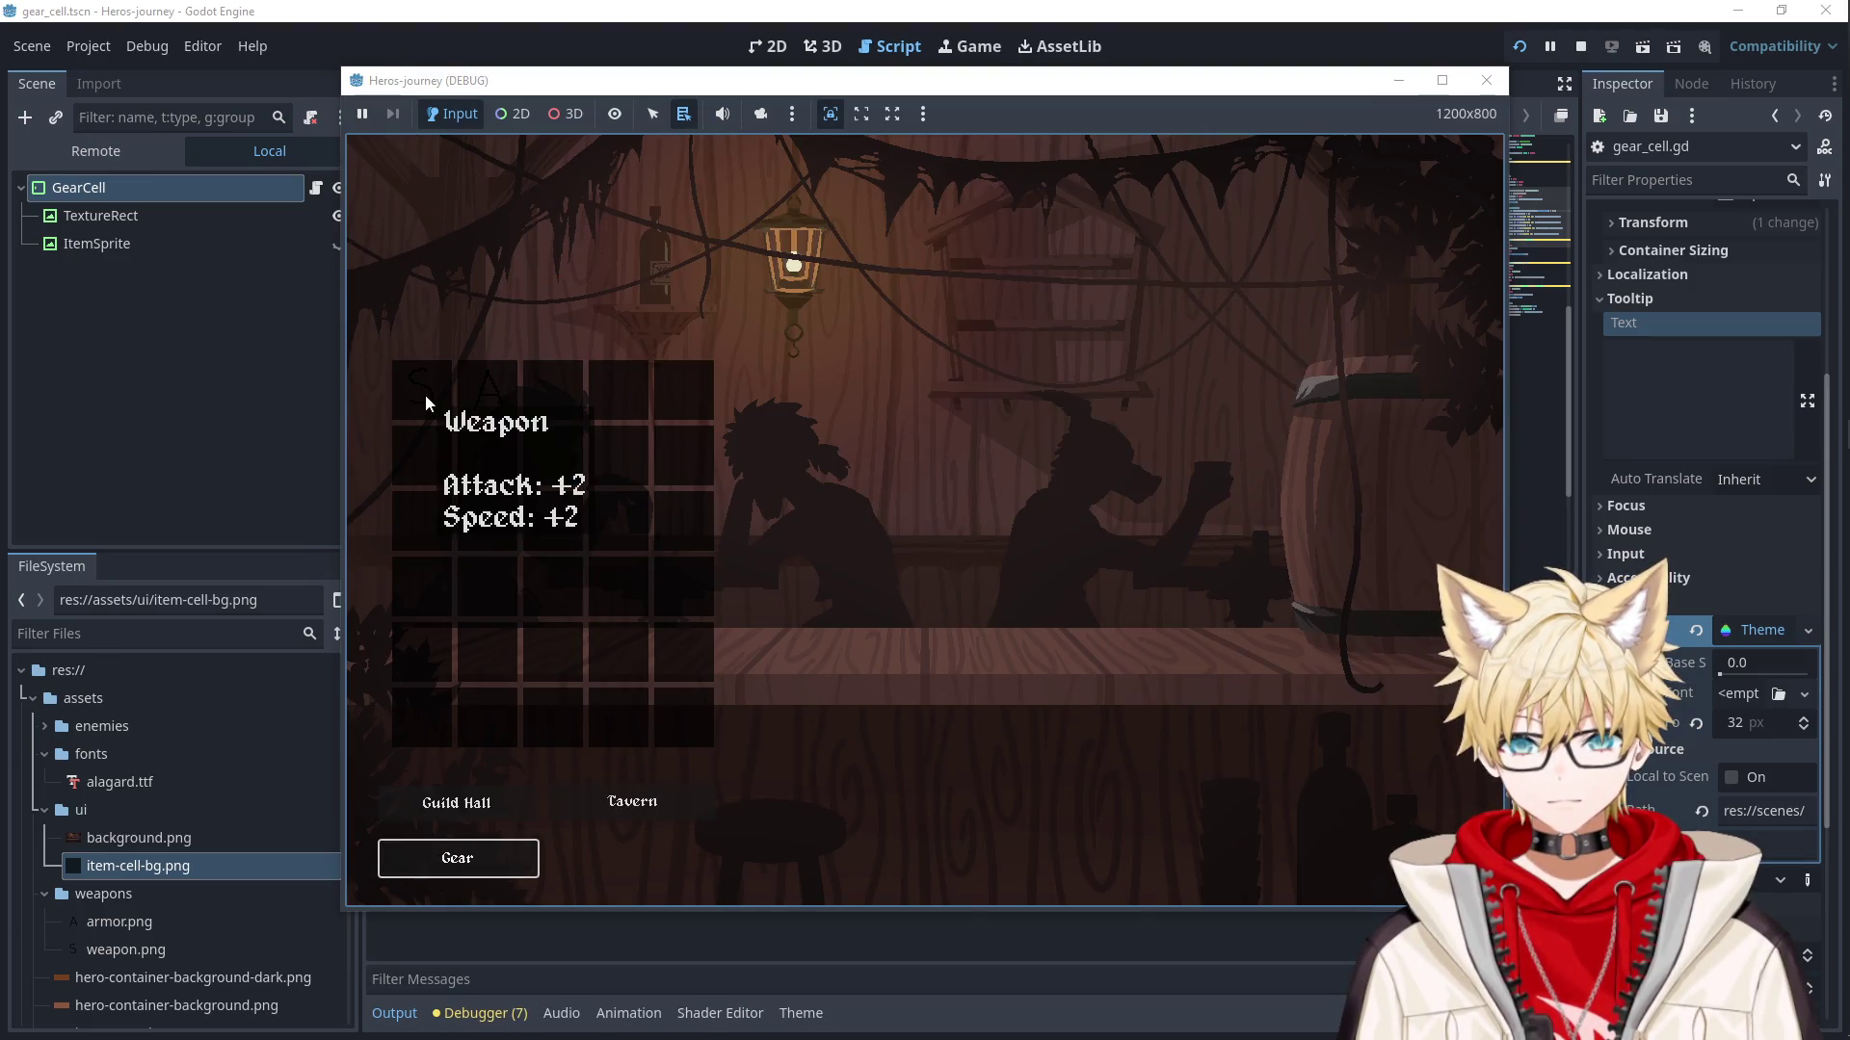
mouse_move(509, 395)
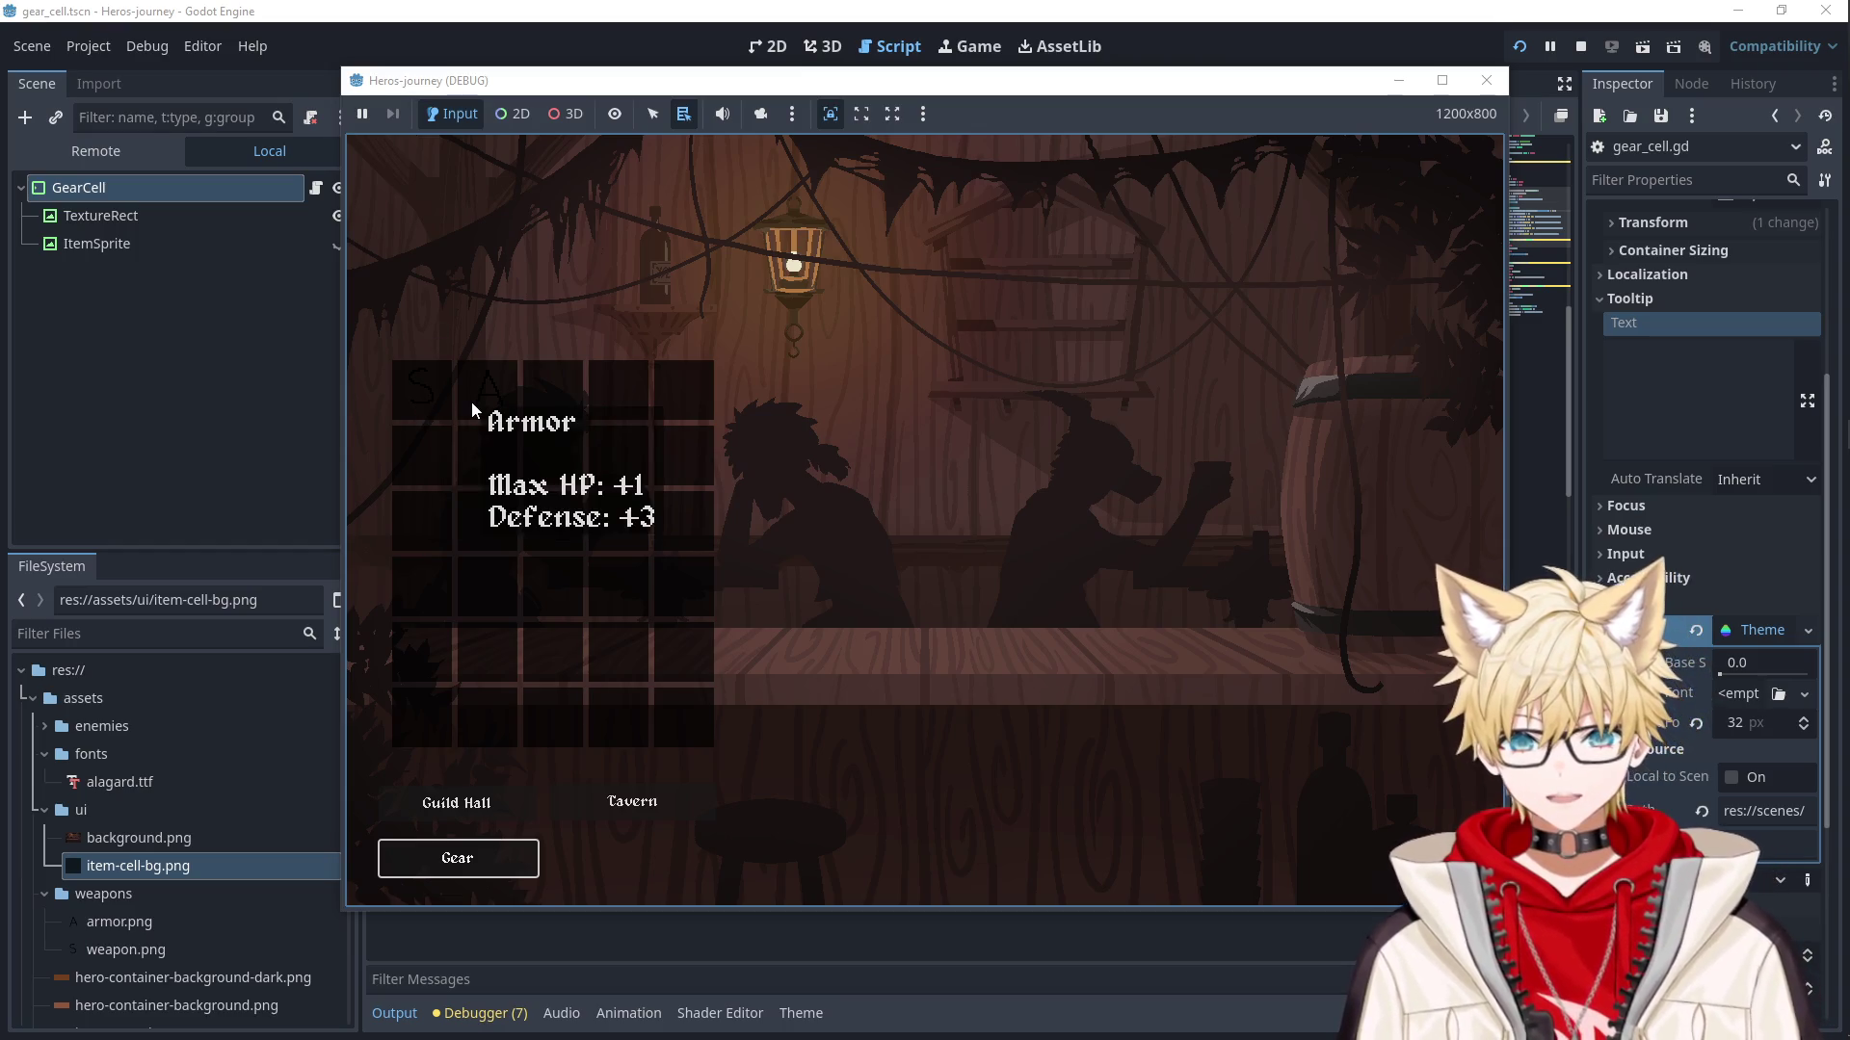
click(1487, 80)
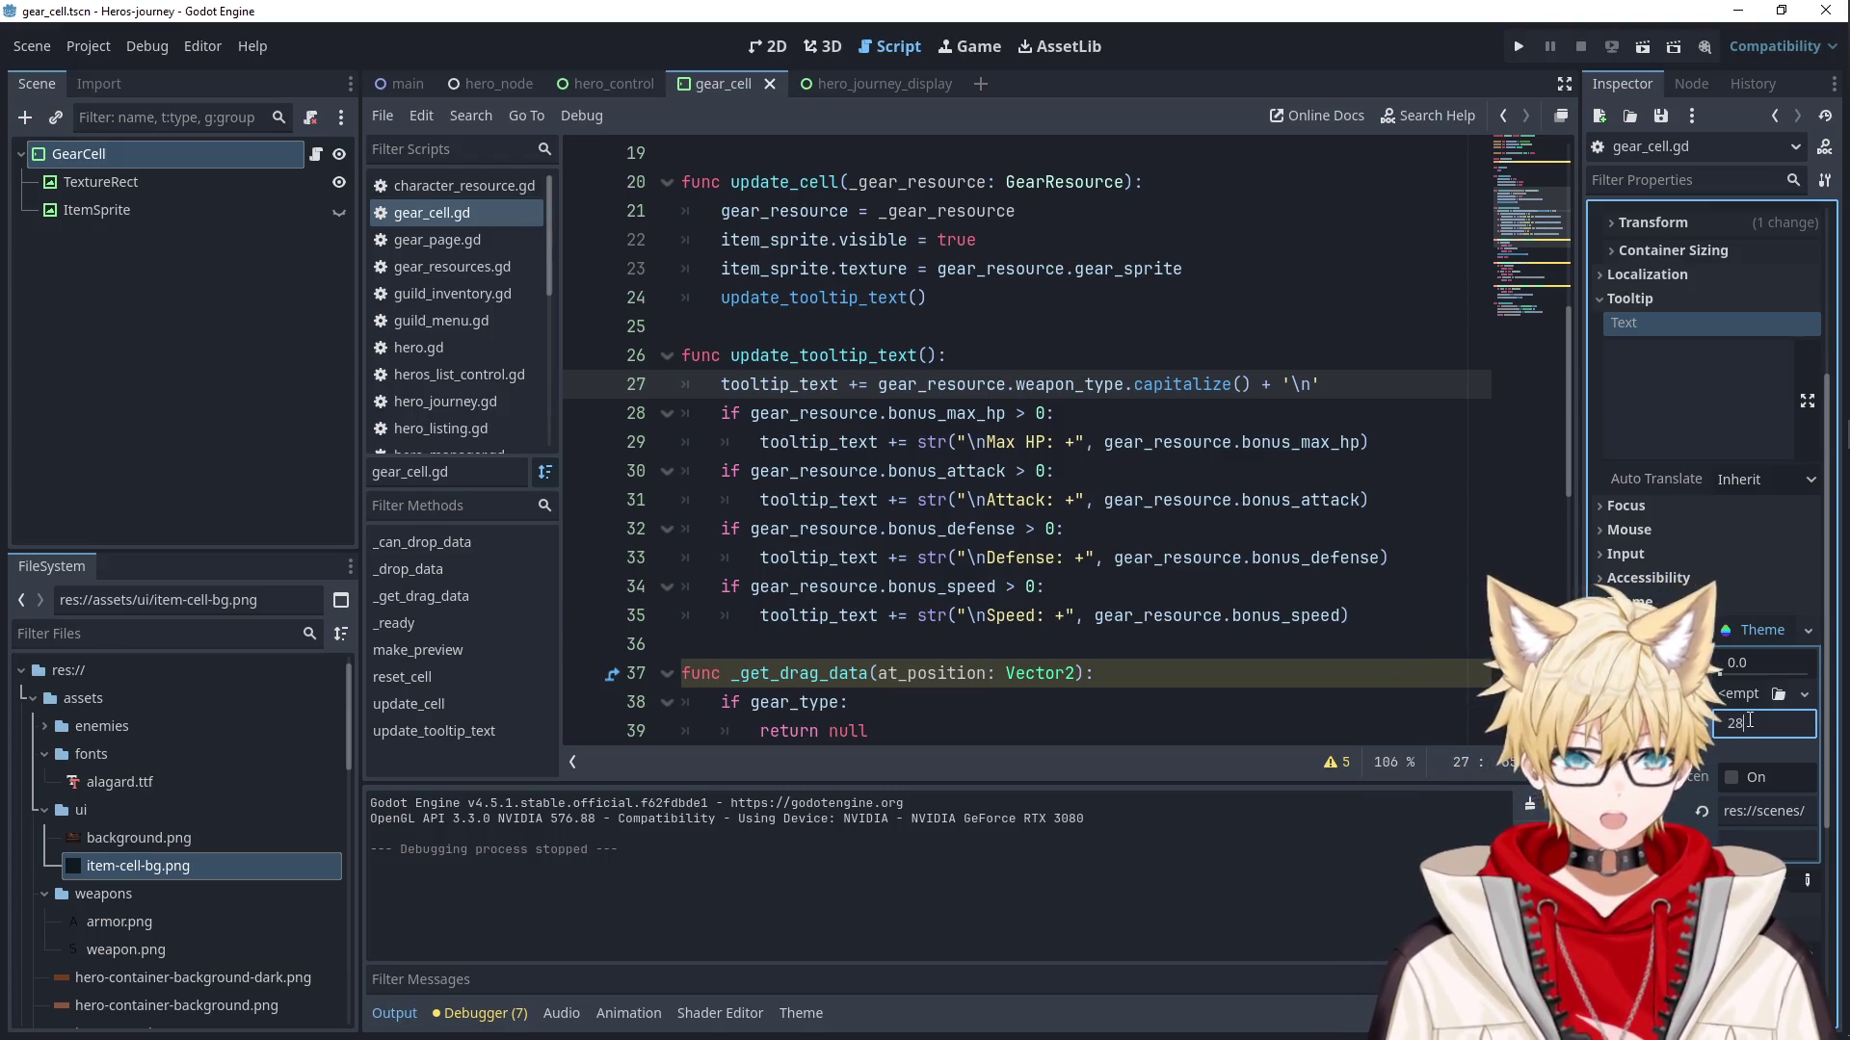
Launch the game, recruit a hero, equip the weapon, and inspect its stacked tooltip.
key(F5)
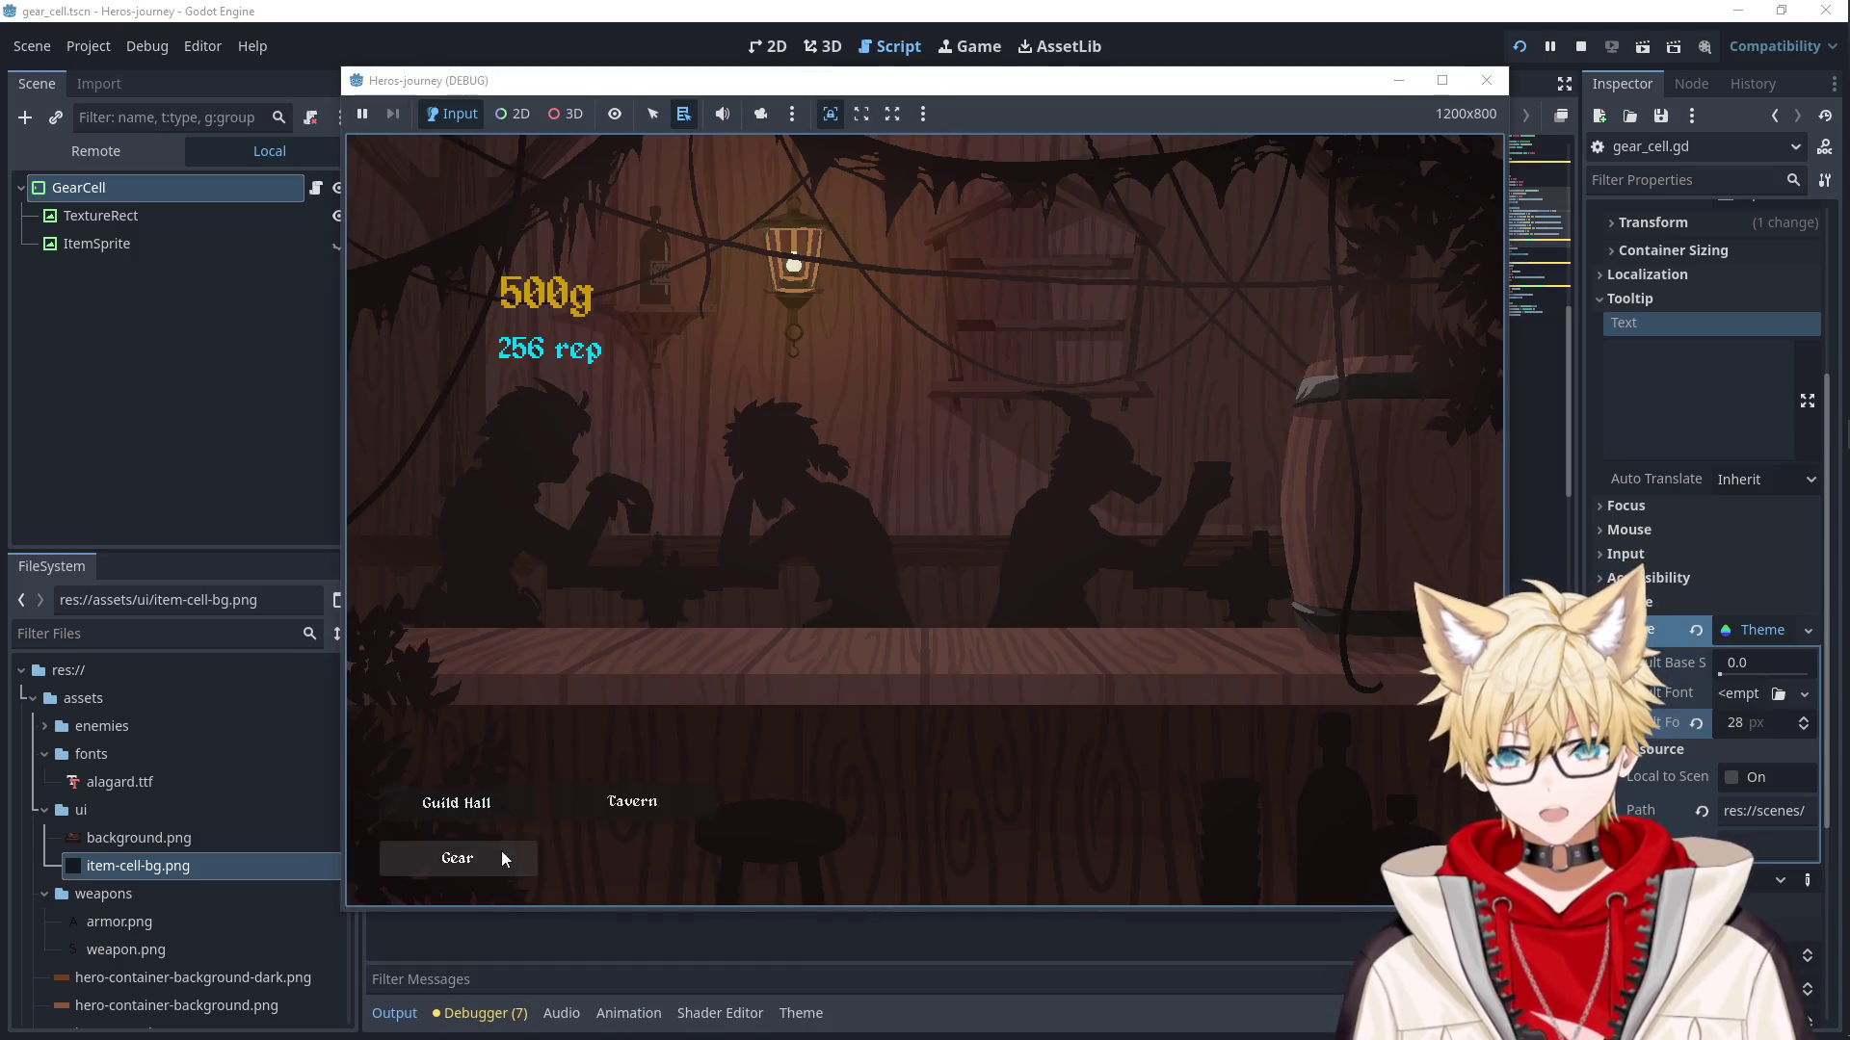
click(499, 856)
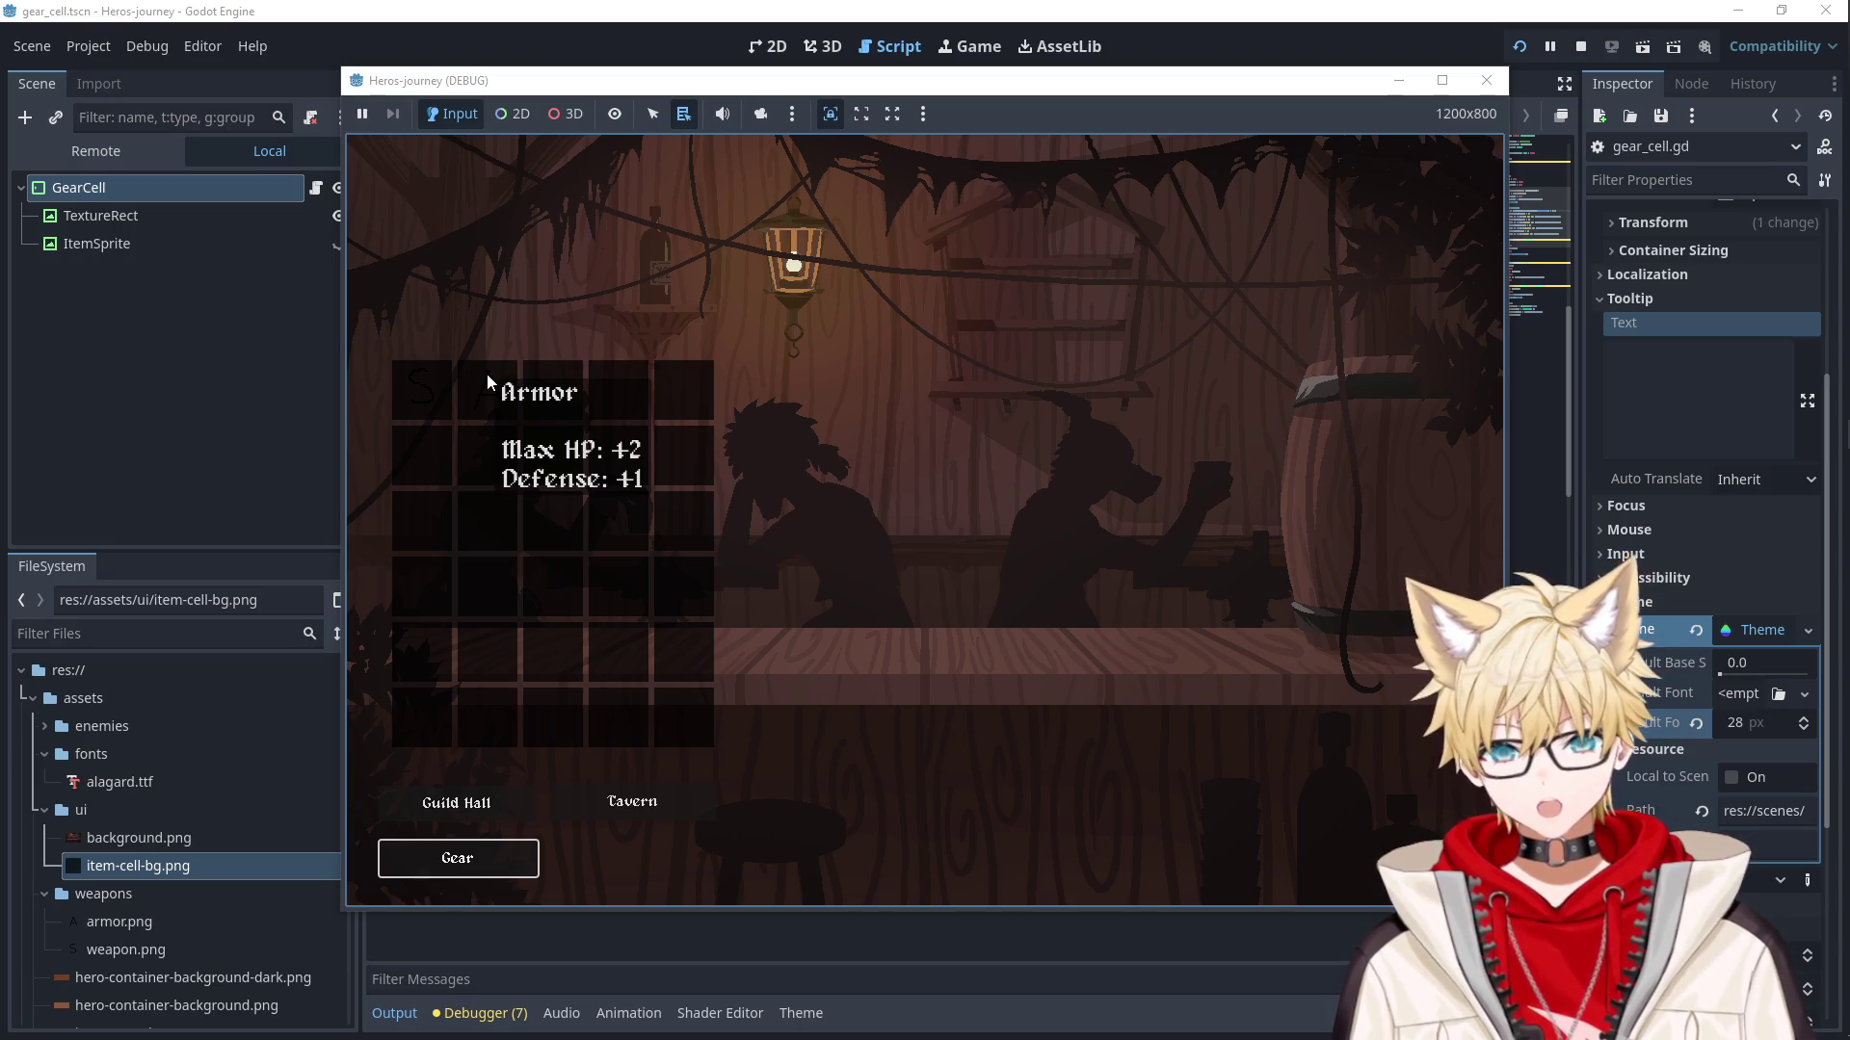
click(628, 801)
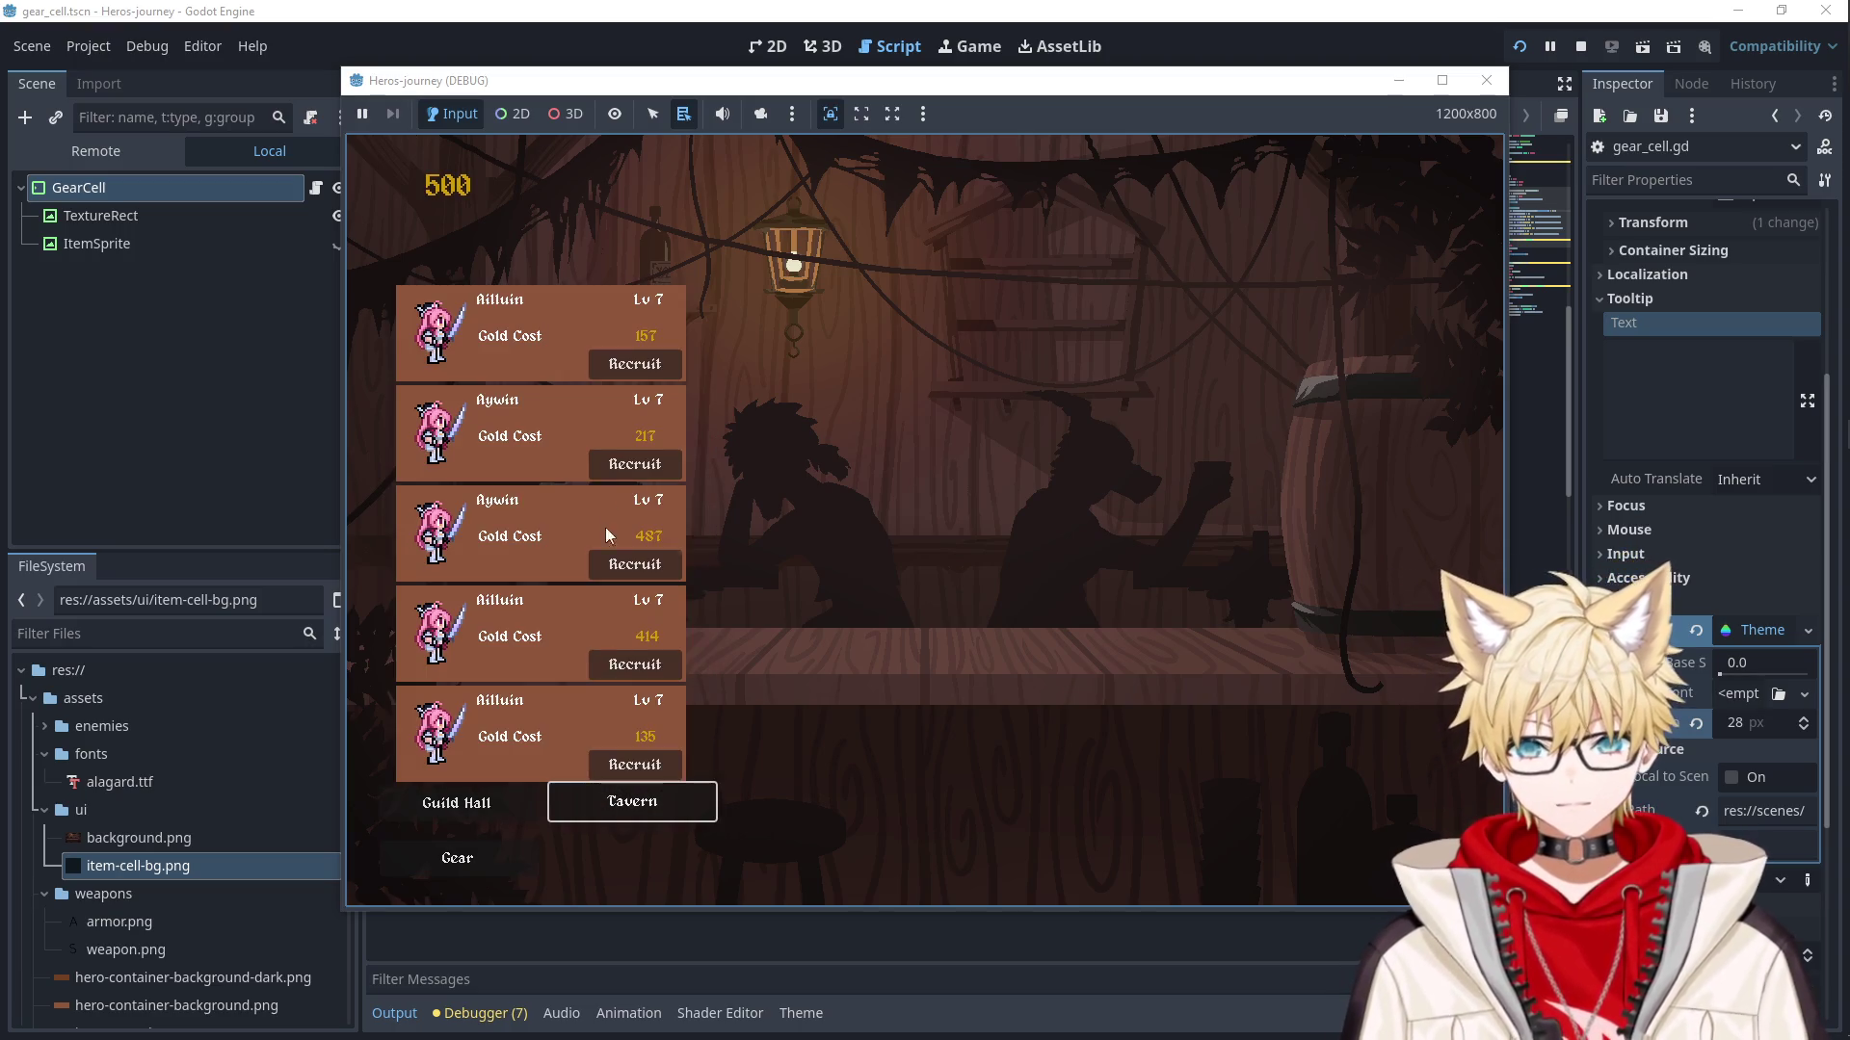
click(626, 466)
click(497, 852)
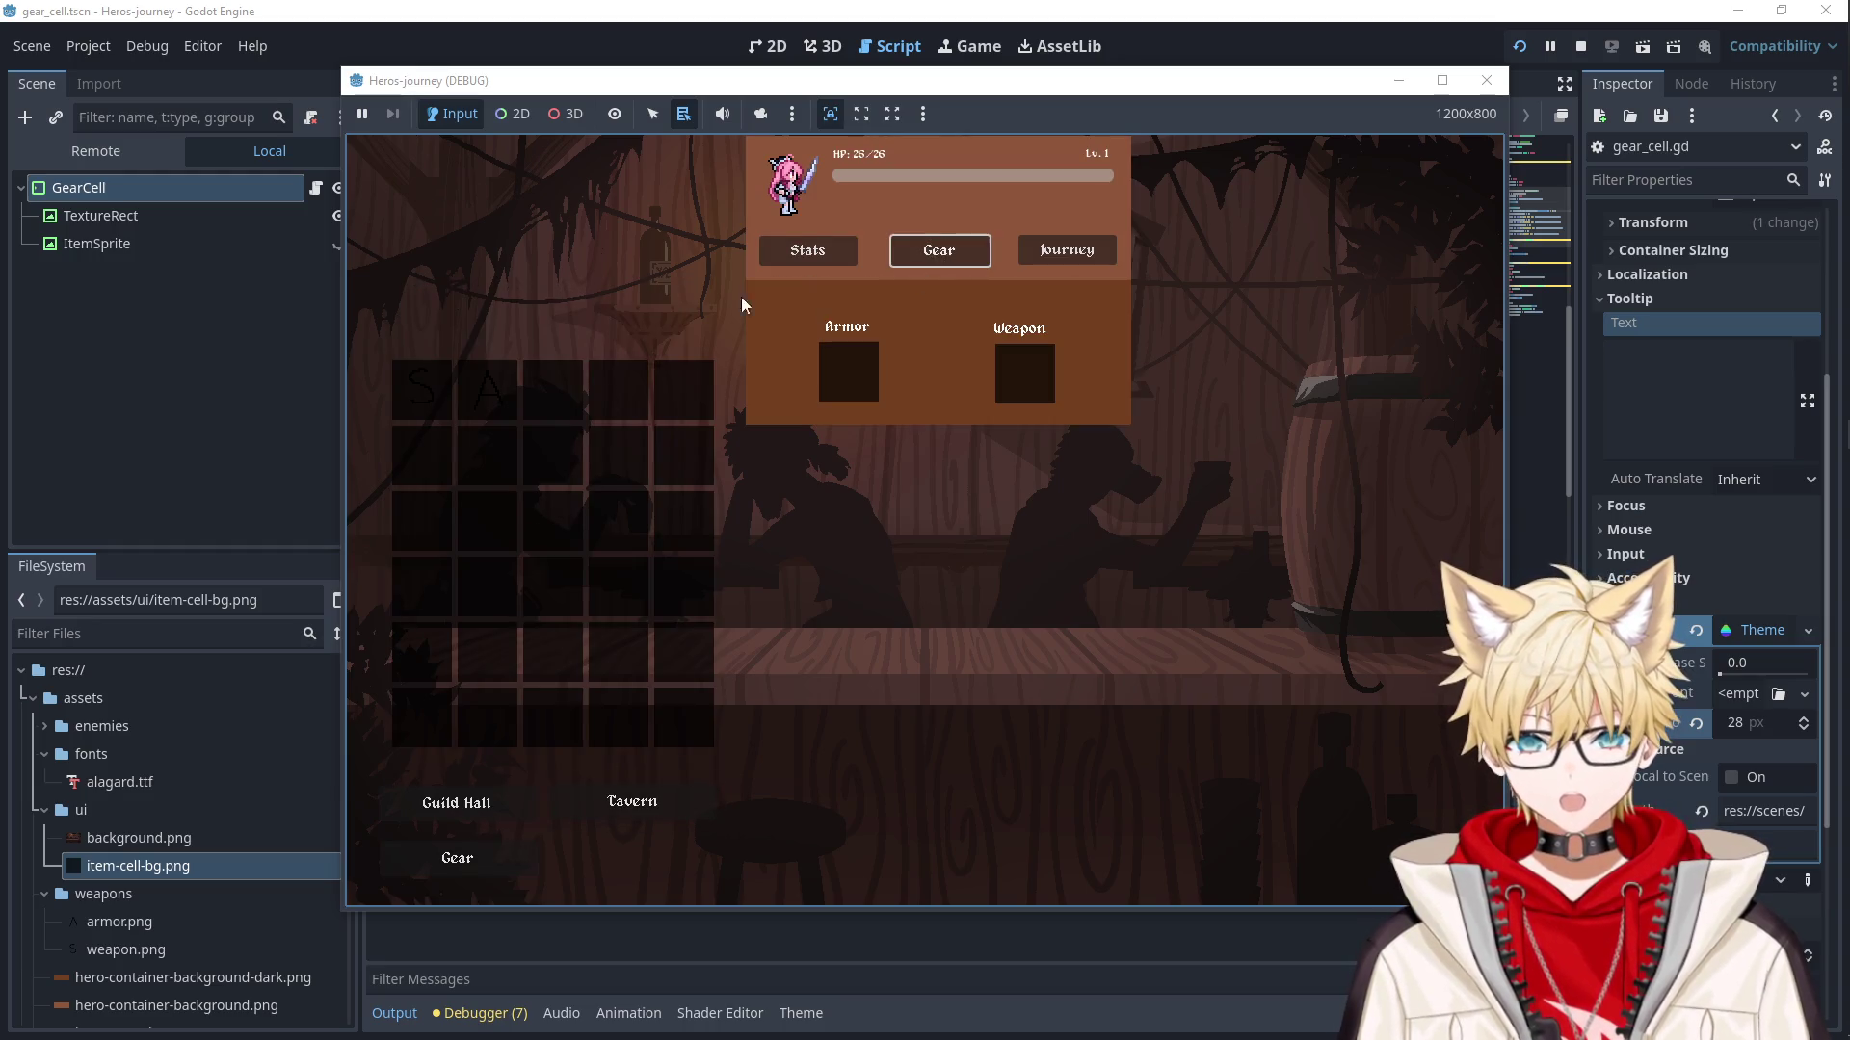
drag(422, 402, 1019, 371)
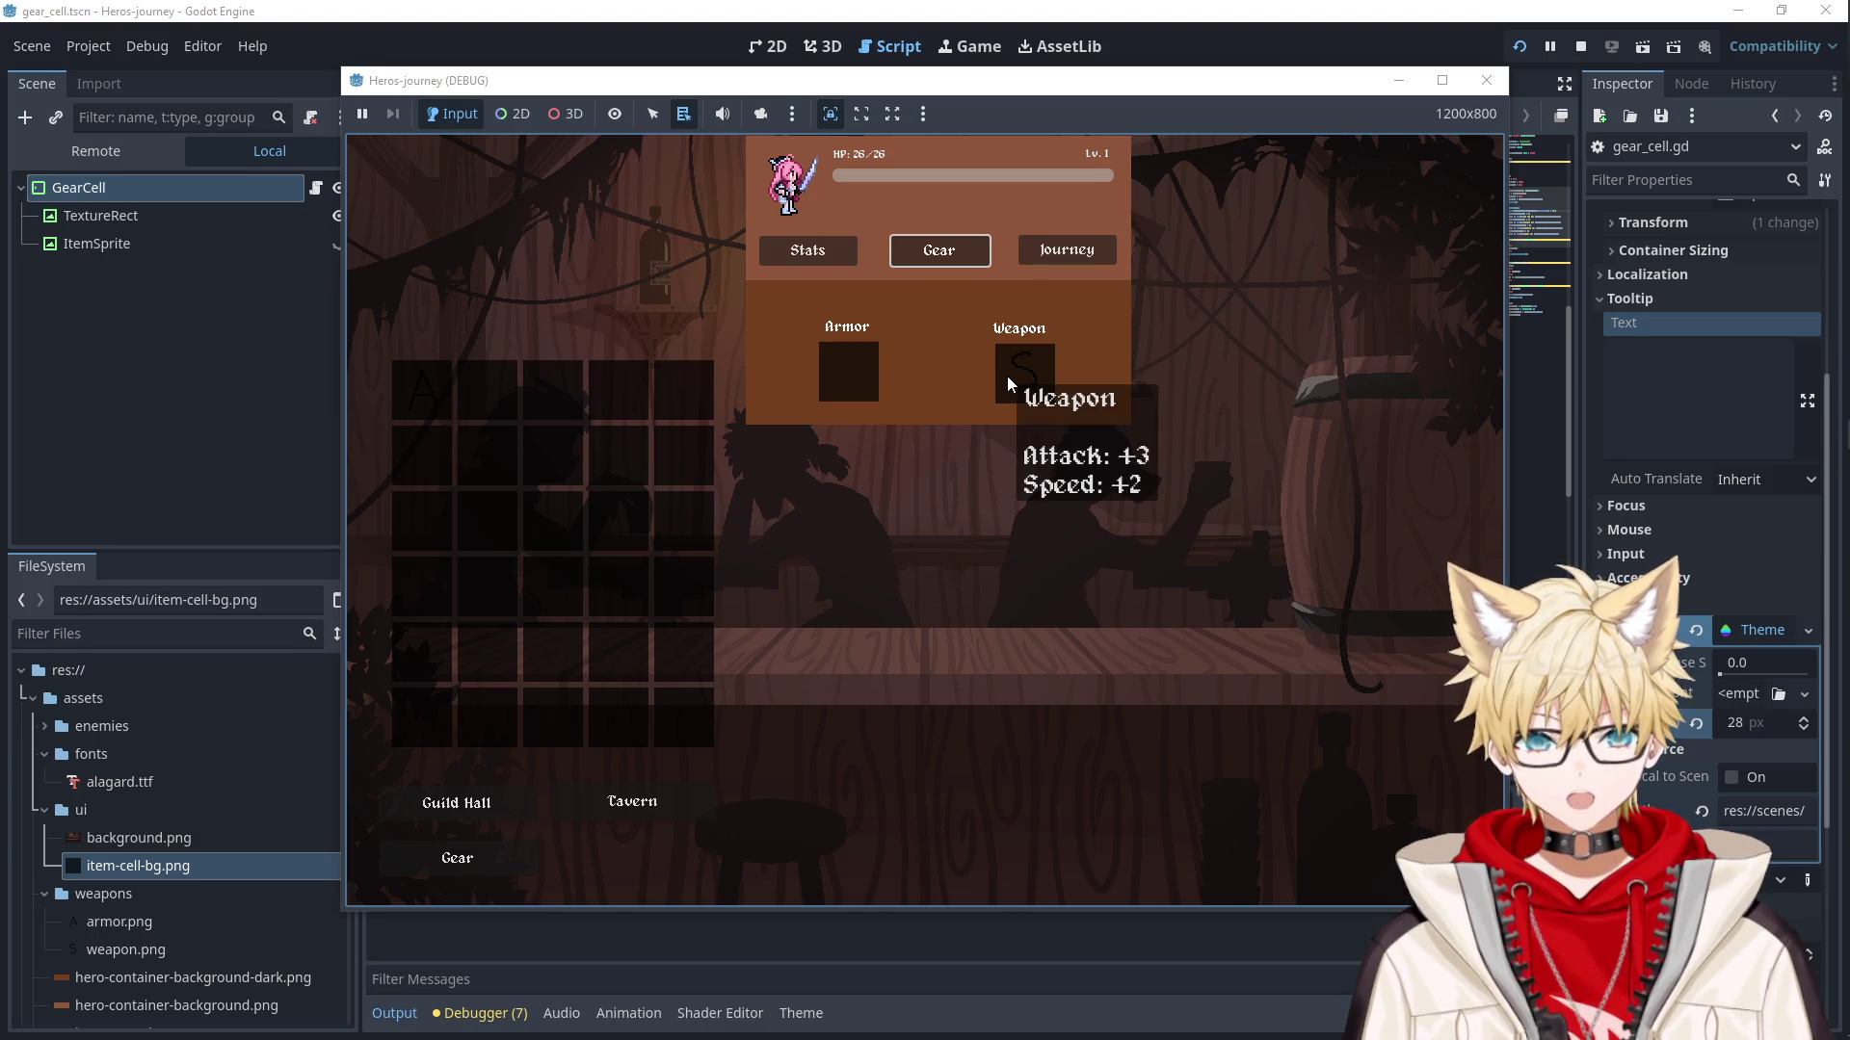
mouse_move(413, 387)
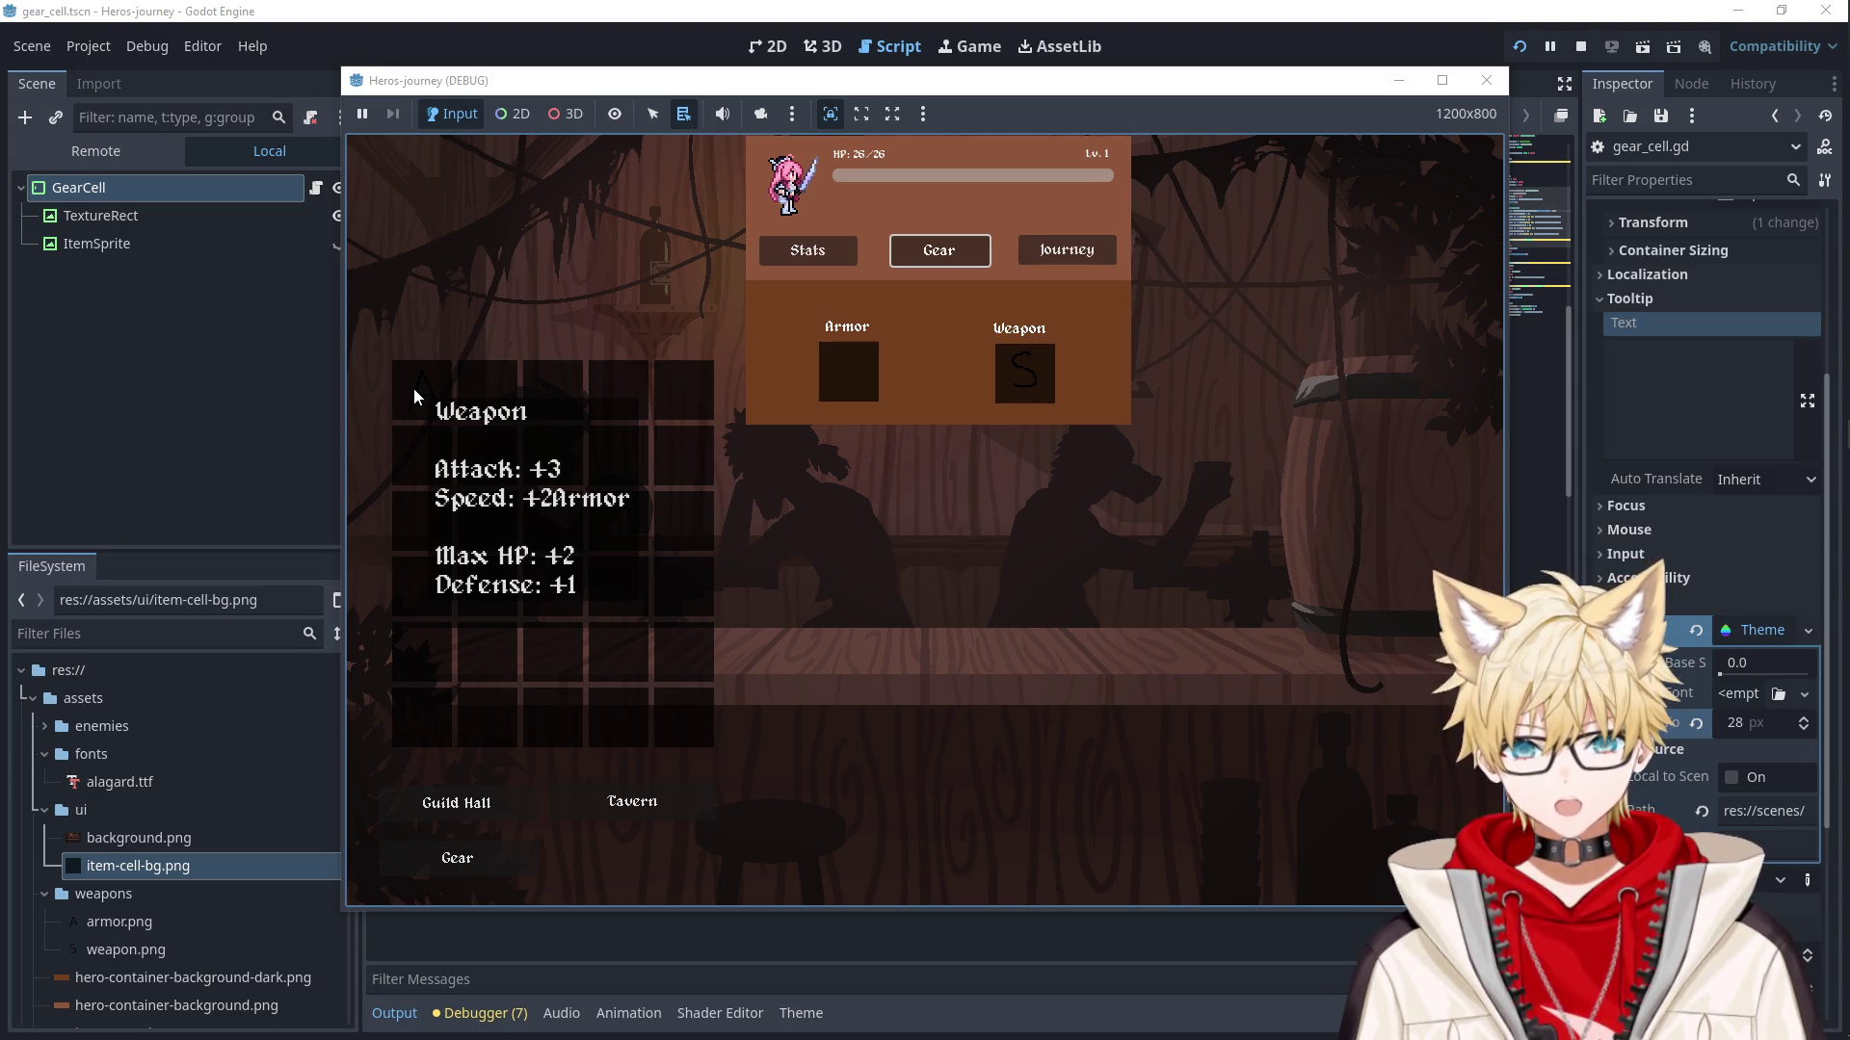
Change += to = on line 27 so the tooltip text is replaced, then relaunch.
click(1487, 80)
double_click(829, 299)
click(861, 297)
key(BackSpace)
click(1518, 46)
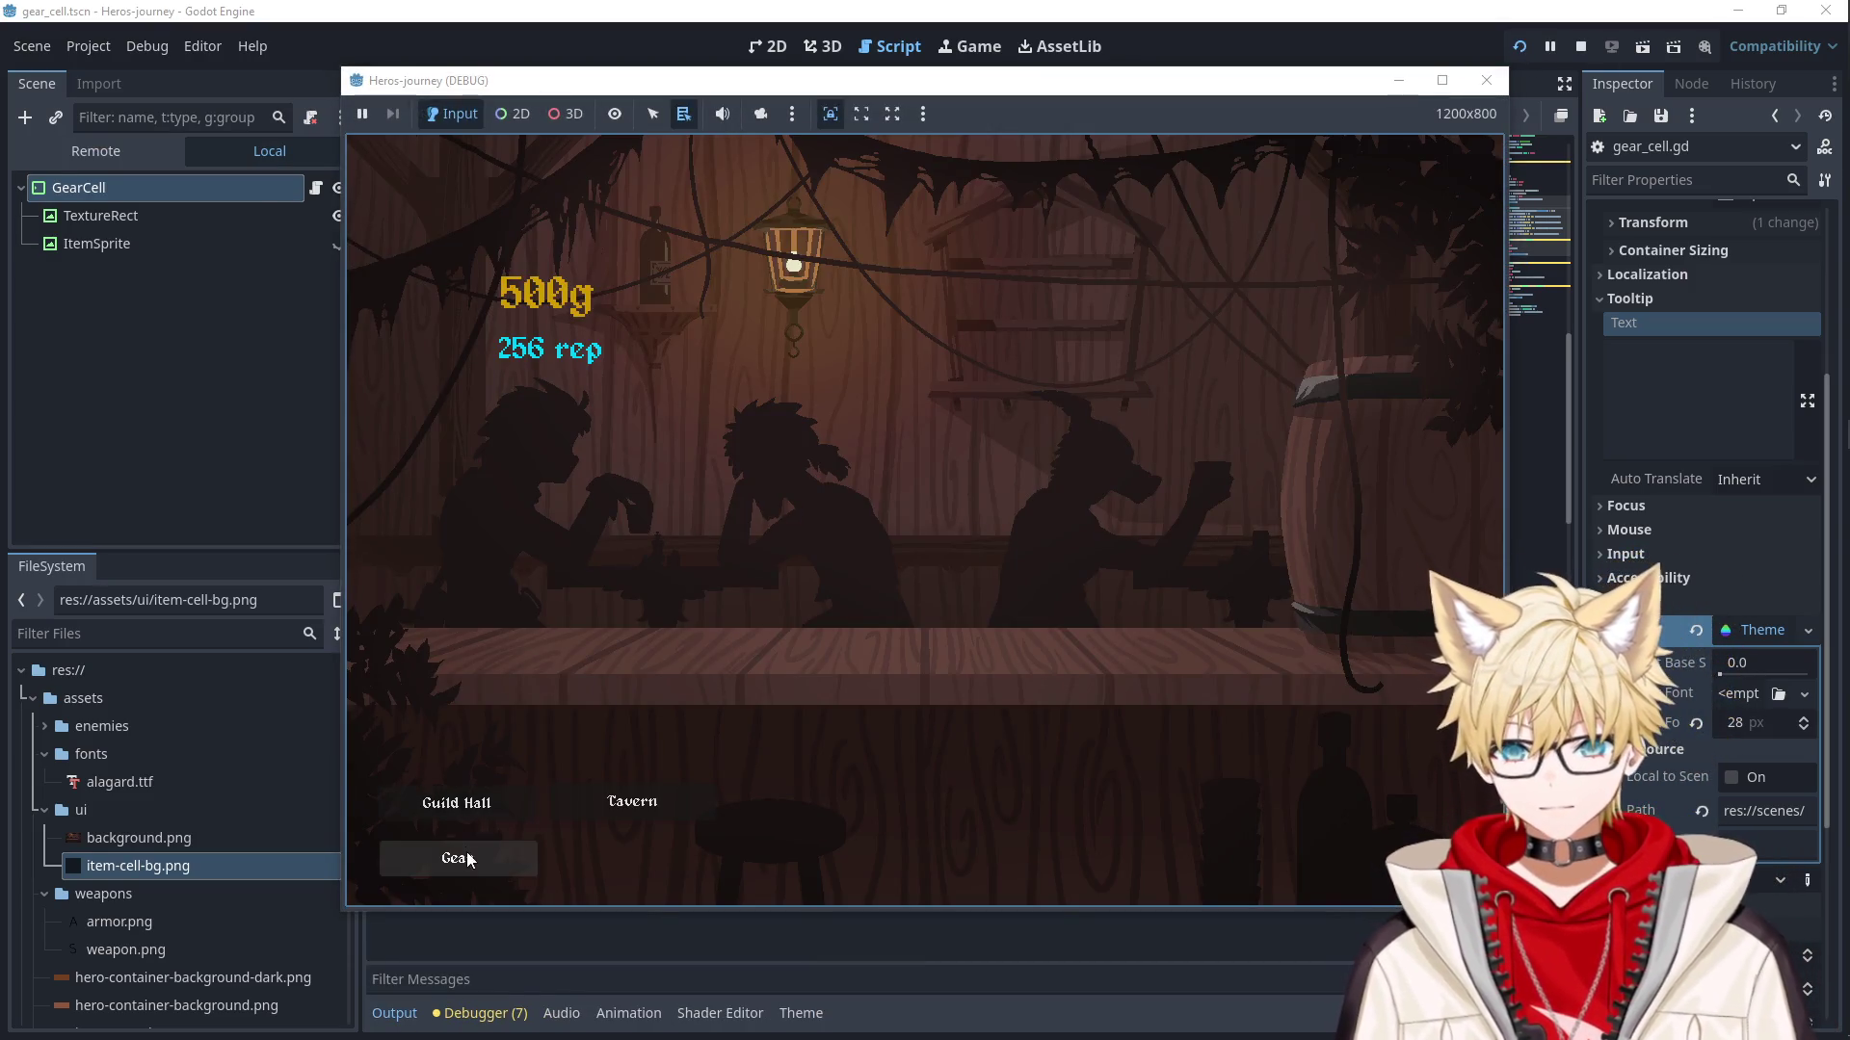
In the running game, recruit a hero from the Tavern and return to the gear inventory.
click(456, 857)
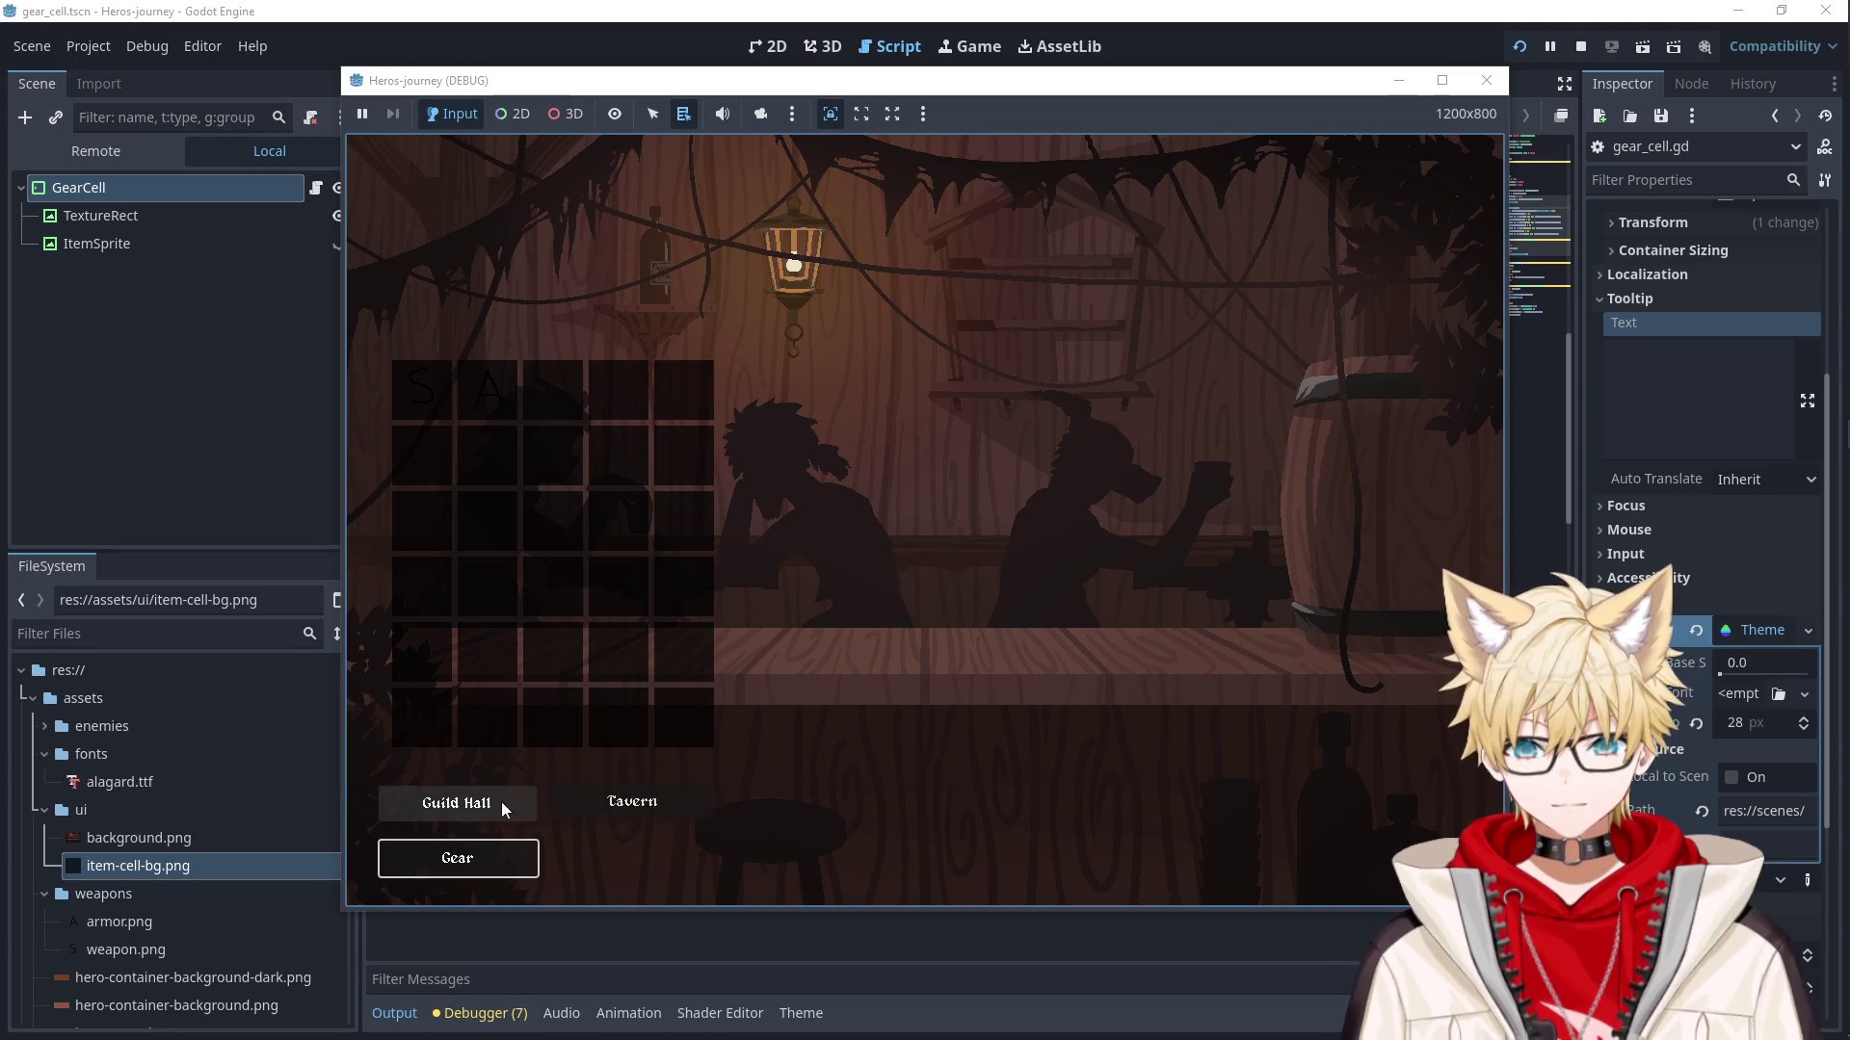
click(632, 800)
click(628, 469)
click(457, 857)
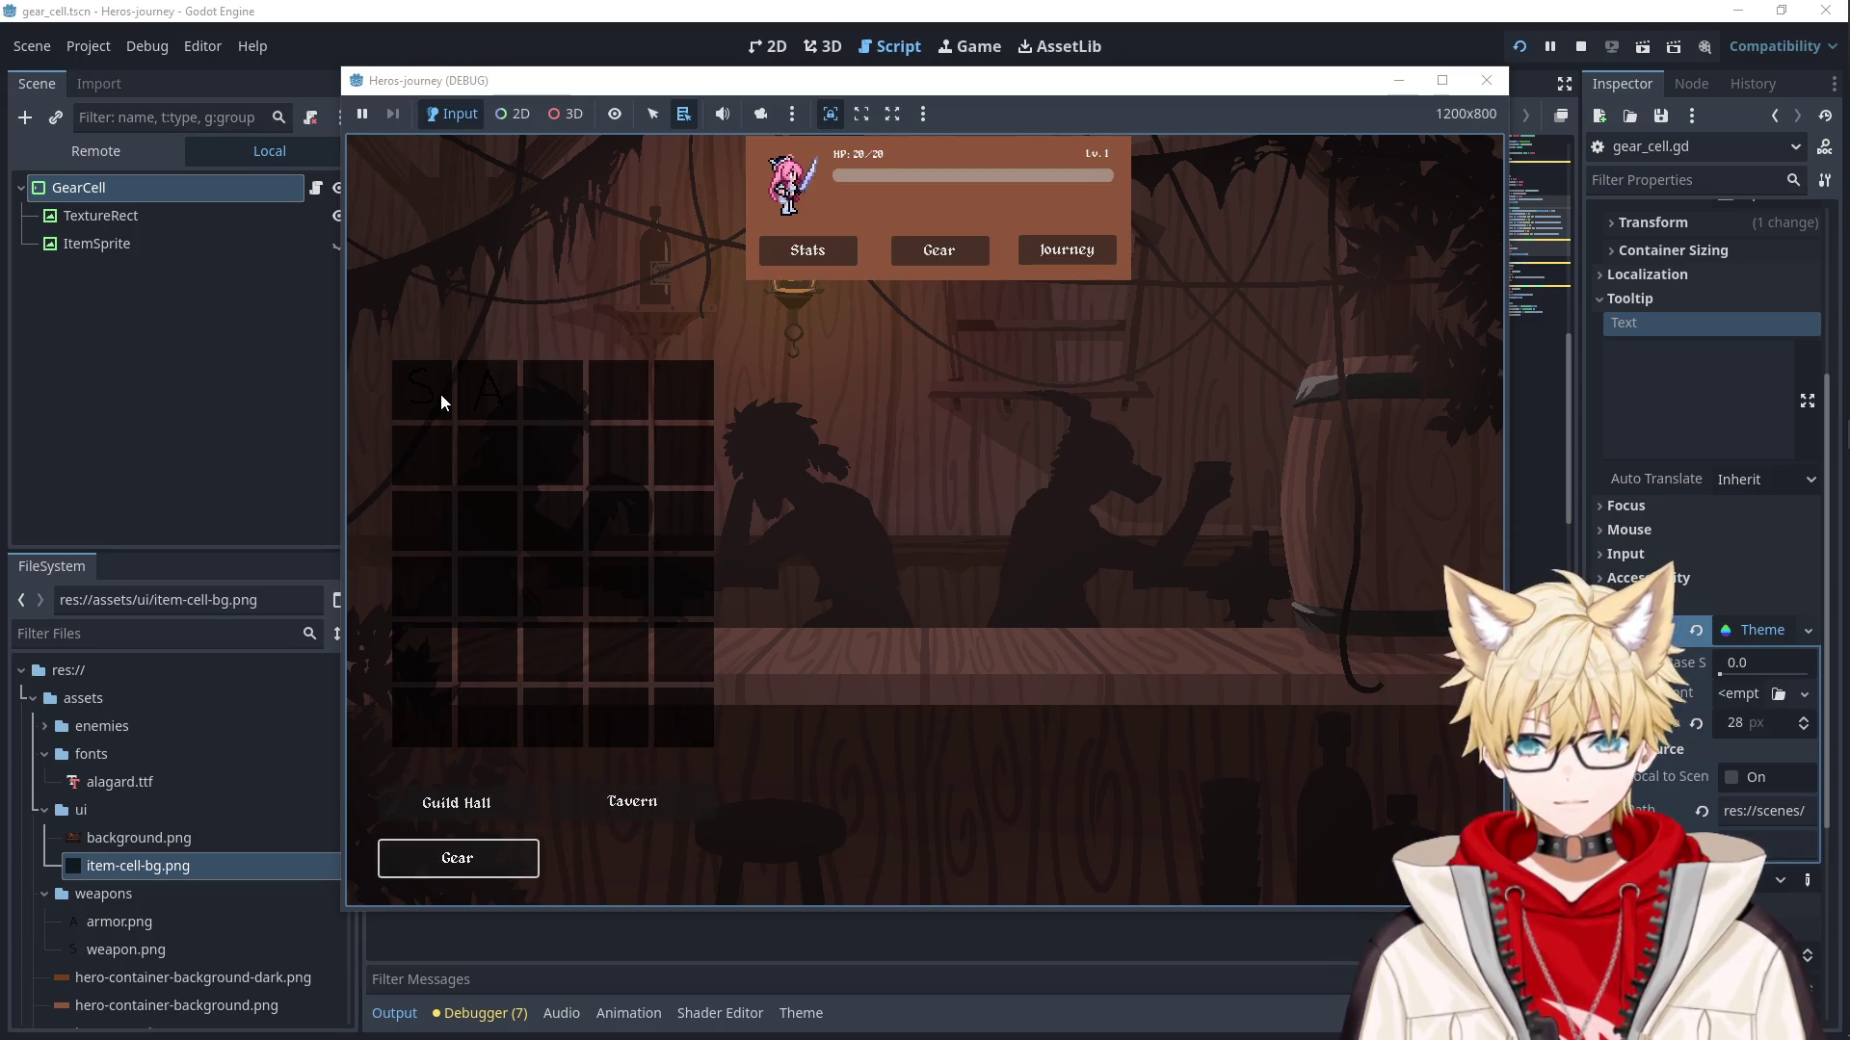
Equip the S weapon in the hero's Weapon slot and compare its tooltip with the hero's stats.
click(935, 250)
drag(418, 384, 978, 383)
mouse_move(1026, 378)
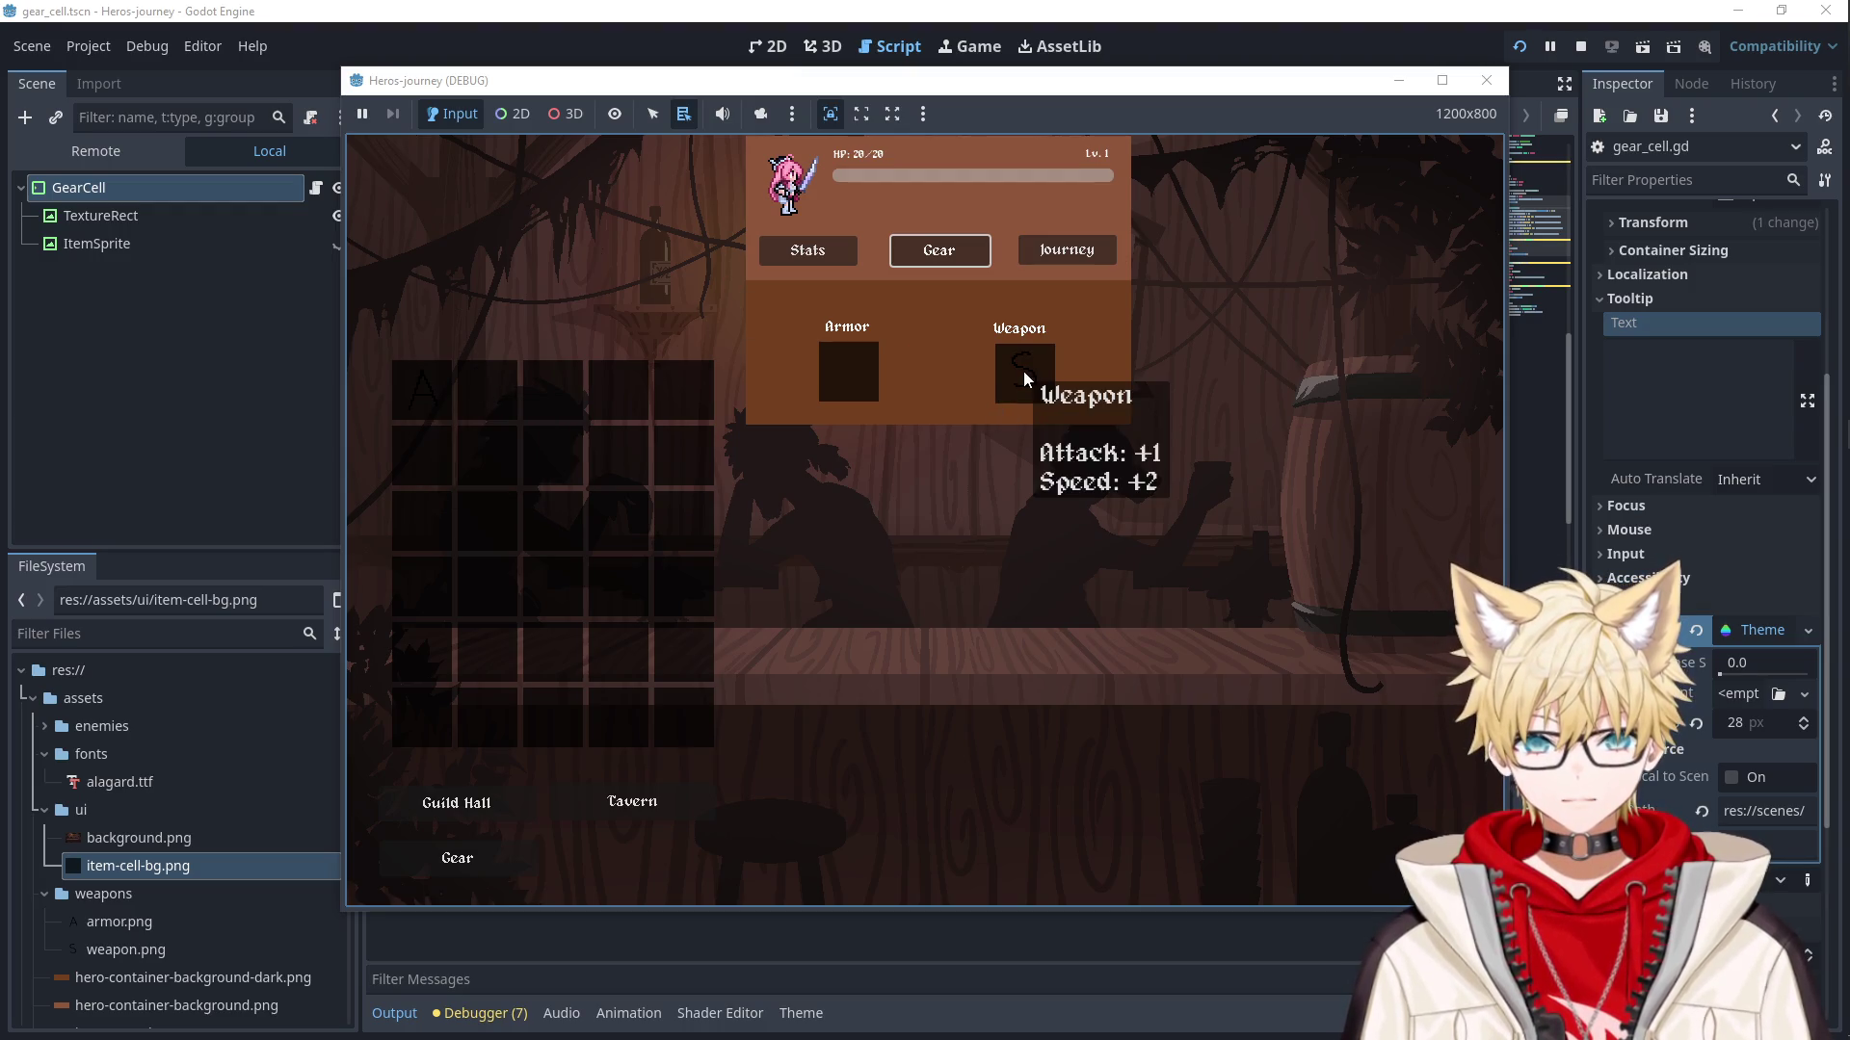
click(813, 250)
click(916, 250)
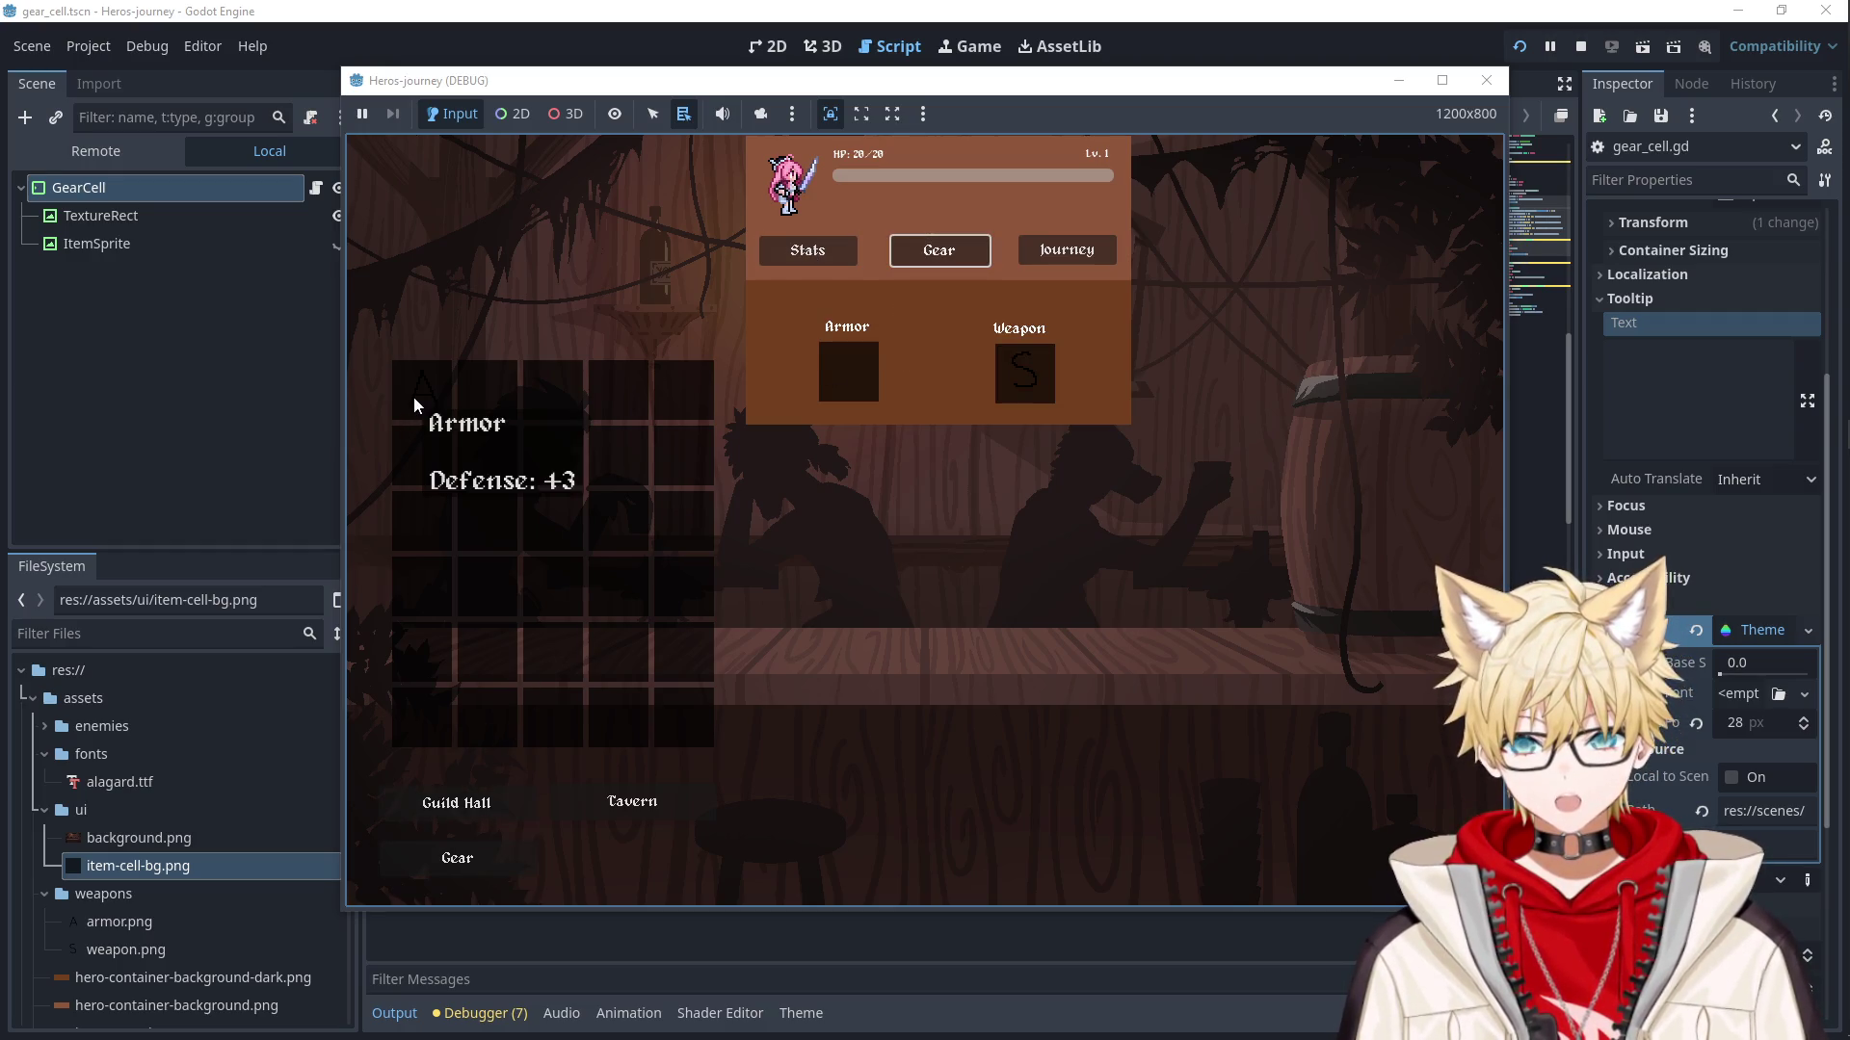
click(813, 259)
click(925, 250)
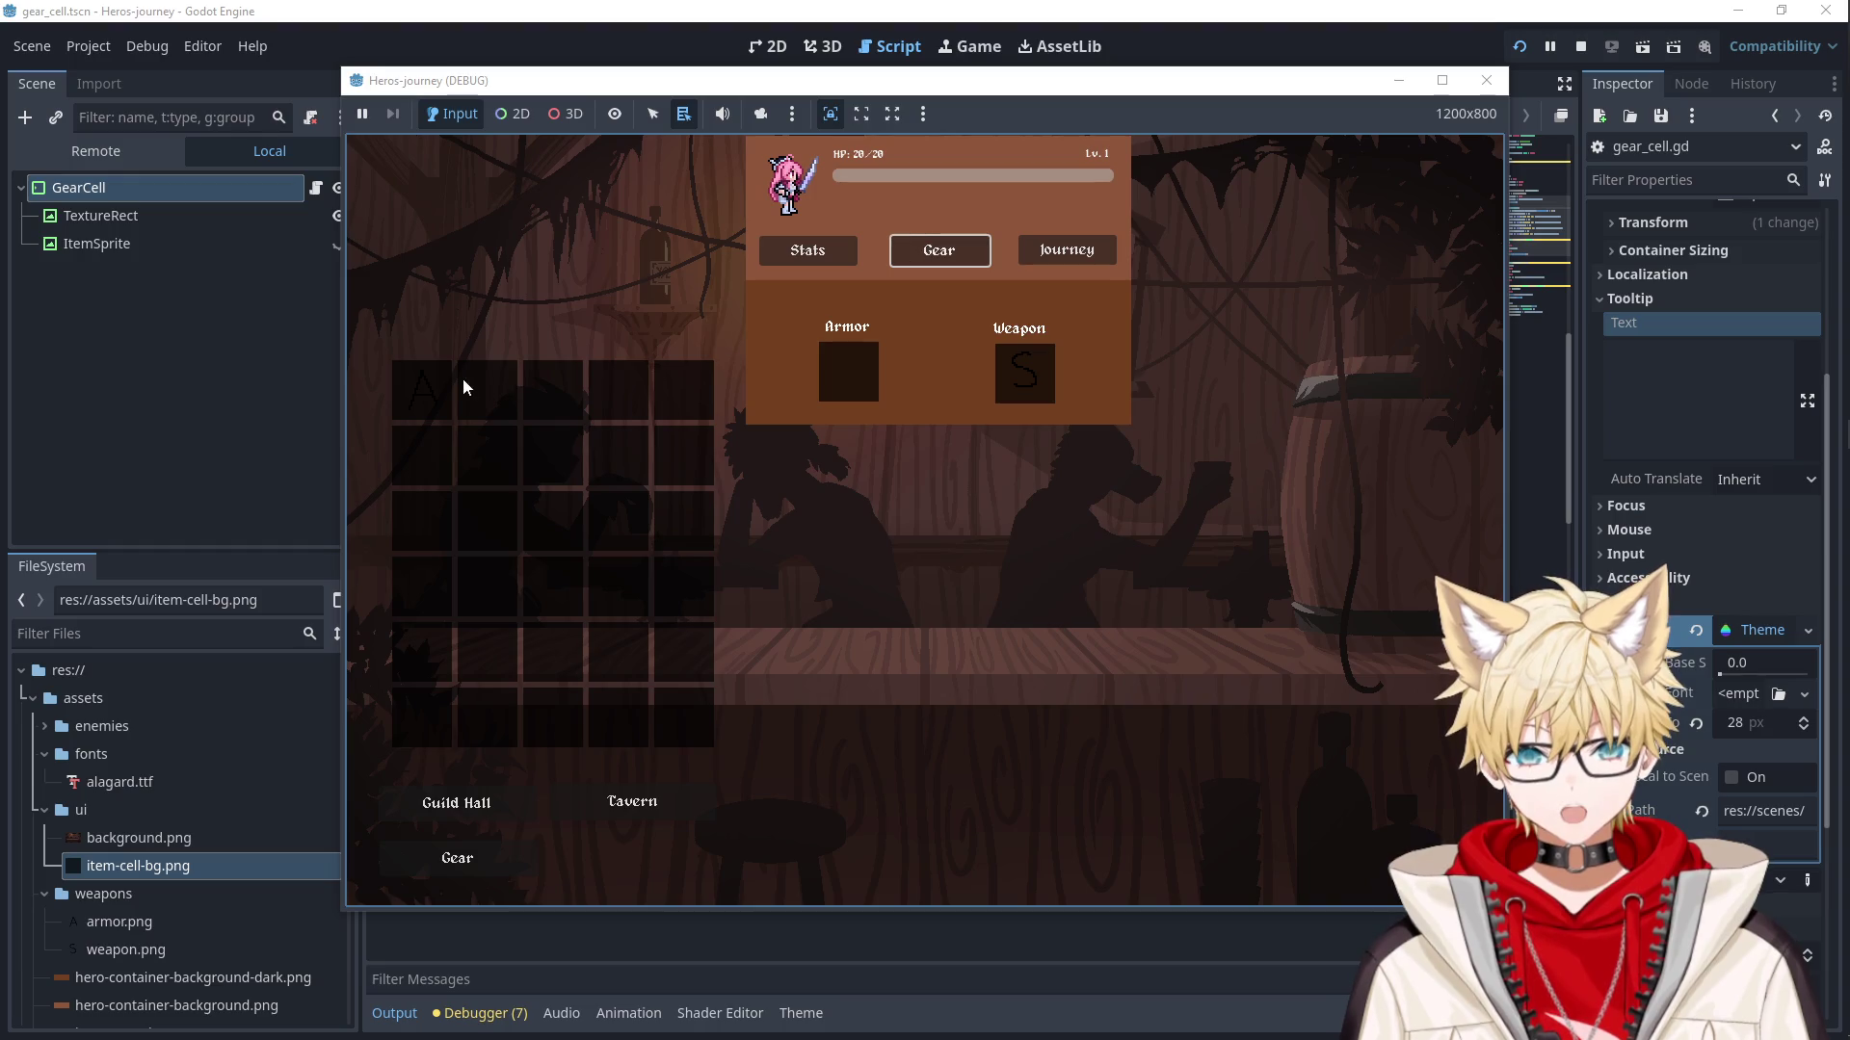
click(807, 251)
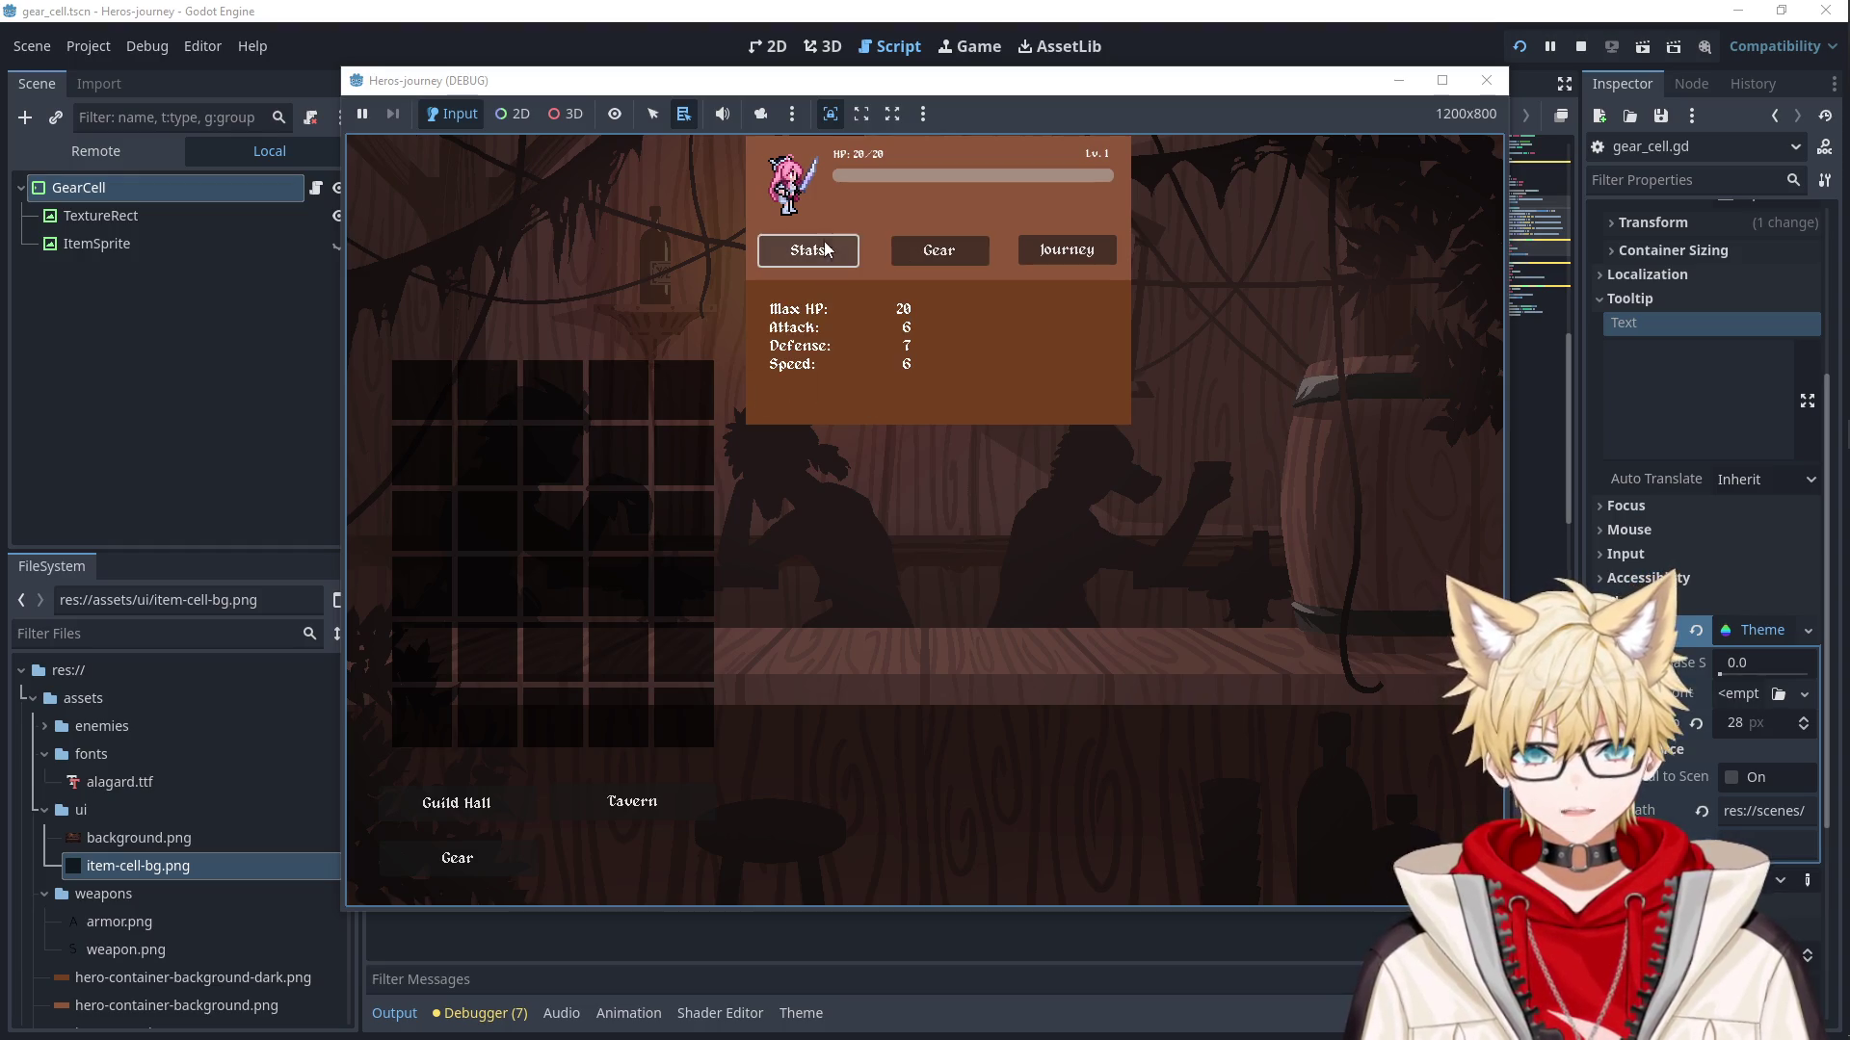
Send the hero on a journey and bring up the Hero(s) Journey to-do notes in Obsidian.
click(1069, 257)
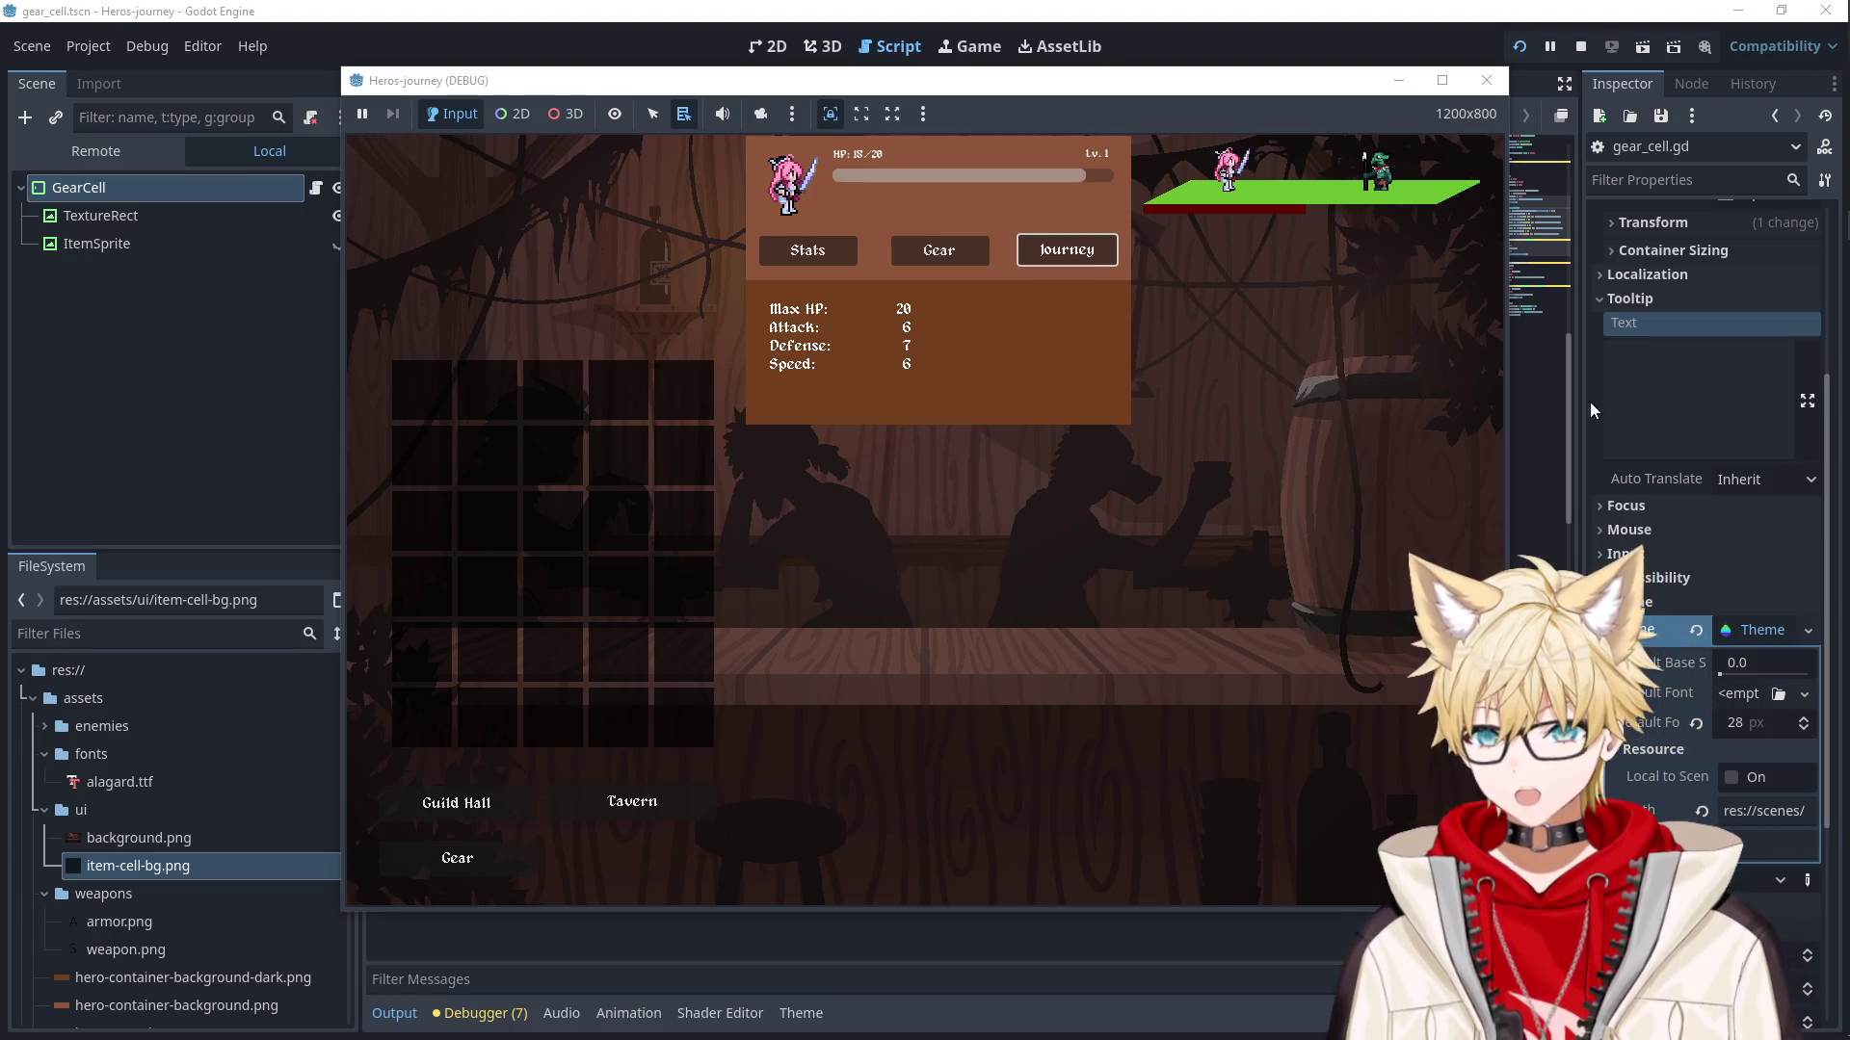
click(1818, 344)
scroll(883, 527, up, 8)
scroll(878, 493, down, 6)
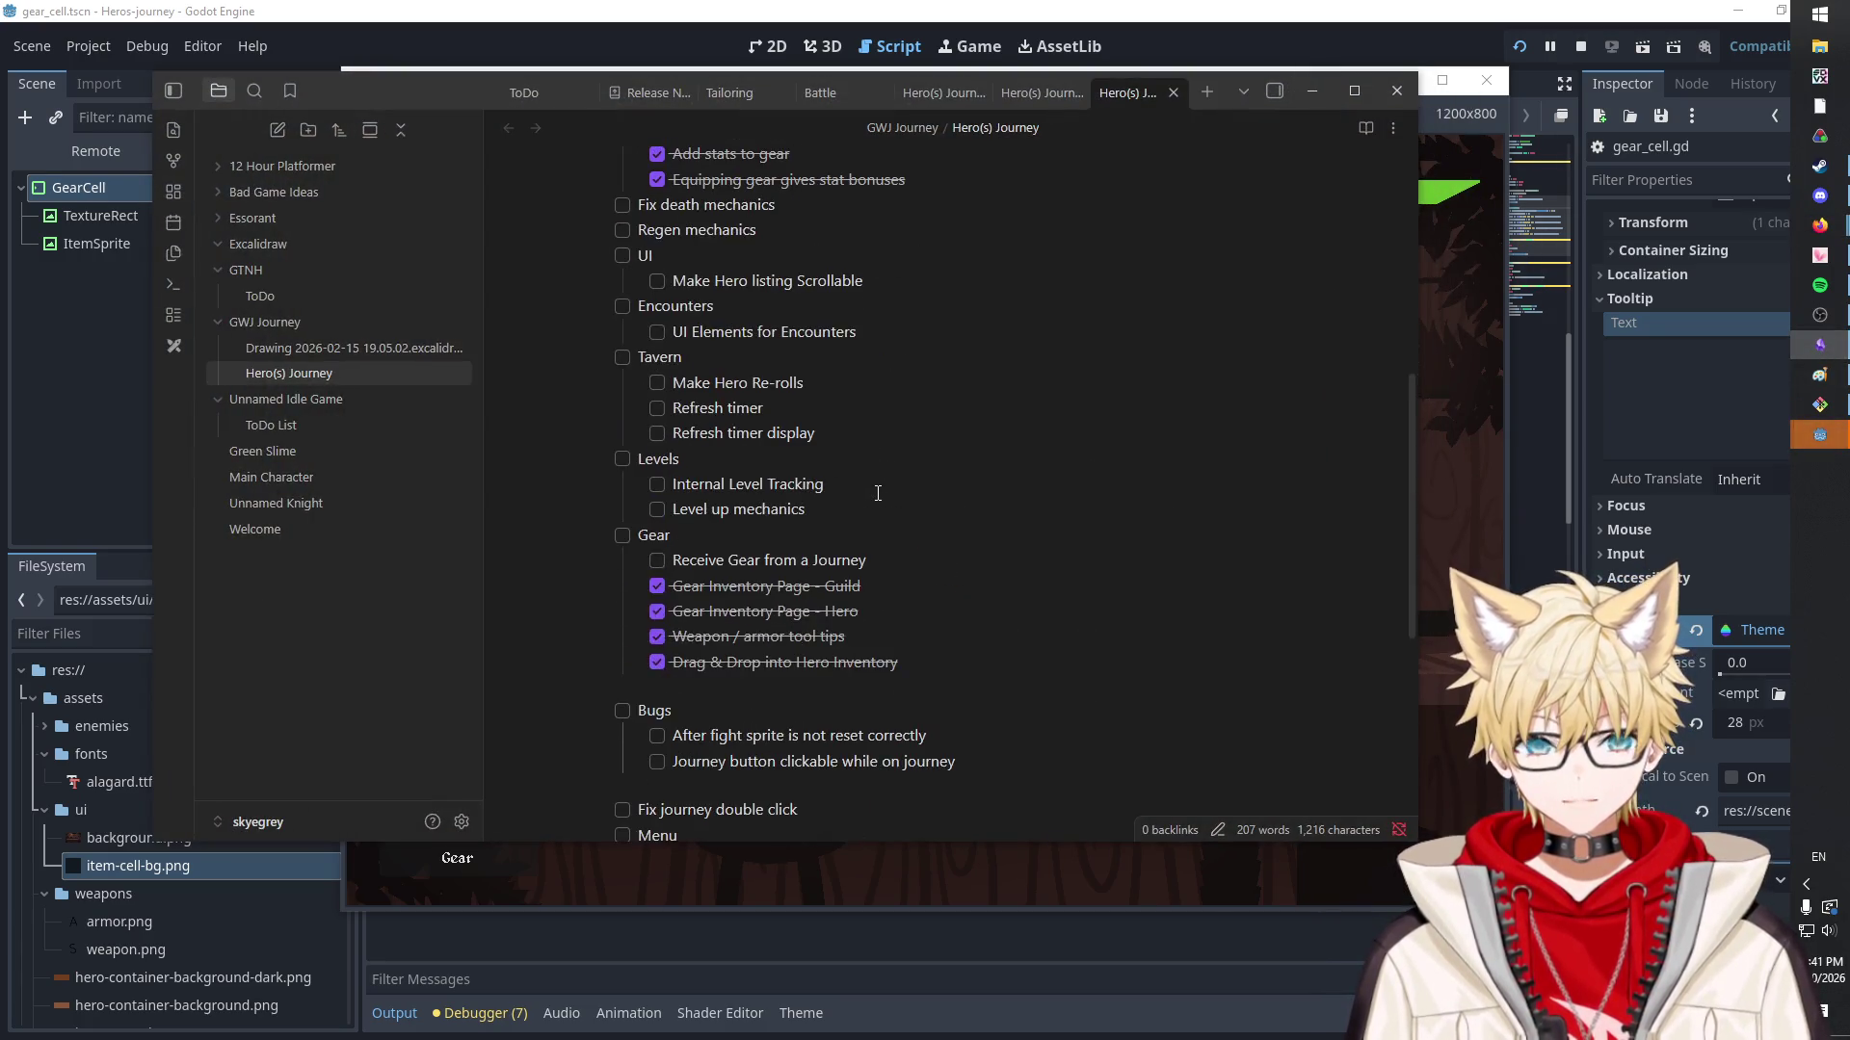
Review the Hero(s) Journey to-do list, then minimize Obsidian to return to the game.
scroll(877, 494, down, 5)
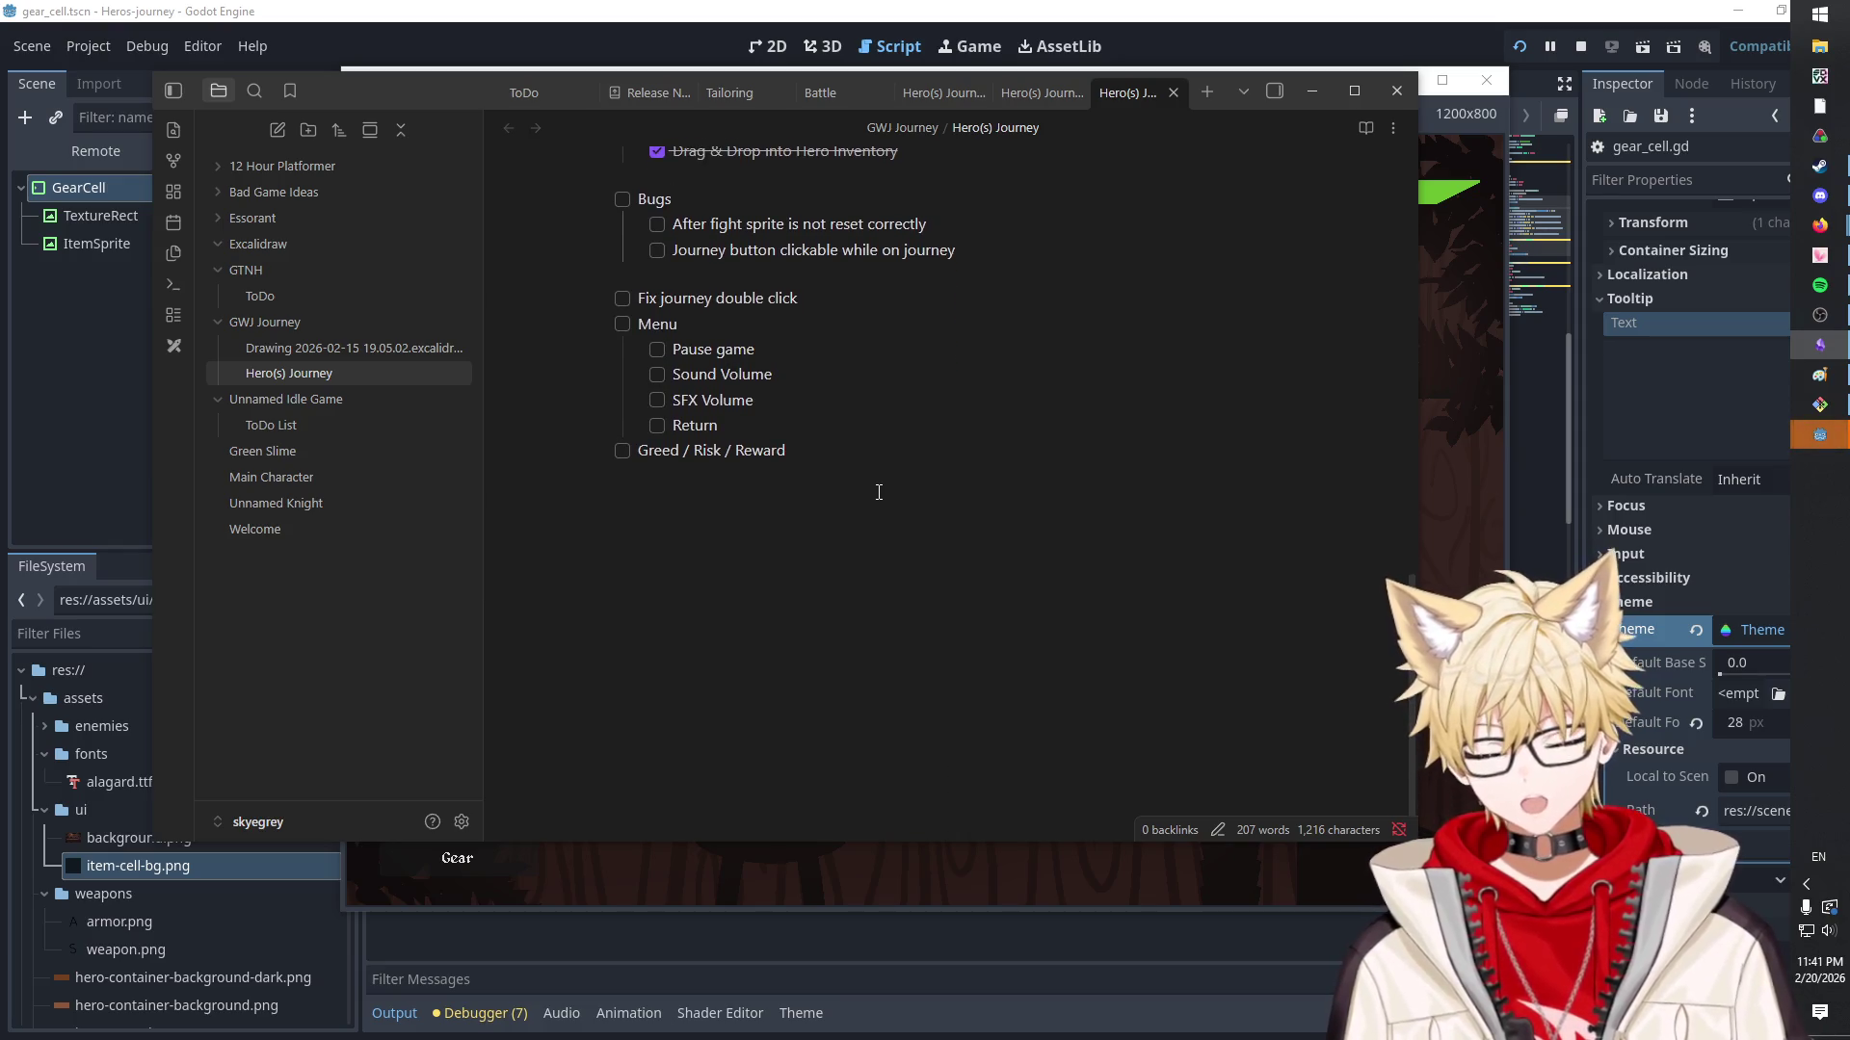
scroll(879, 489, up, 10)
scroll(878, 486, up, 2)
click(1327, 91)
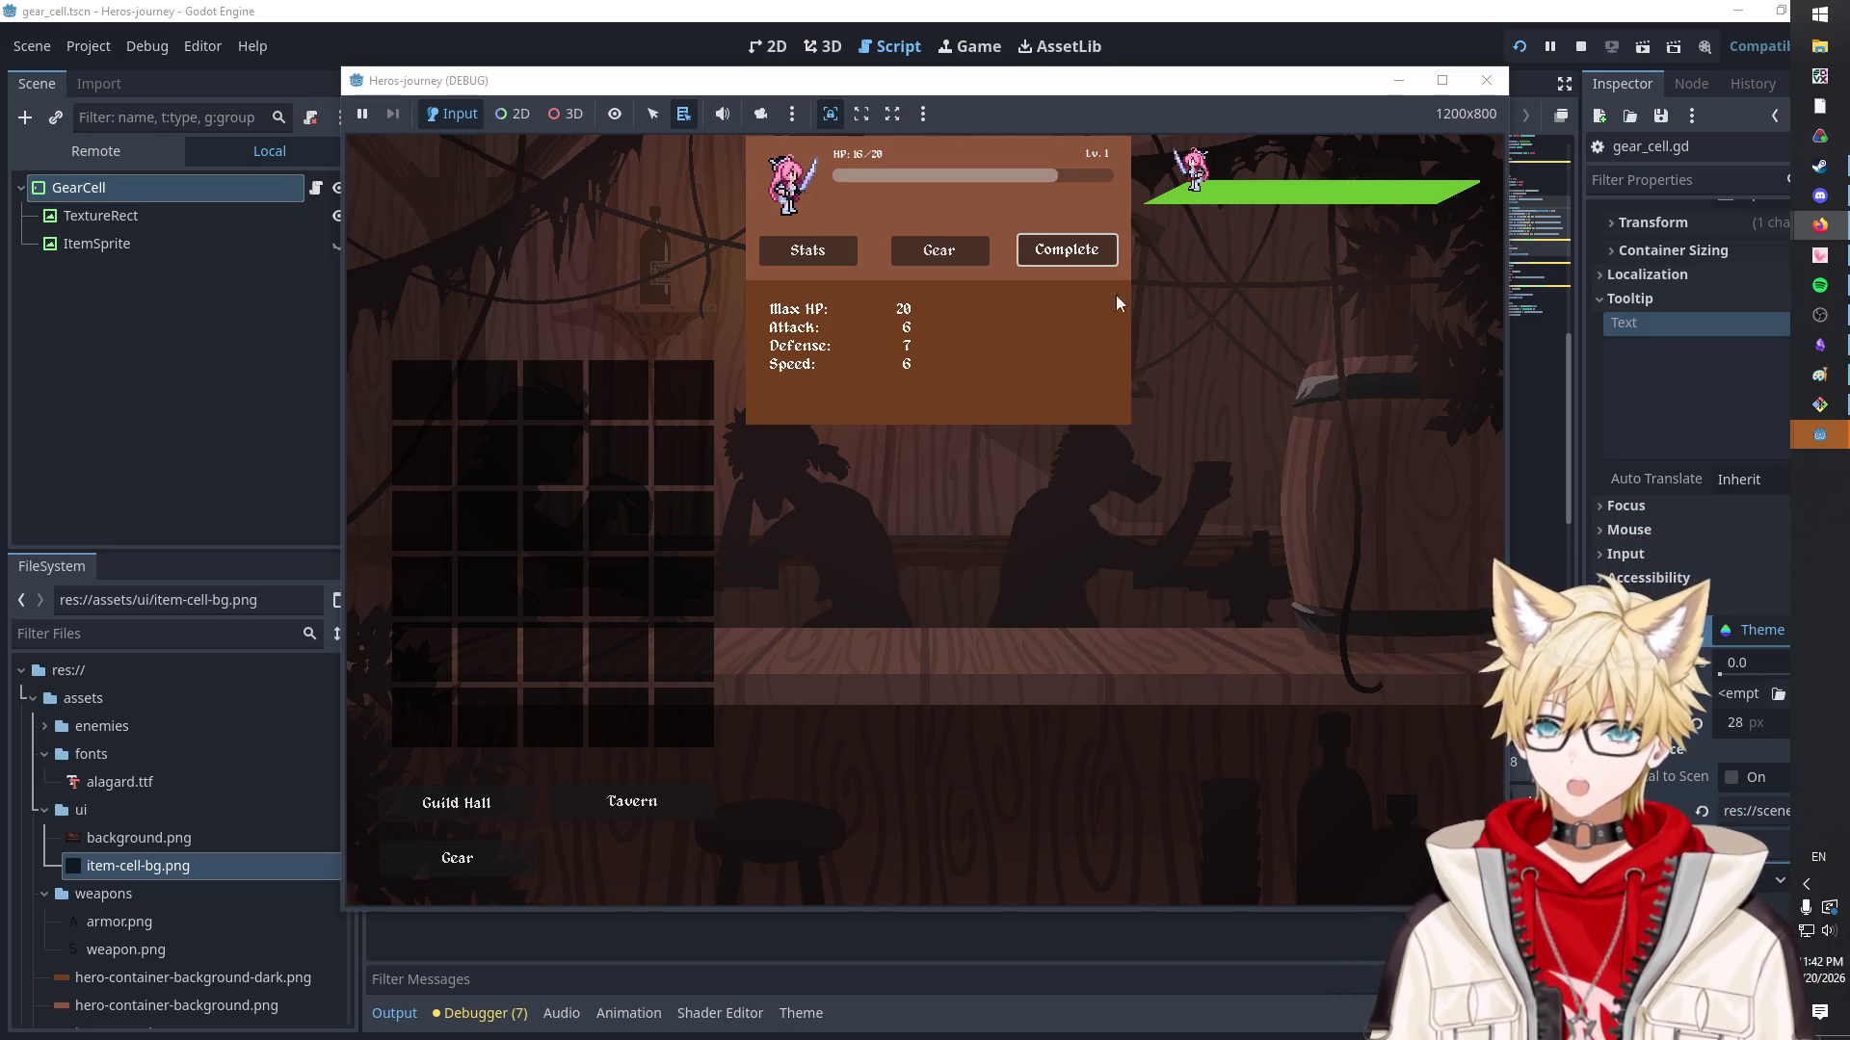
Complete the hero's journey and check the equipped weapon's tooltip in the gear view.
click(1093, 254)
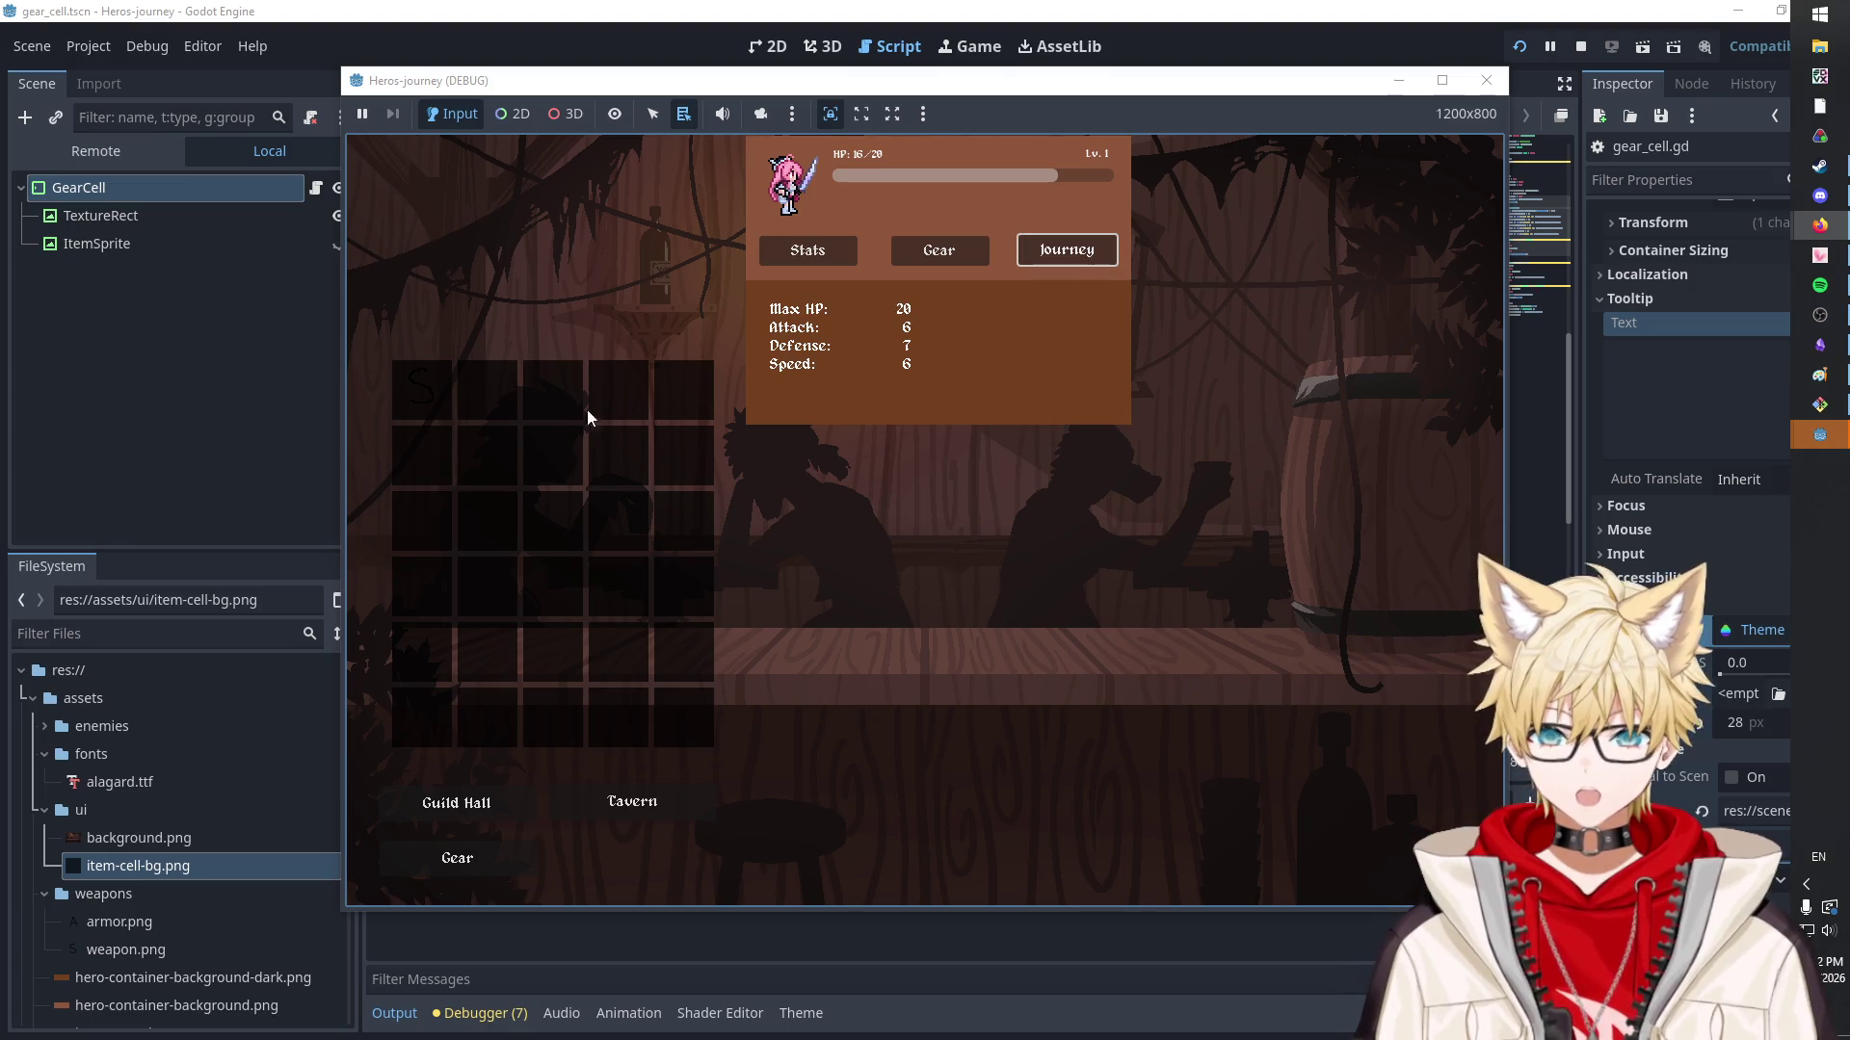
mouse_move(420, 388)
click(964, 257)
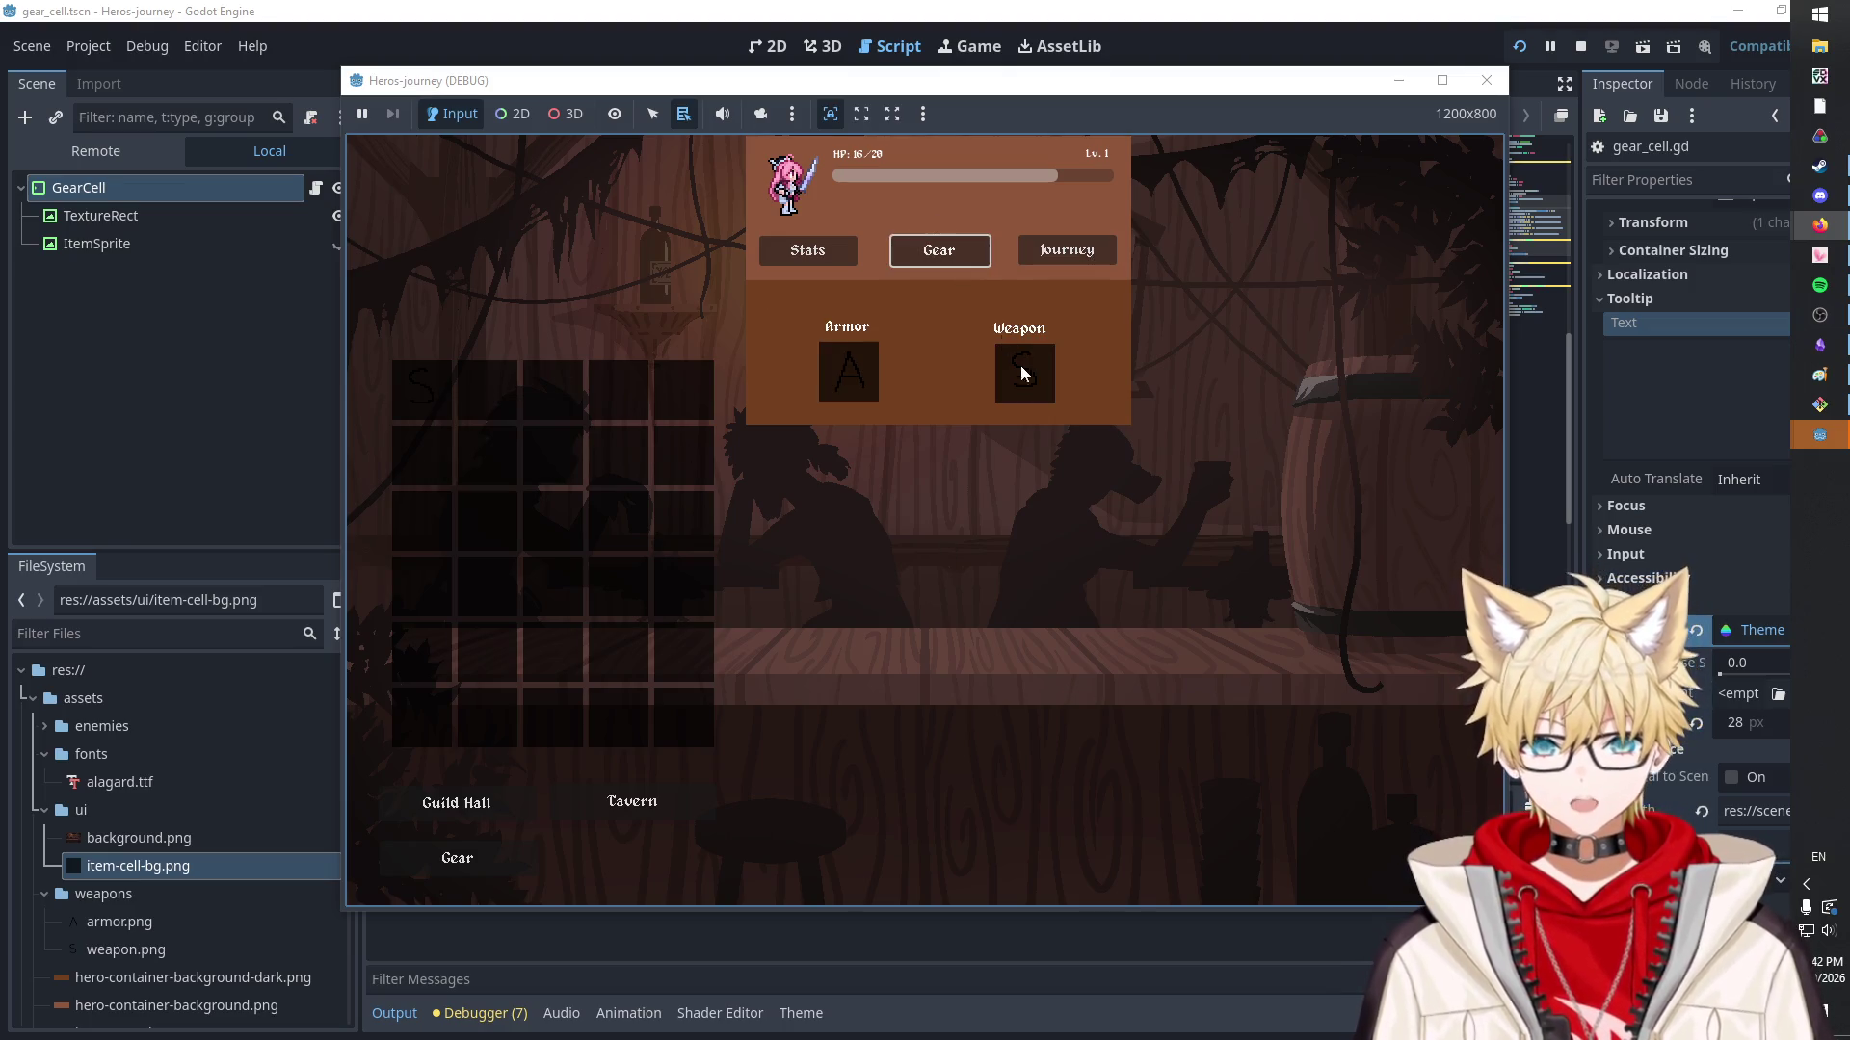
mouse_move(1027, 383)
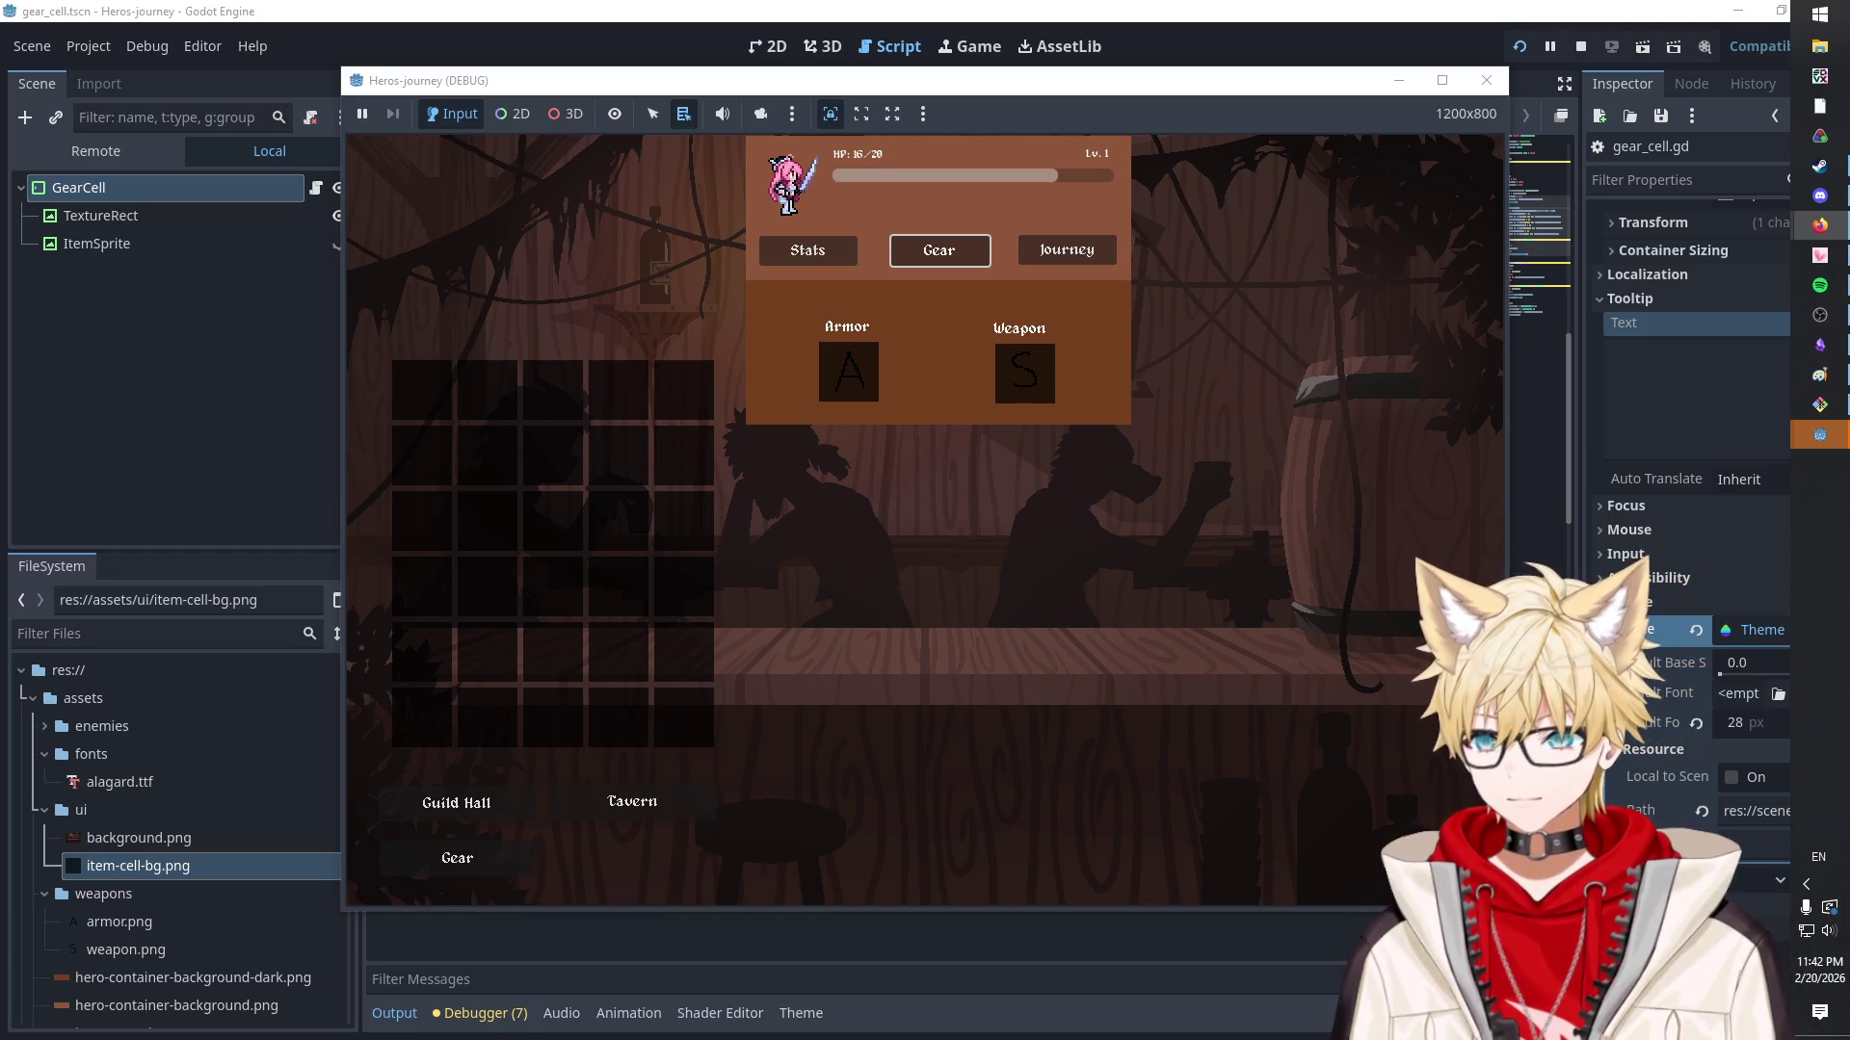
key(alt+Tab)
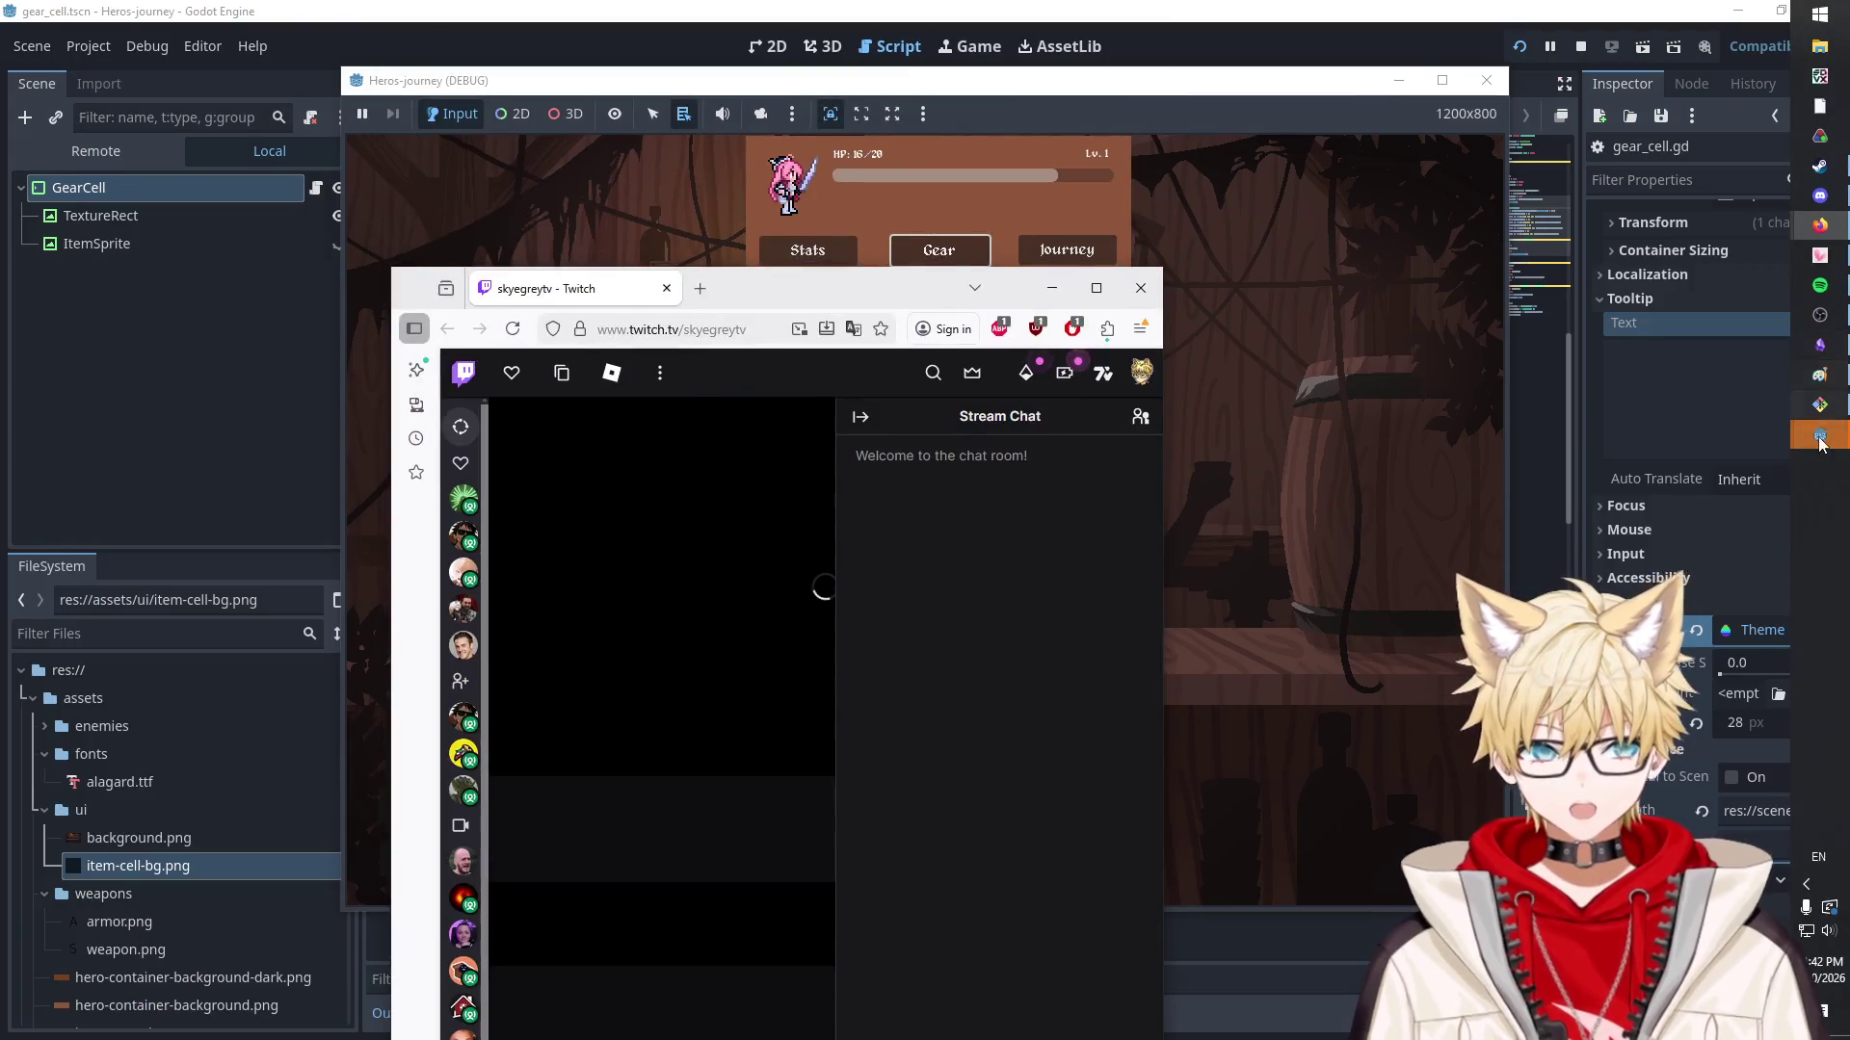
In Git Bash, stage all changes, commit them as "weapon tooltips", and push to the remote.
key(alt+Tab)
text(git status)
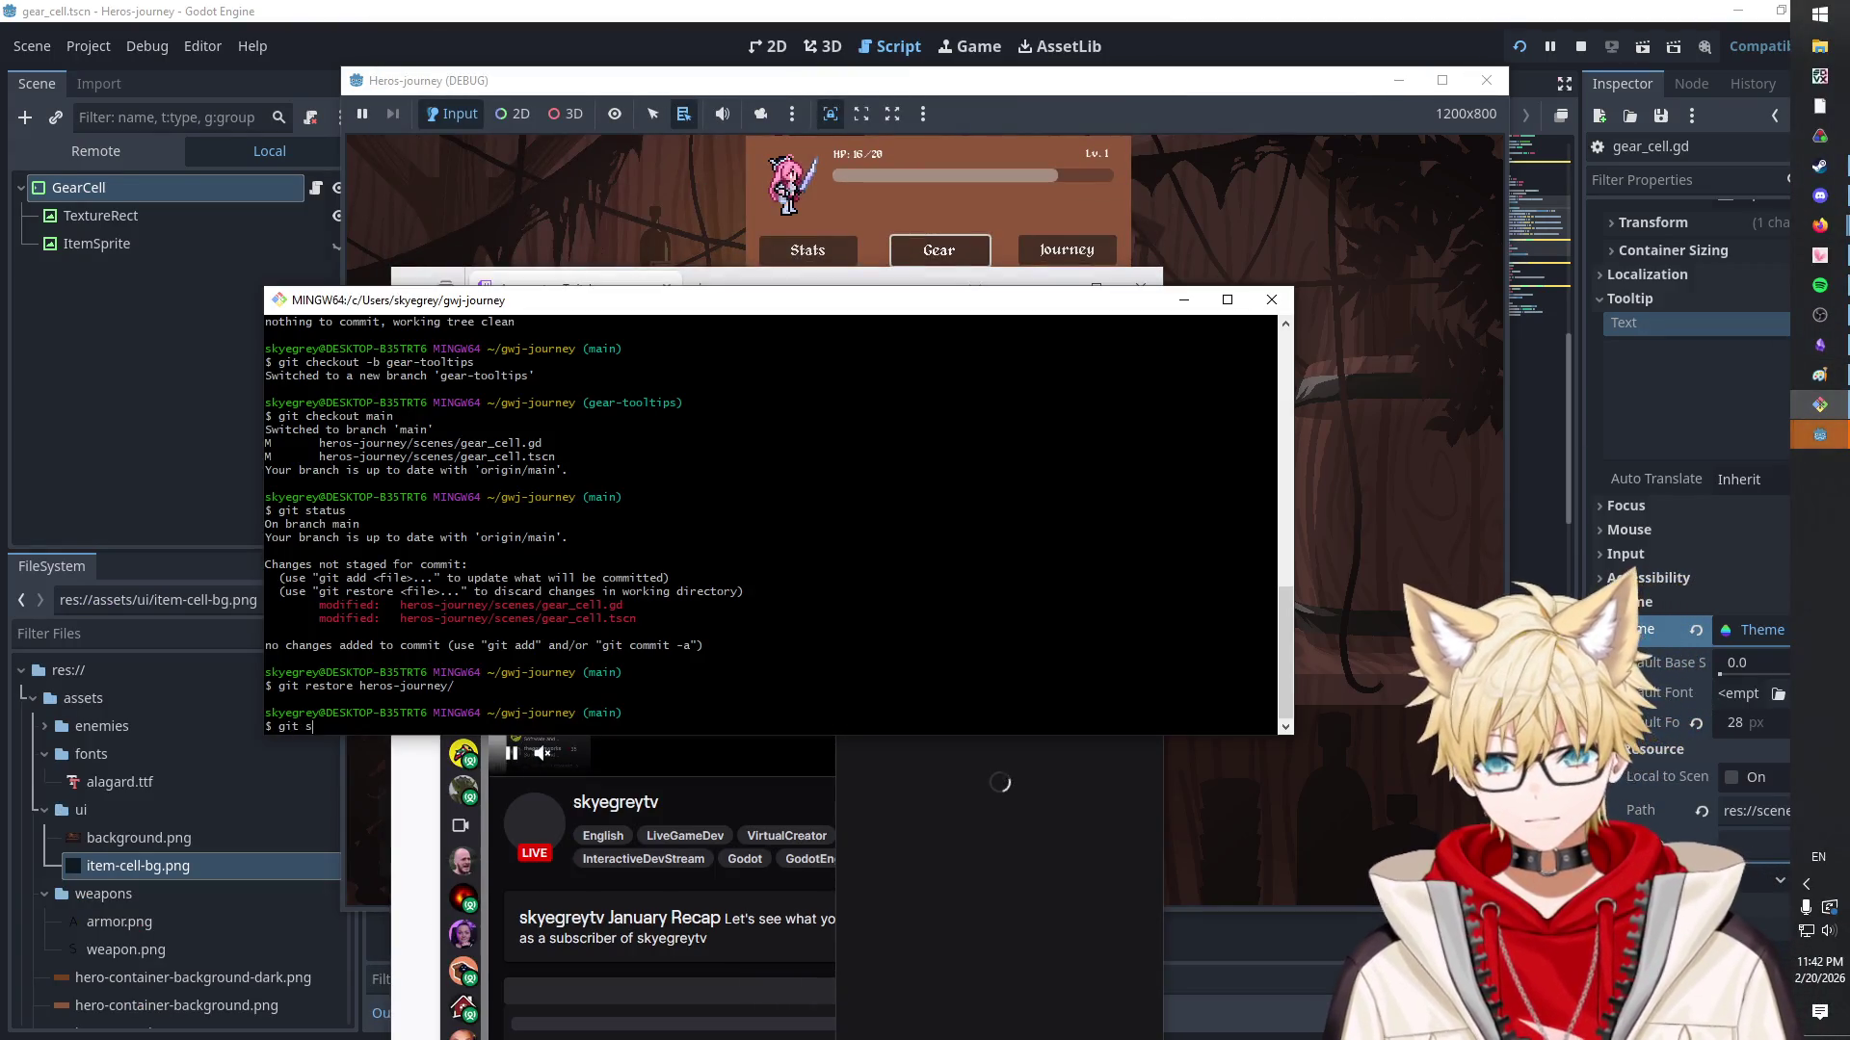
key(Return)
text(git add .)
key(Return)
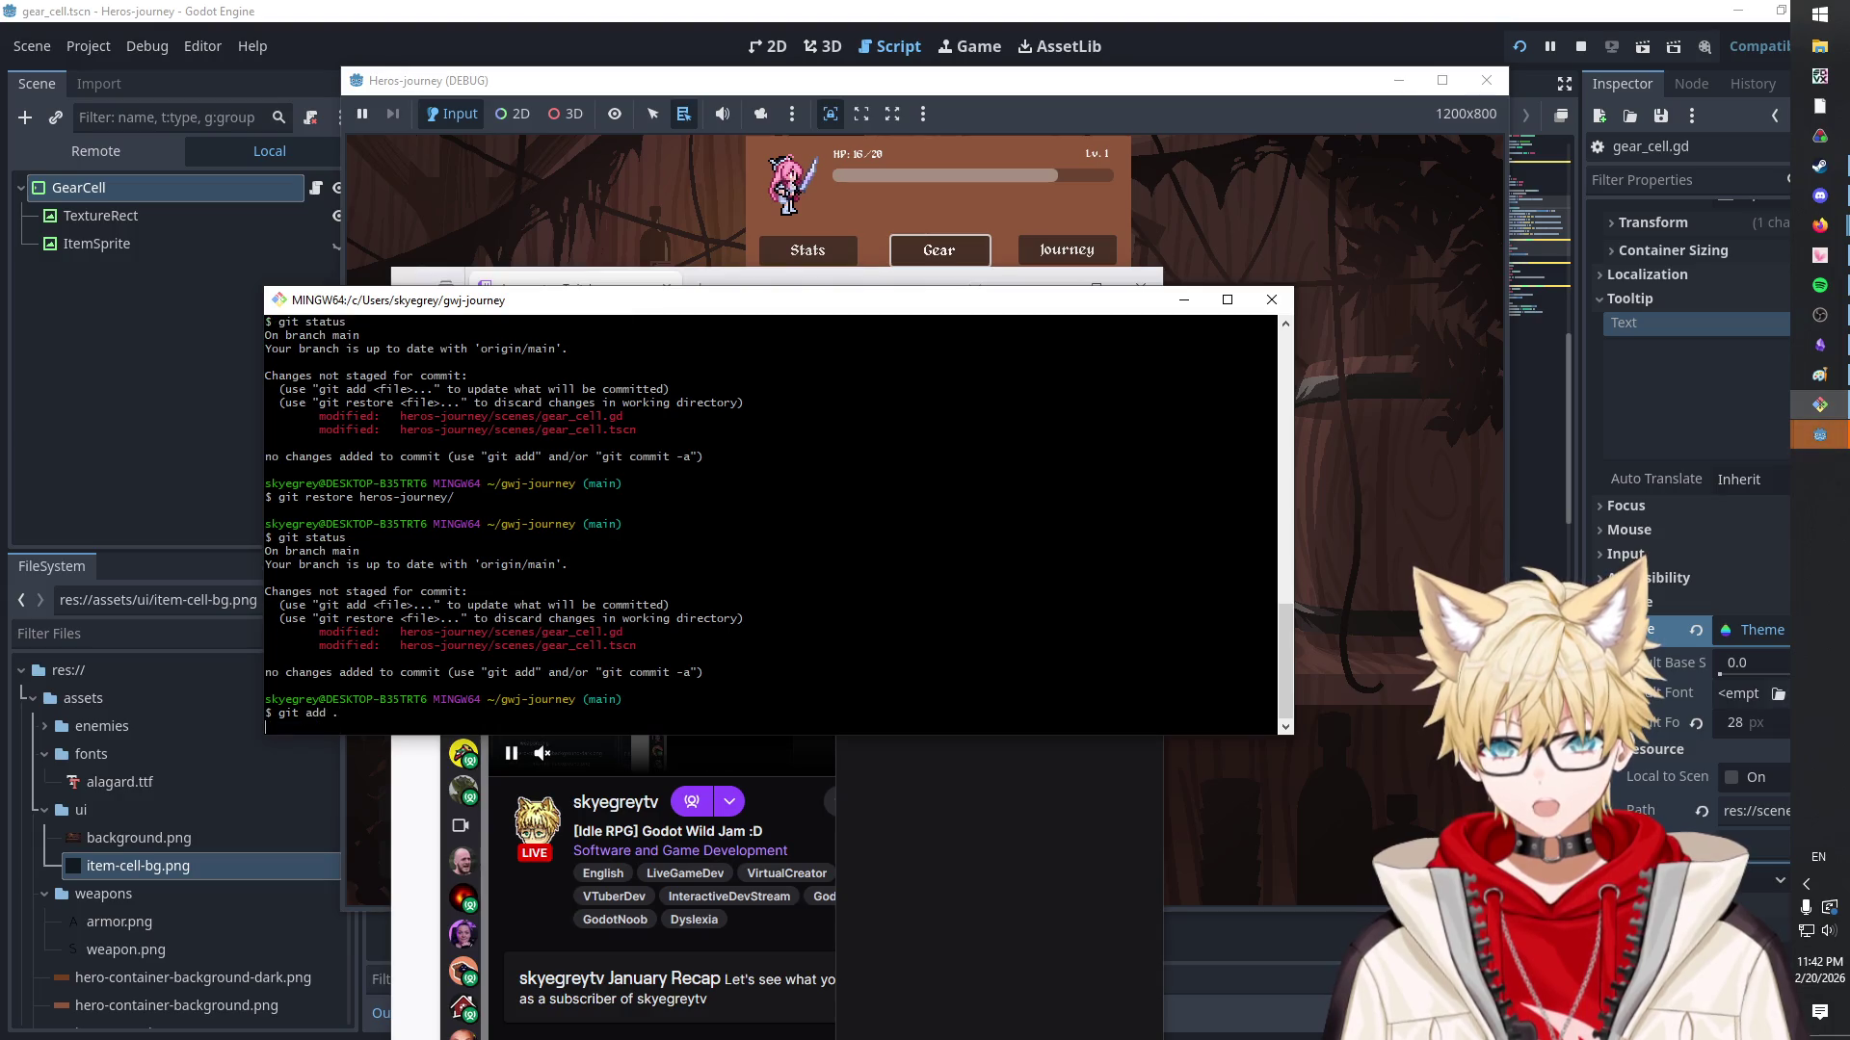
text(git commit -m ")
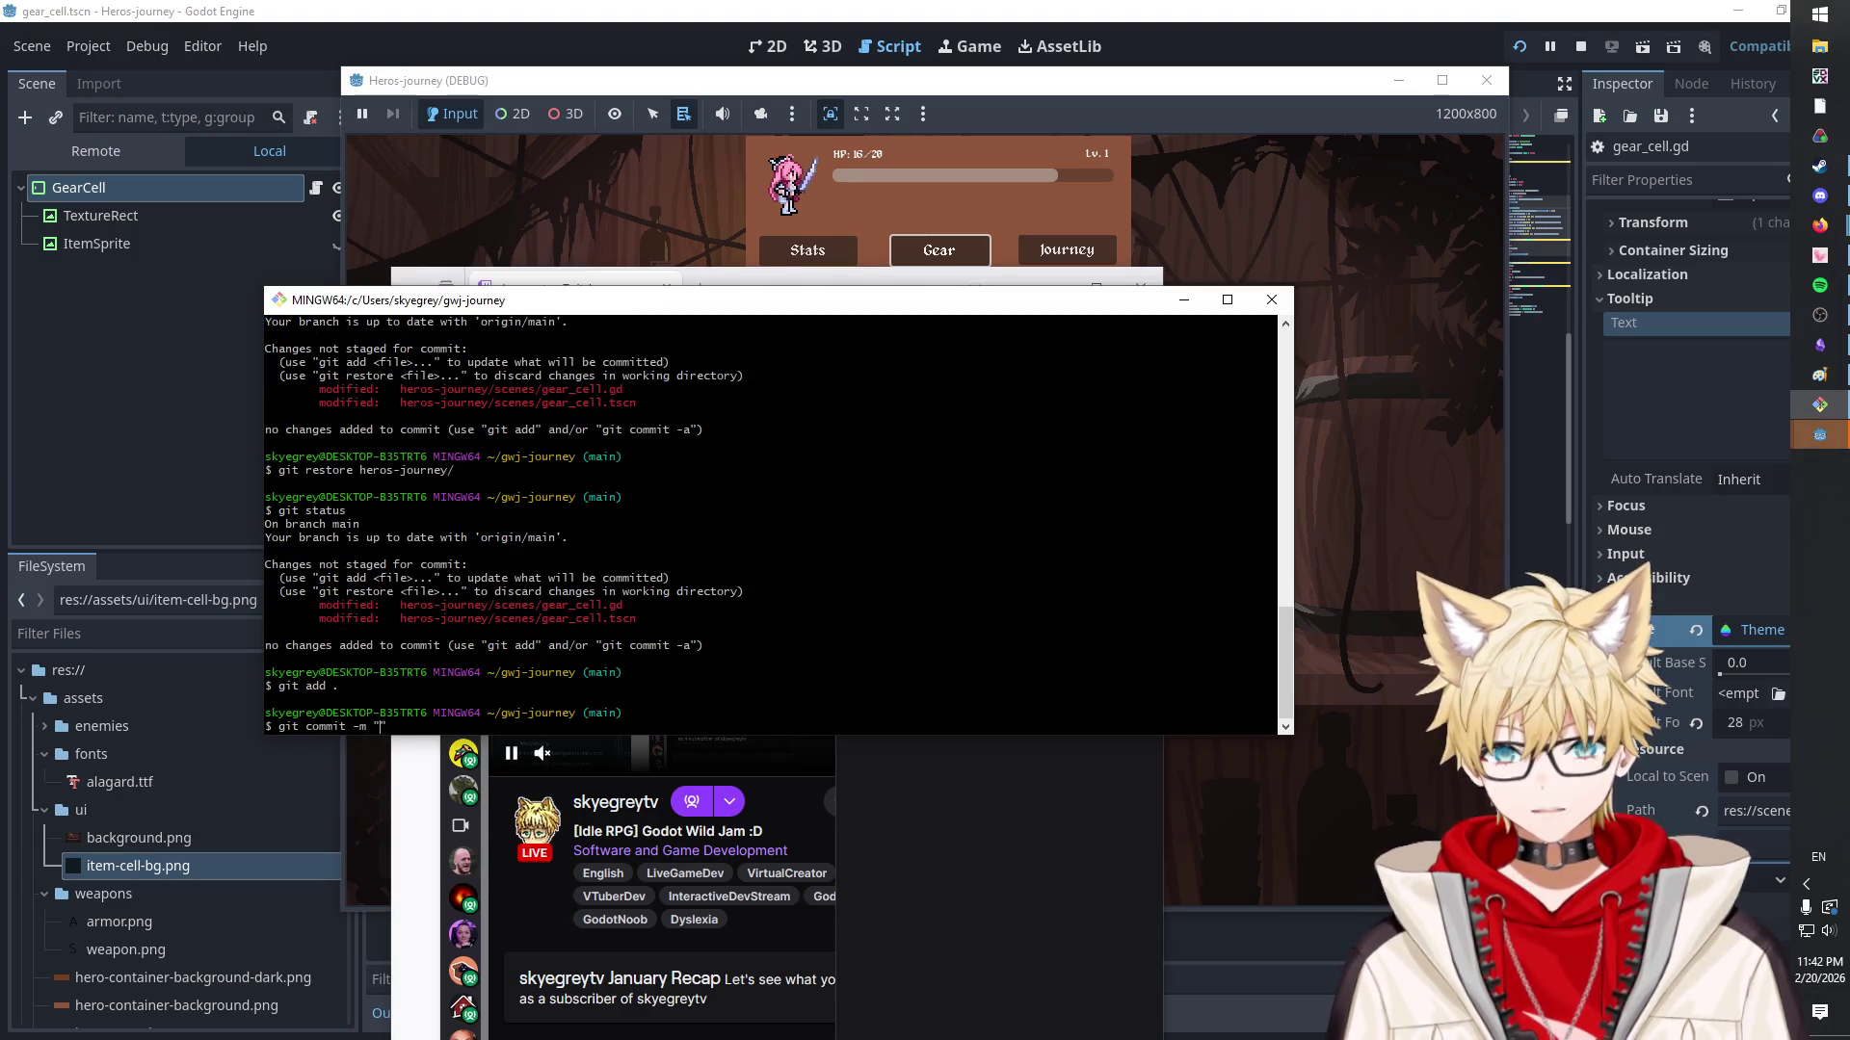
text(weapon tooltips)
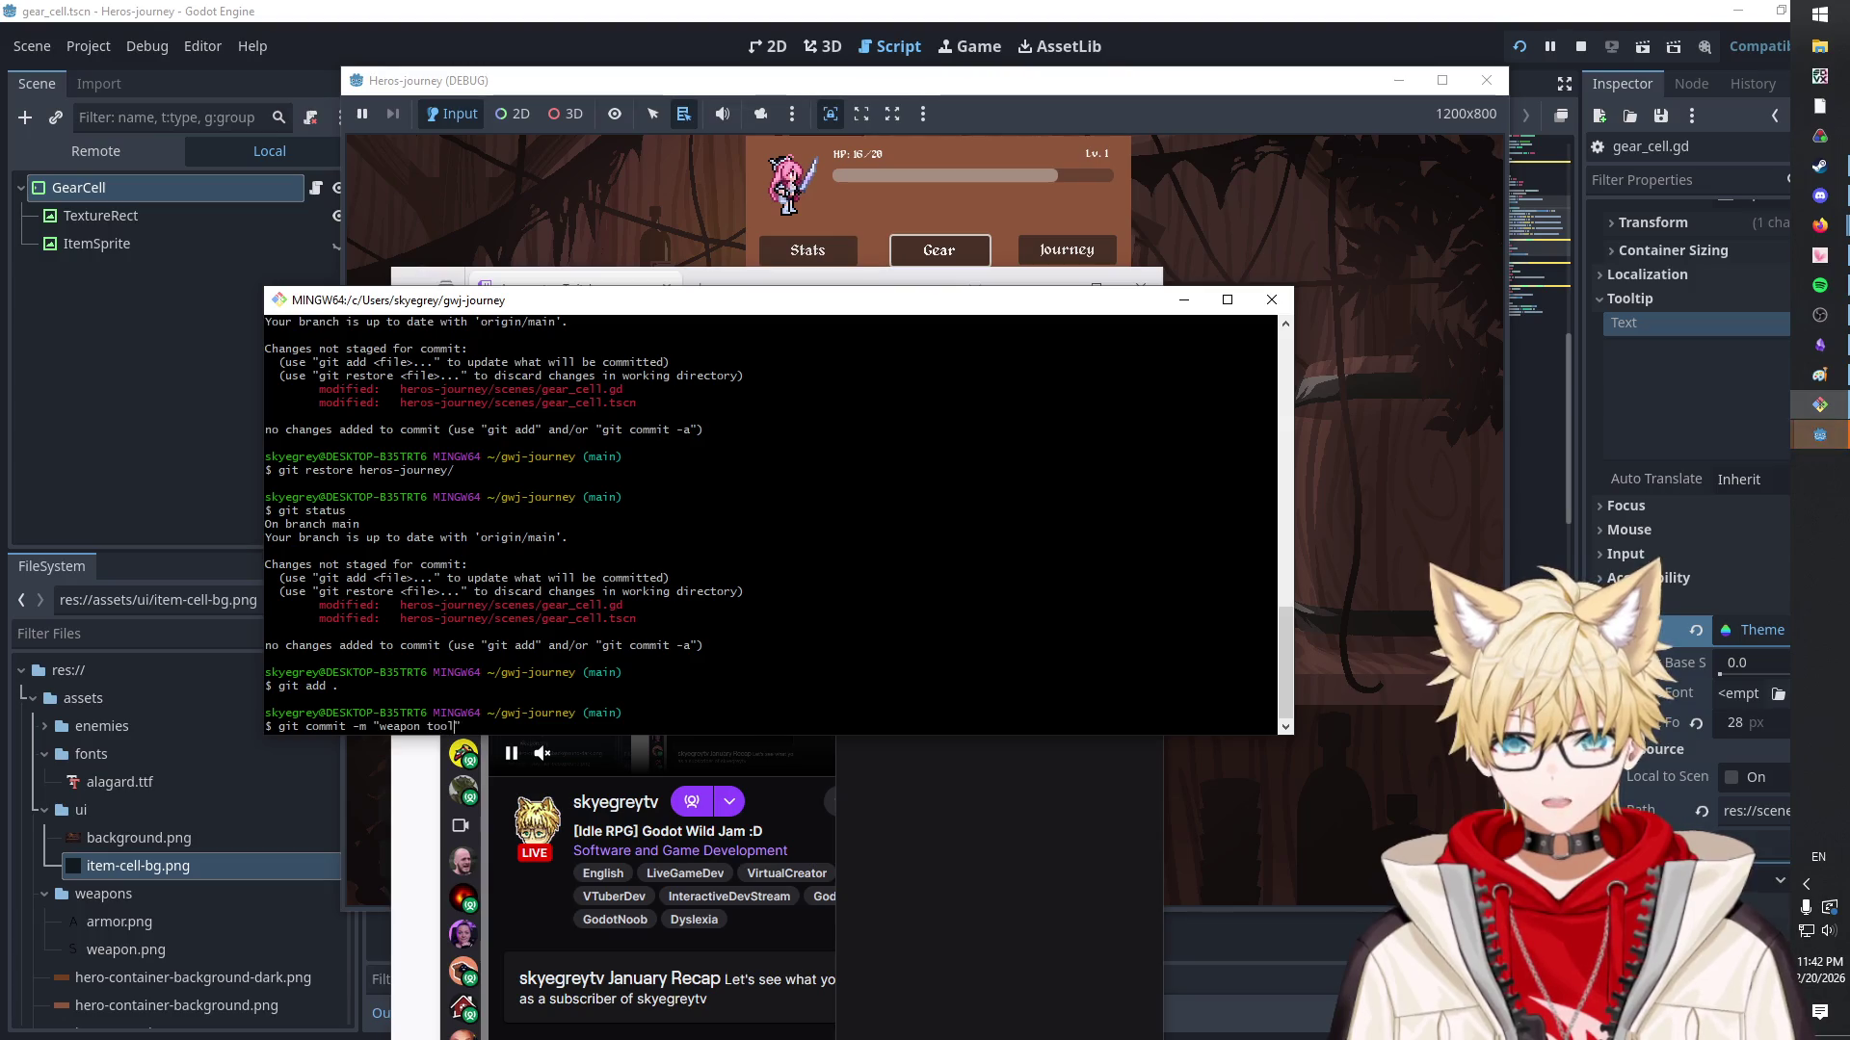
key(Return)
text(git push)
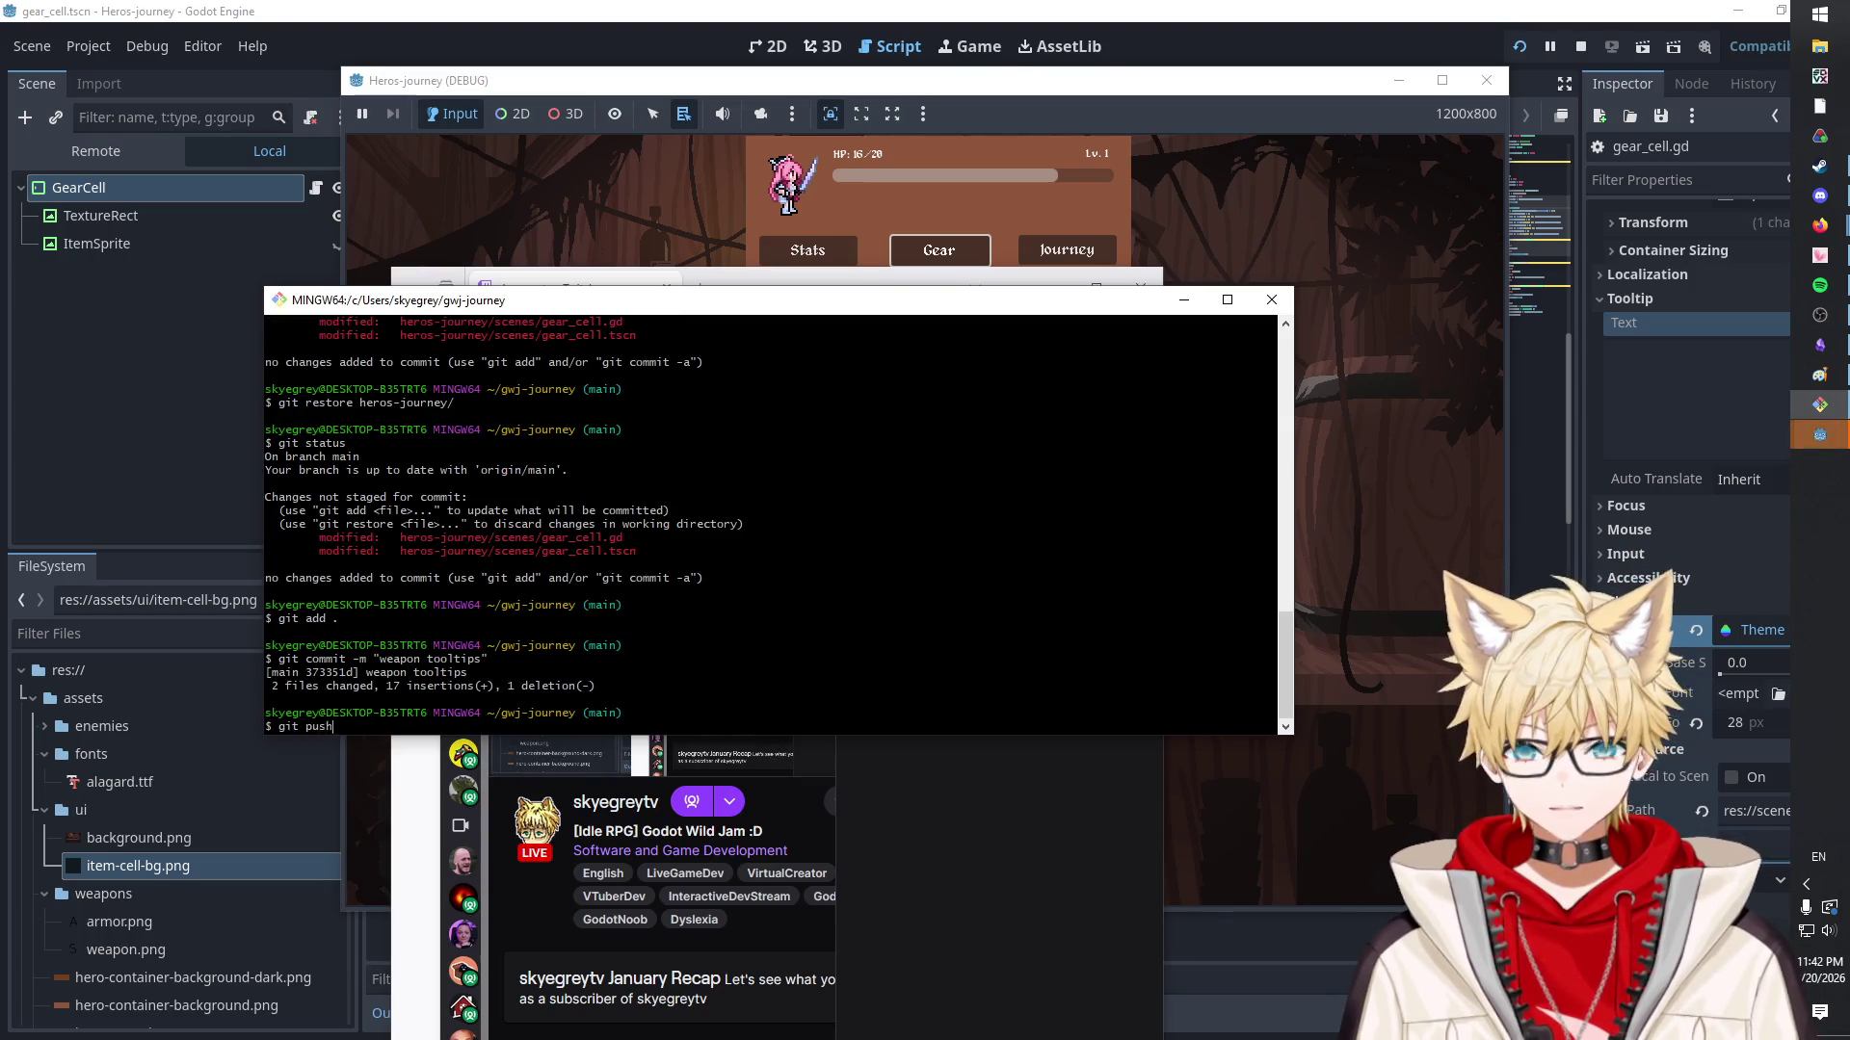
key(Return)
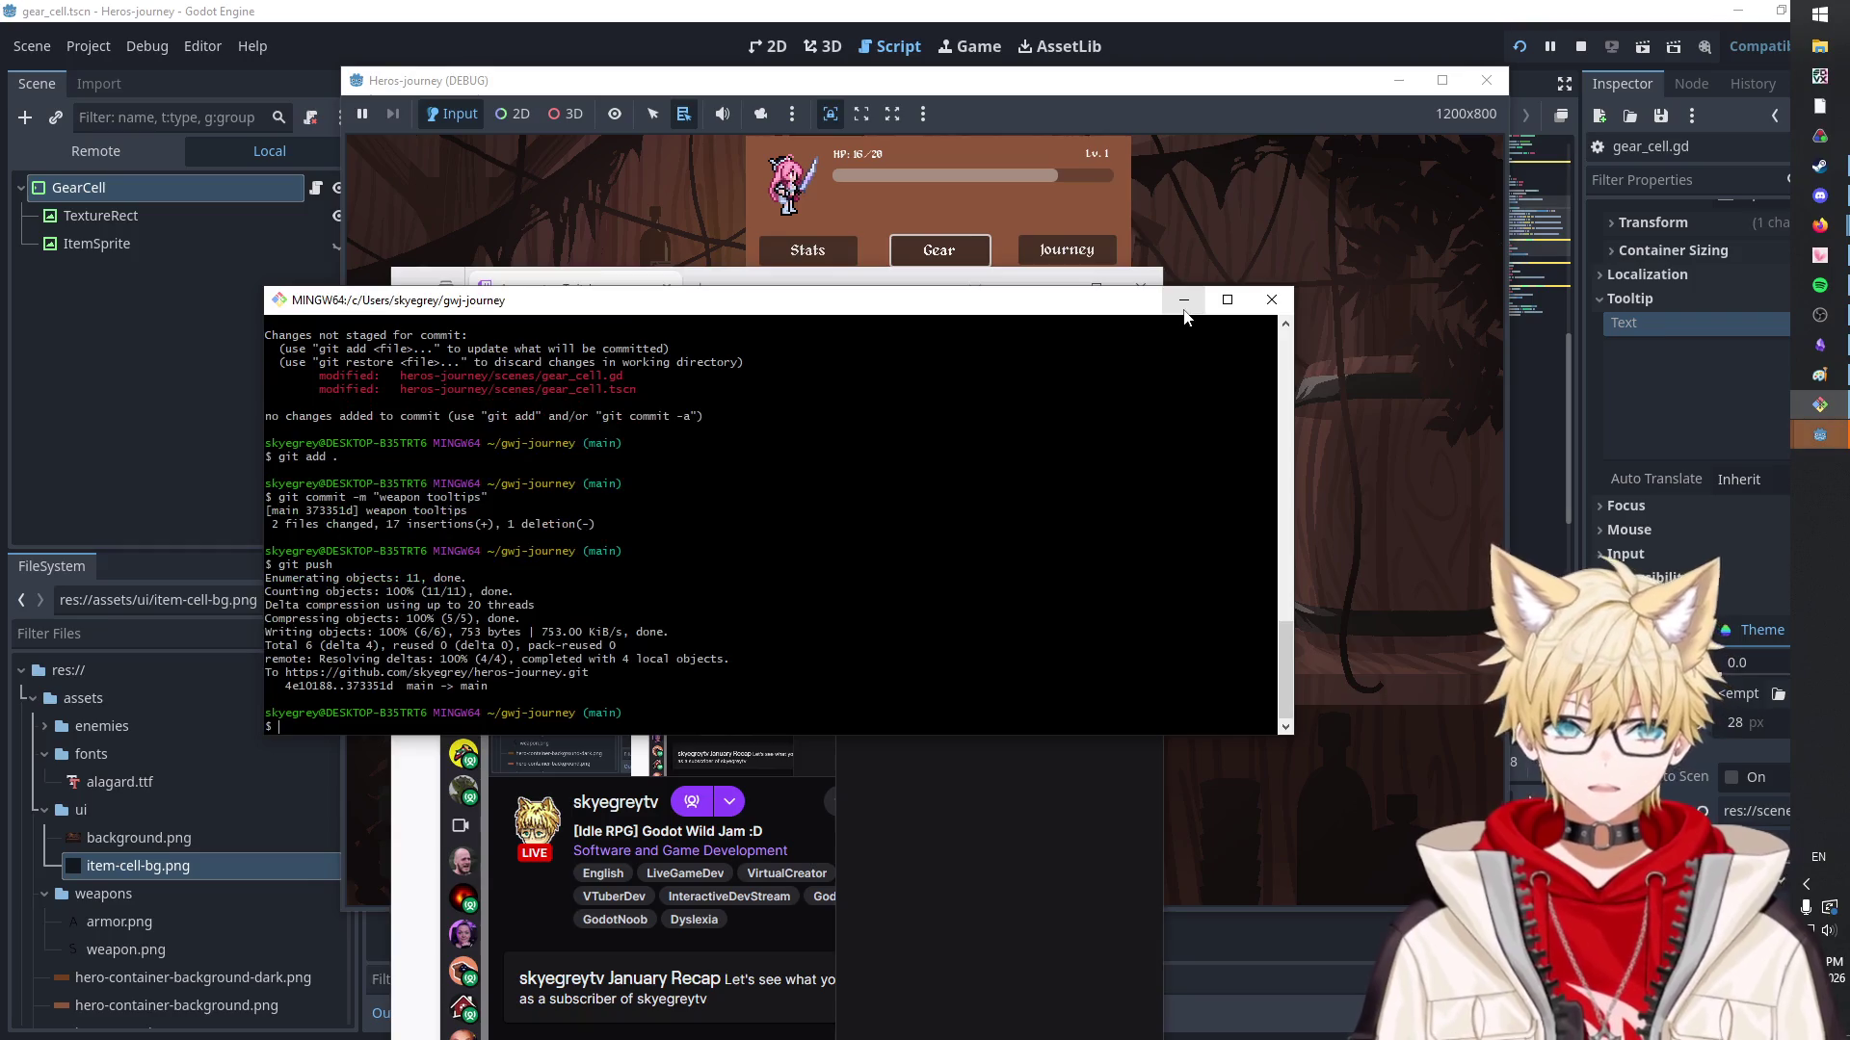
Minimize the terminal and maximize the Twitch browser window.
click(1184, 300)
click(988, 1002)
click(1095, 288)
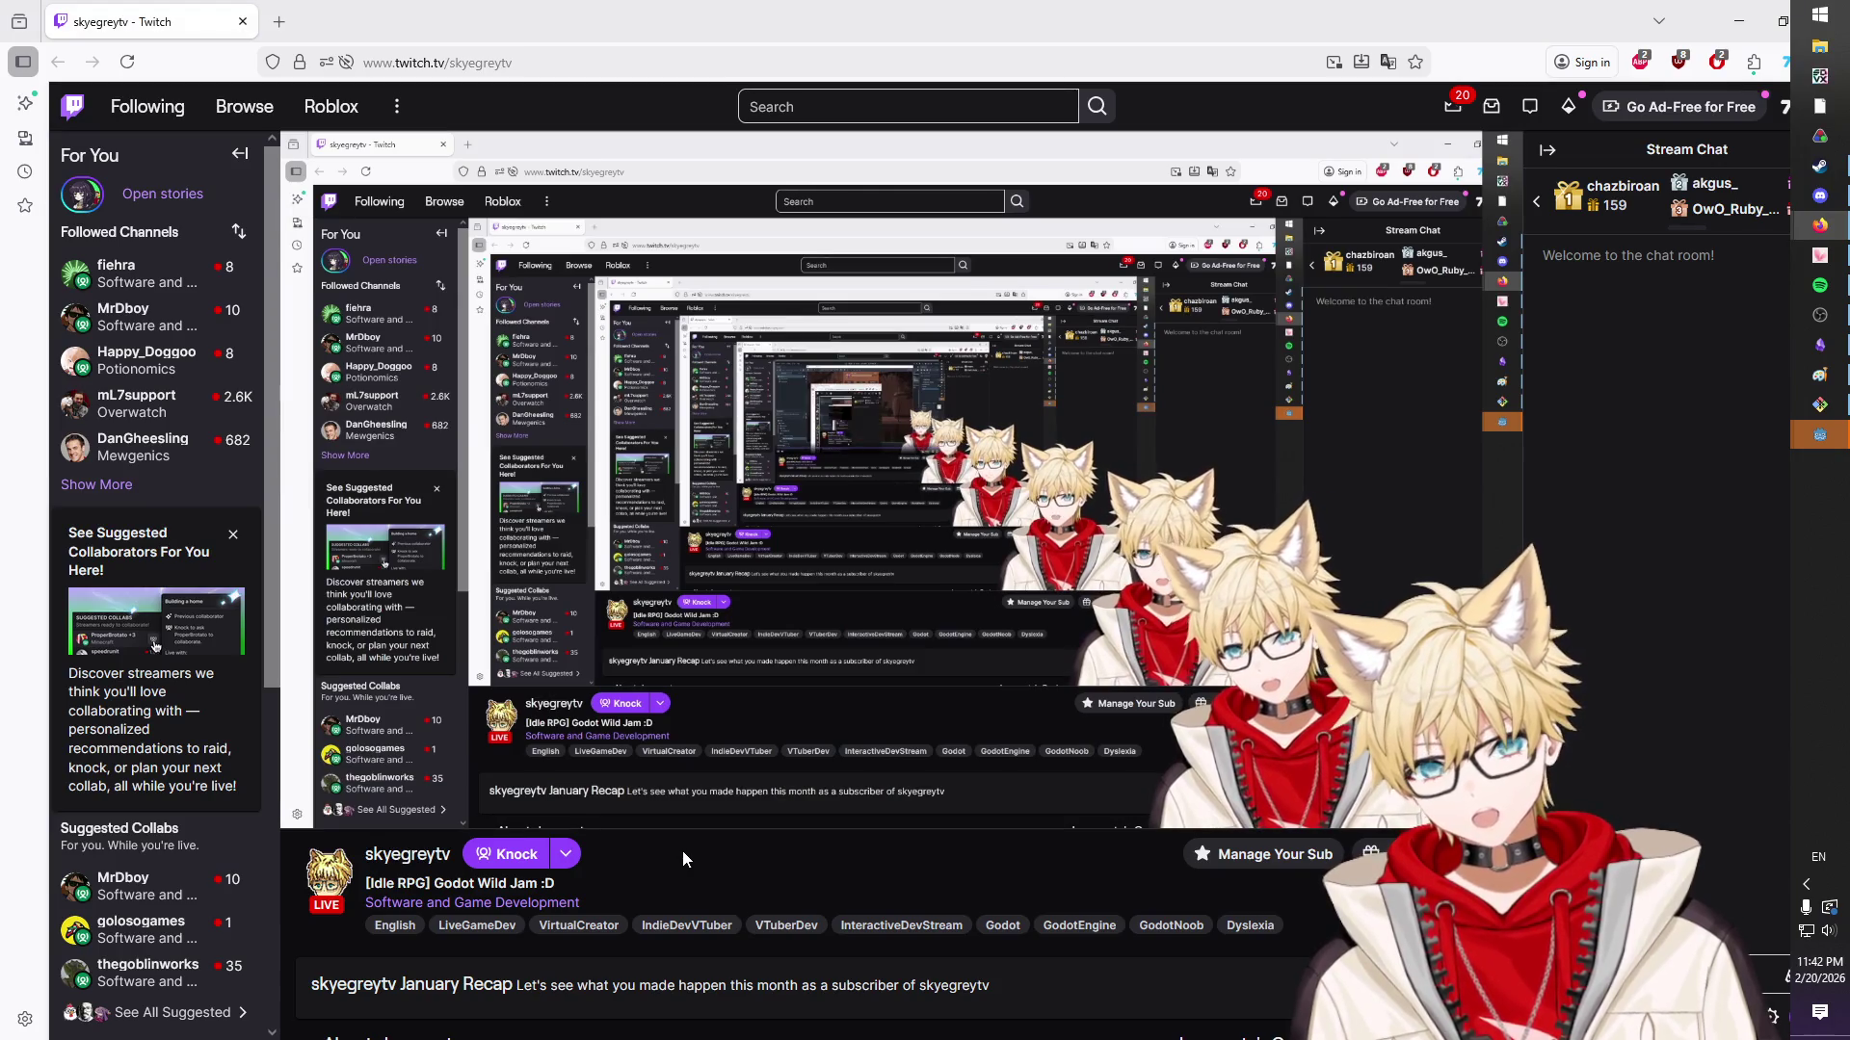
Expand the Followed Channels sidebar list to include offline channels.
scroll(176, 763, down, 3)
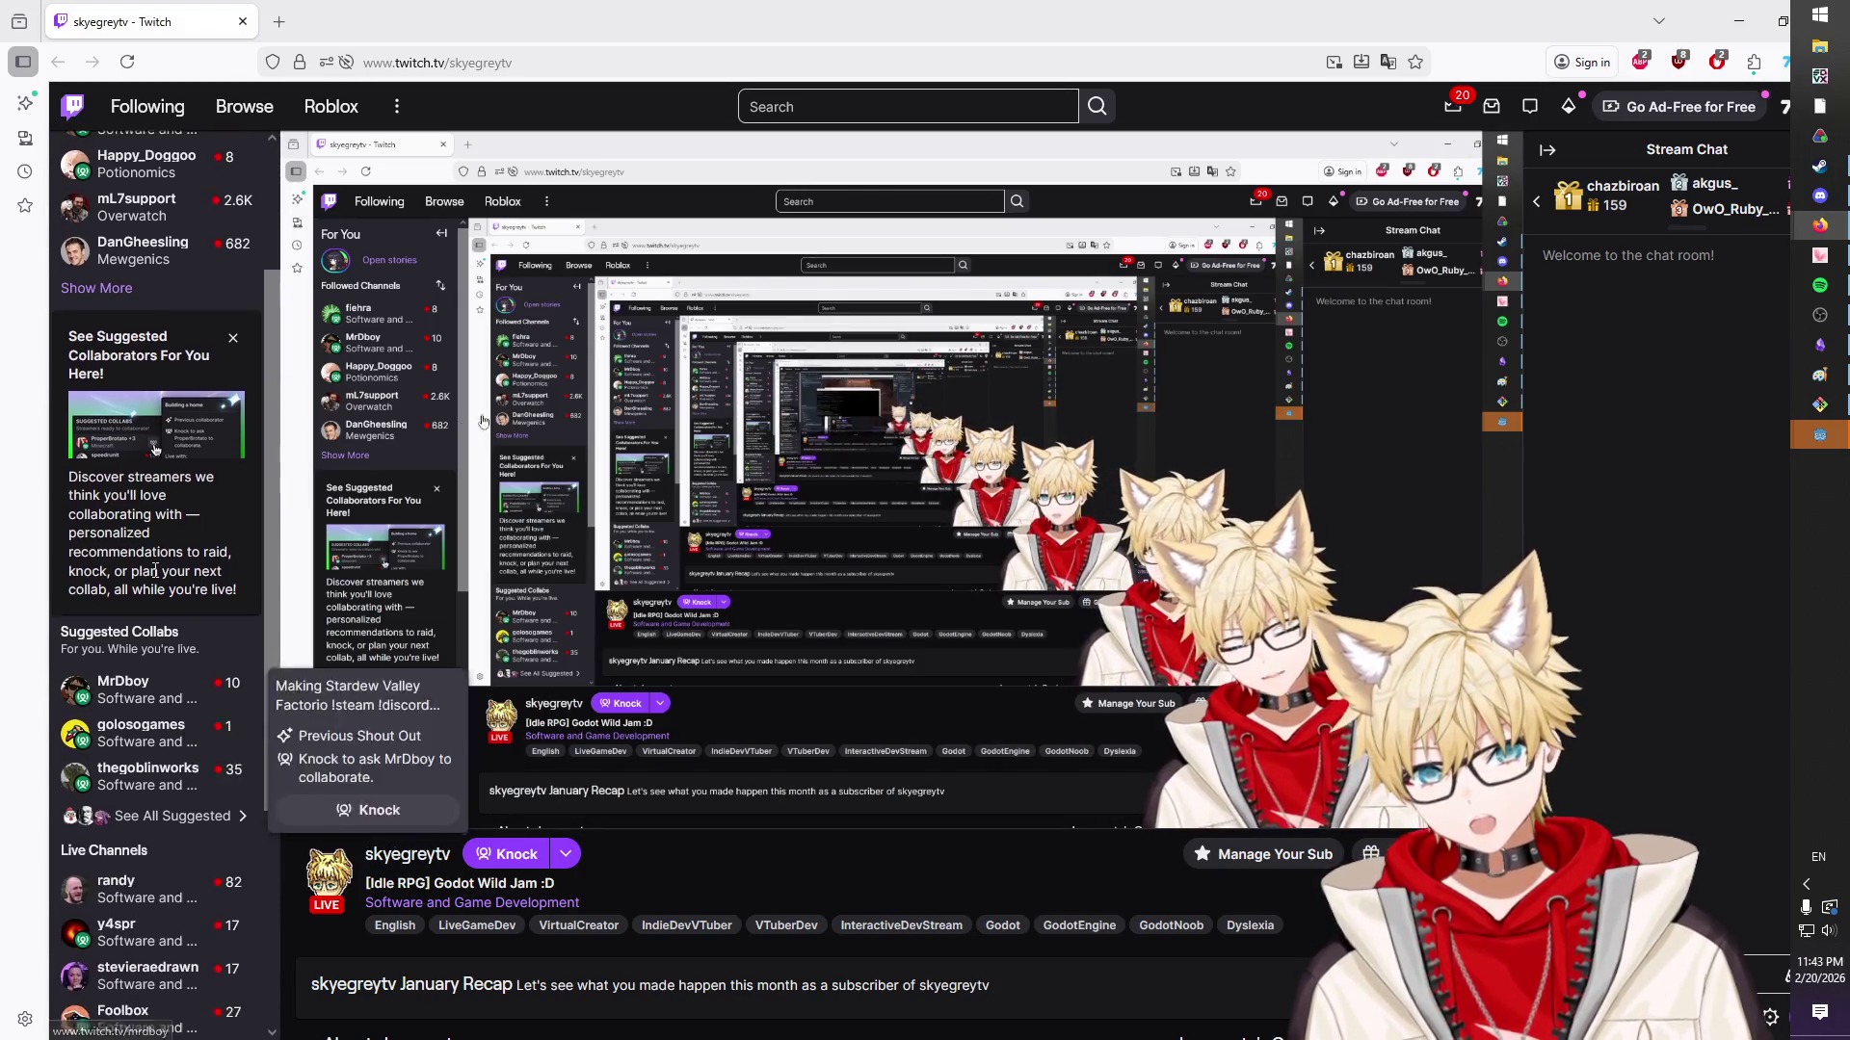
scroll(122, 412, up, 3)
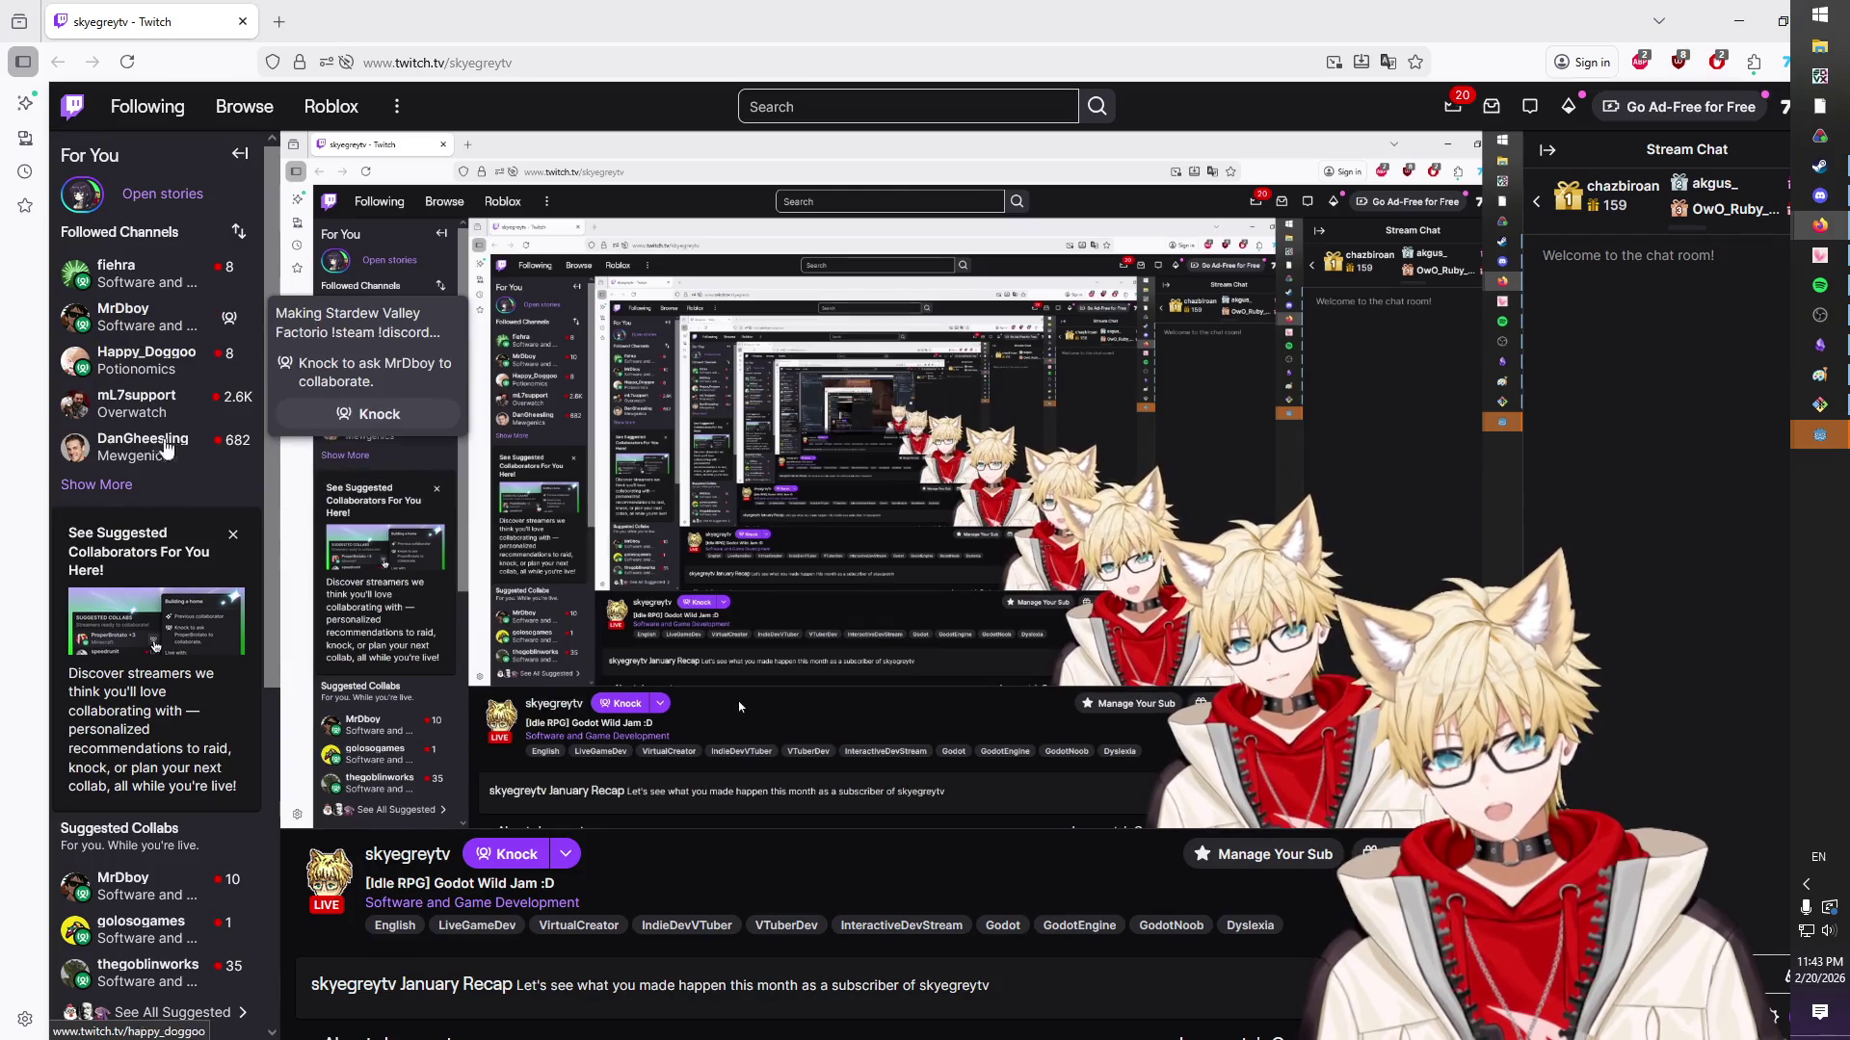
click(97, 485)
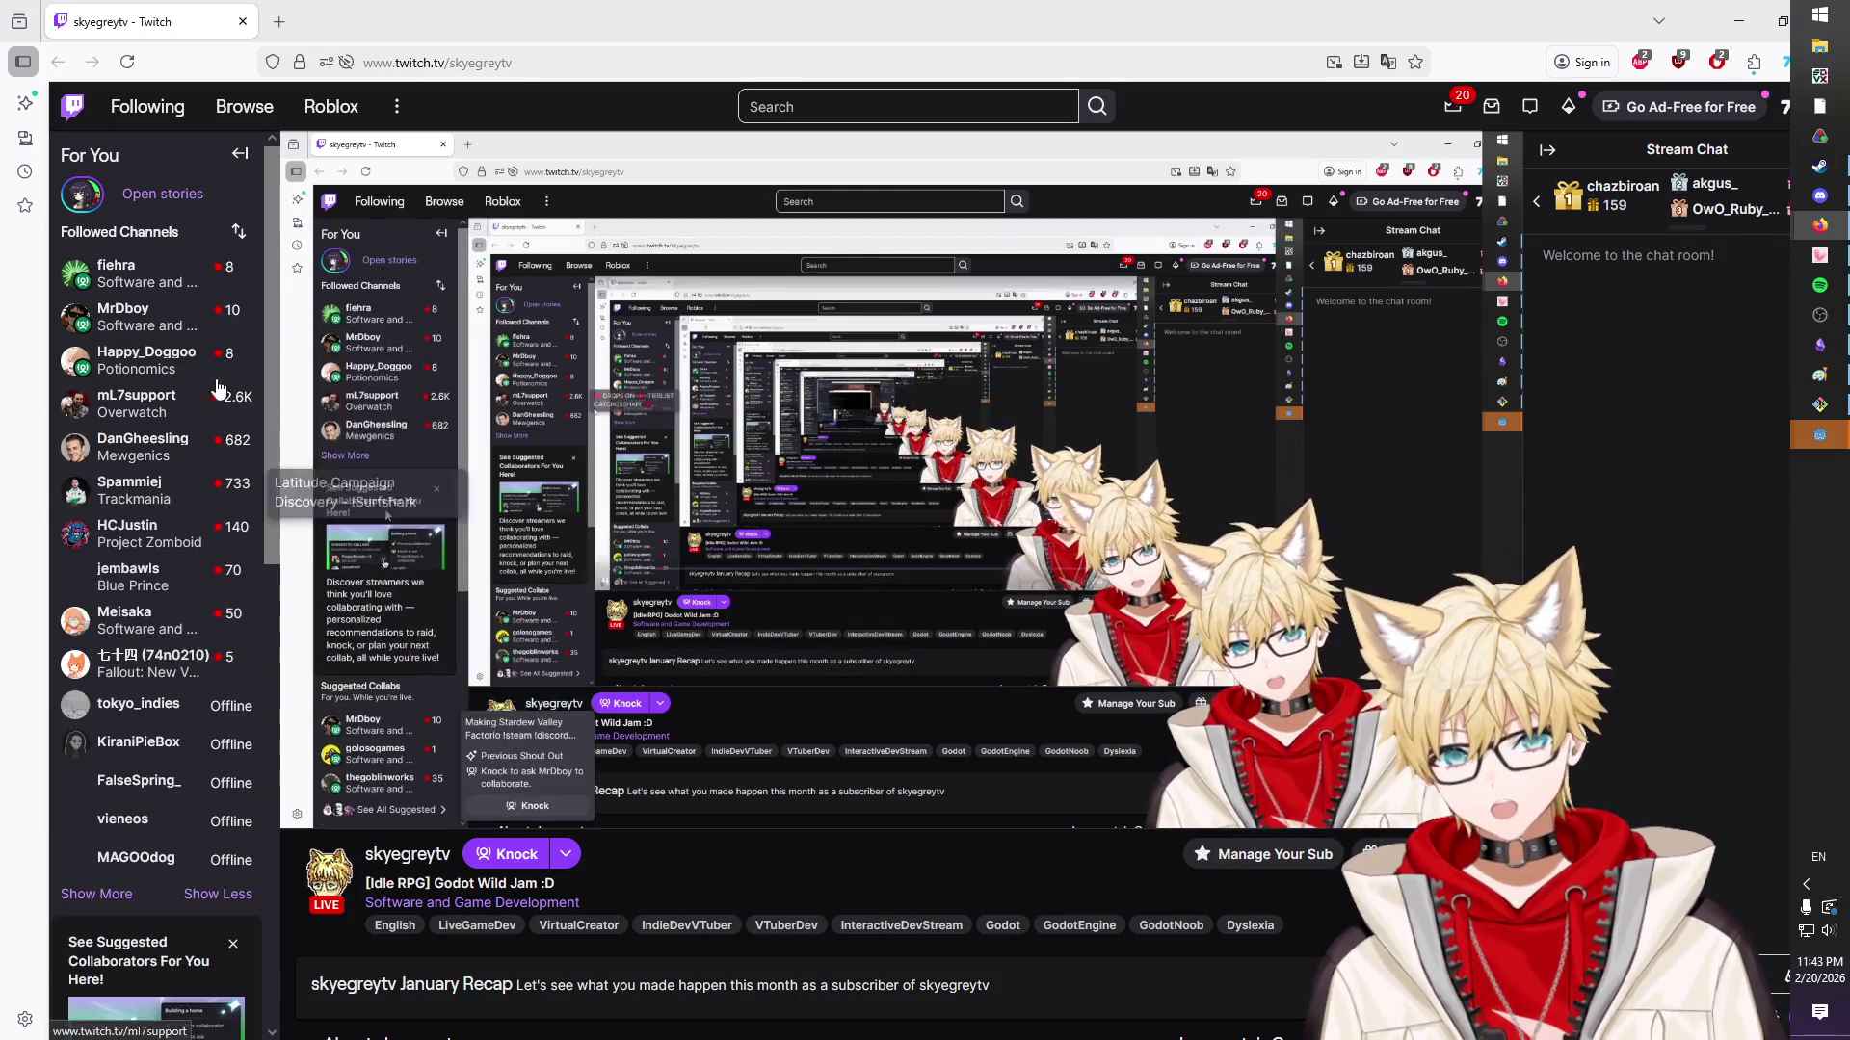